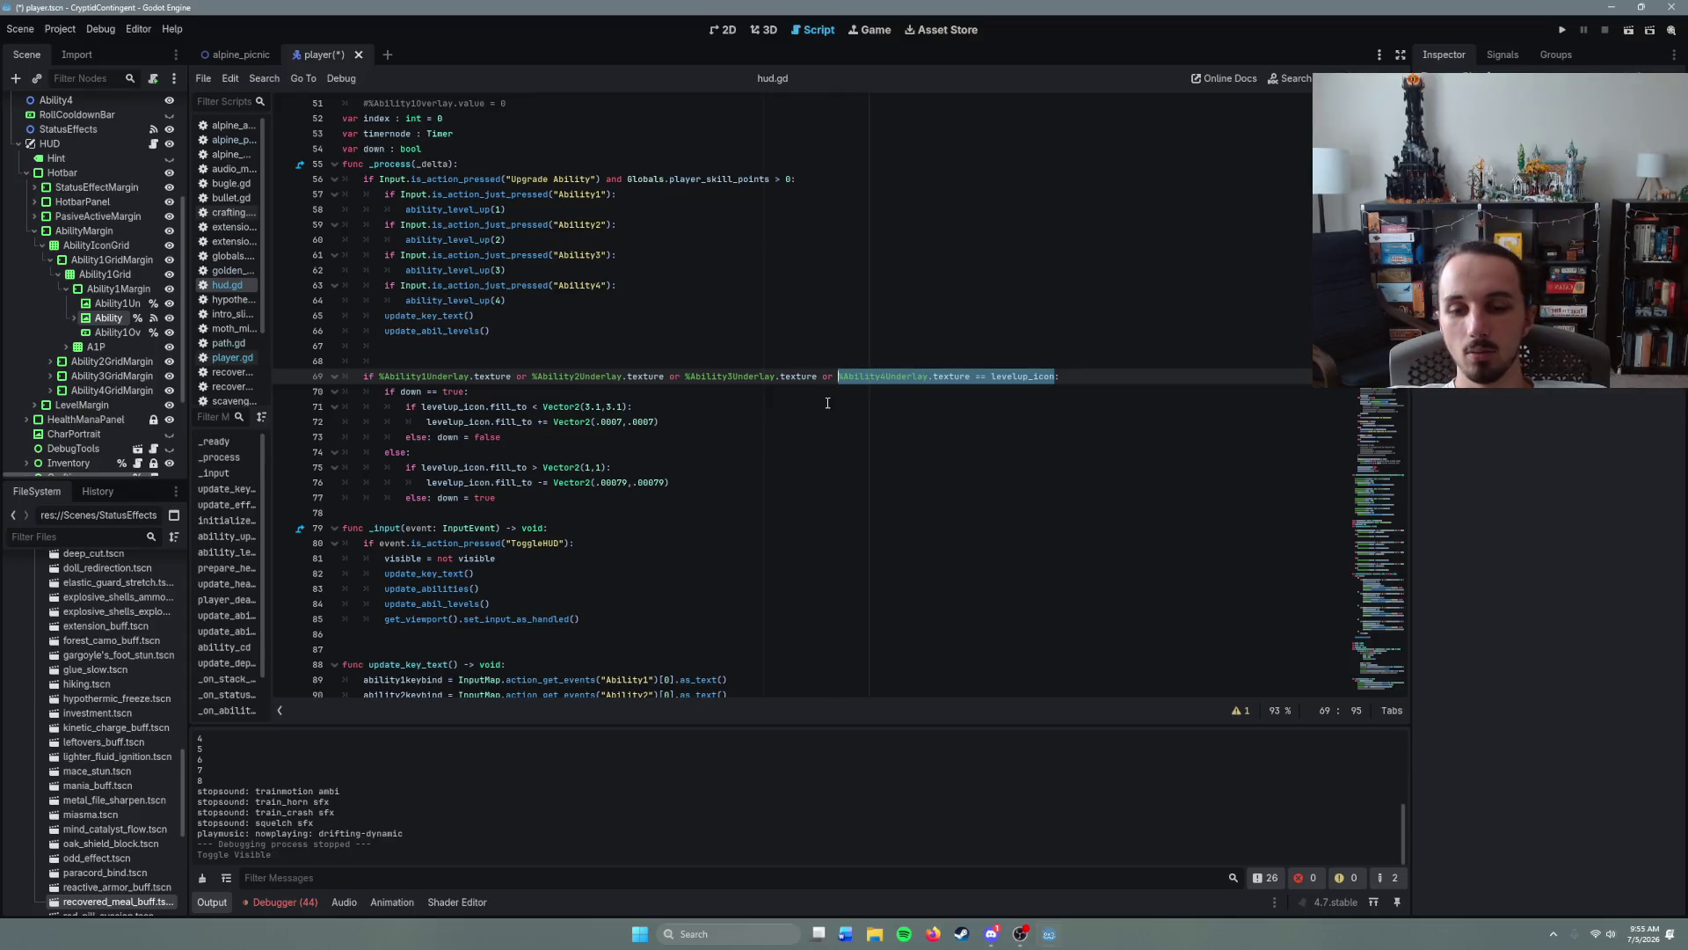
- Paste '== levelup_icon' after the Ability3, Ability2 and Ability1 underlay textures in line 69's condition
click(974, 378)
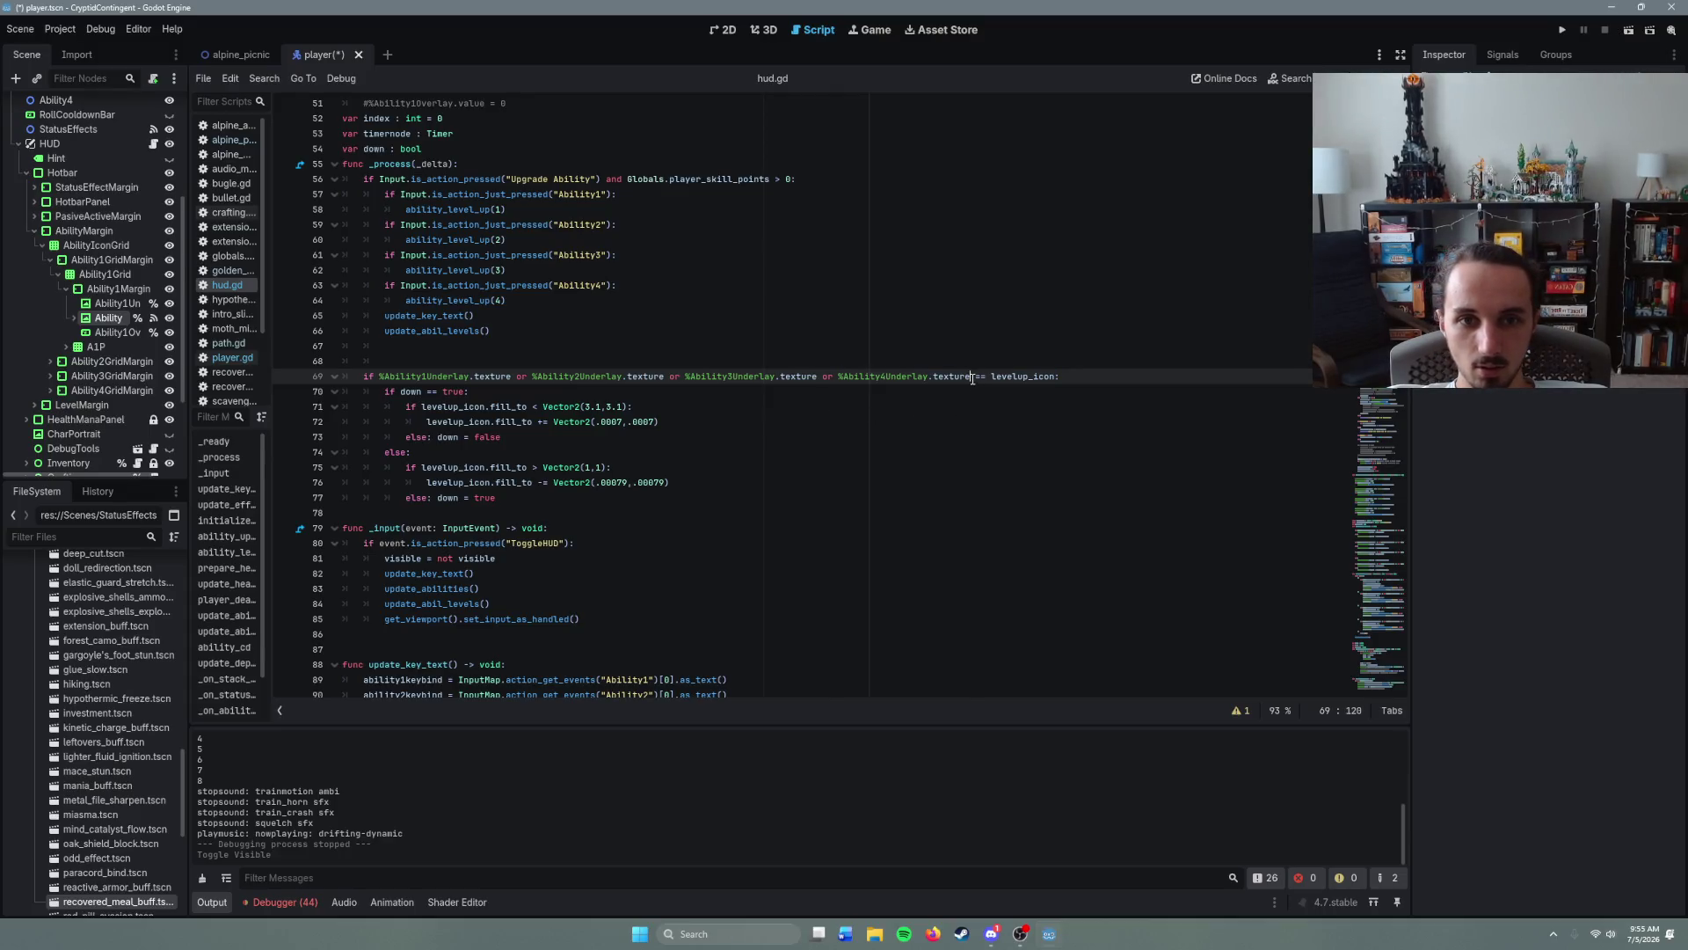
drag(976, 378, 1058, 380)
key(ctrl+c)
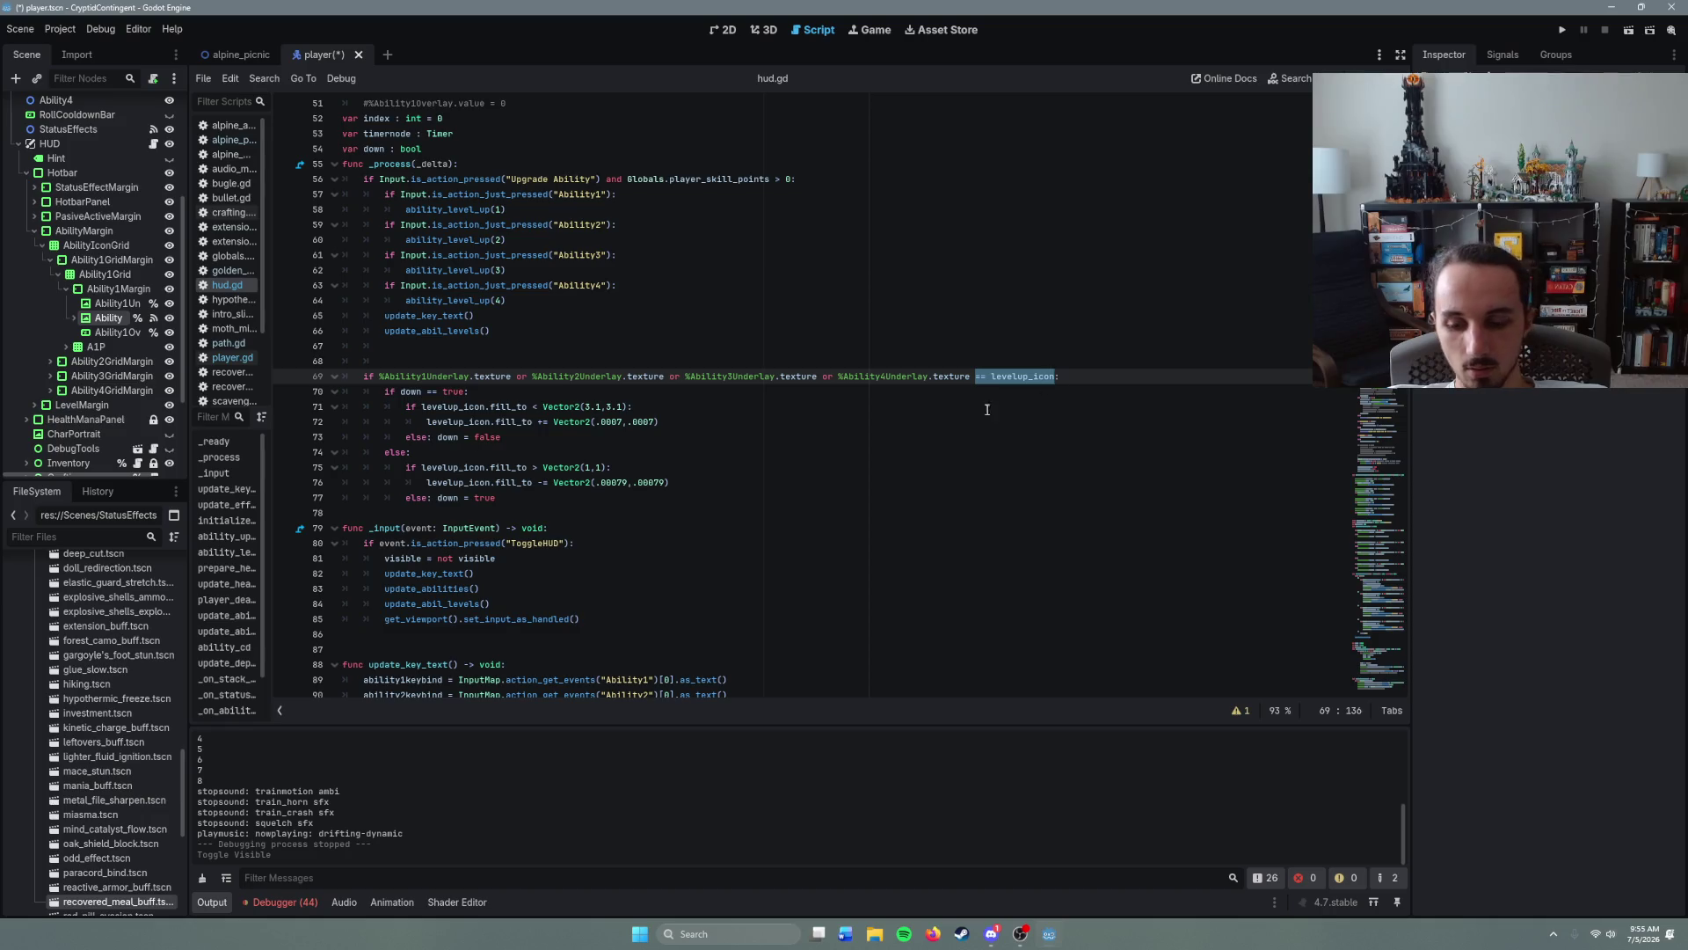
click(820, 378)
key(ctrl+v)
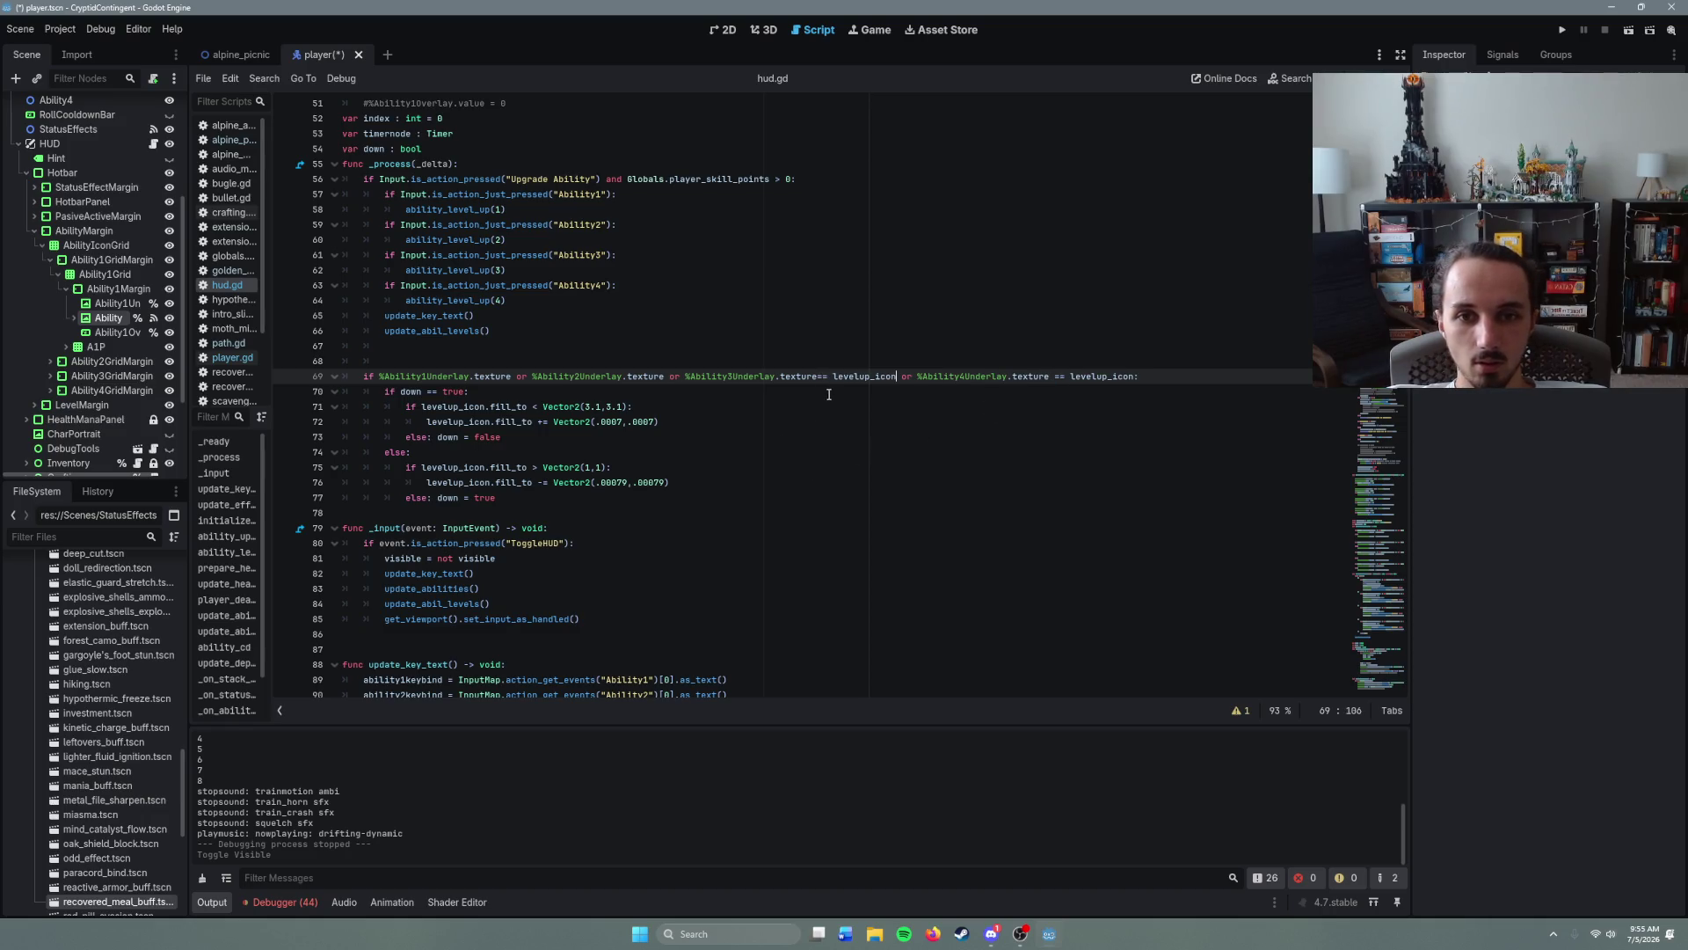
click(820, 376)
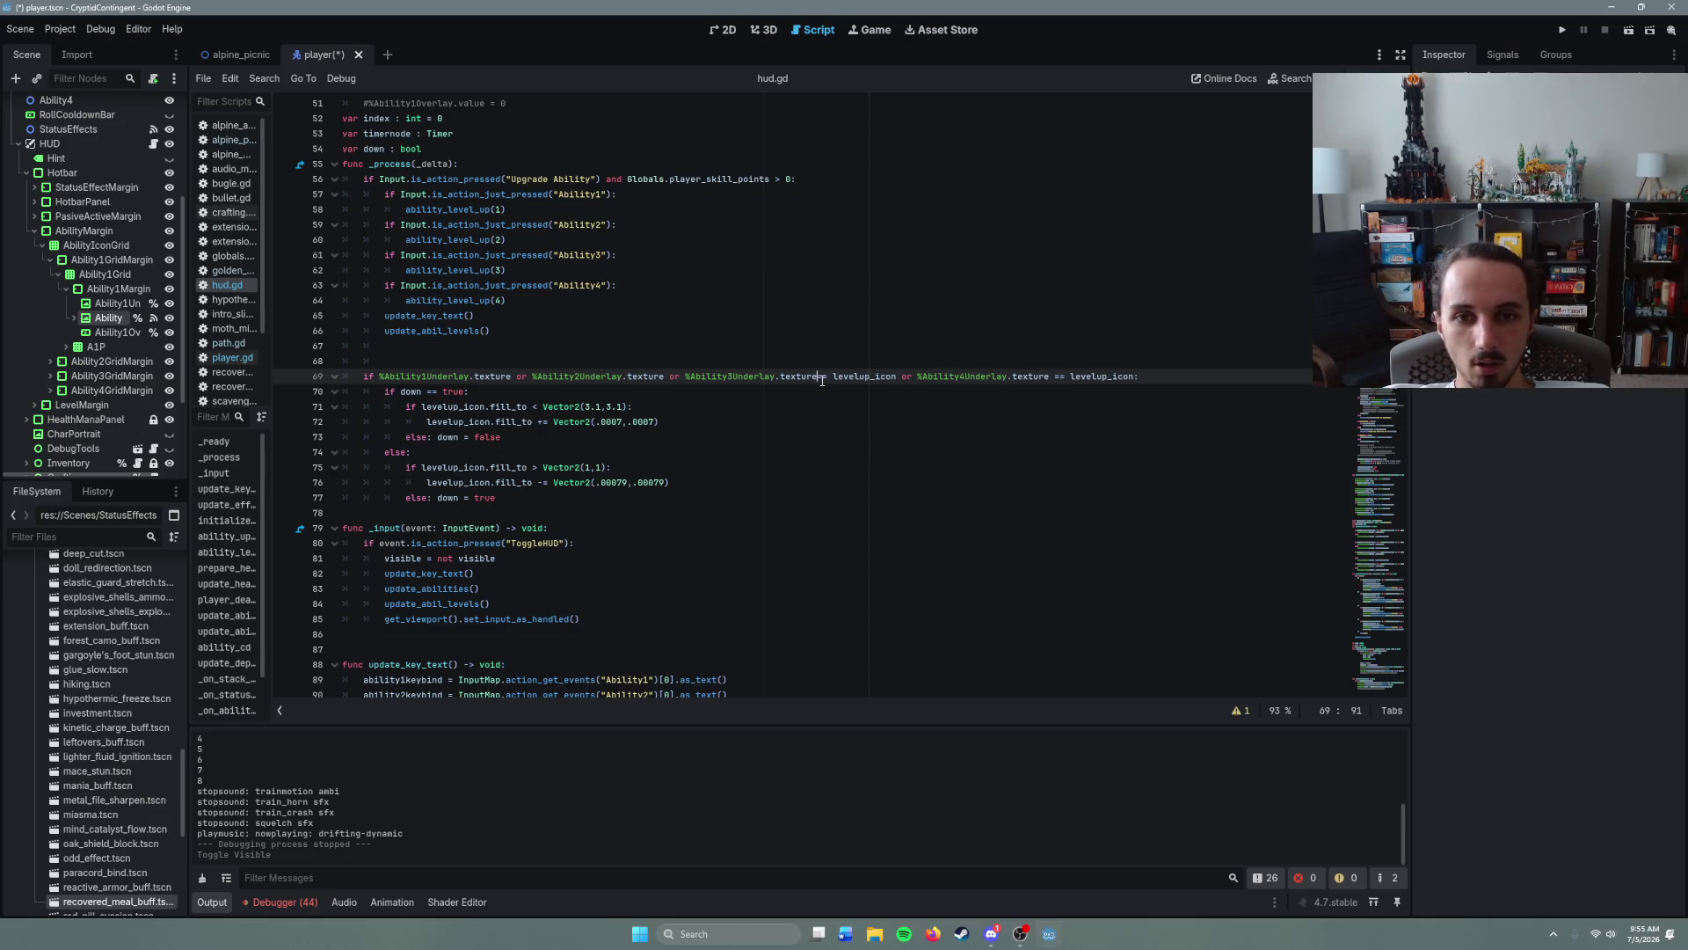
click(664, 378)
key(ctrl+v)
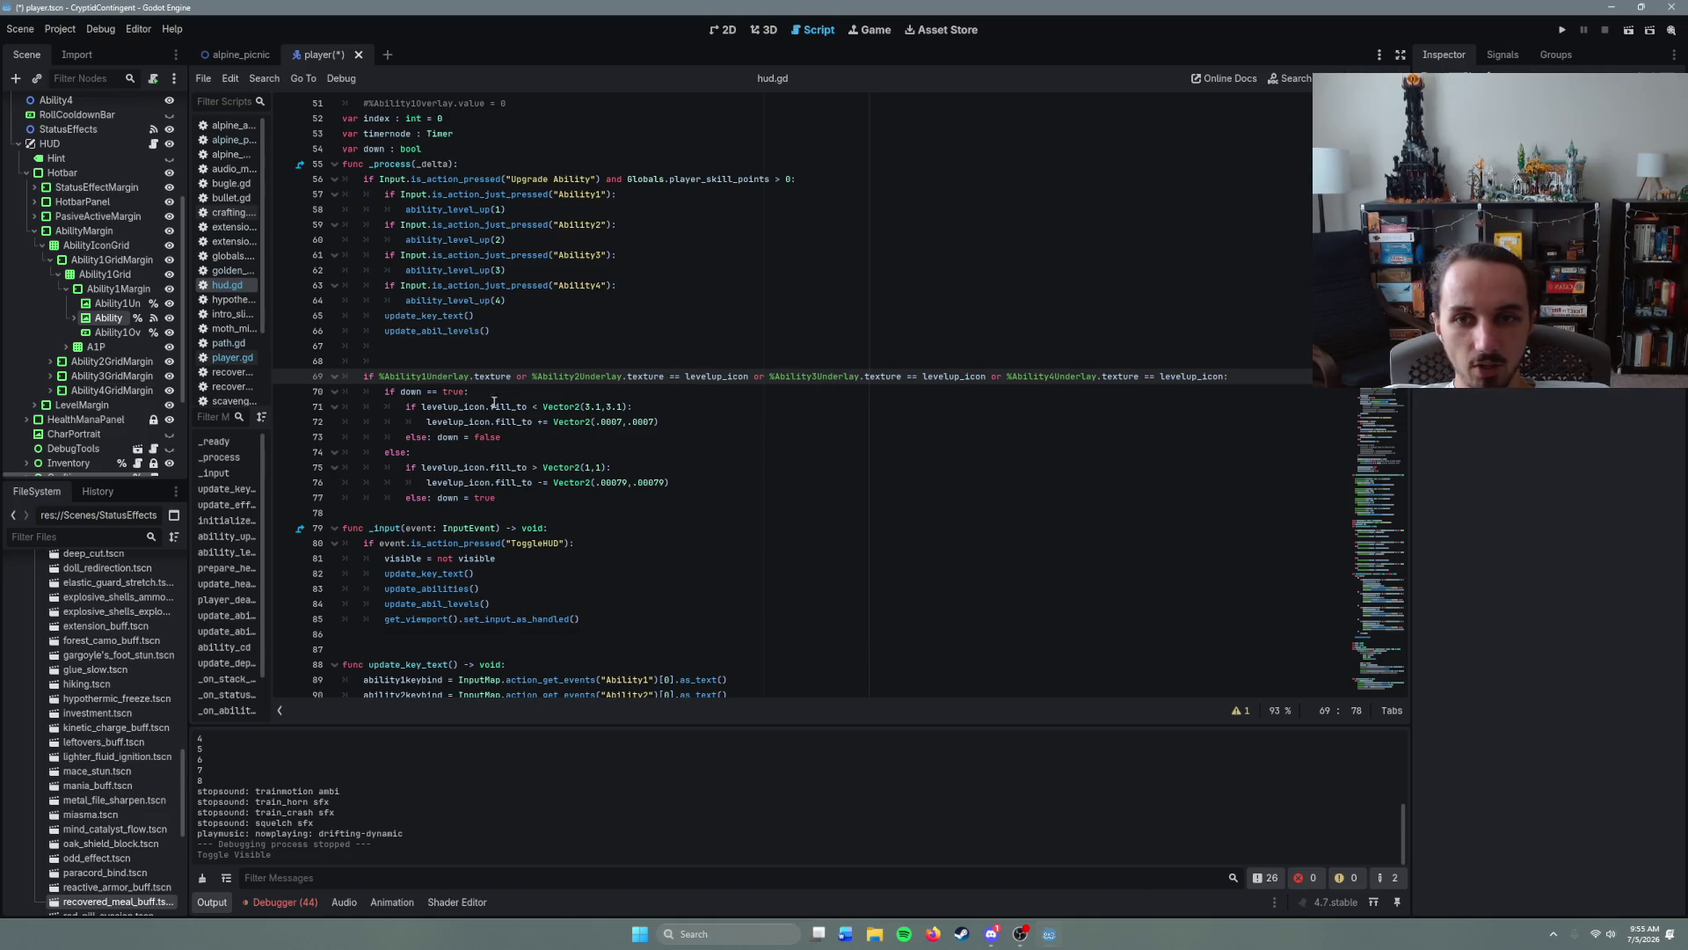
click(517, 379)
key(ctrl+v)
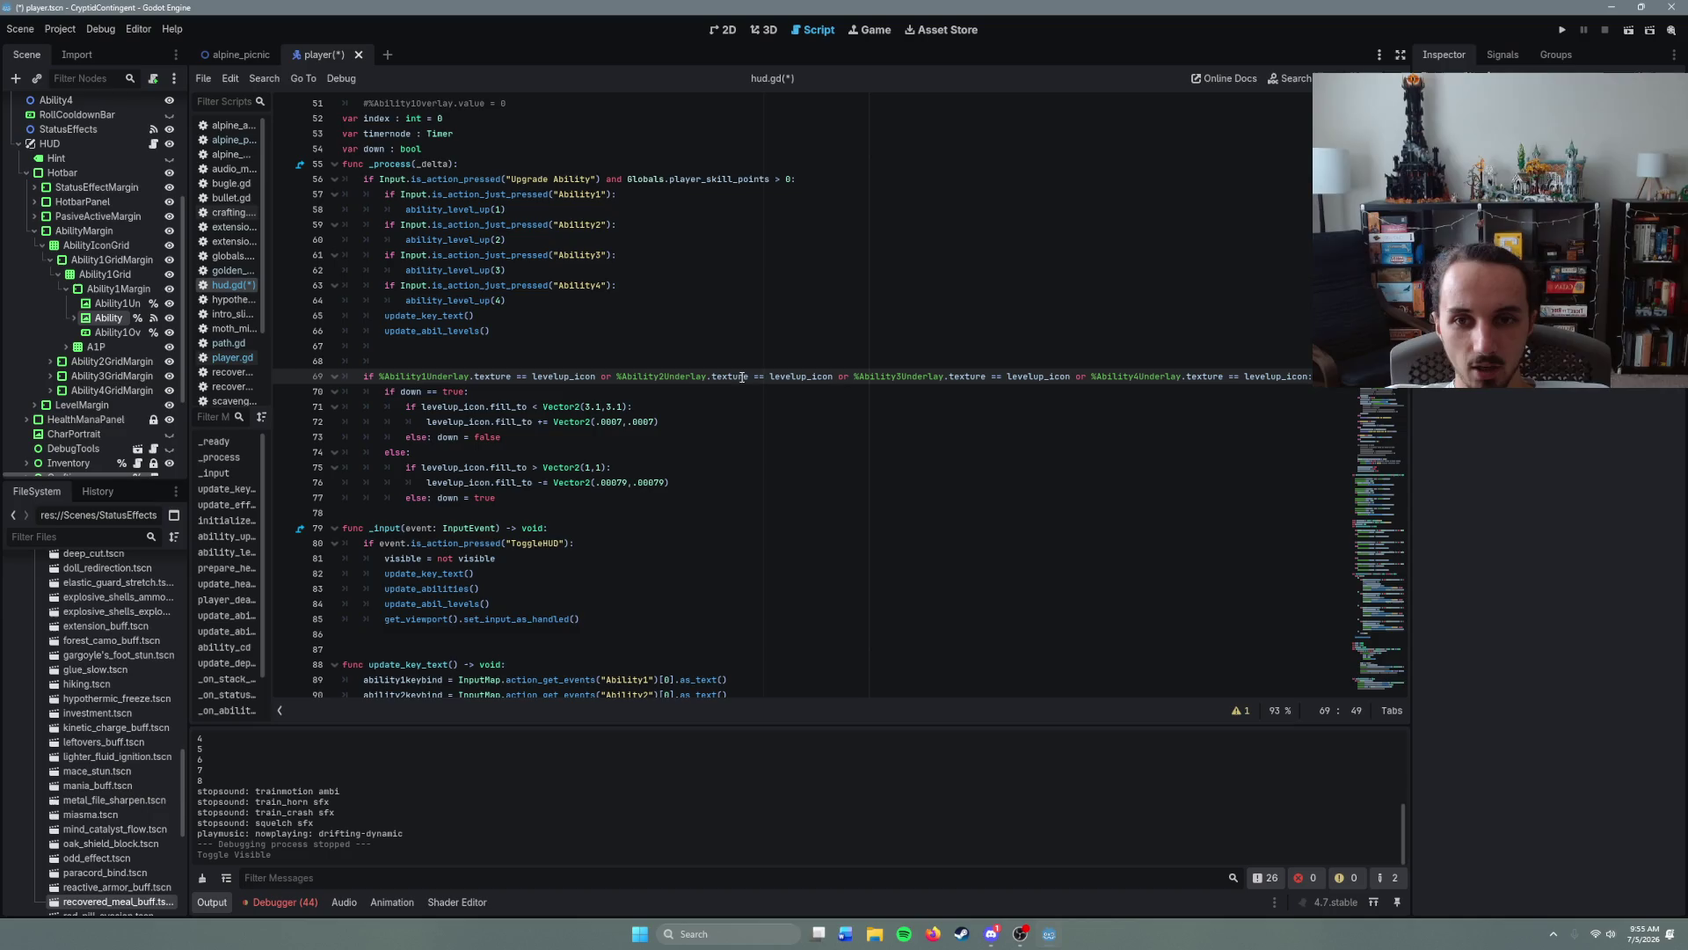
- Move the caret to the end of line 69's underlay condition
click(547, 484)
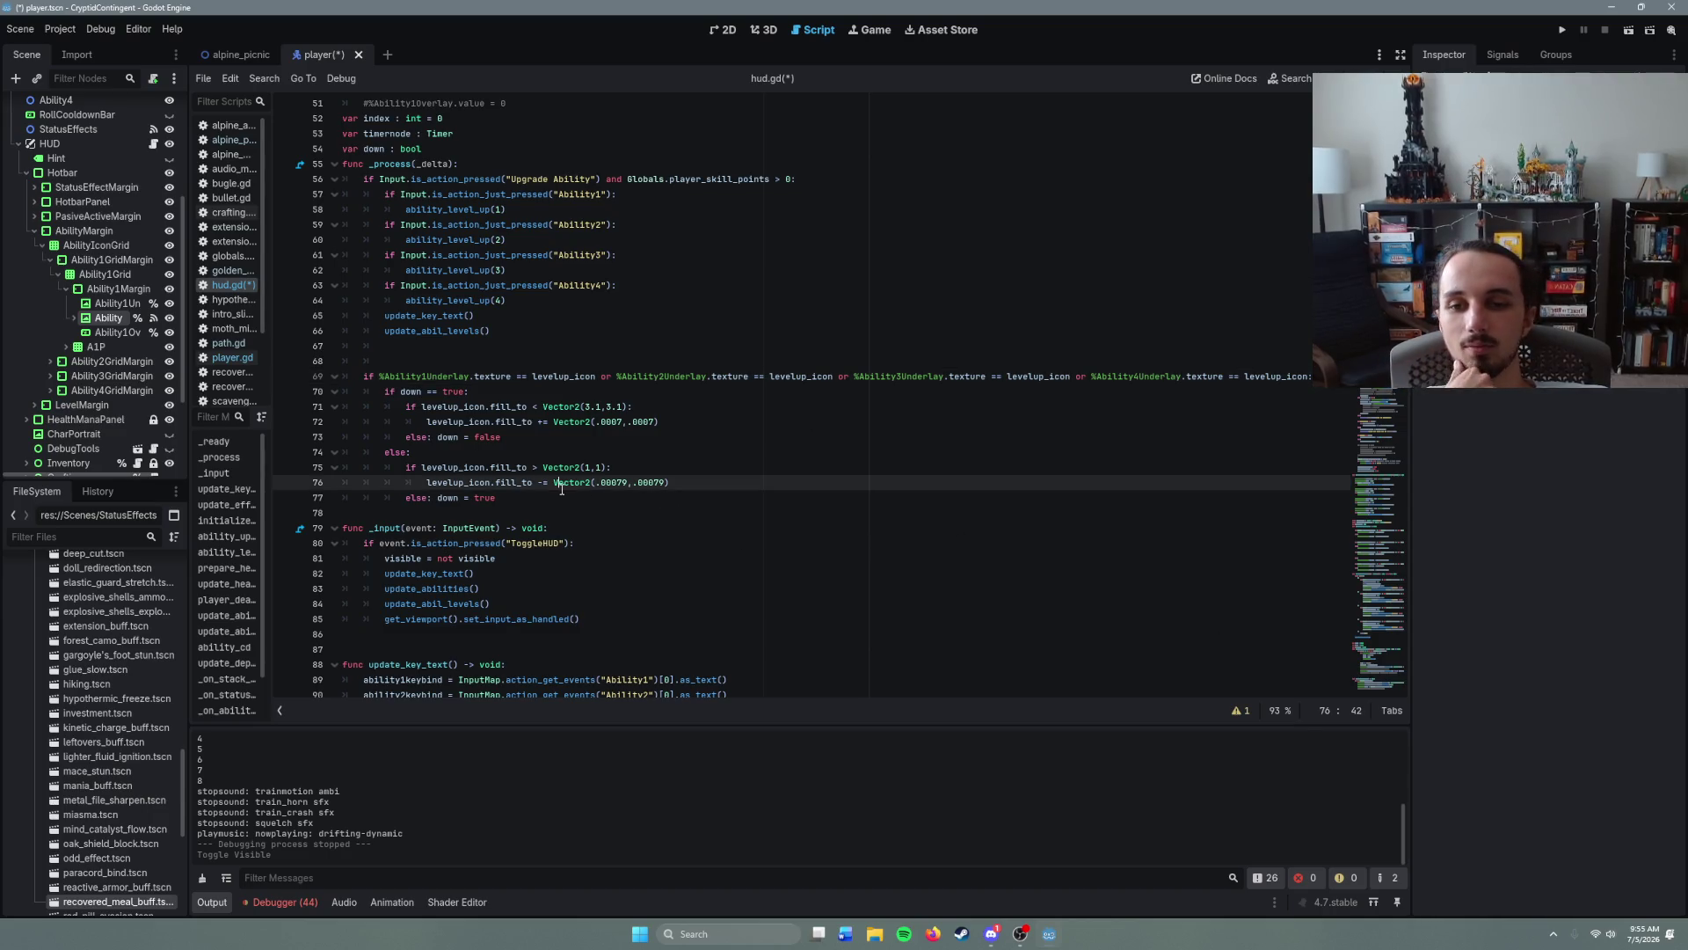
click(542, 494)
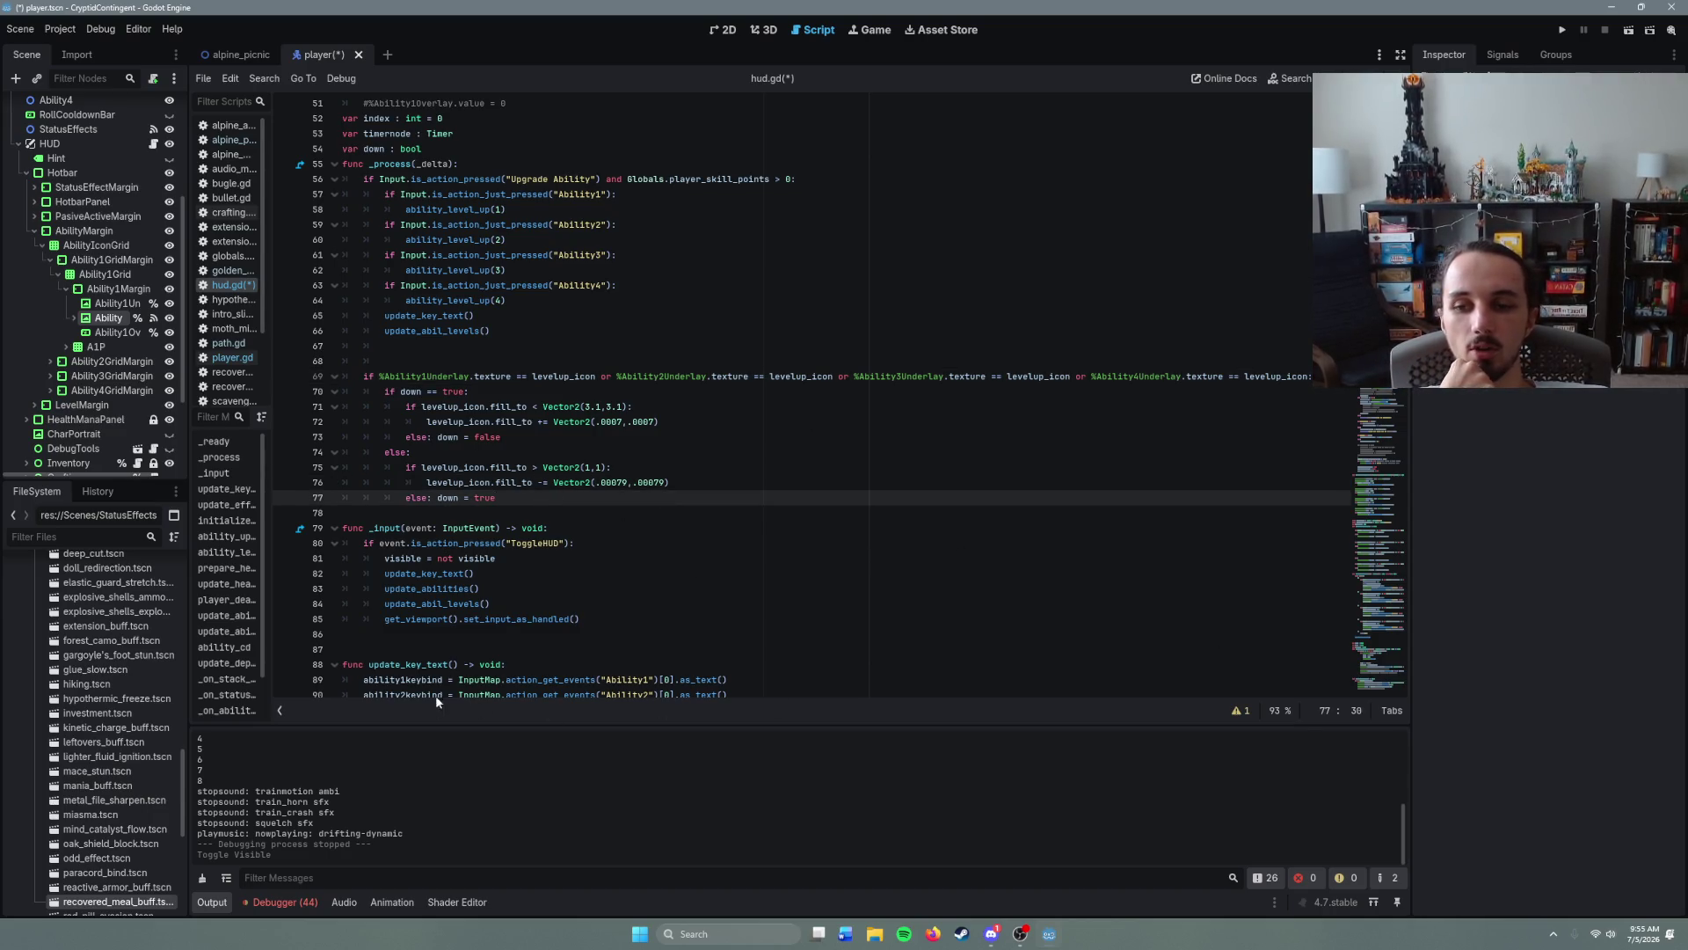
click(582, 391)
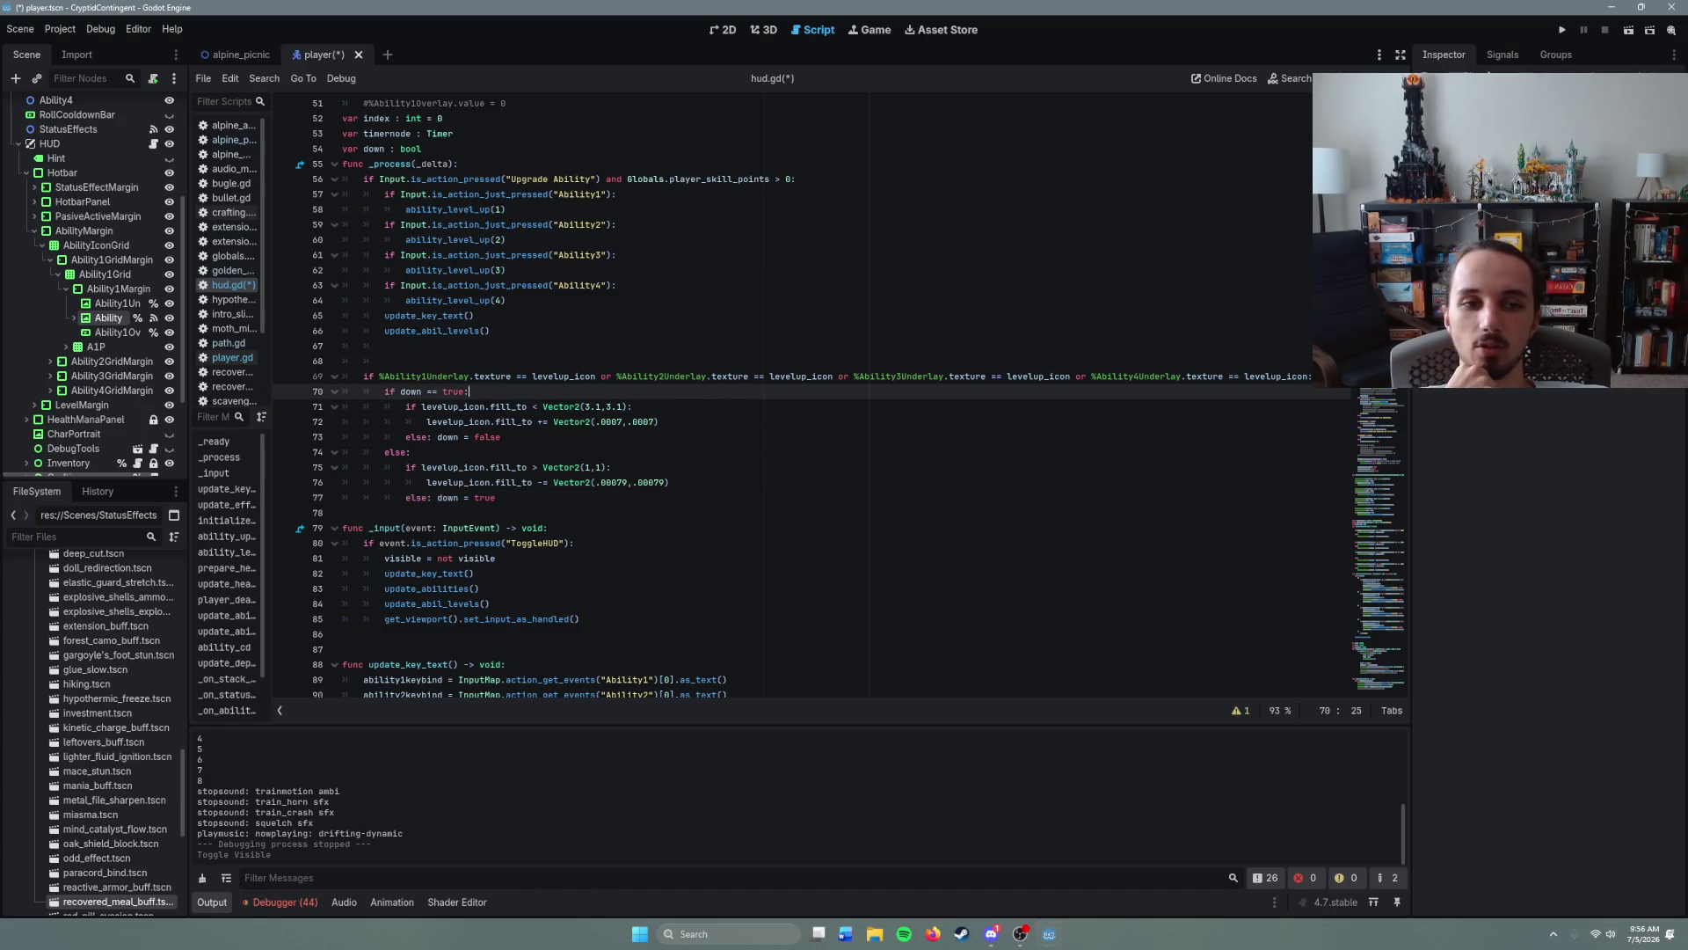
click(1313, 377)
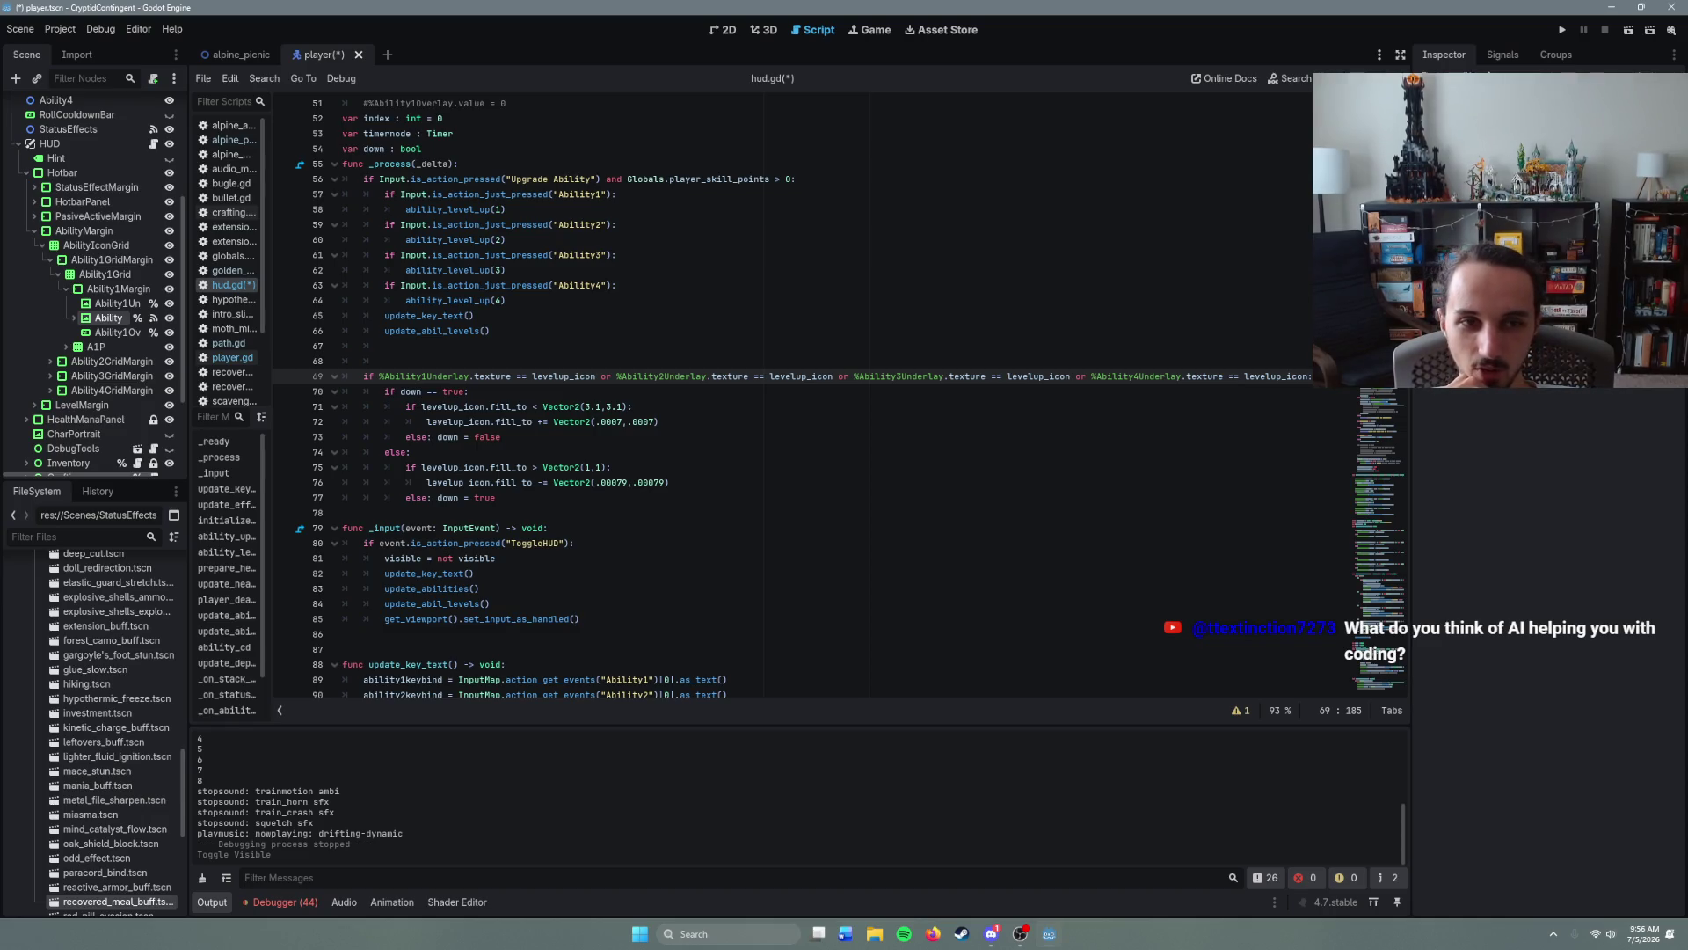
key(Return)
key(BackSpace)
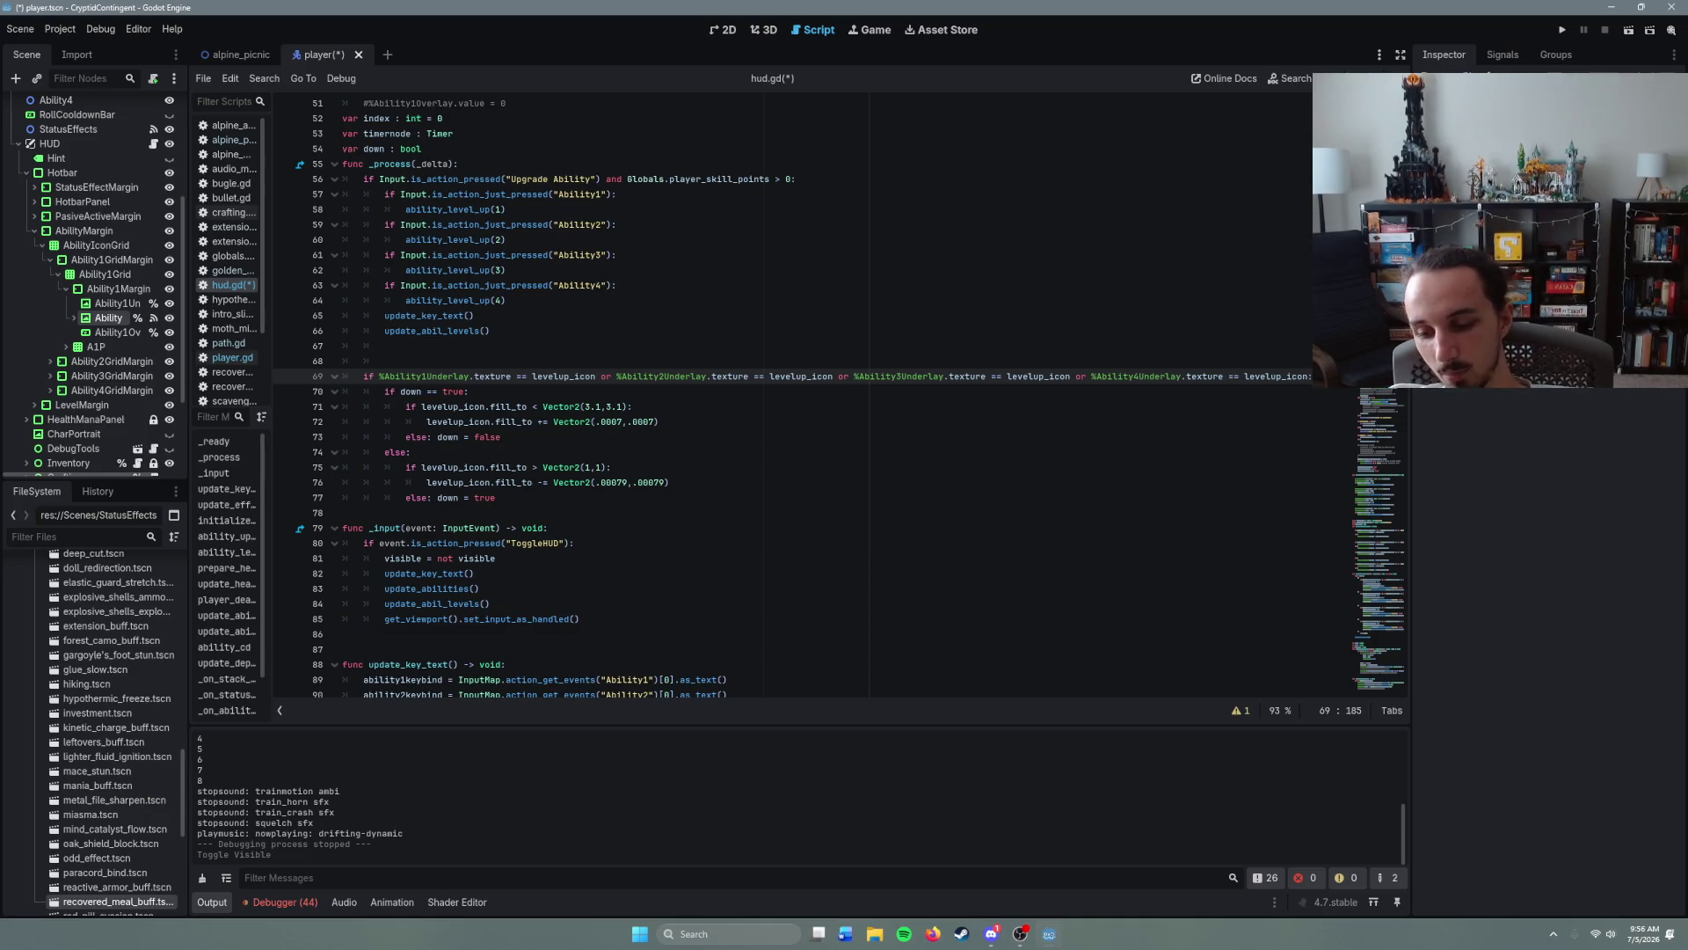
- Create a blank line 70 directly below the underlay condition in hud.gd
key(Return)
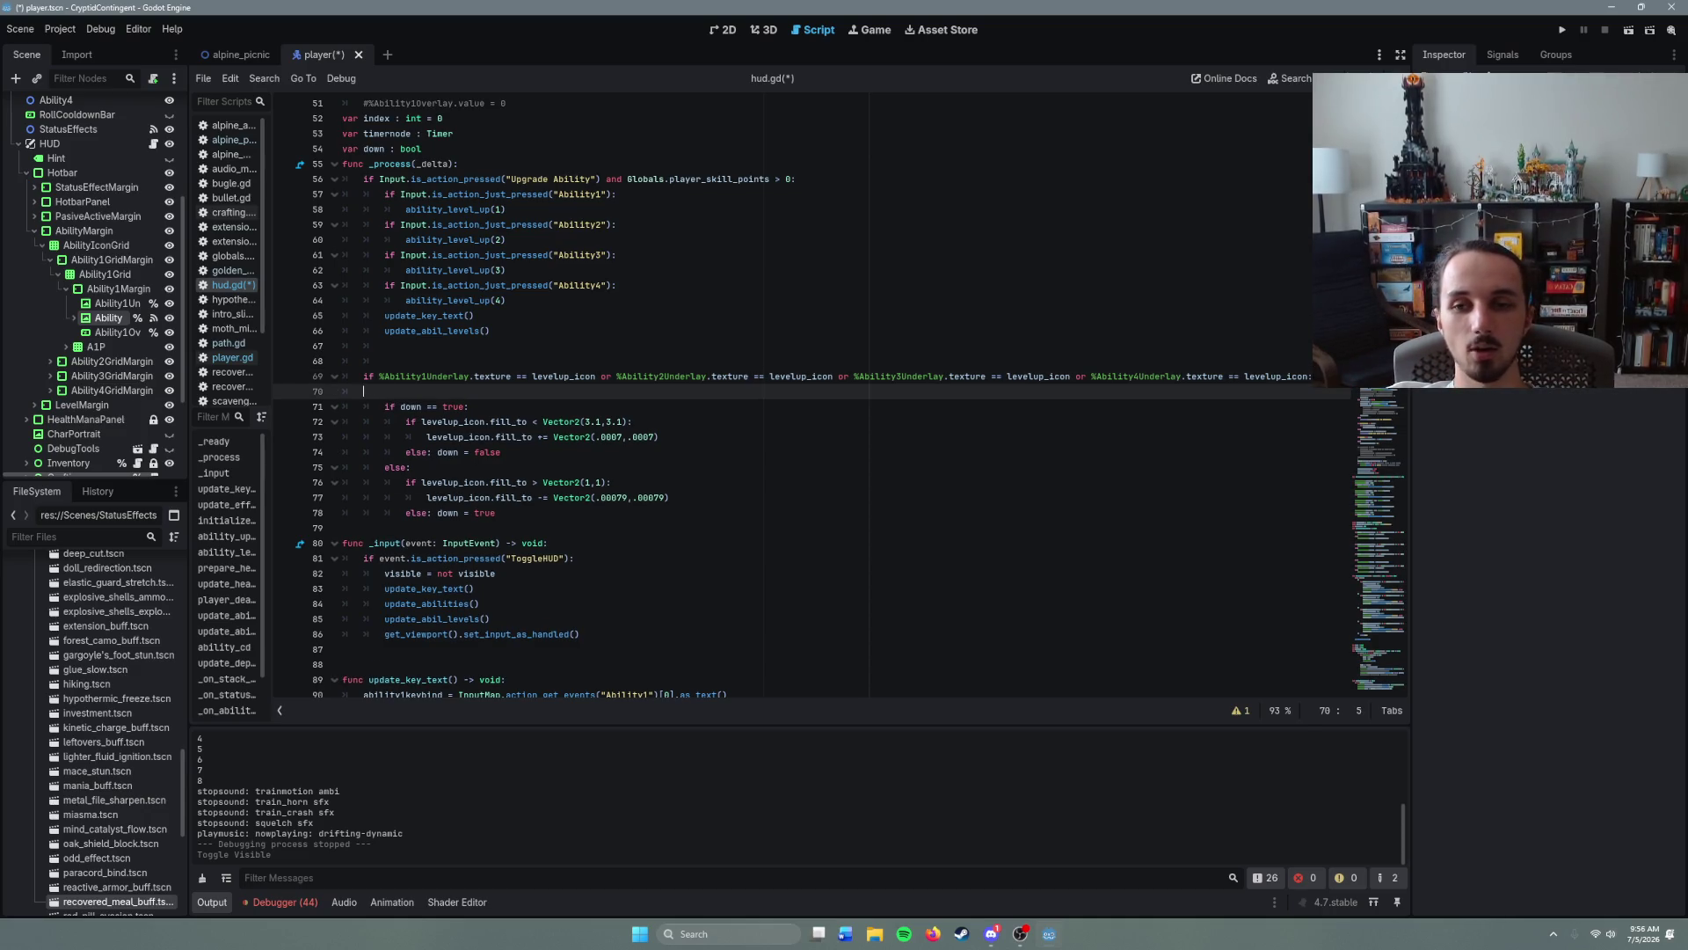
key(ctrl+z)
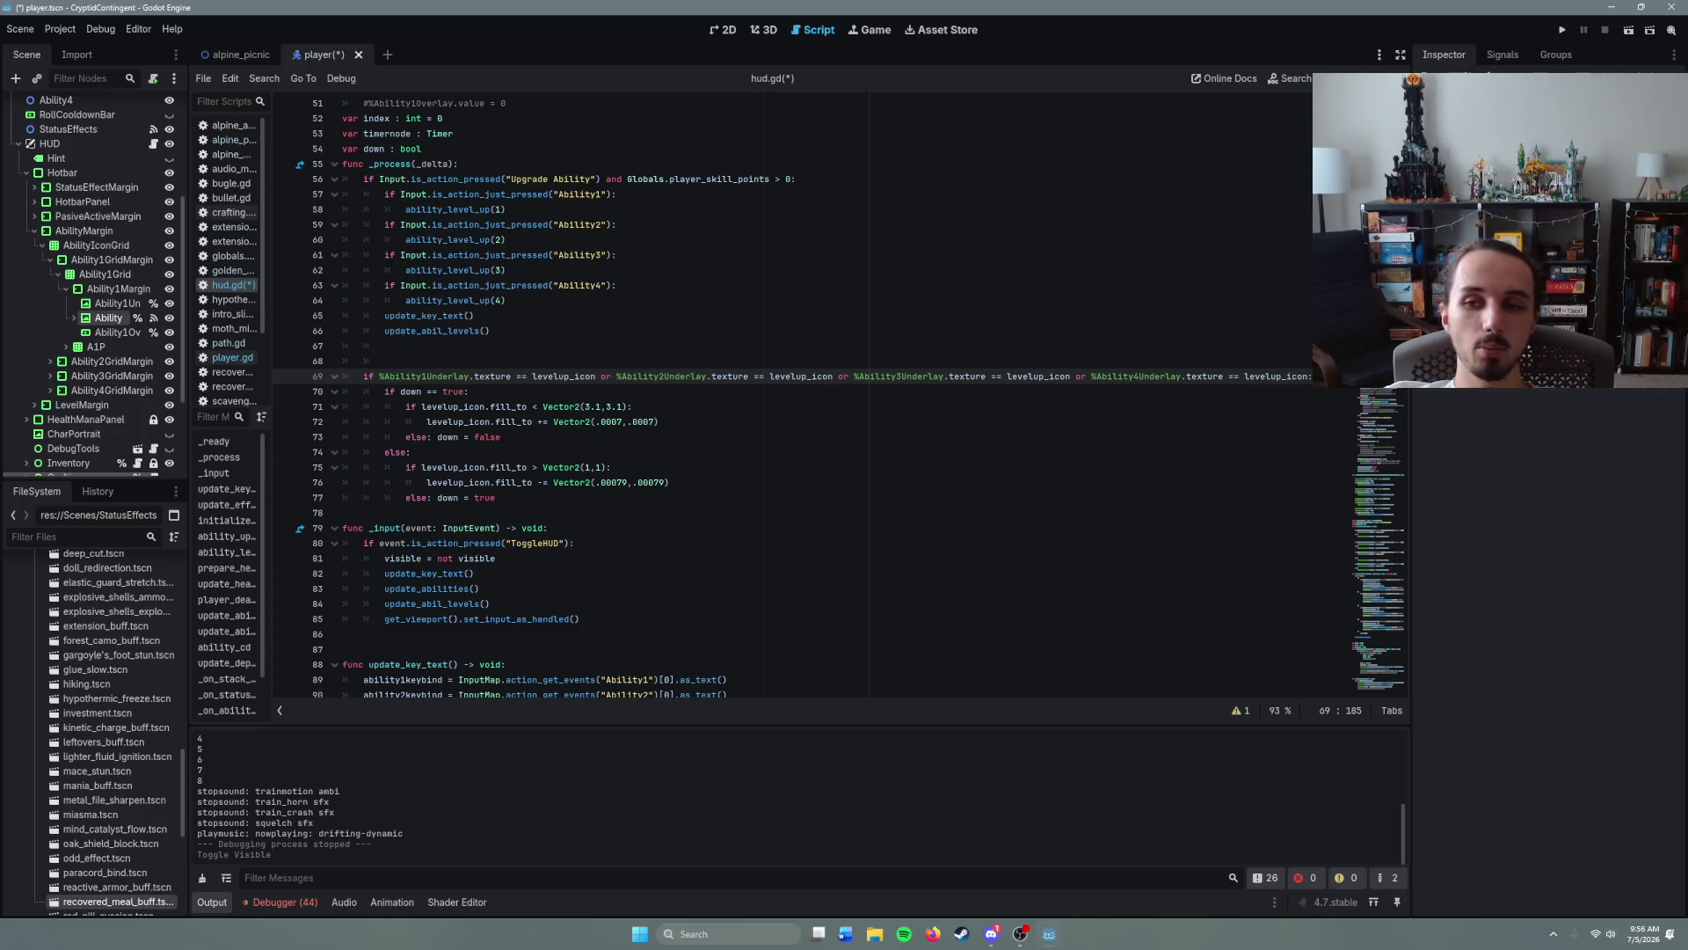
key(Return)
key(BackSpace)
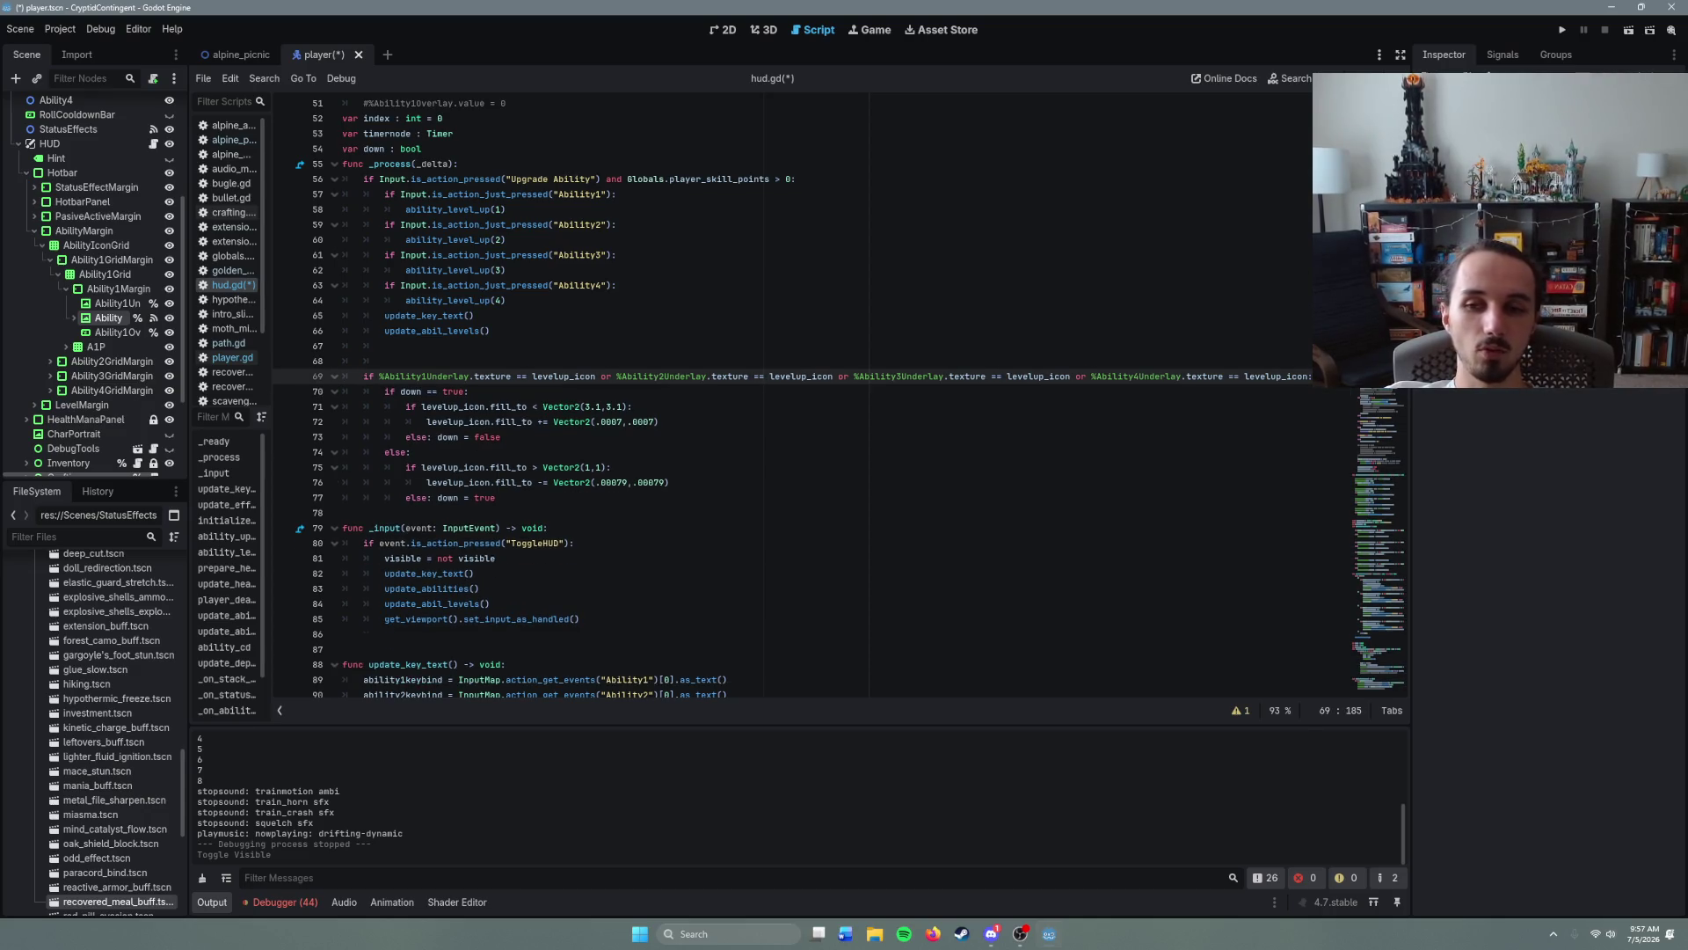
key(Return)
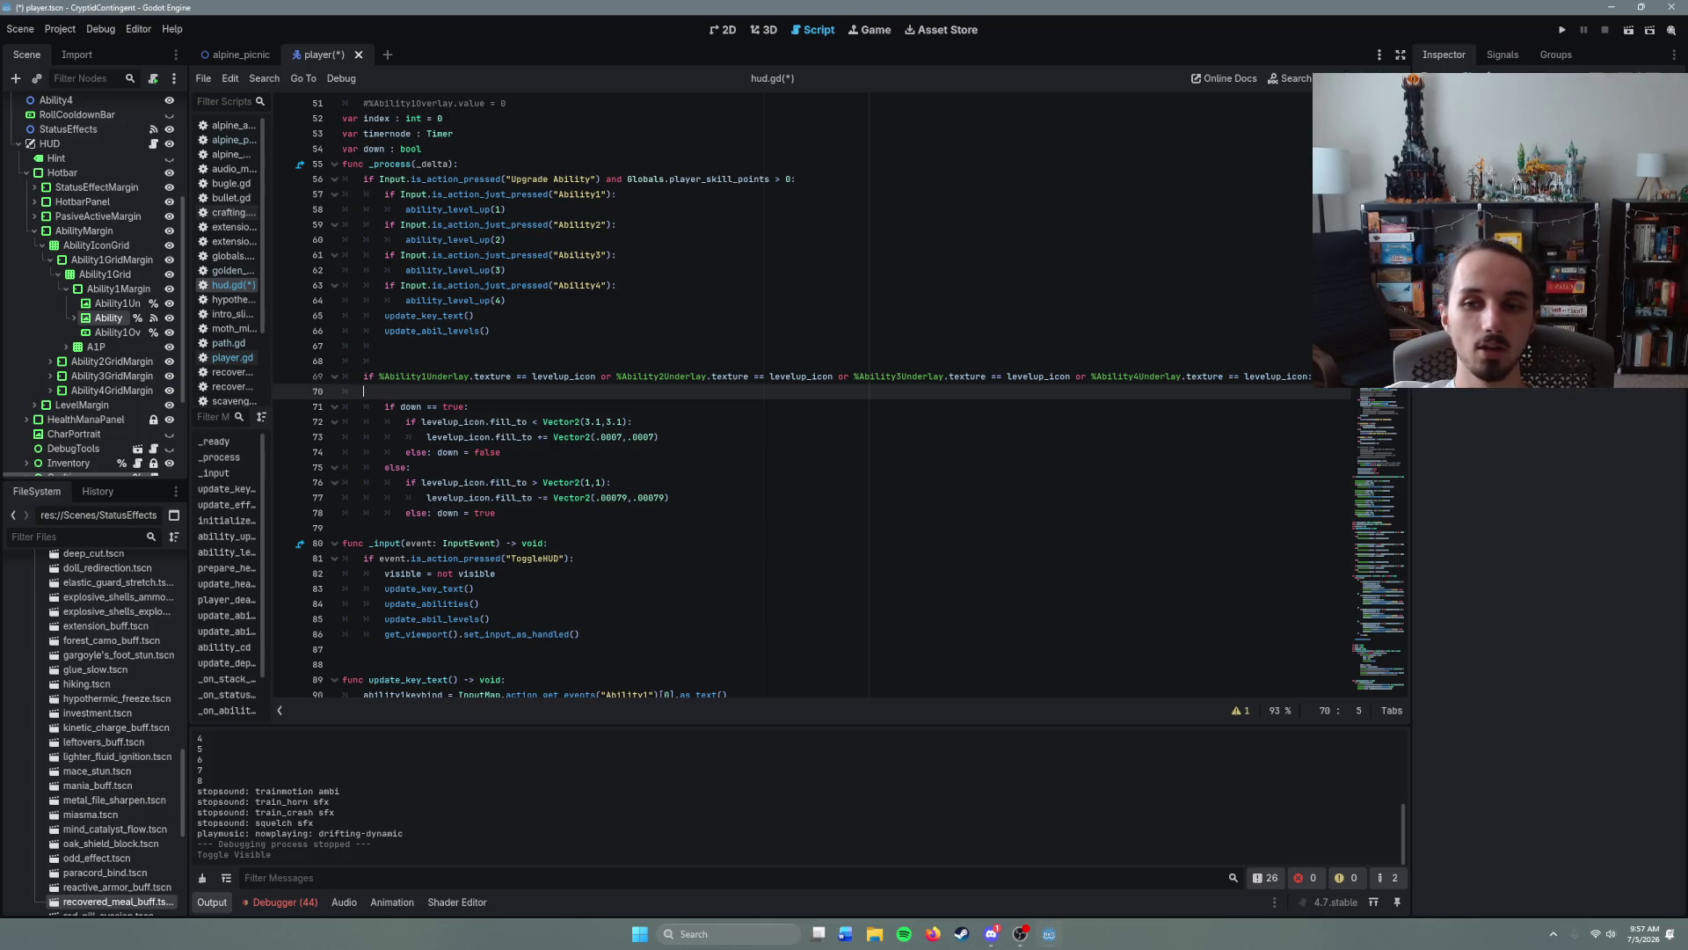
key(BackSpace)
key(BackSpace)
key(Return)
key(BackSpace)
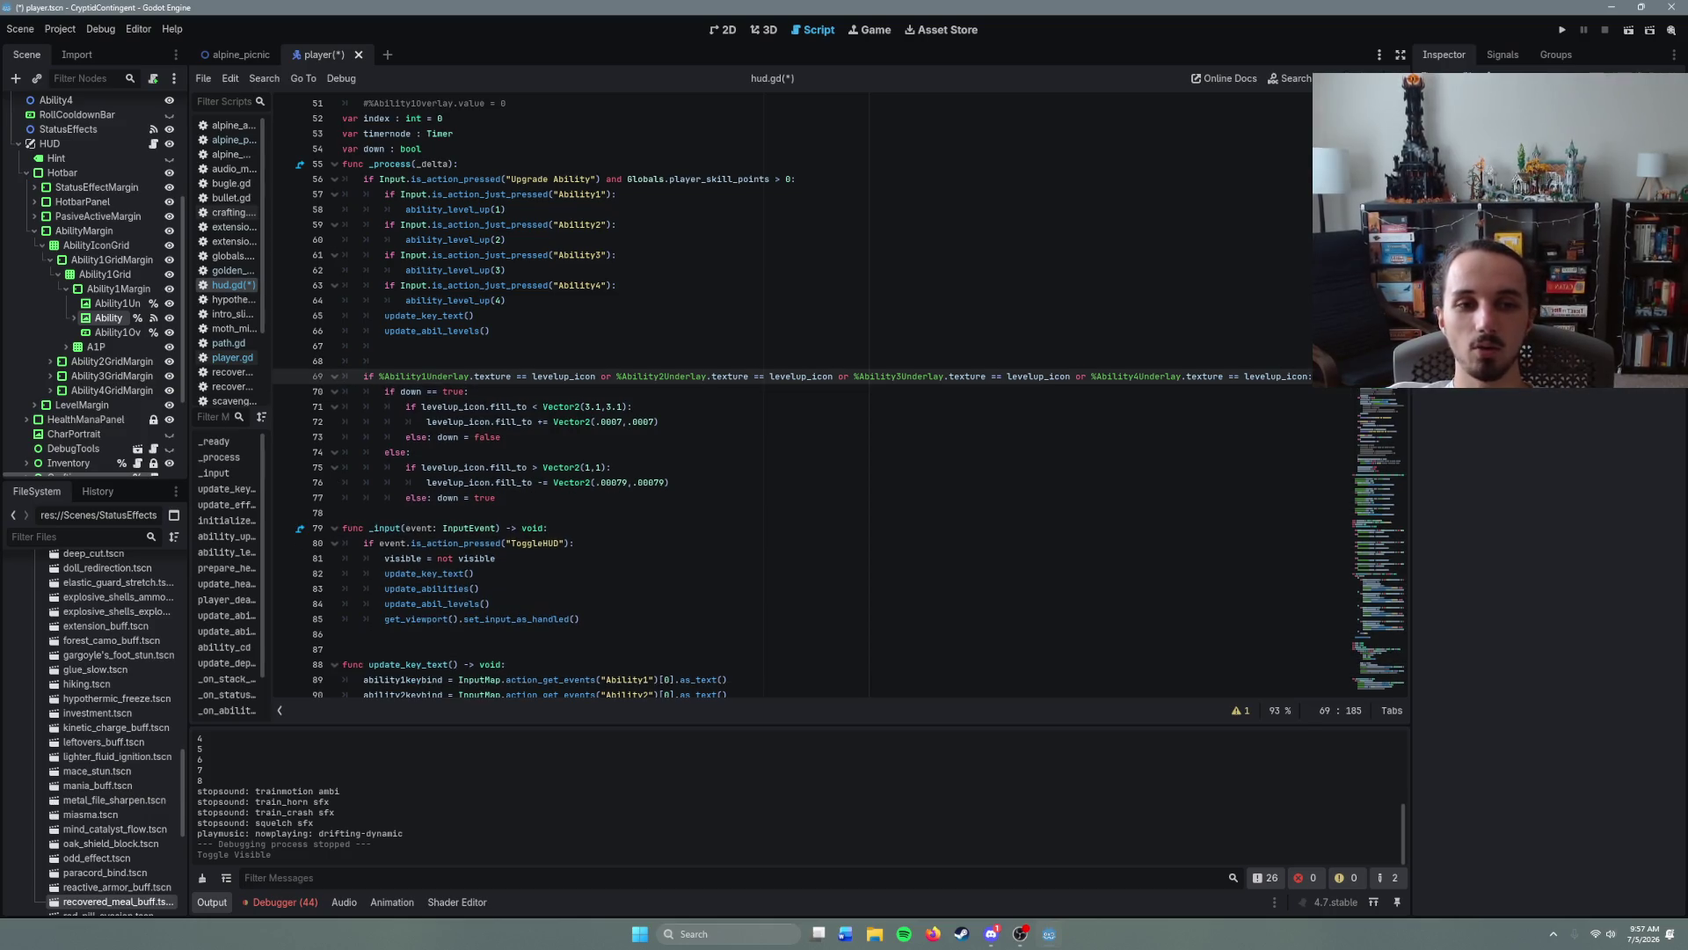
key(Return)
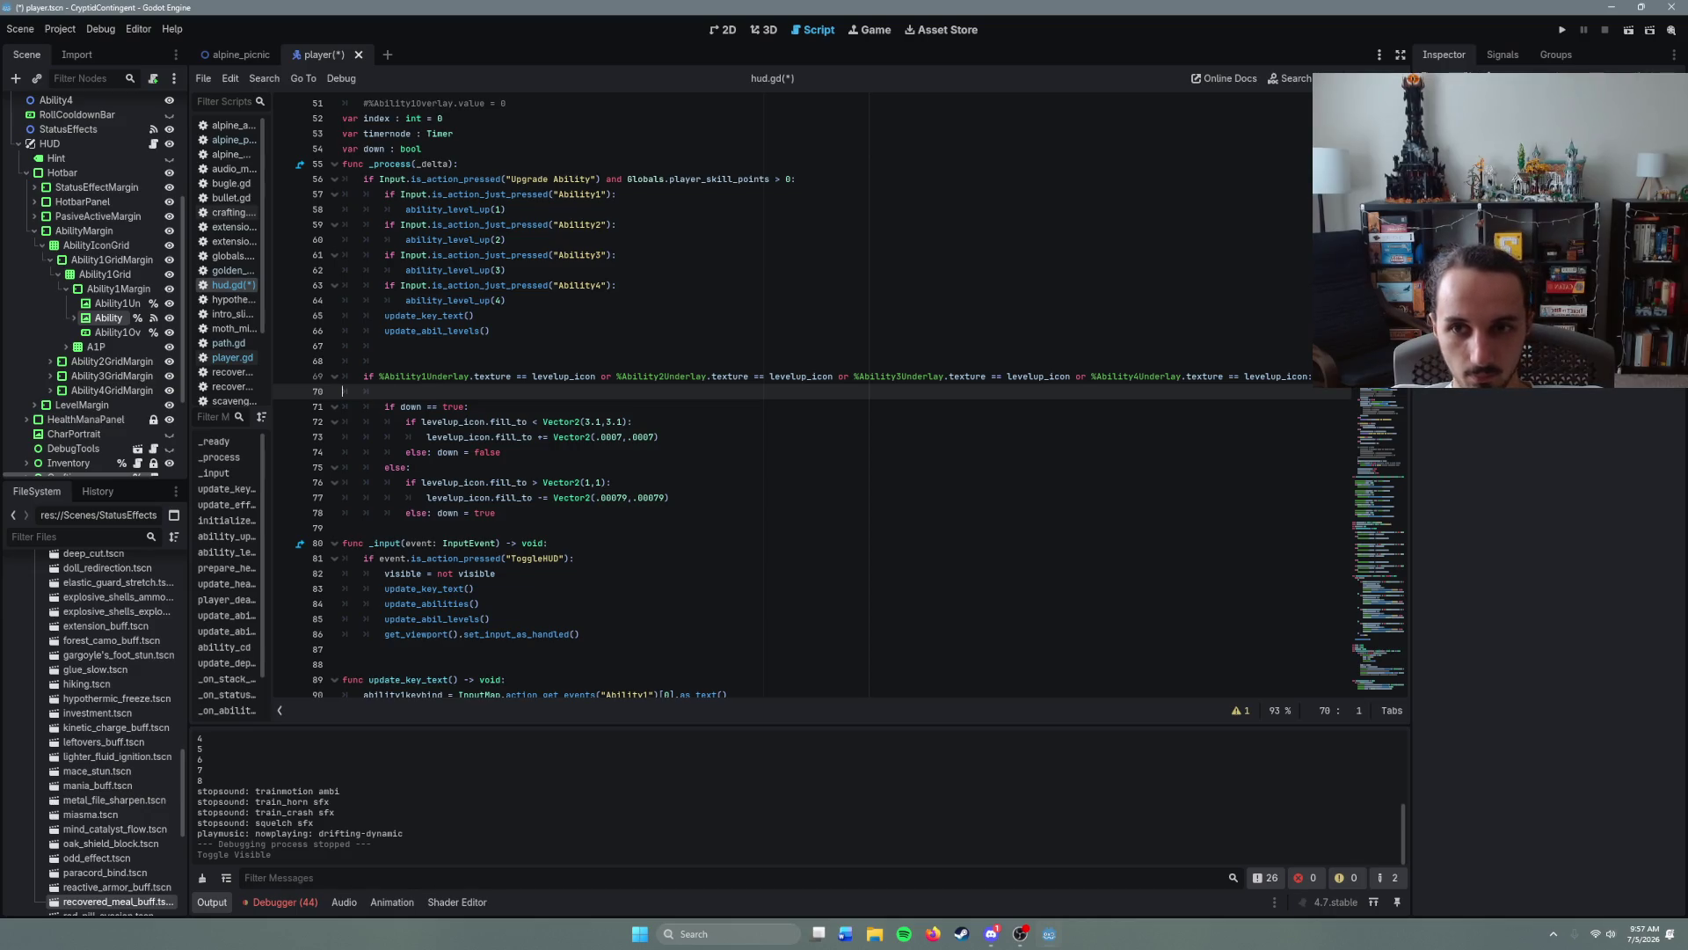
- Adjust the indentation of the blank line 70 under the condition
key(Up)
key(Down)
key(End)
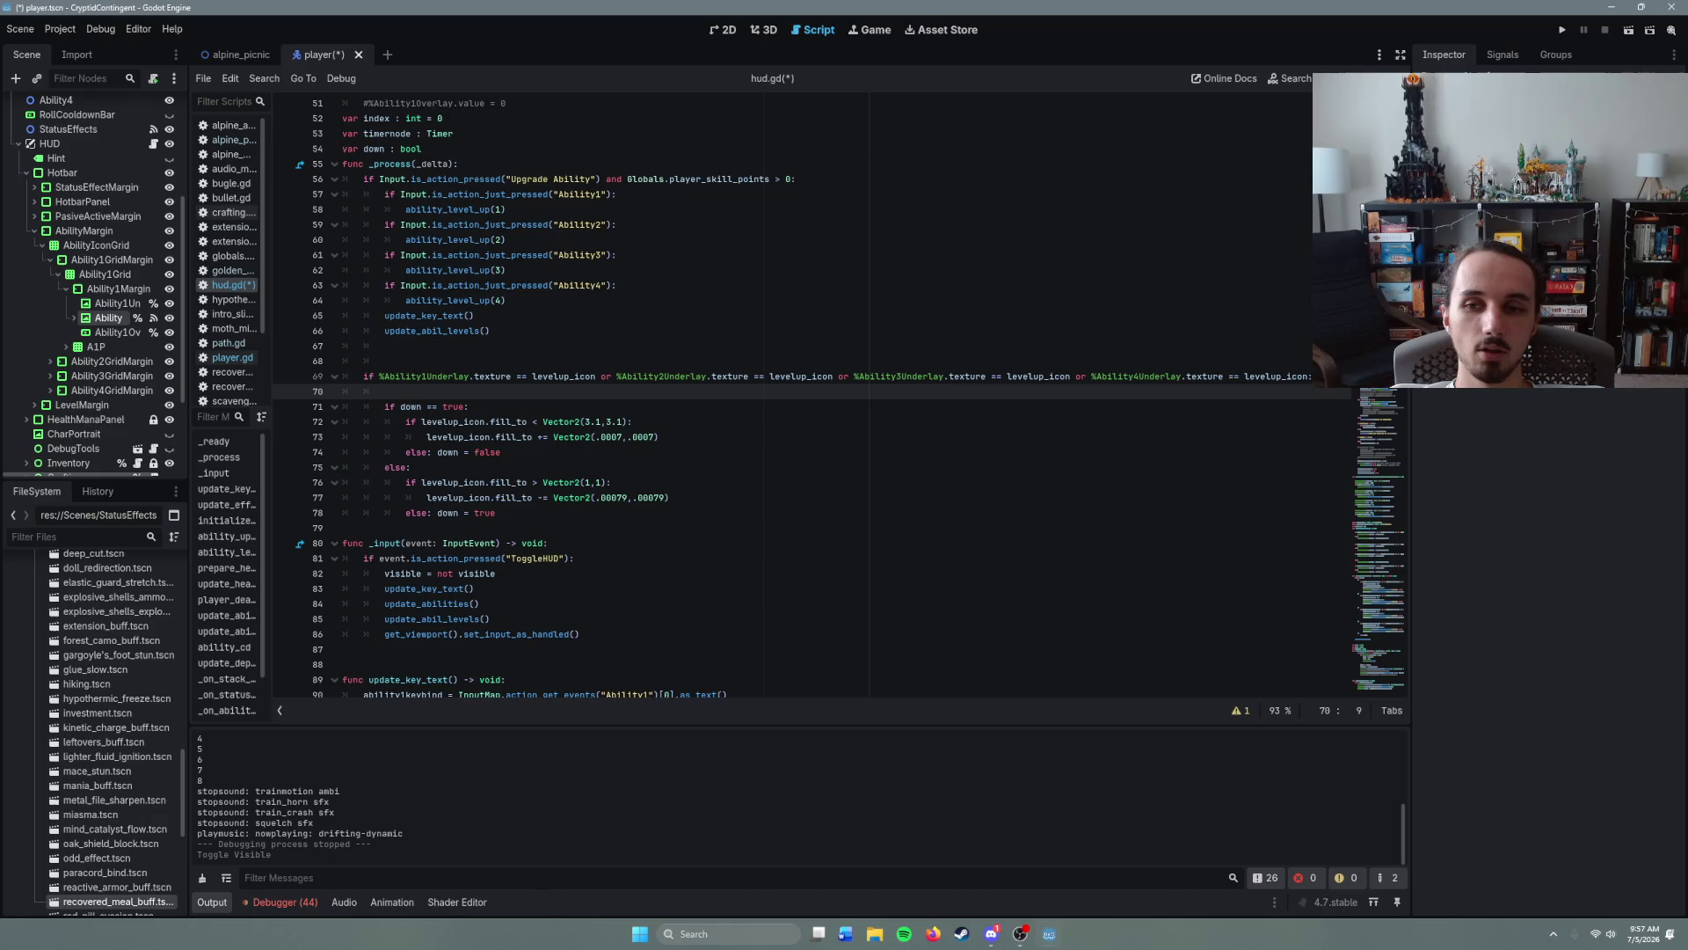
key(Up)
key(Home)
key(Down)
key(Up)
key(Down)
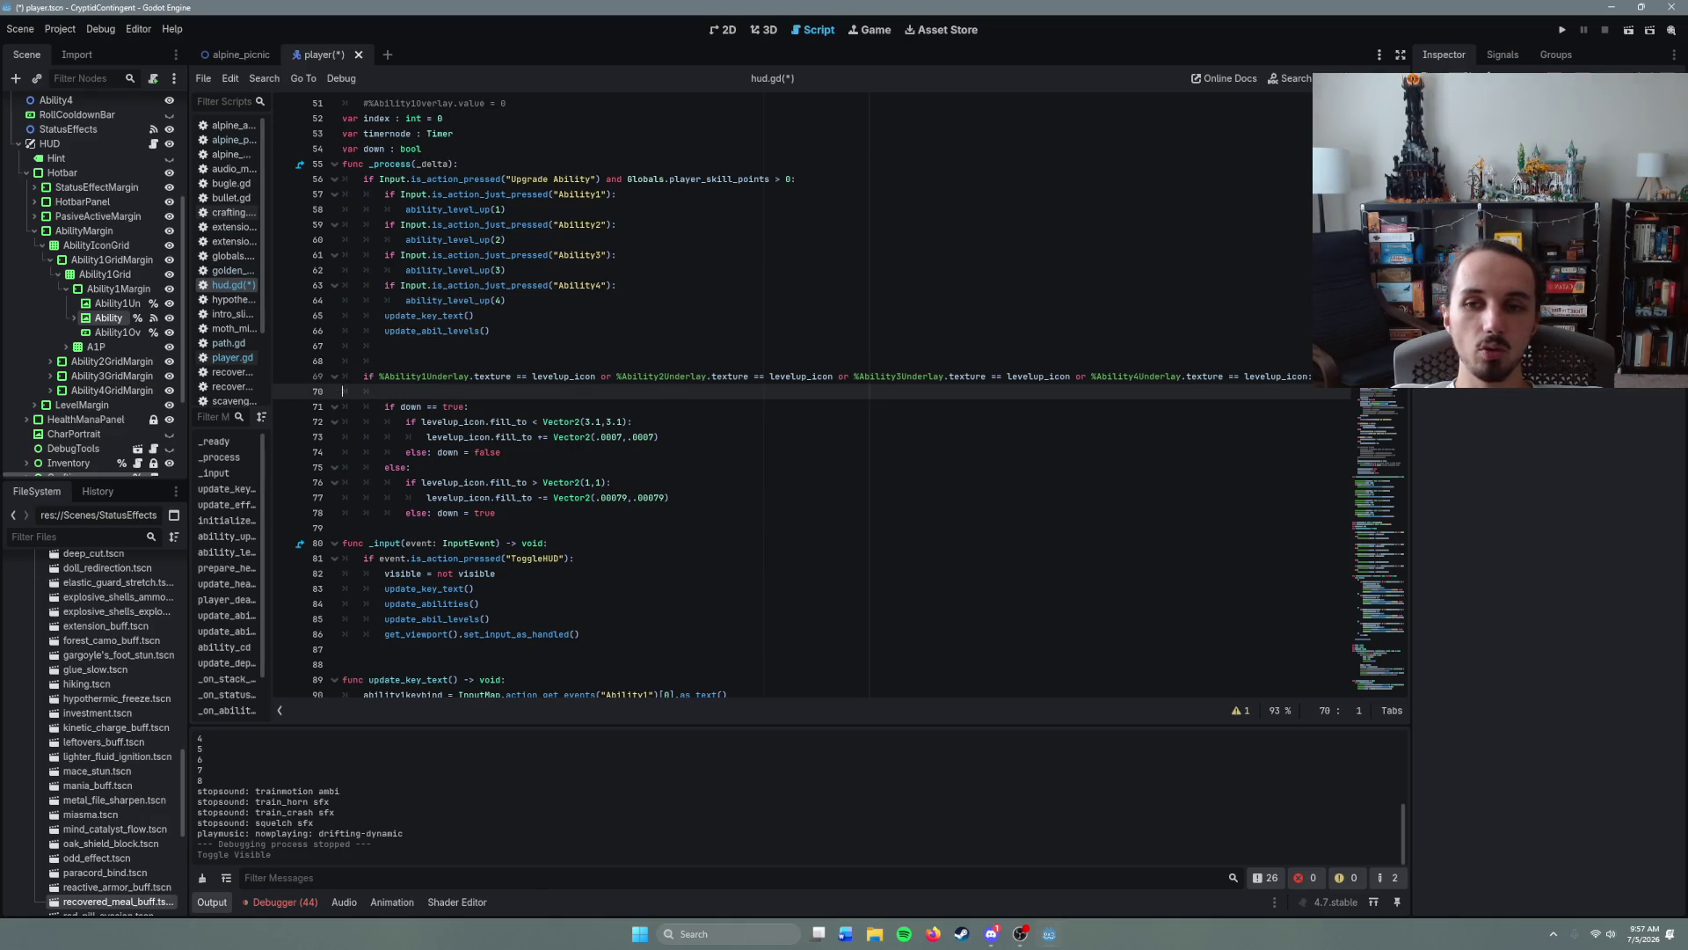
key(Up)
key(Home)
key(Down)
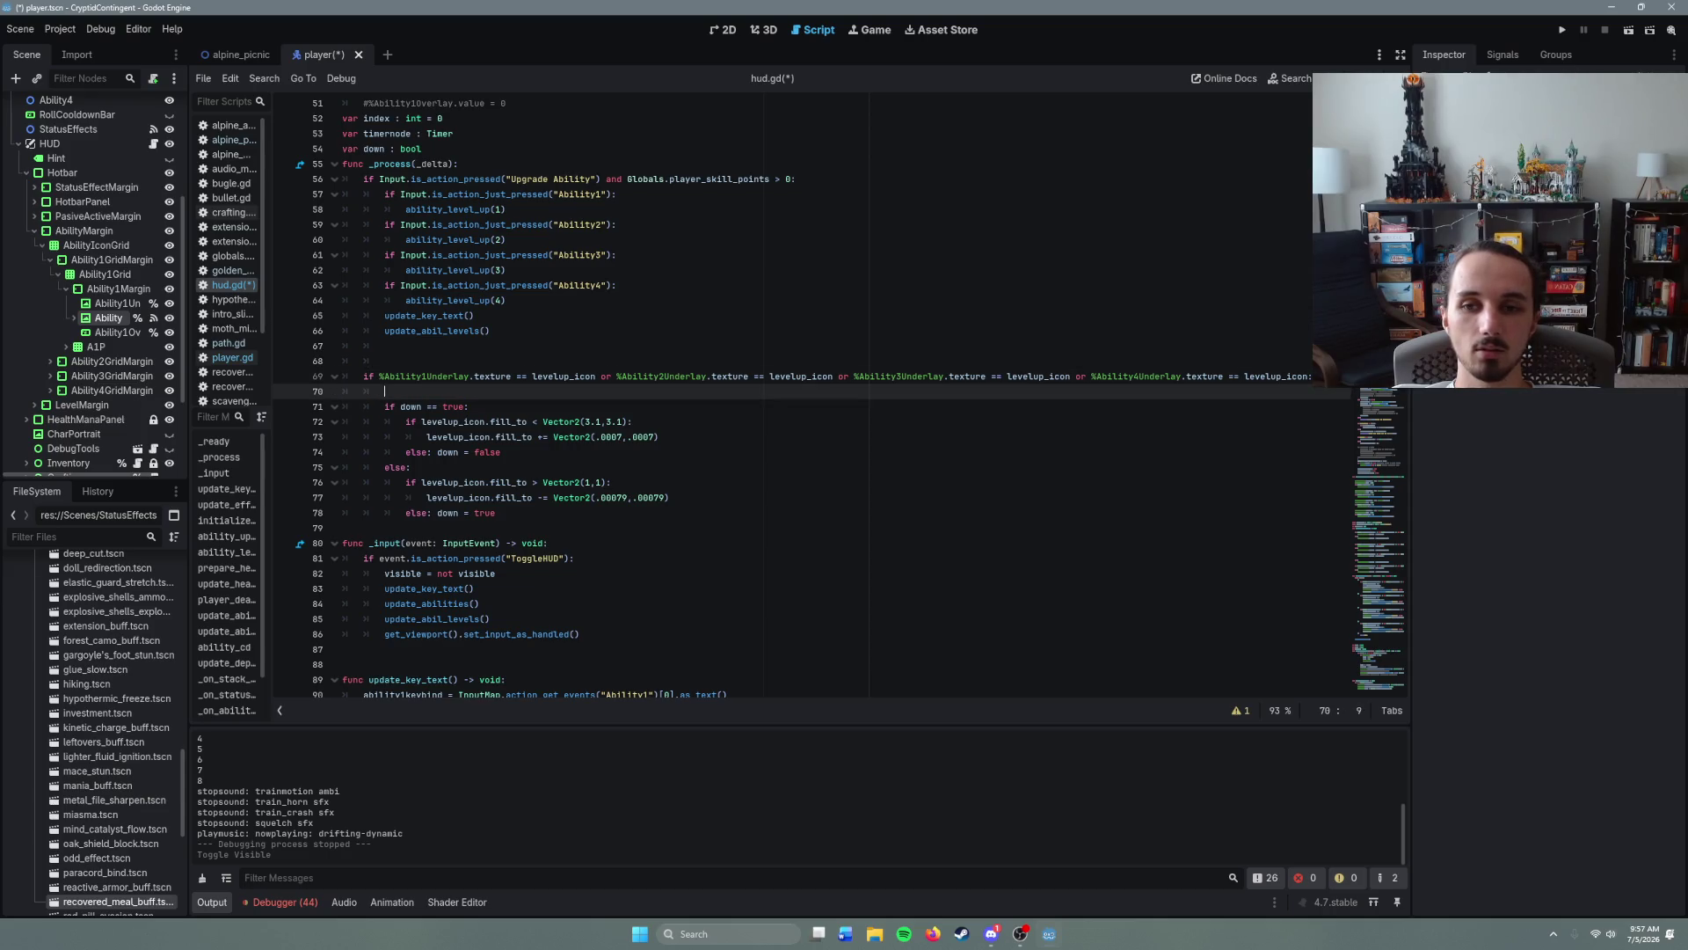
key(Up)
key(Down)
key(Up)
key(Down)
key(Home)
key(Up)
key(Down)
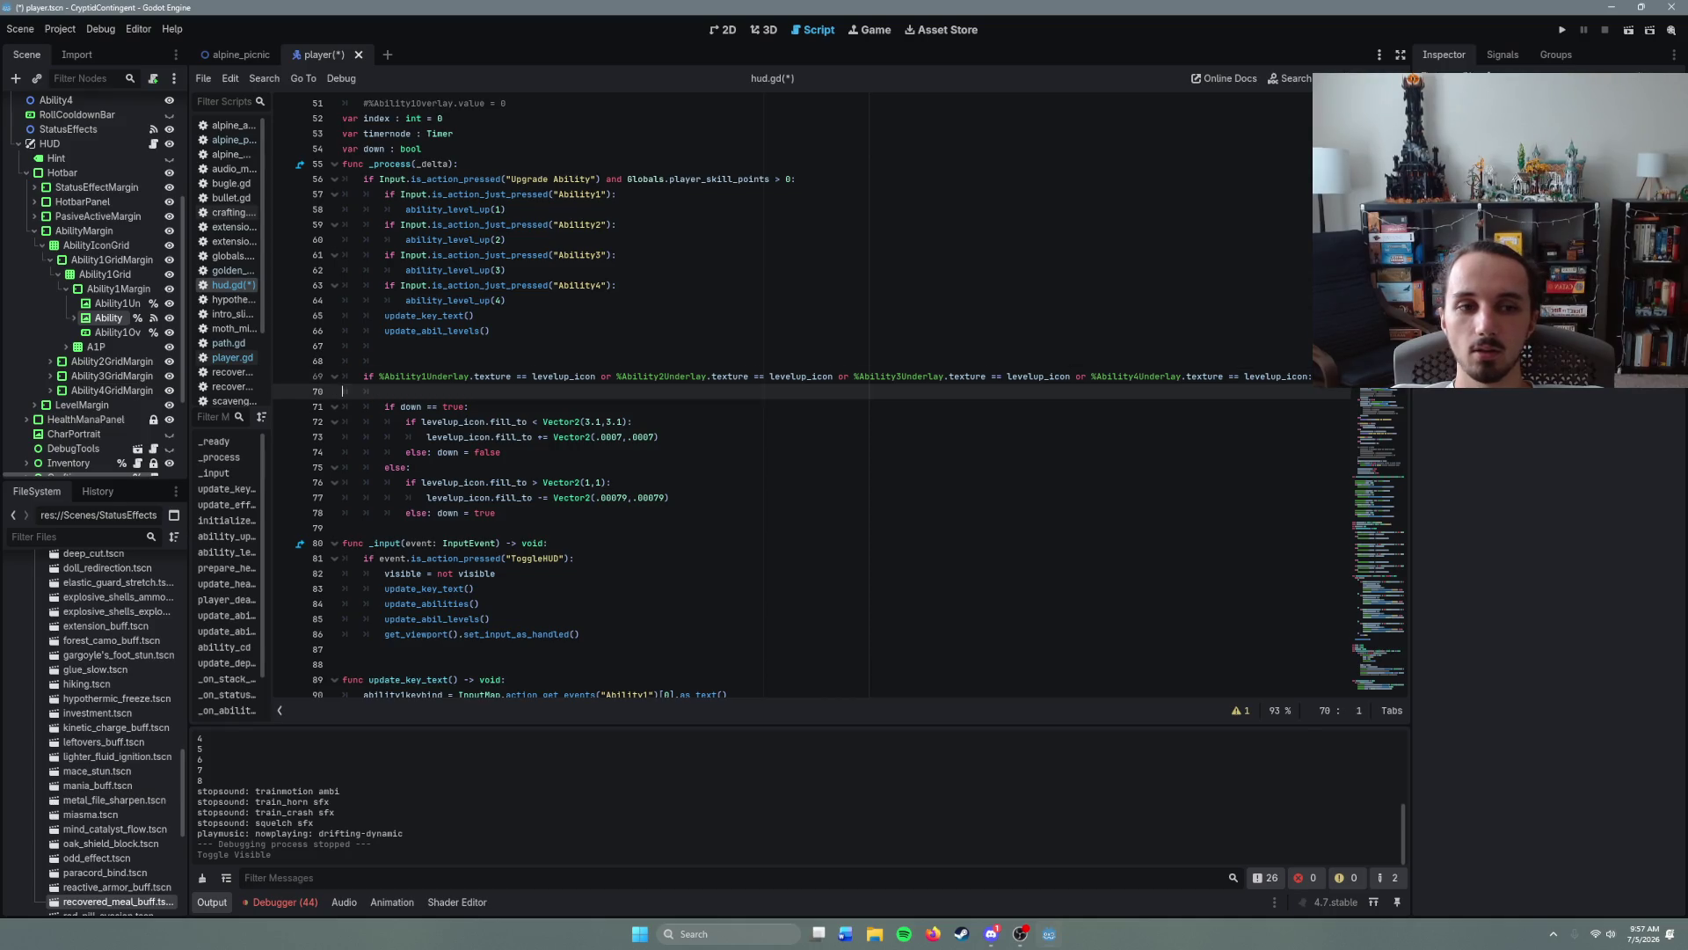
key(Up)
key(Down)
key(Home)
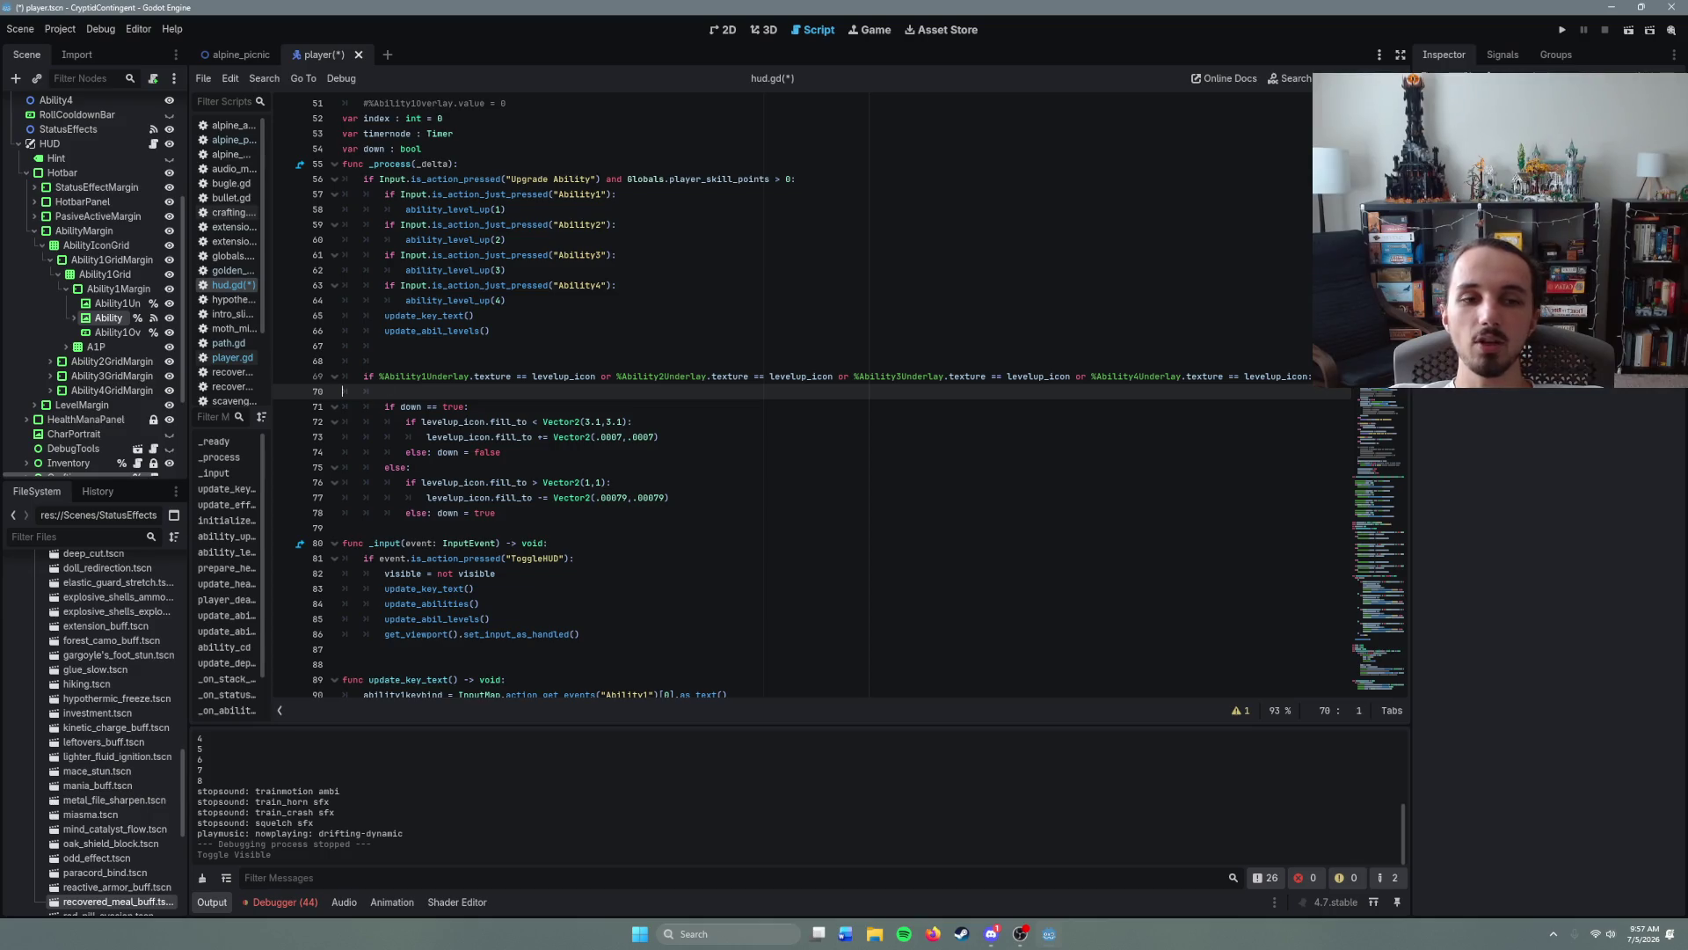
key(Up)
key(Down)
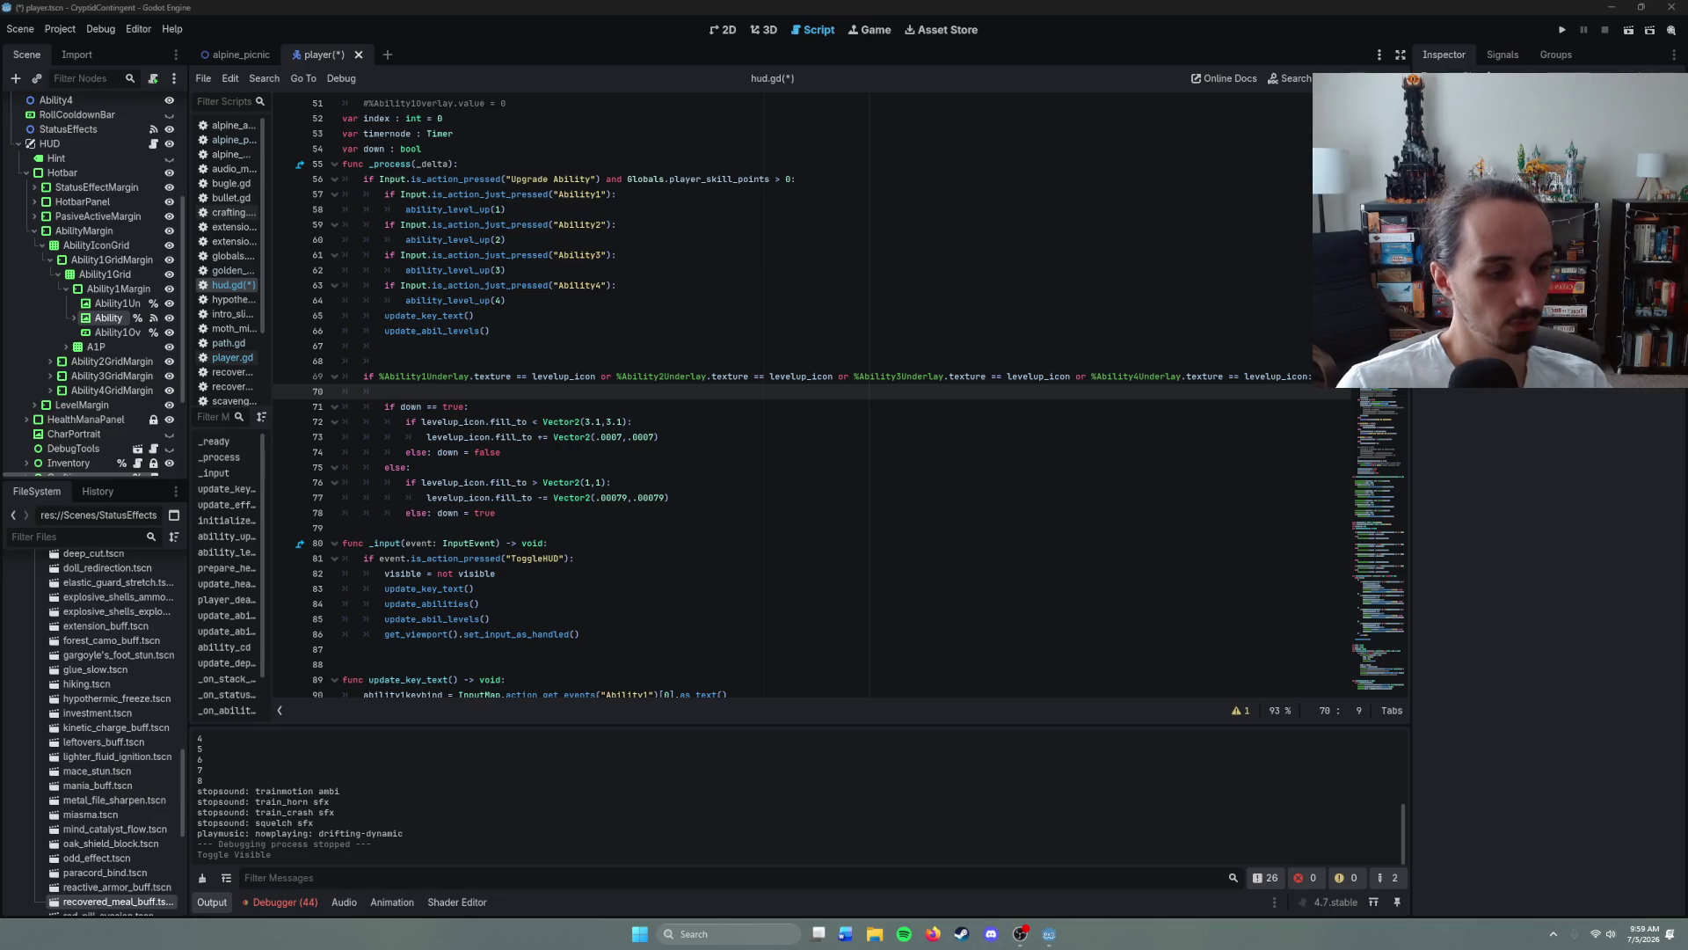
- Return focus to hud.gd at line 70, then bring Steam to the front
click(468, 388)
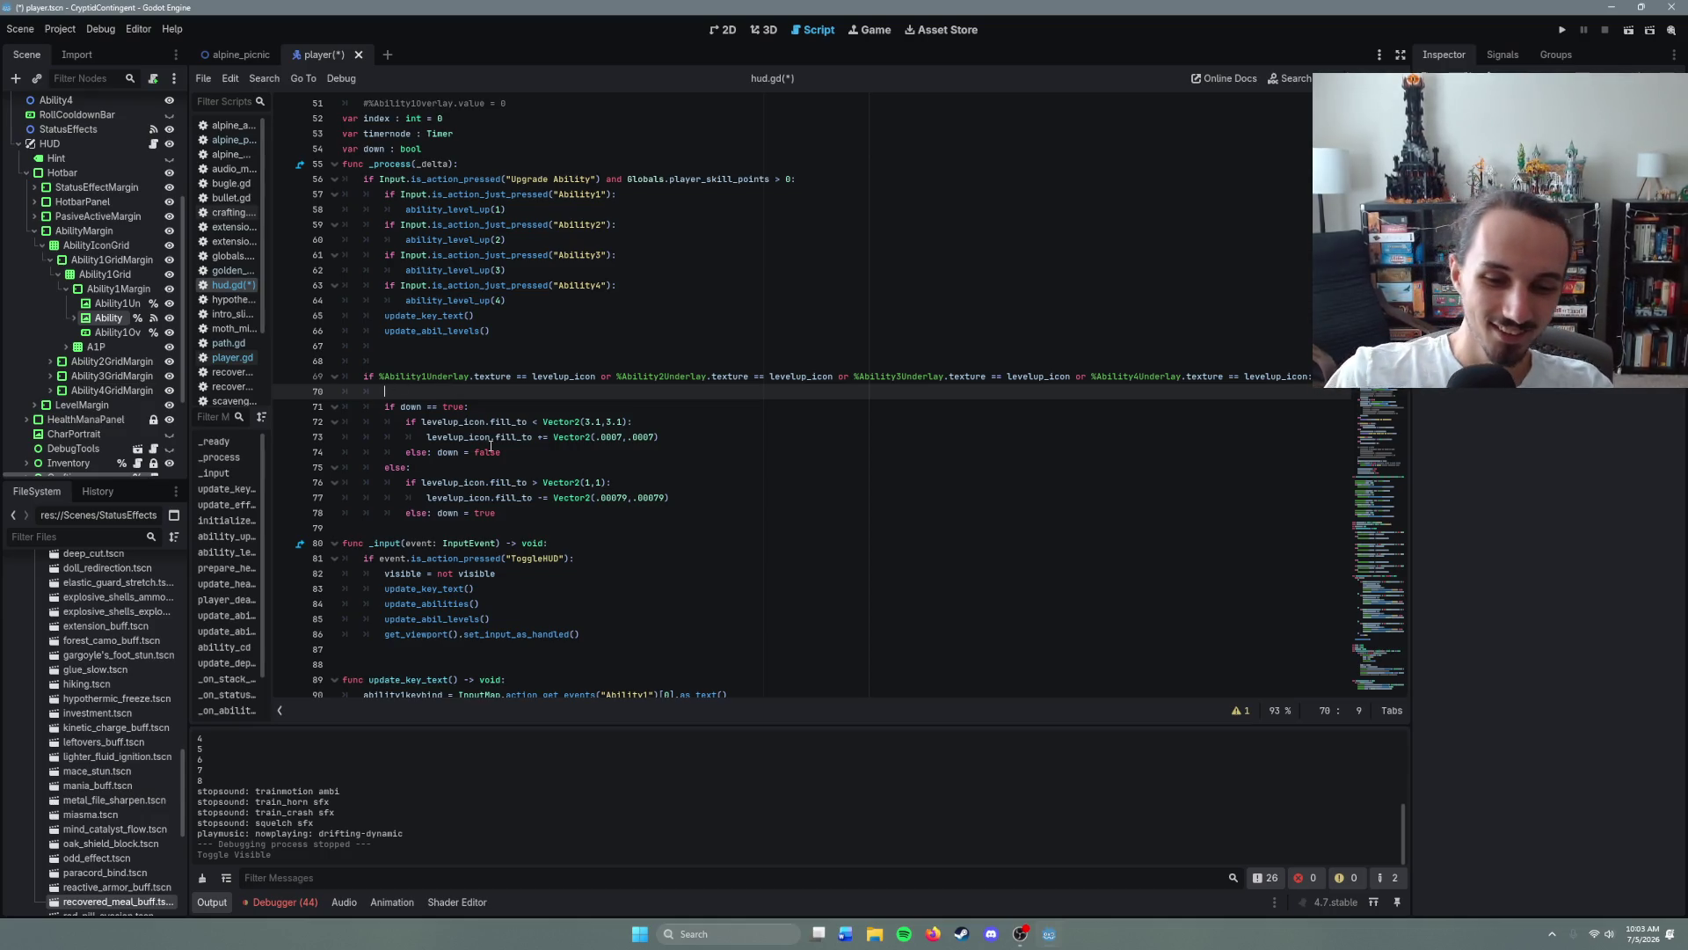
click(959, 935)
- Browse the Godot Engine store page, then go back to the game library
click(572, 327)
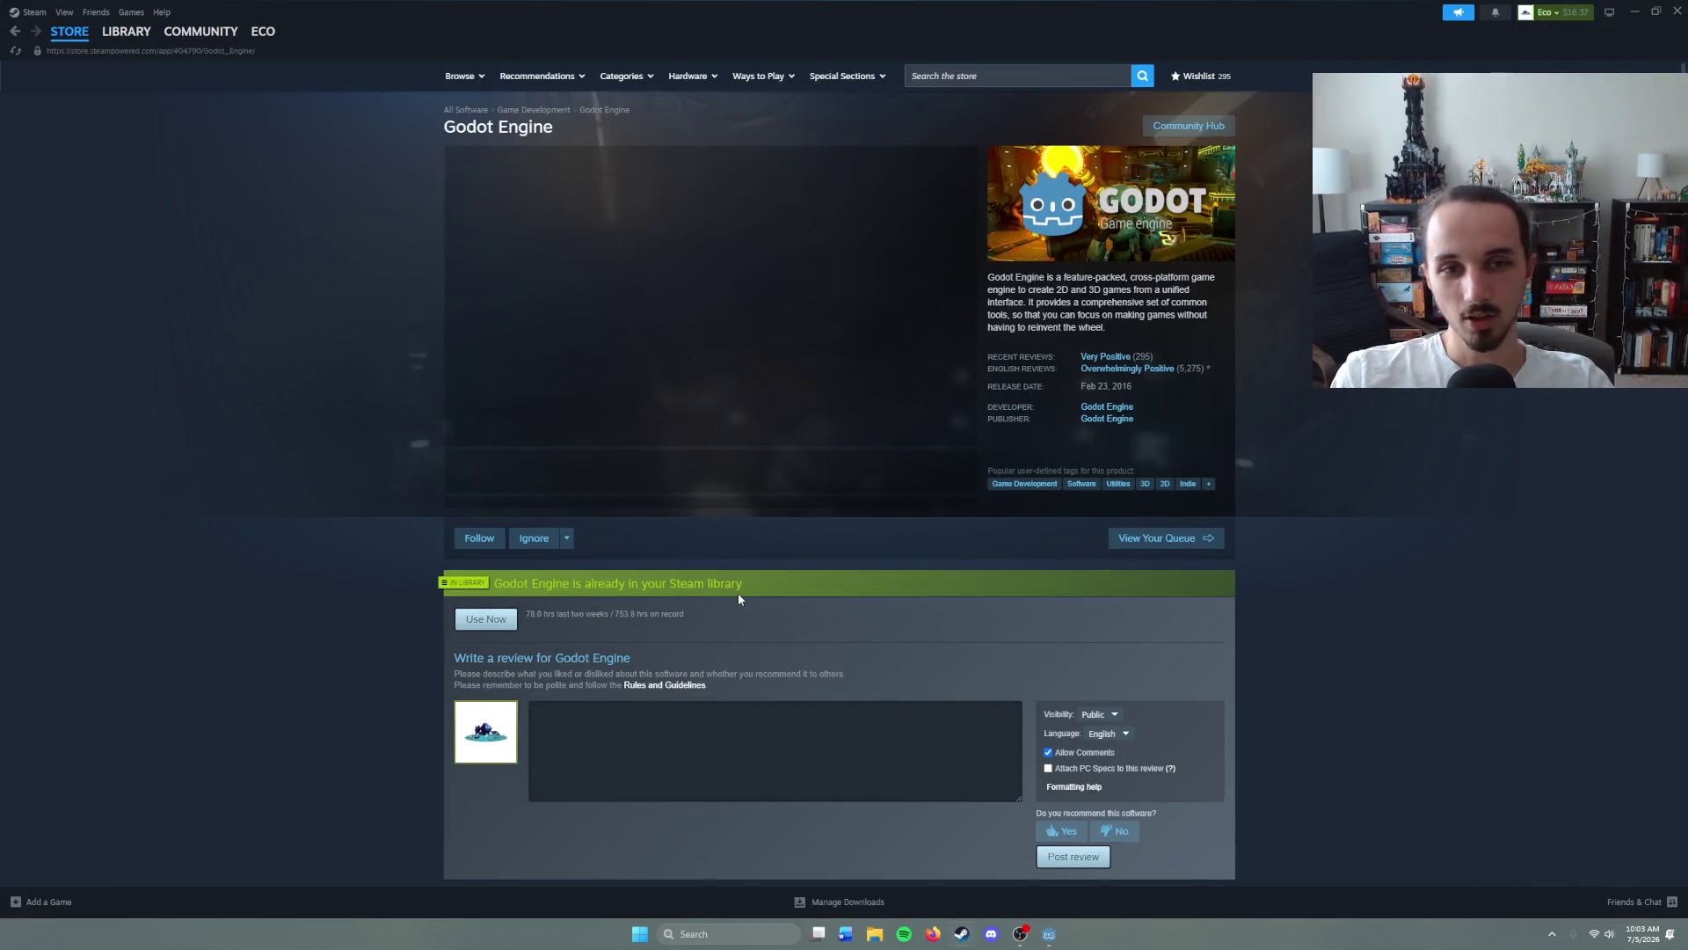
scroll(746, 626, down, 4)
scroll(747, 633, down, 5)
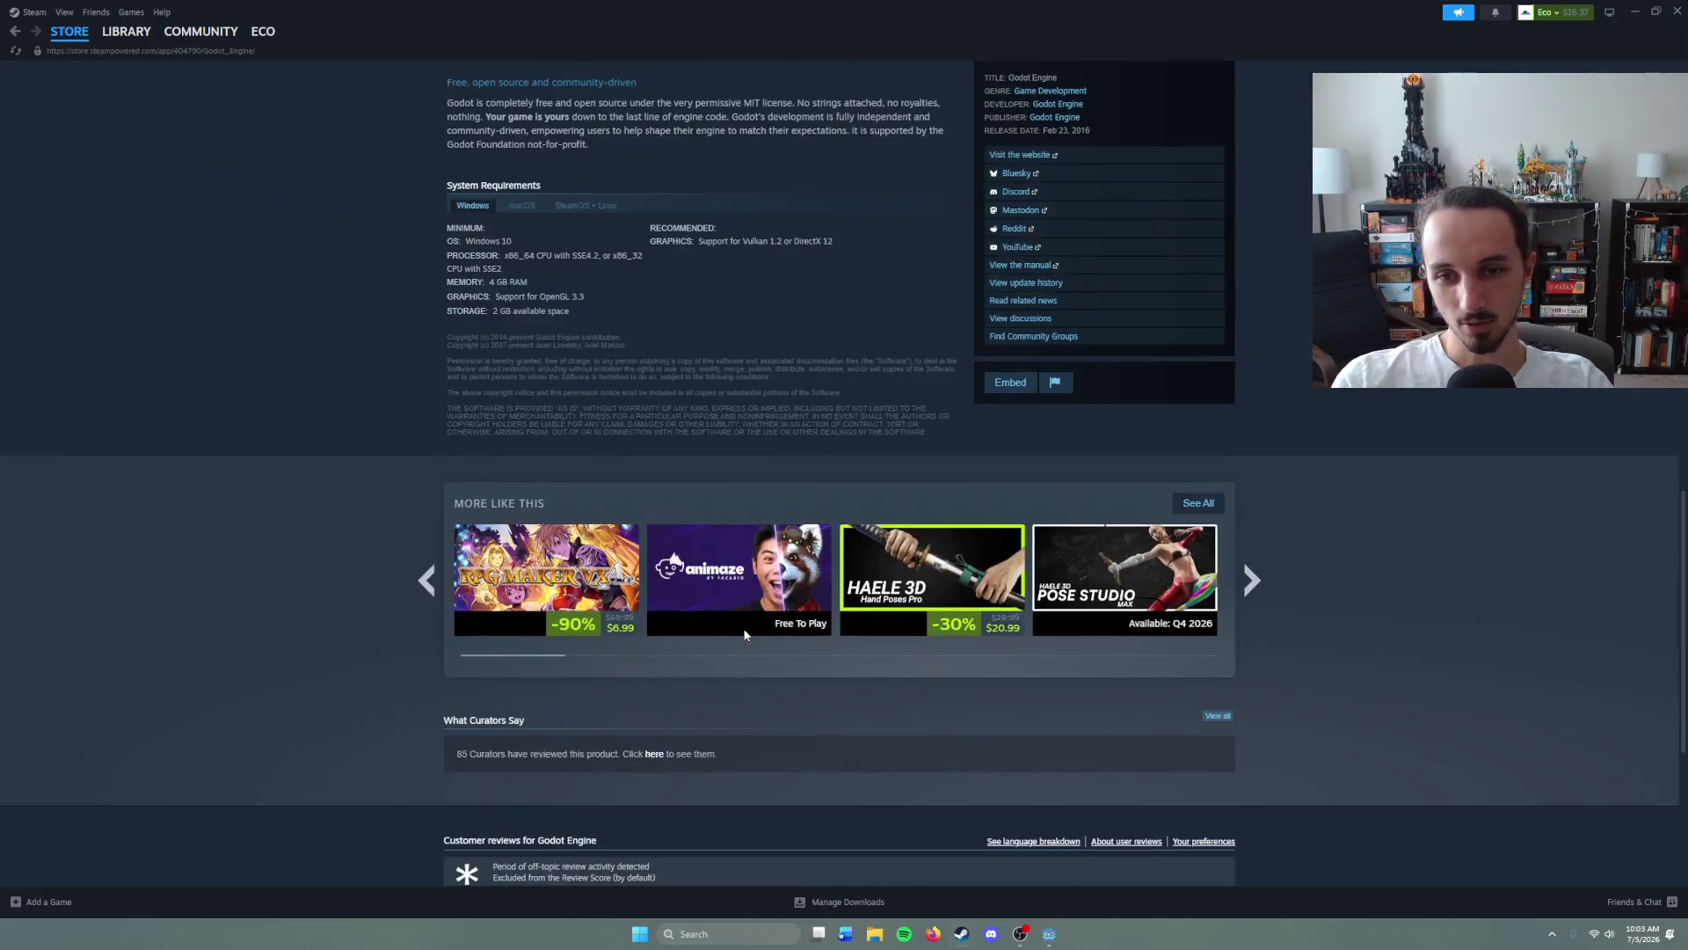
scroll(345, 260, up, 5)
click(126, 31)
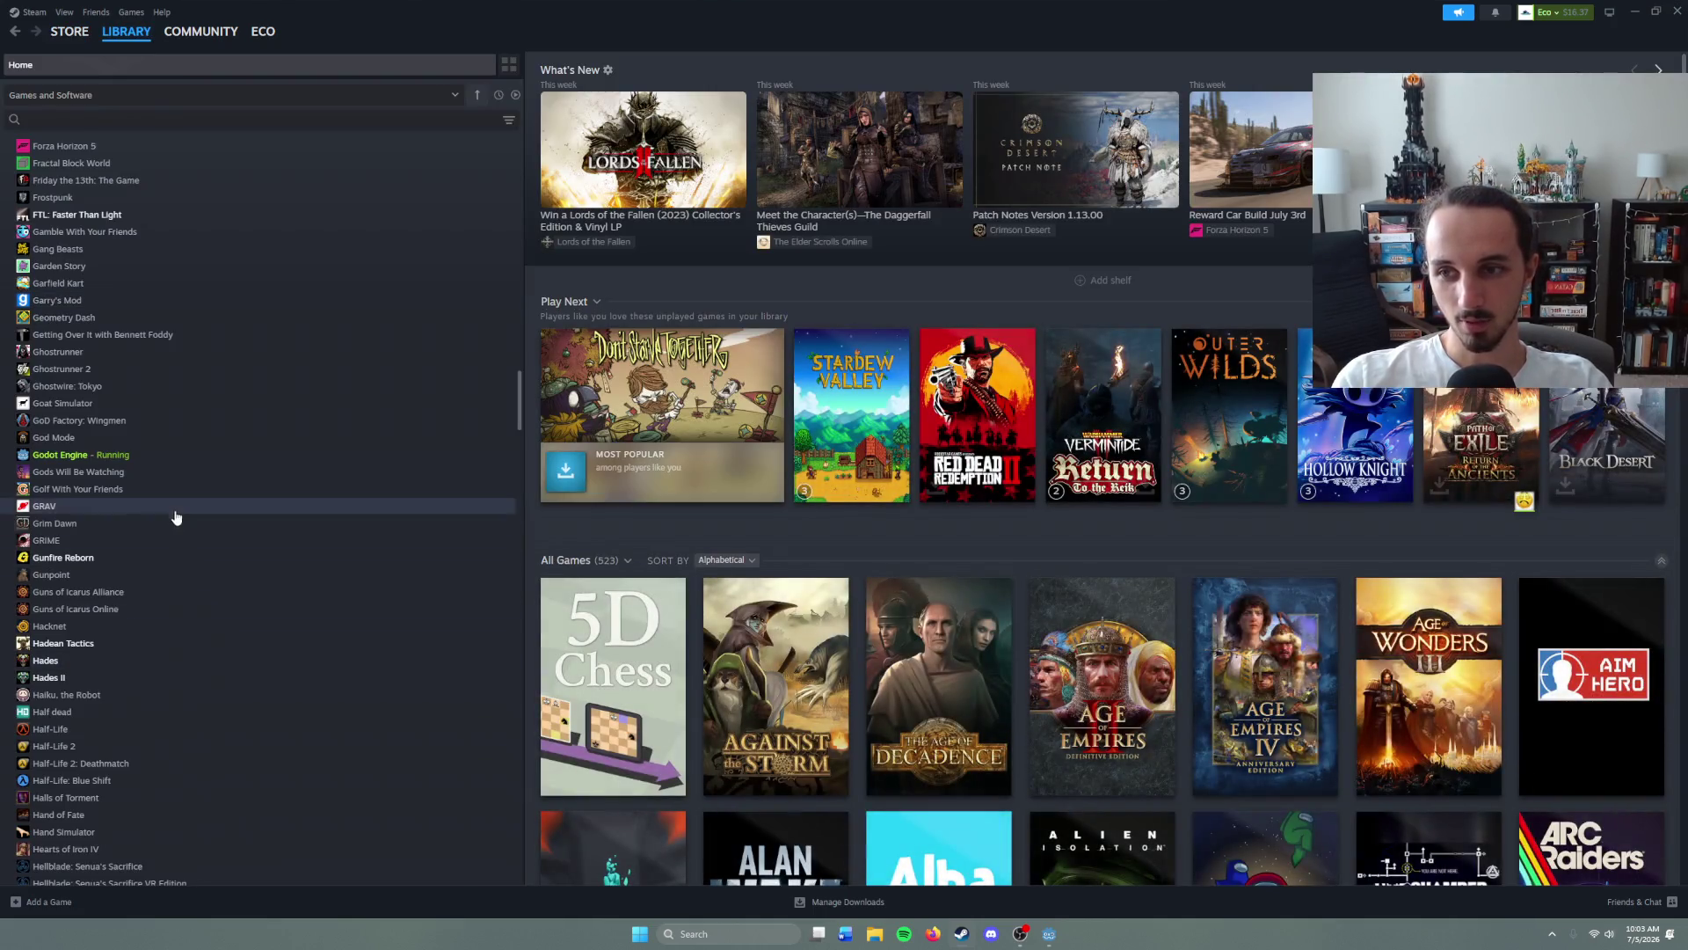
scroll(183, 556, up, 10)
scroll(184, 561, up, 10)
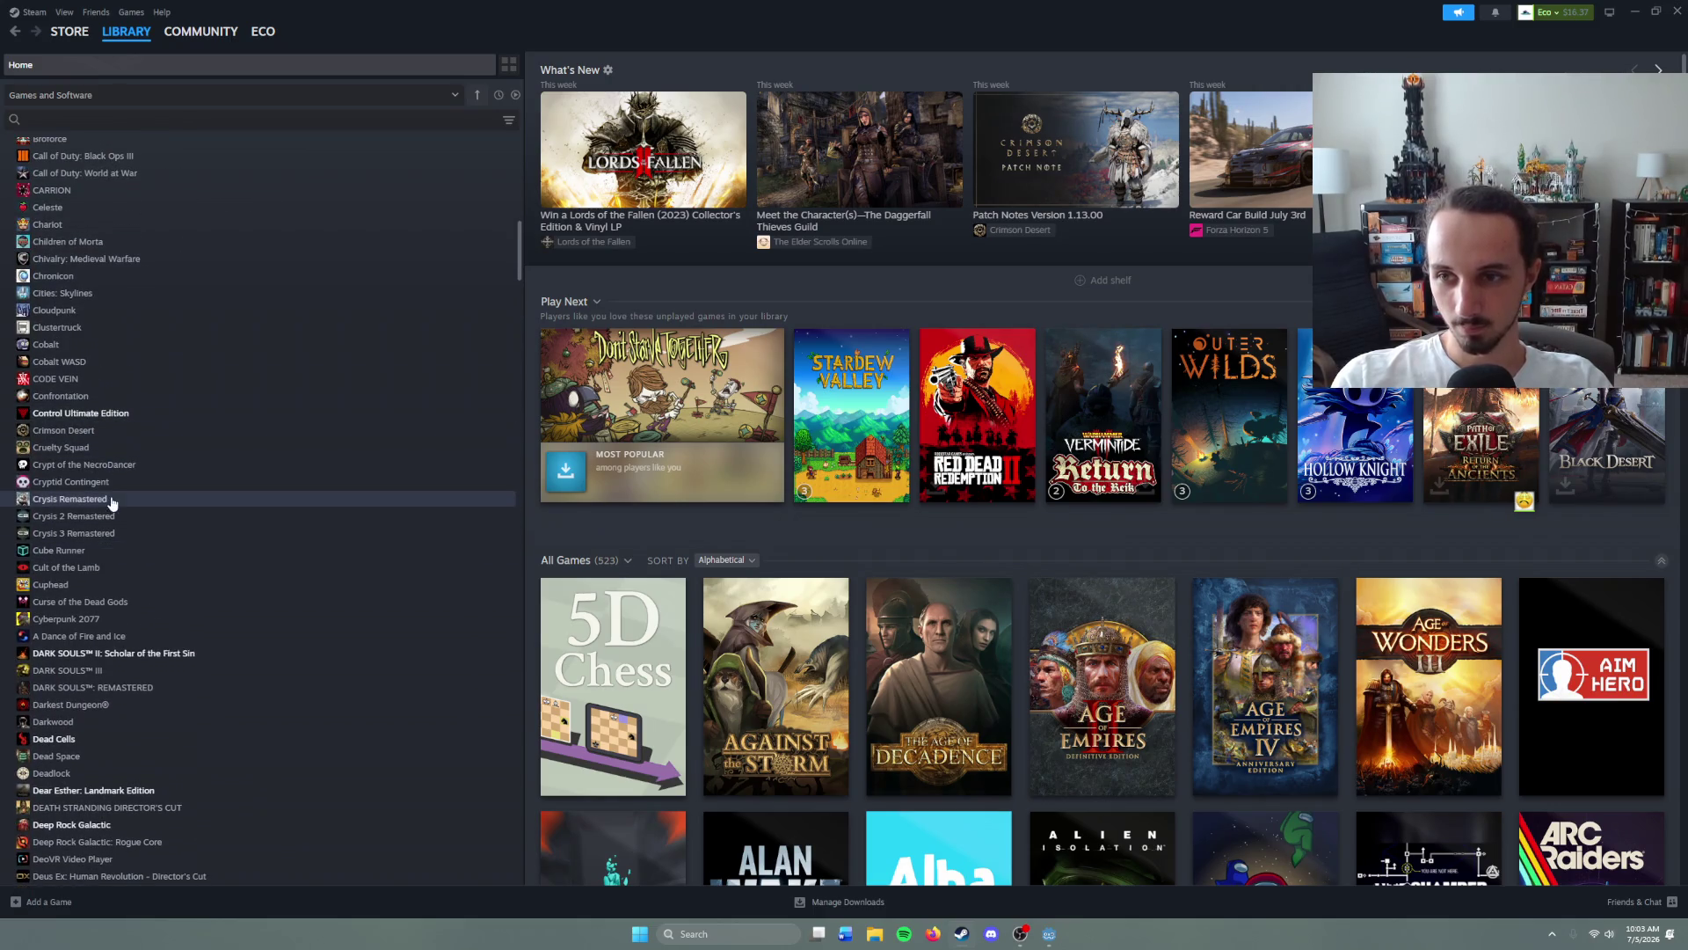
- Open Cryptid Contingent's store page and expand its full description
click(151, 482)
click(809, 363)
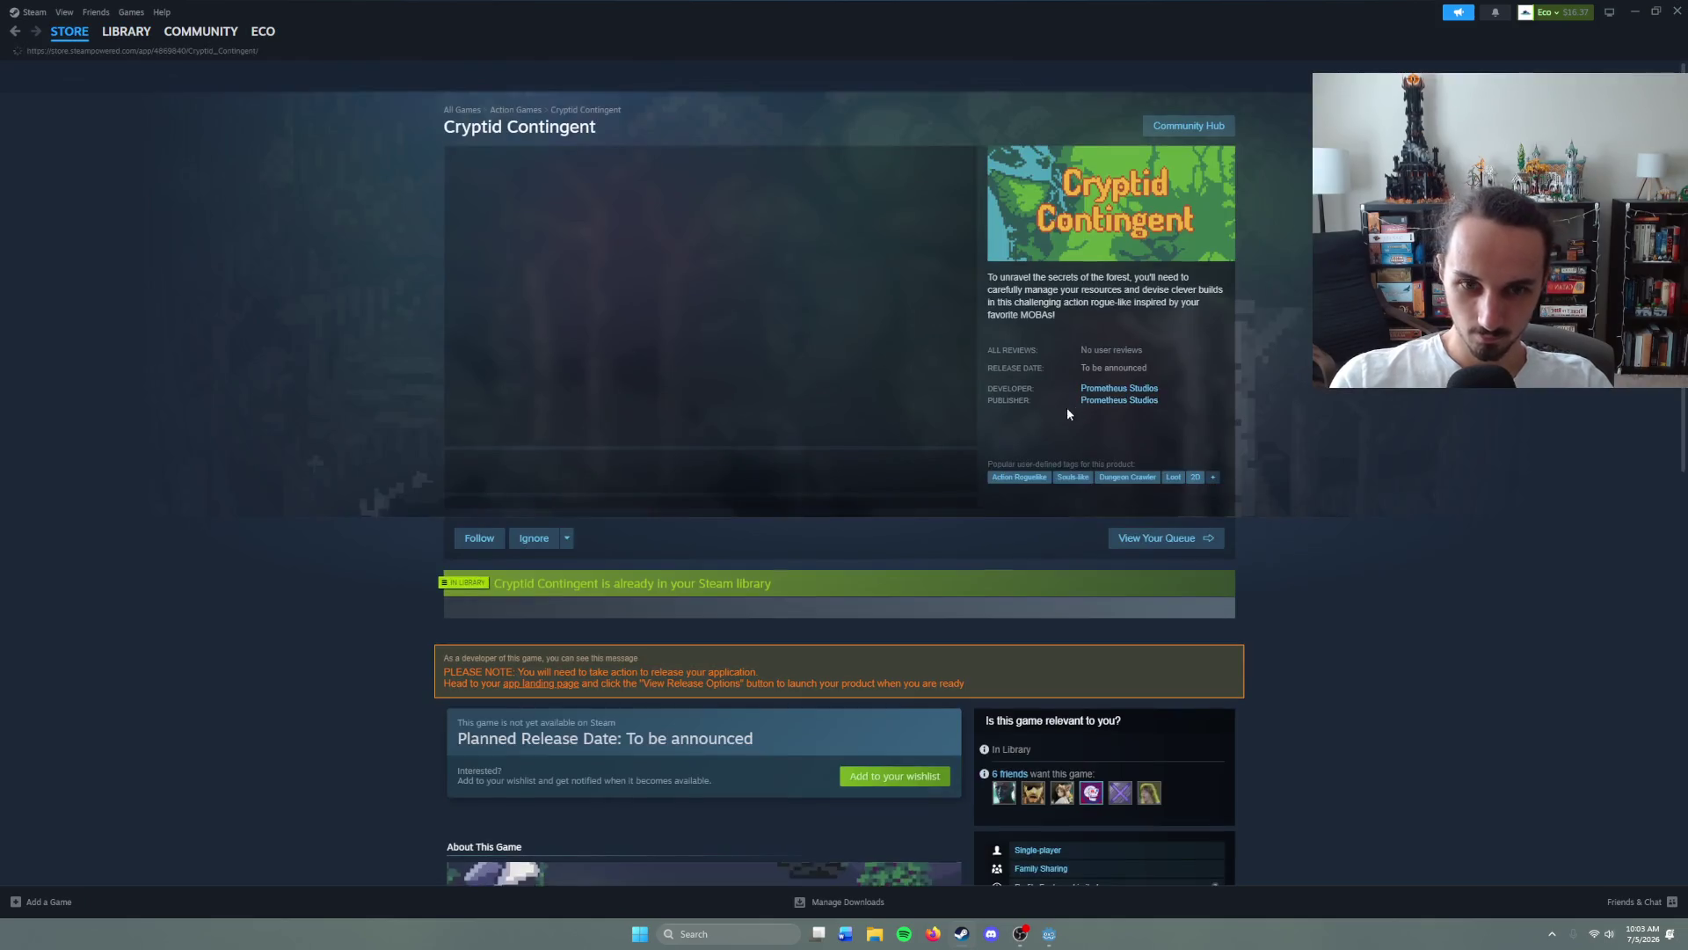
scroll(631, 639, down, 7)
scroll(799, 664, down, 3)
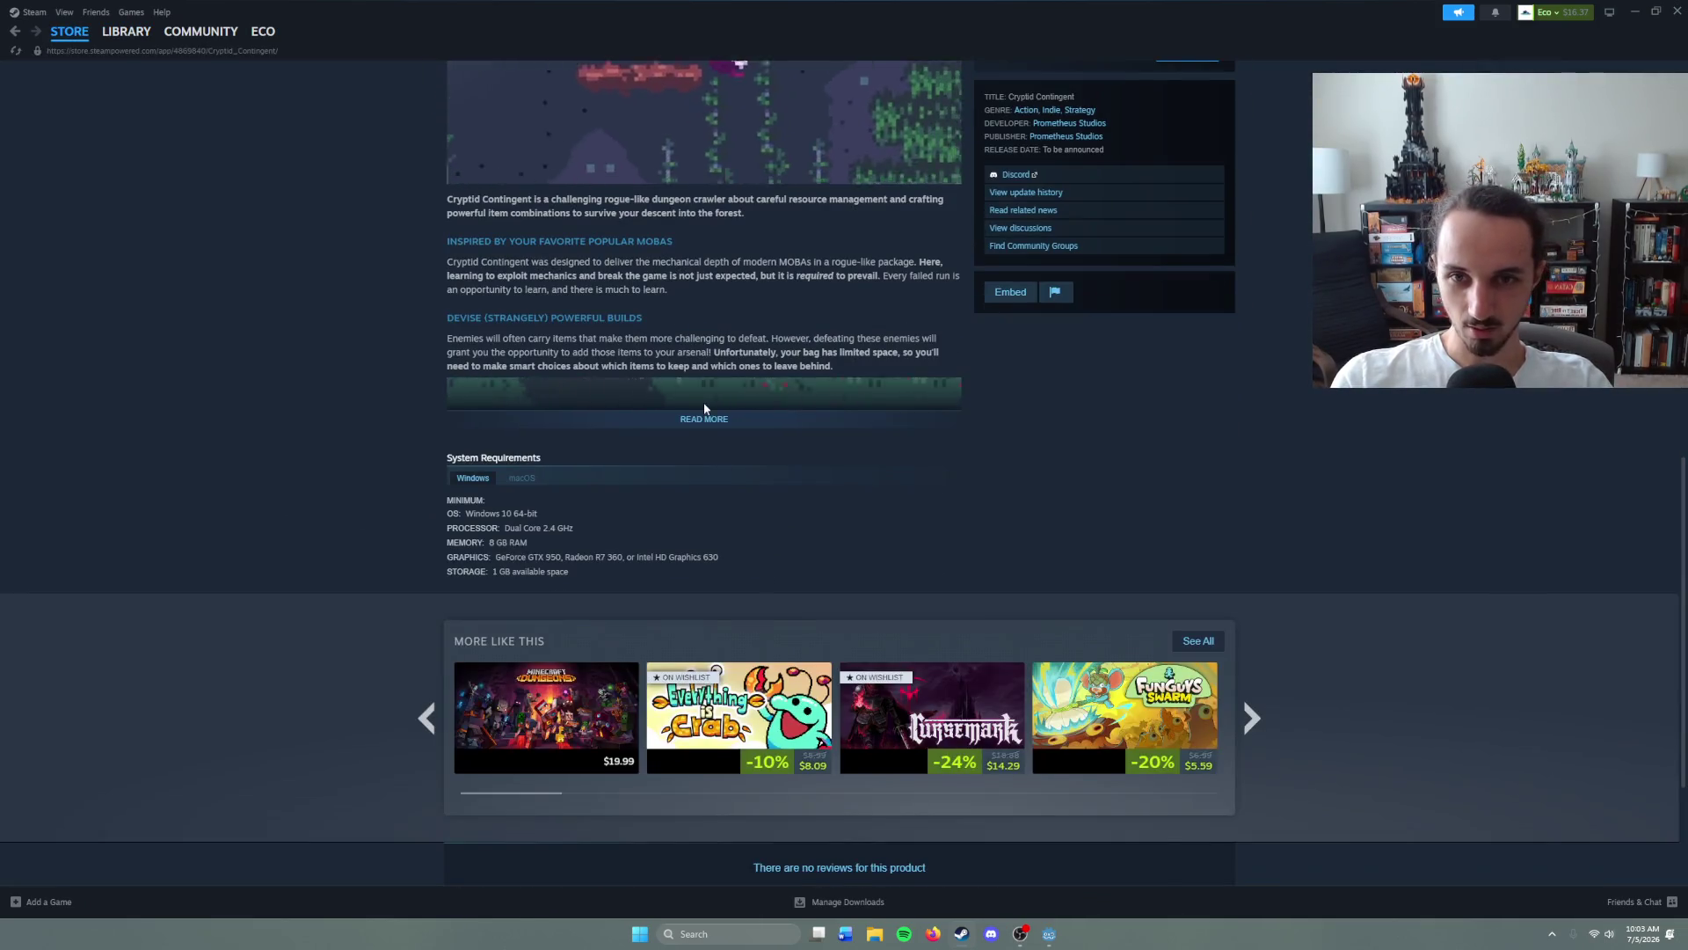
click(704, 402)
scroll(430, 526, down, 8)
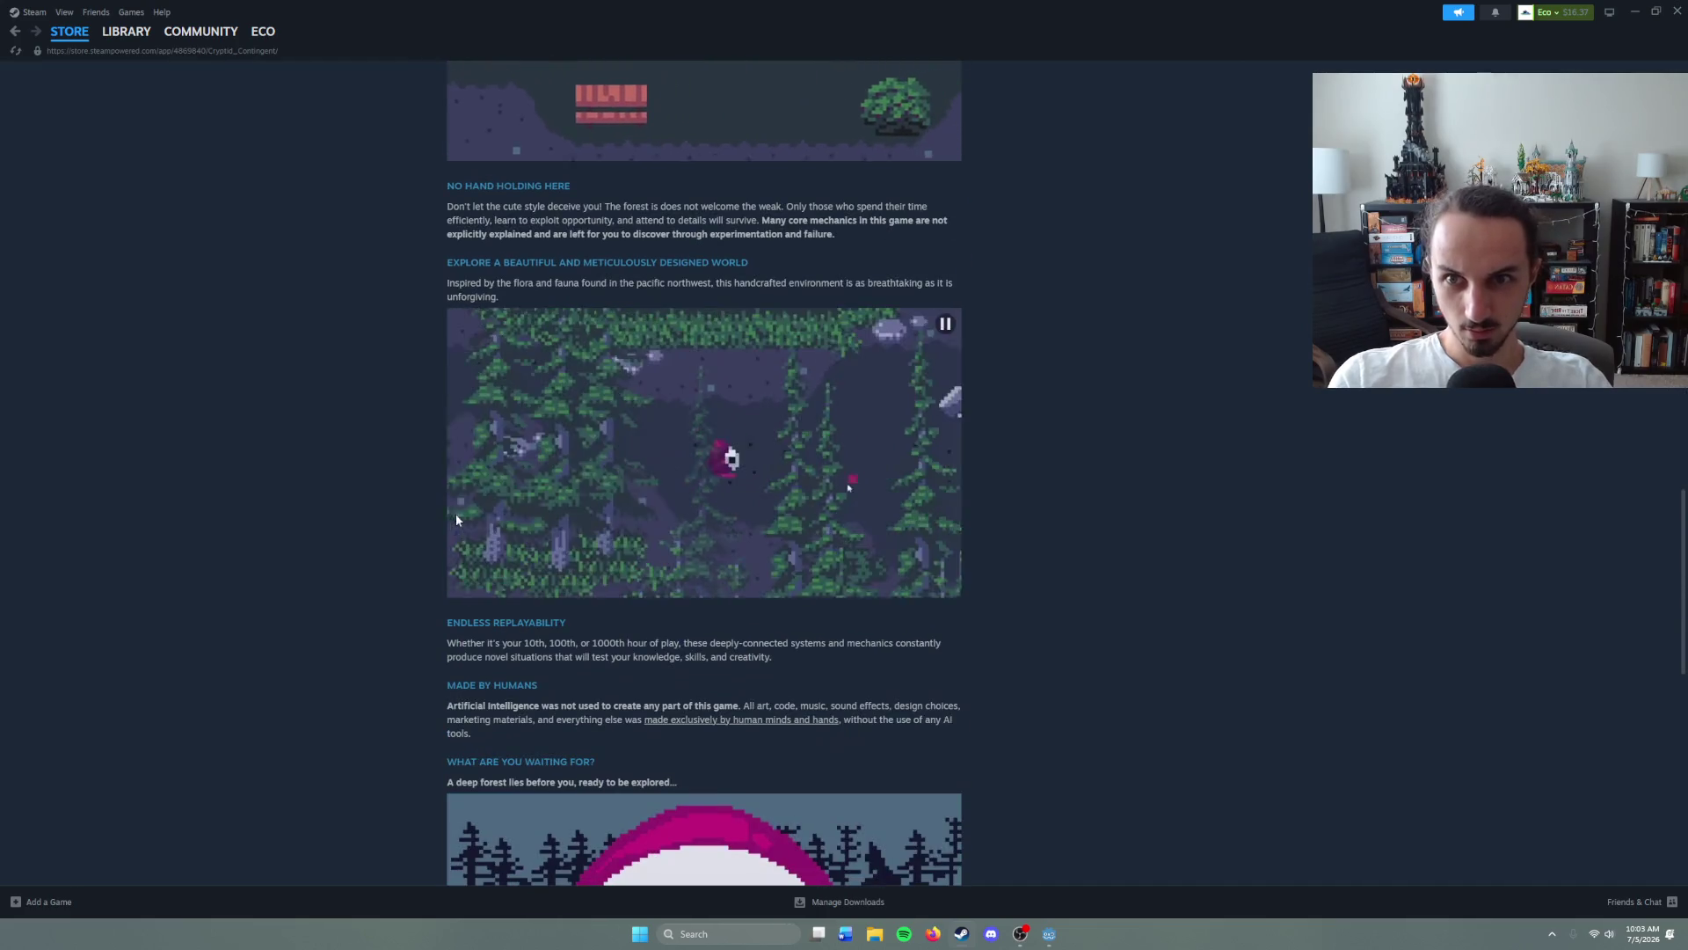
scroll(454, 519, down, 3)
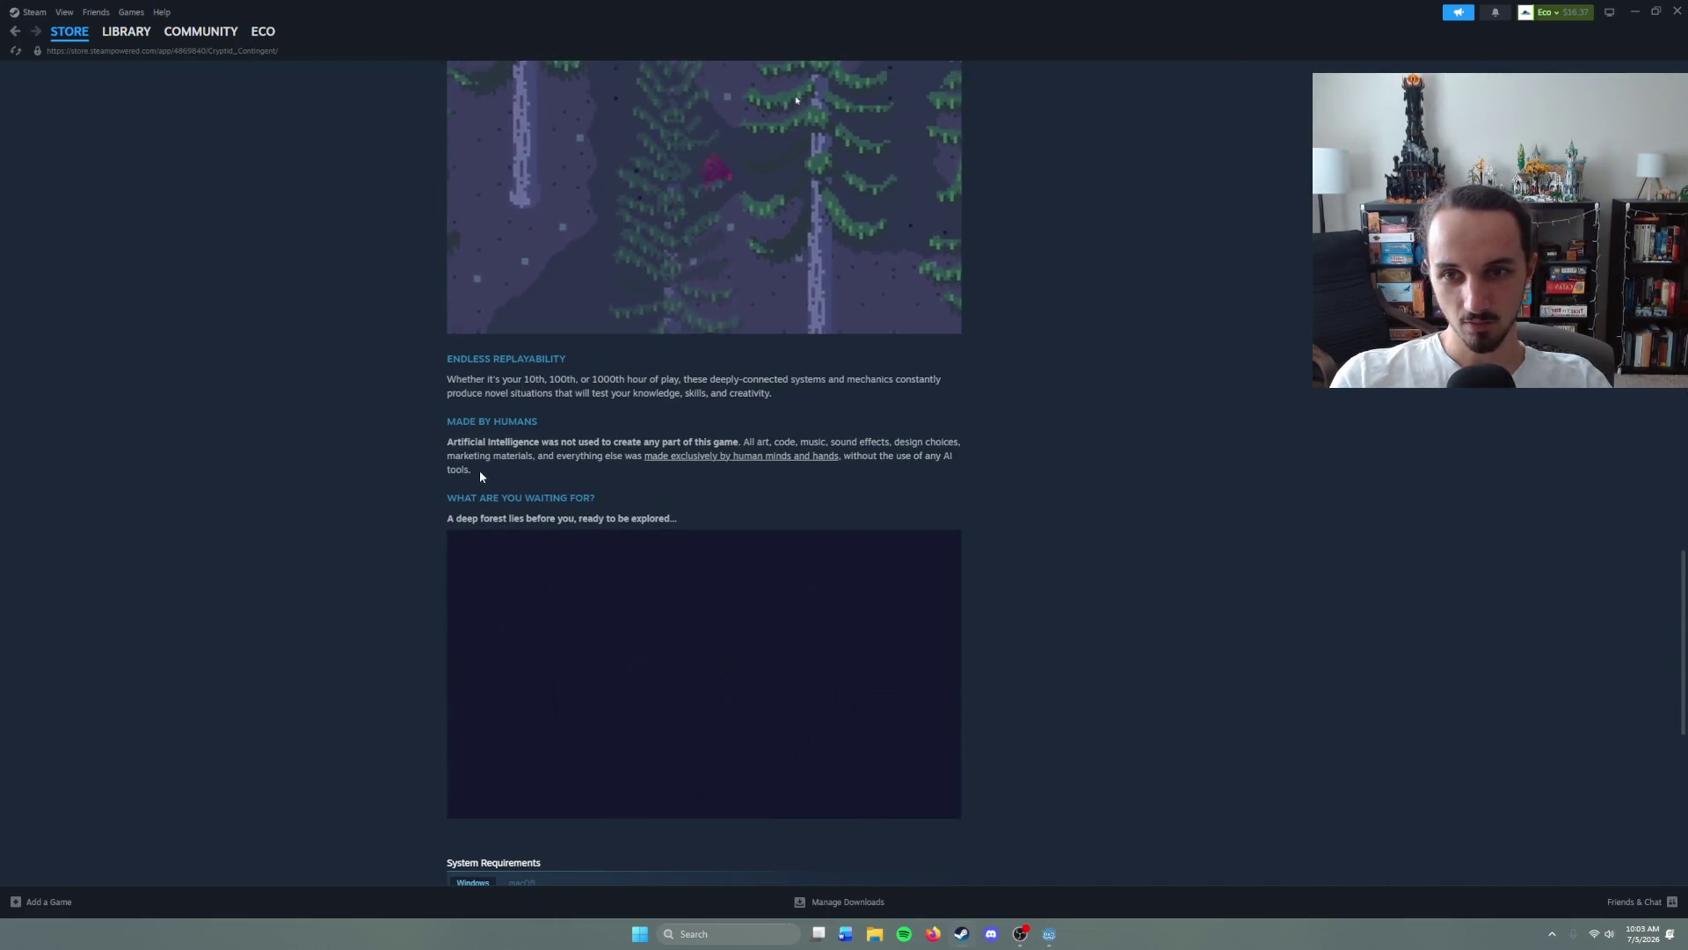
- Read the 'Made by Humans' paragraph, closing blurb and system requirements
mouse_move(447, 418)
mouse_down()
mouse_move(453, 437)
mouse_move(504, 448)
mouse_move(521, 482)
mouse_up()
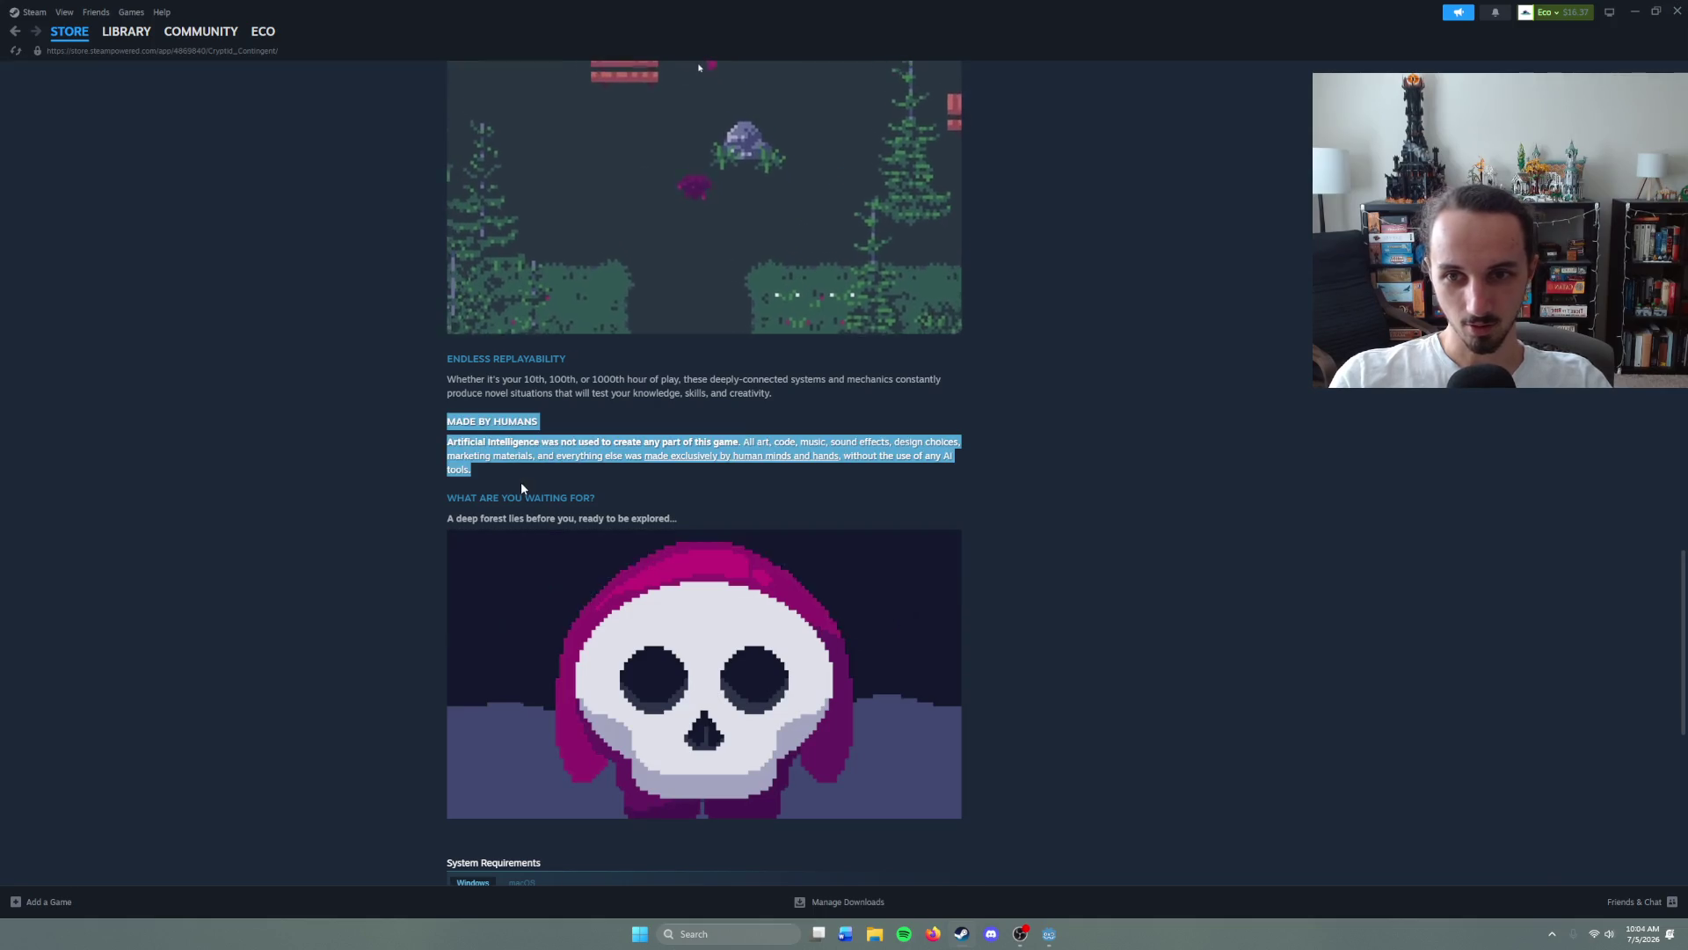
click(452, 454)
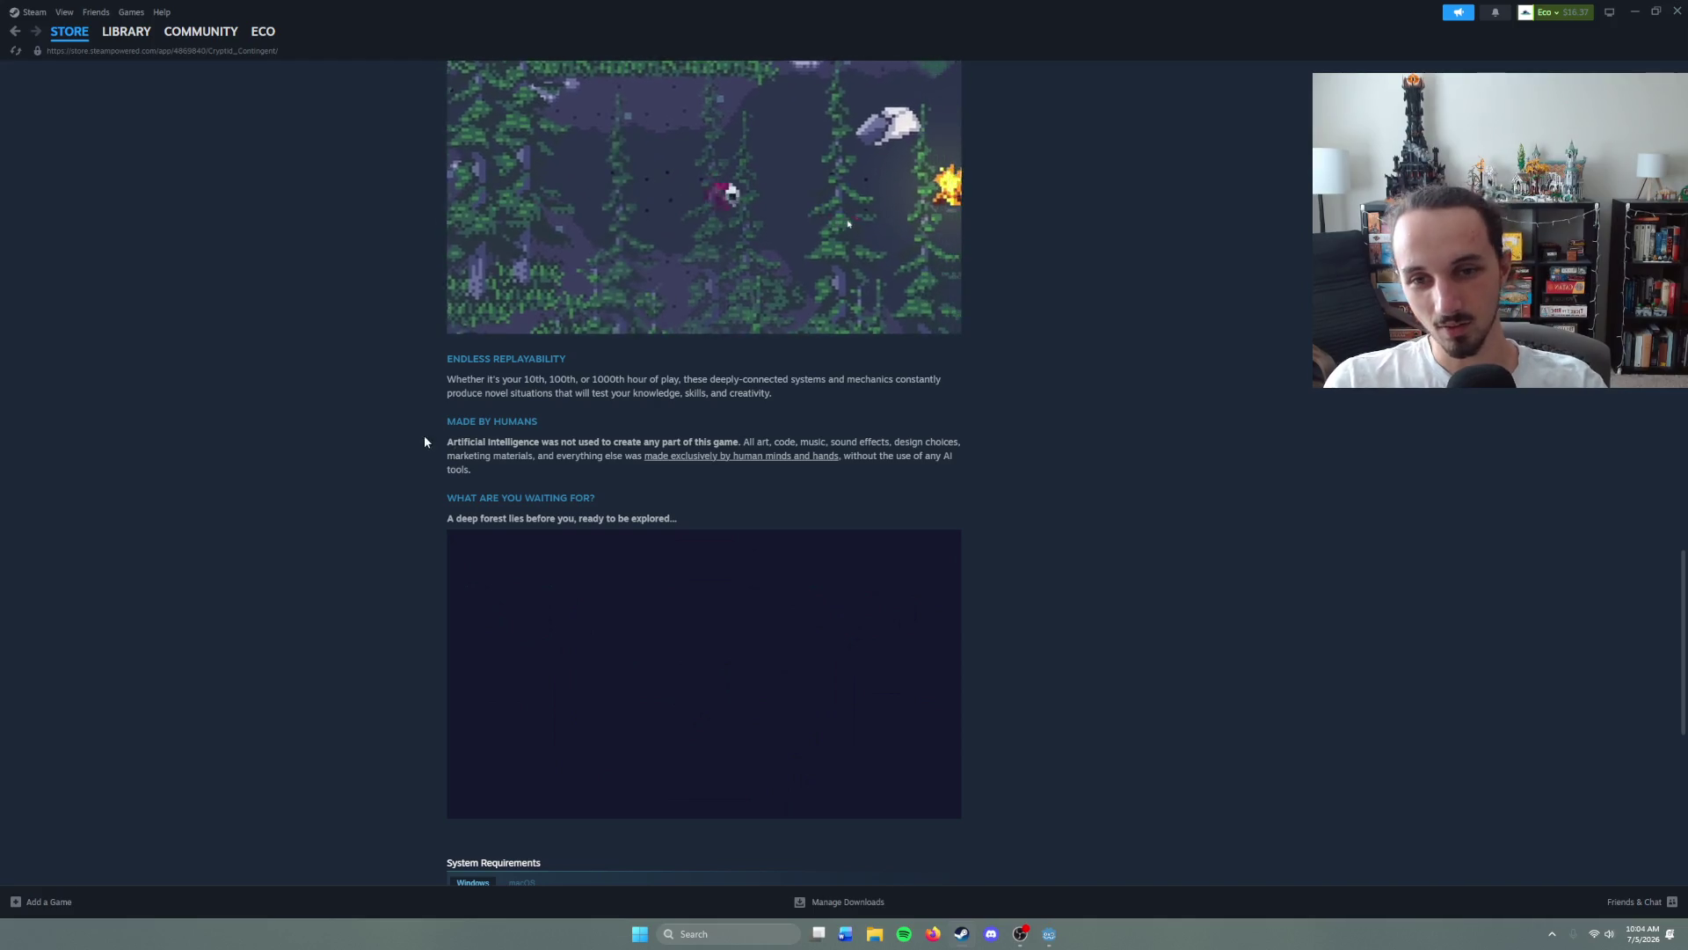
mouse_move(444, 528)
mouse_down()
mouse_move(453, 435)
mouse_move(472, 464)
mouse_move(459, 449)
mouse_move(473, 464)
mouse_move(475, 437)
mouse_move(396, 434)
mouse_up()
click(508, 460)
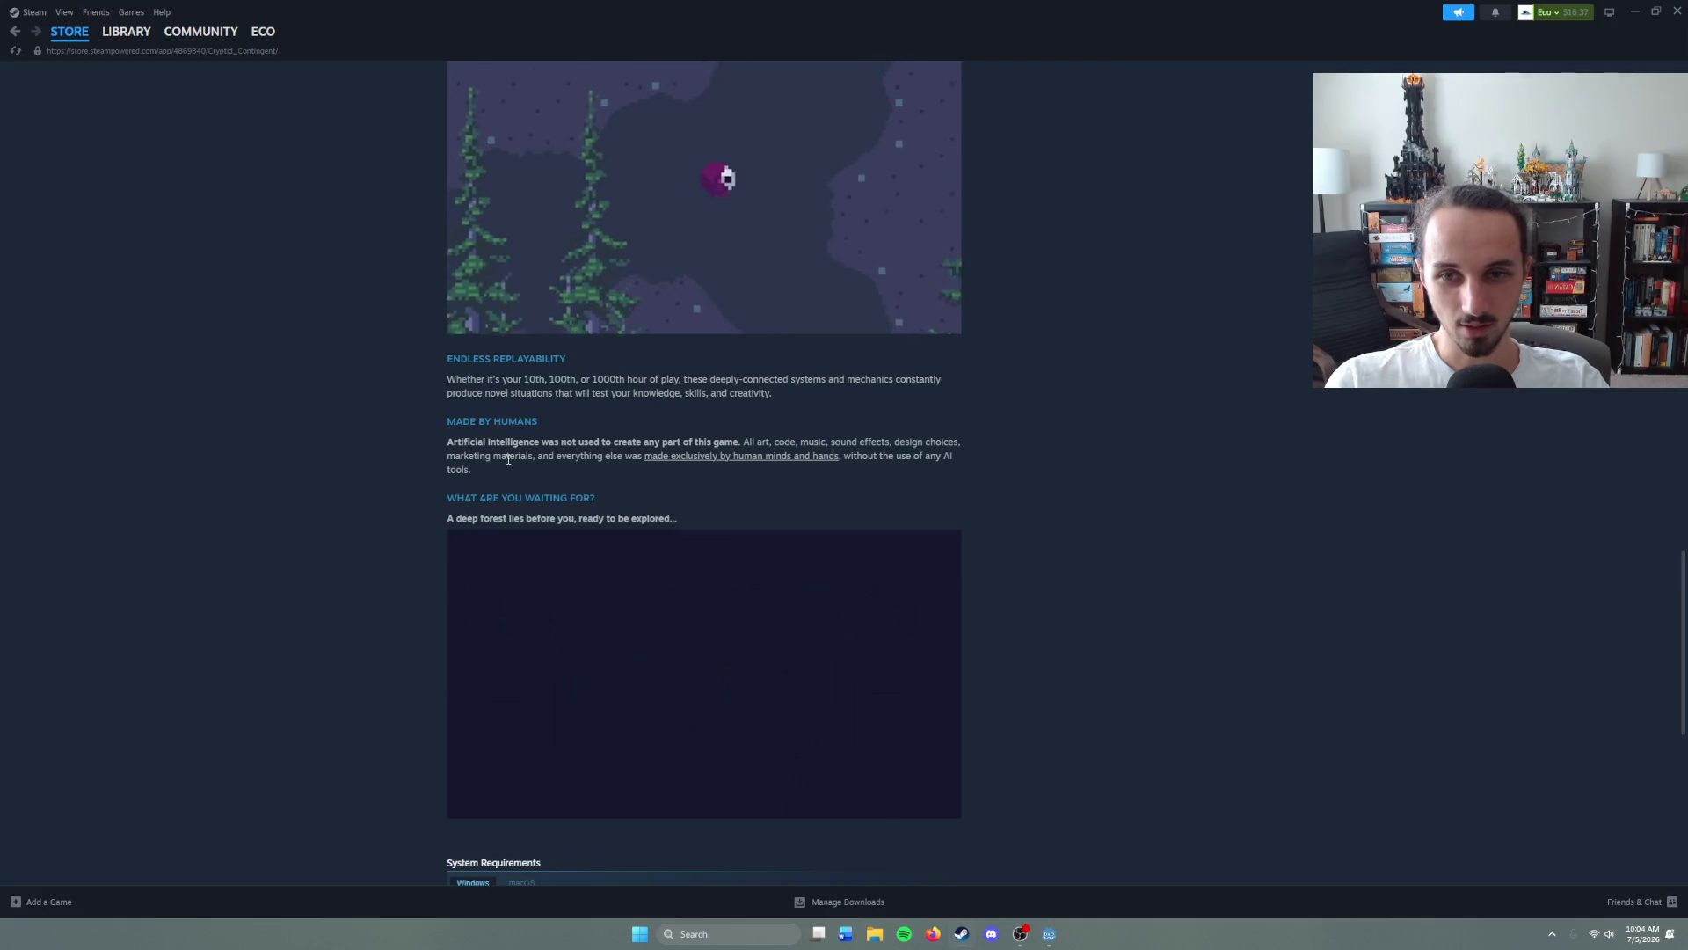
mouse_move(508, 460)
mouse_down()
mouse_move(421, 445)
mouse_move(449, 437)
mouse_move(507, 469)
mouse_up()
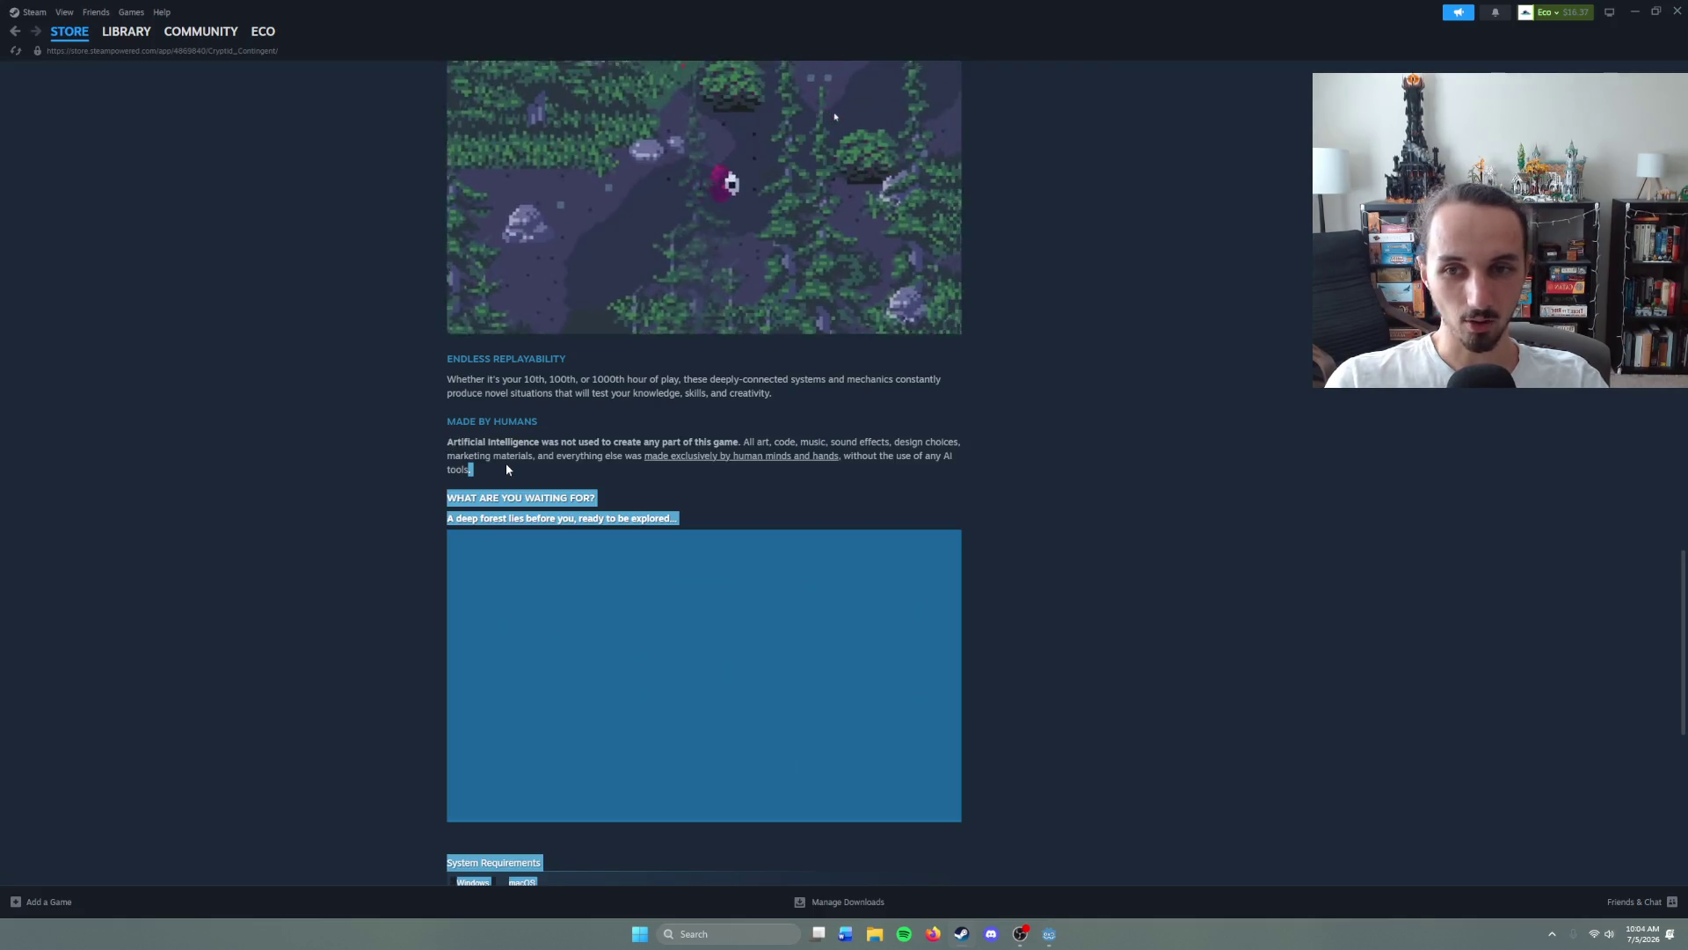
click(507, 469)
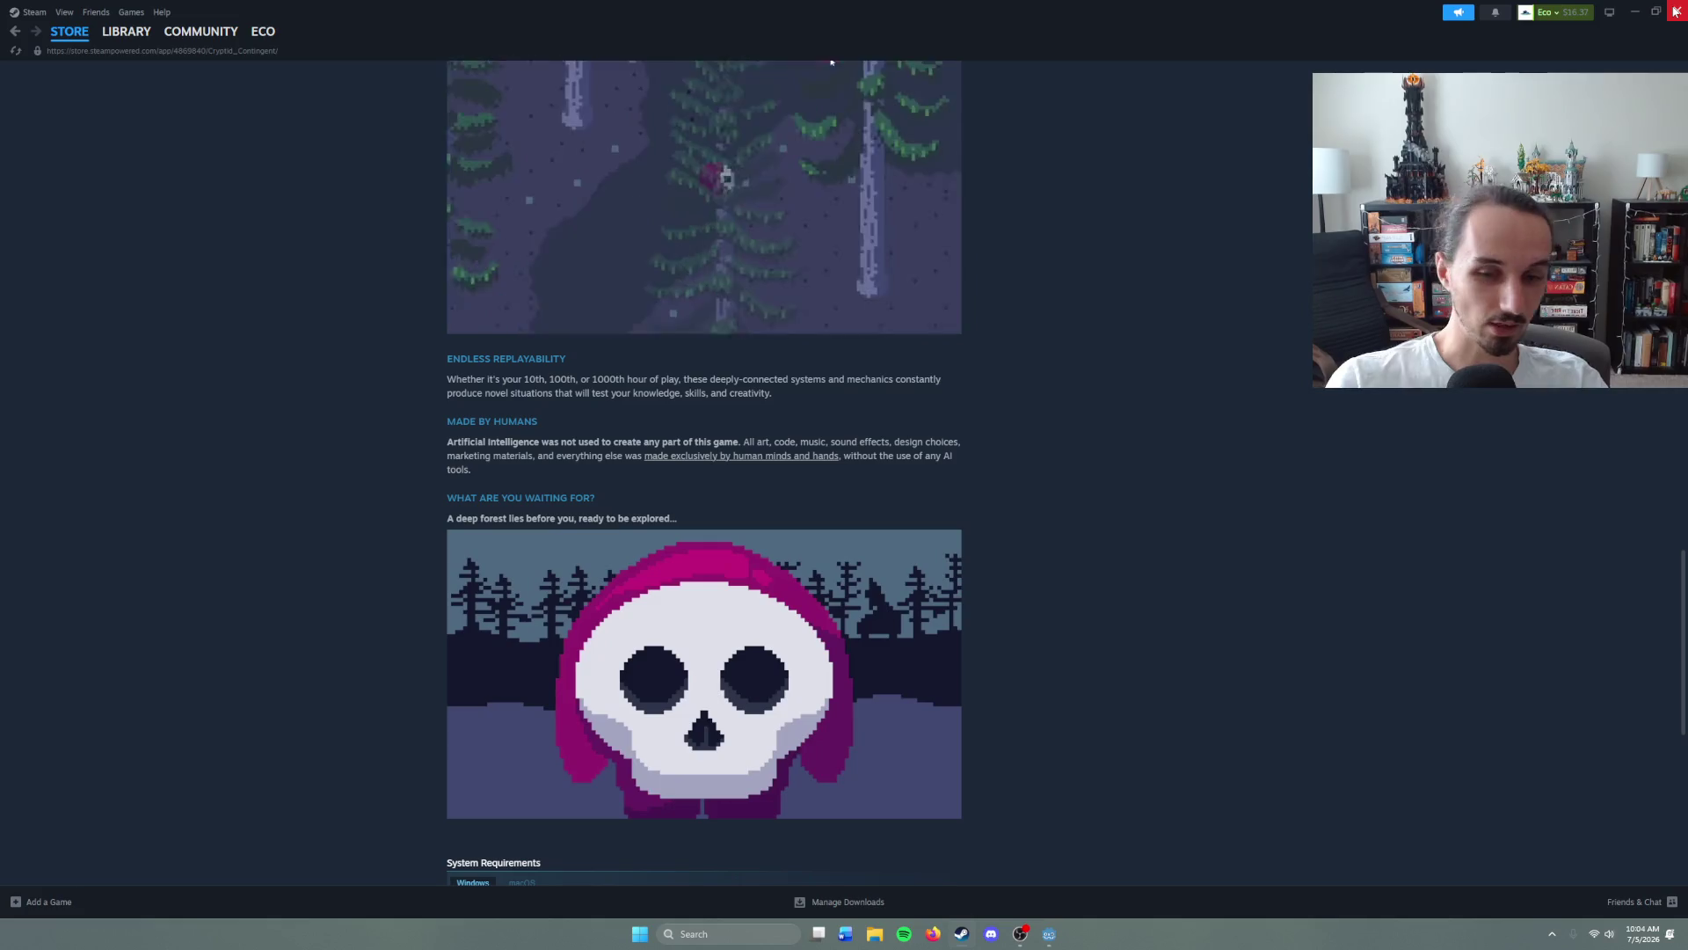
- Close the Steam window and put the caret on hud.gd's empty line 70
click(1676, 10)
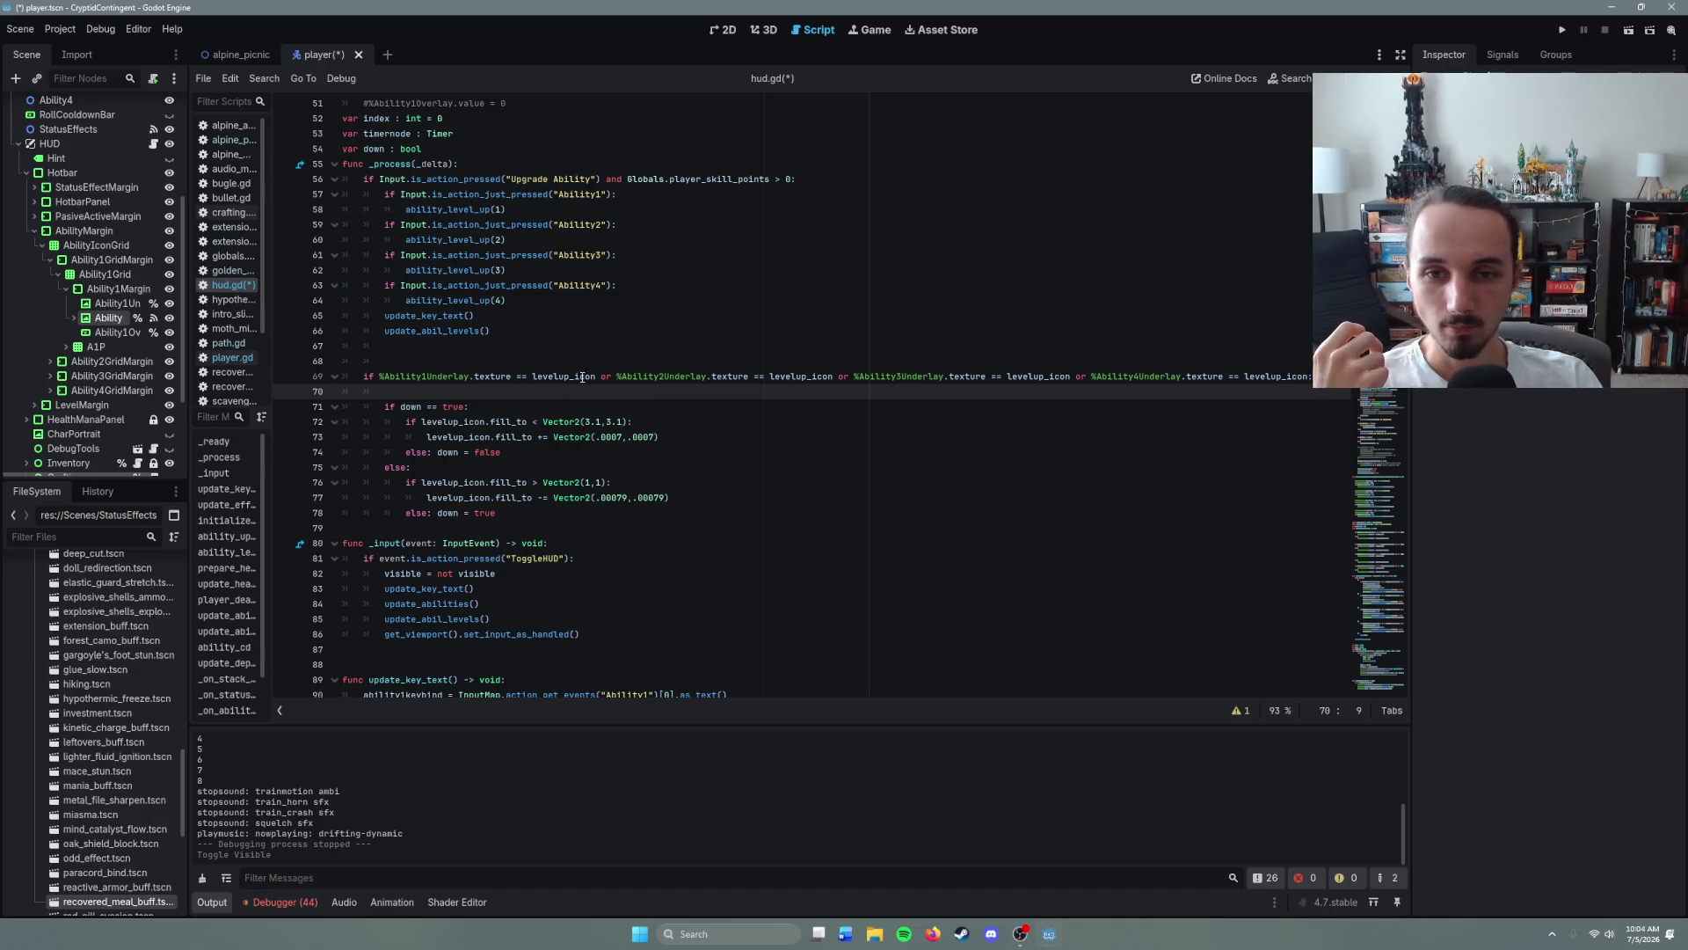
click(786, 385)
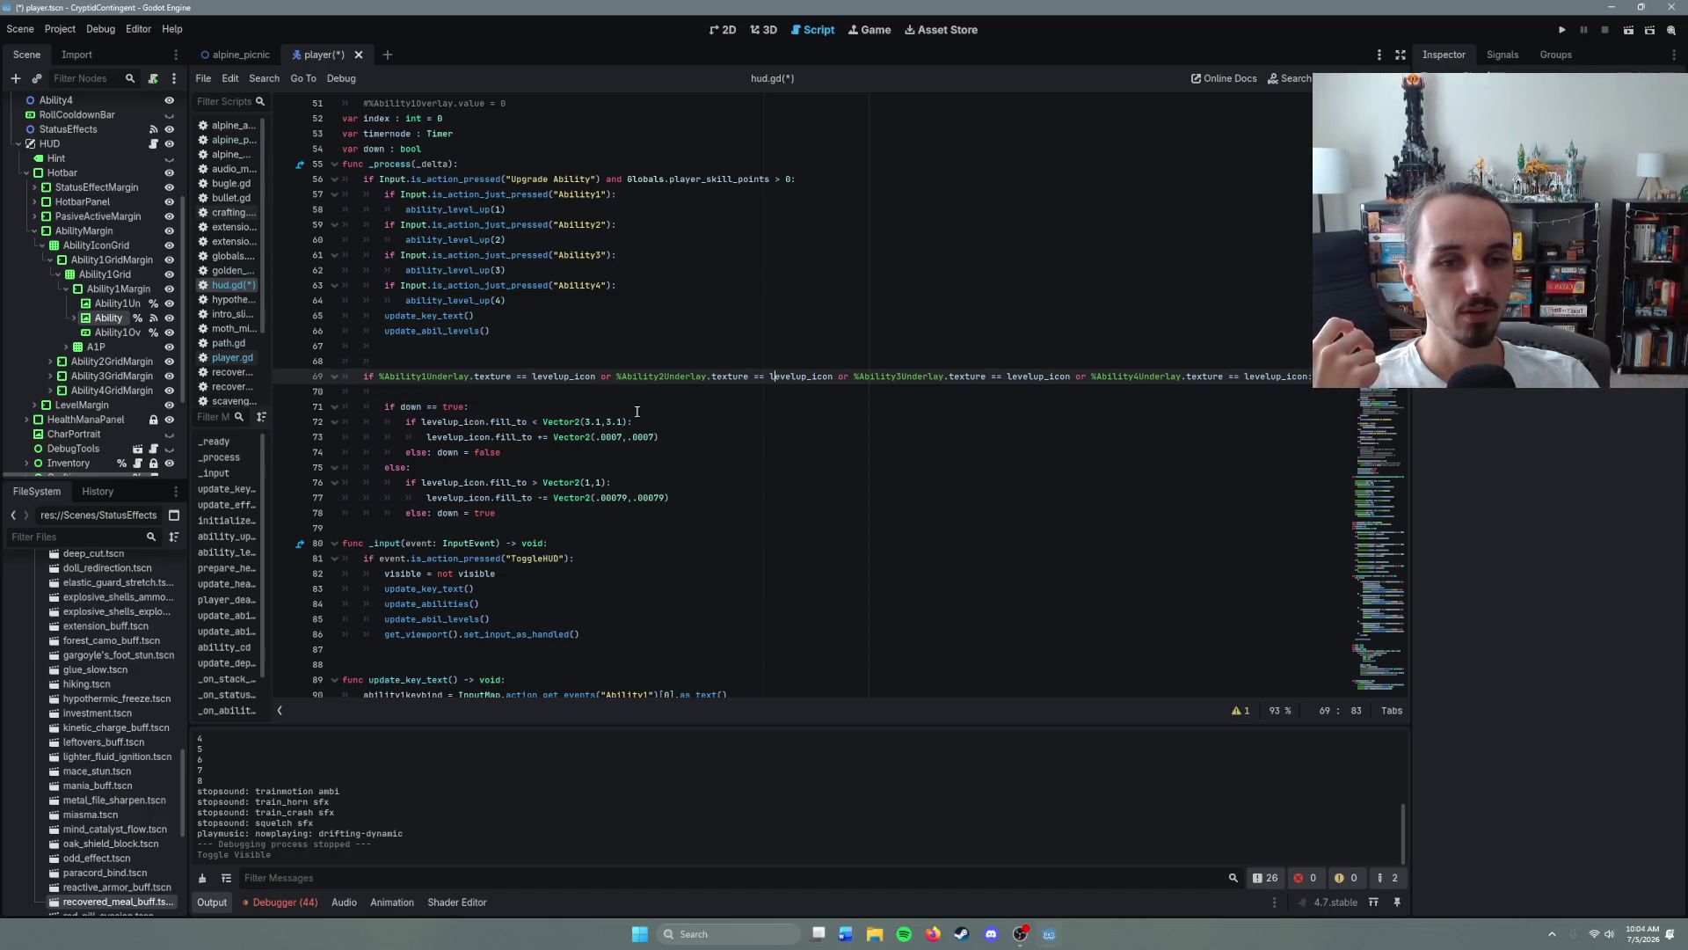
click(451, 395)
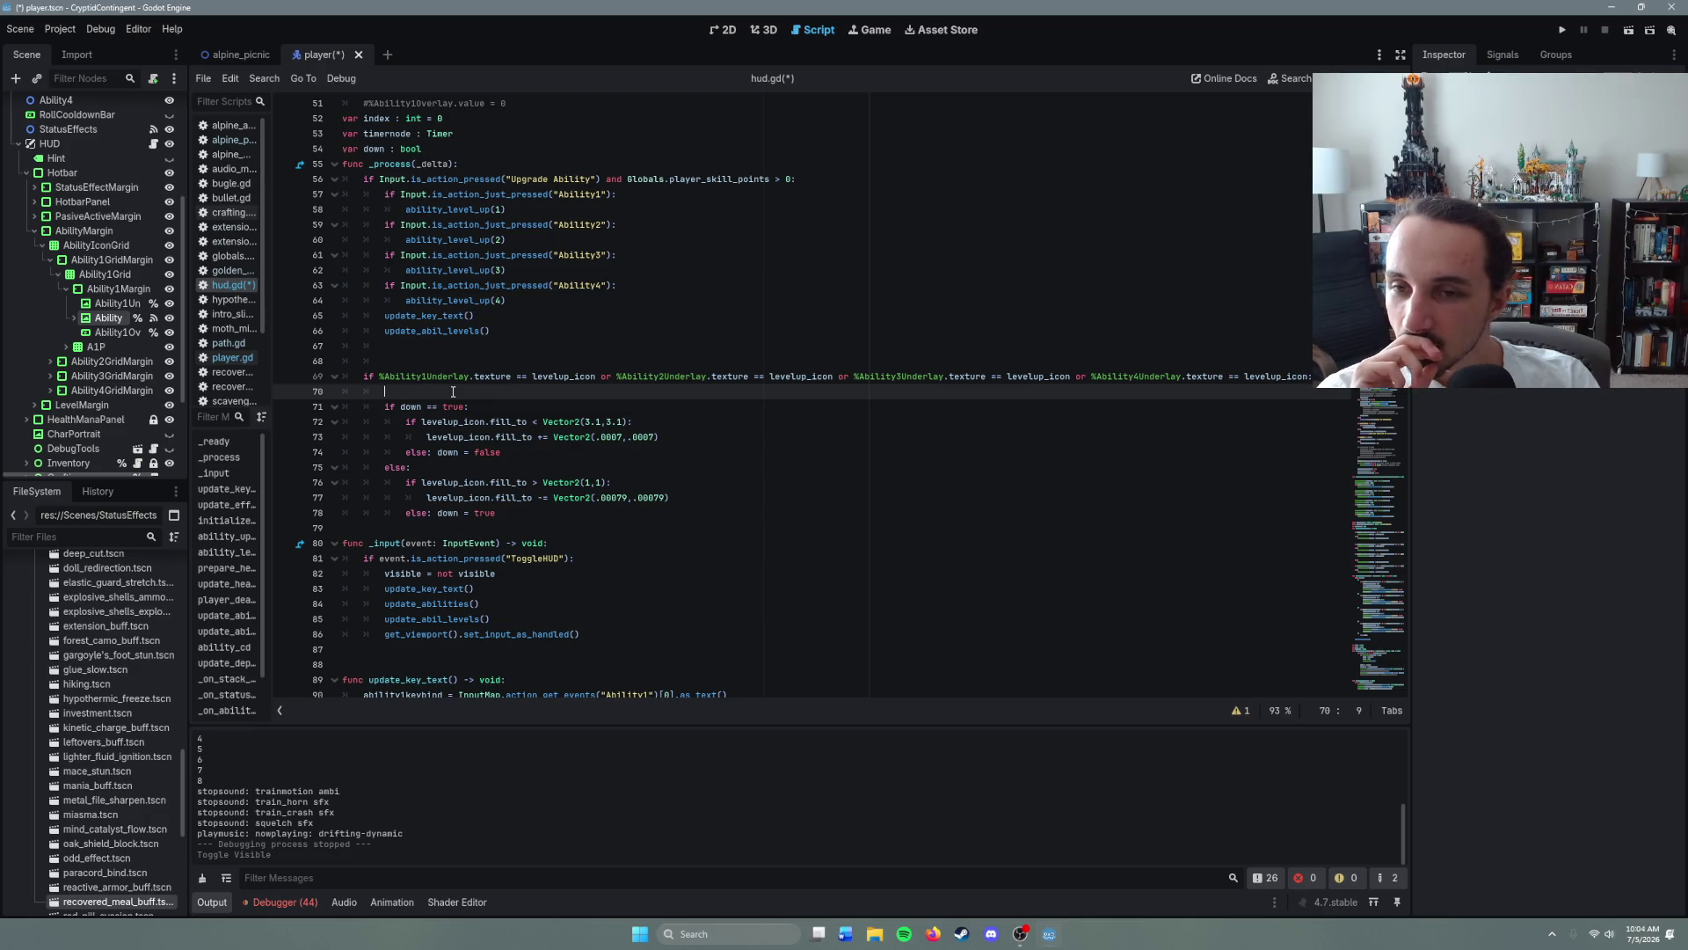
scroll(743, 548, up, 1)
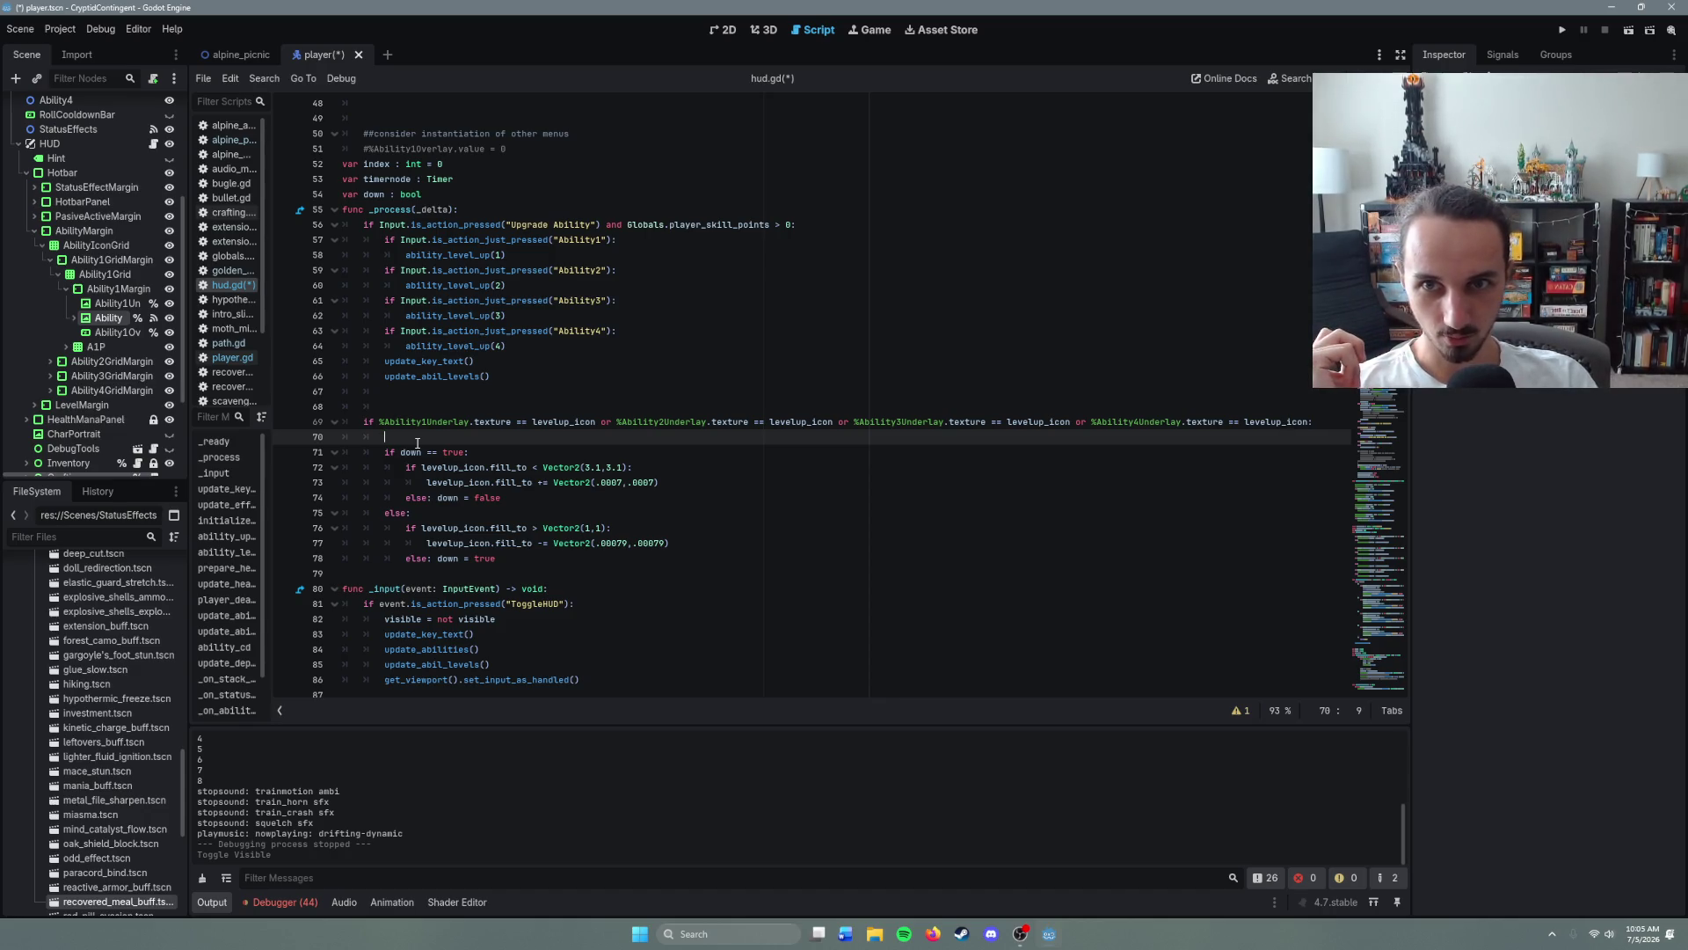
- Search 'active_item' in the quick scene finder and open active_item.tscn
key(ctrl+shift+o)
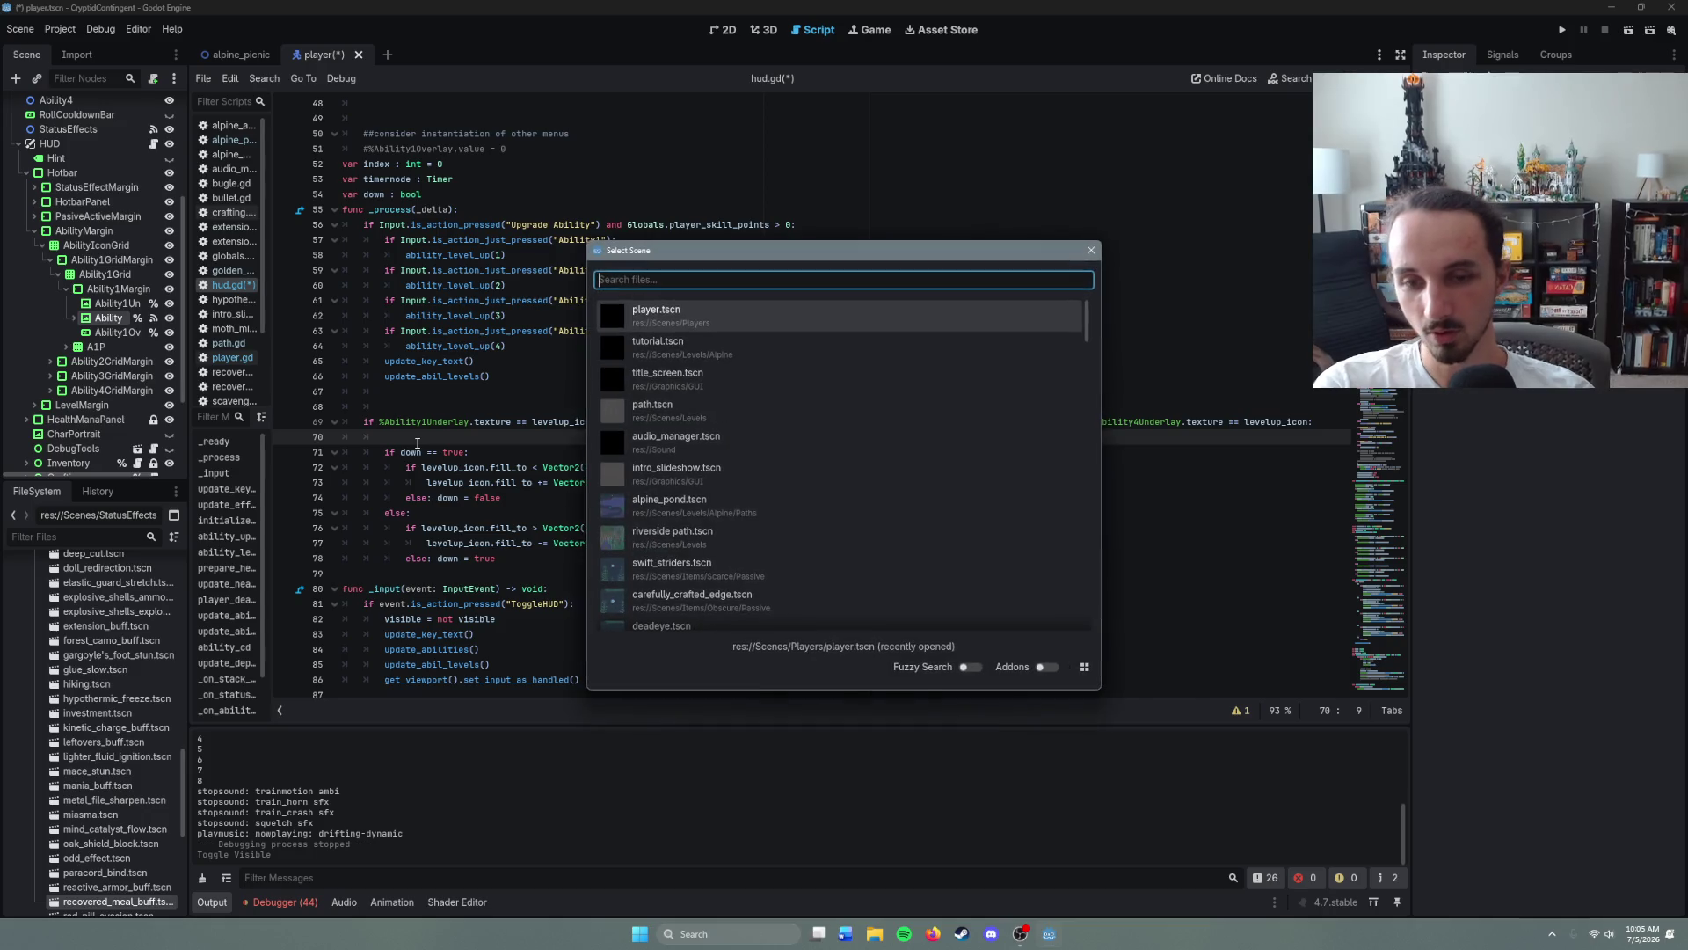
text(active_item)
key(Return)
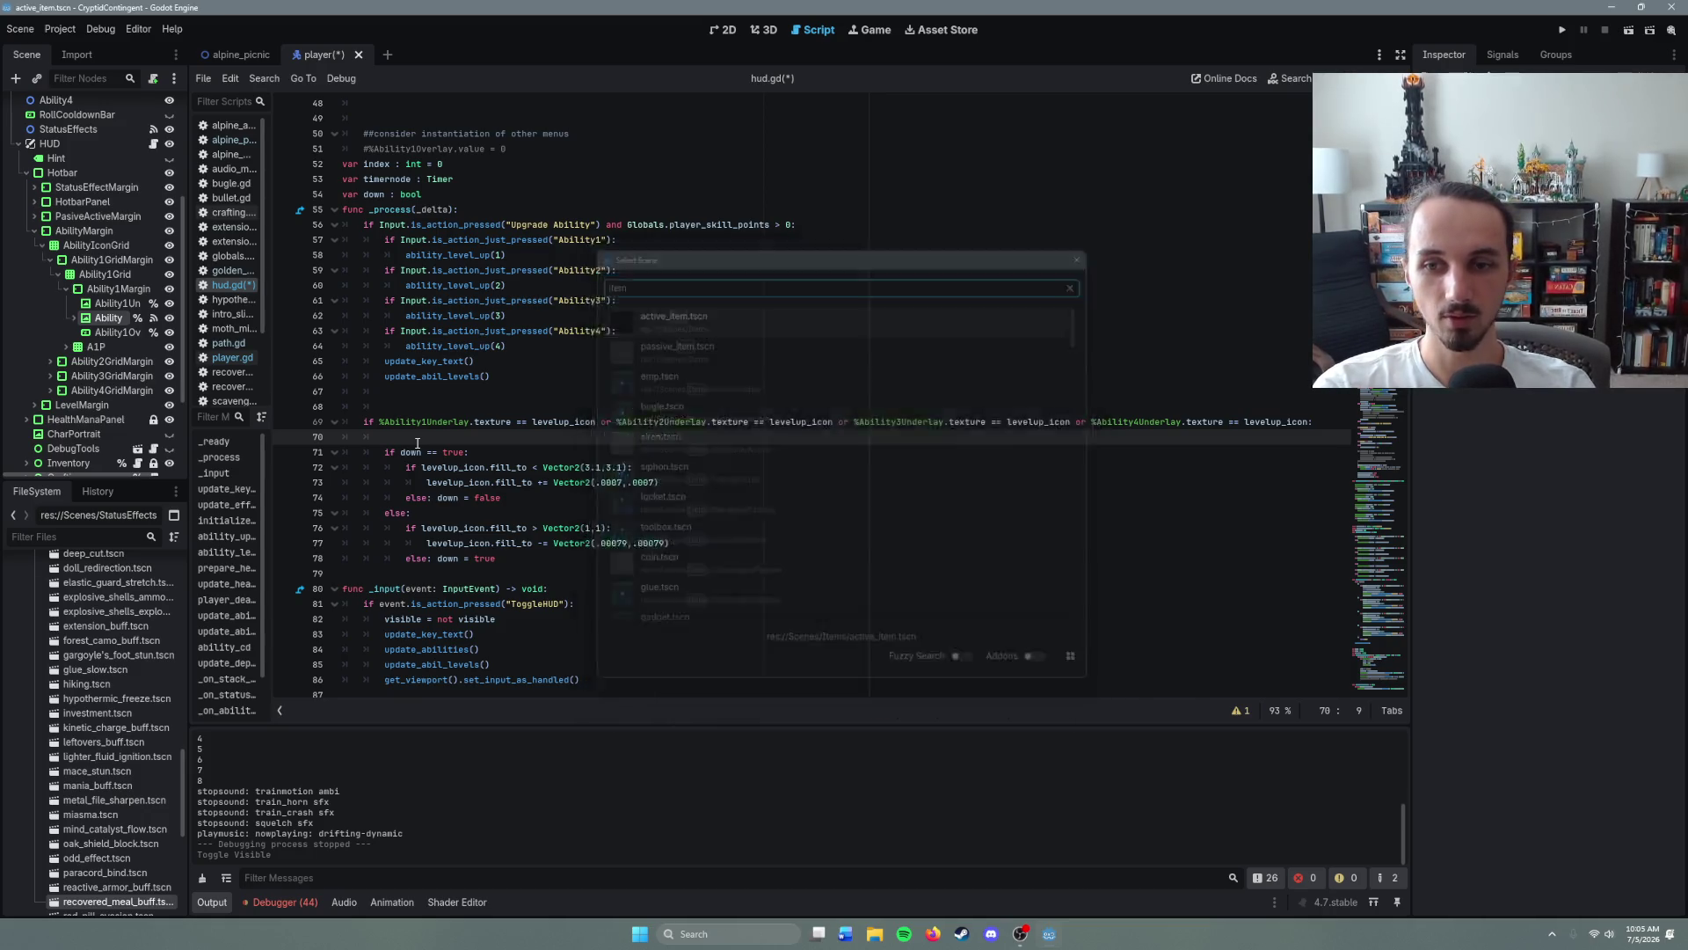
scroll(813, 537, down, 4)
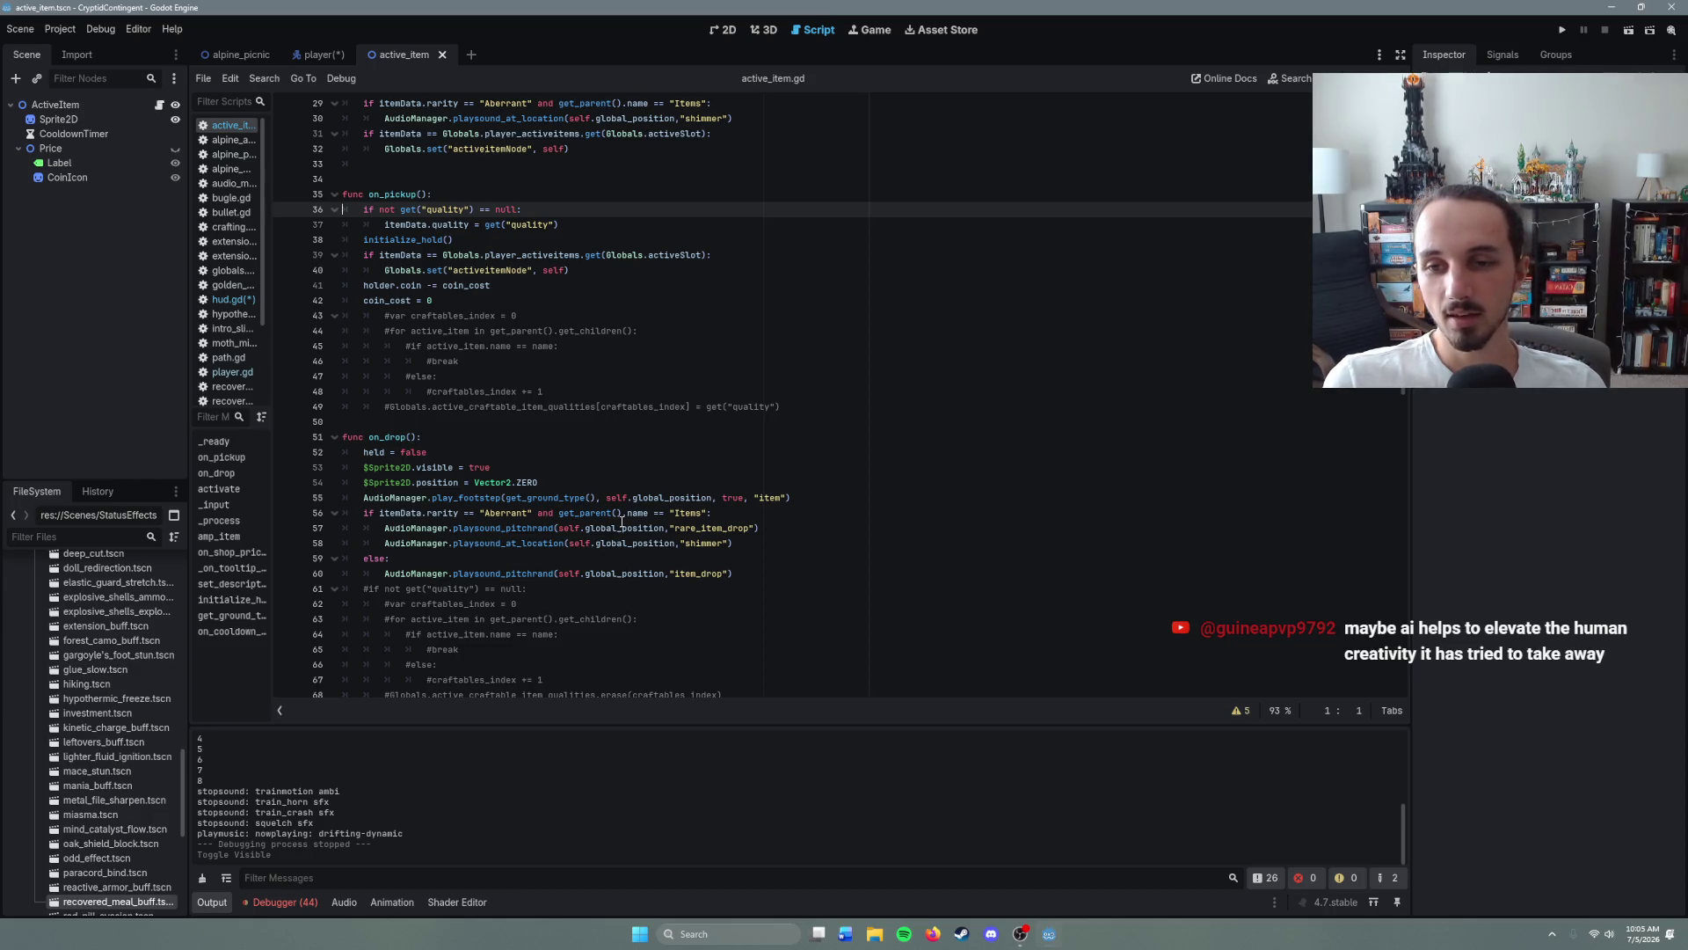
- Jump from the hover call on line 79 to its definition in globals.gd
scroll(621, 522, down, 7)
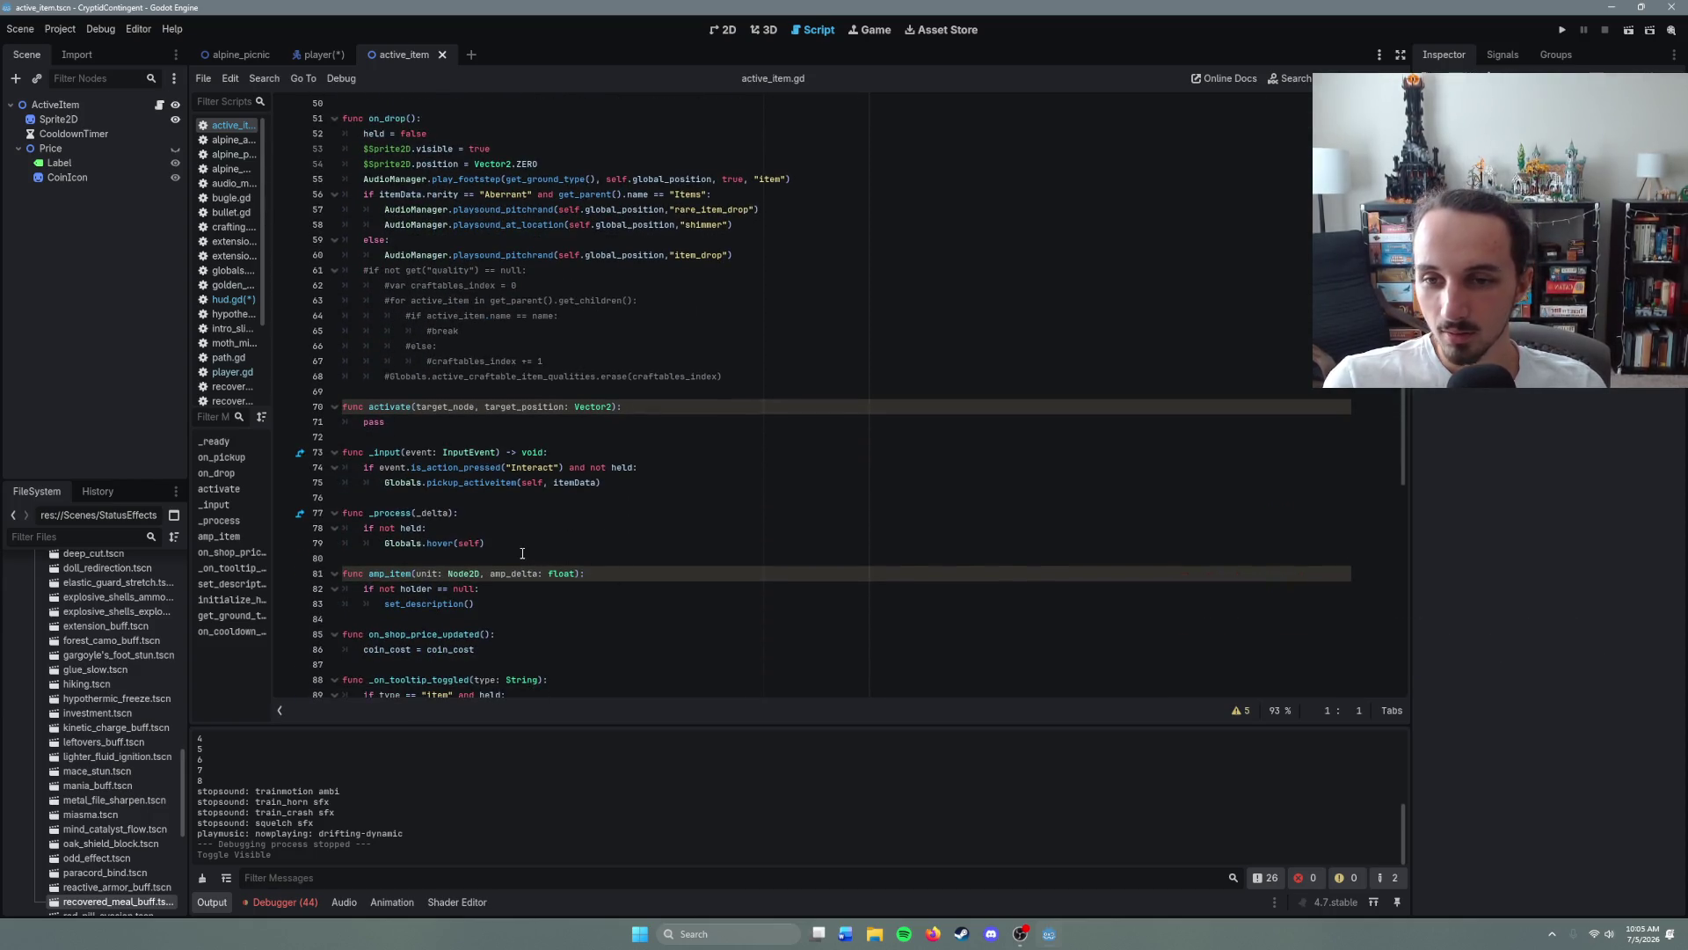
click(523, 553)
click(499, 542)
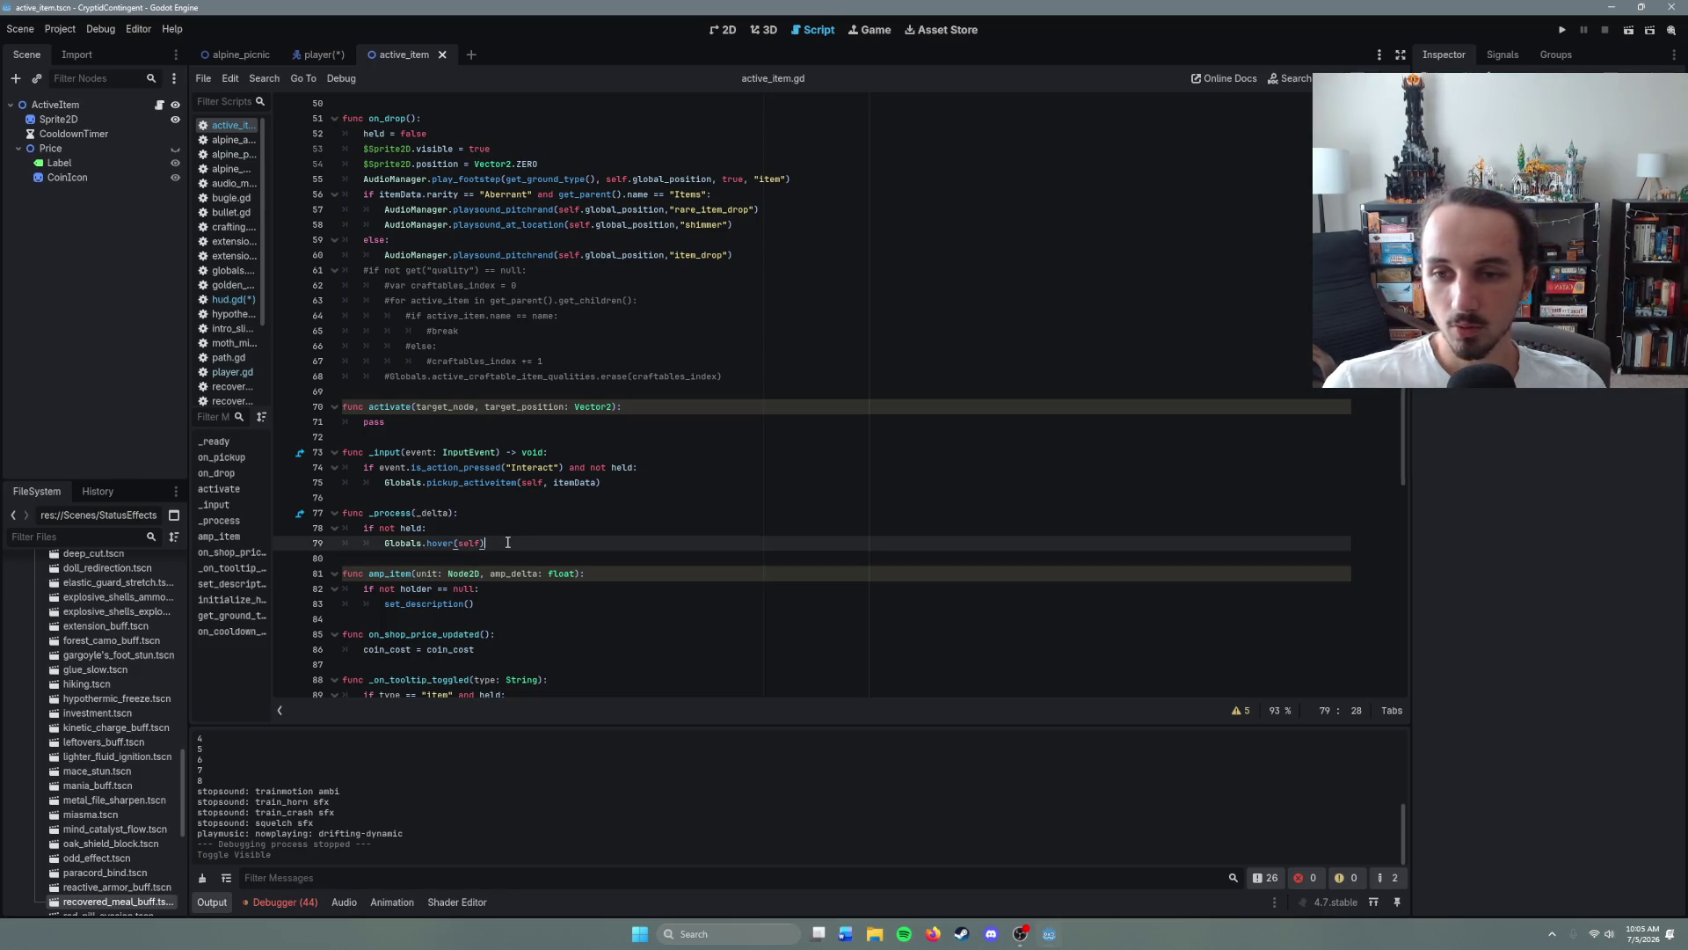
ctrl+click(442, 542)
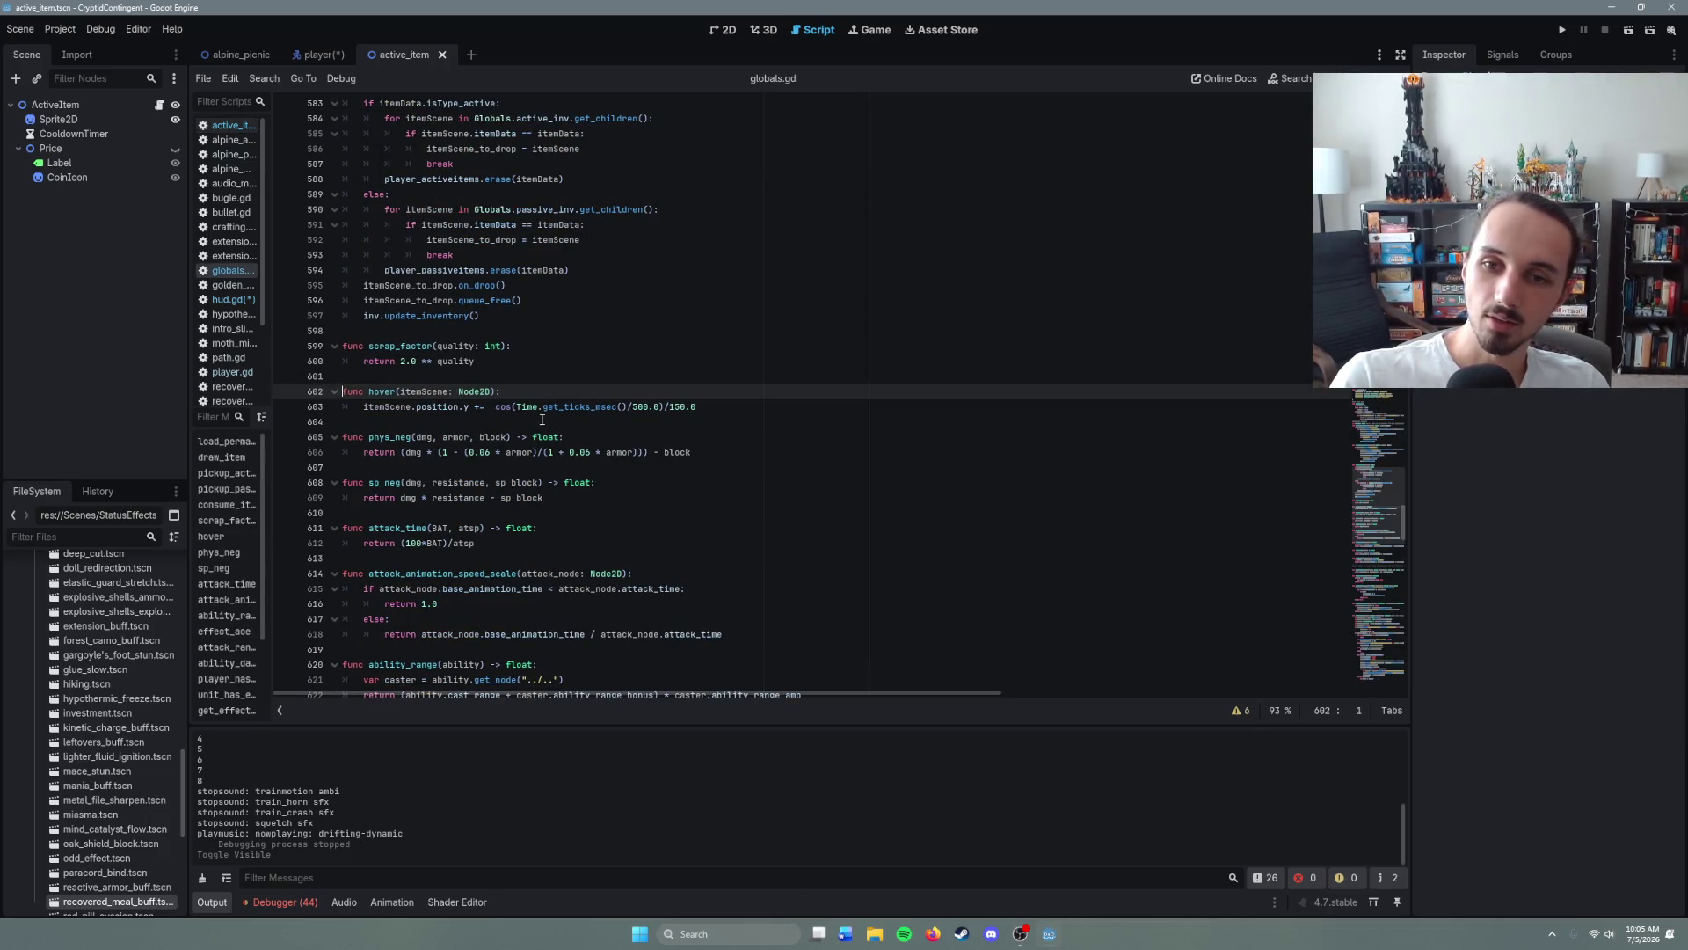
- Copy the cos(Time.get_ticks_msec()/500.0)/150.0 expression from line 603 and return to hud.gd
click(514, 408)
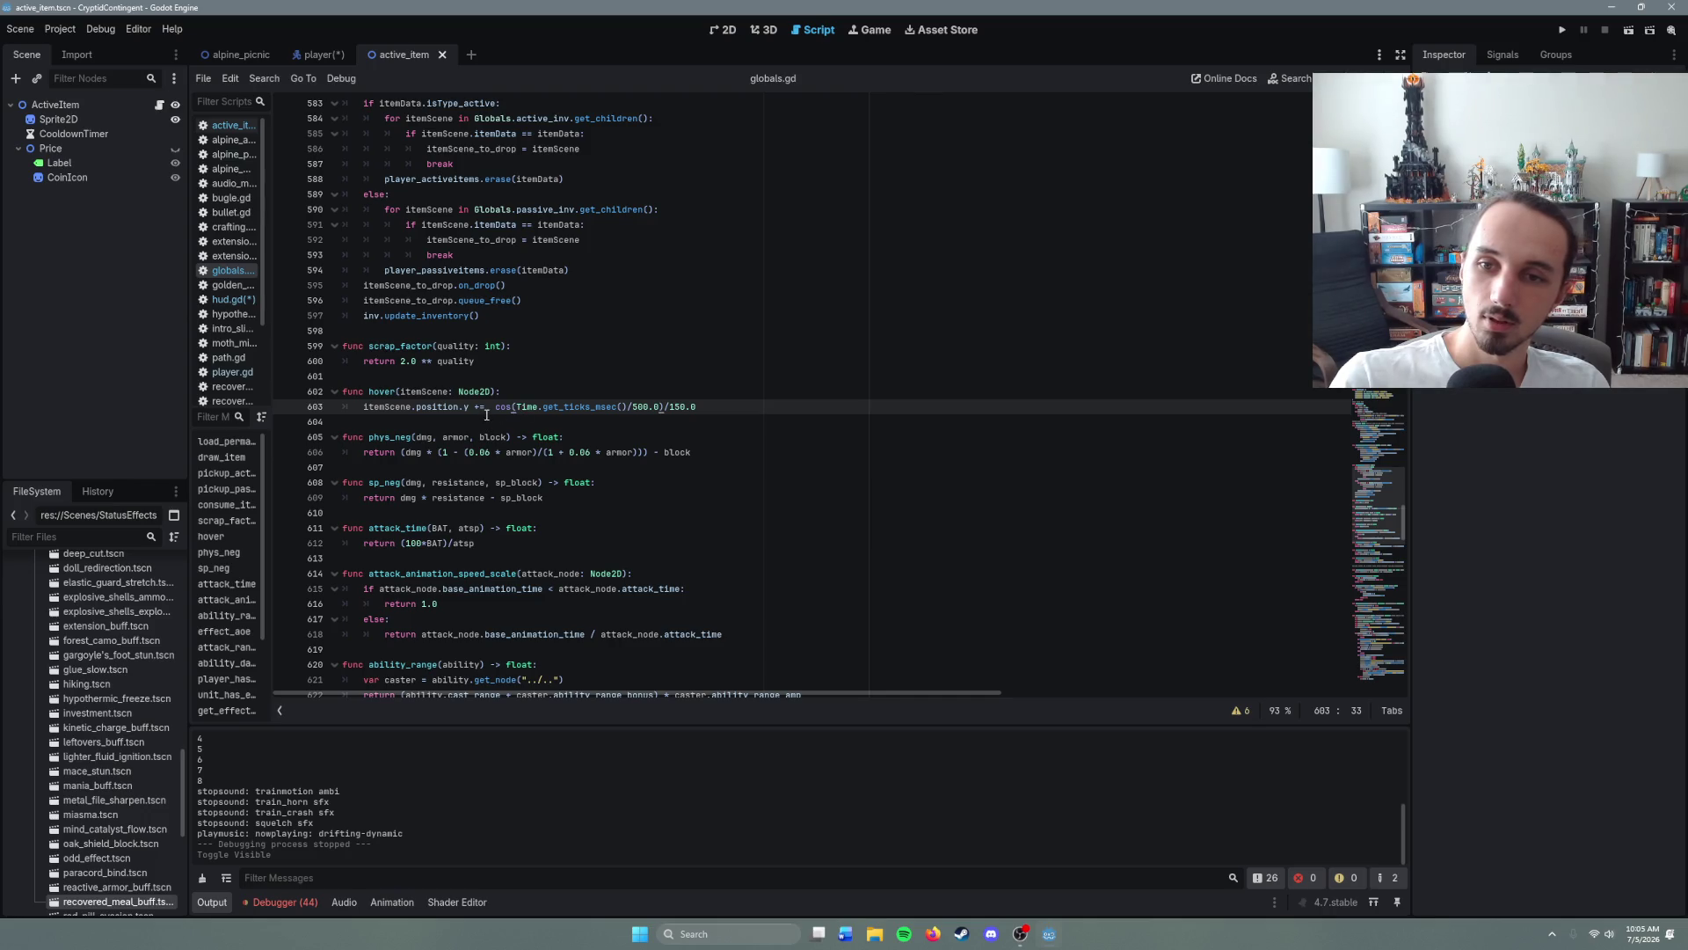
click(491, 408)
drag(498, 410, 715, 400)
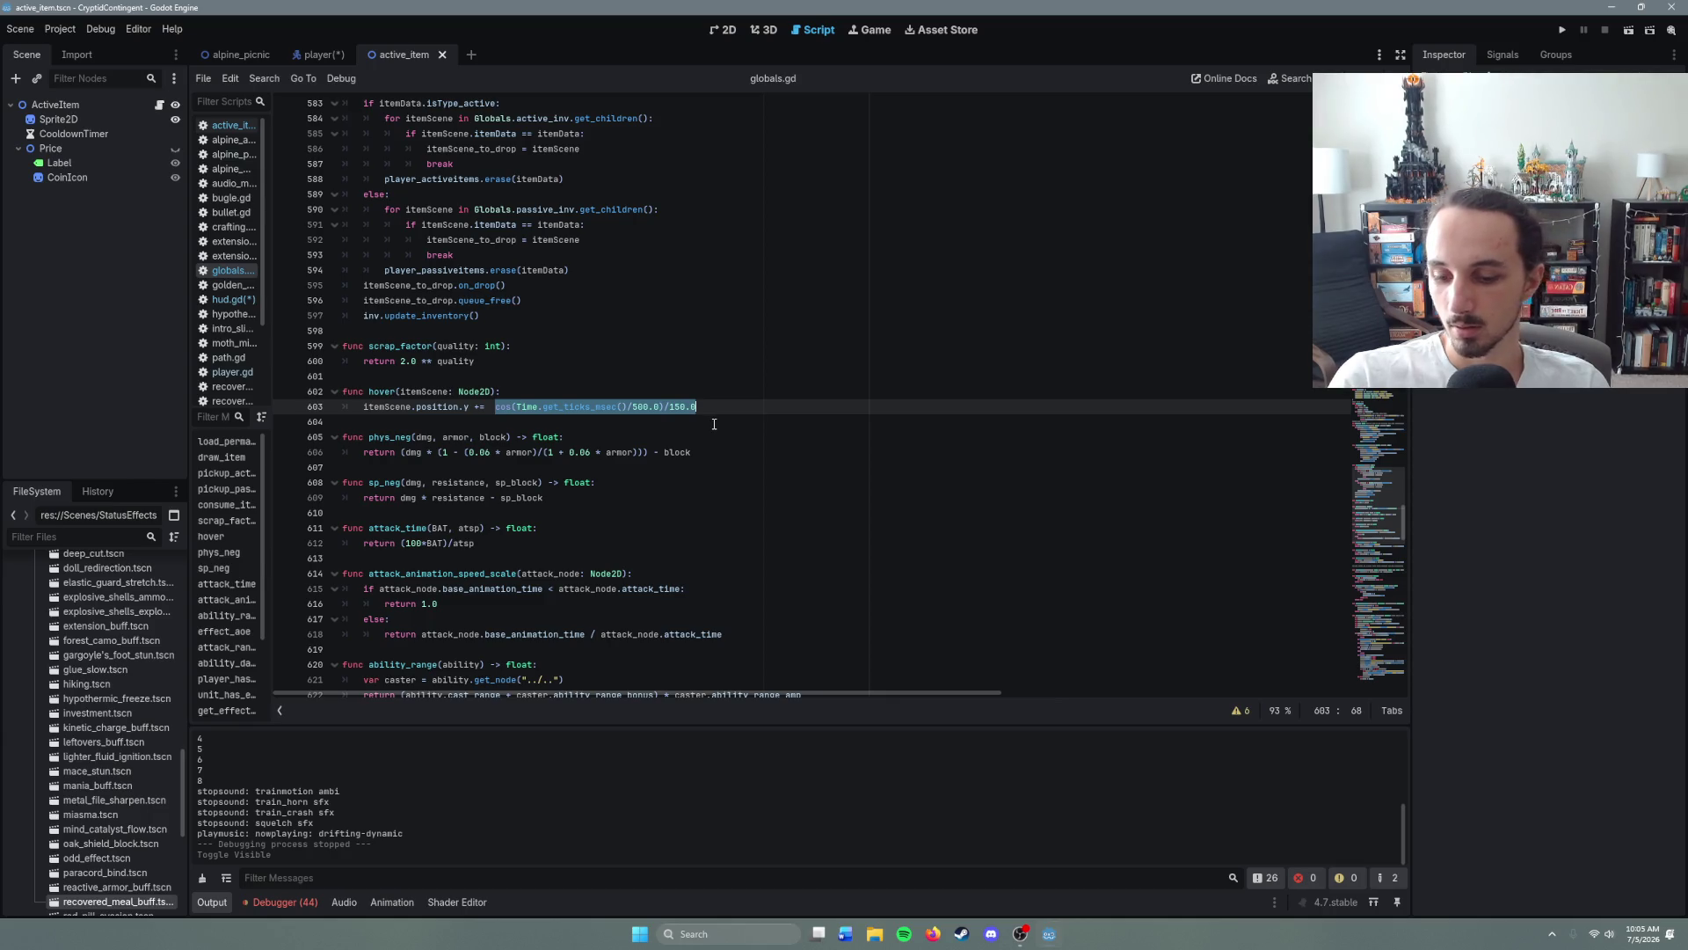
click(712, 401)
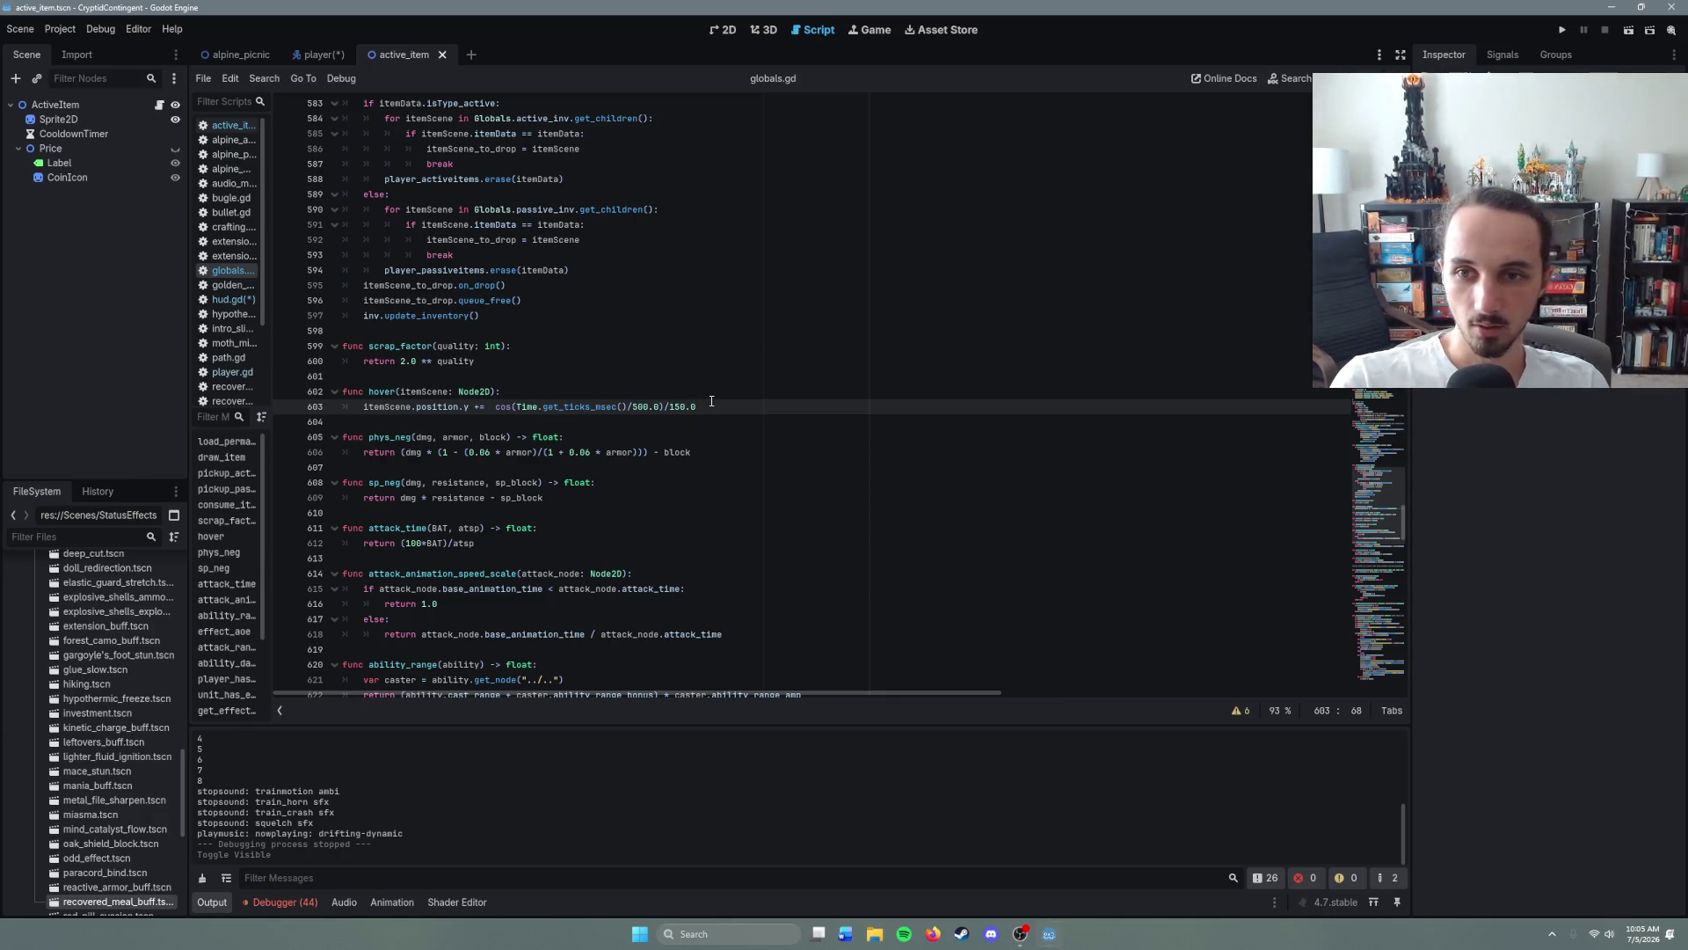
click(299, 55)
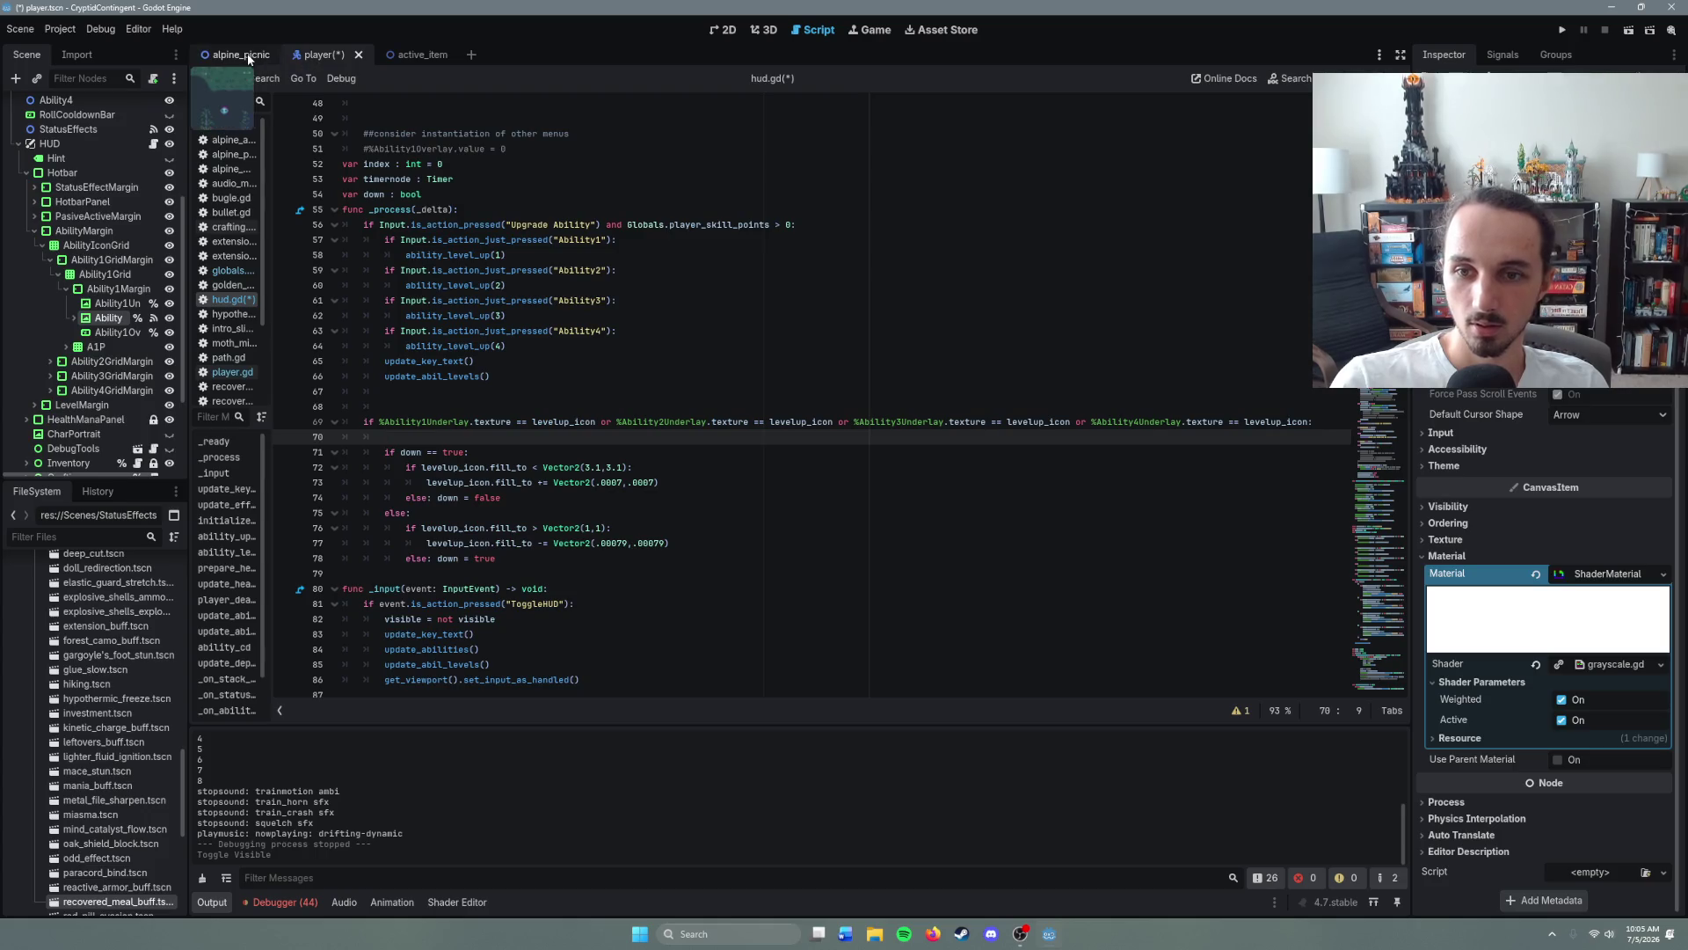
- Paste the cos expression on line 70, prefix it with %Ability1Underlay.text, and add a blank line above
text(cos(Time.get_ticks_msec()/500.0)/150.0)
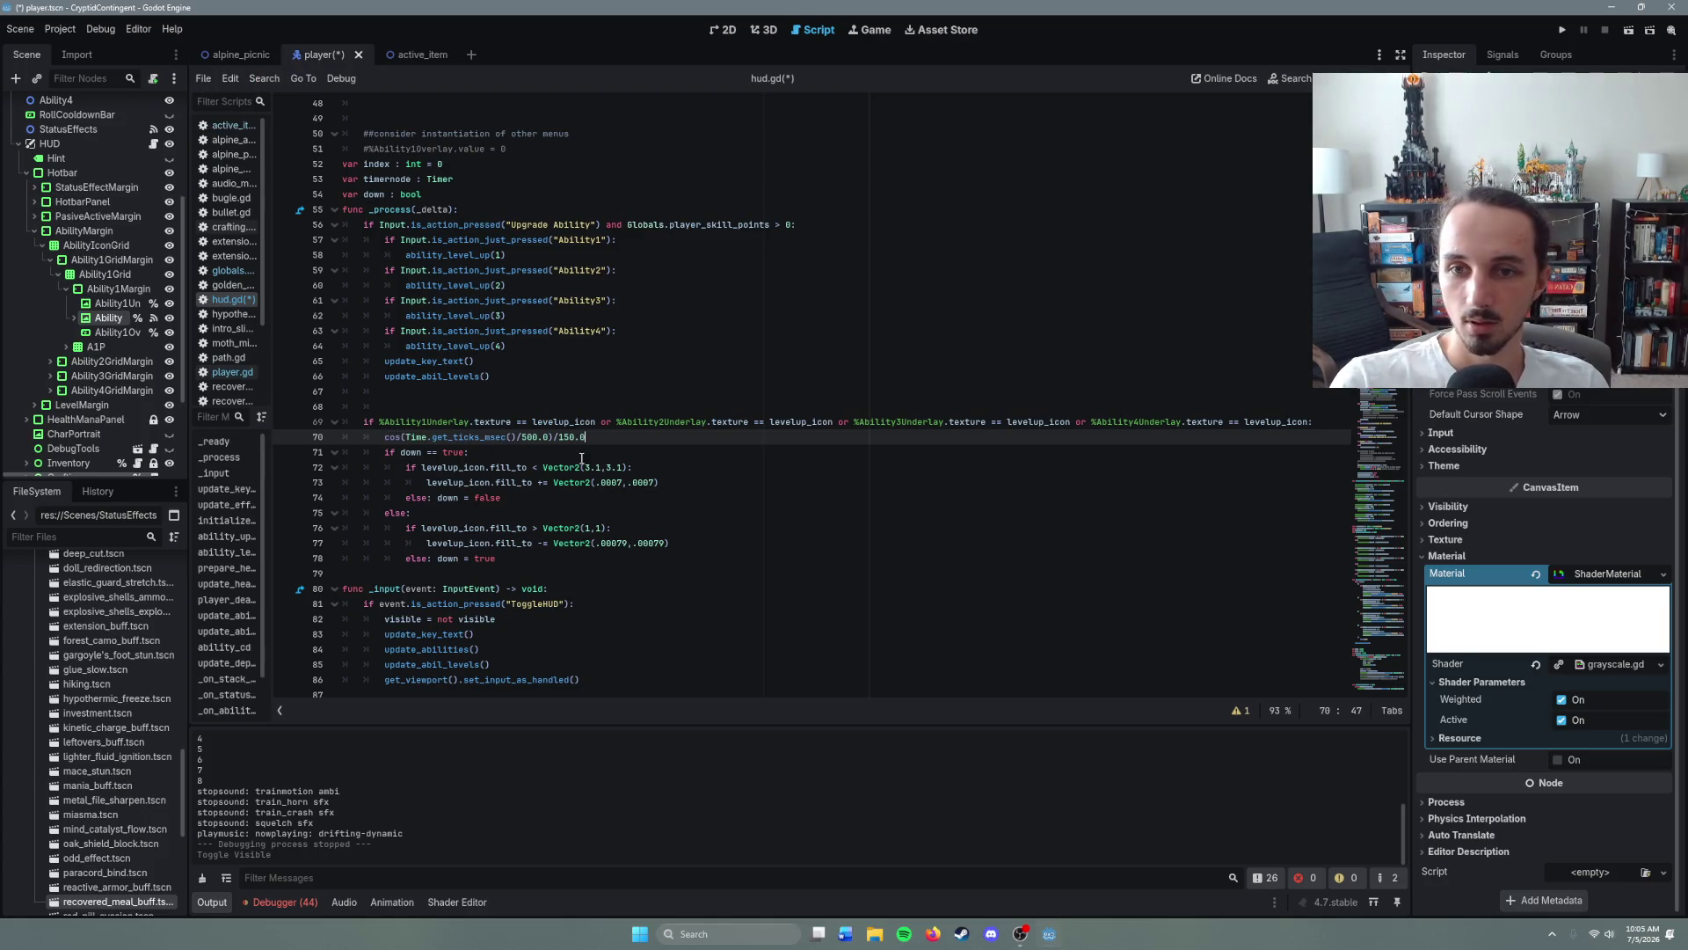
click(388, 437)
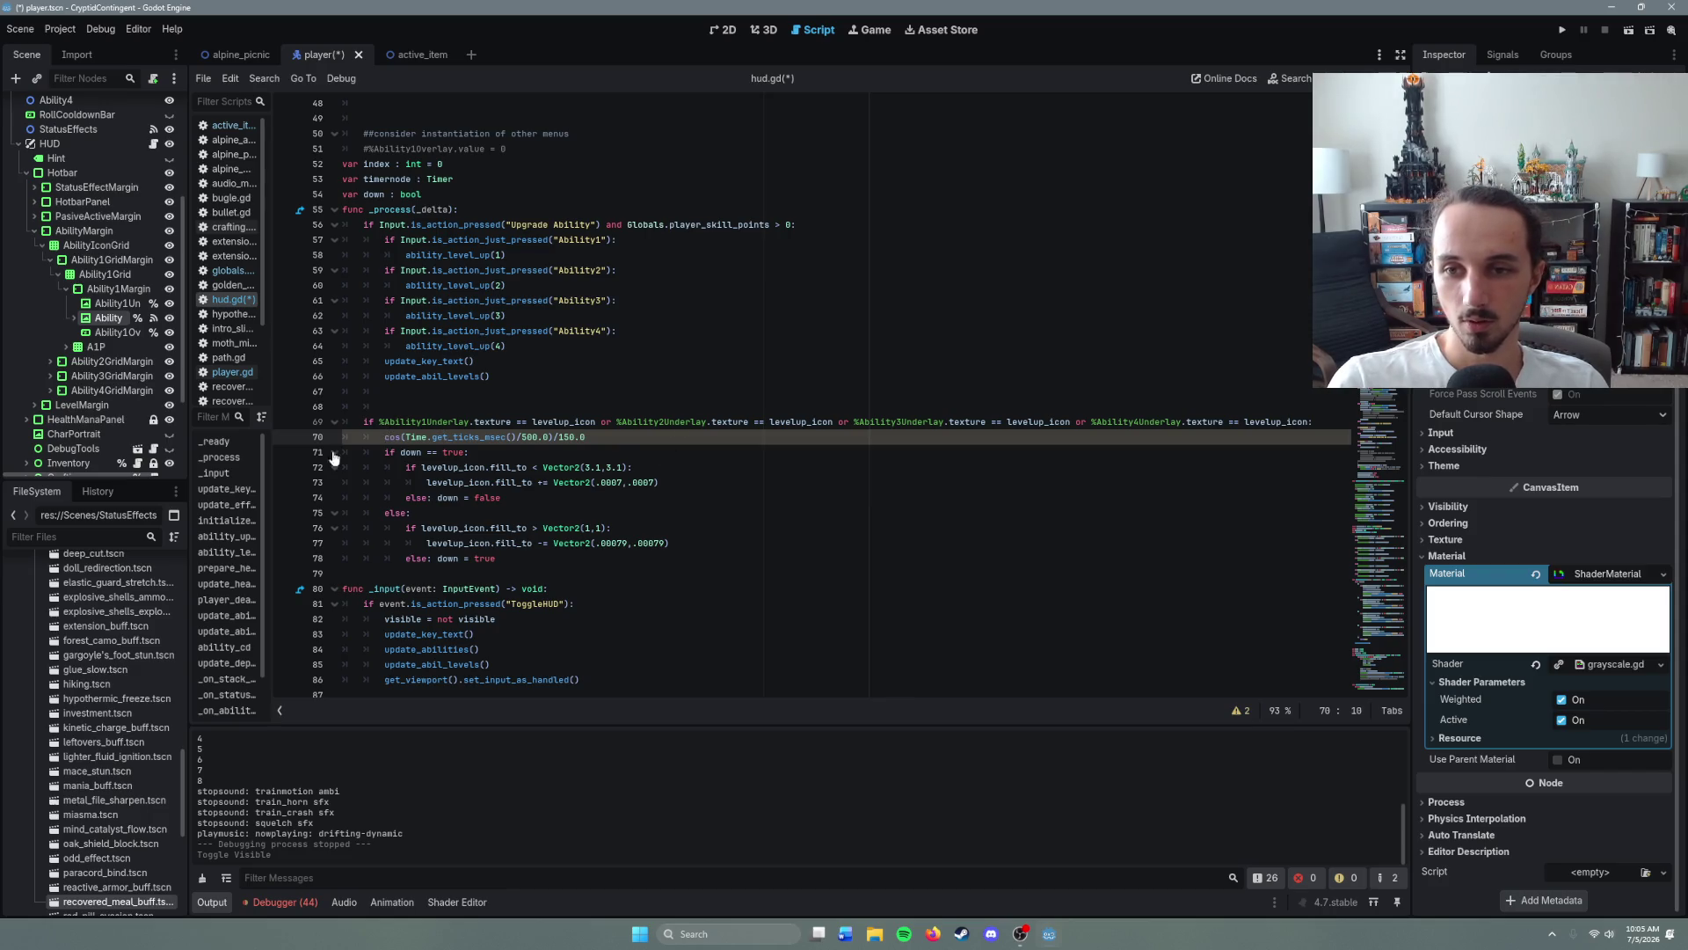
key(Left)
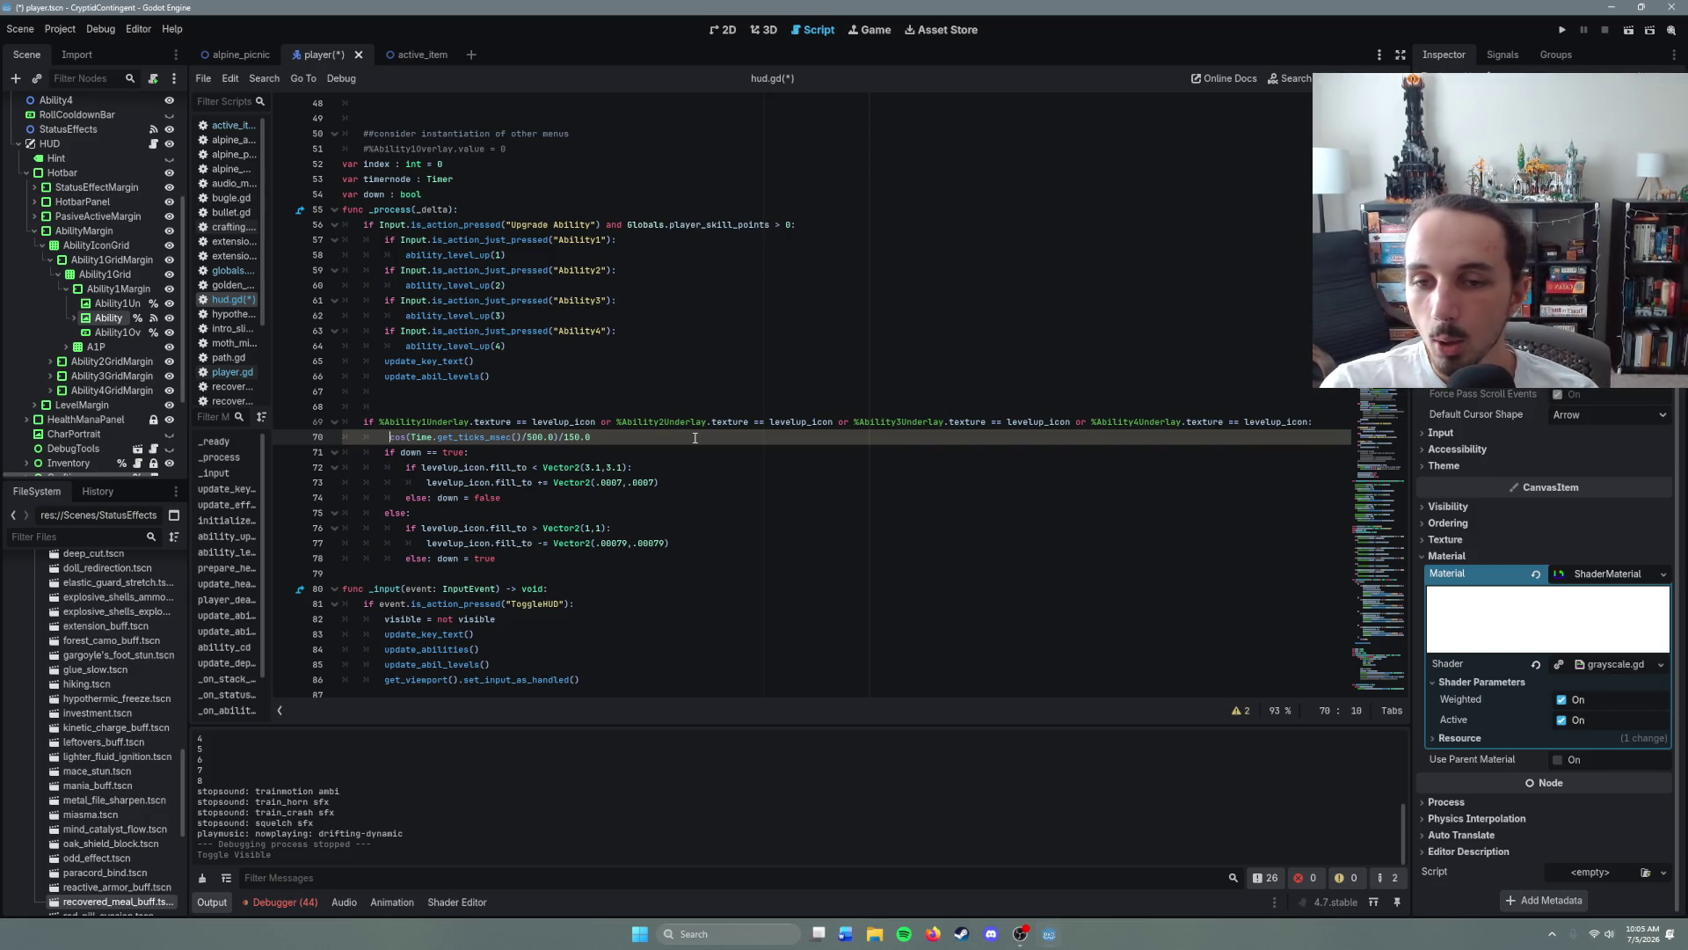
key(Left)
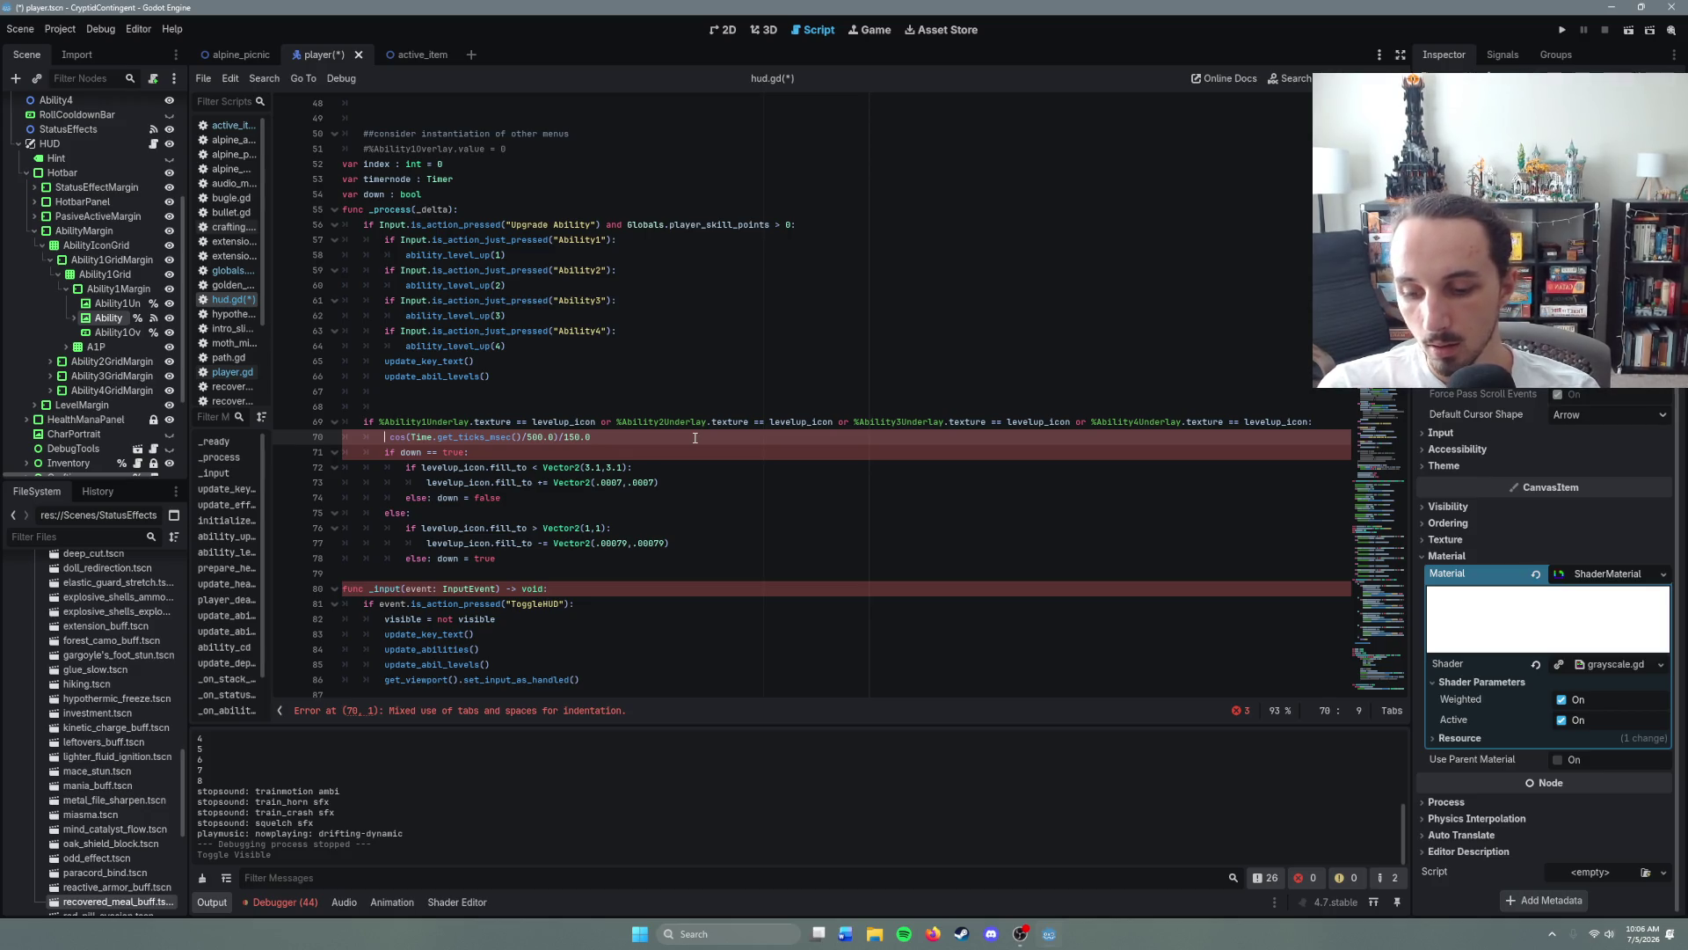
text(%Abilit)
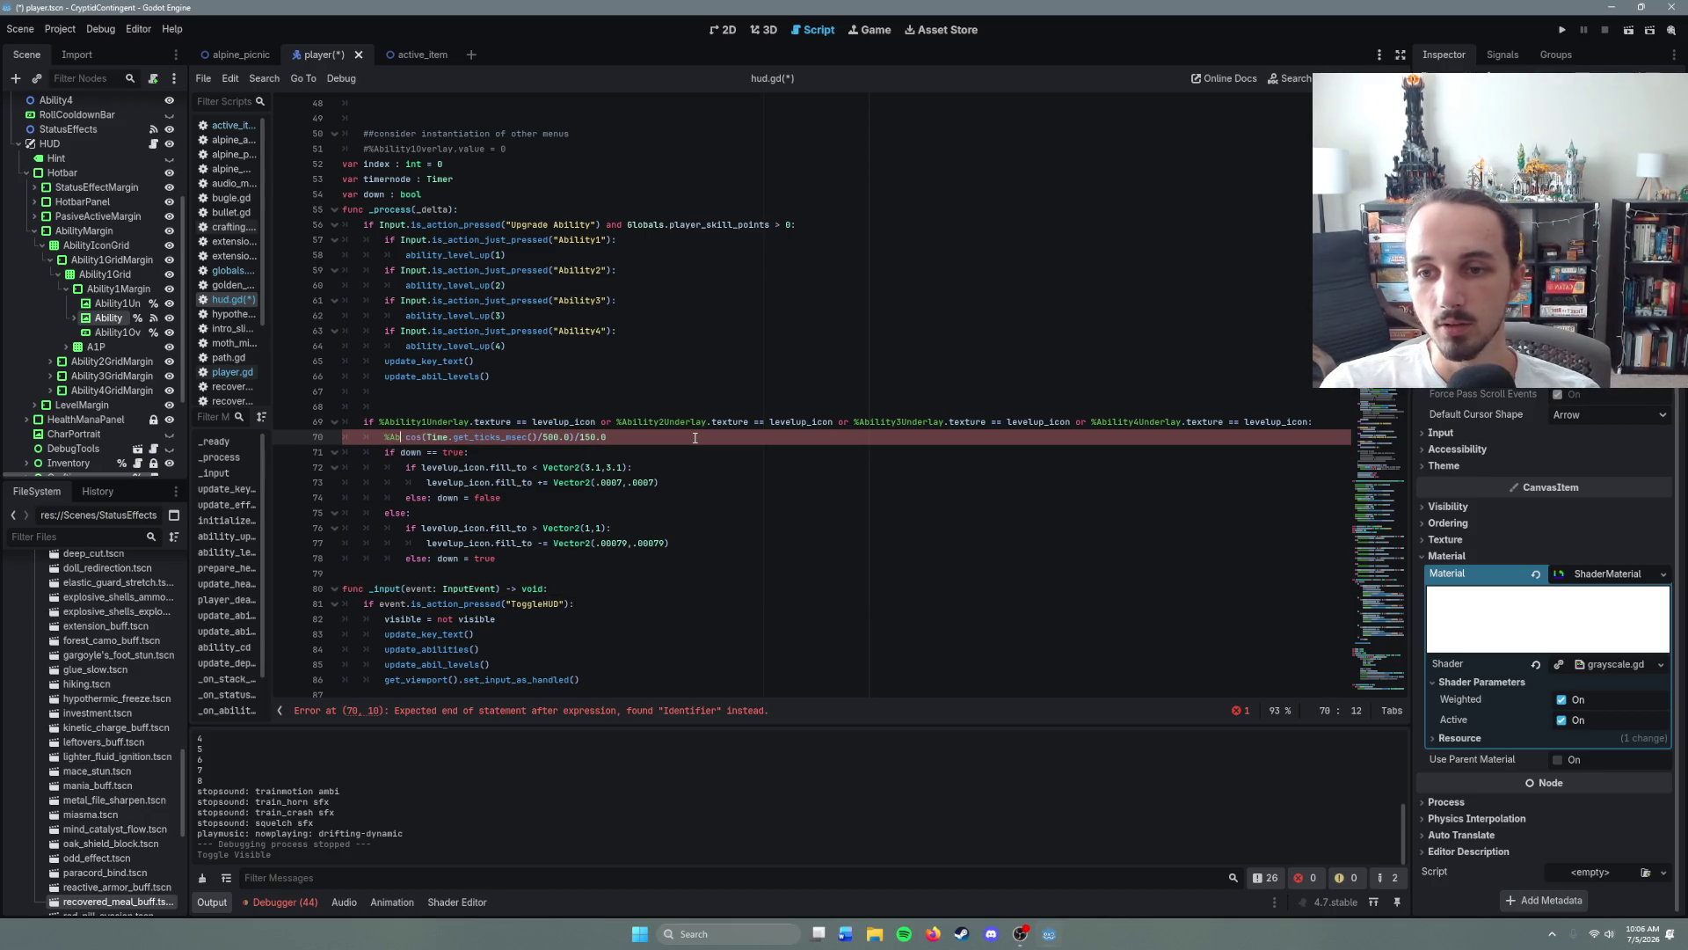
text(y1U)
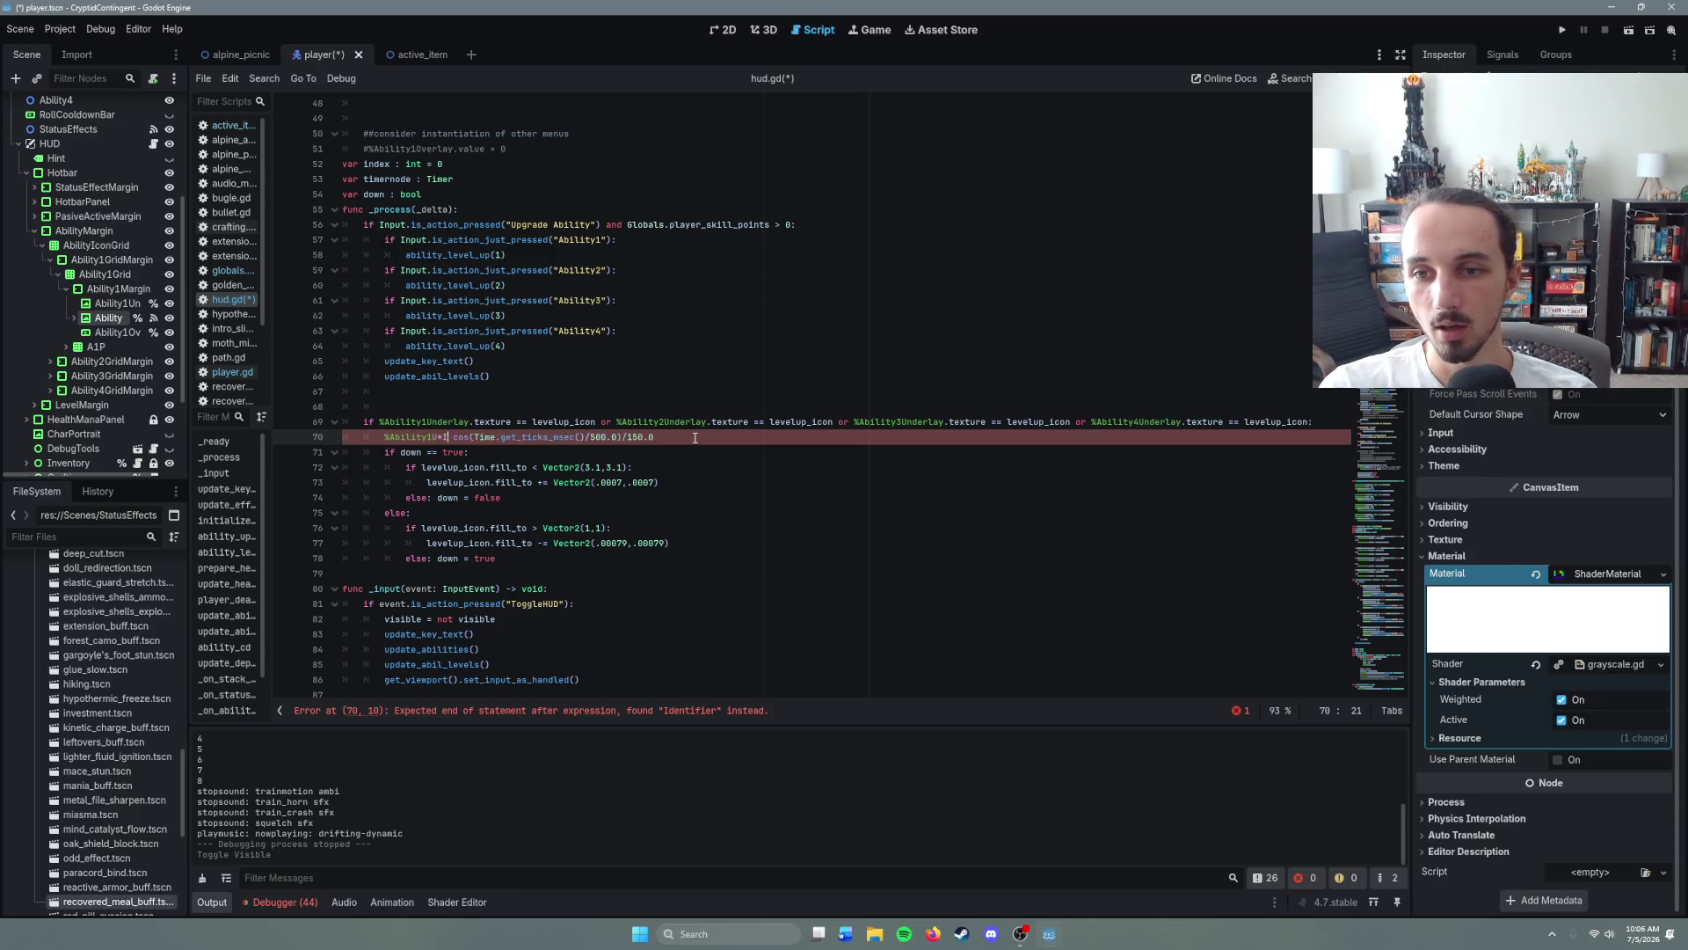
text(nderlay.text)
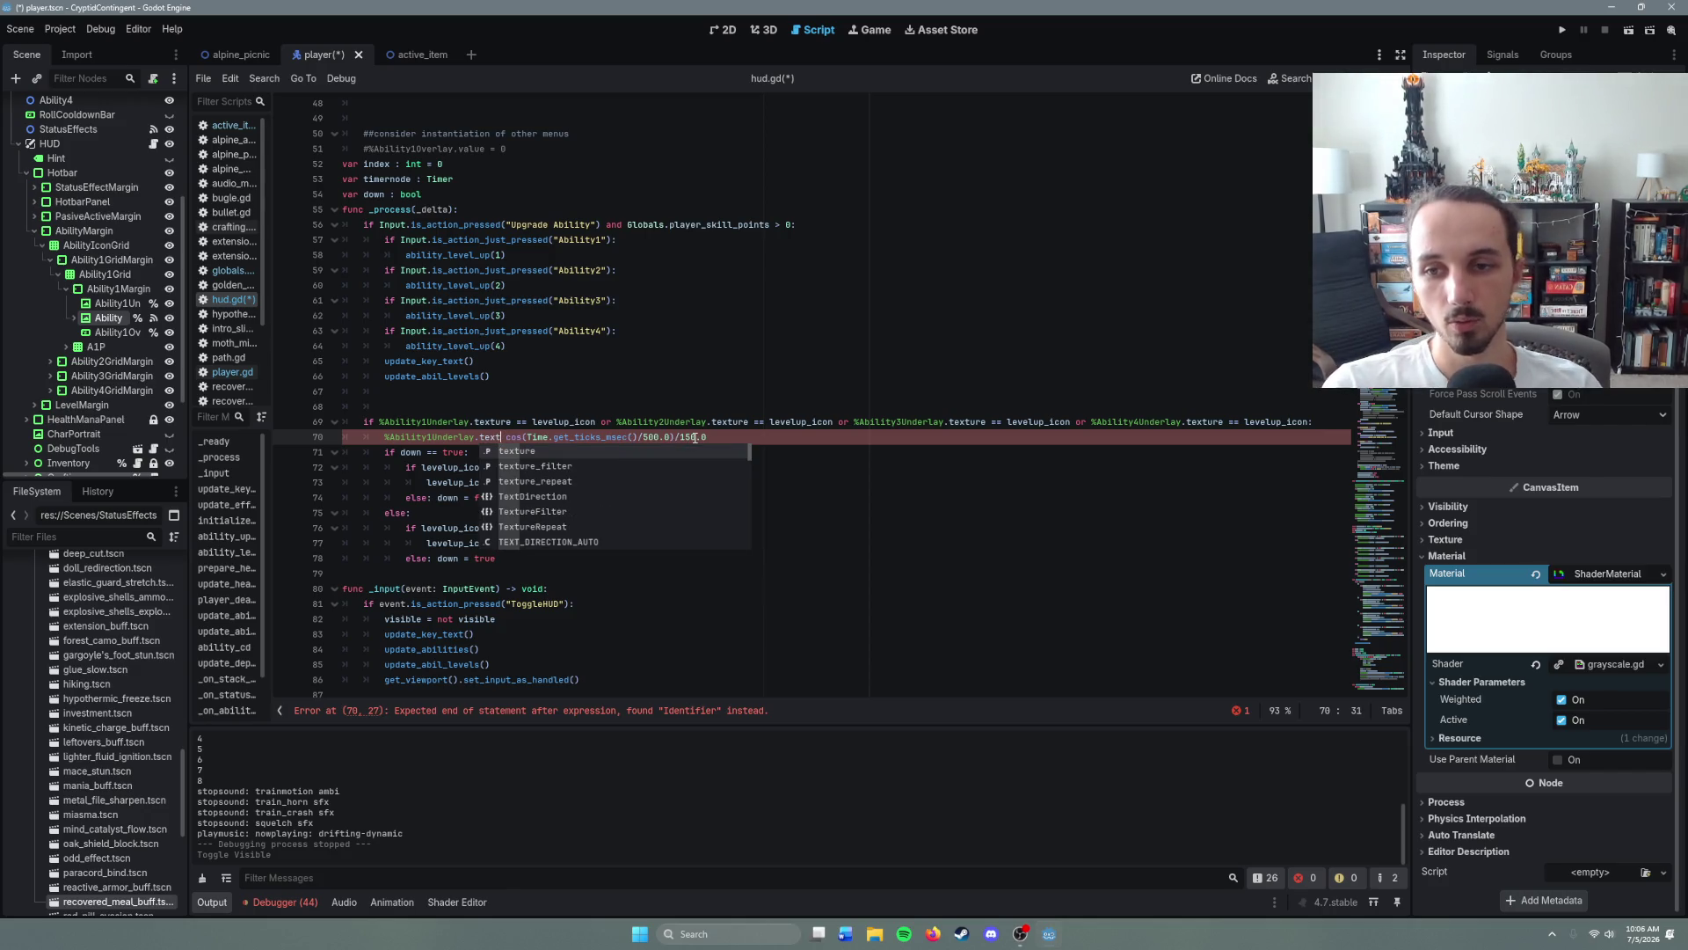
click(385, 438)
key(Return)
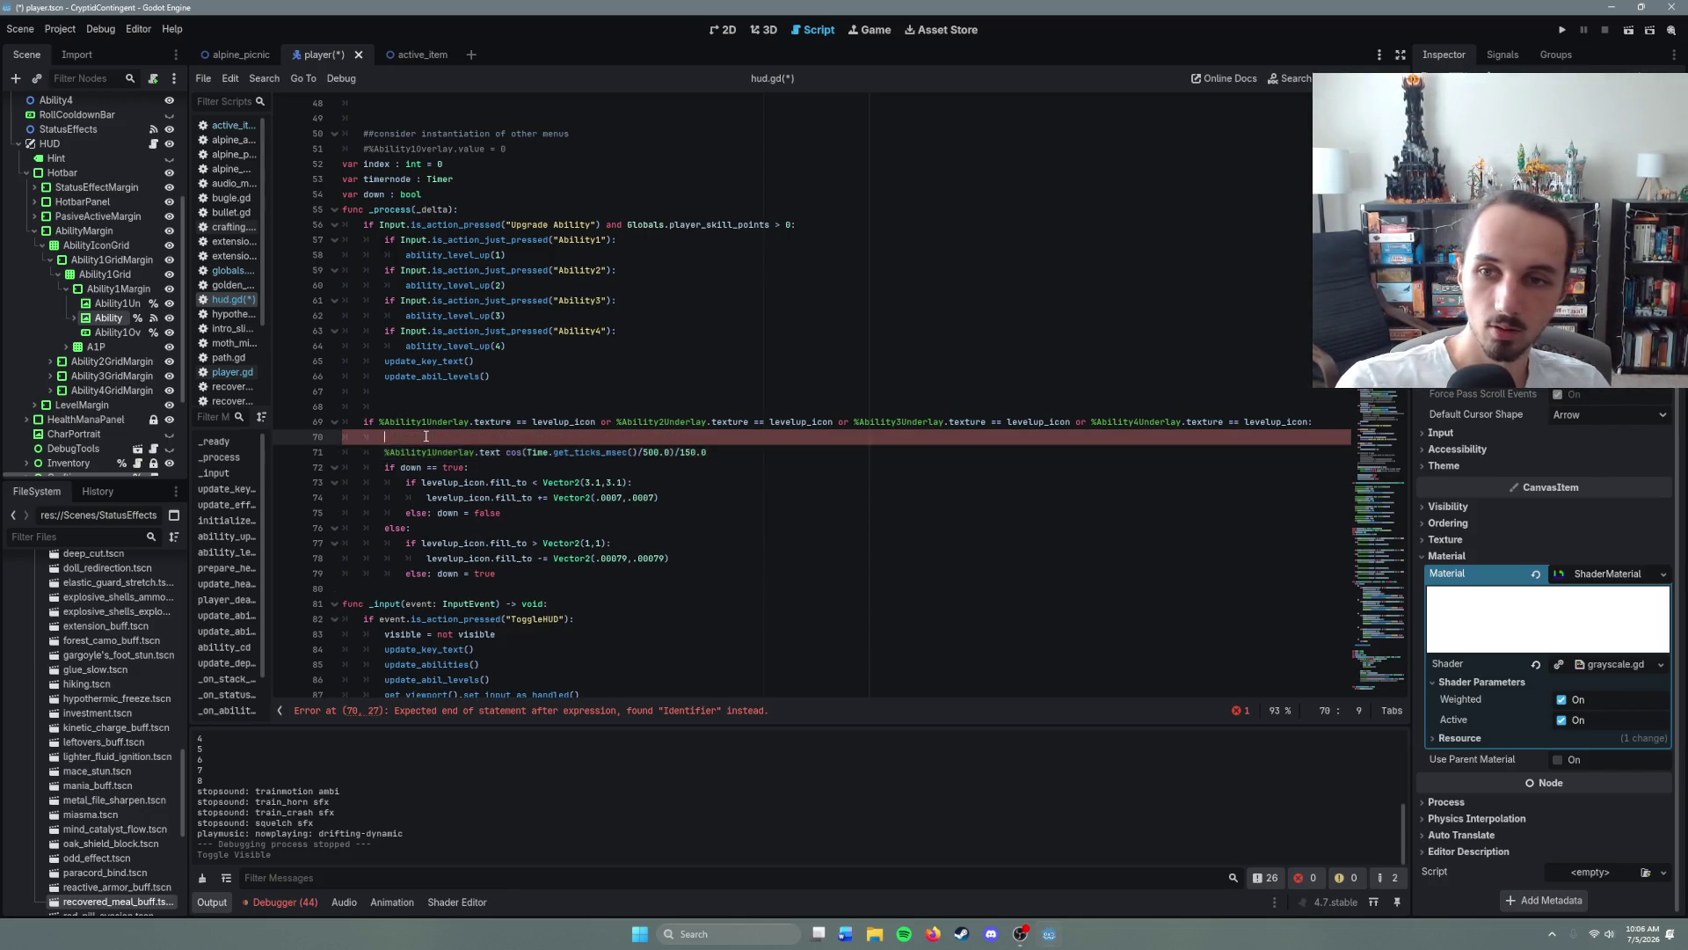
scroll(538, 500, up, 10)
scroll(537, 499, down, 8)
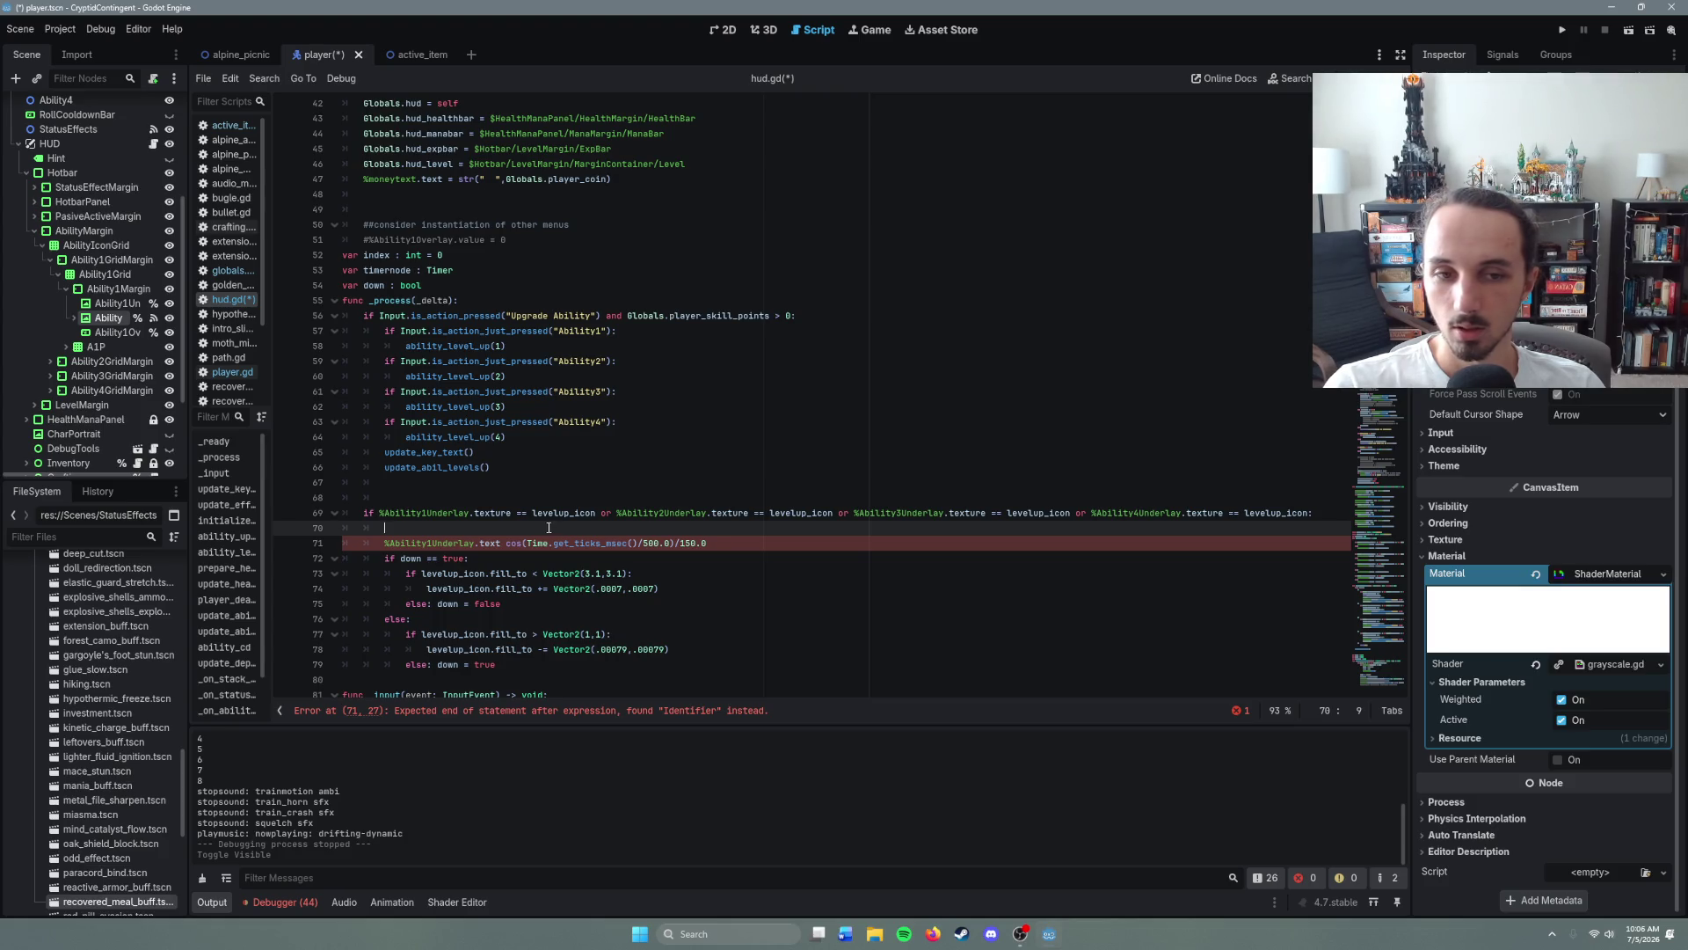
- Declare 'var levelup_alpha: float' on a new line below the a4cdtick variable
scroll(549, 527, up, 14)
click(477, 487)
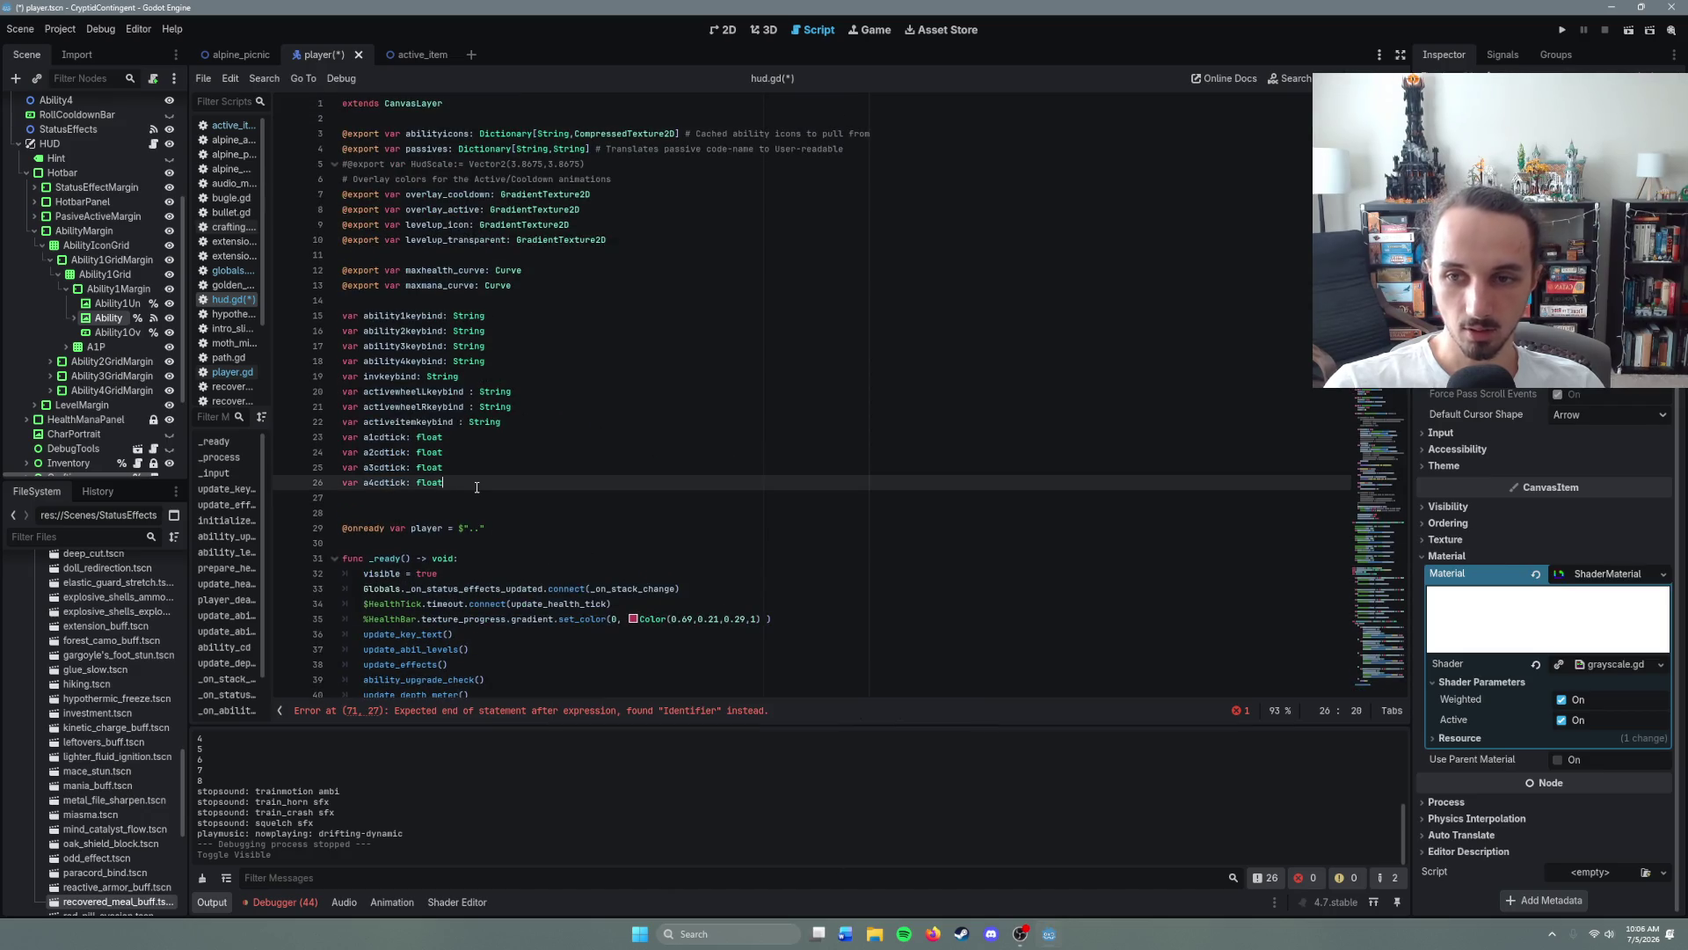
key(Return)
key(Return)
text(var a1)
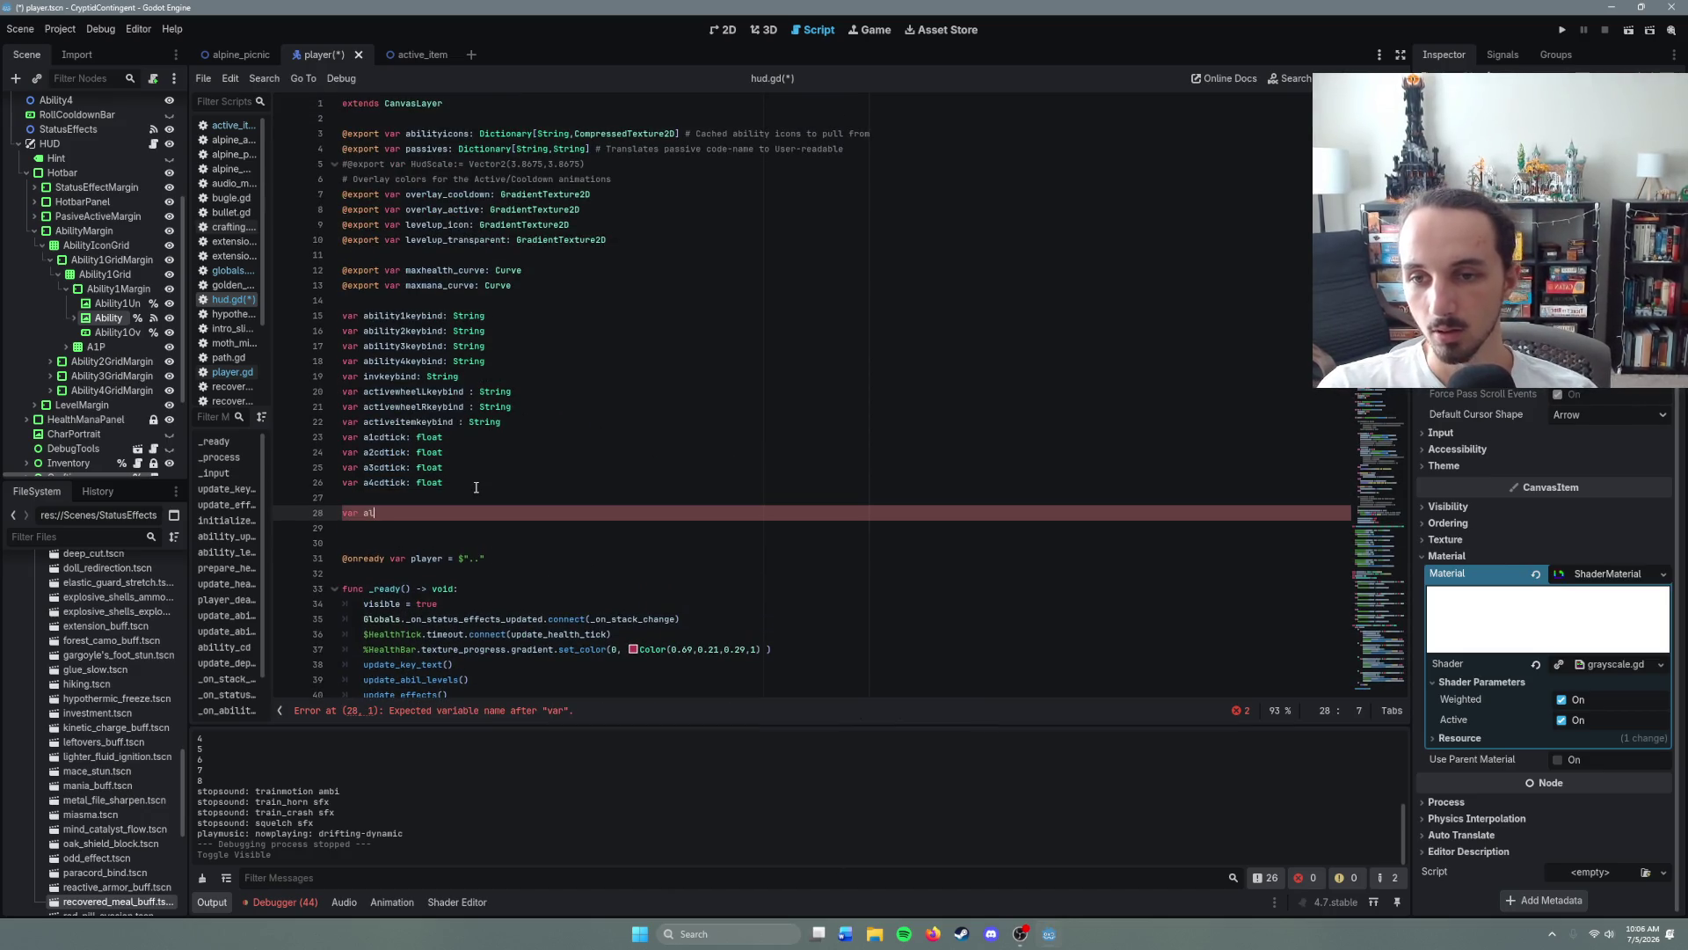
key(BackSpace)
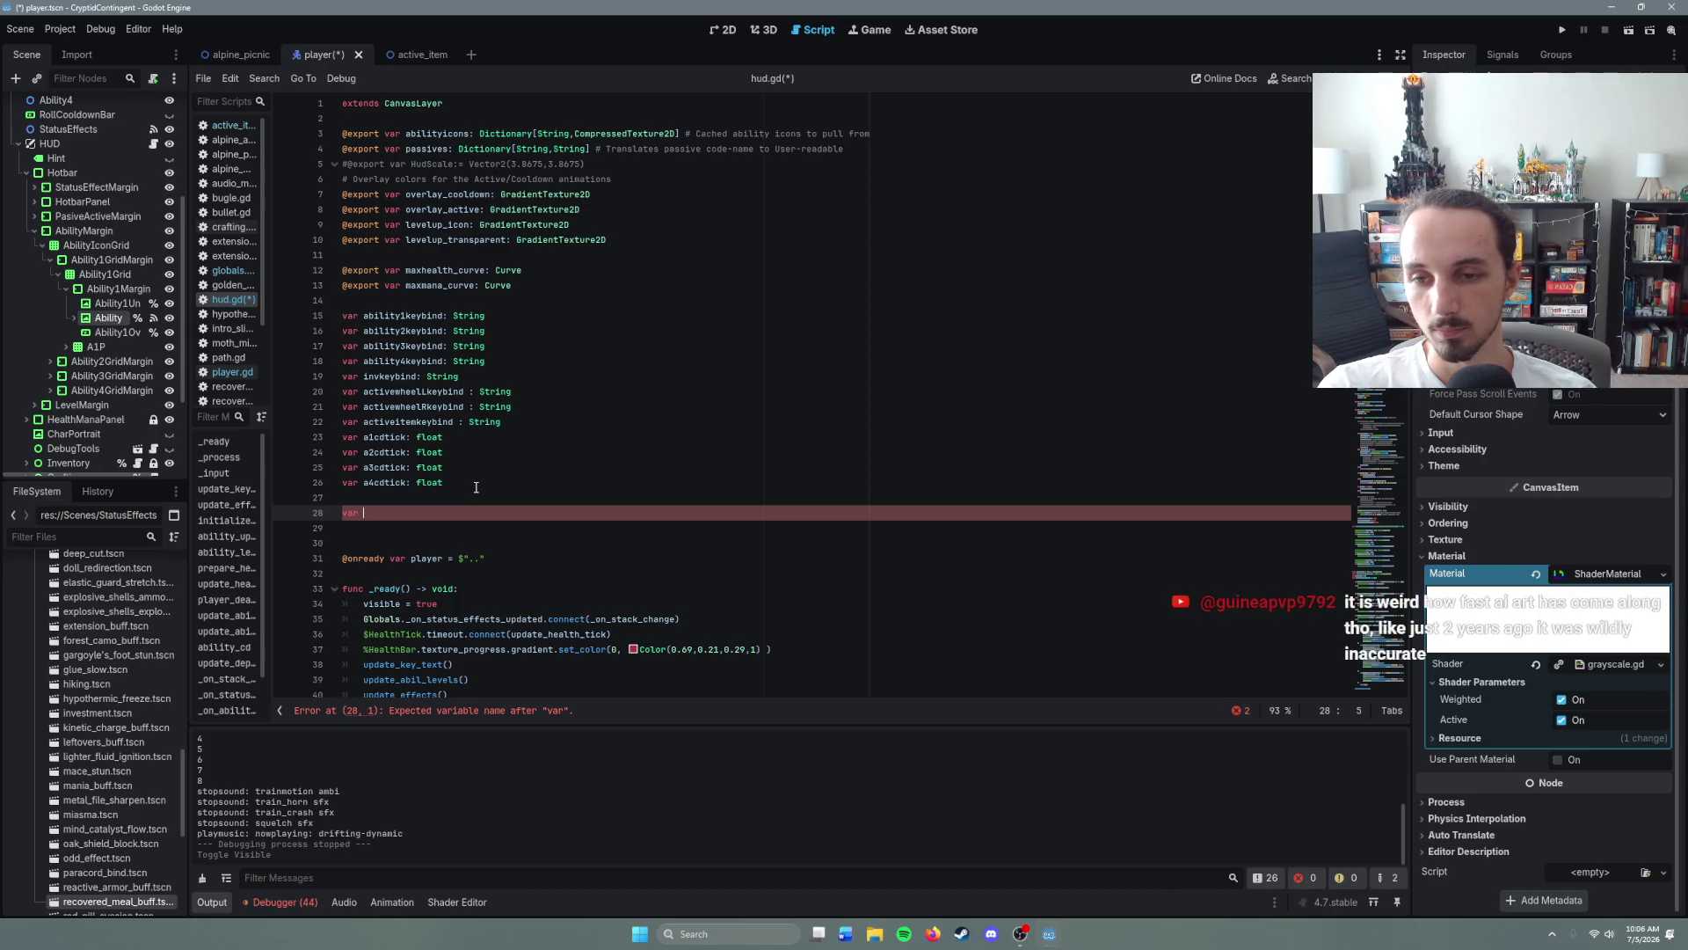
text(leveluii)
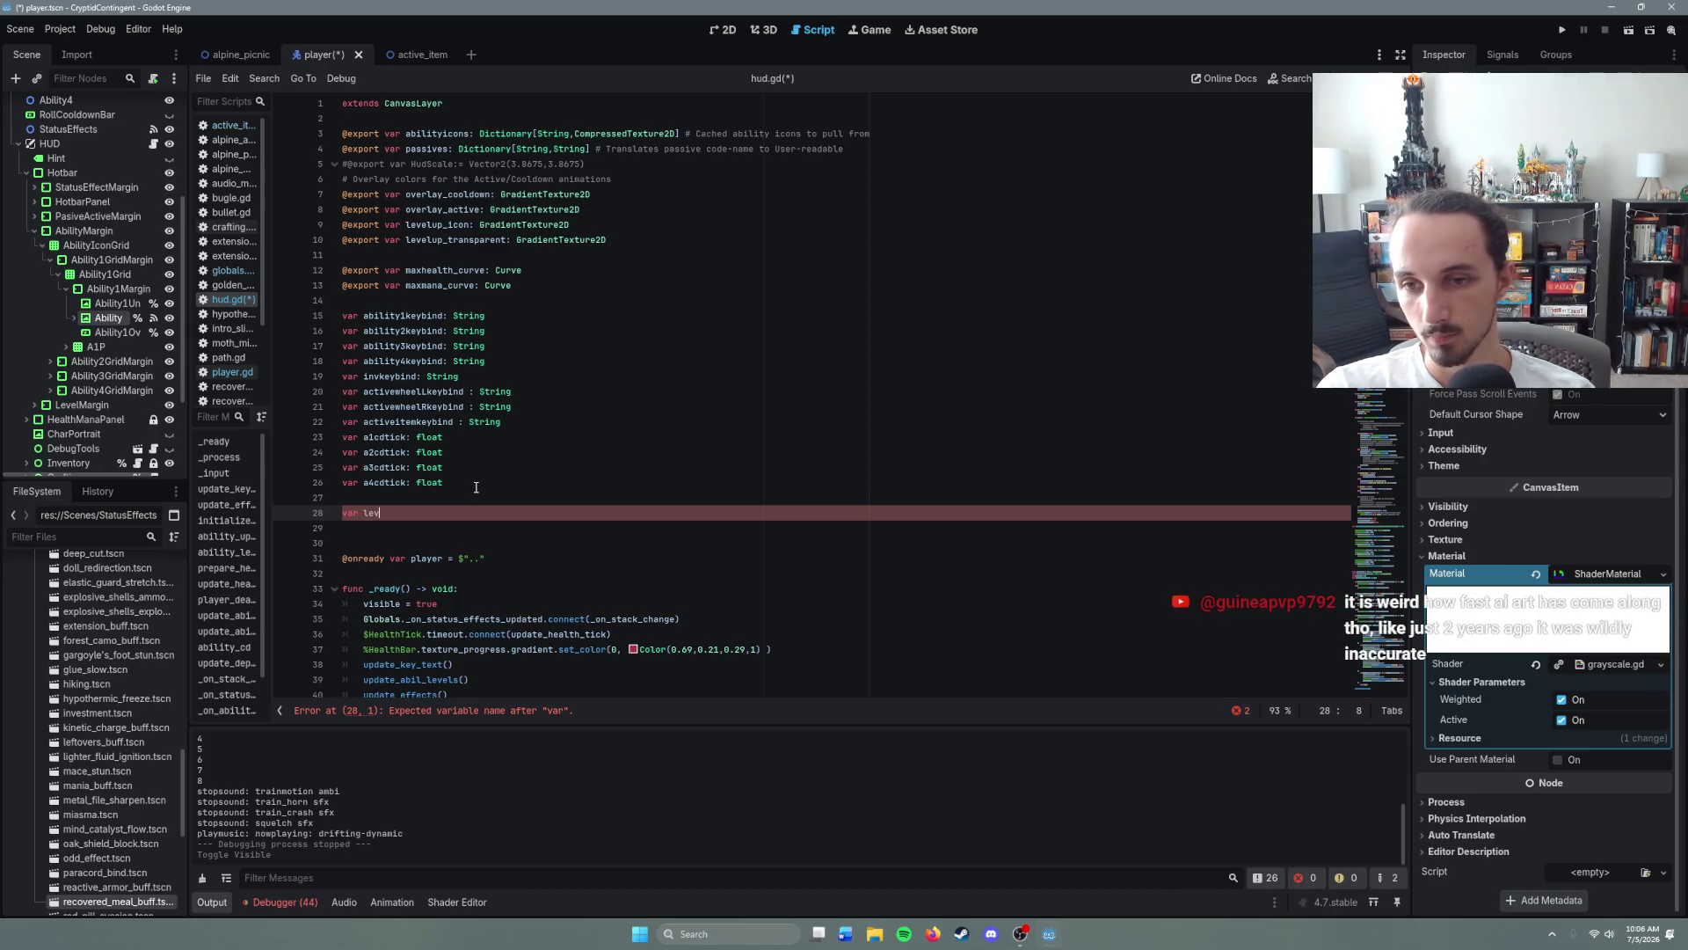
key(BackSpace)
key(BackSpace)
text(p)
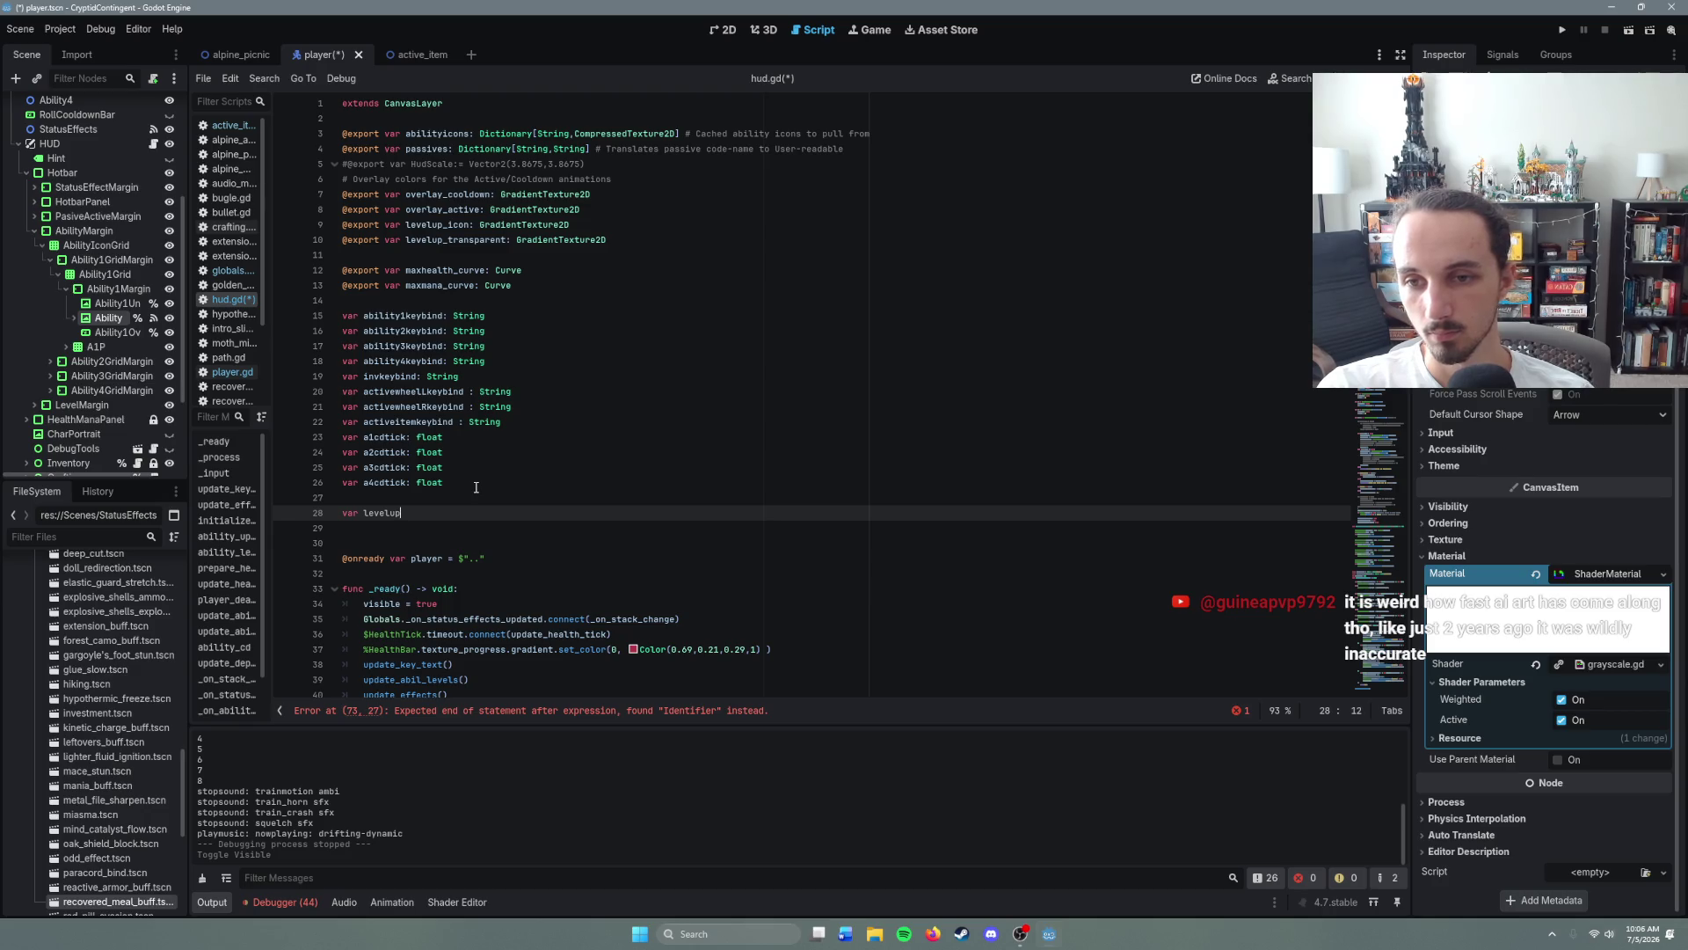
text(_alpha)
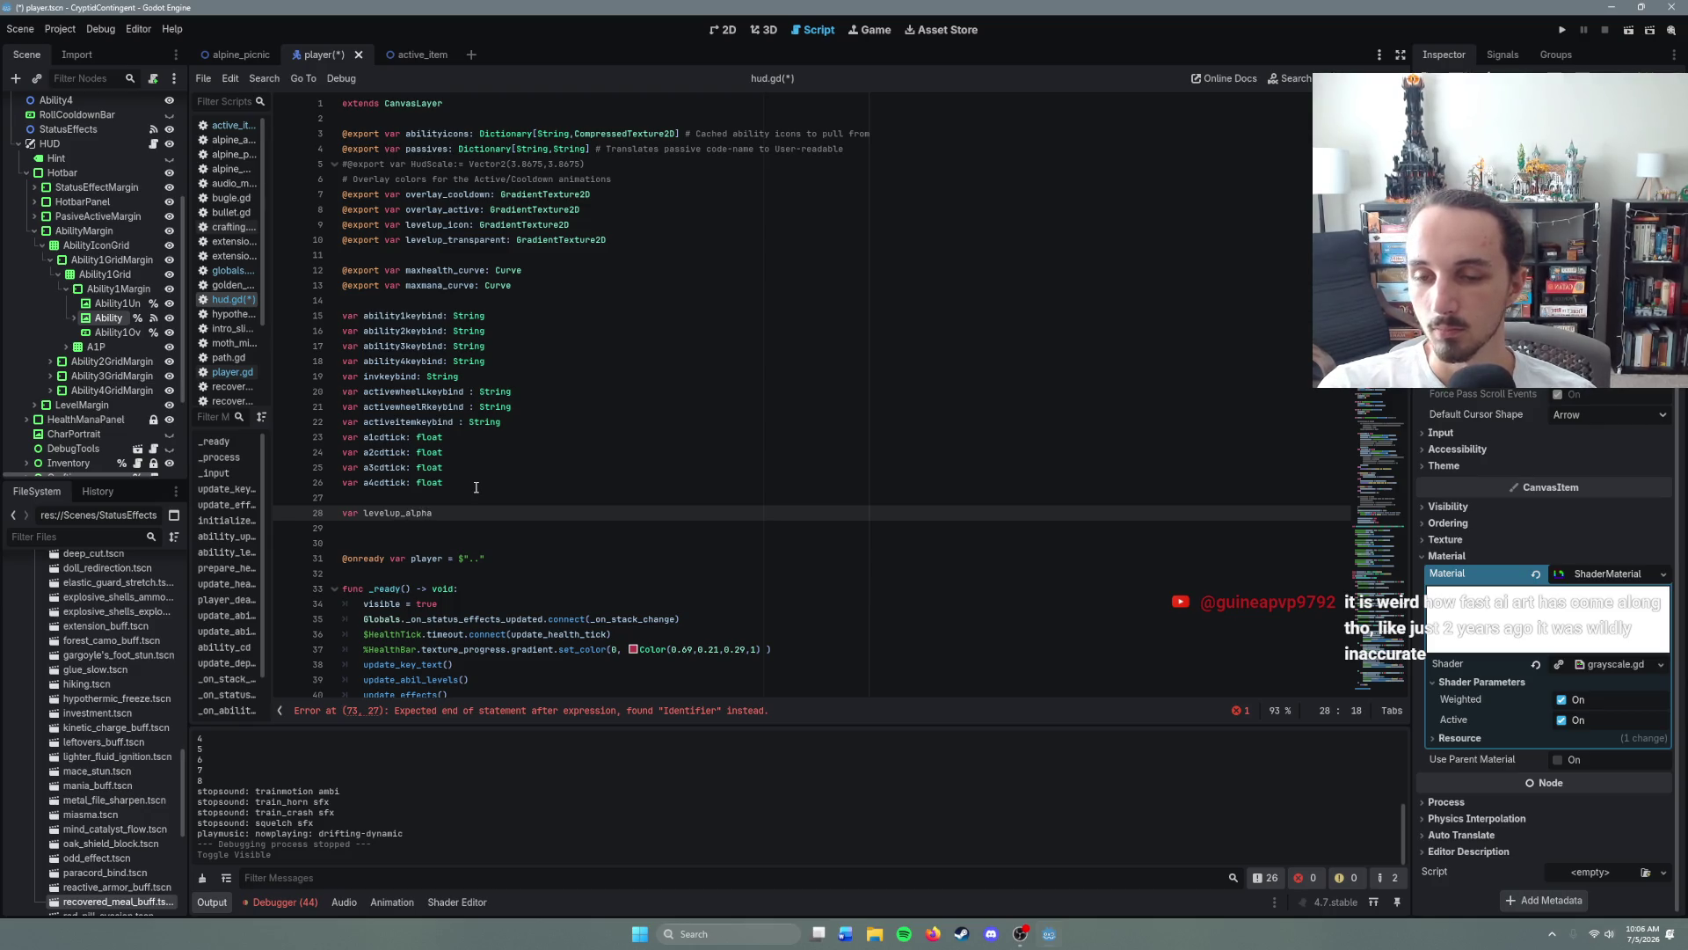
text(:)
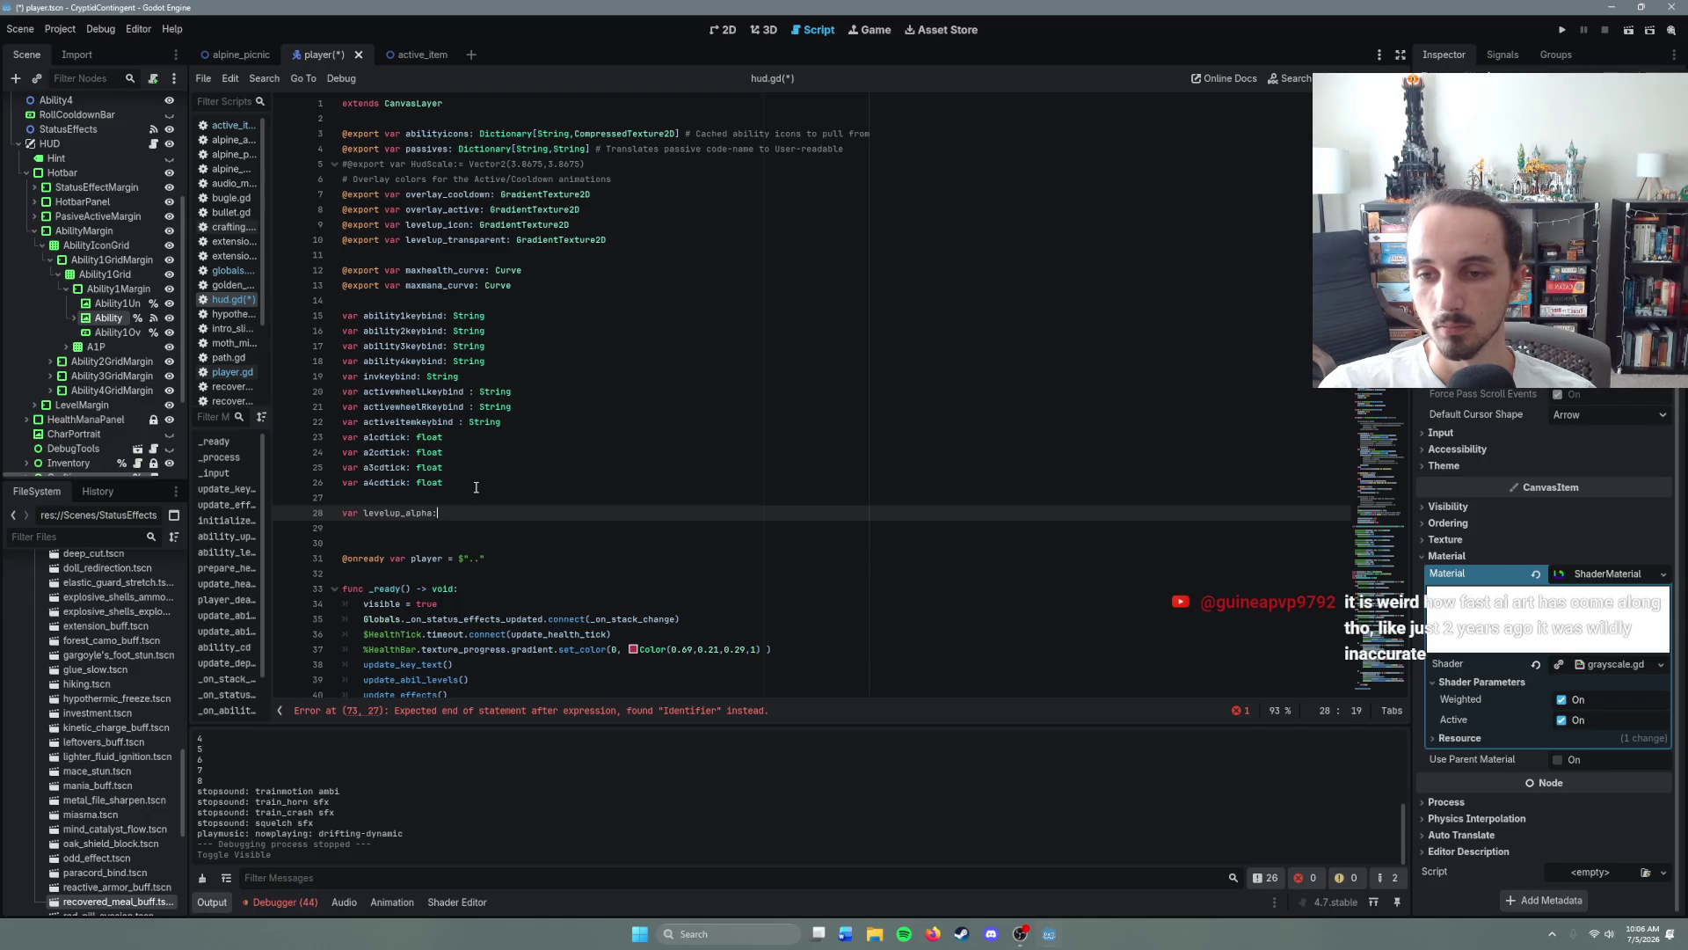
text(: float)
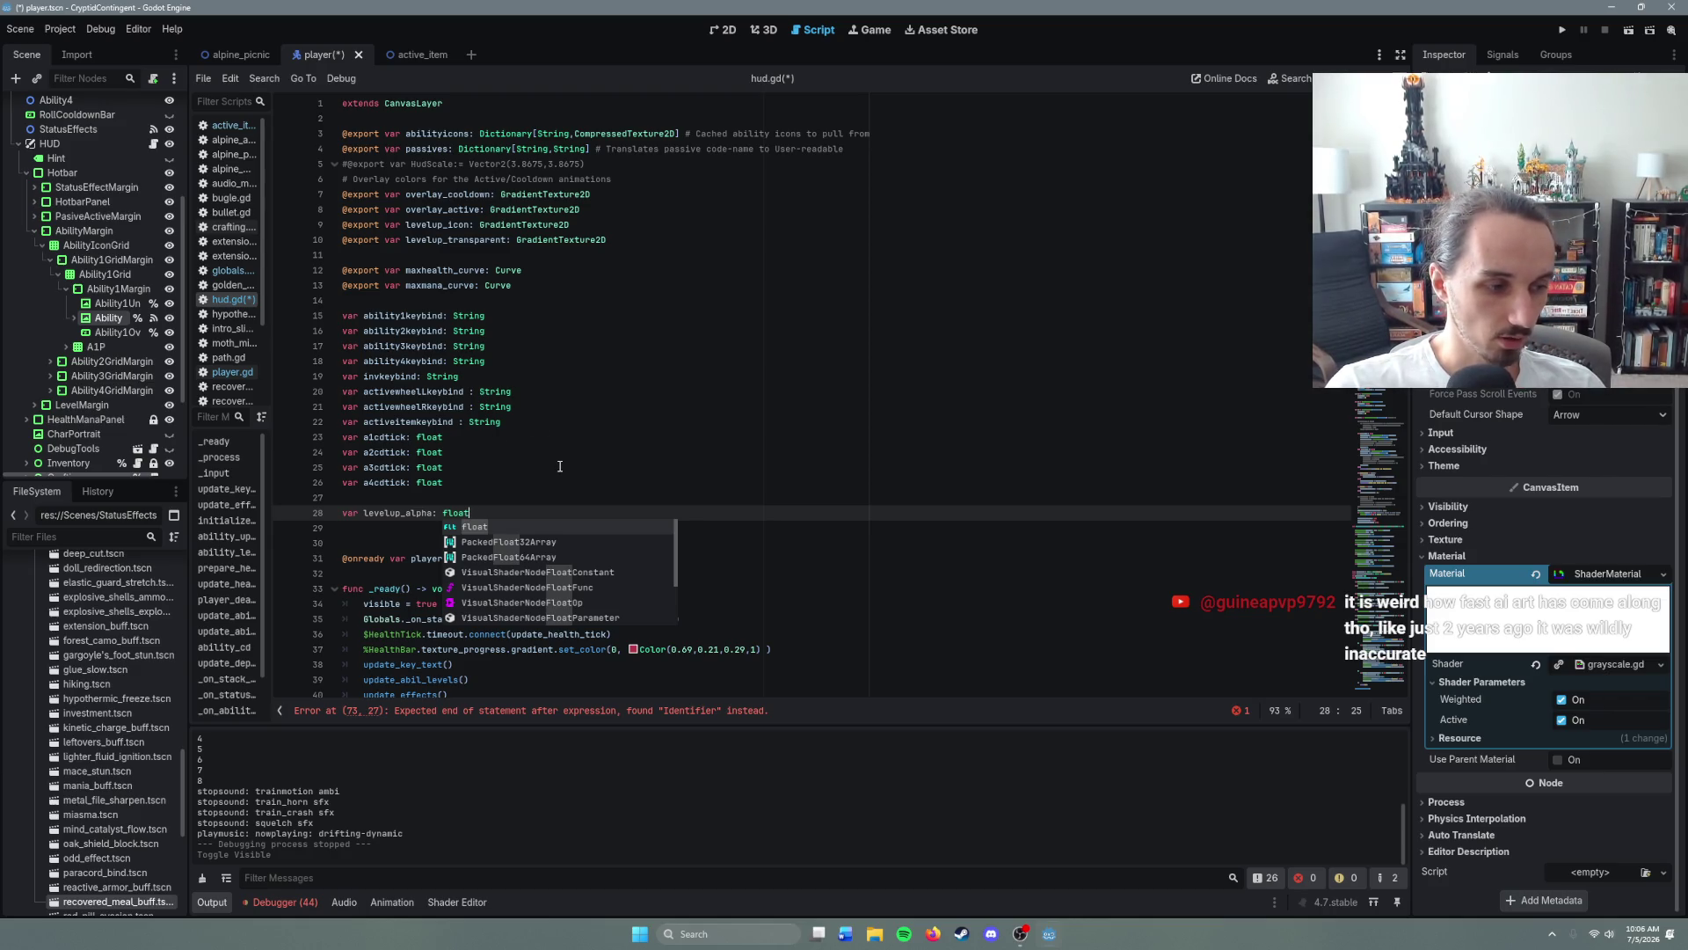
- Replace %Ability1Underlay.text with 'levelup_alpha =' on line 73 and remove the blank line above
scroll(560, 466, down, 15)
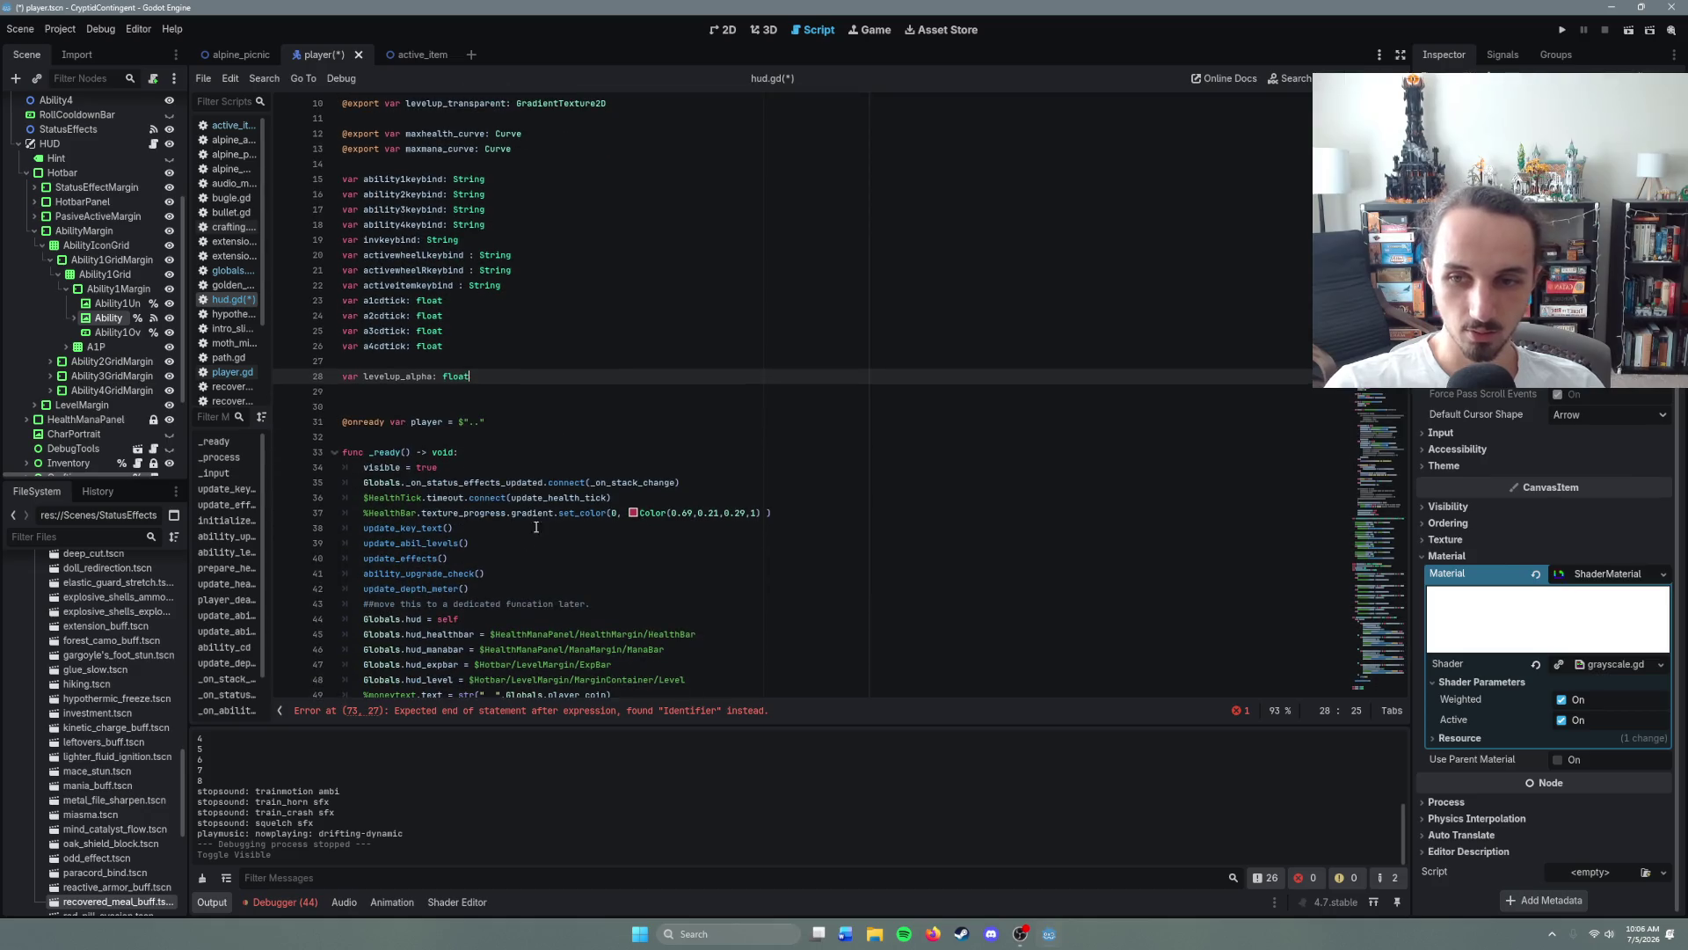
scroll(529, 542, down, 1)
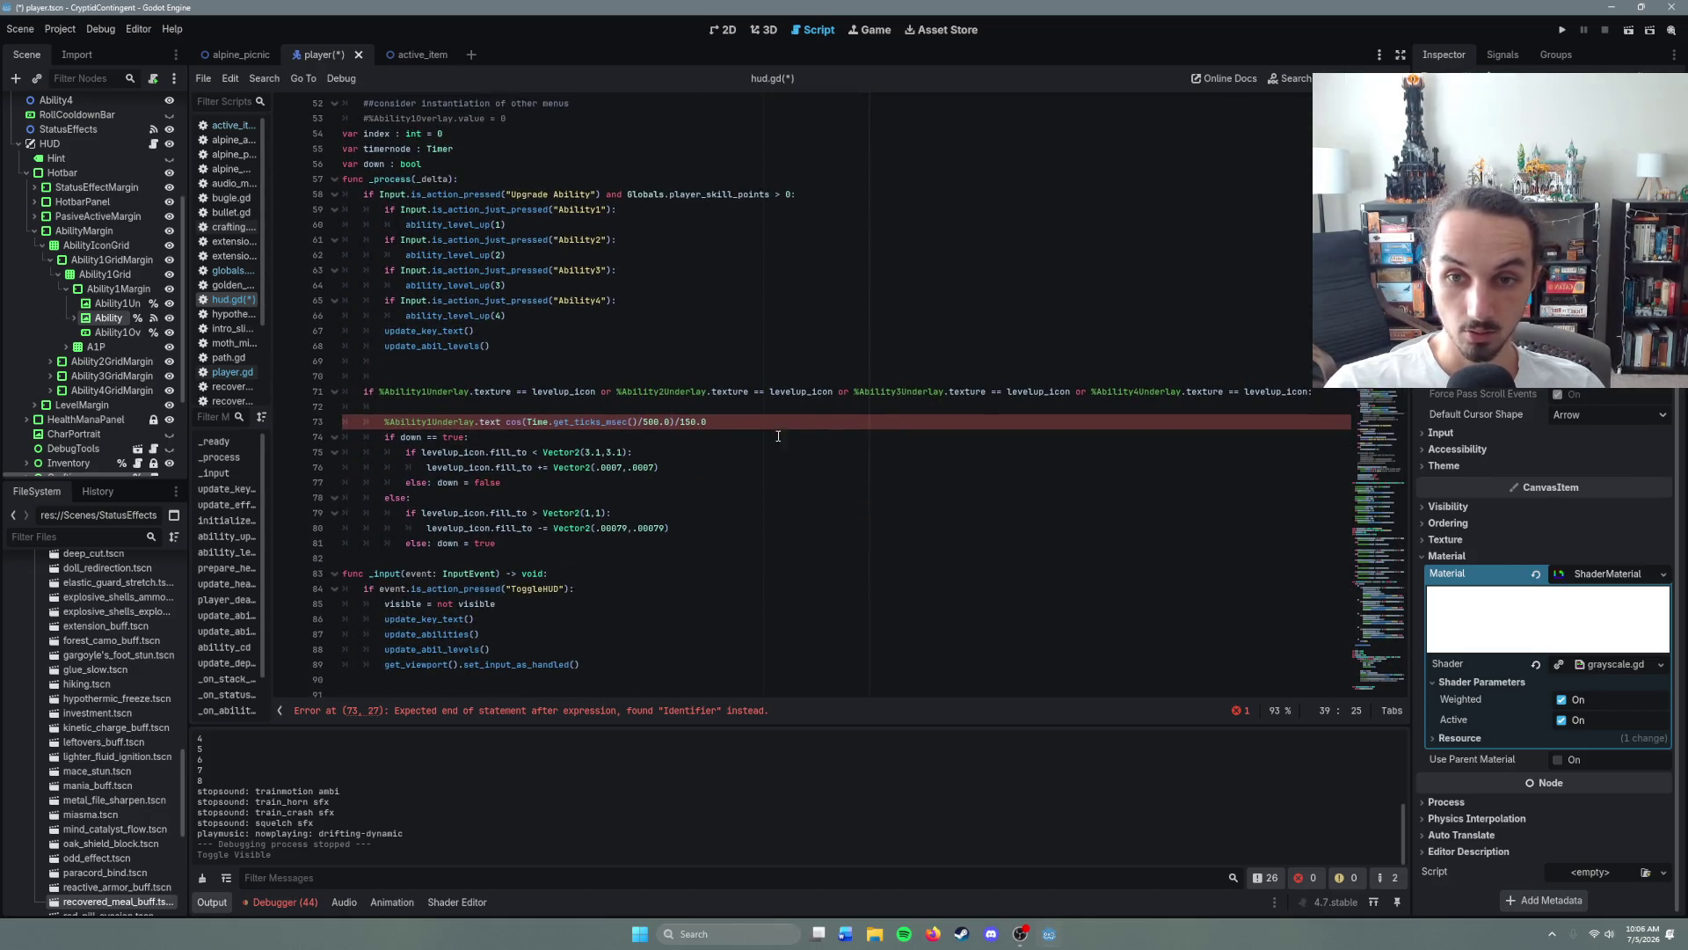
click(738, 425)
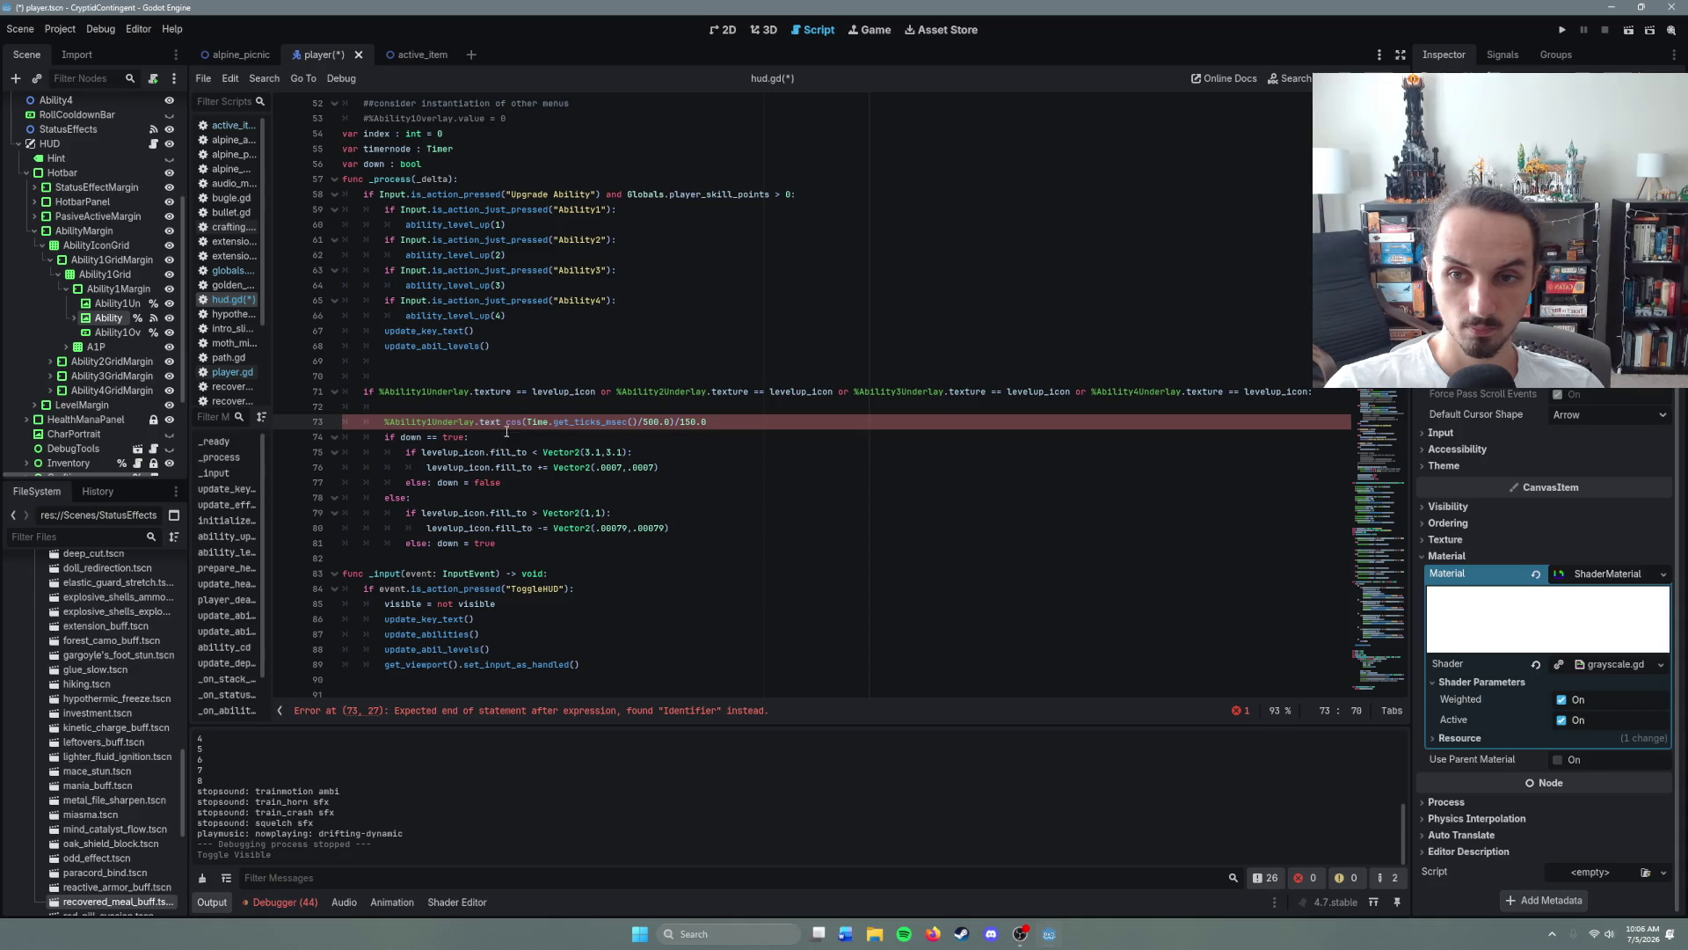
drag(506, 422, 380, 416)
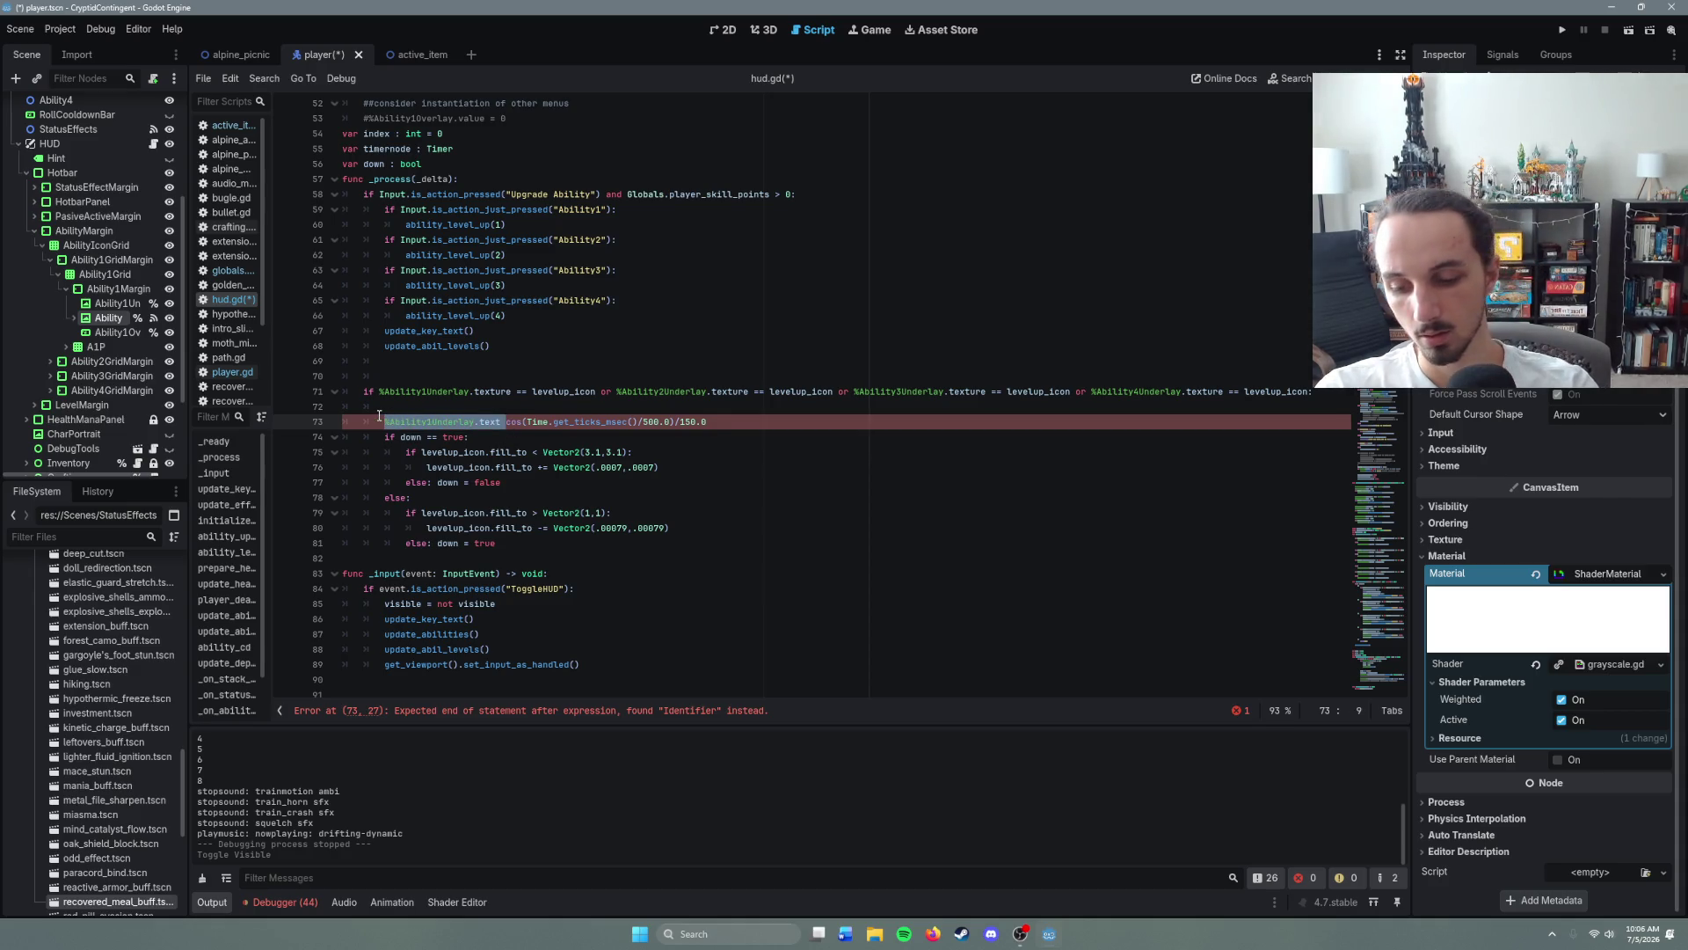
text(levelup_alpha)
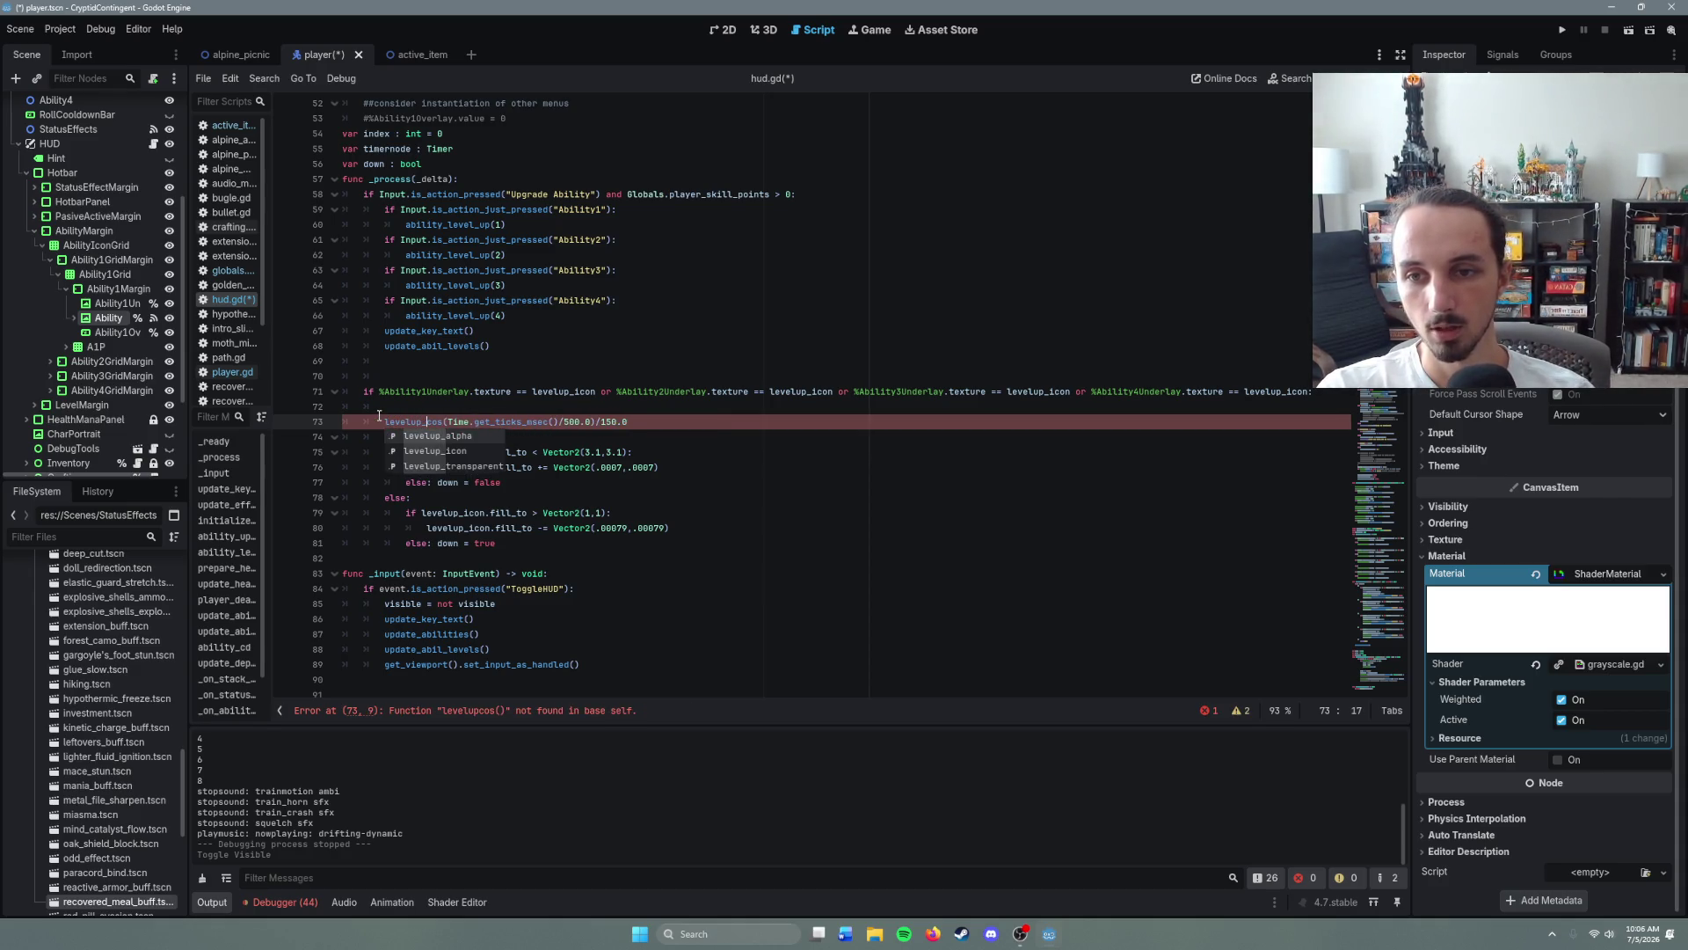
text( =)
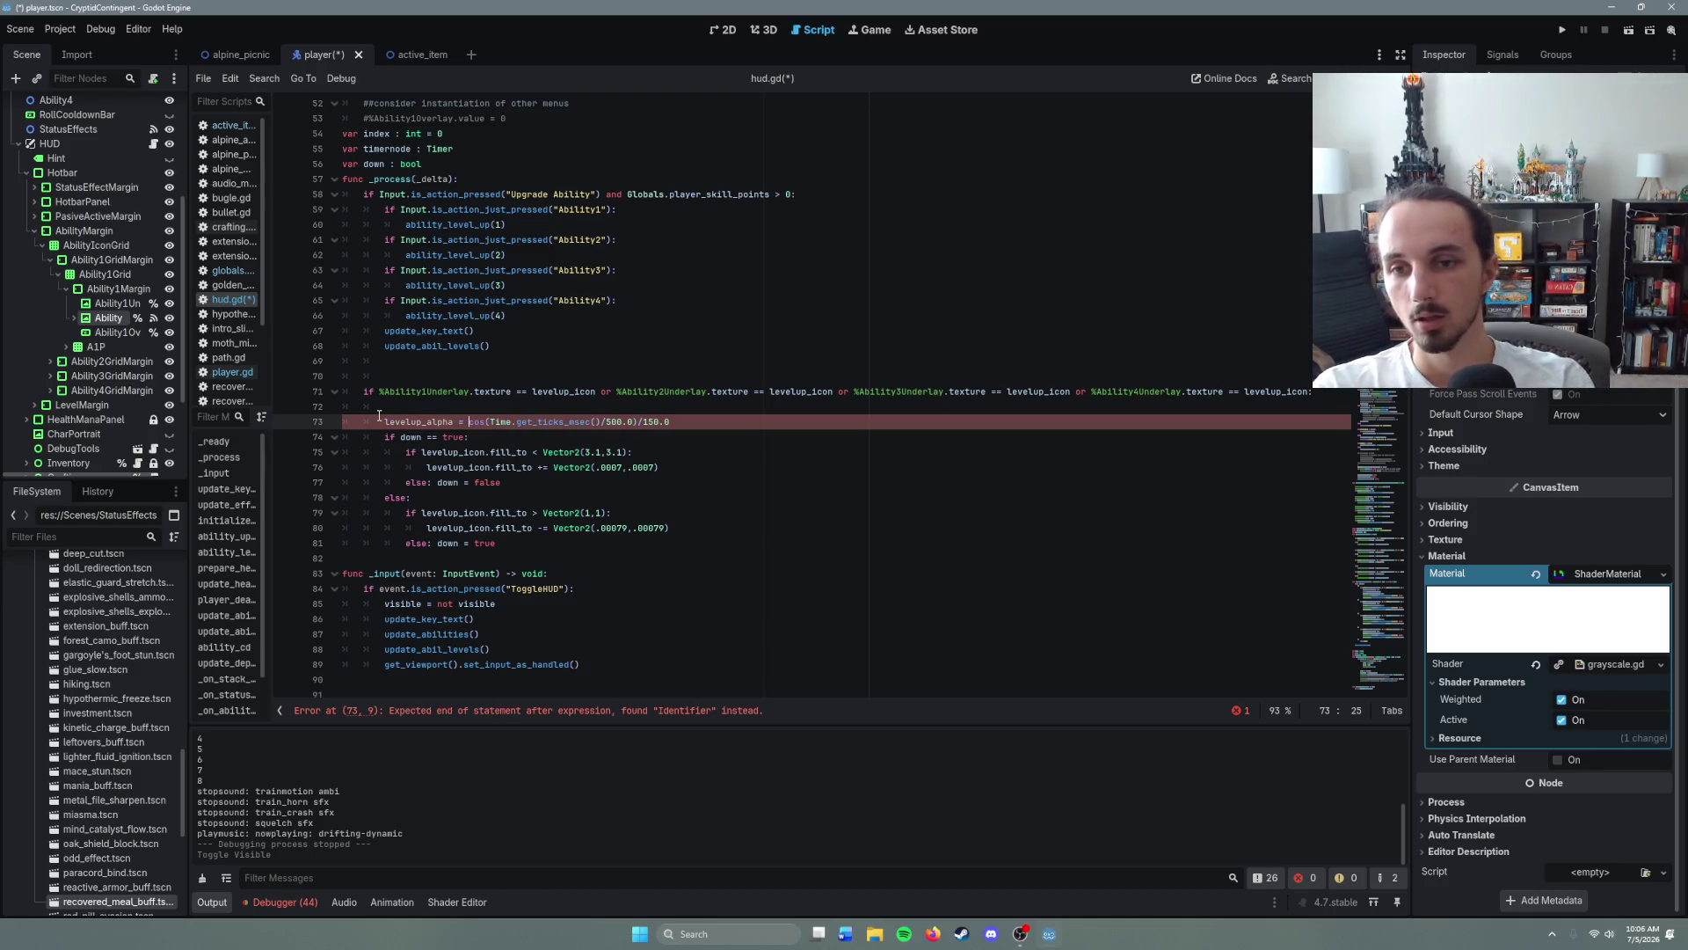
click(395, 411)
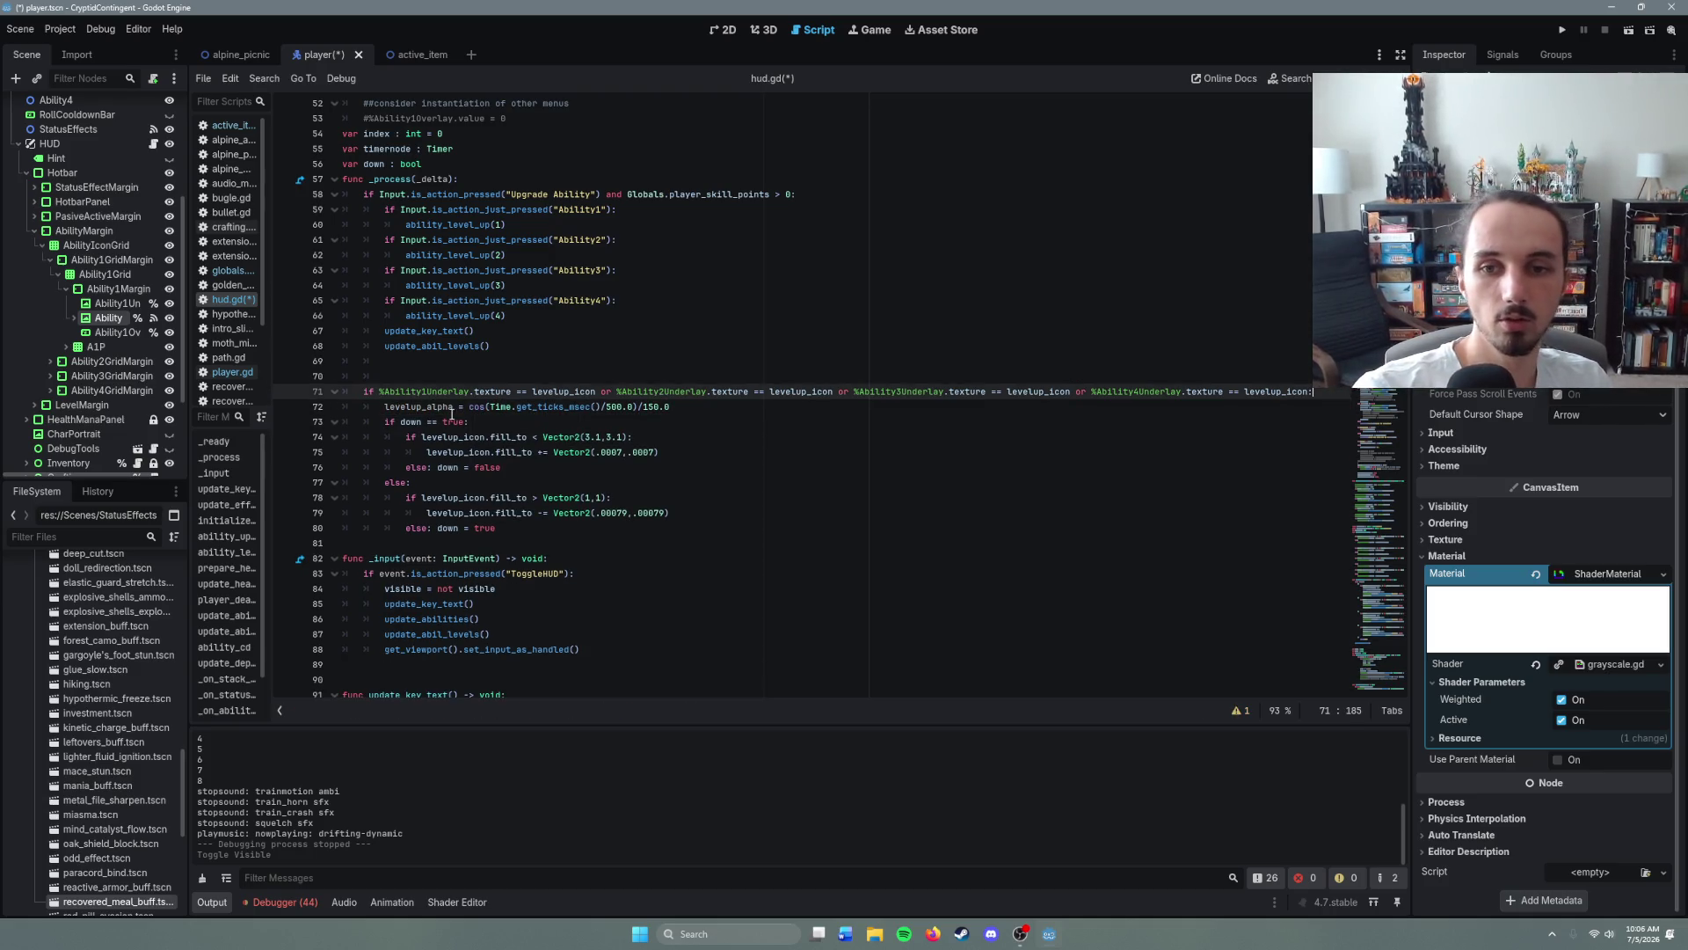
key(BackSpace)
- Add '%Ability1Underlay.texture.modulate(1, 1, 1, levelup_alpha)' below and duplicate it for four abilities
click(704, 407)
key(Return)
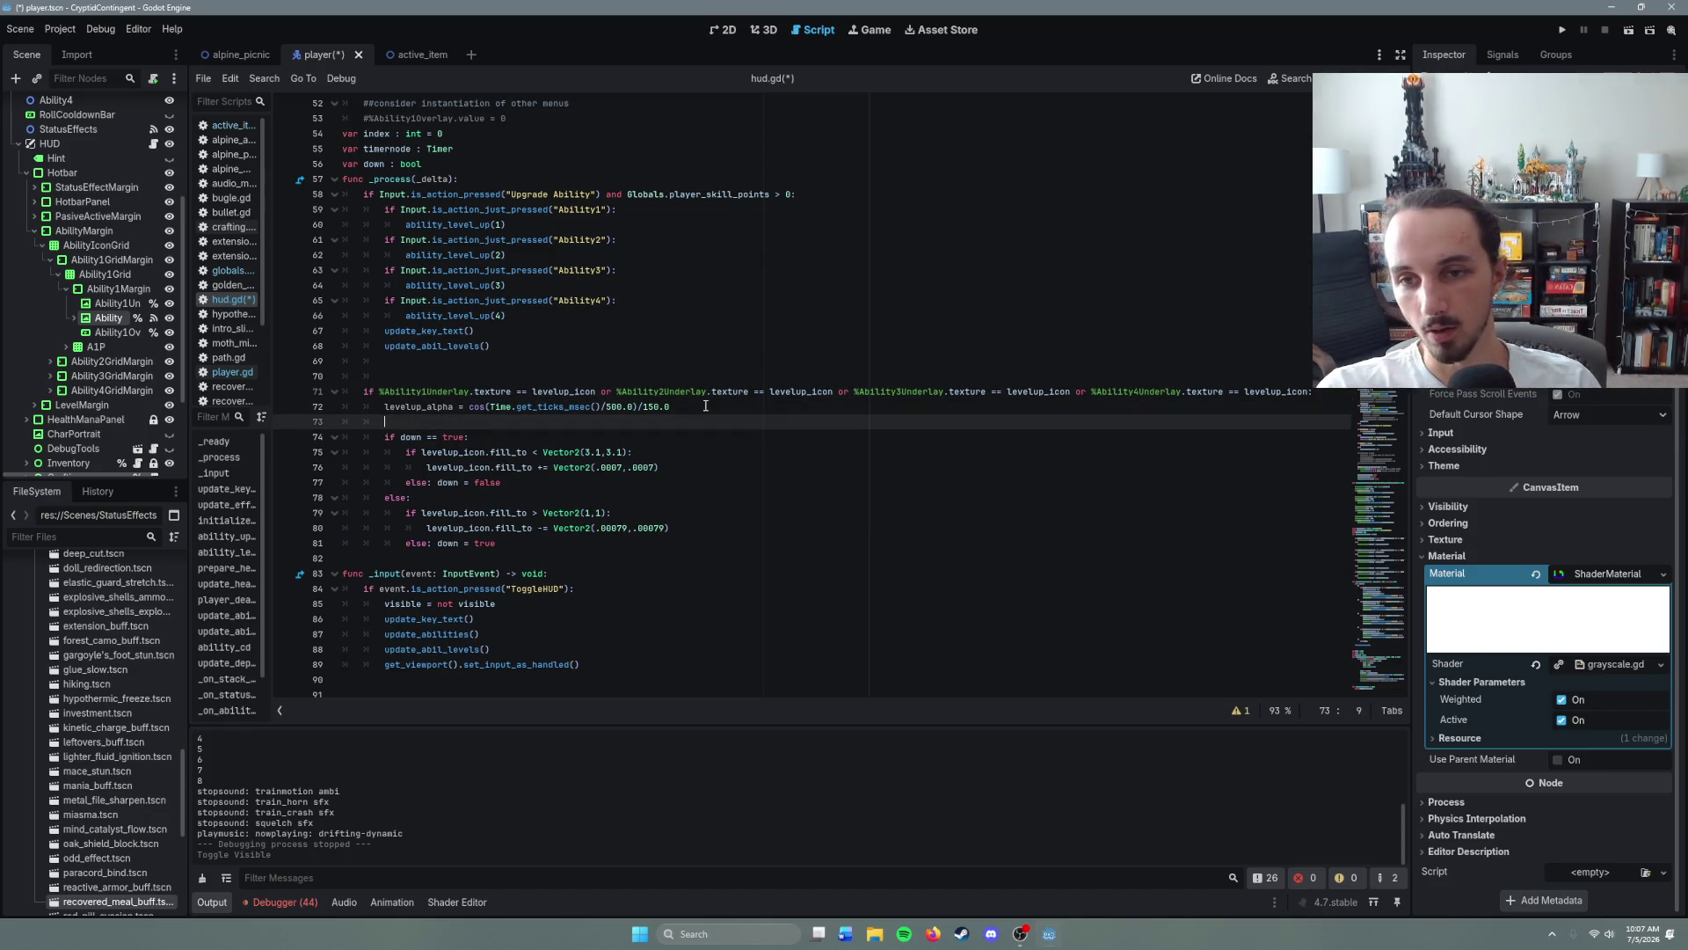
text(%Abi)
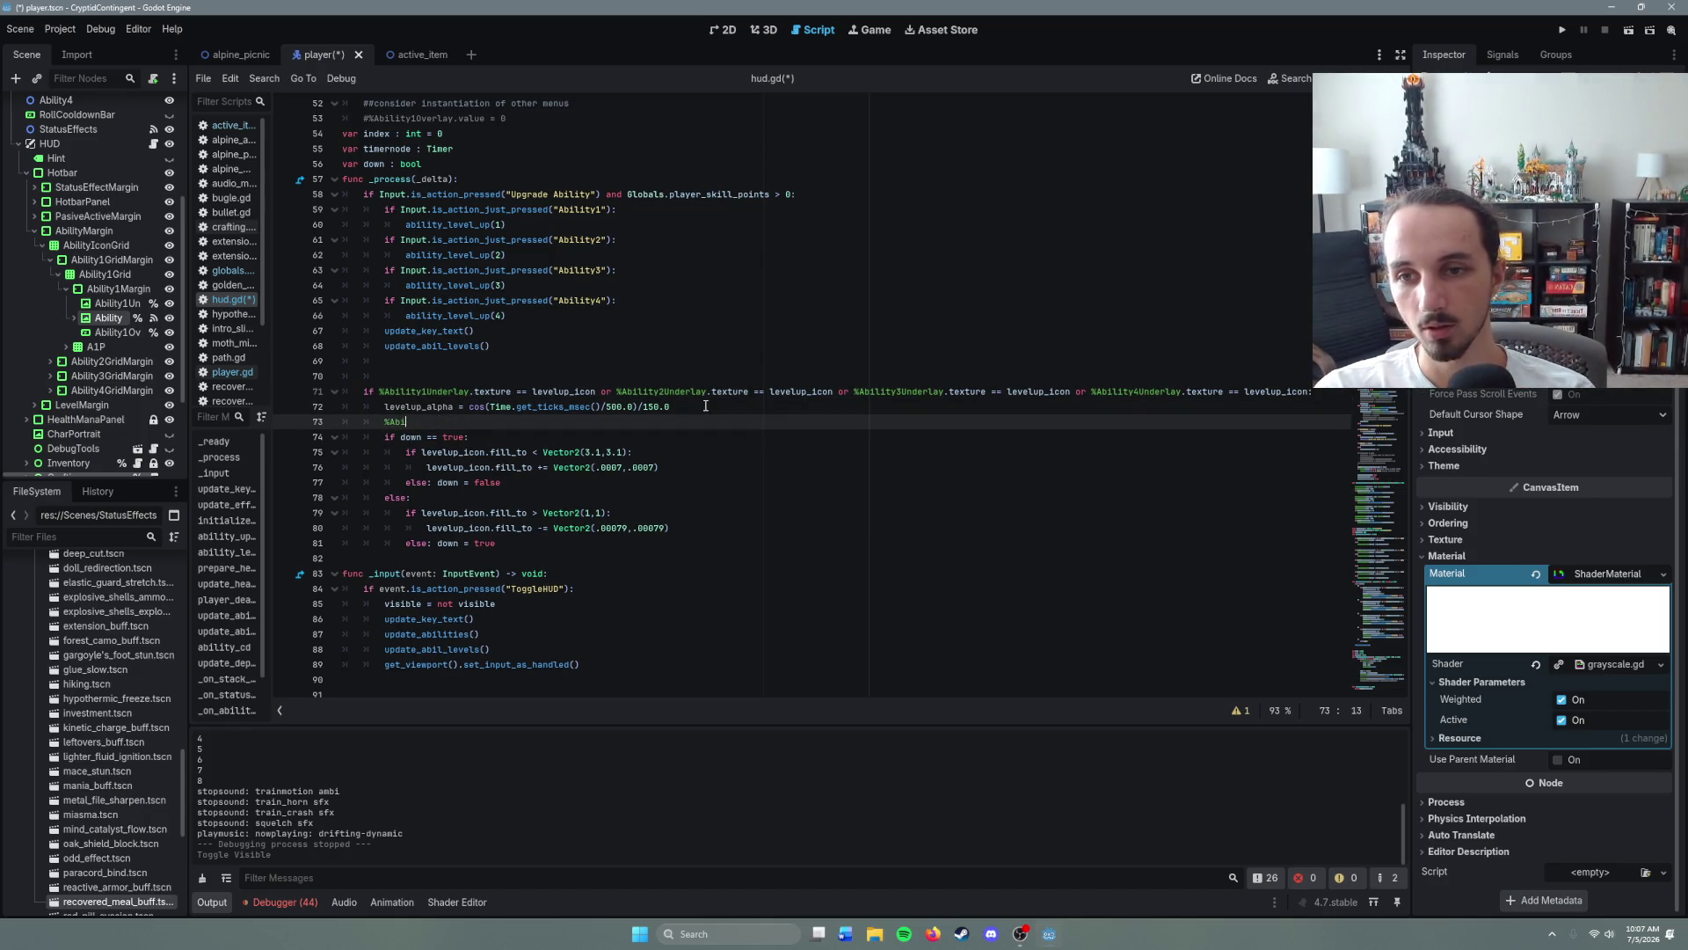
text(lity1Underl)
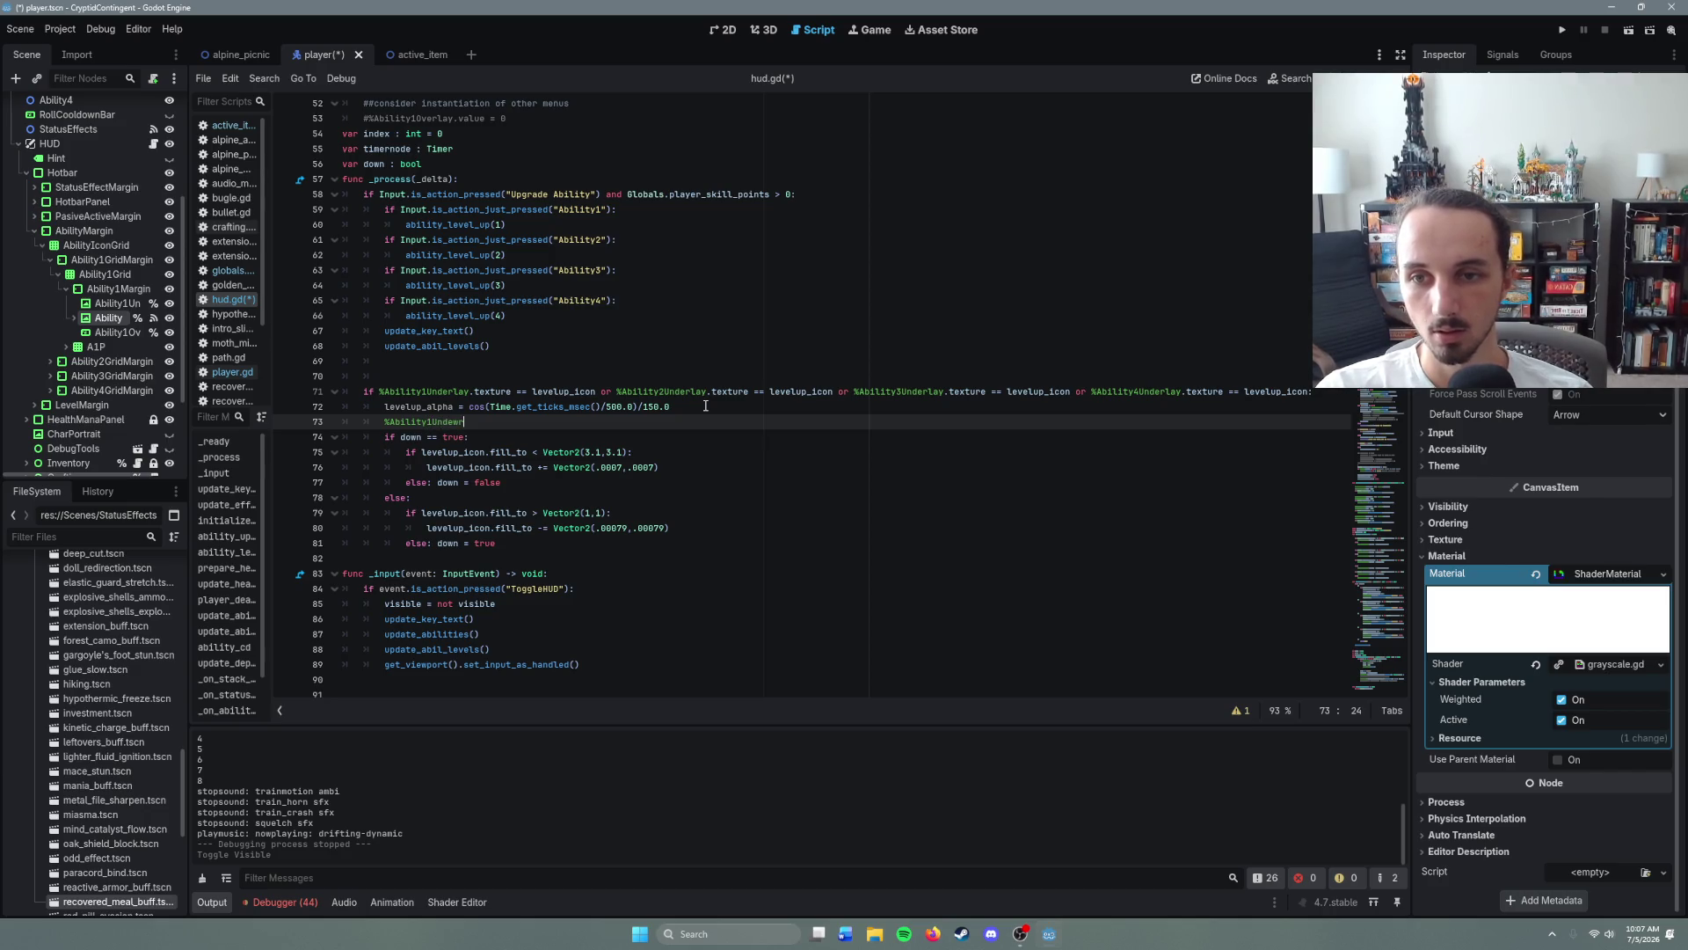
text(ay.rt)
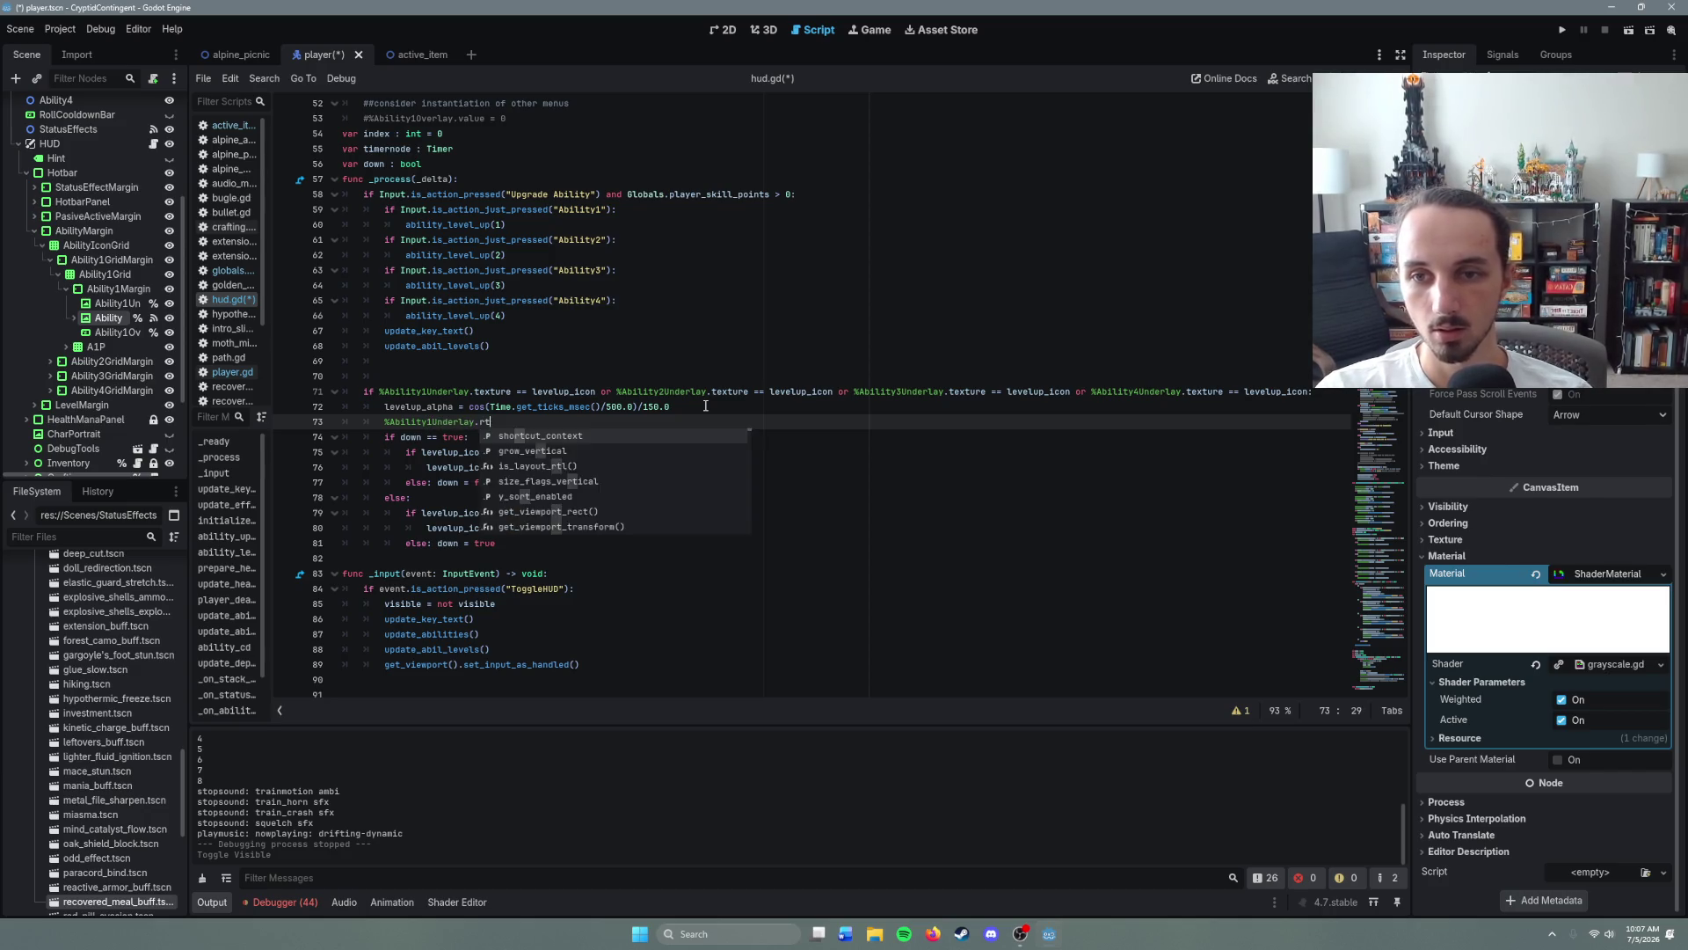
key(BackSpace)
key(BackSpace)
text(texture.)
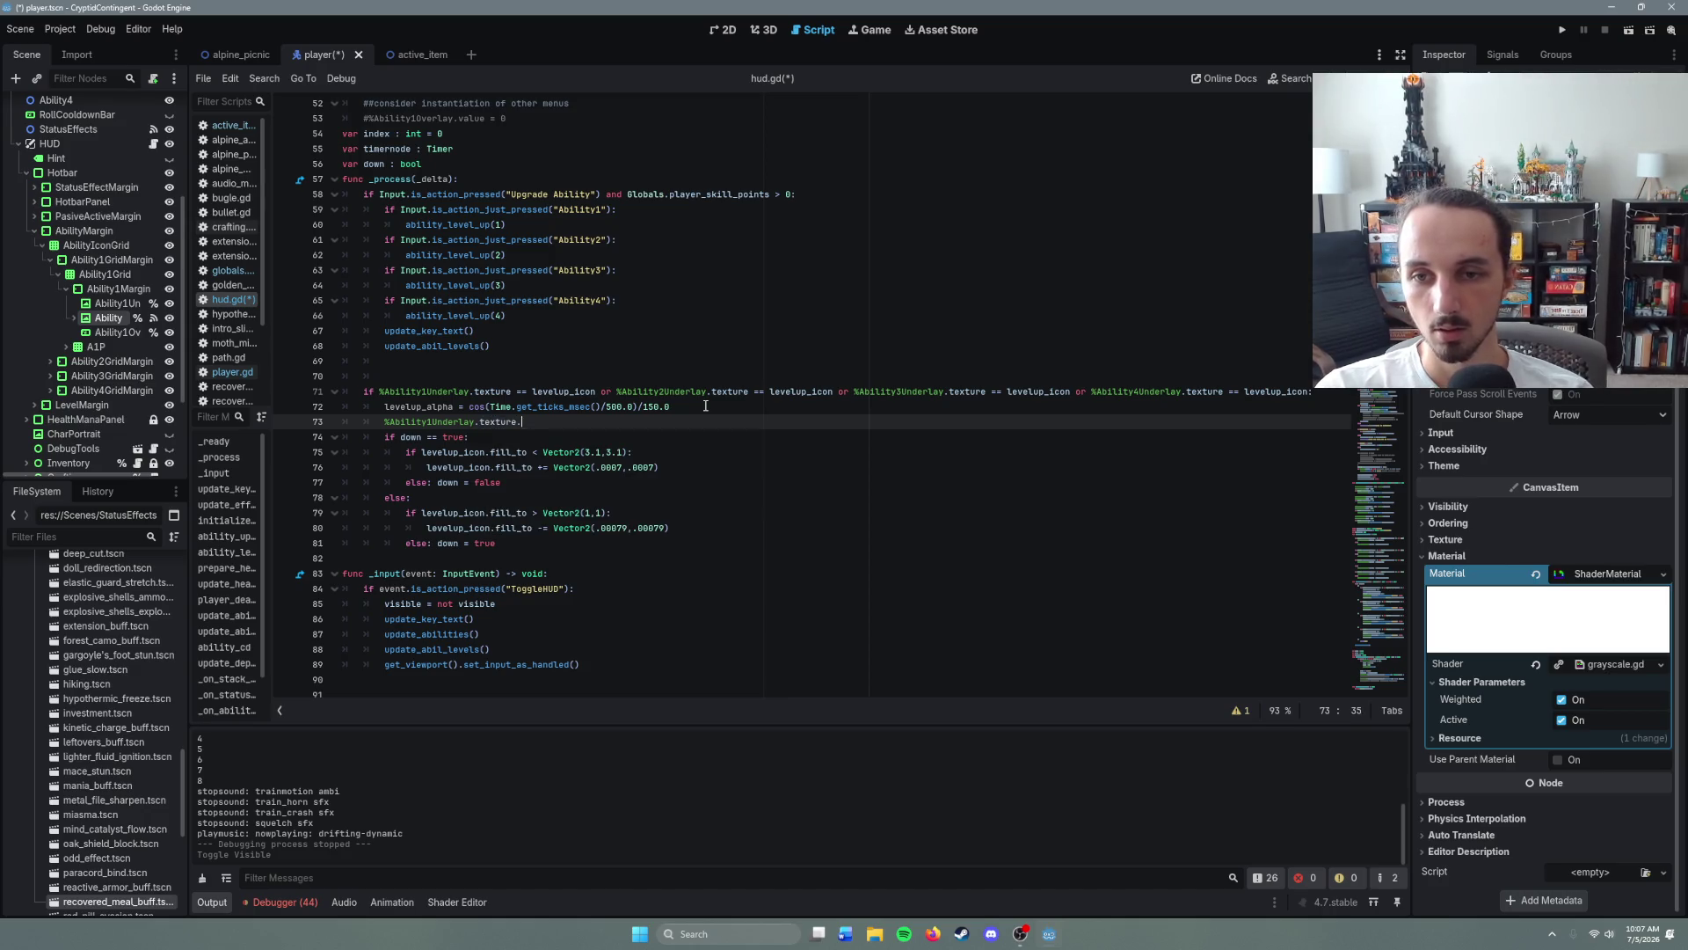
text(modulat)
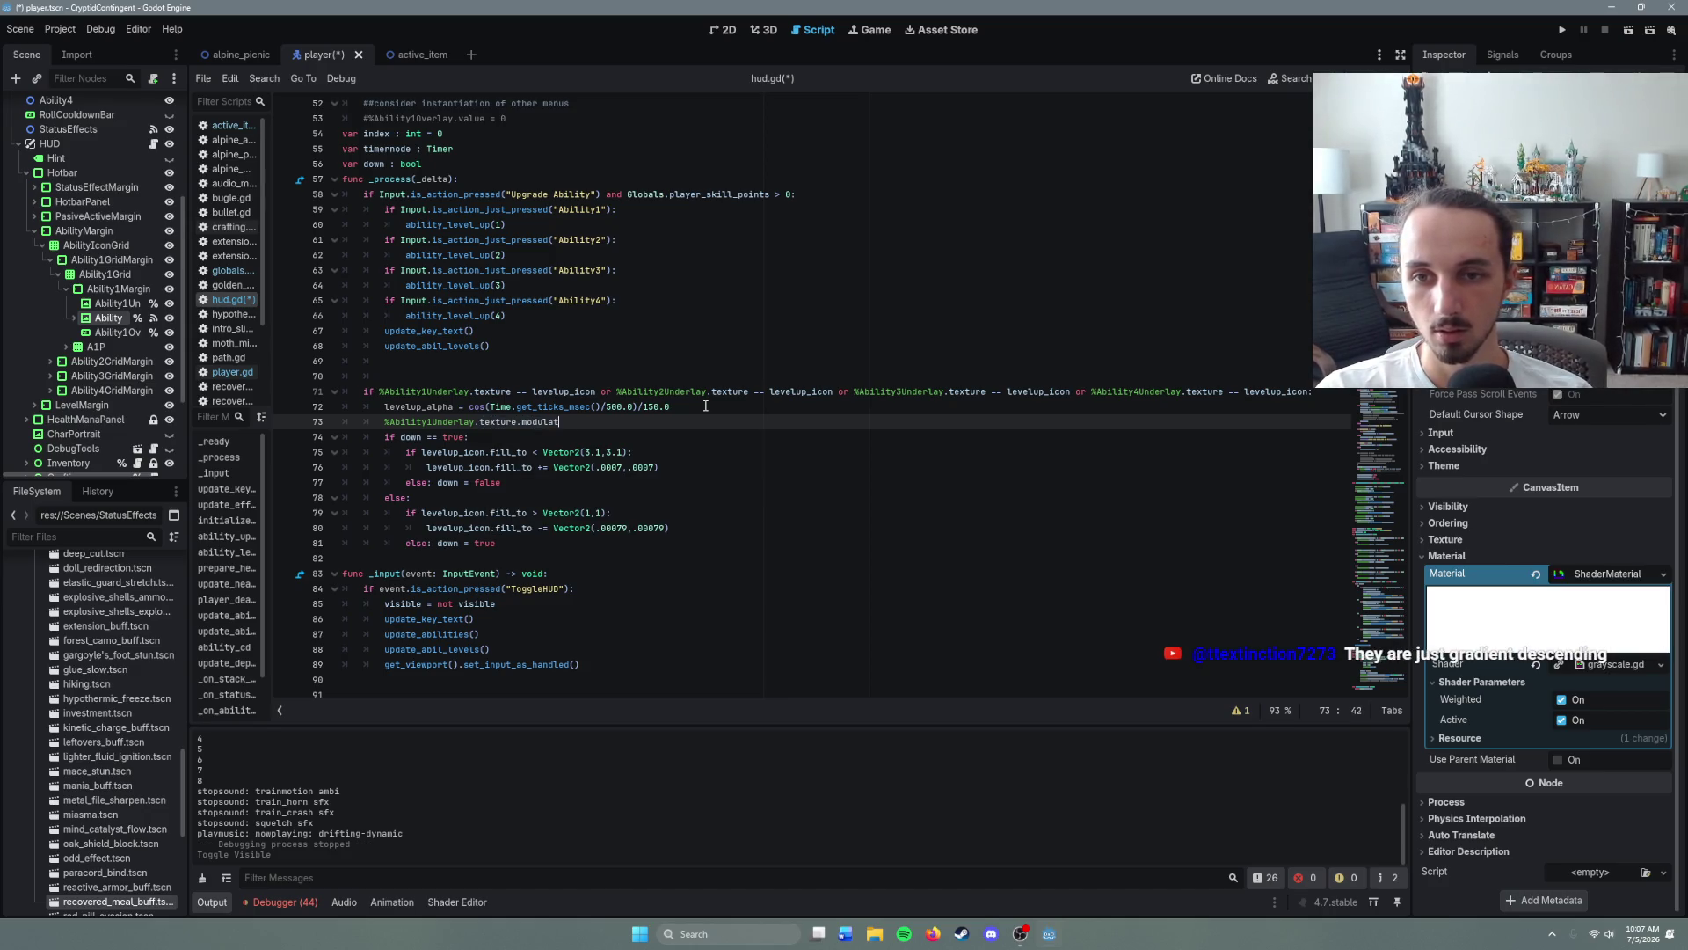
text(e()
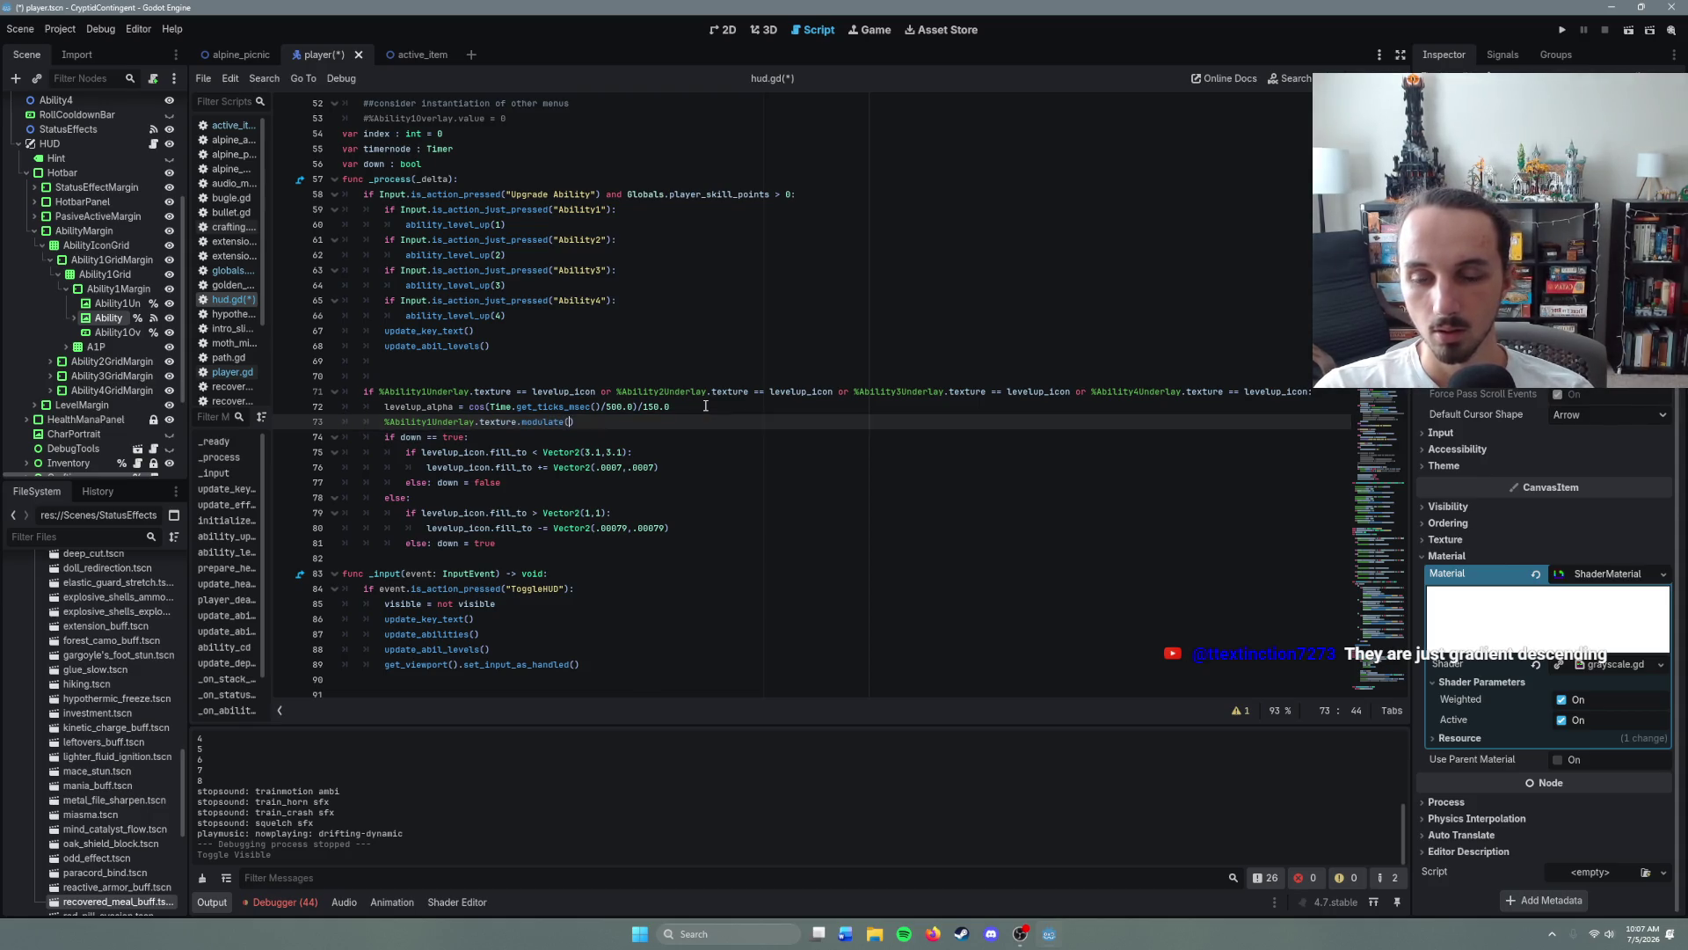
text(1, 1)
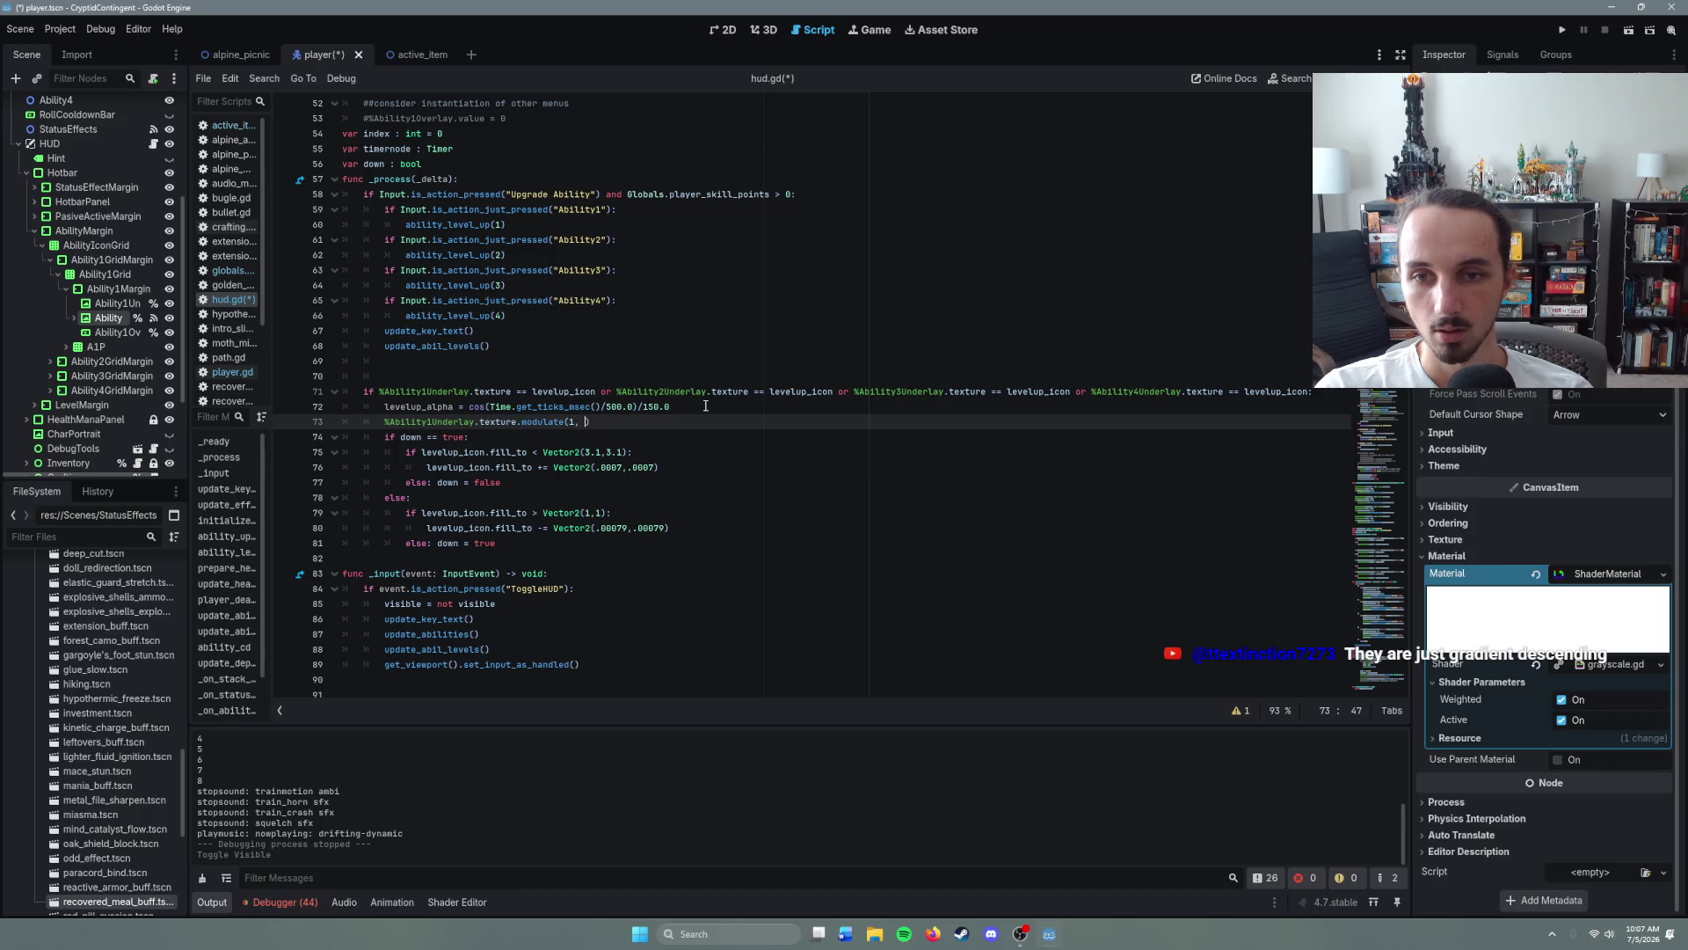
text(, 1,)
text( levelup_alpha)
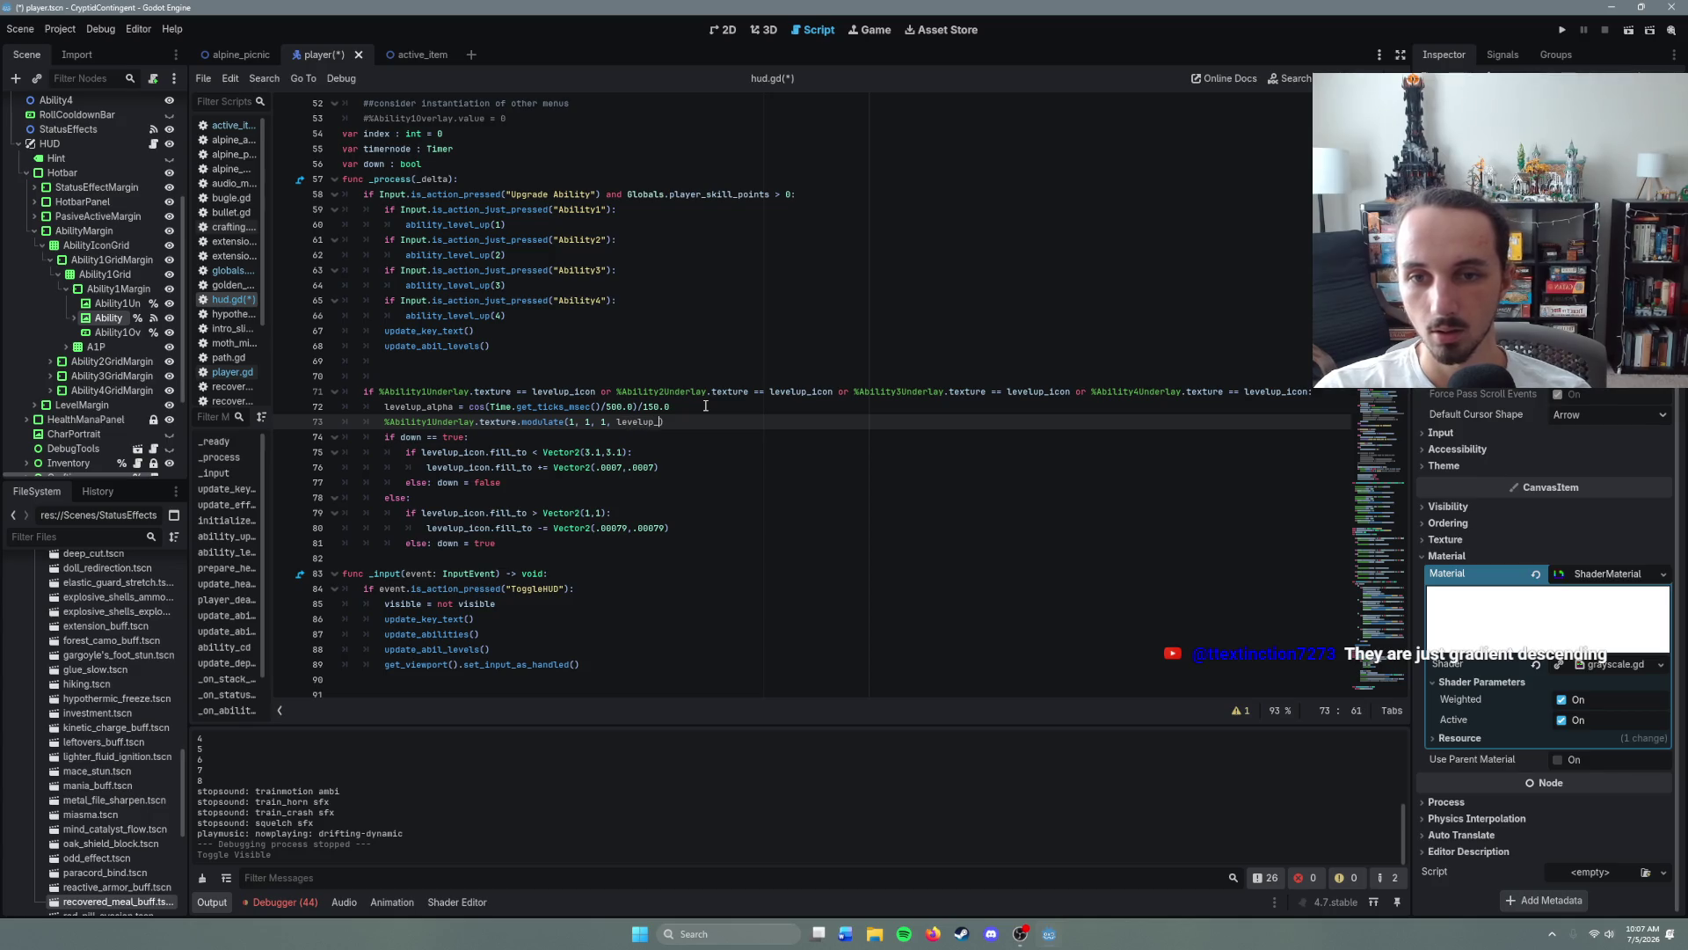
text())
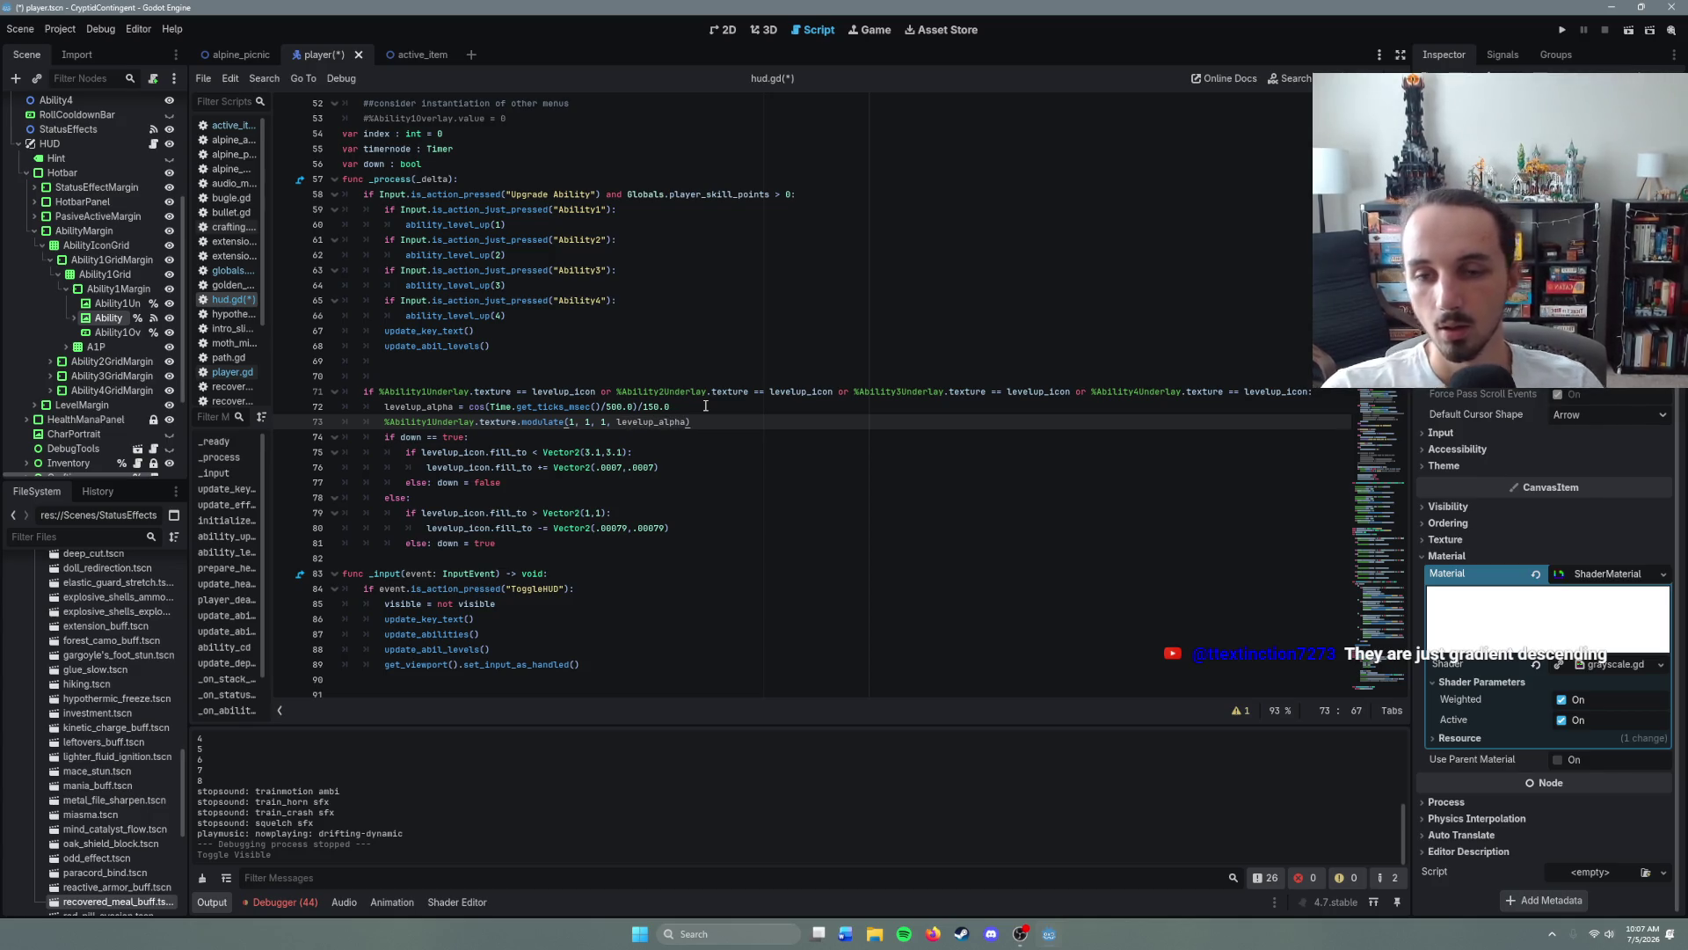
drag(690, 421, 386, 421)
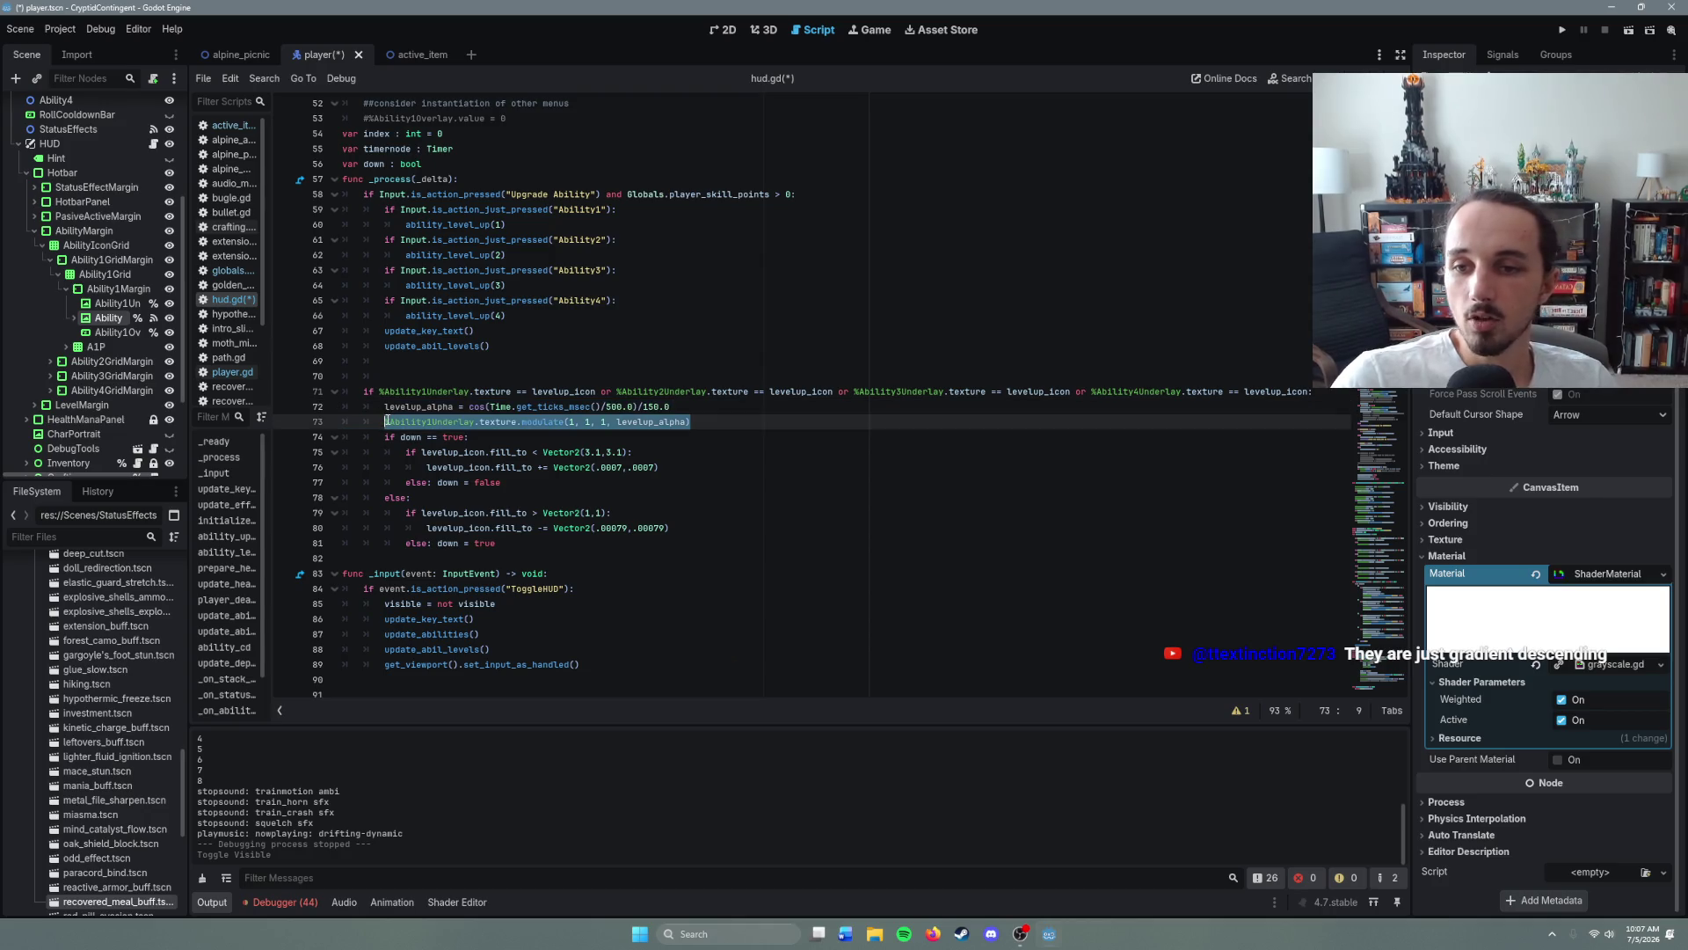
key(ctrl+c)
key(End)
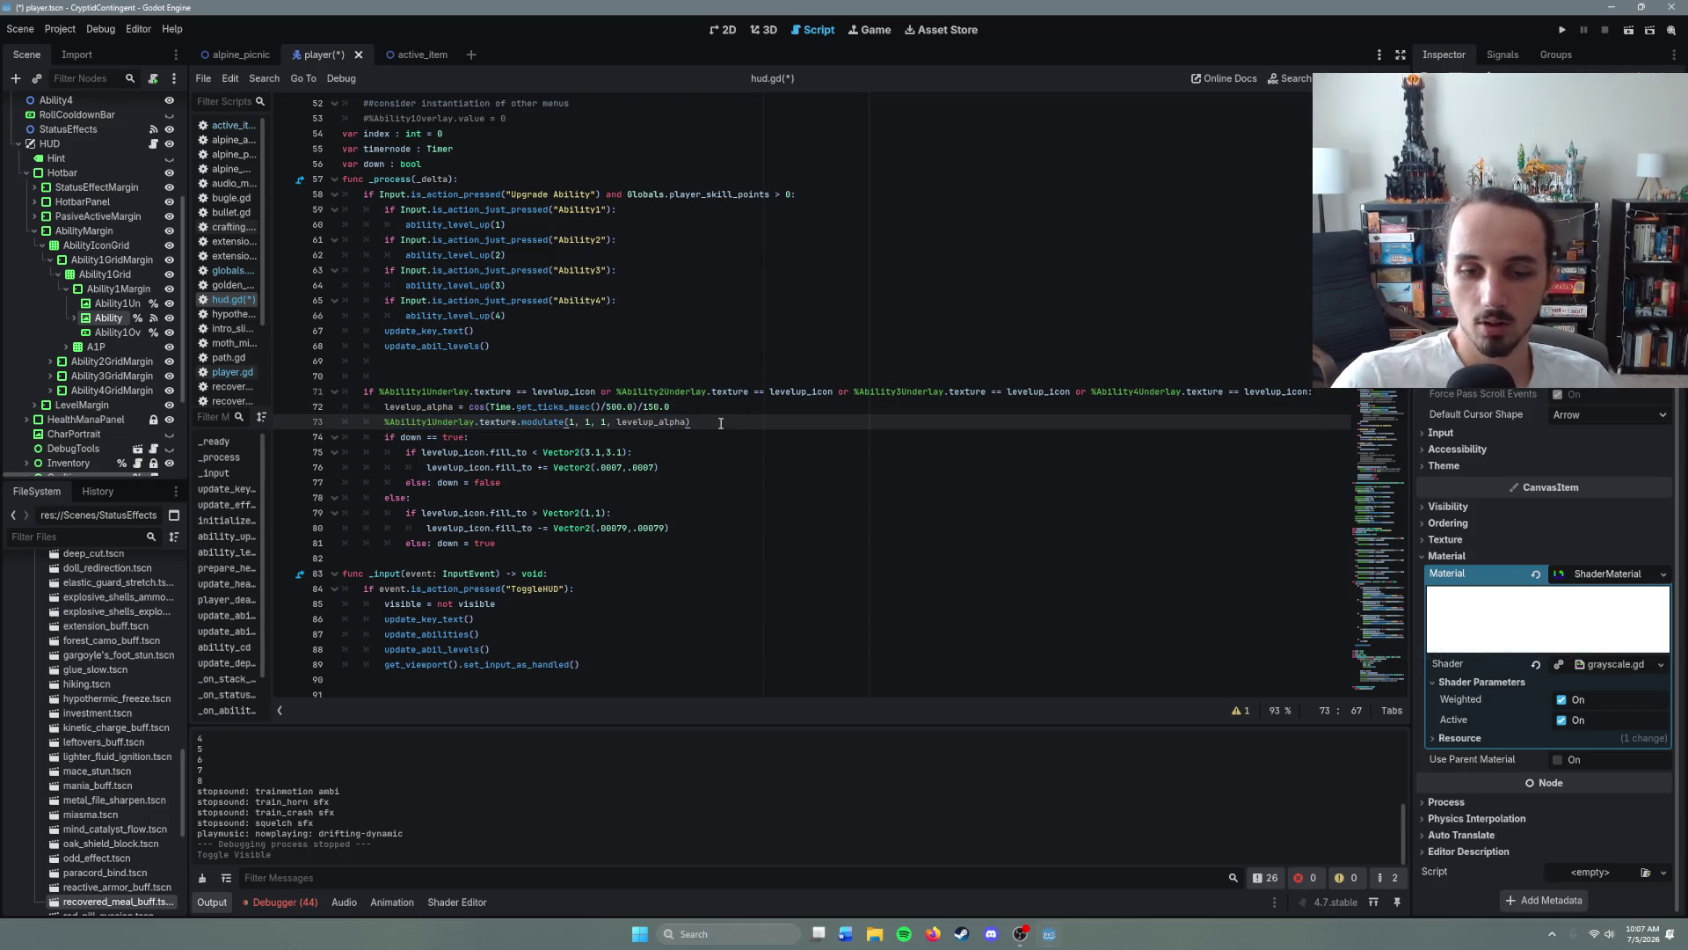
key(Return)
key(ctrl+v)
key(Return)
key(ctrl+v)
key(Return)
key(ctrl+v)
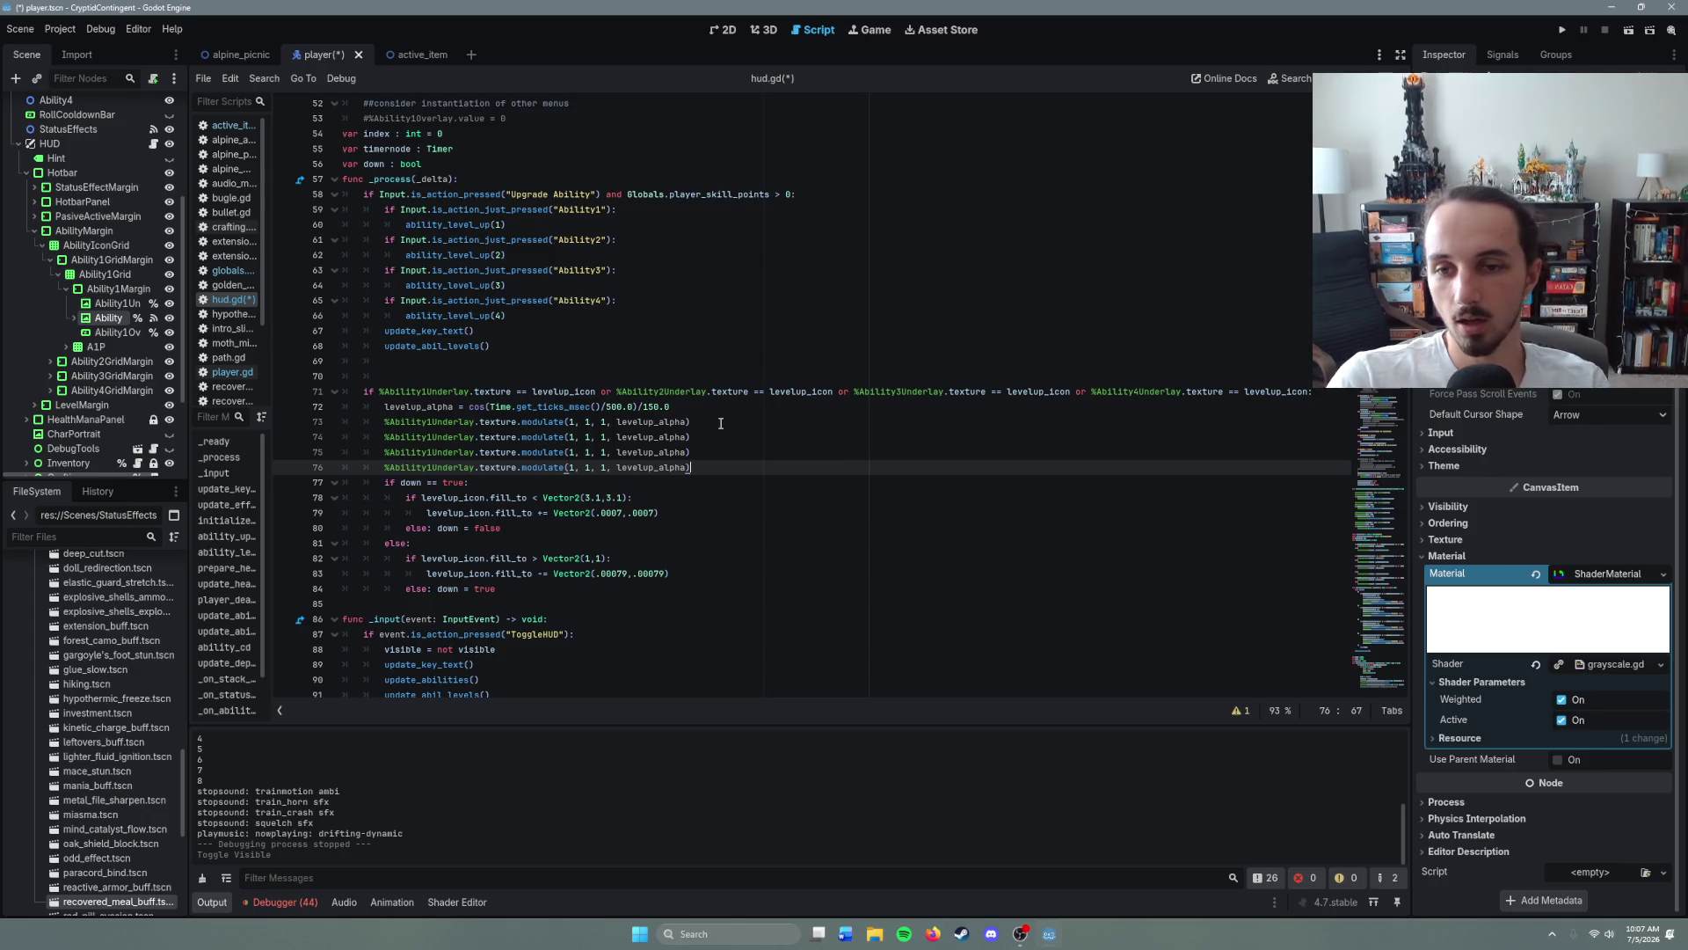
- Retarget lines 74 and 76 to Ability2Underlay and Ability4Underlay, save, and run the game
click(432, 437)
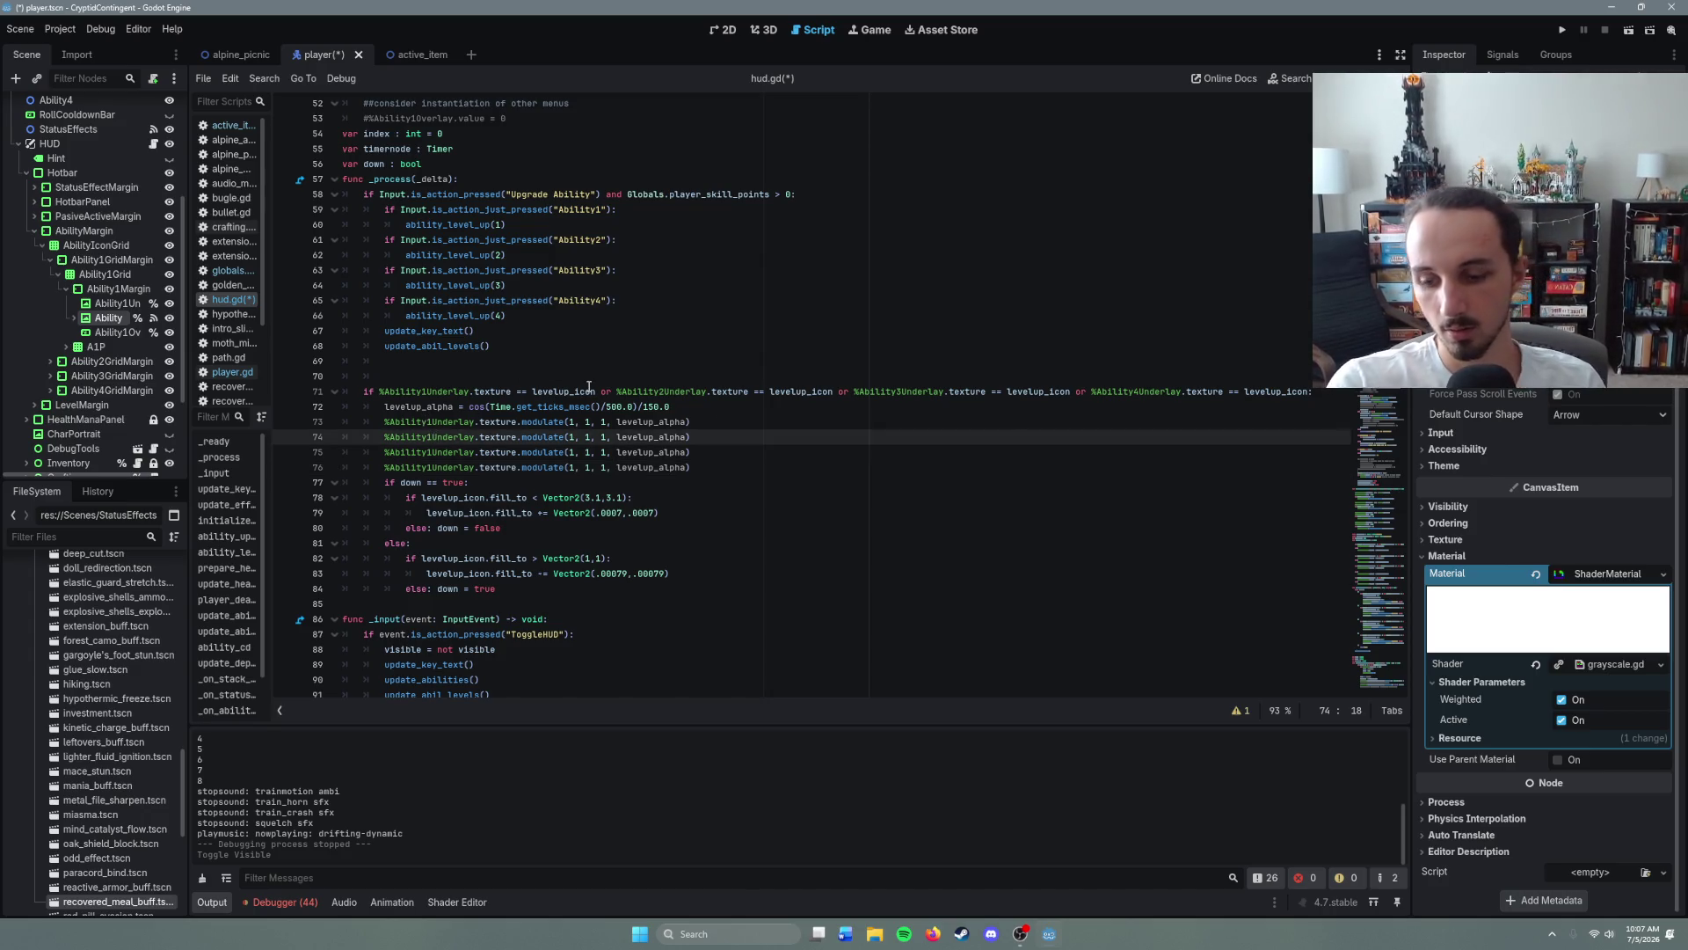
key(BackSpace)
text(2)
key(Down)
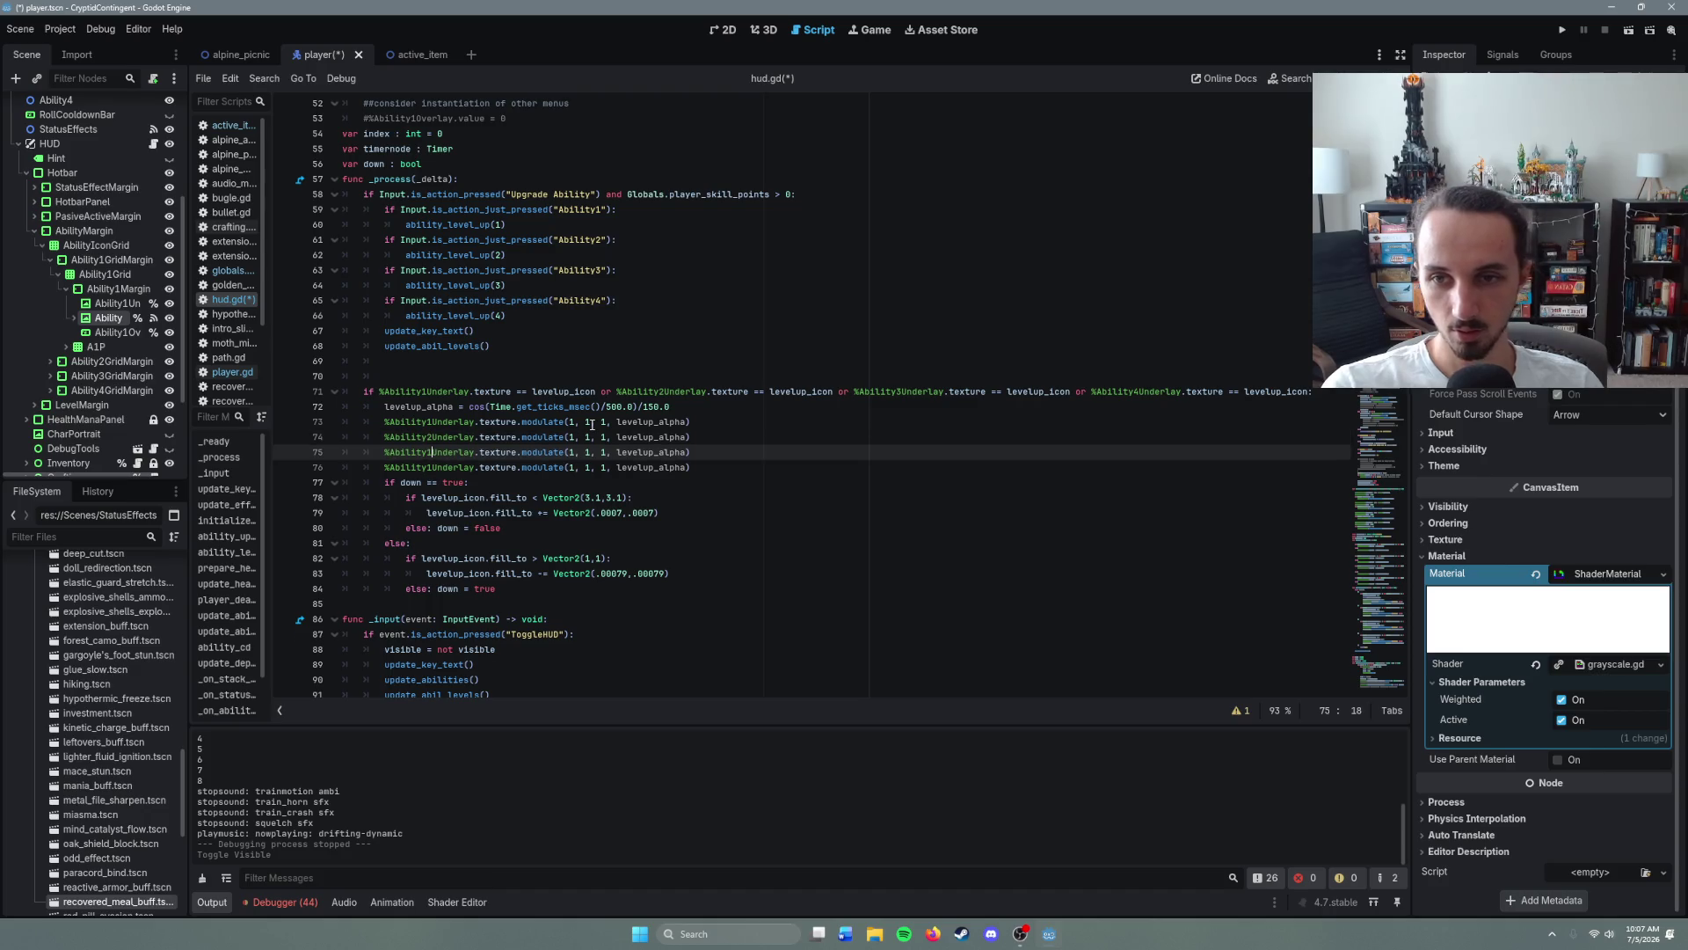
text(3)
click(433, 468)
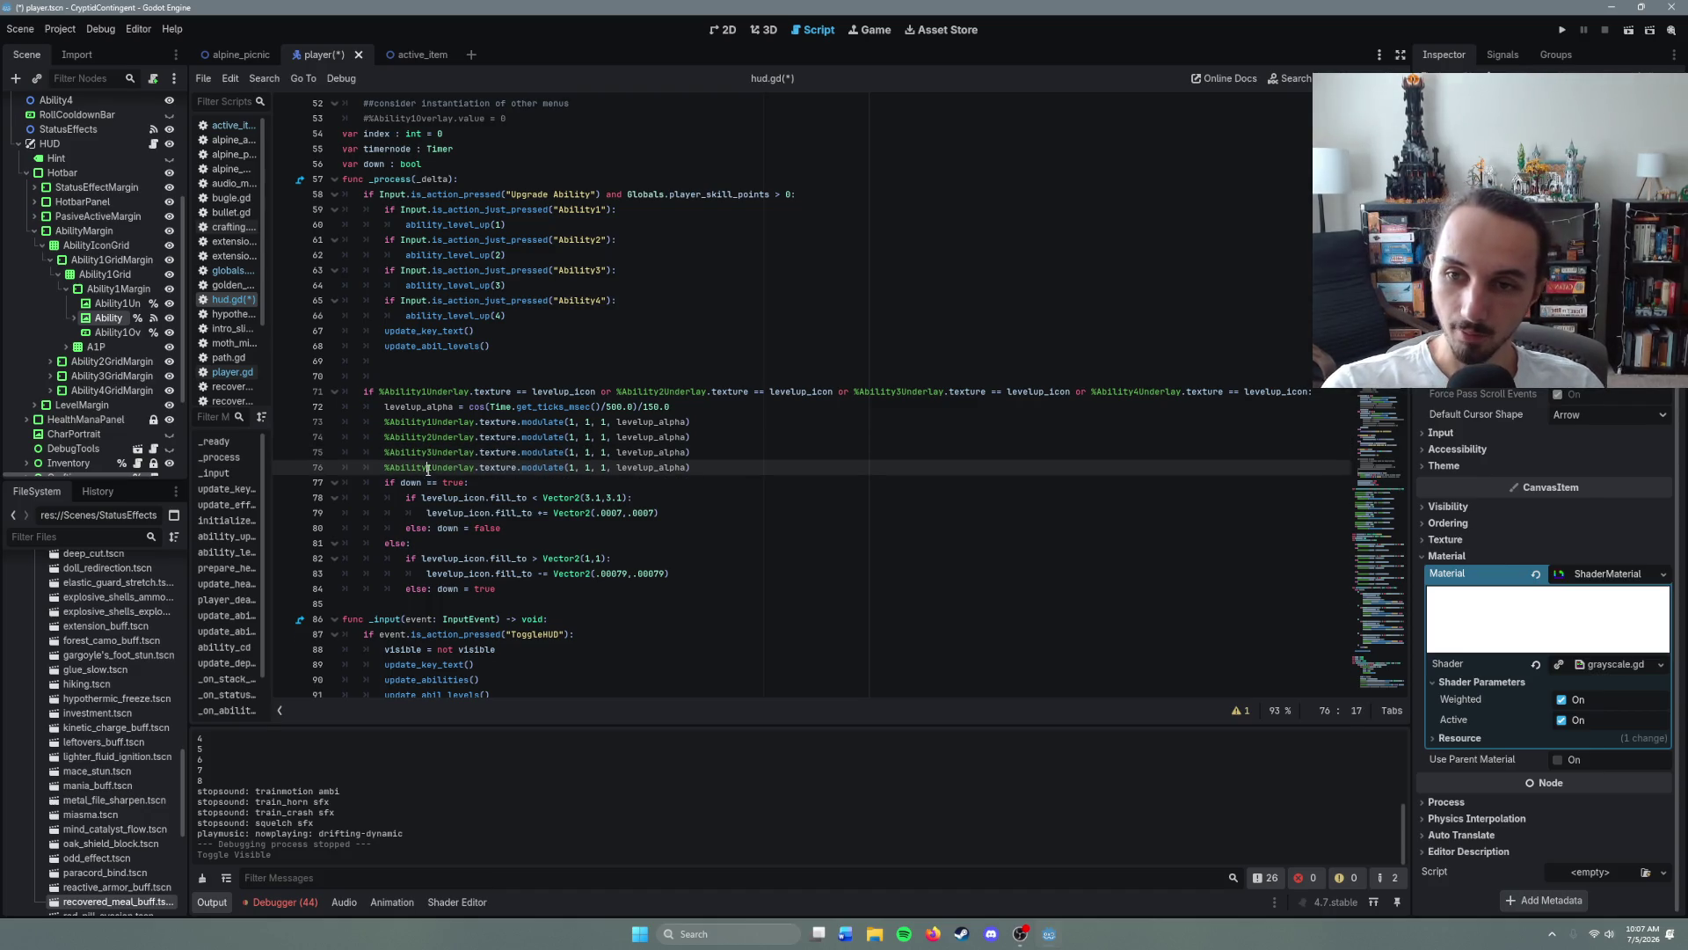
key(BackSpace)
text(4)
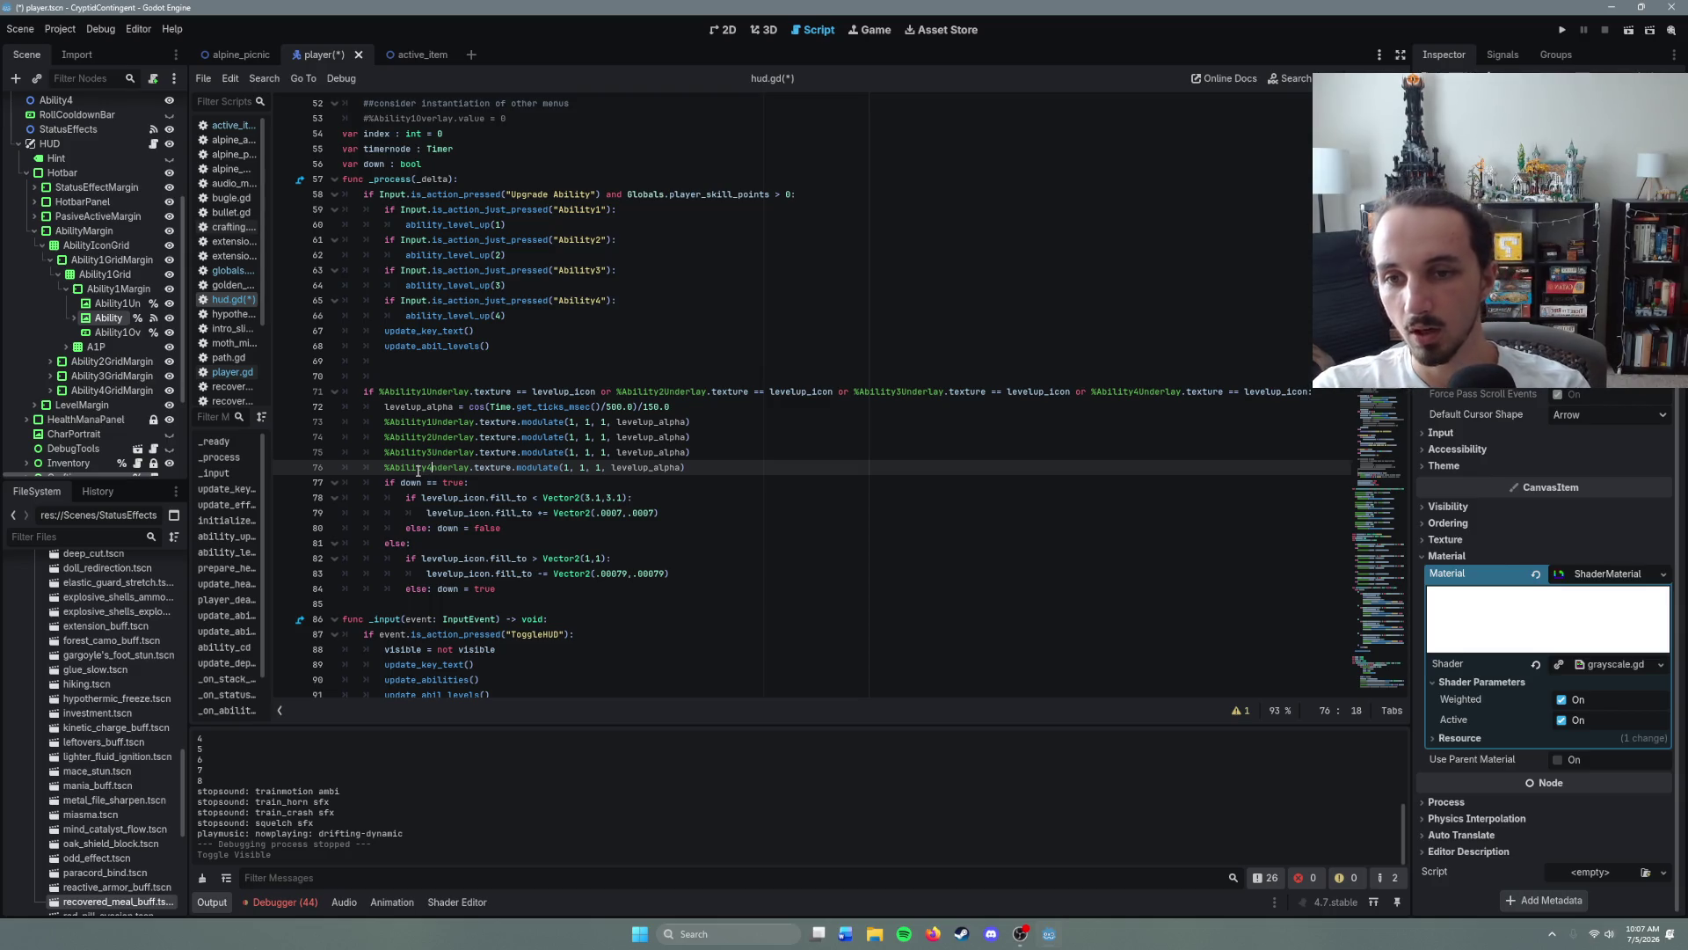
text(U)
click(719, 470)
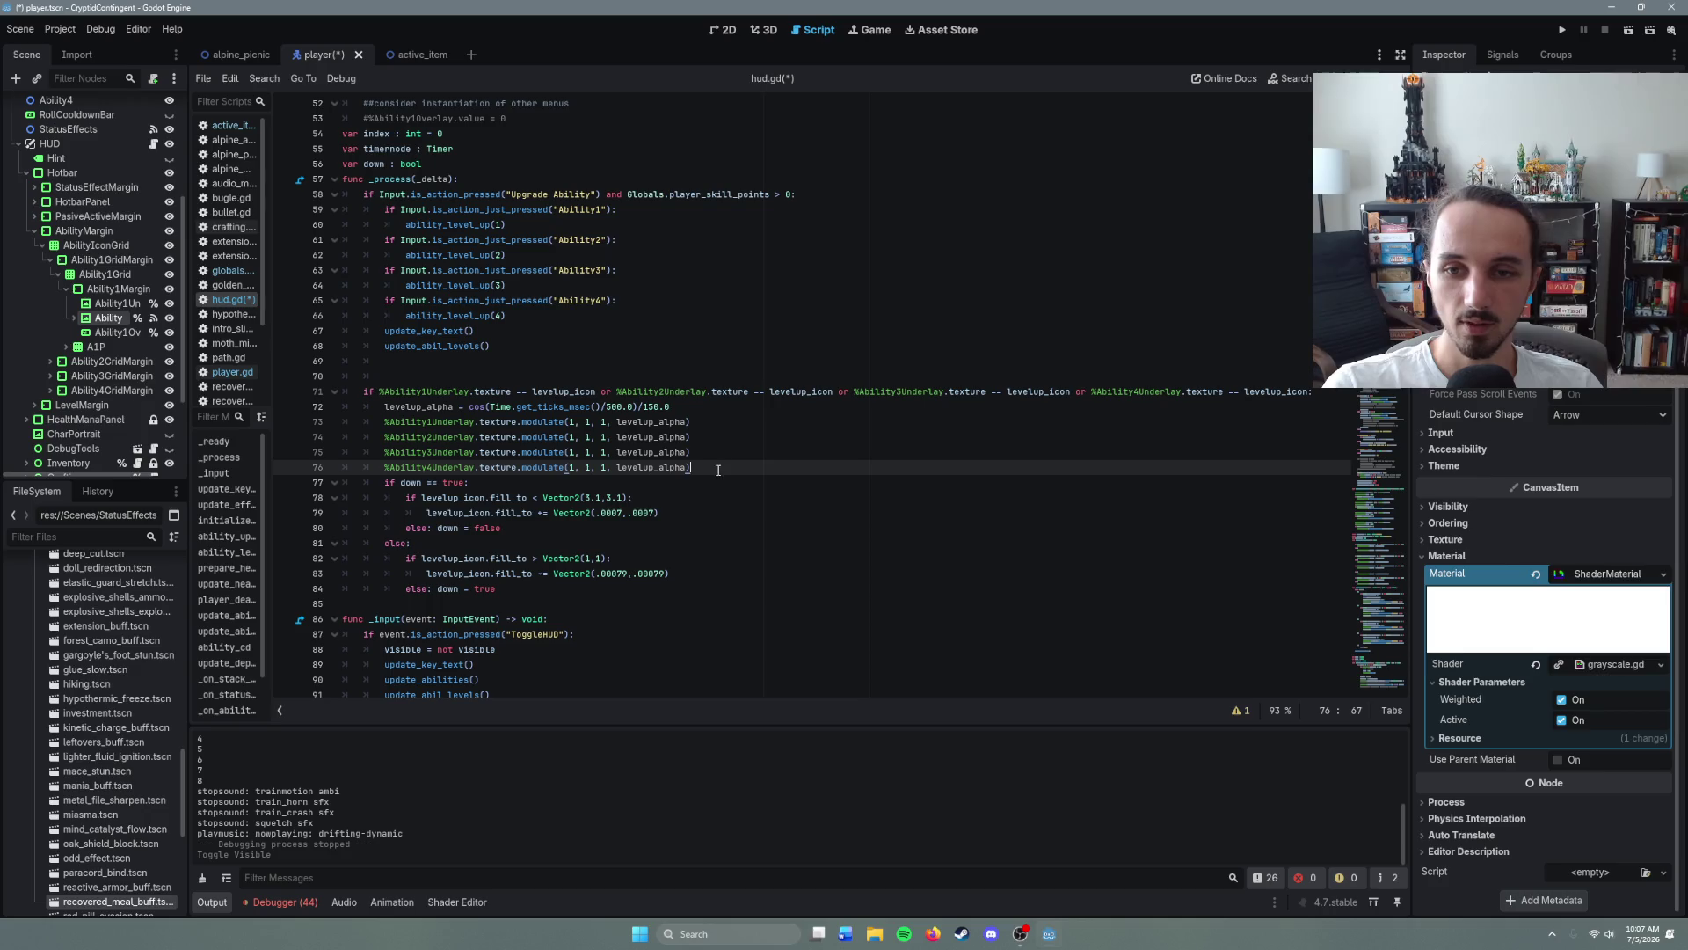
key(ctrl+s)
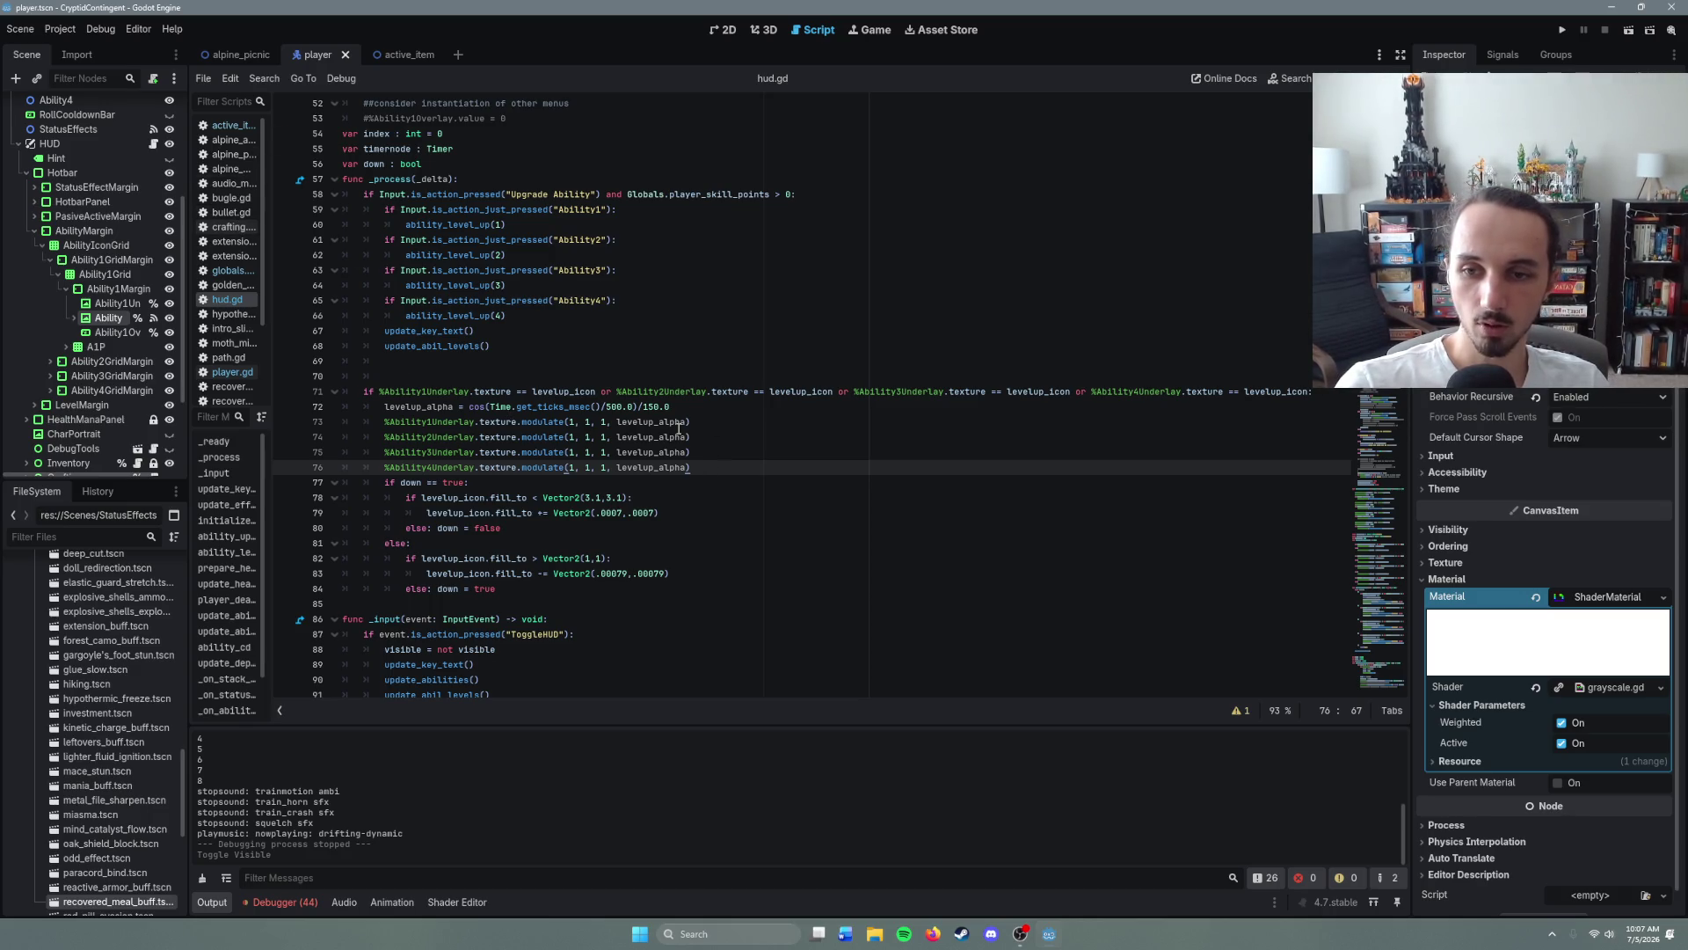
key(F5)
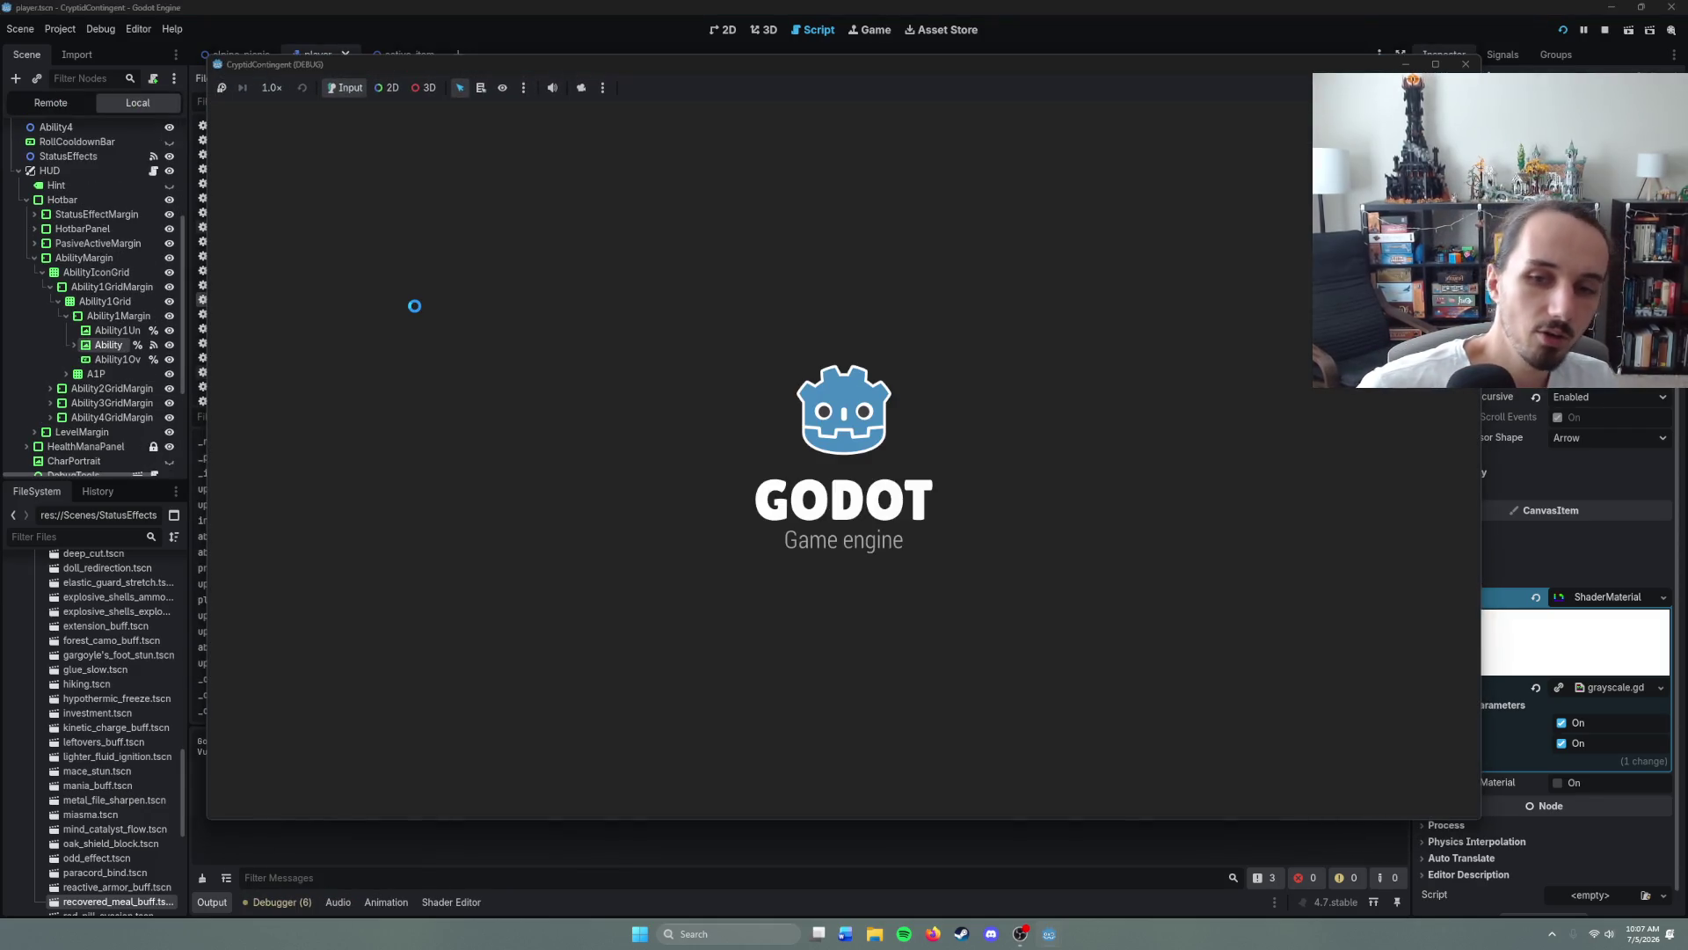
- Start the game from the title screen and walk the player along the corridor and up the shaft
key(Return)
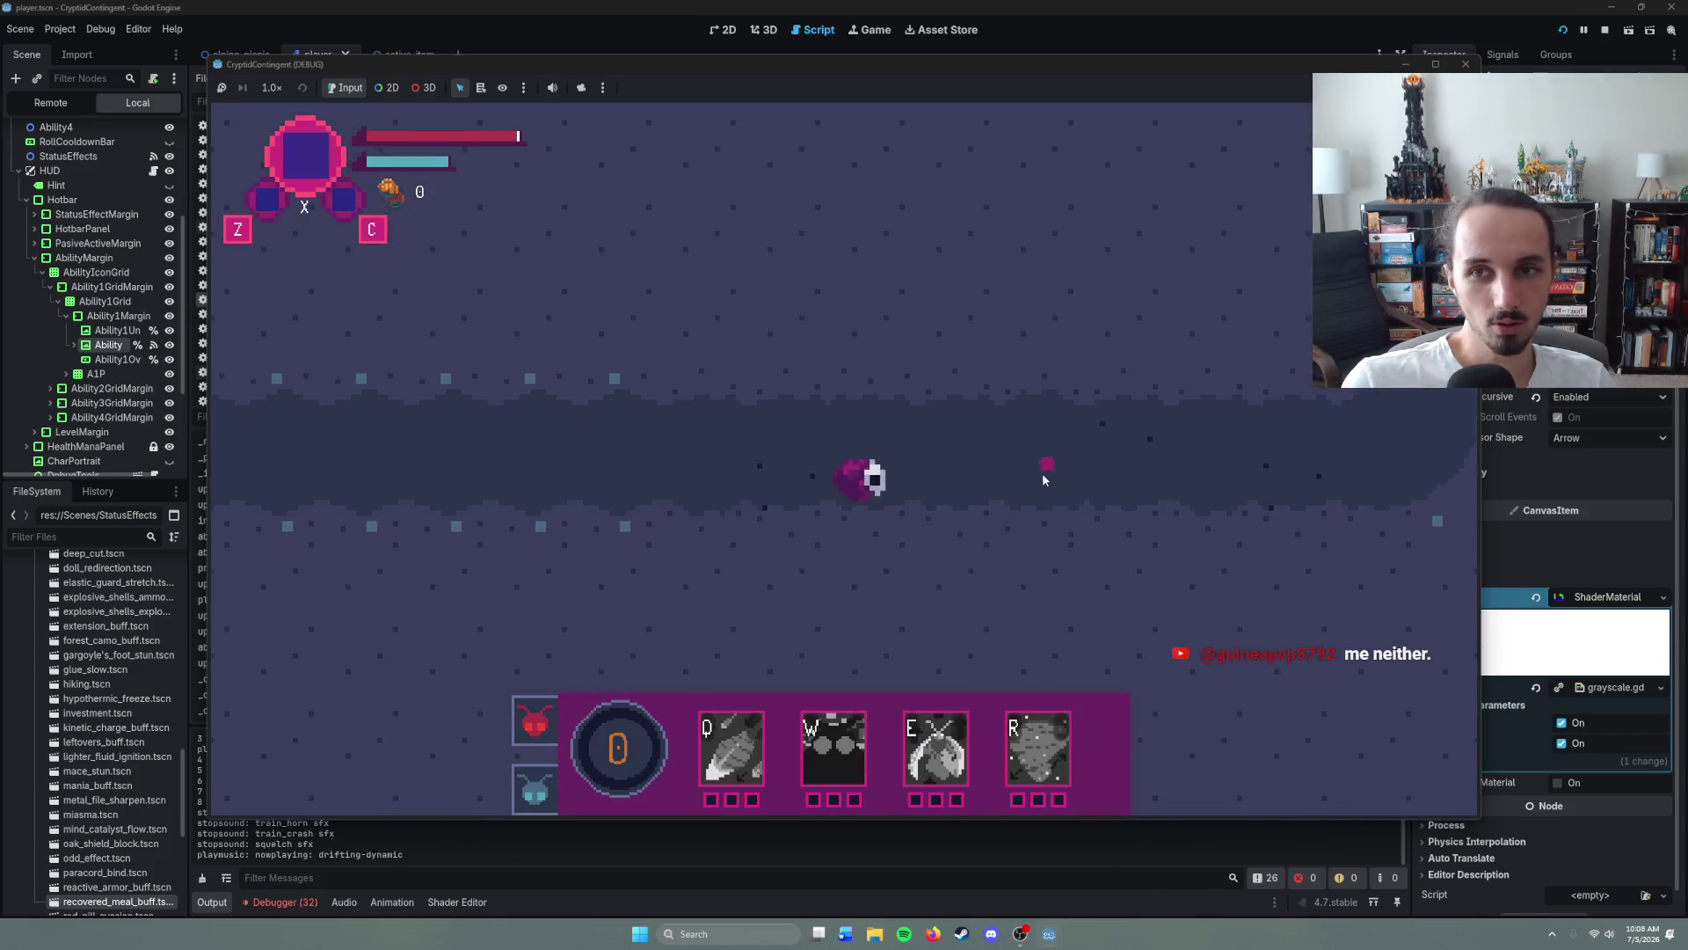
click(1042, 472)
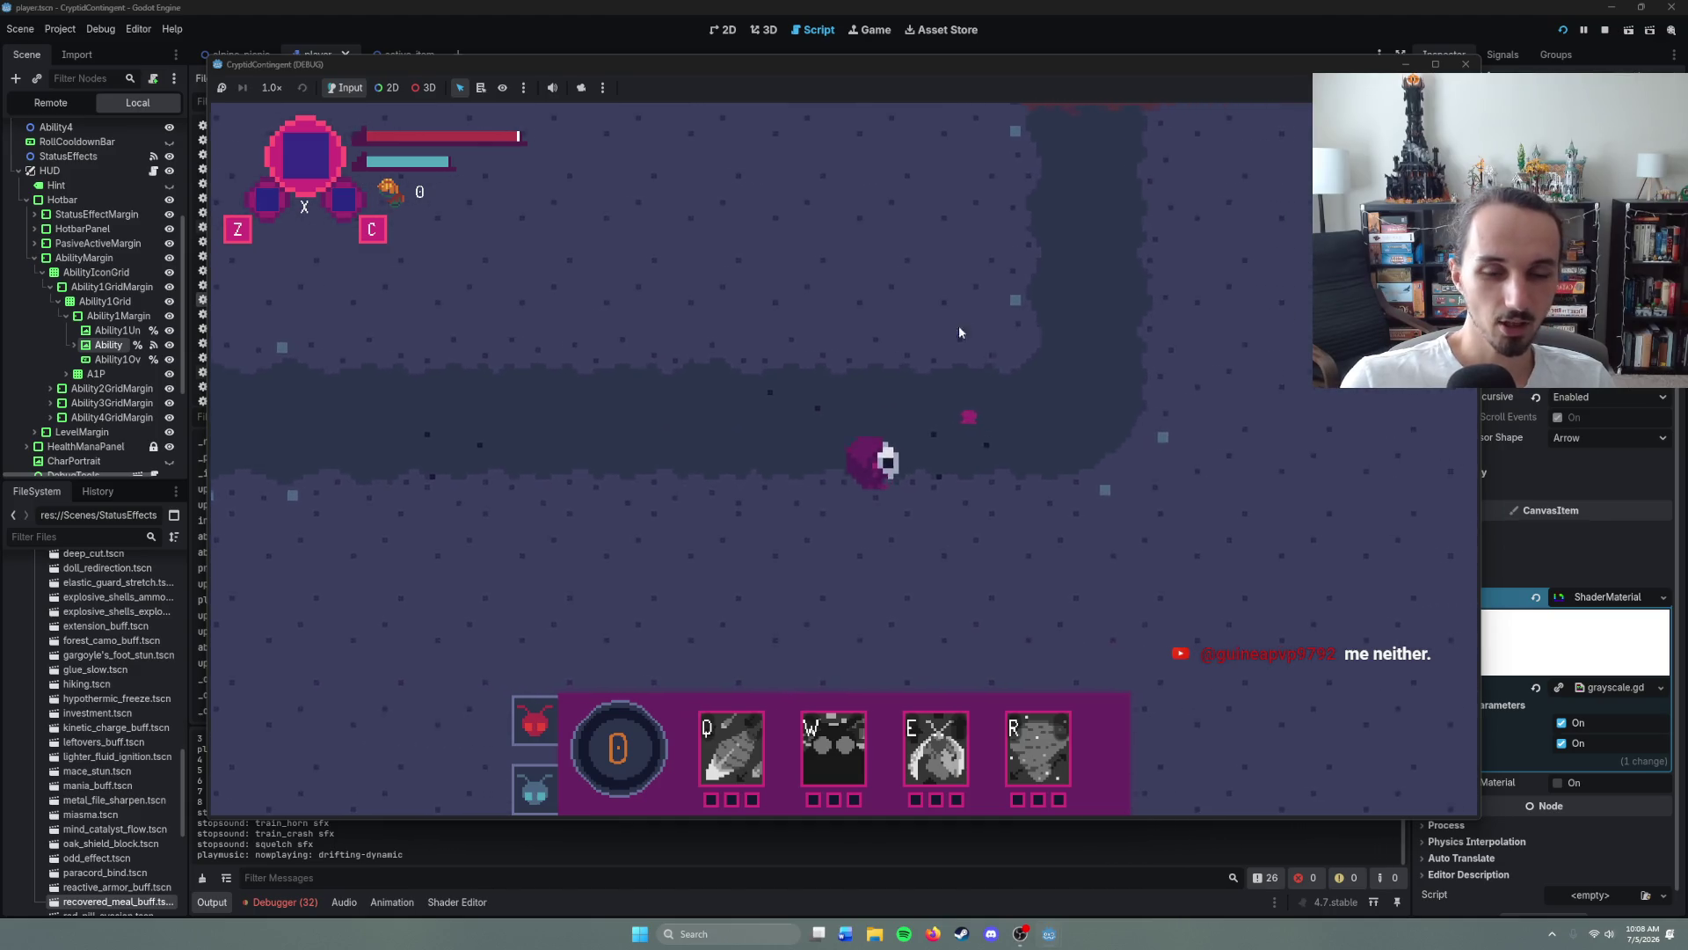
click(823, 297)
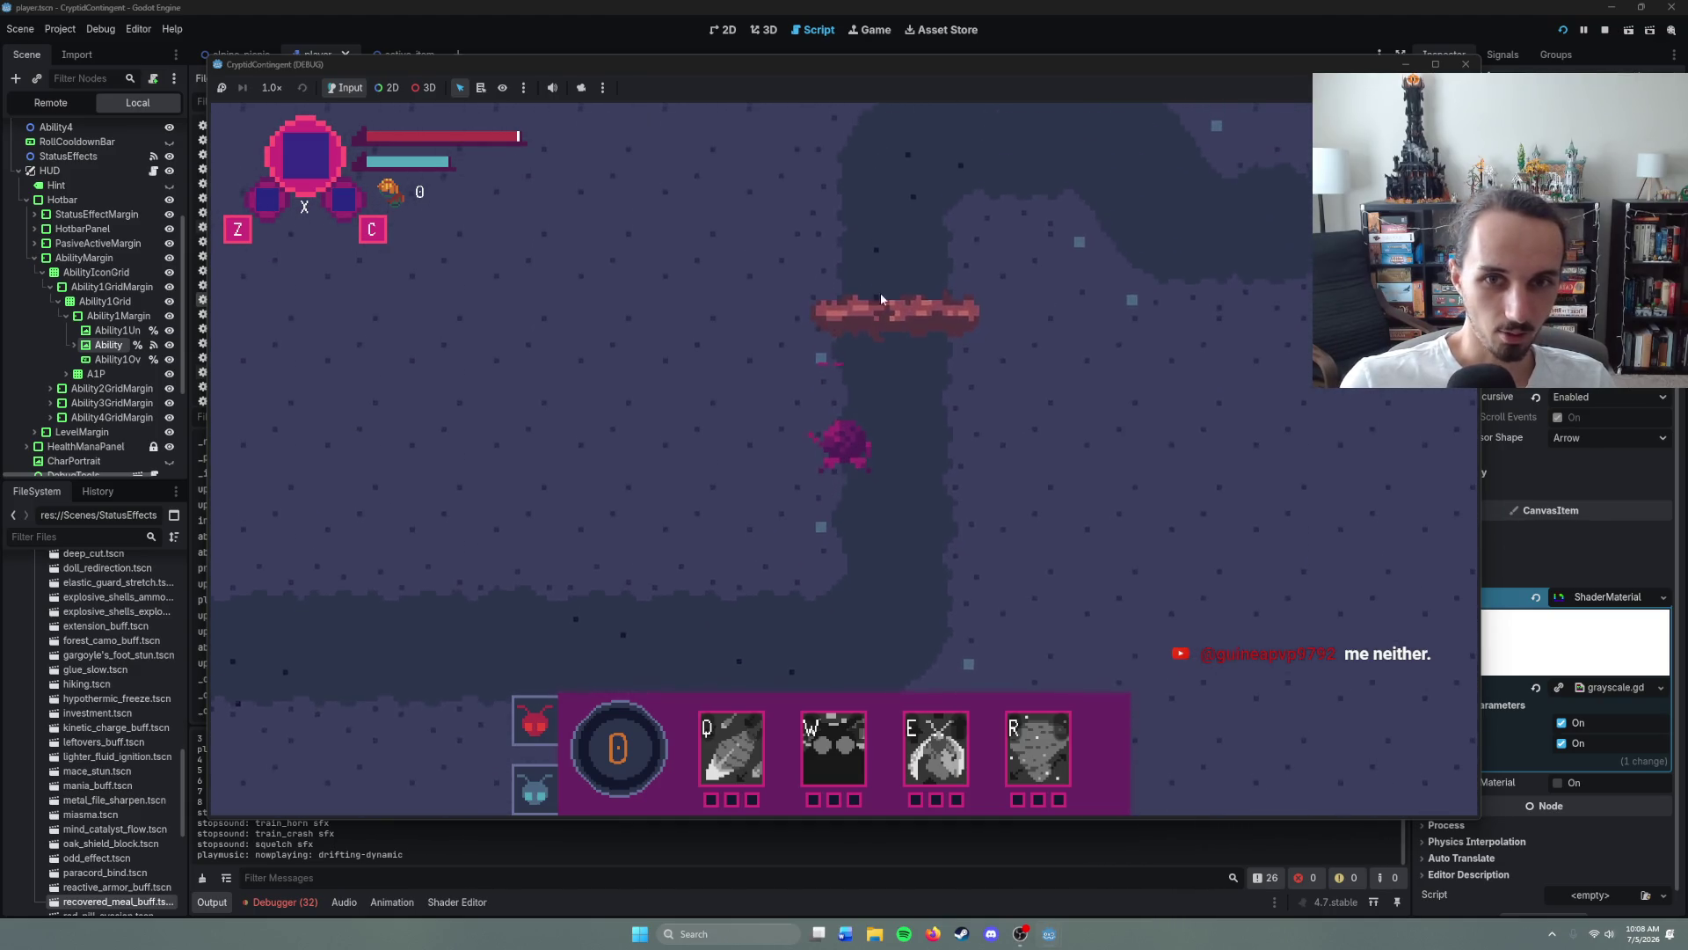
click(898, 334)
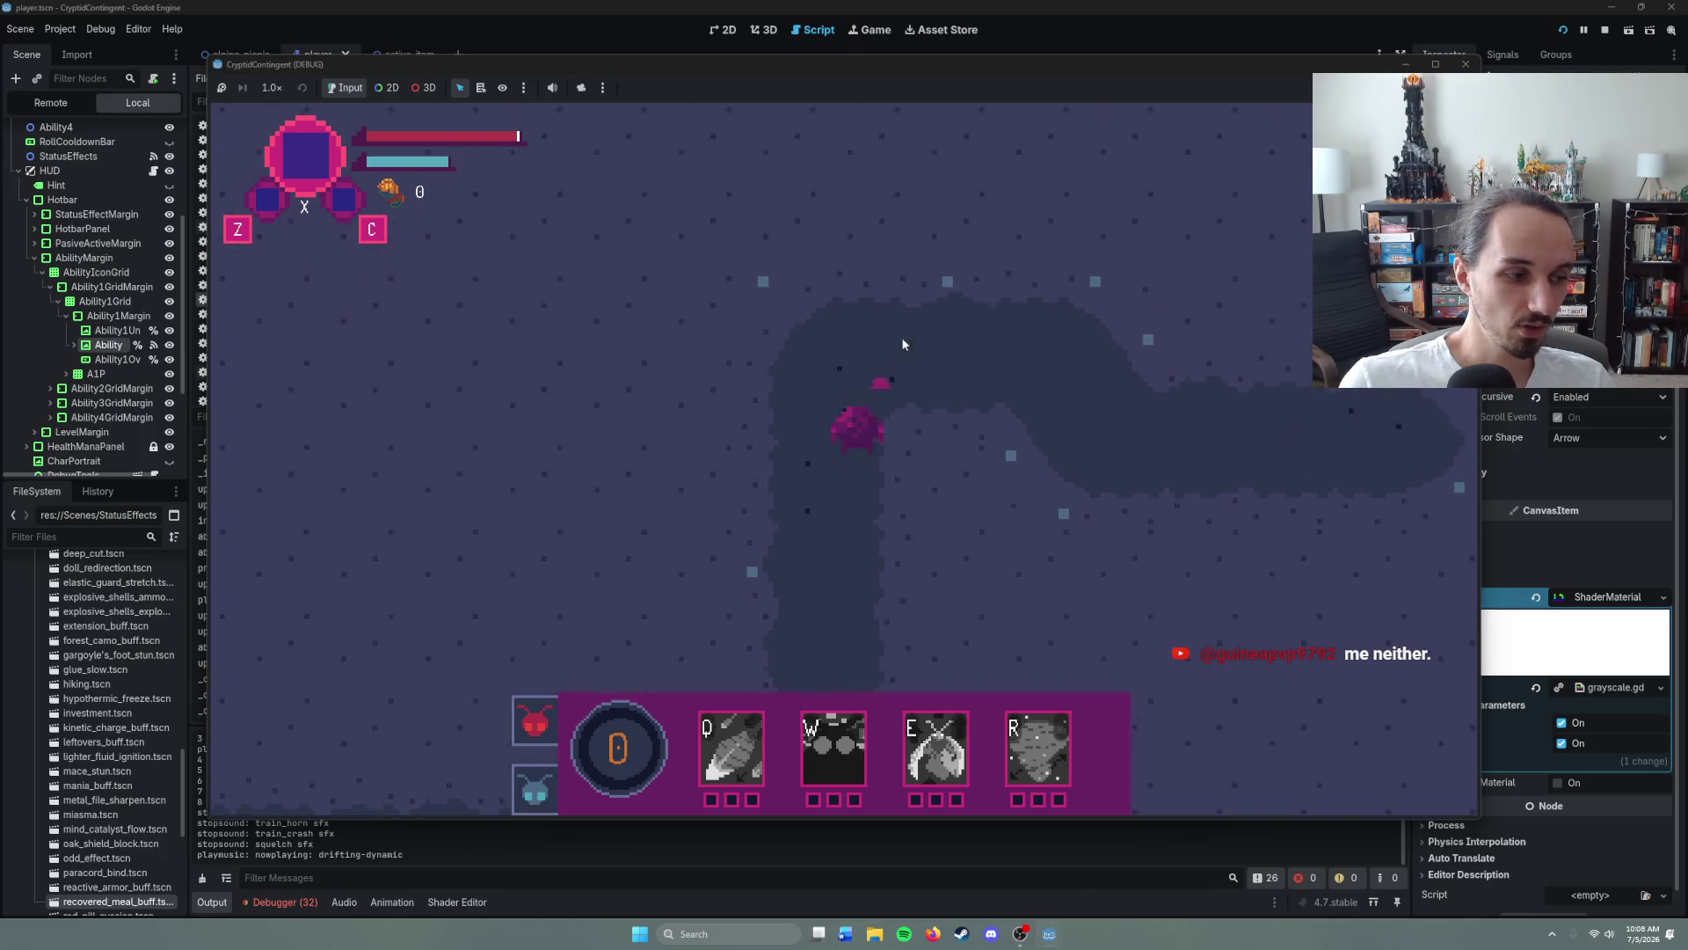
click(991, 434)
click(1018, 436)
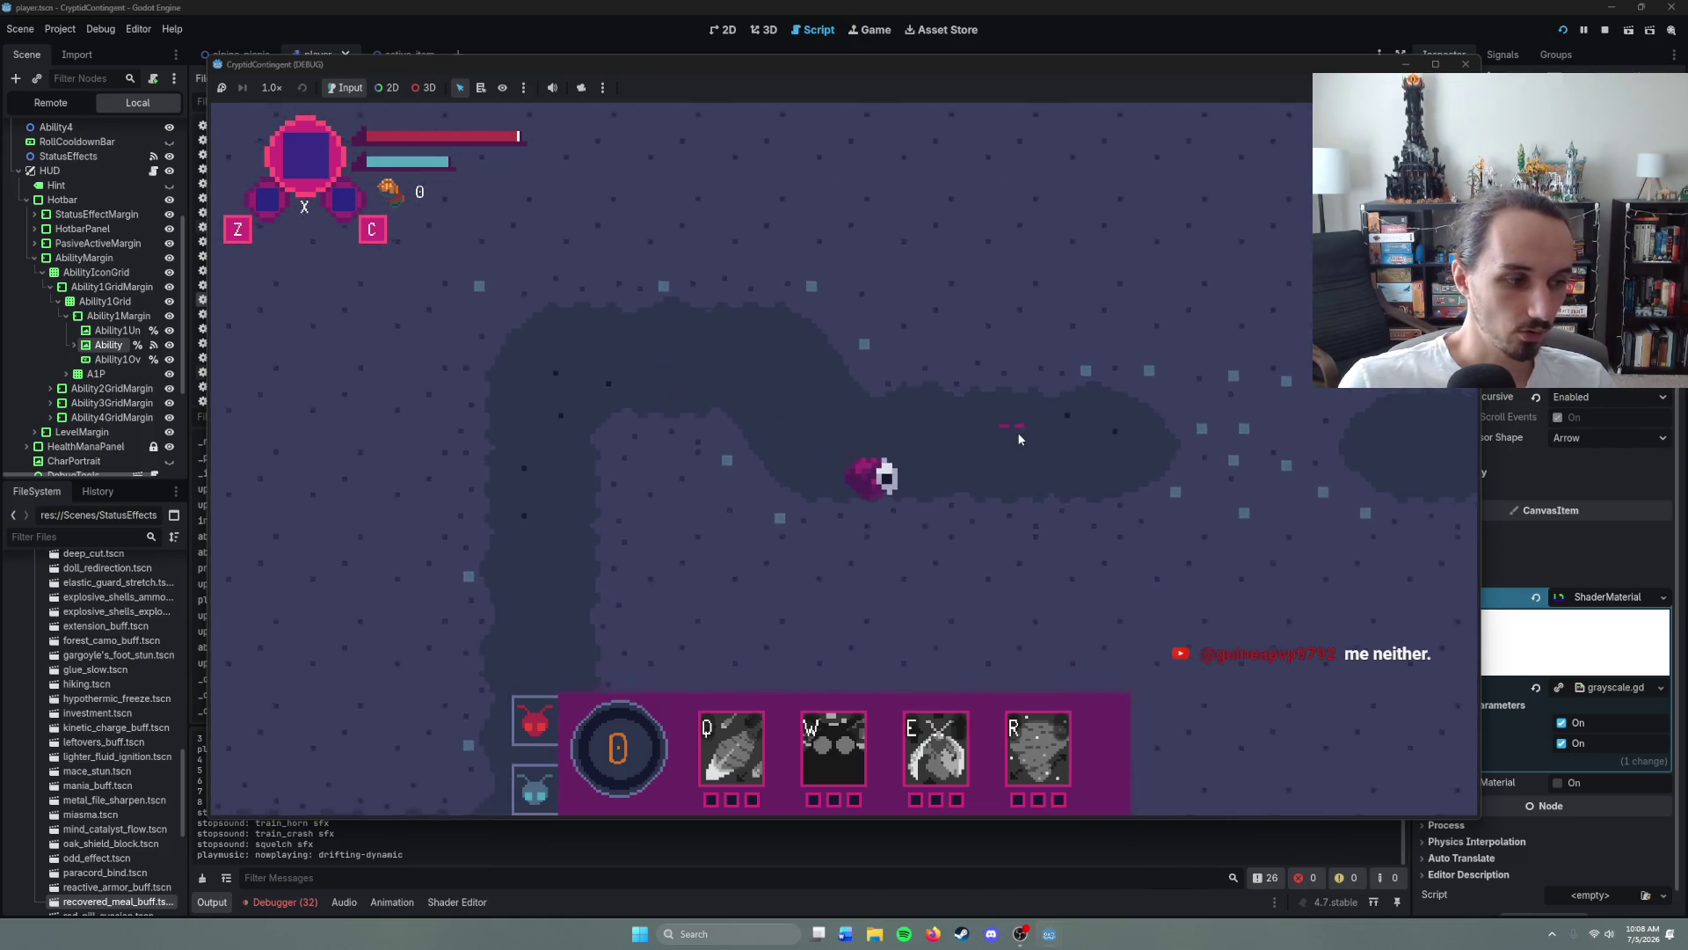
click(1019, 433)
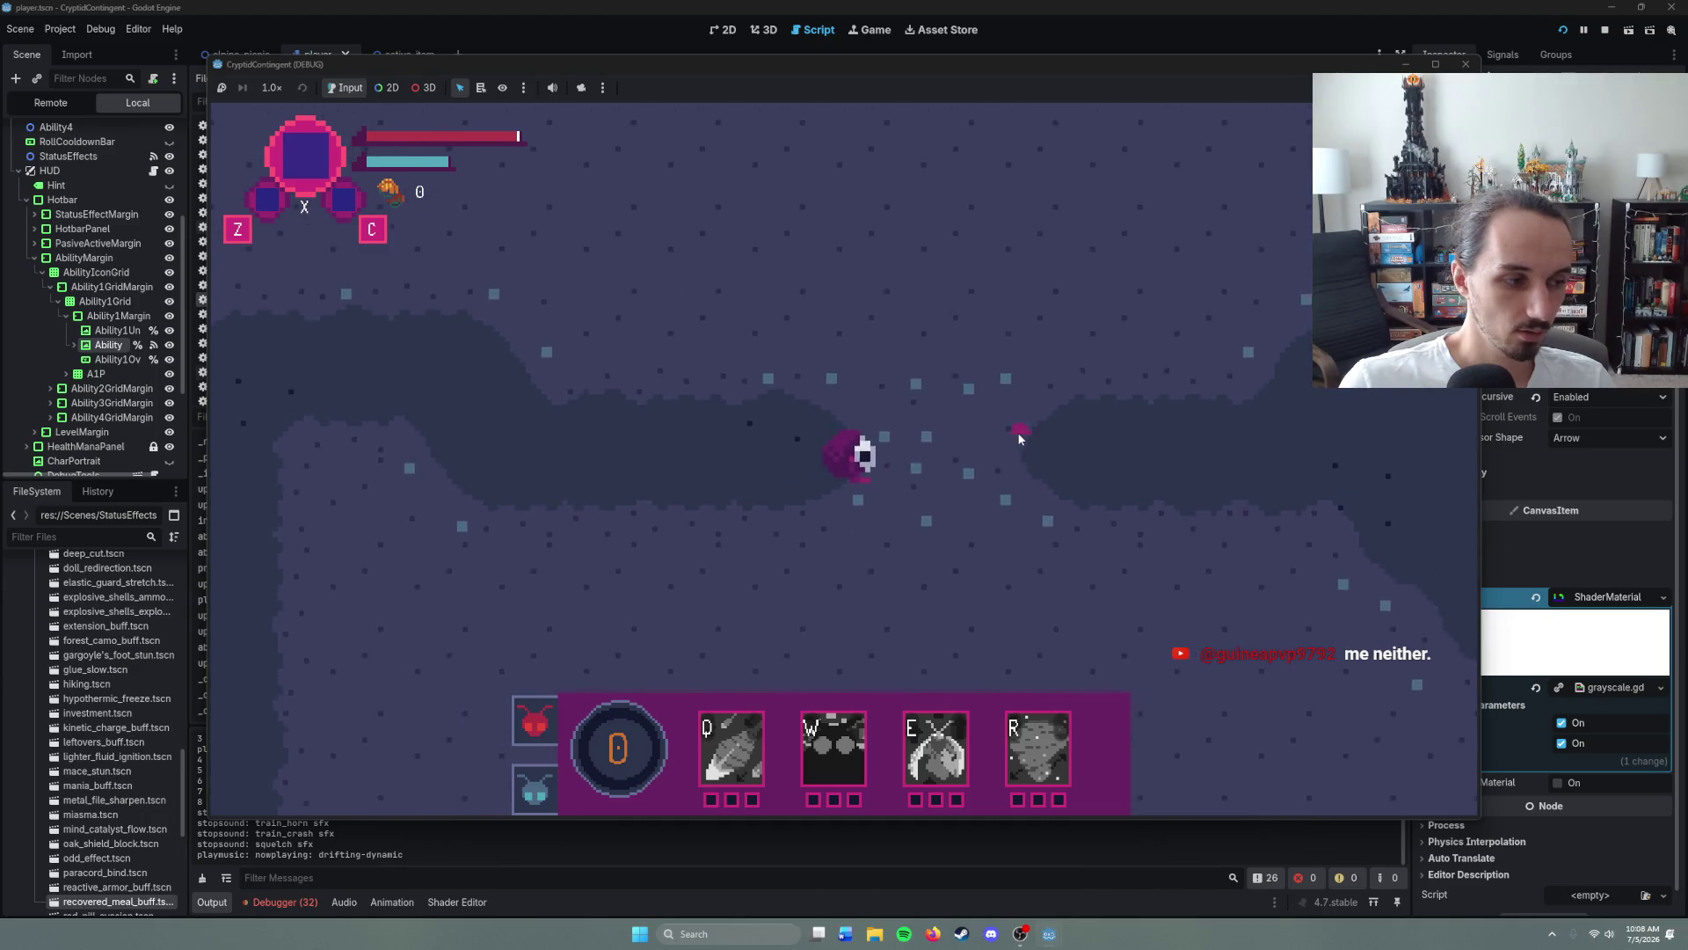
- Walk the player right past the enemy until the GradientTexture2D modulate error halts it at line 73
click(1023, 439)
click(1017, 456)
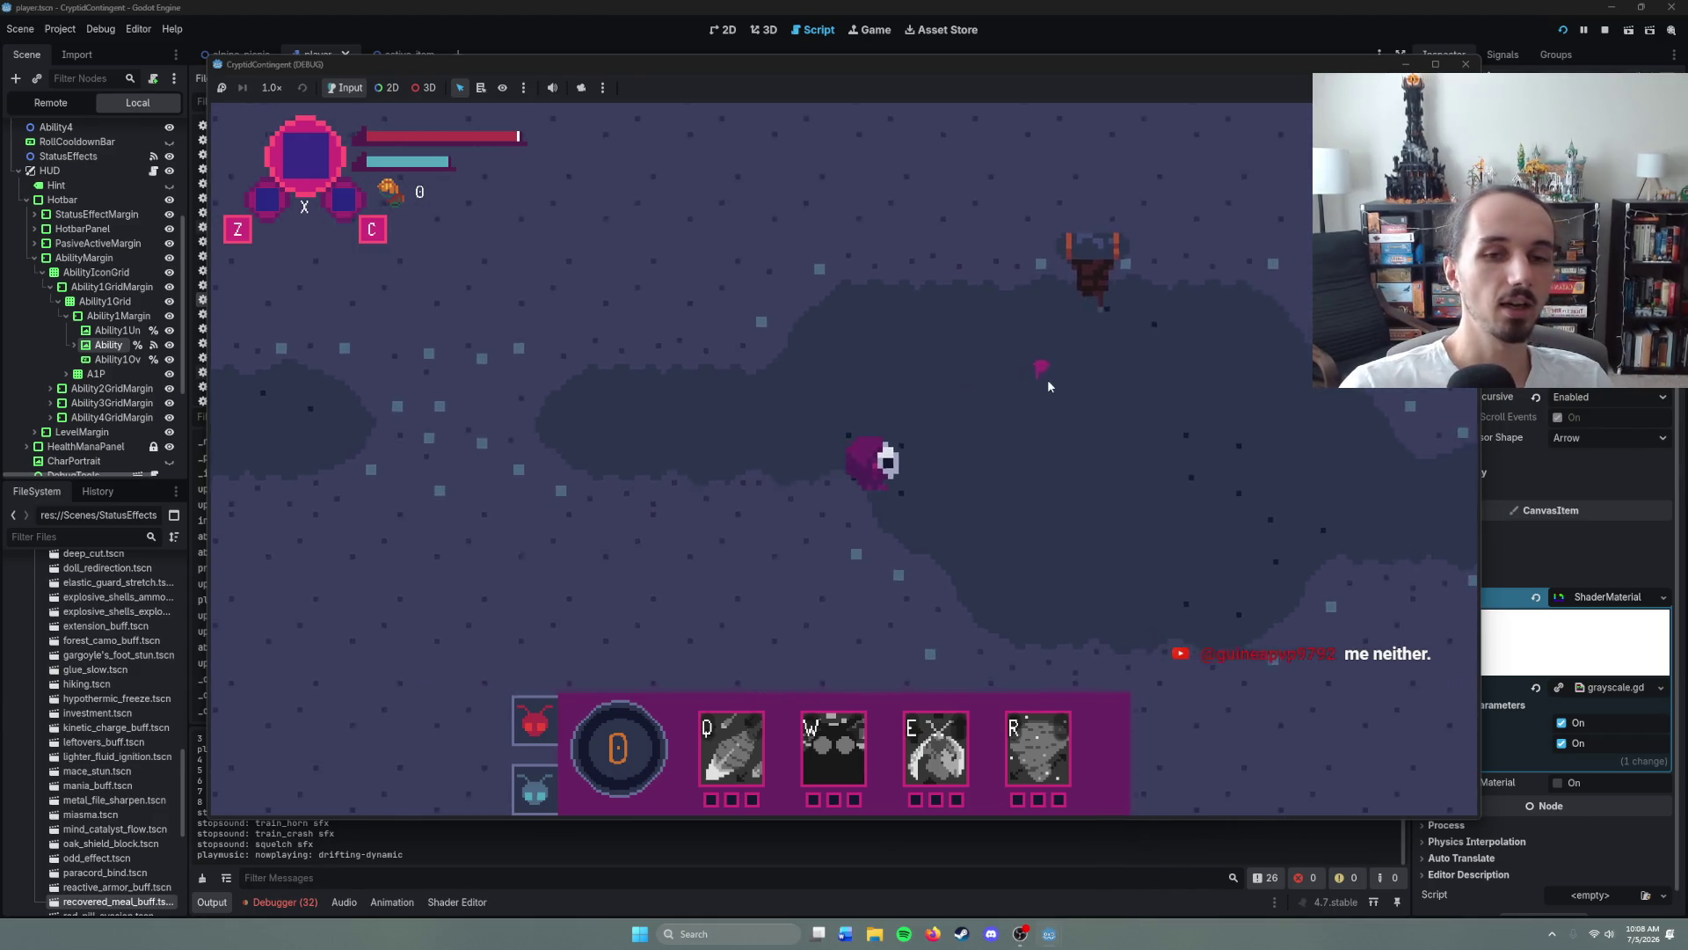
click(975, 469)
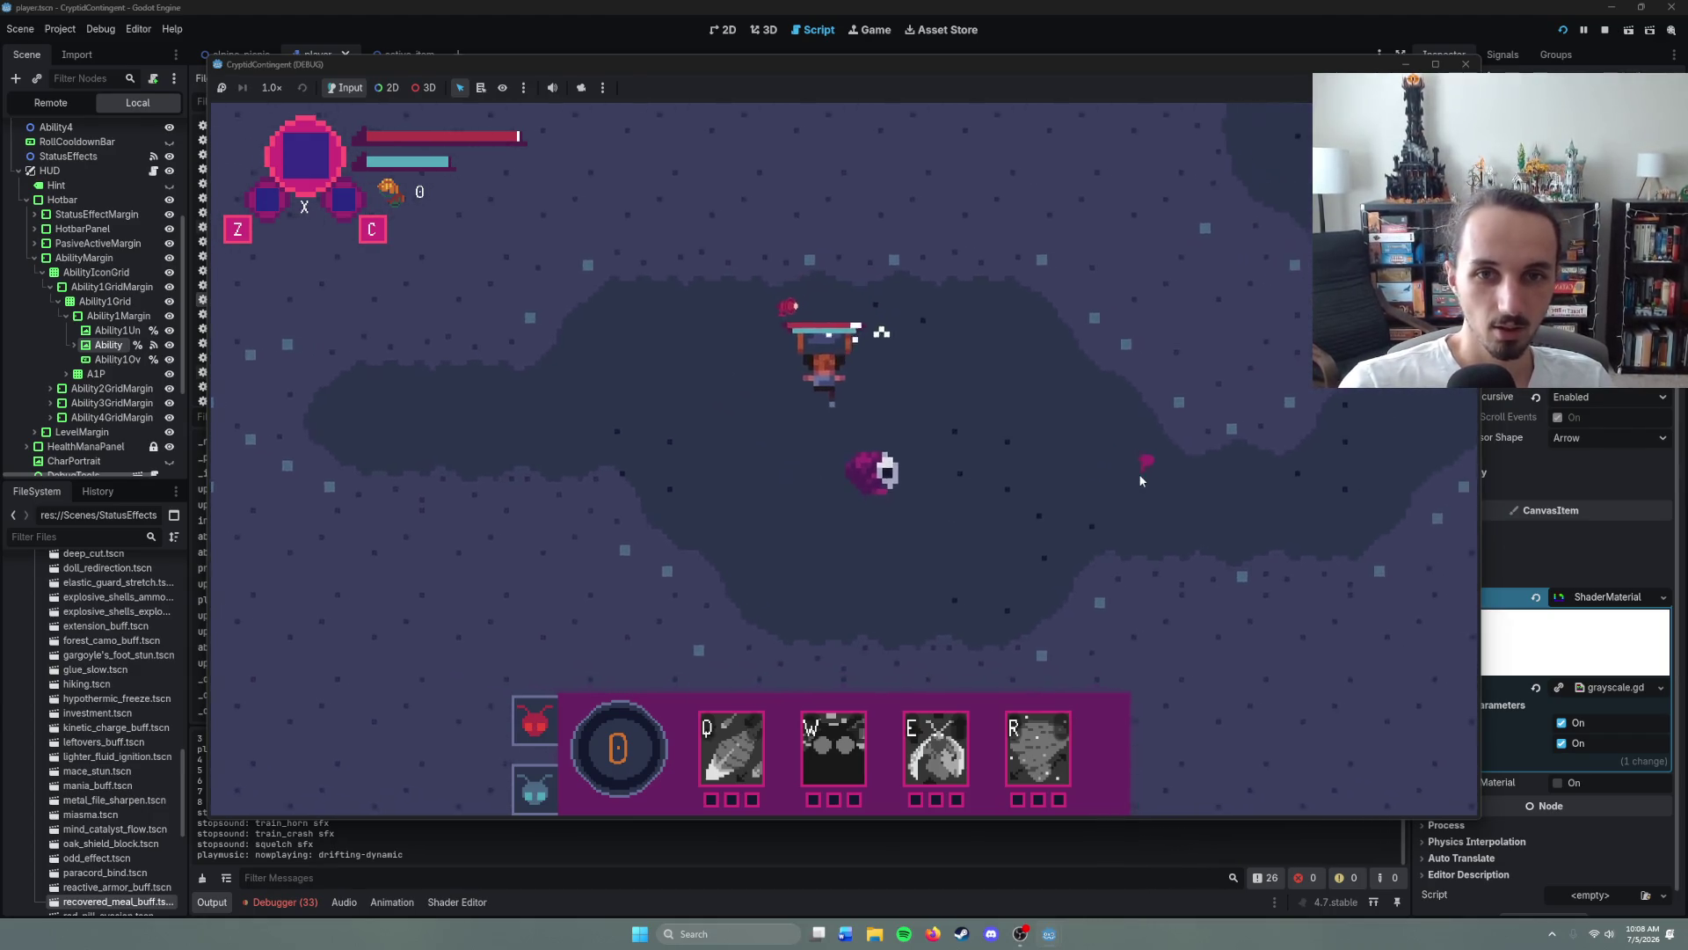
click(692, 401)
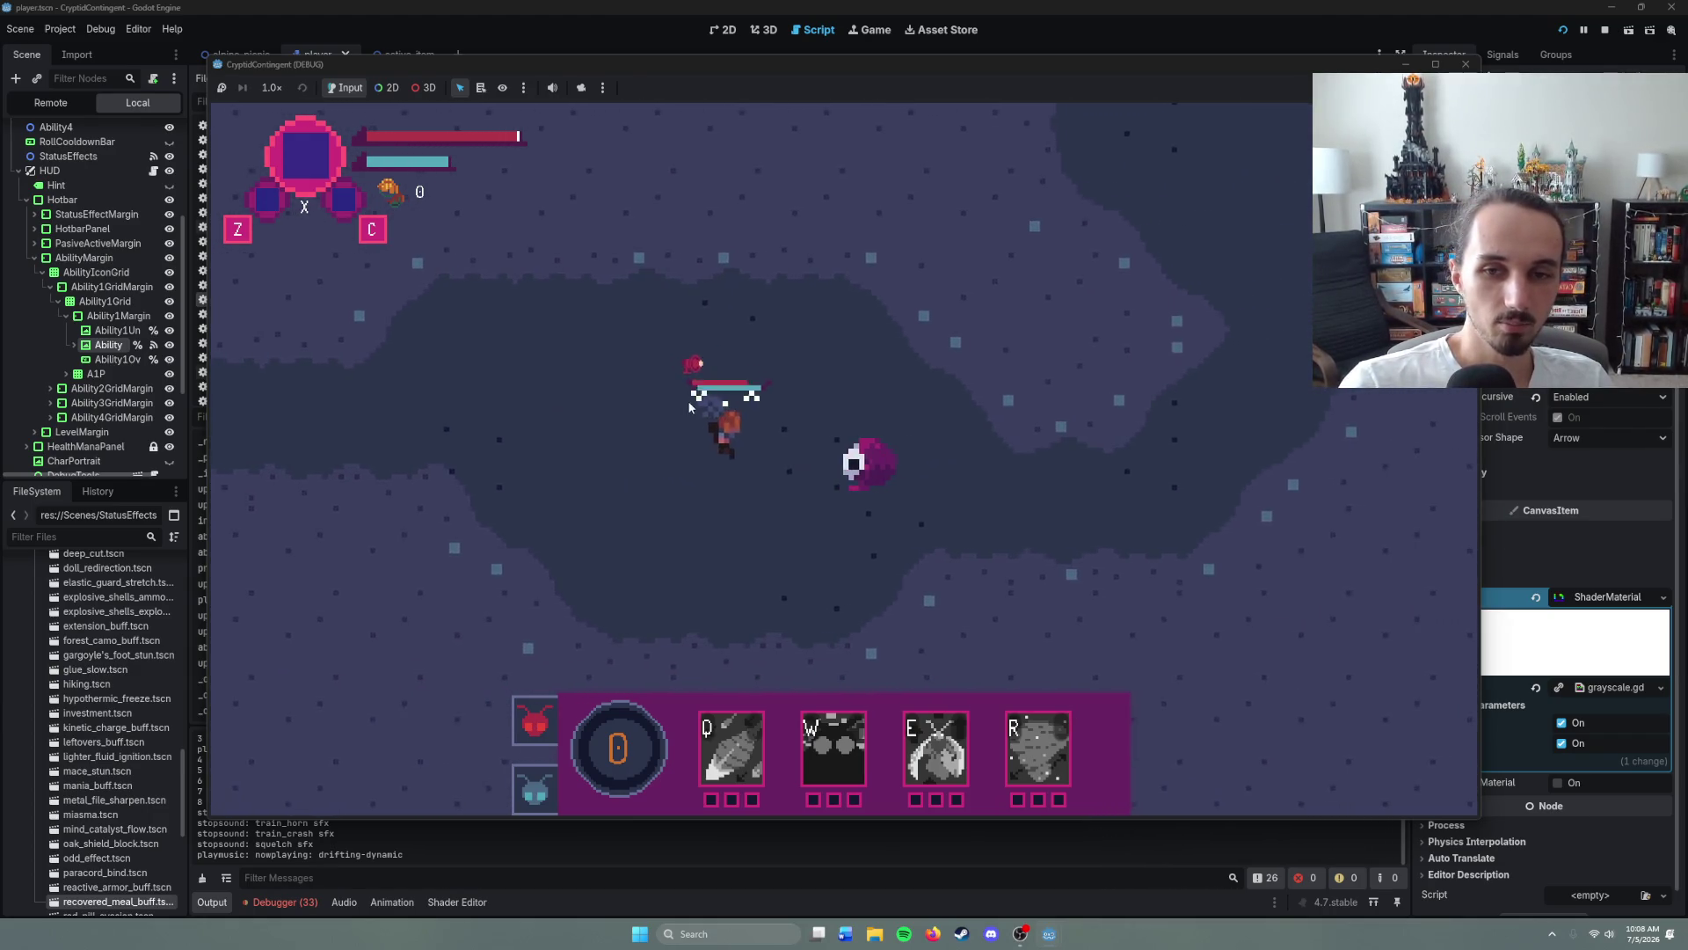
click(1057, 503)
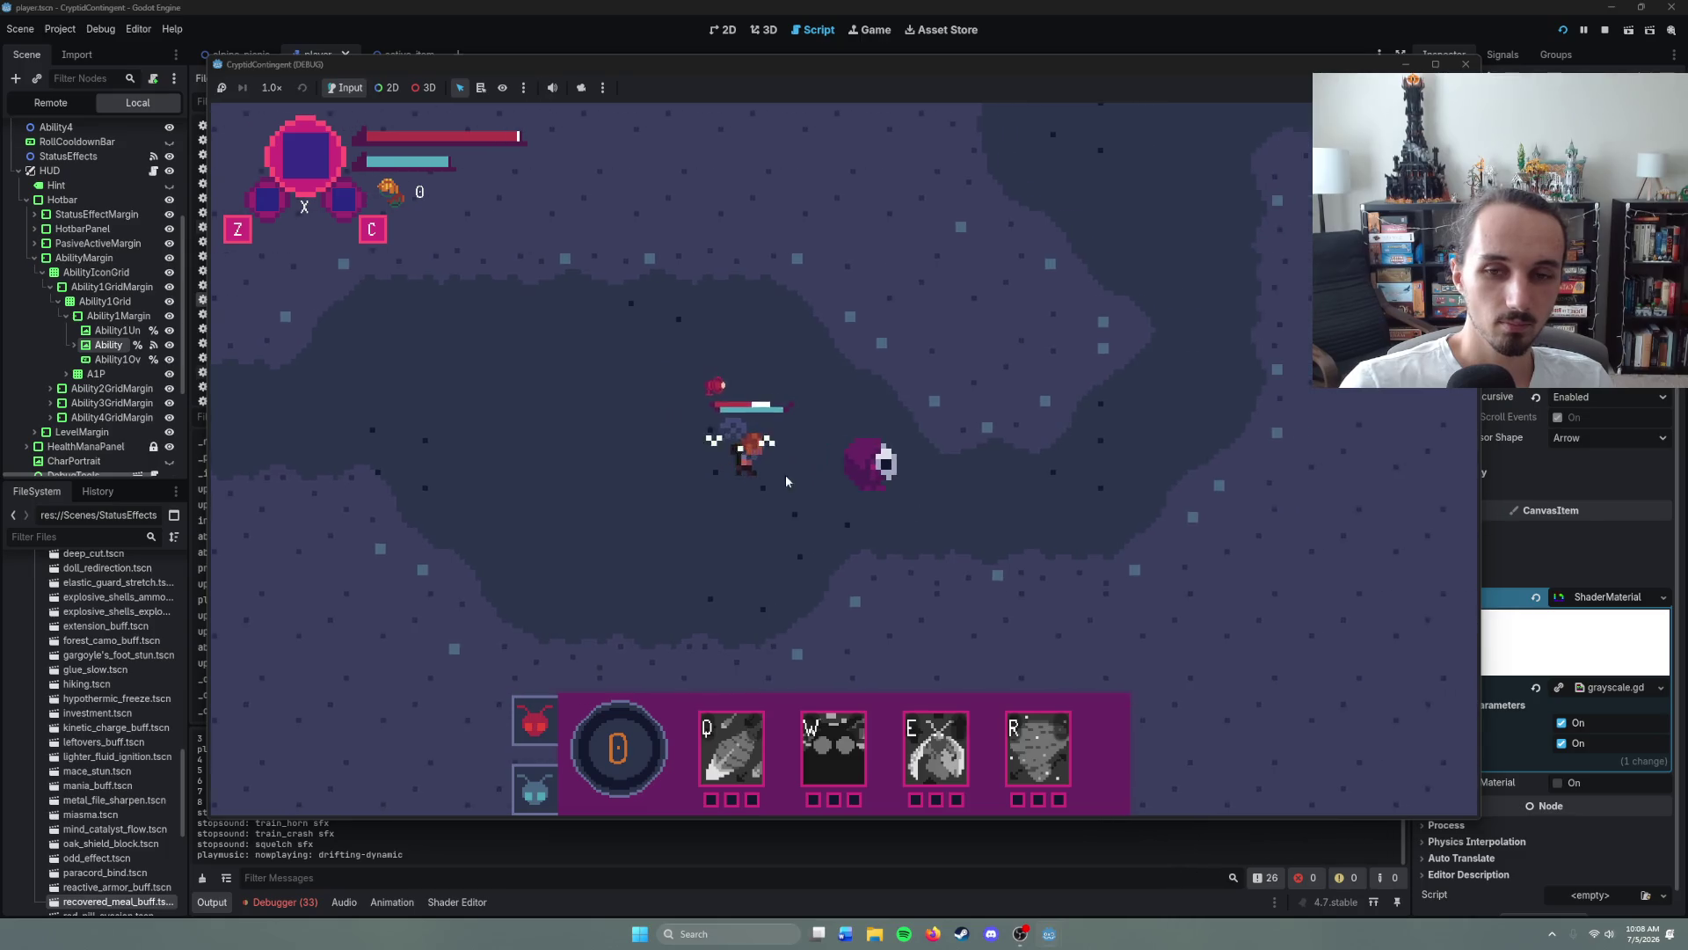
click(1001, 499)
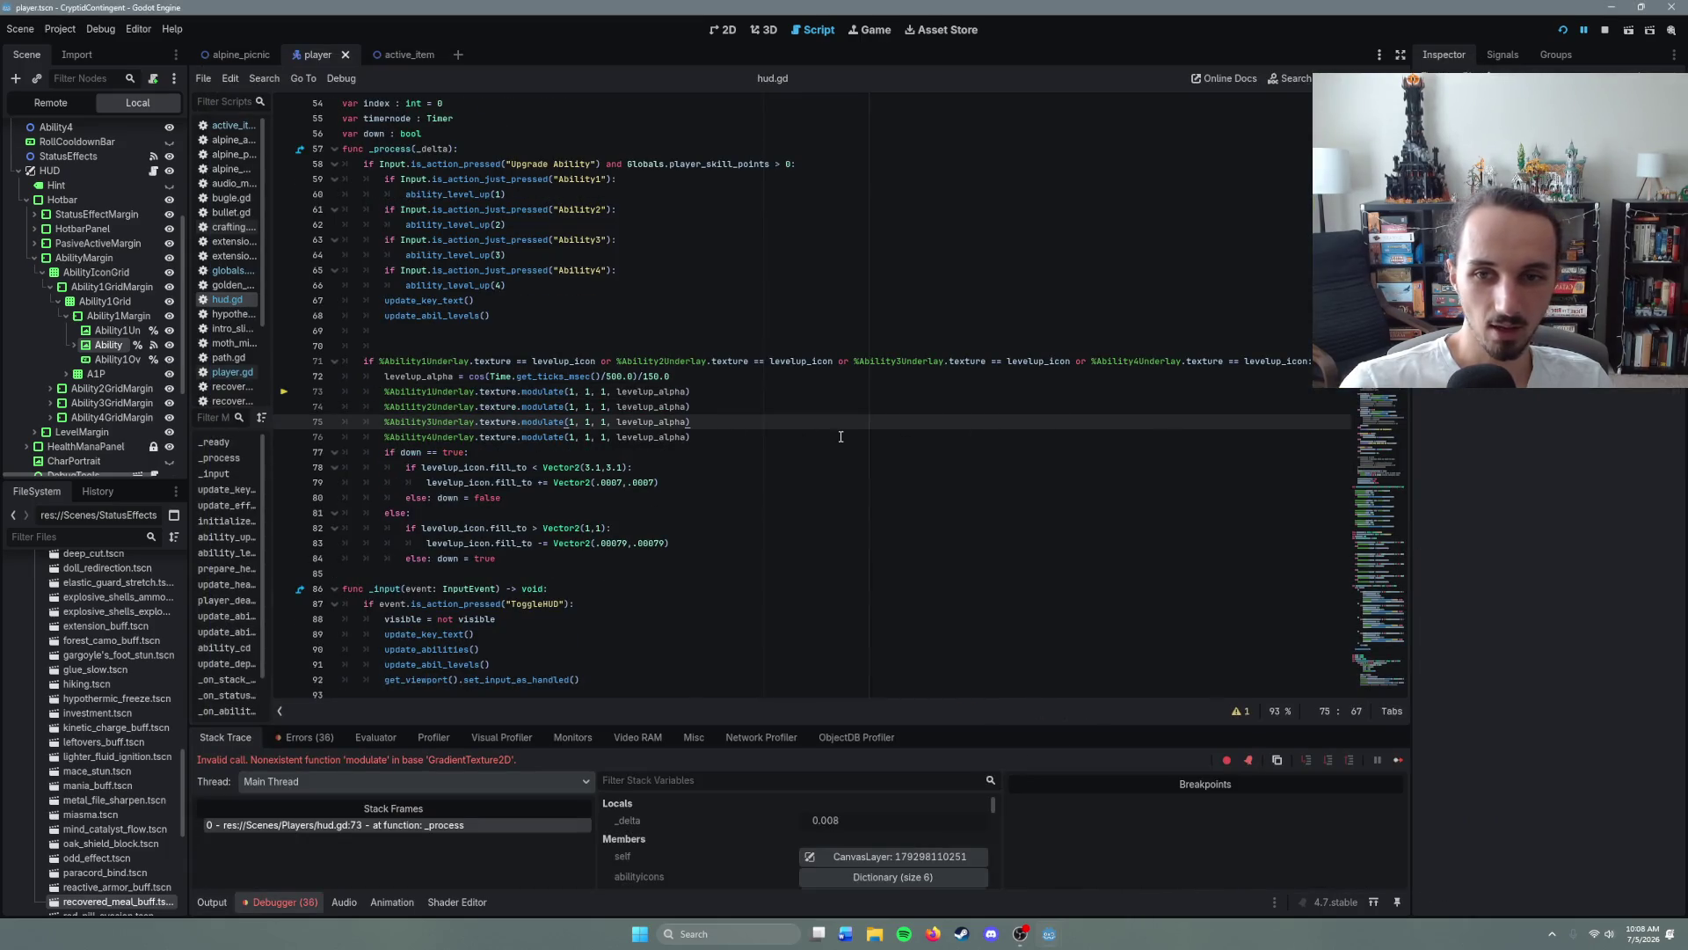
click(739, 440)
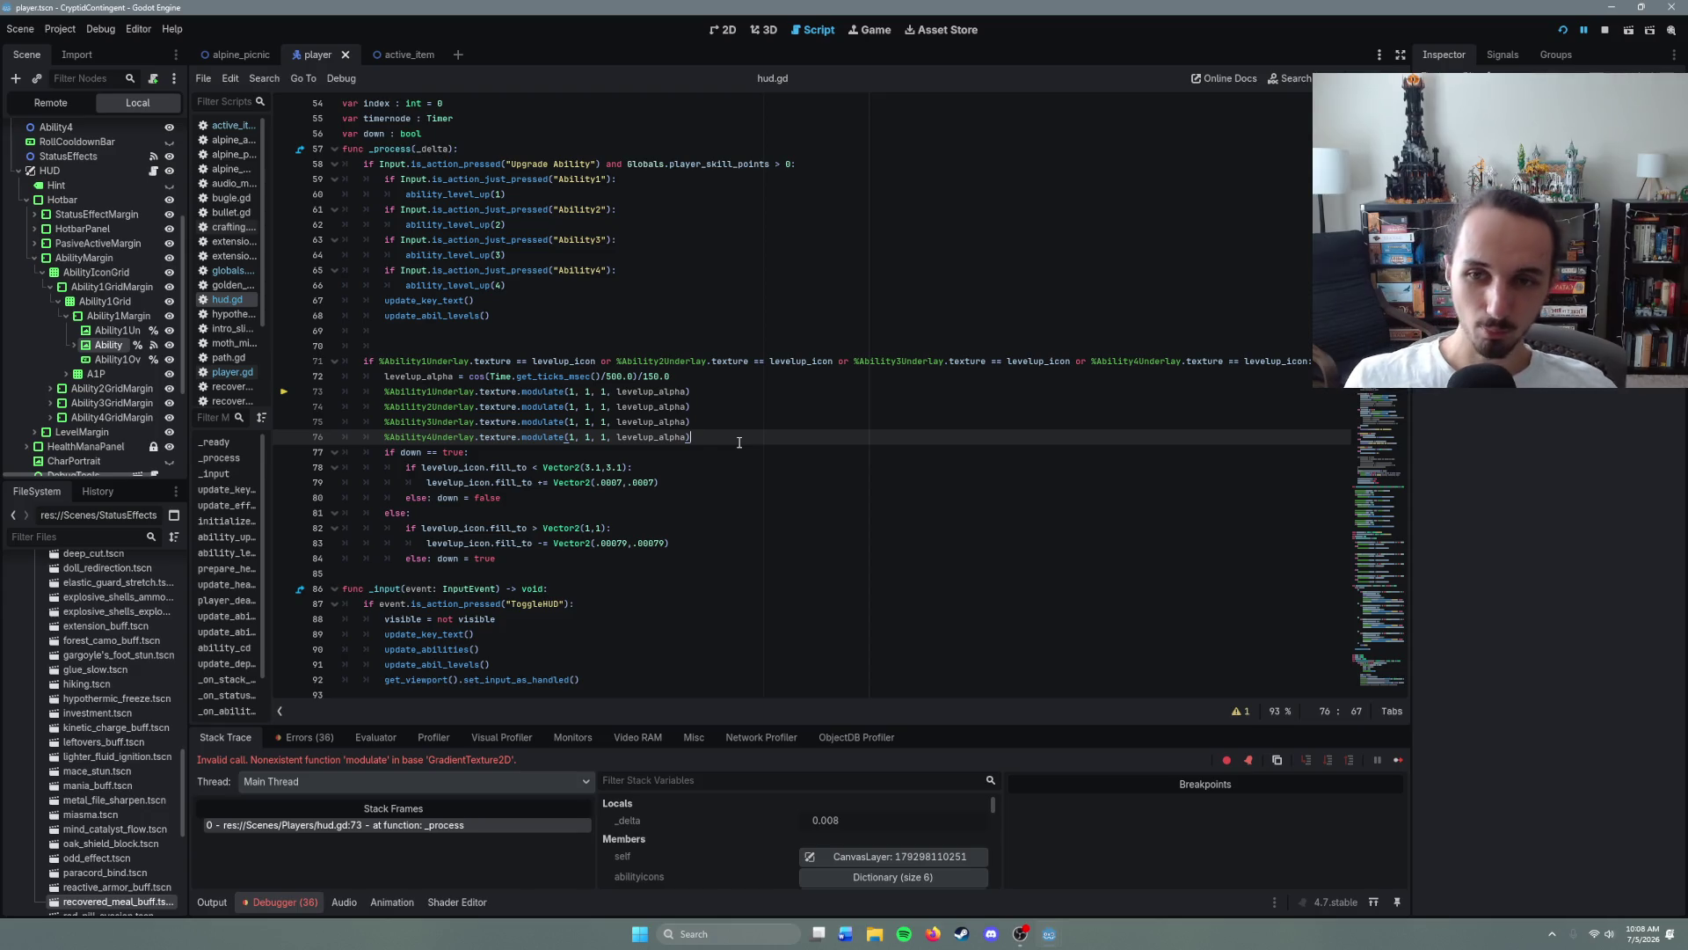
- Remove 'texture.' from the four underlay modulate lines 73–76, save hud.gd, and rerun the game with F5
double_click(496, 392)
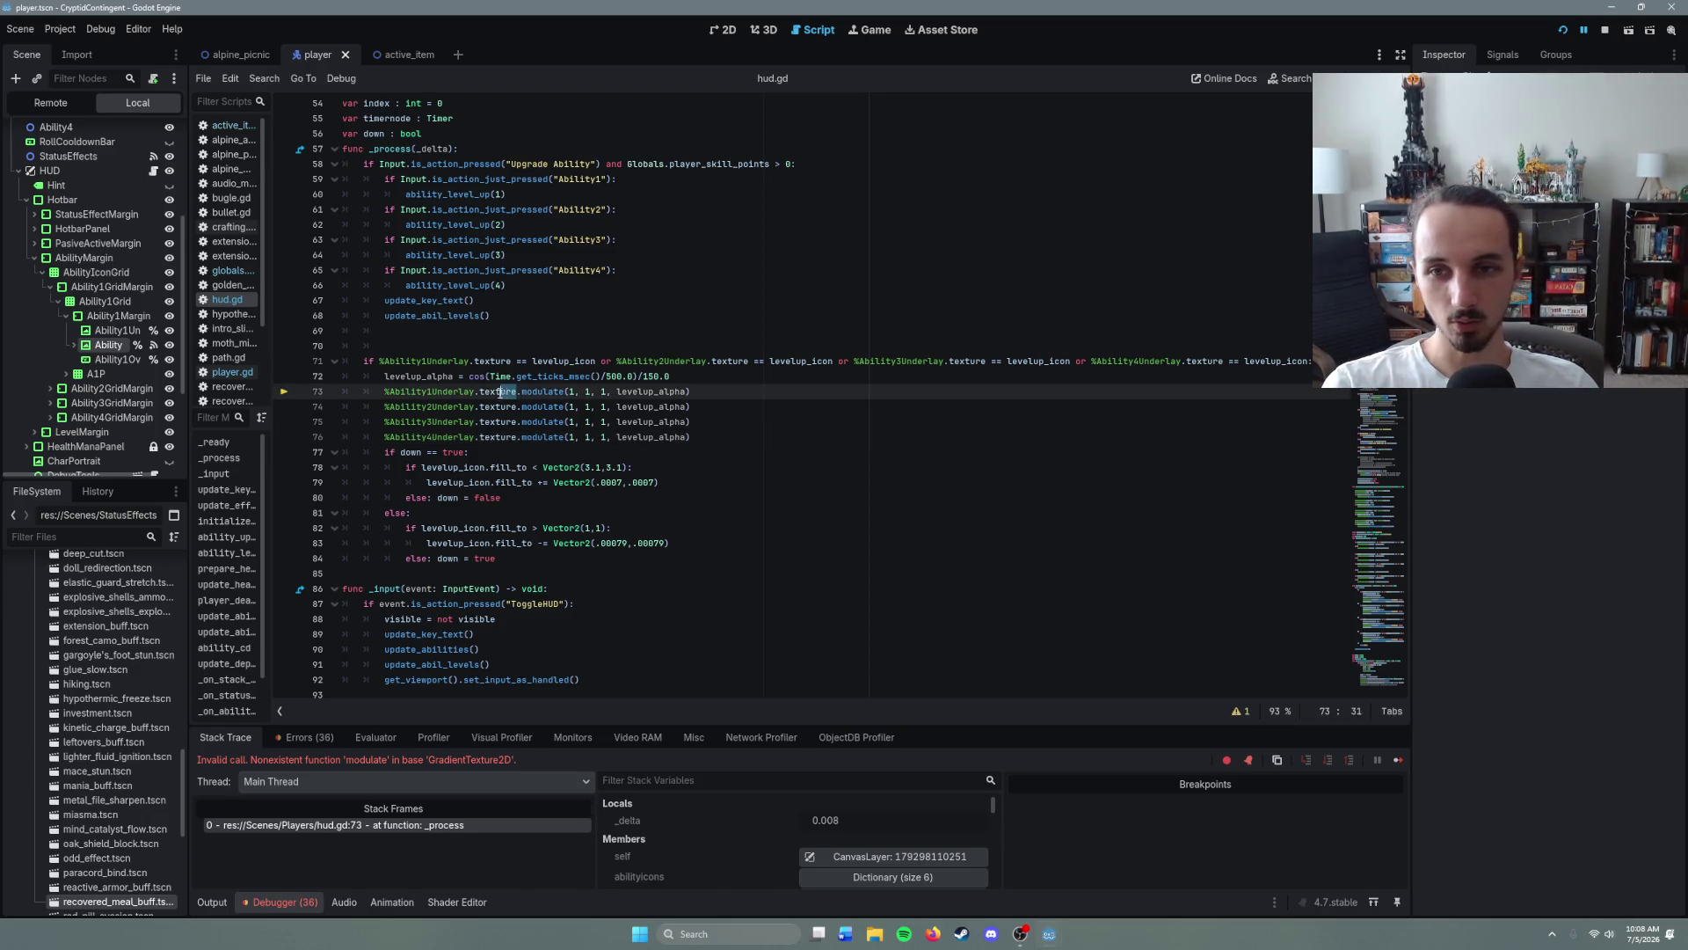
key(BackSpace)
key(BackSpace)
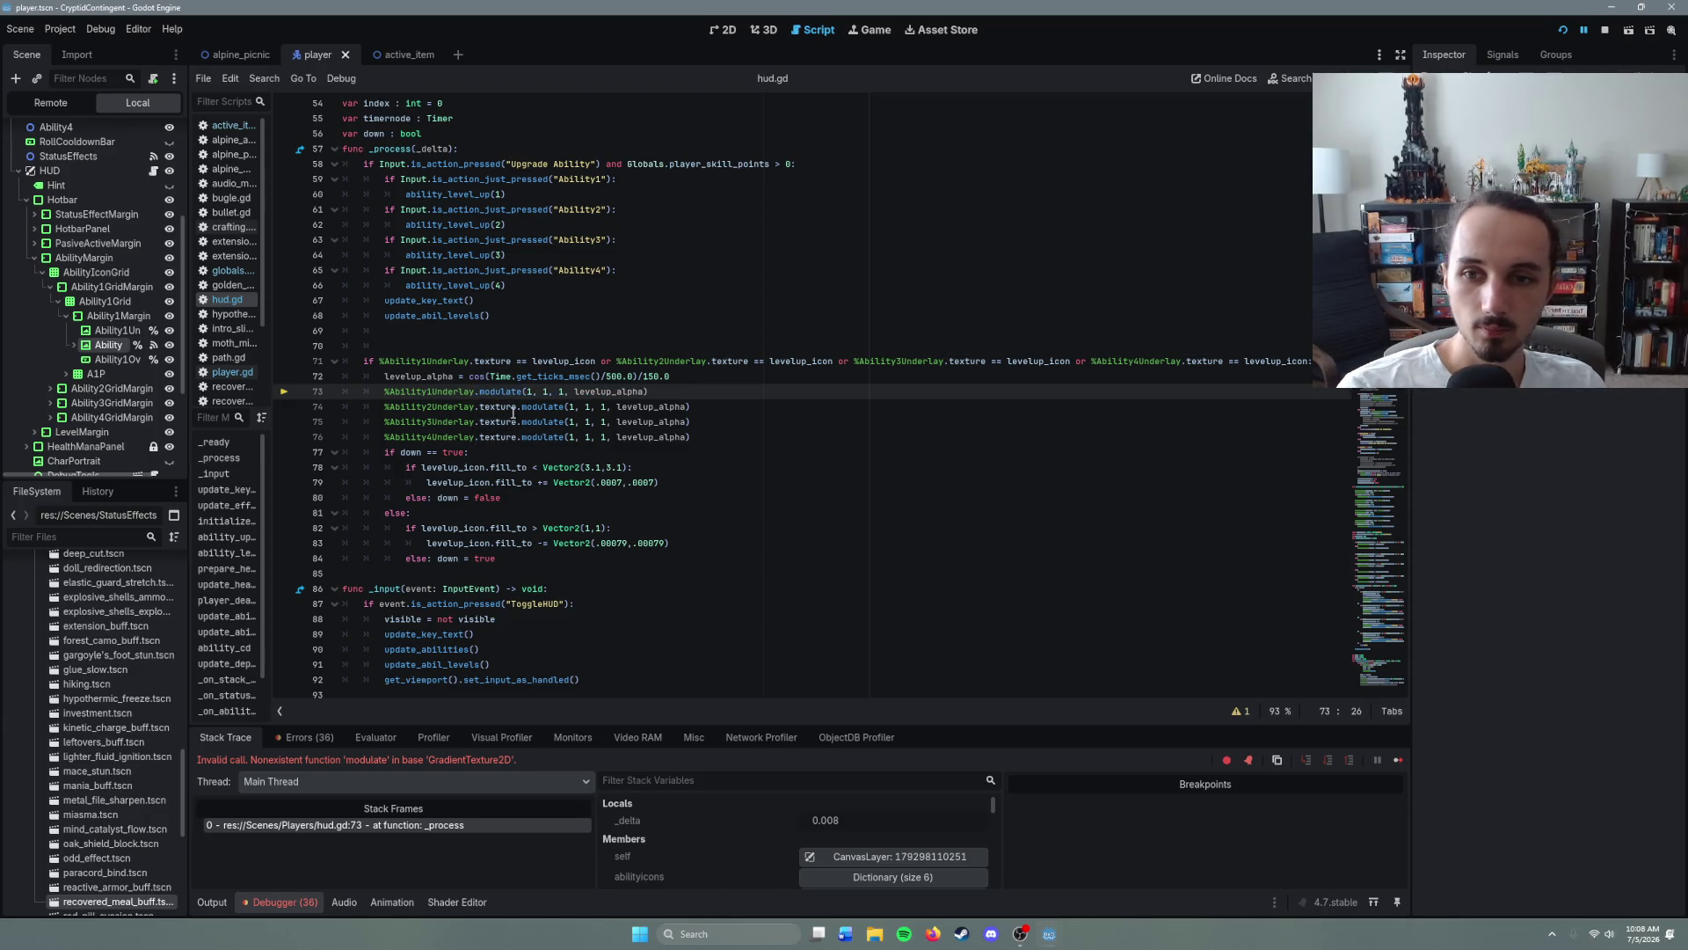
double_click(514, 408)
key(BackSpace)
key(BackSpace)
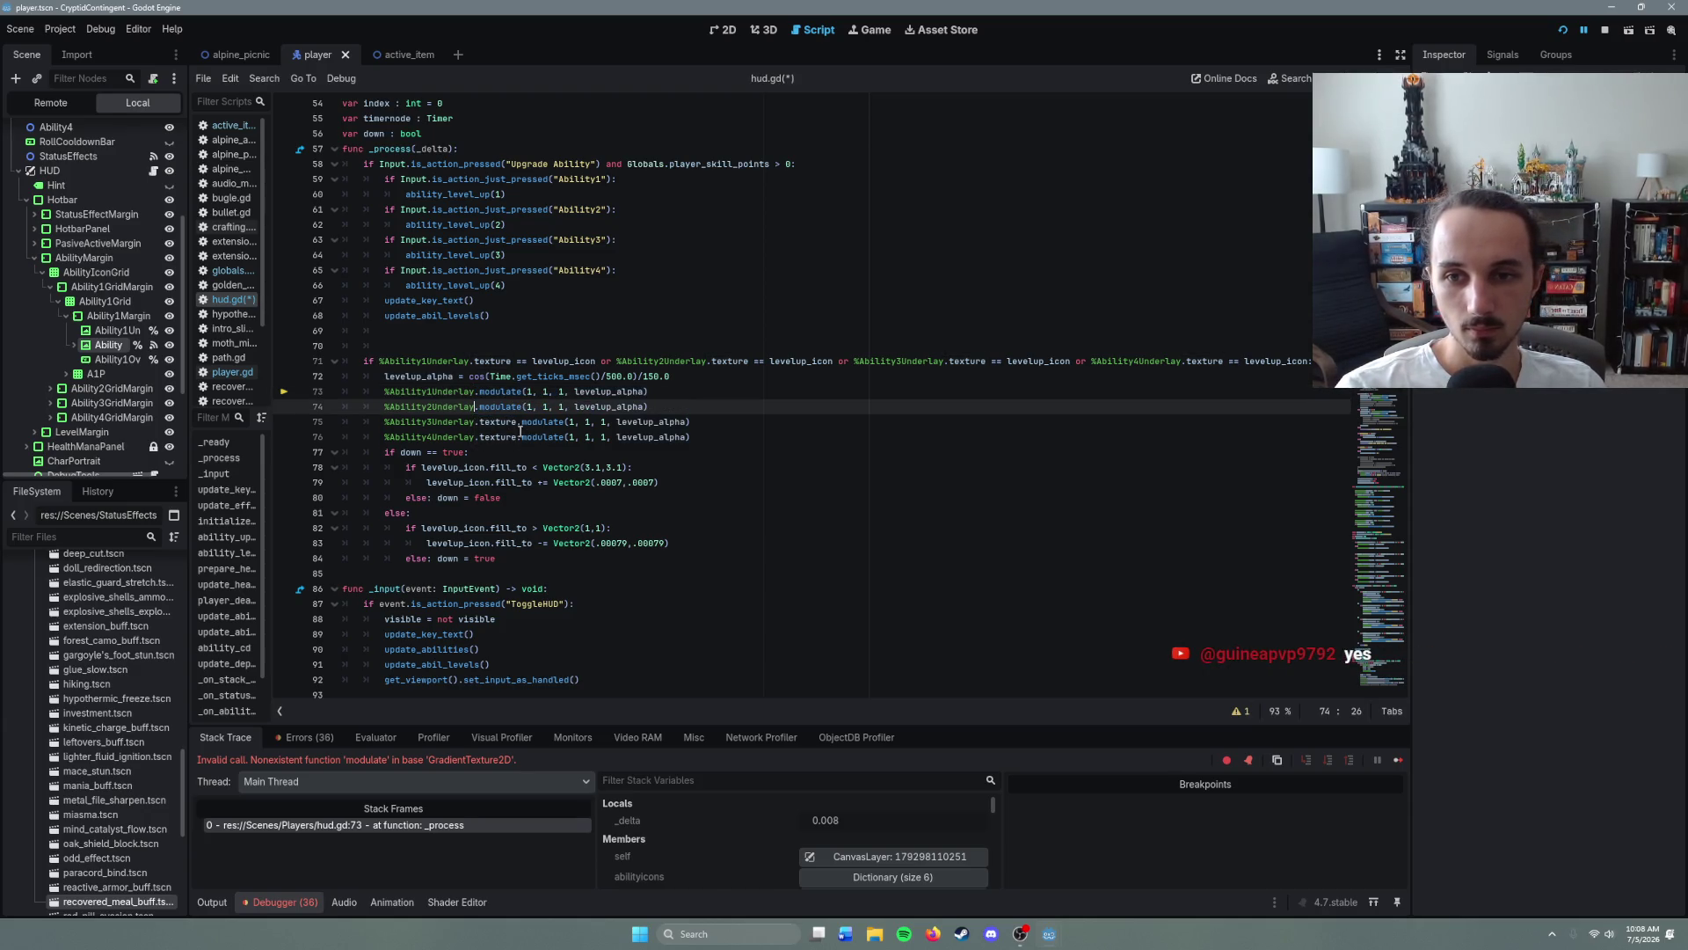
double_click(486, 423)
key(BackSpace)
key(BackSpace)
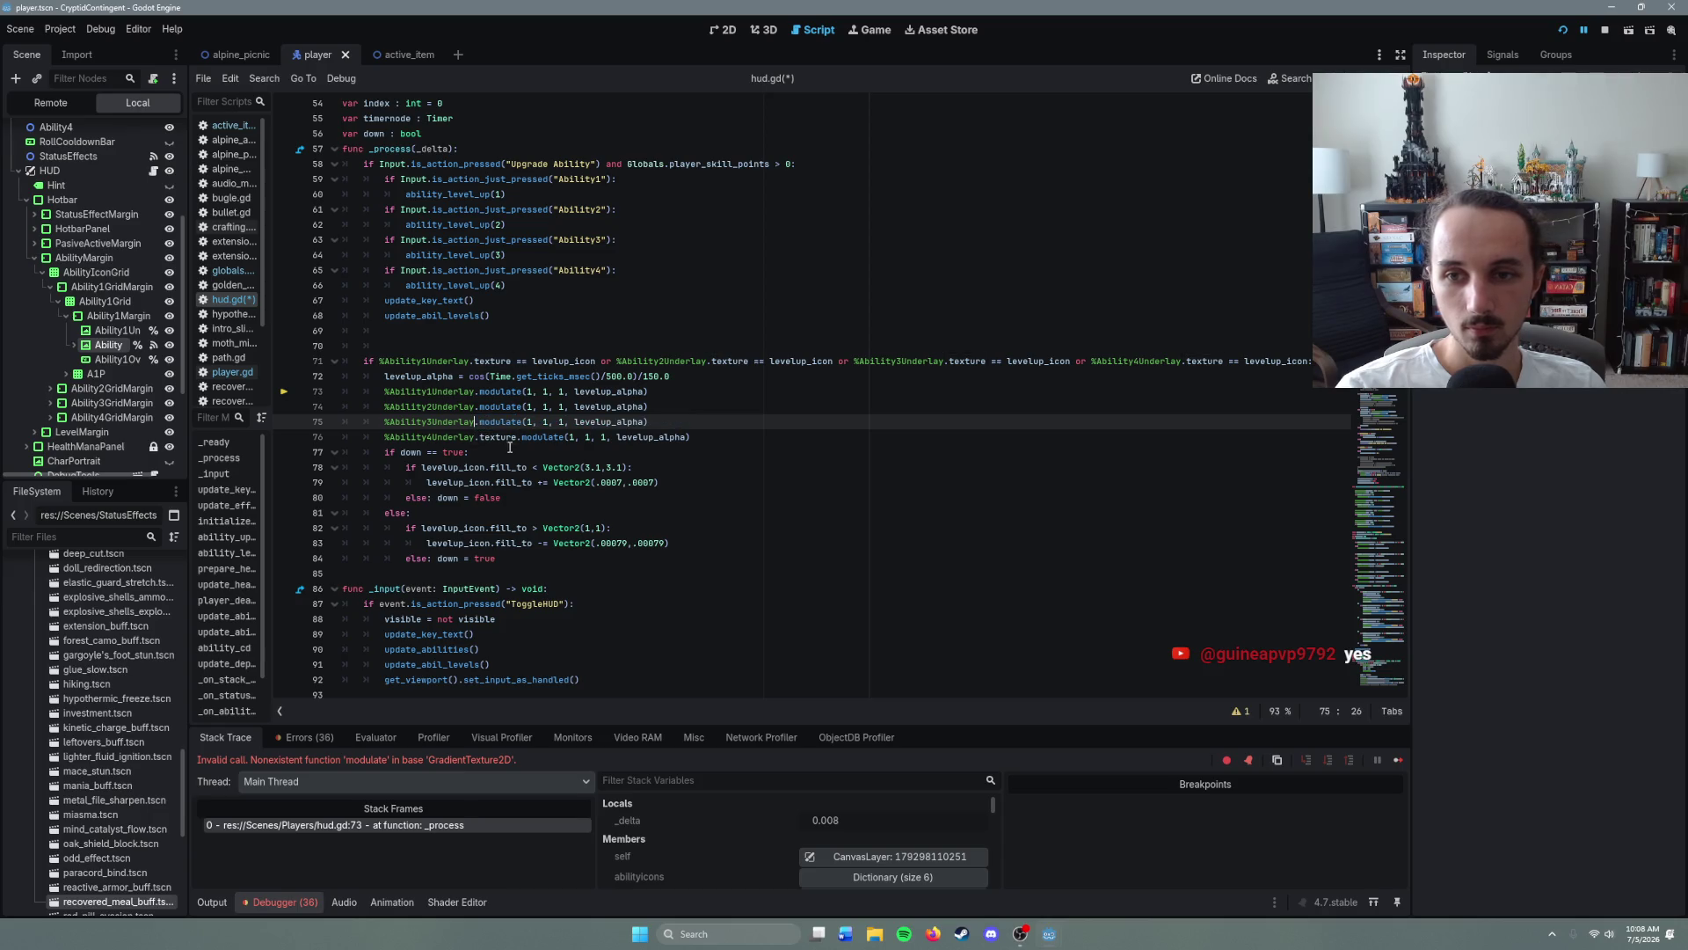
double_click(498, 437)
key(BackSpace)
key(BackSpace)
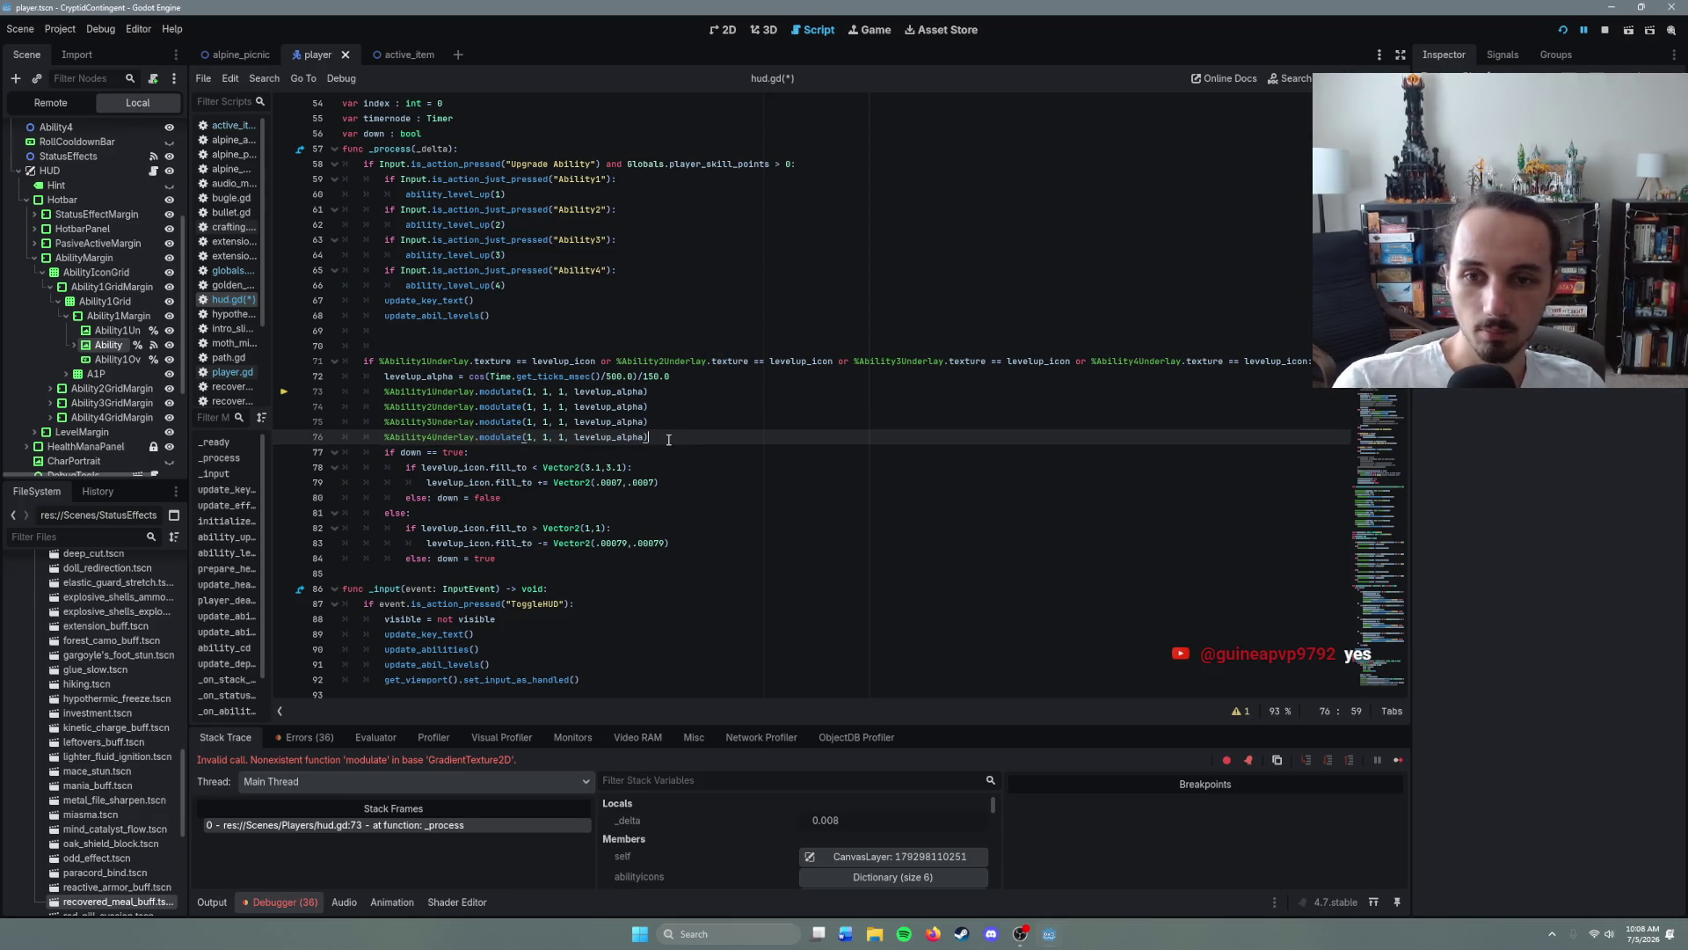
key(ctrl+s)
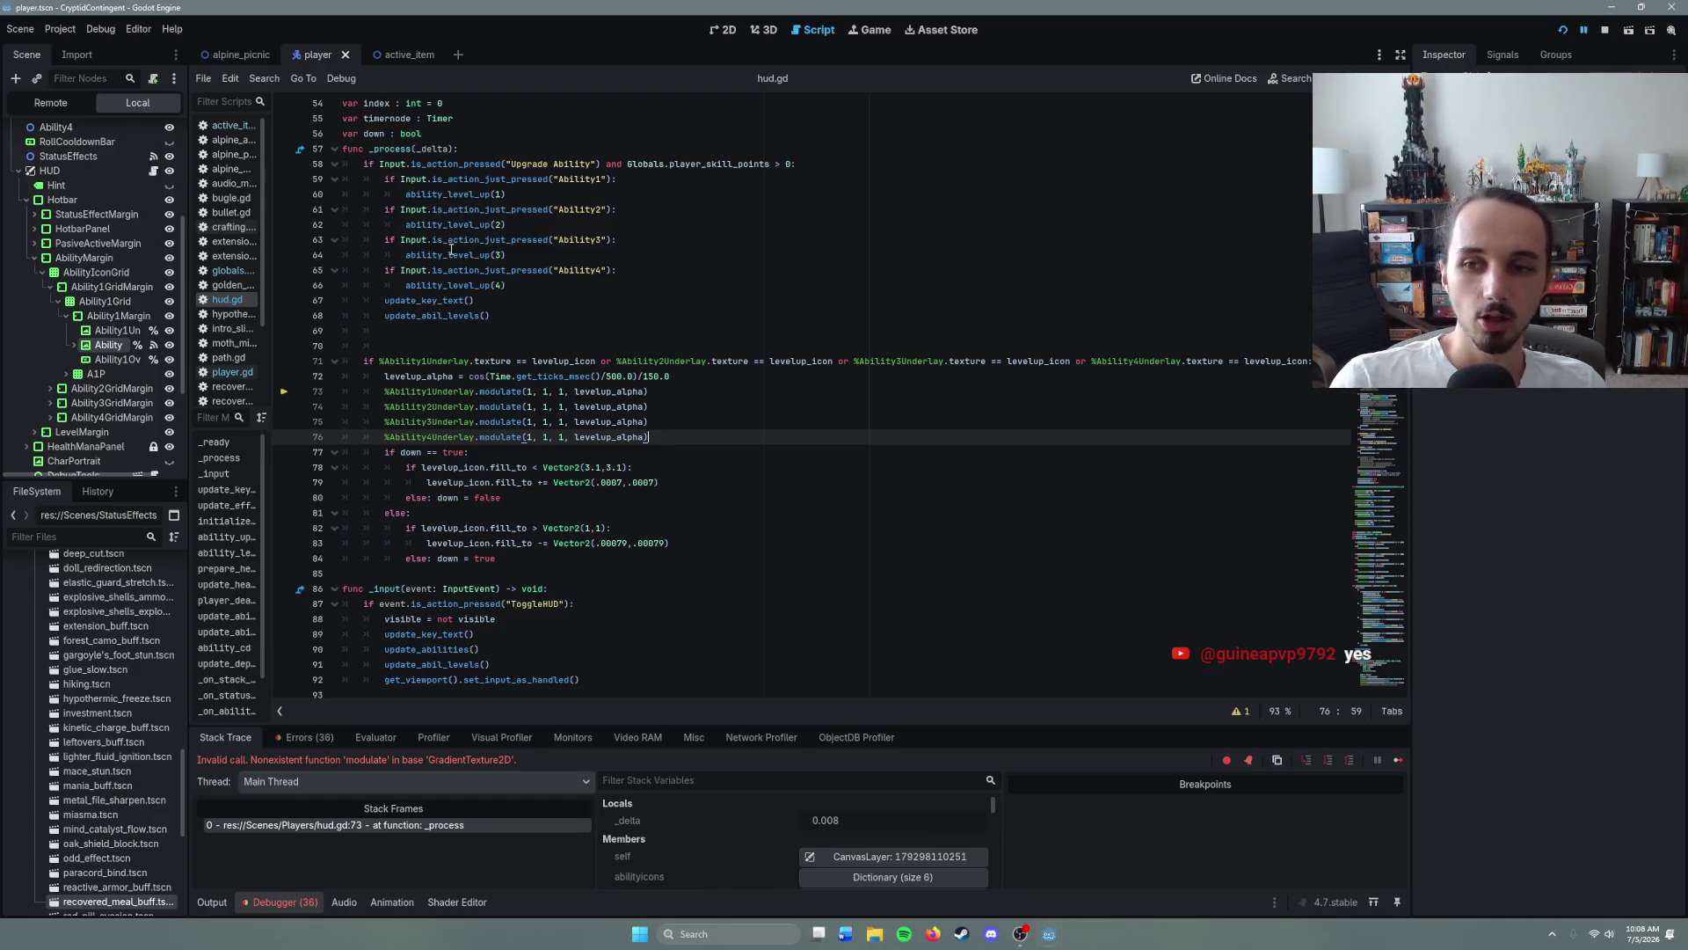
key(F5)
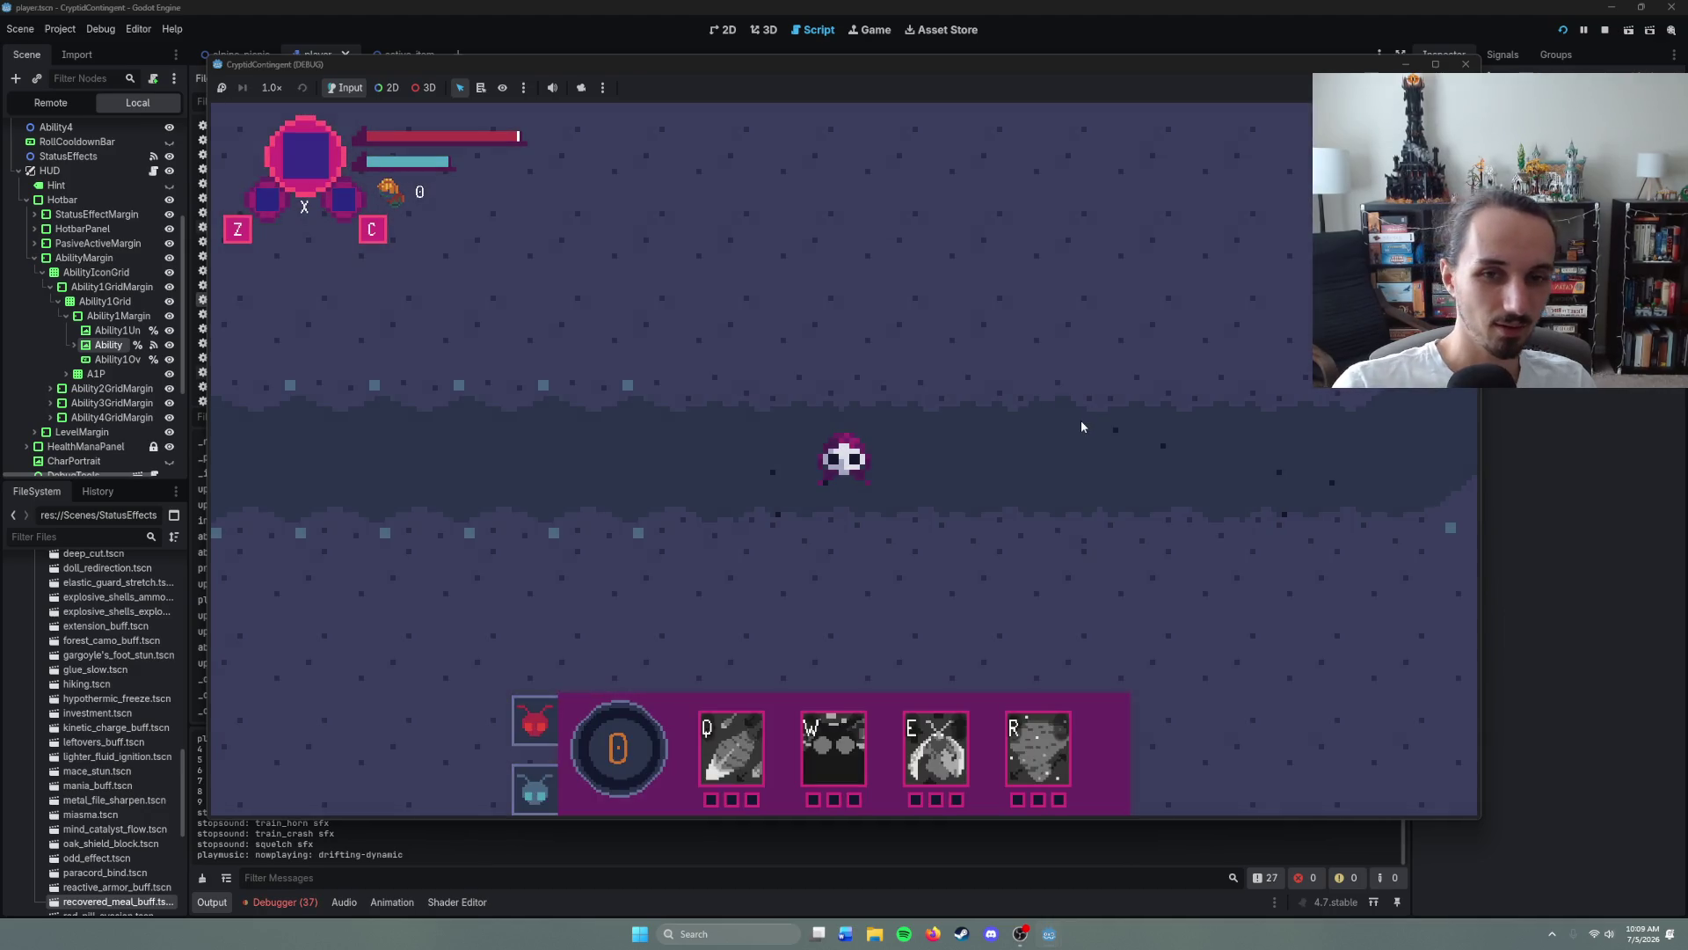
- Walk the player right along the corridor, up the vertical passage, and into the side passage
right_click(1080, 420)
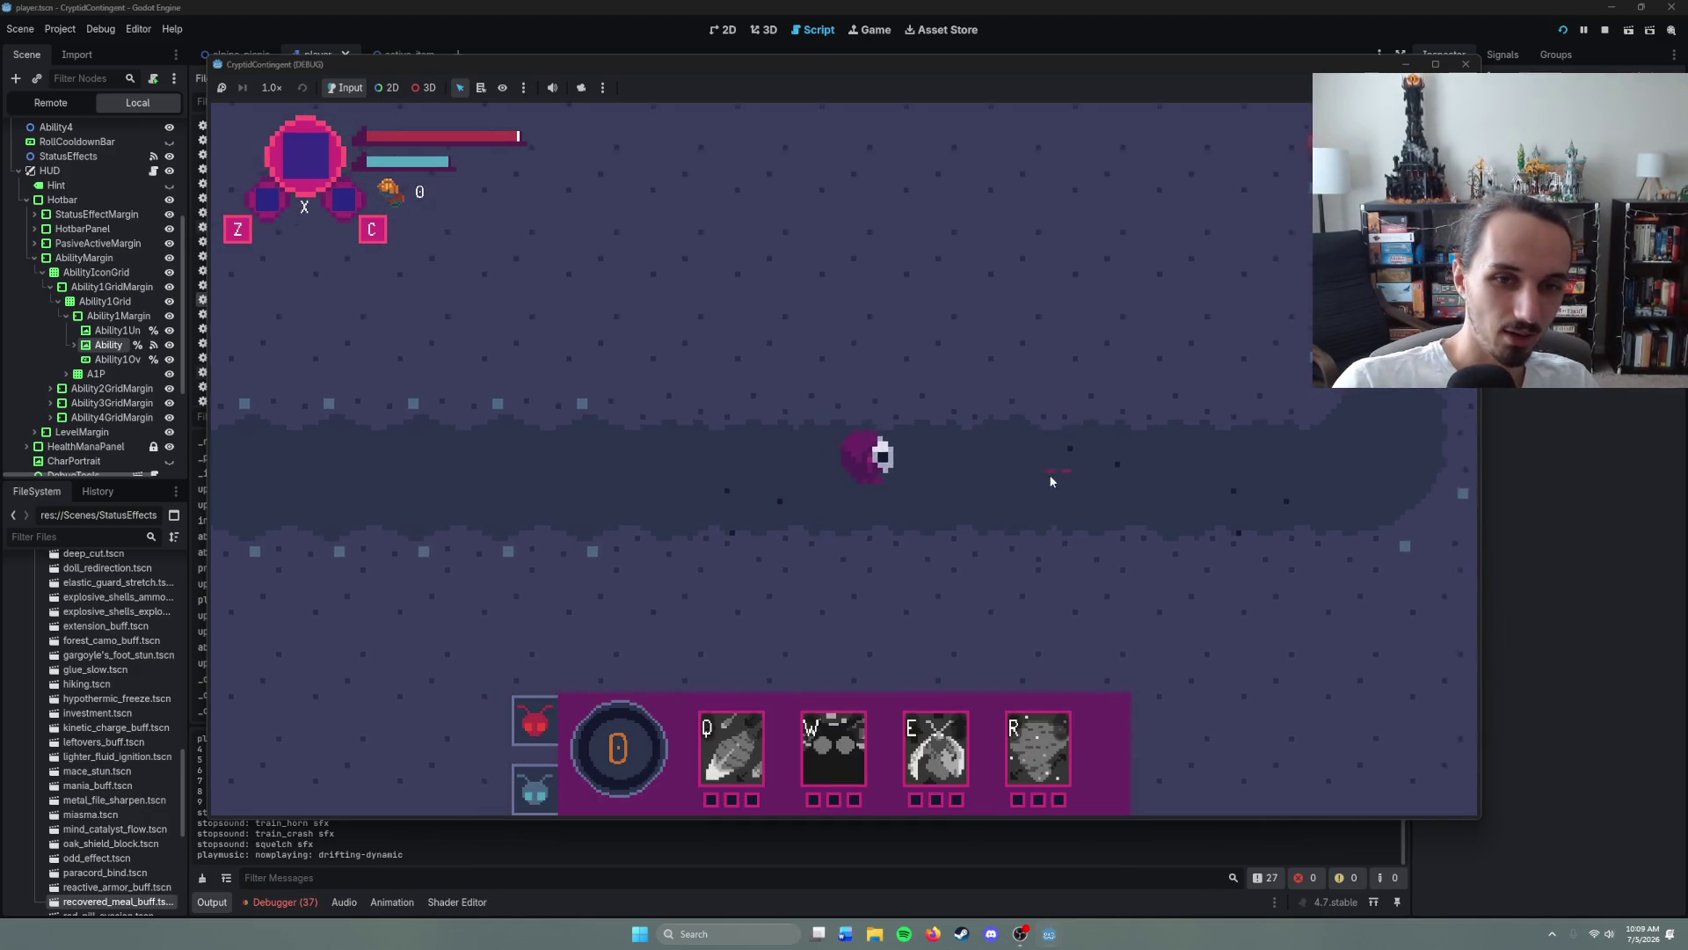
right_click(1049, 473)
right_click(1015, 440)
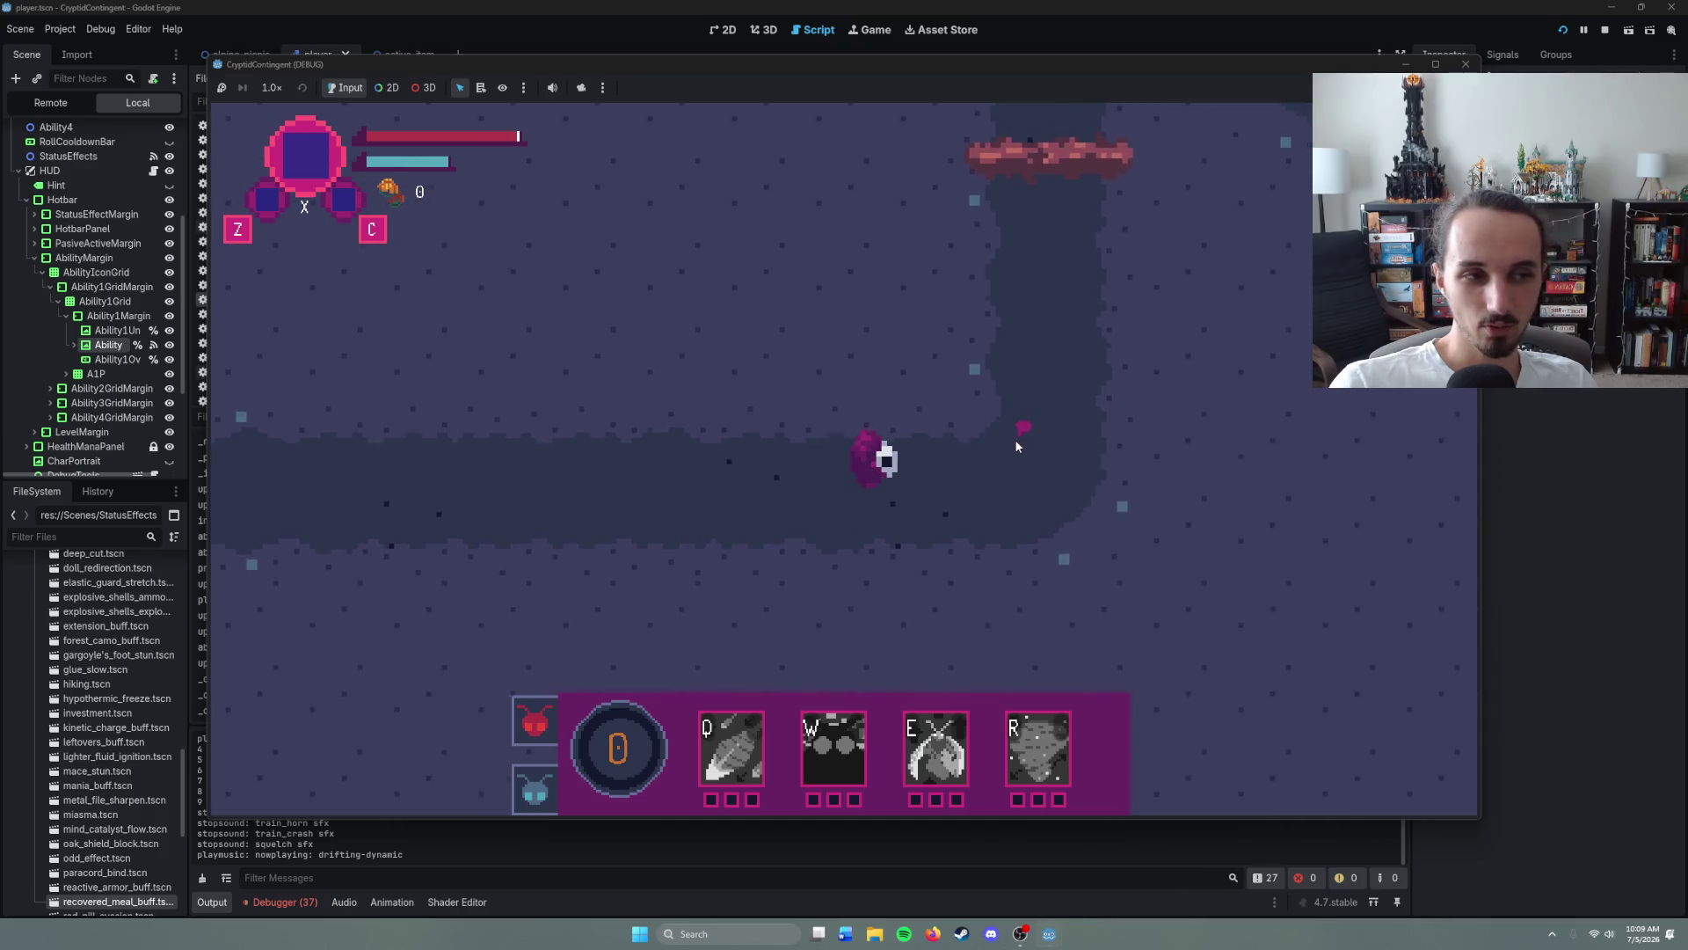
right_click(914, 305)
right_click(874, 259)
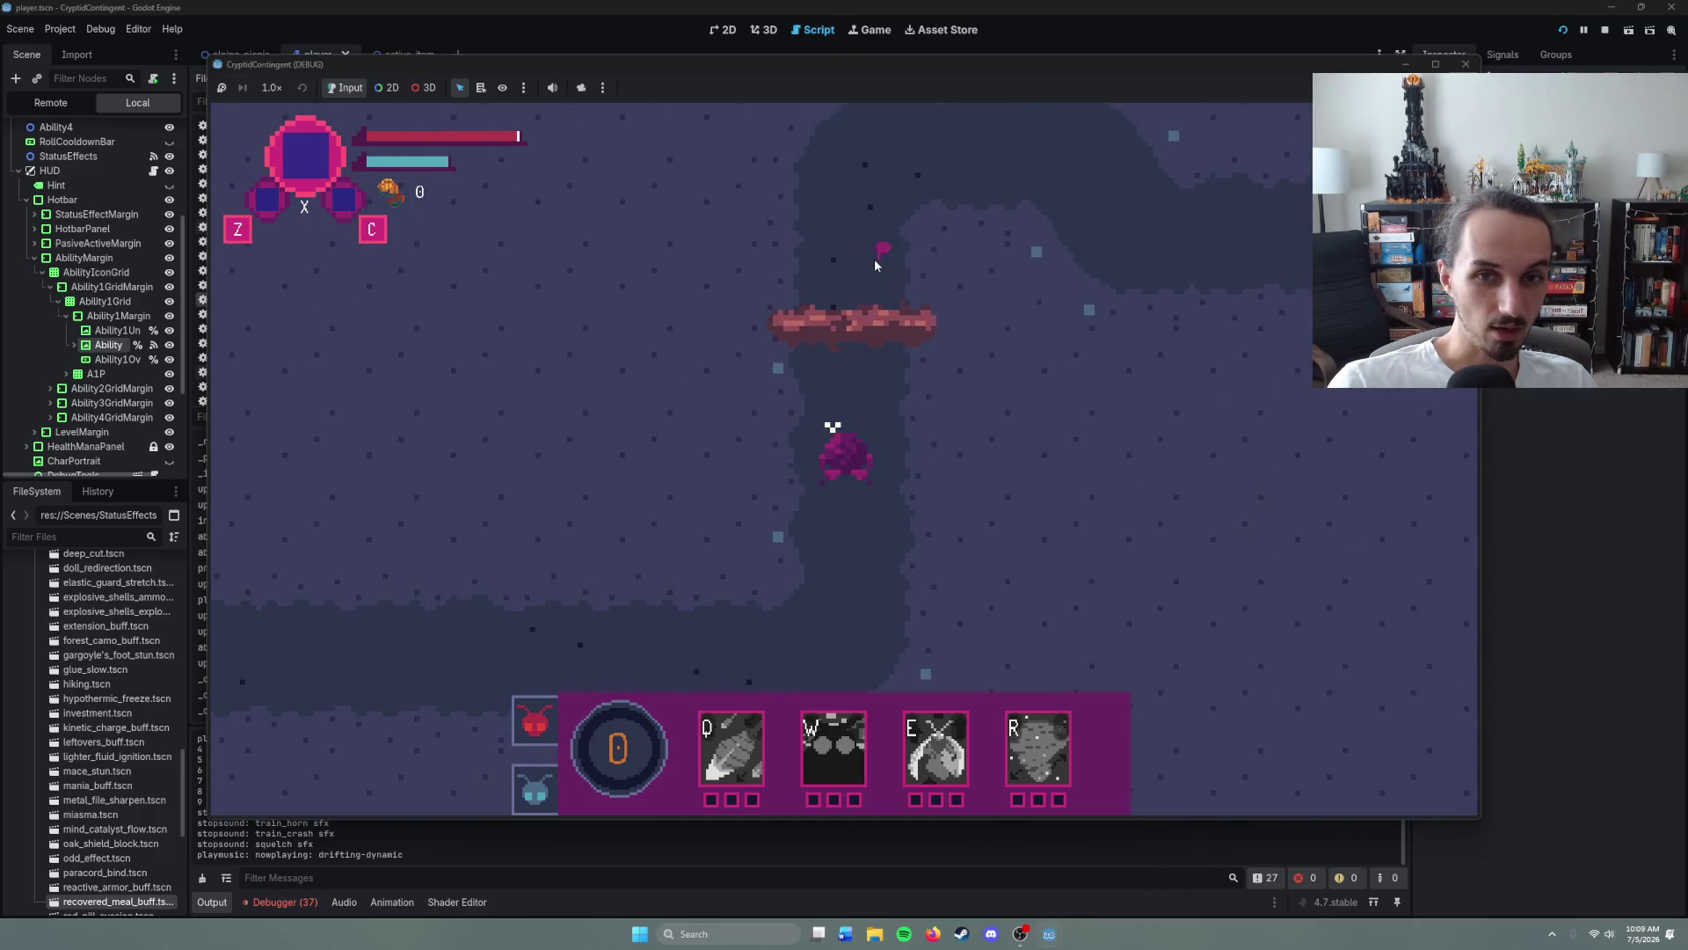
right_click(874, 259)
right_click(950, 391)
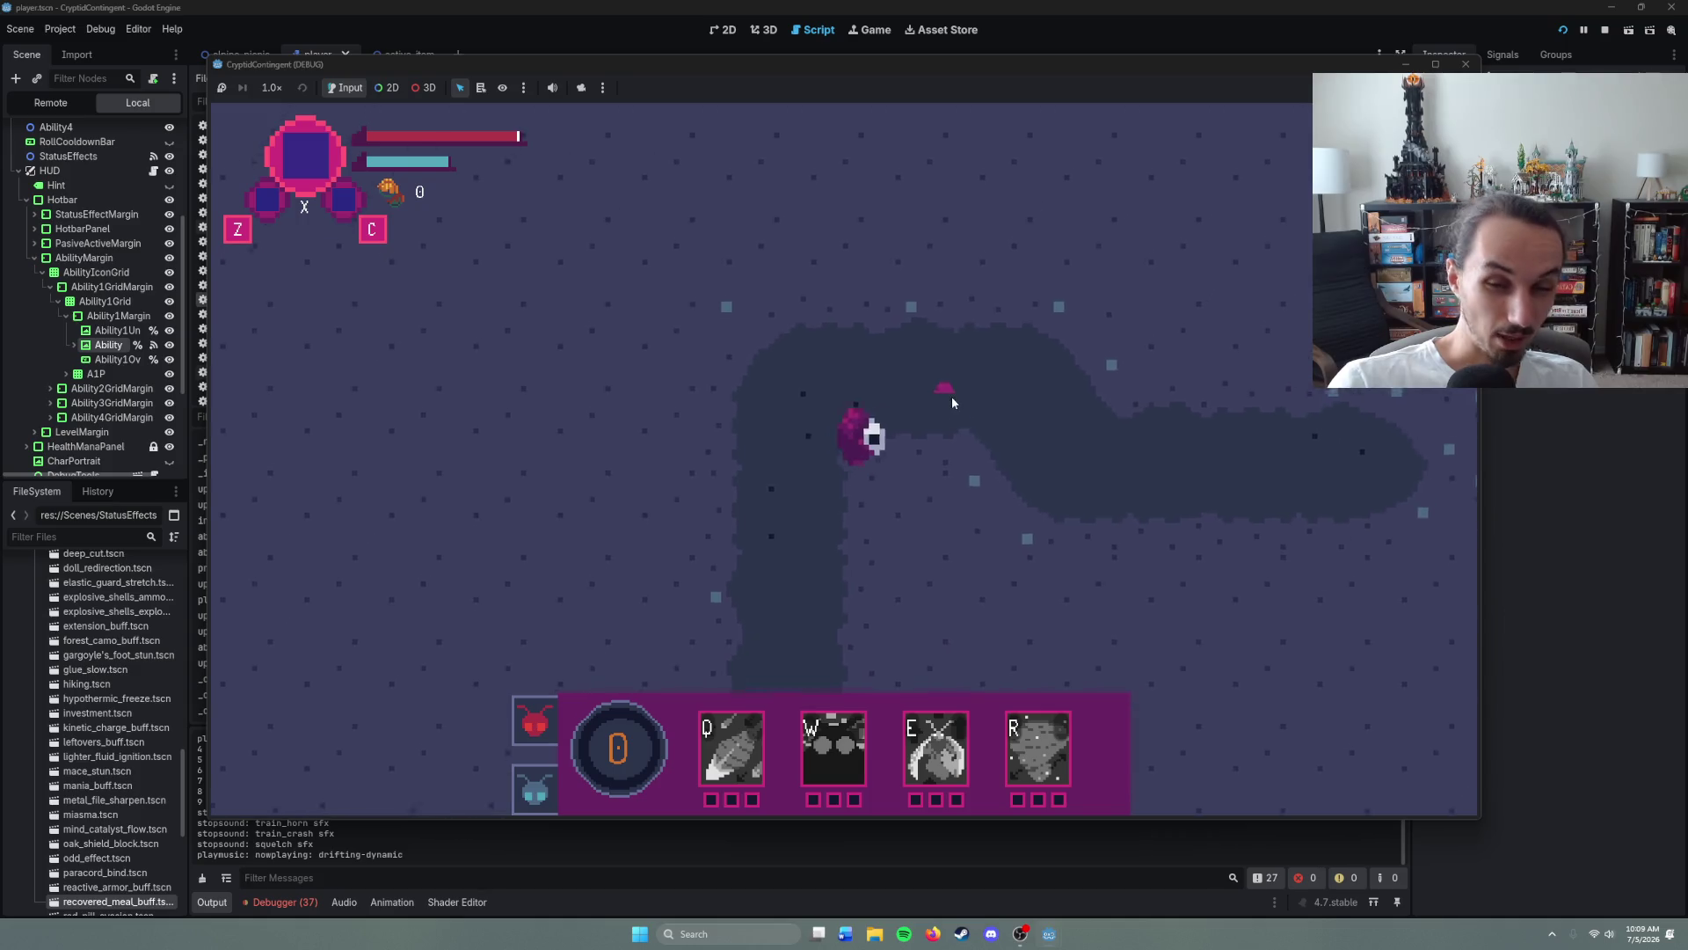
right_click(1001, 464)
- Keep walking across the map until the TextureRect modulate error breaks at hud.gd line 73
right_click(1046, 483)
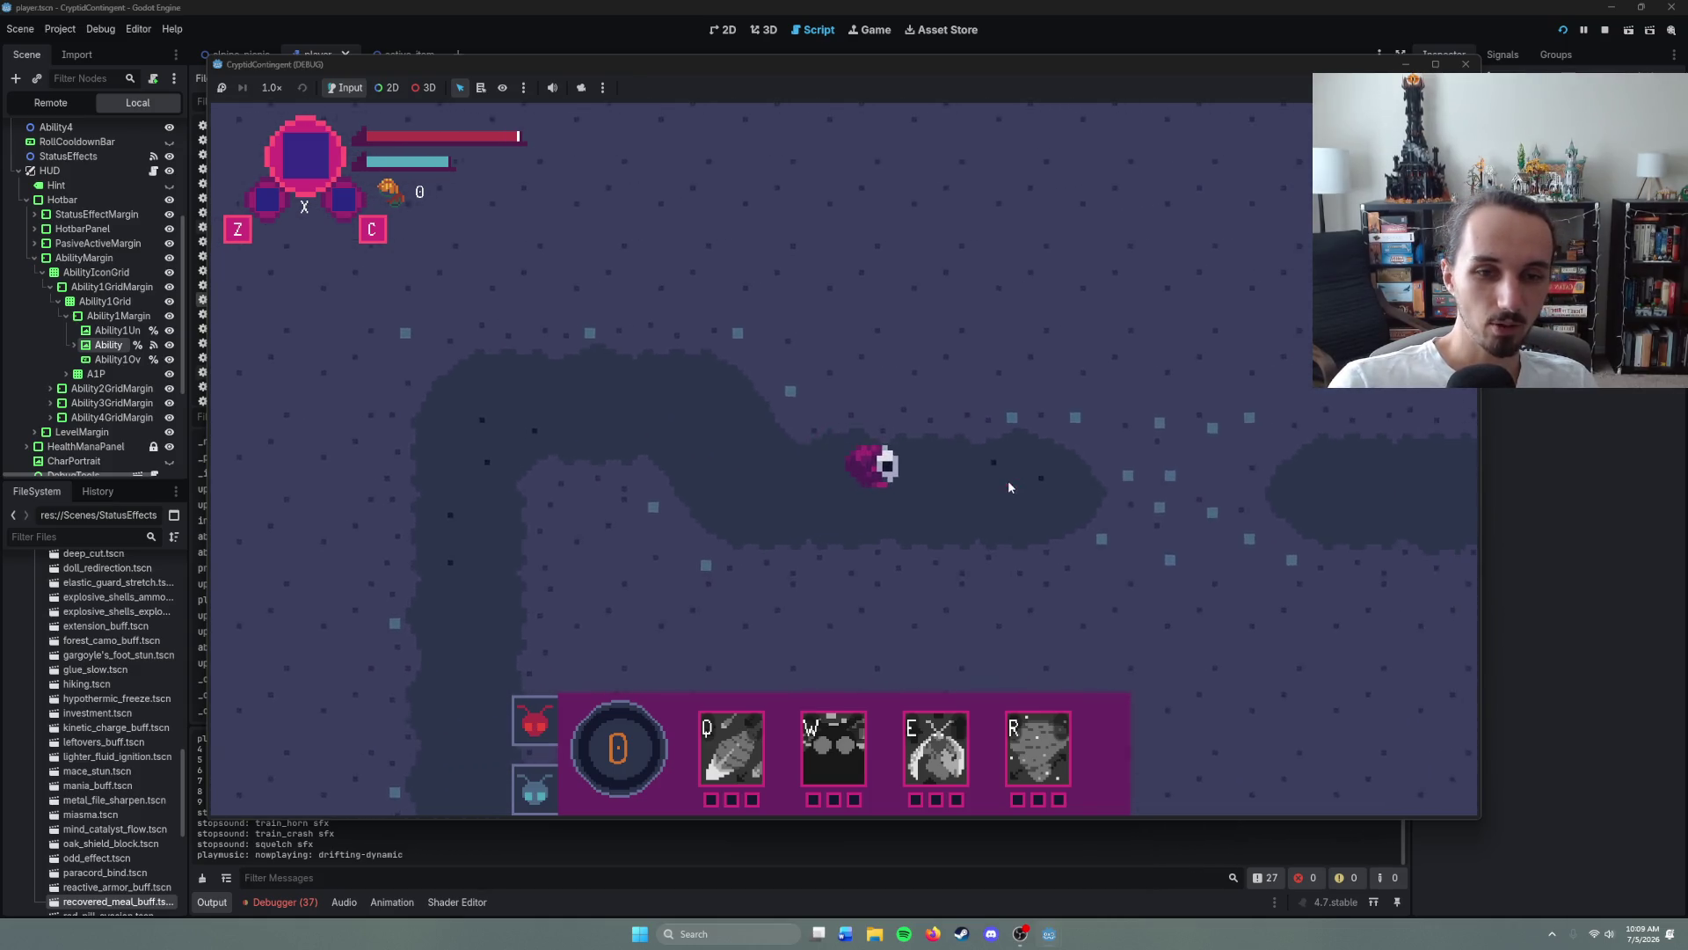
right_click(985, 506)
right_click(1079, 445)
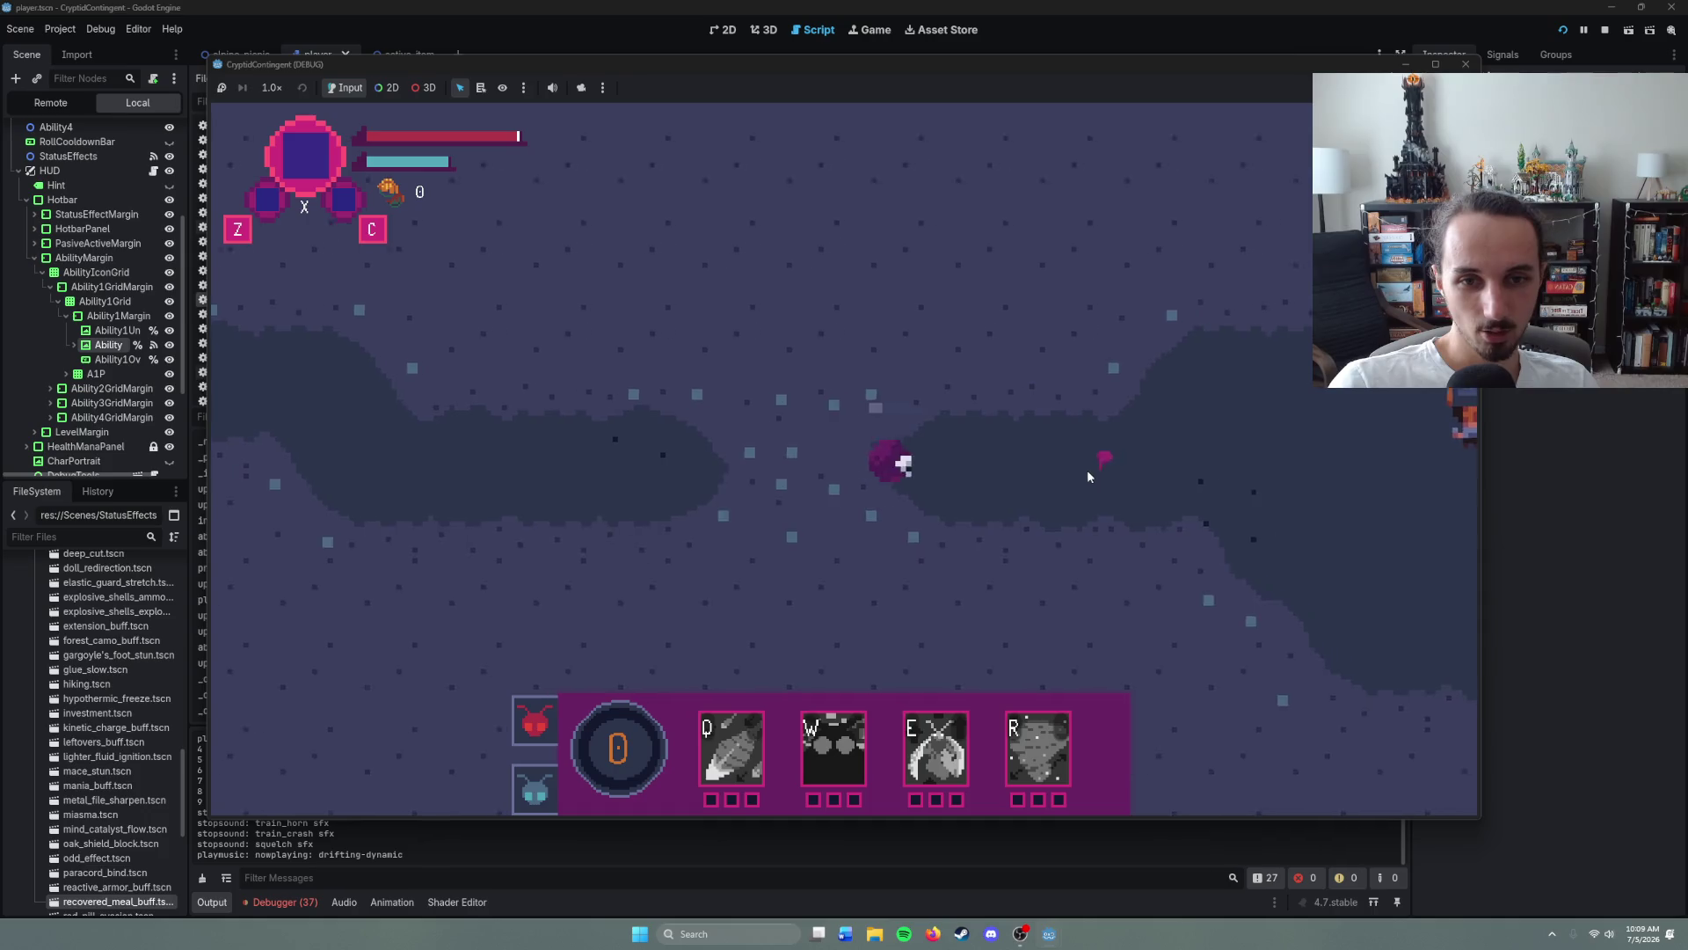
right_click(1071, 470)
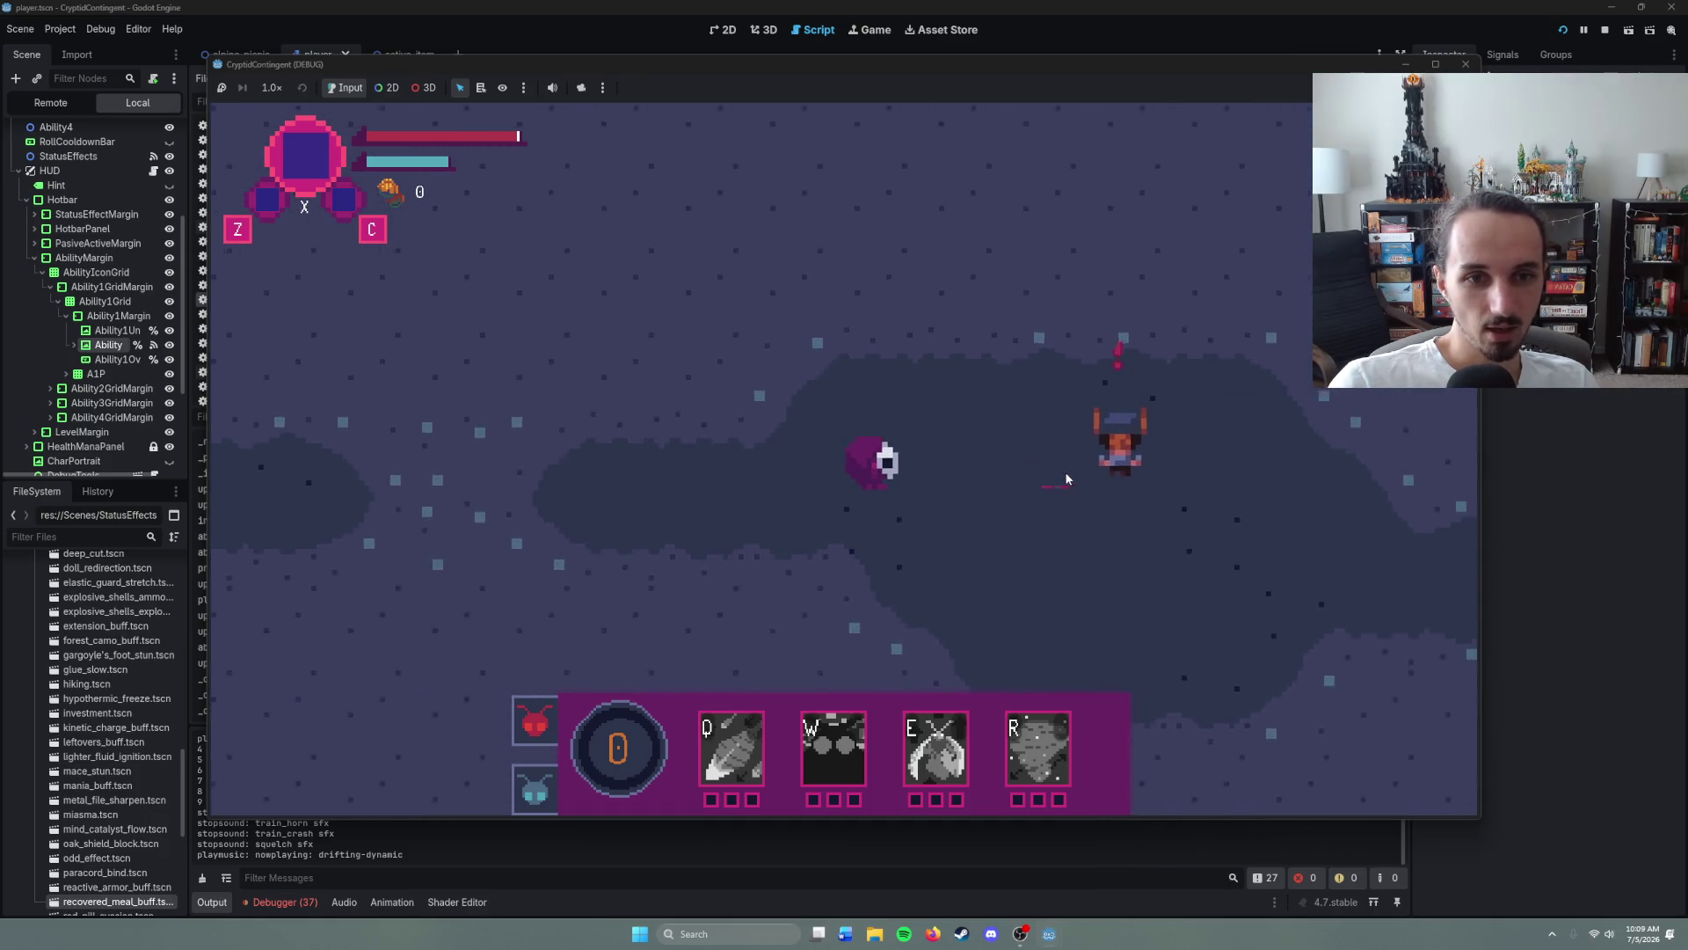
right_click(742, 464)
right_click(1052, 466)
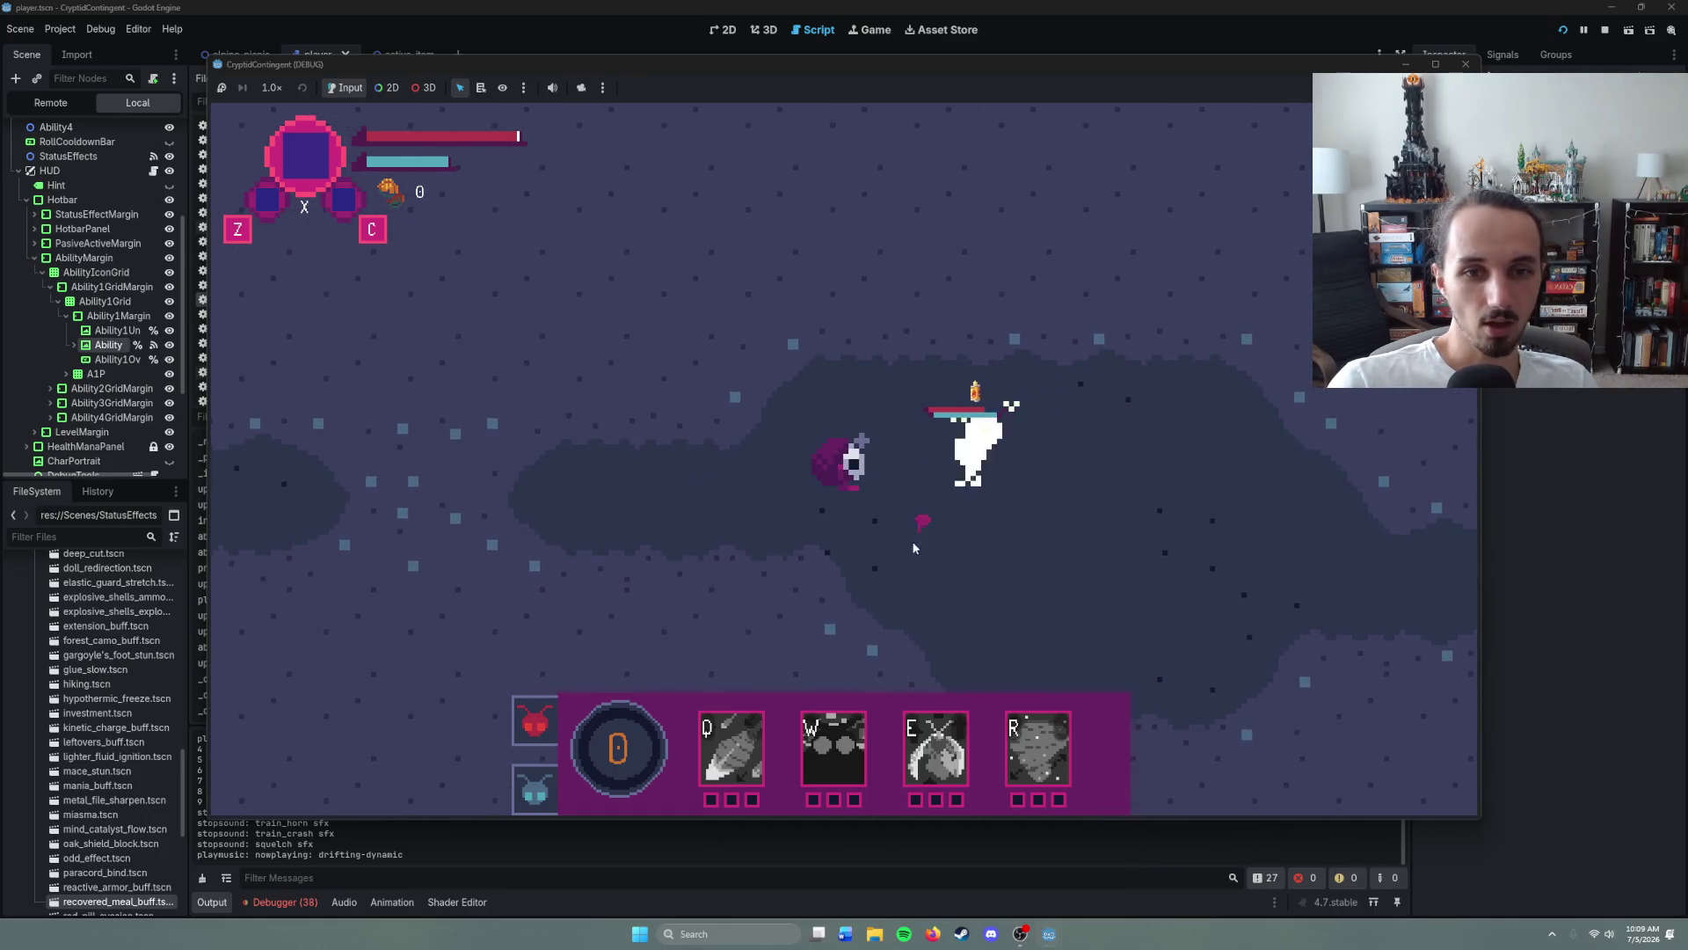
right_click(1100, 403)
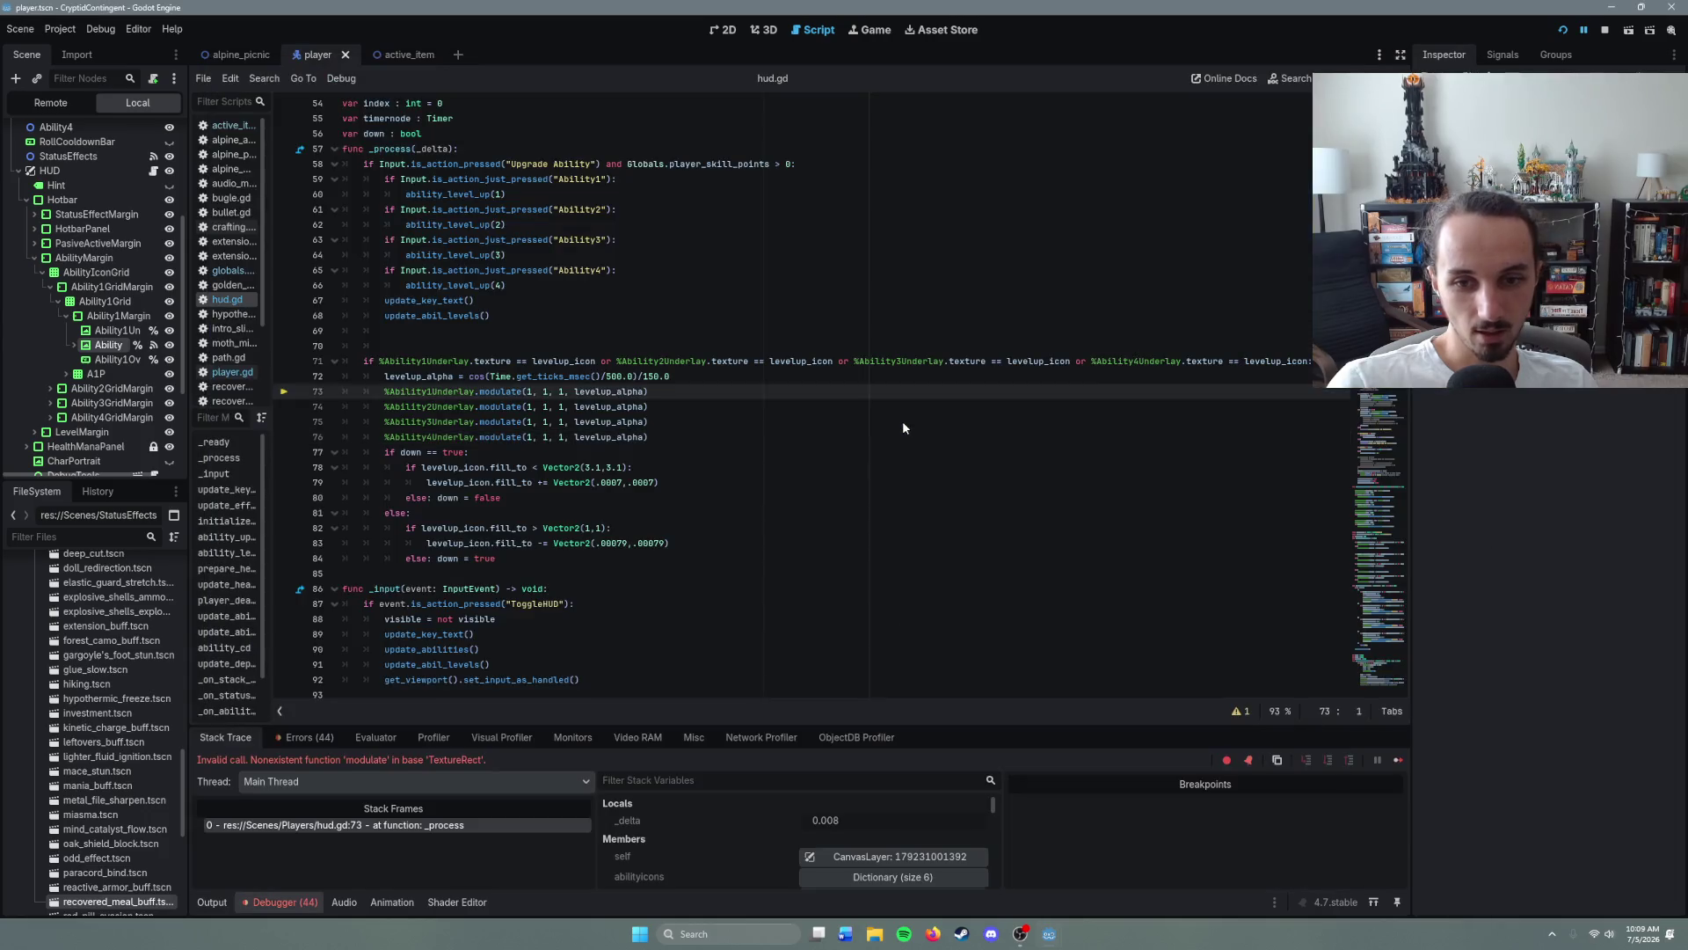
right_click(903, 422)
click(636, 450)
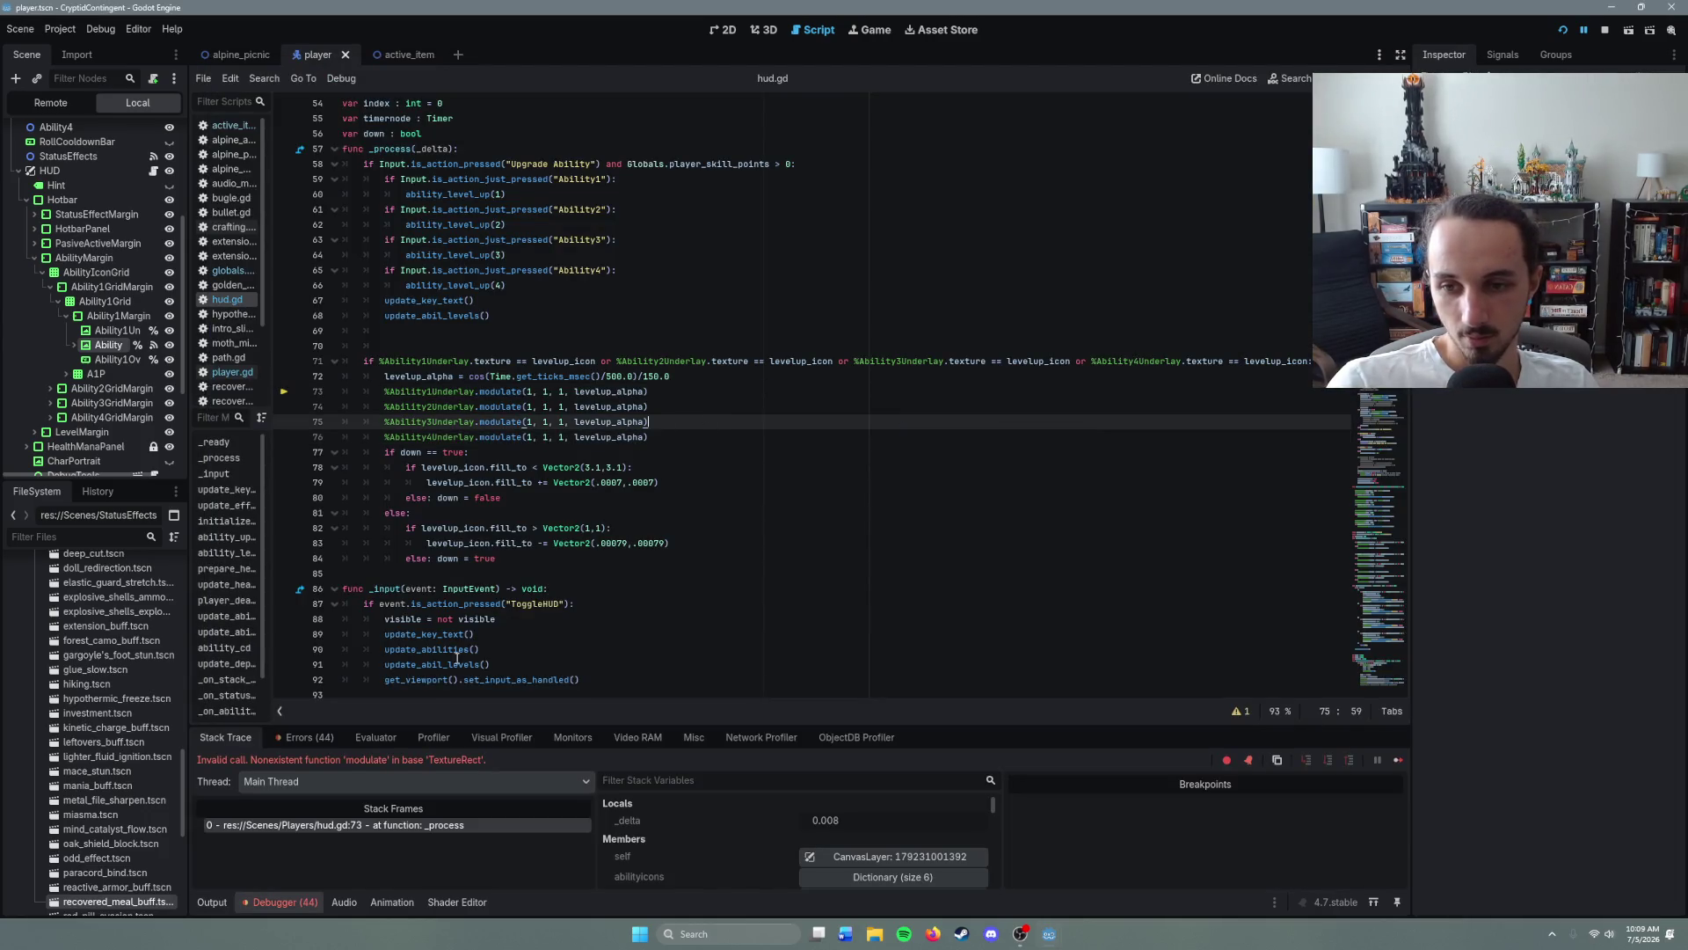
- Change lines 73 and 74 to assign modulate = Color(1, 1, 1, levelup_alpha)
click(524, 392)
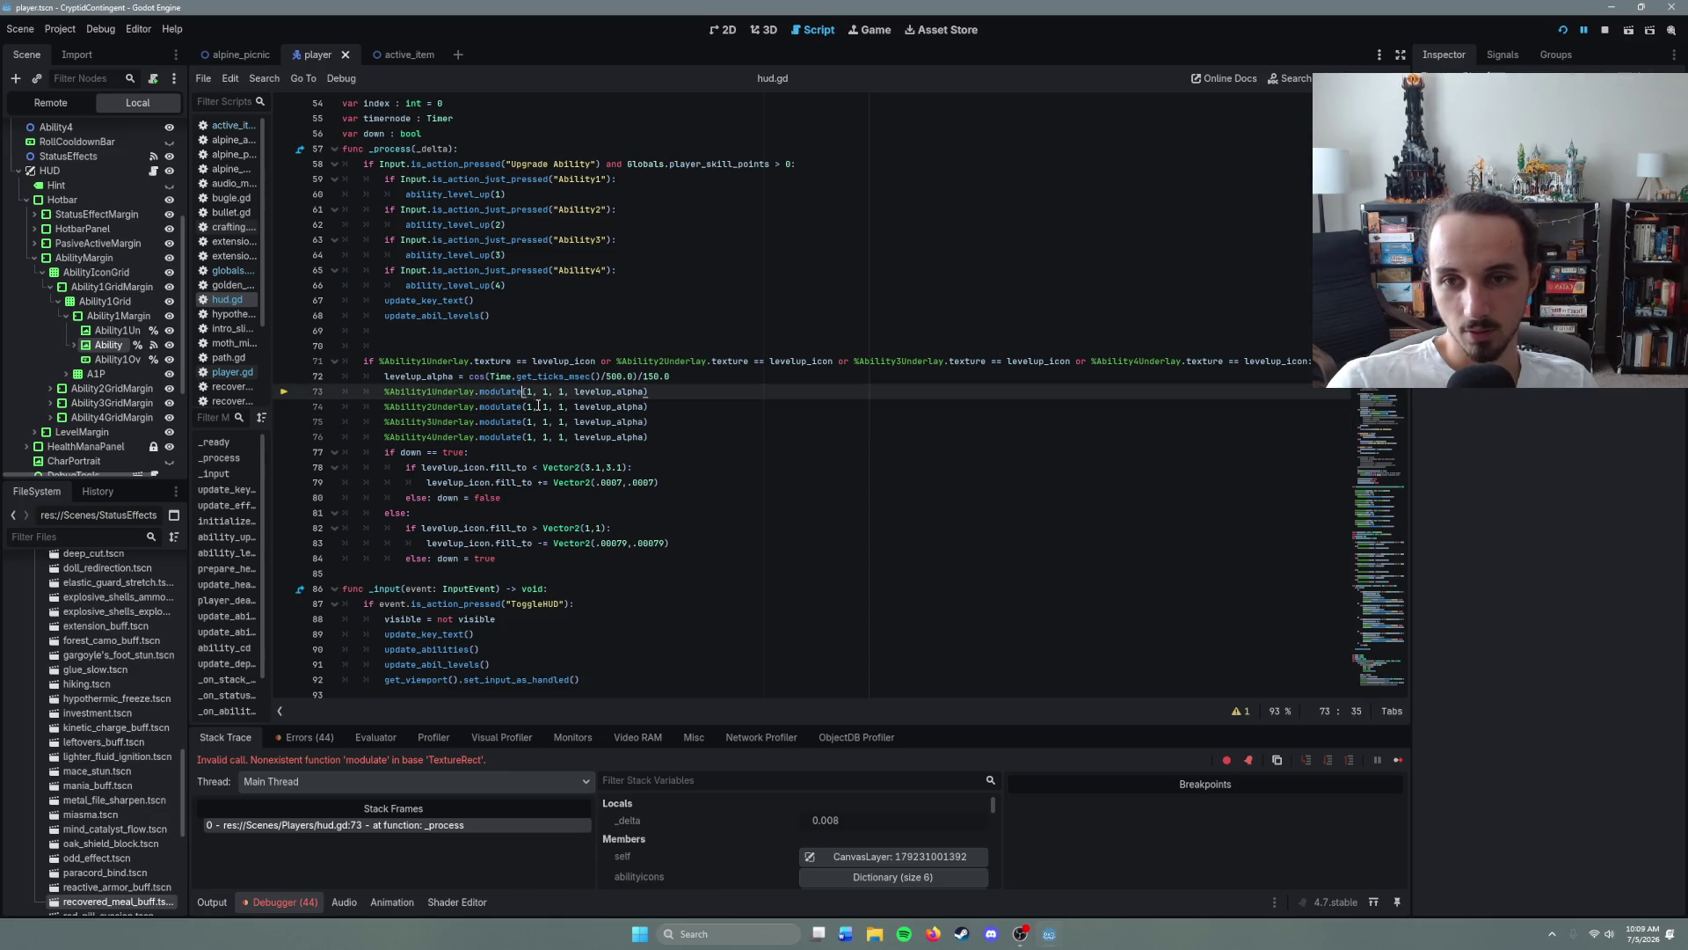
text(=)
click(528, 409)
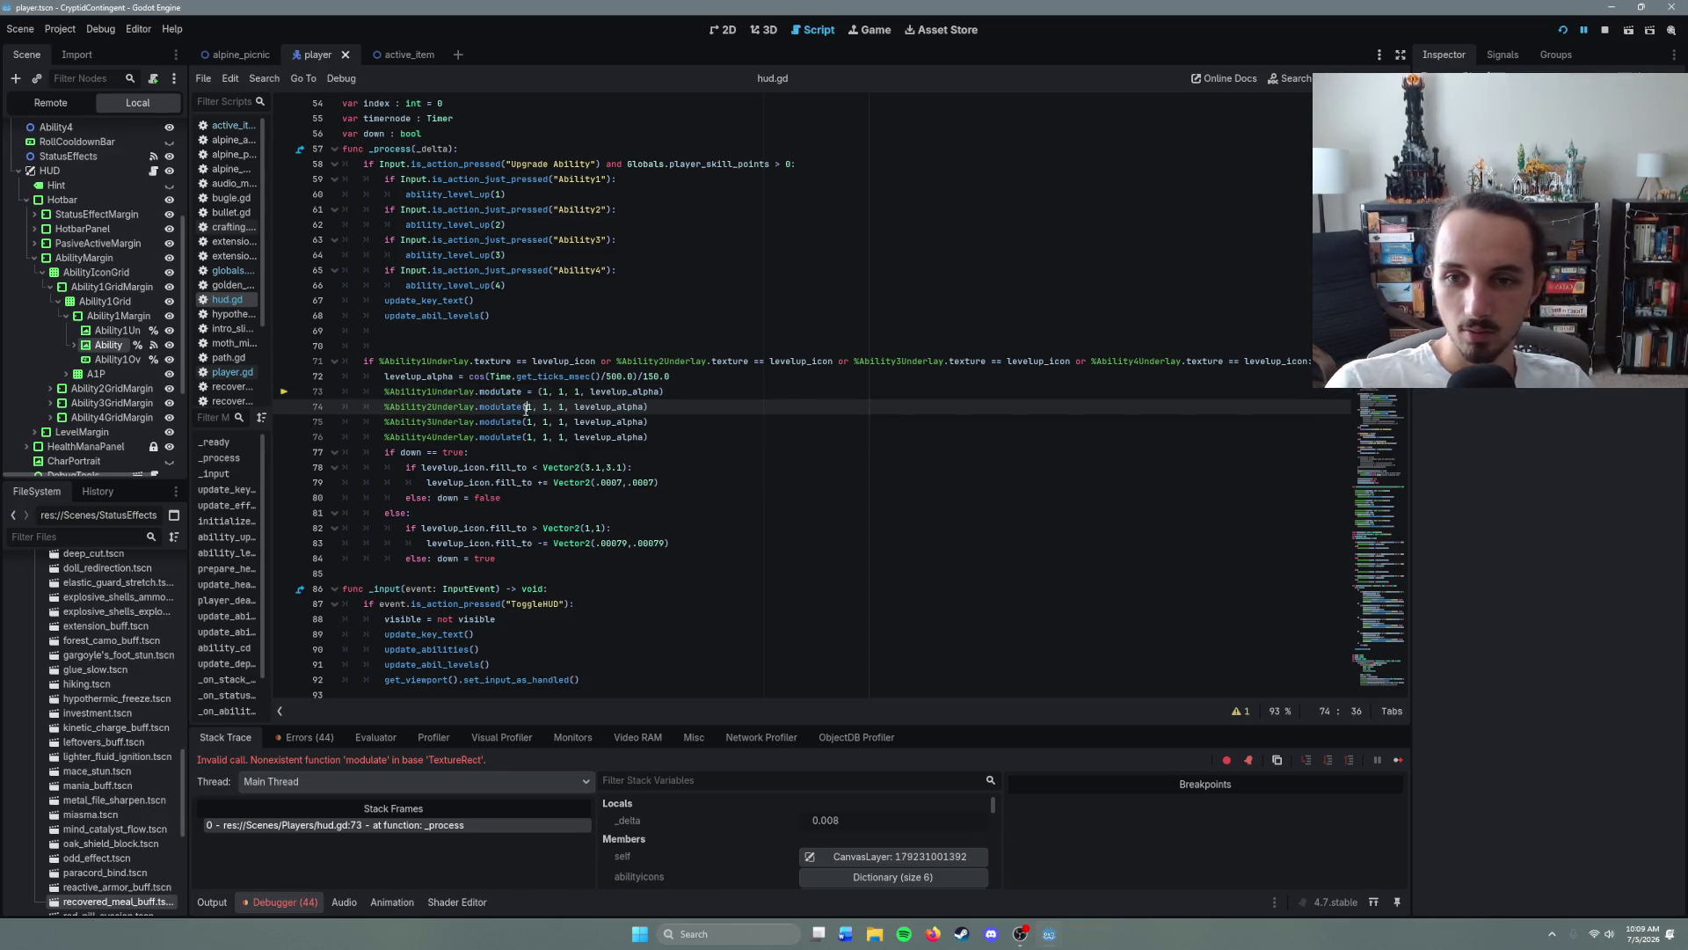
text(=)
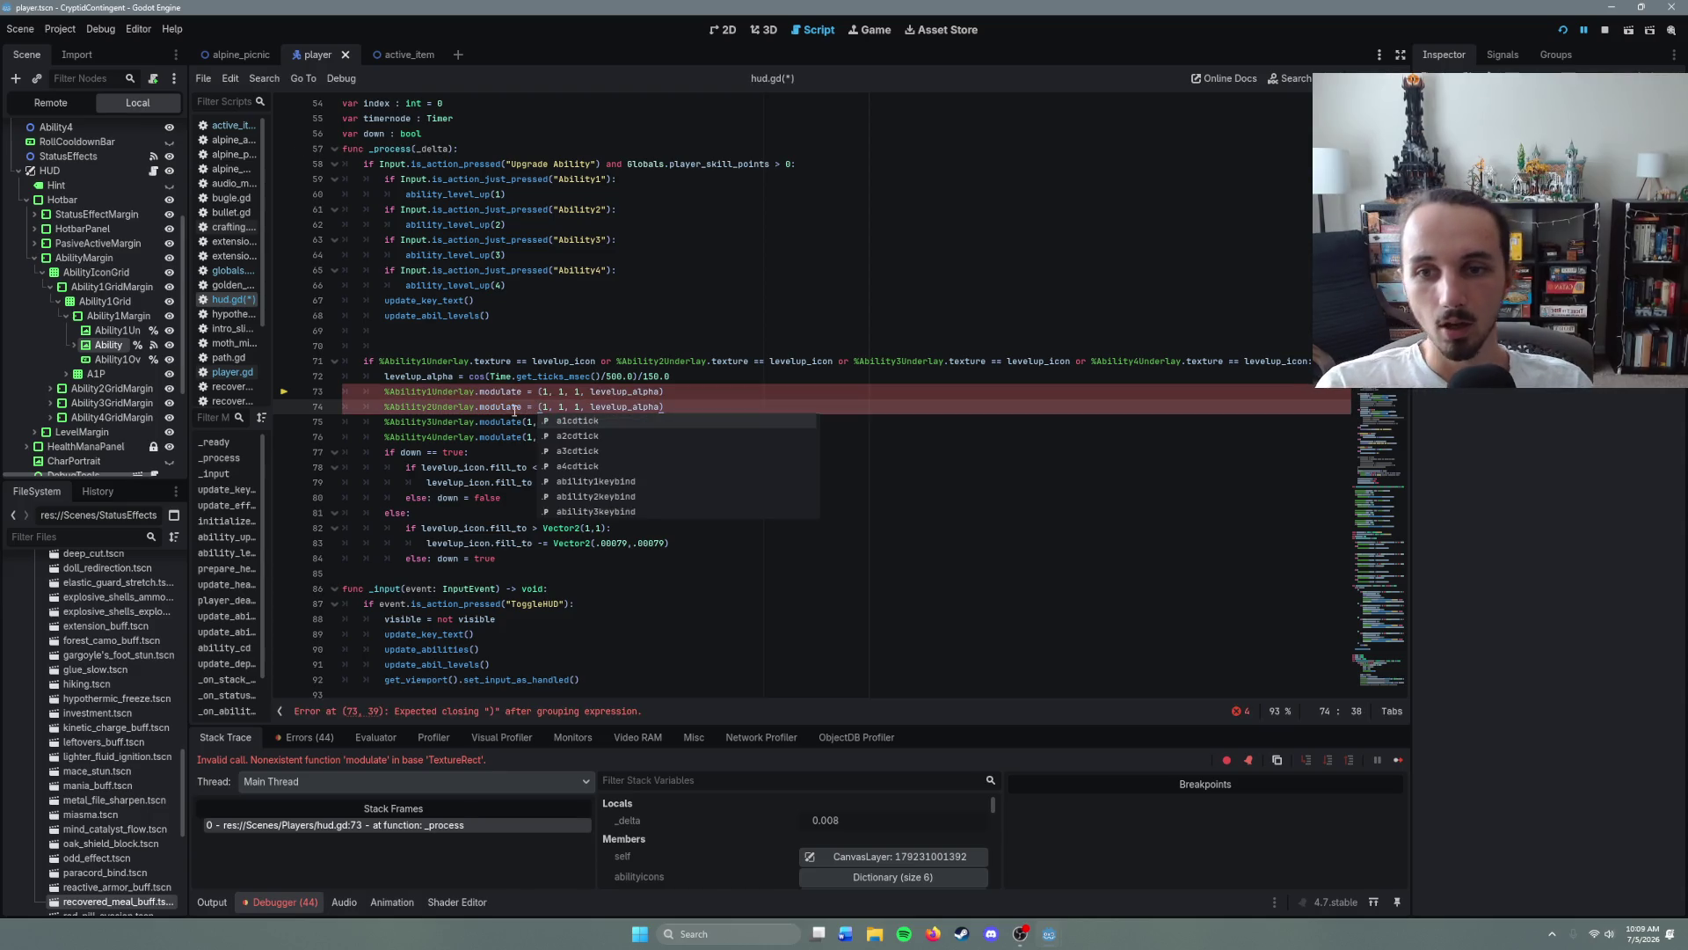
click(541, 392)
text(Color)
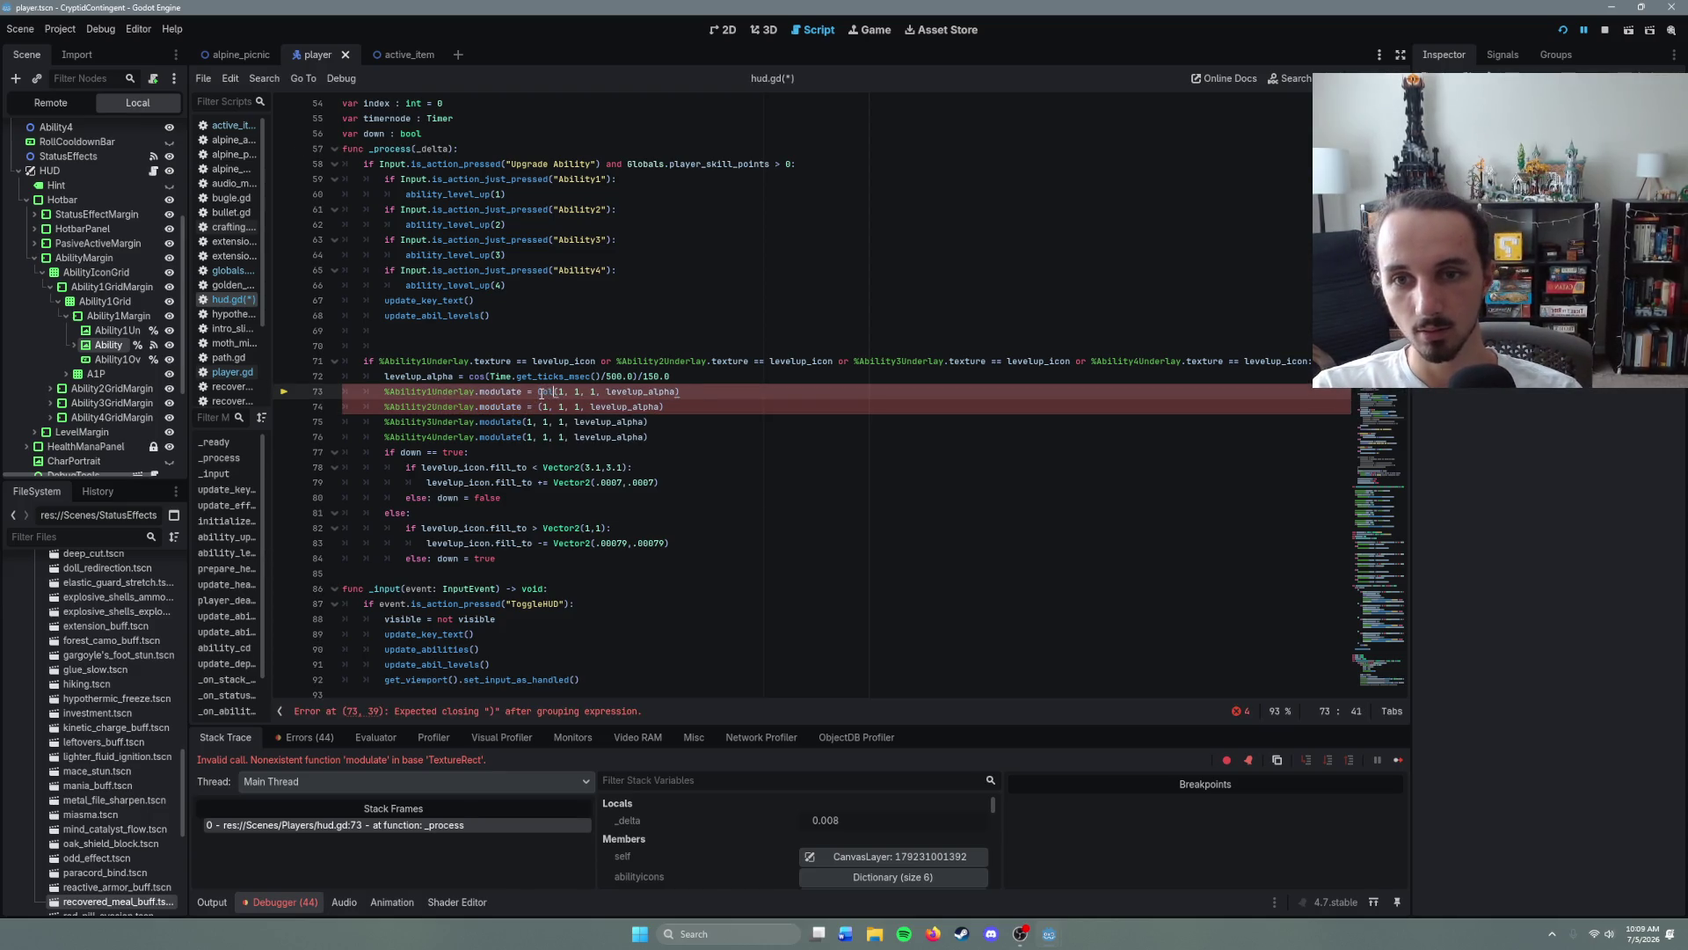
click(529, 406)
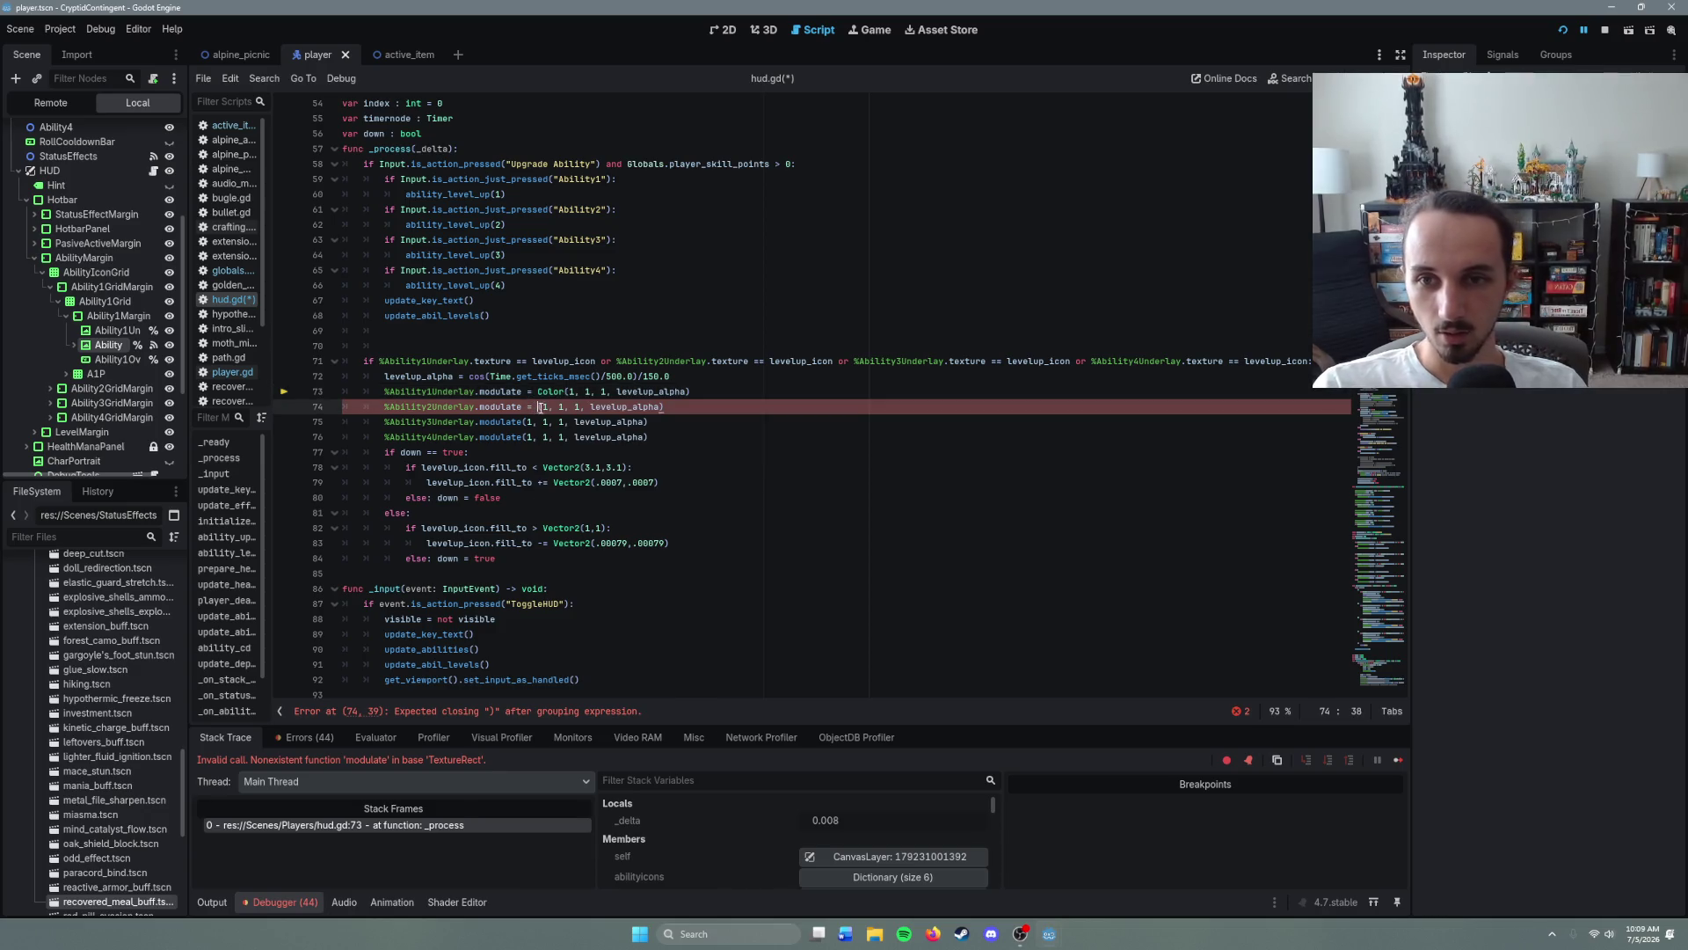
double_click(551, 392)
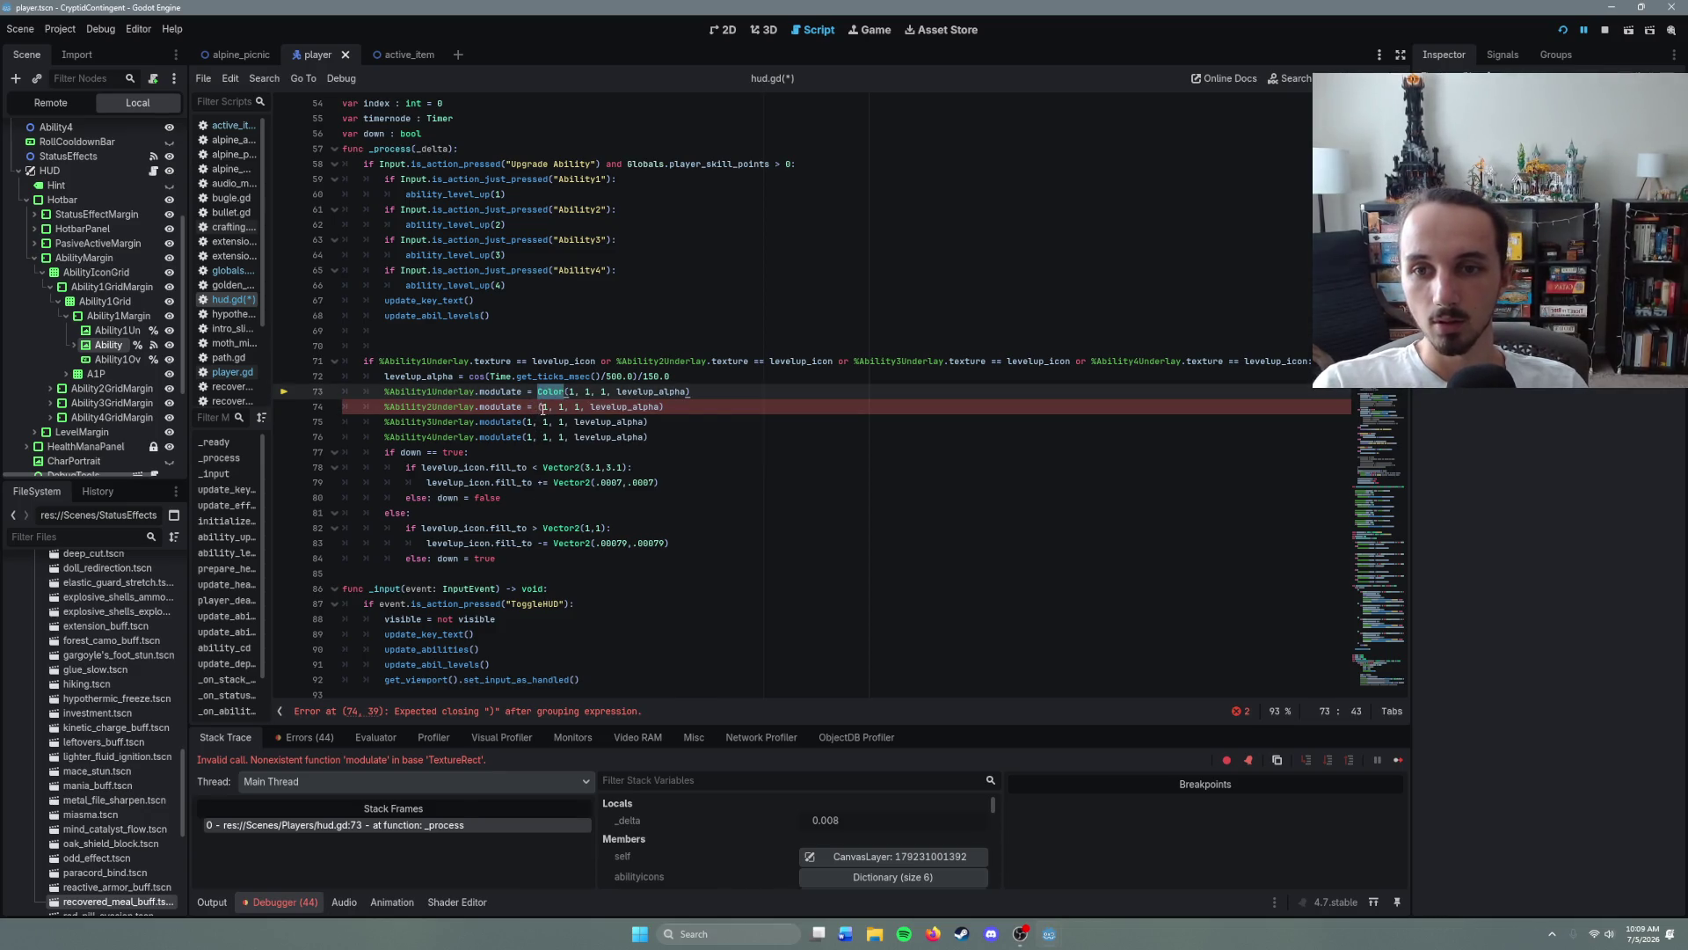
key(ctrl+c)
click(539, 407)
key(ctrl+v)
- Give lines 75 and 76 the same modulate = Color(...) assignment, save hud.gd, and relaunch with F5
click(524, 422)
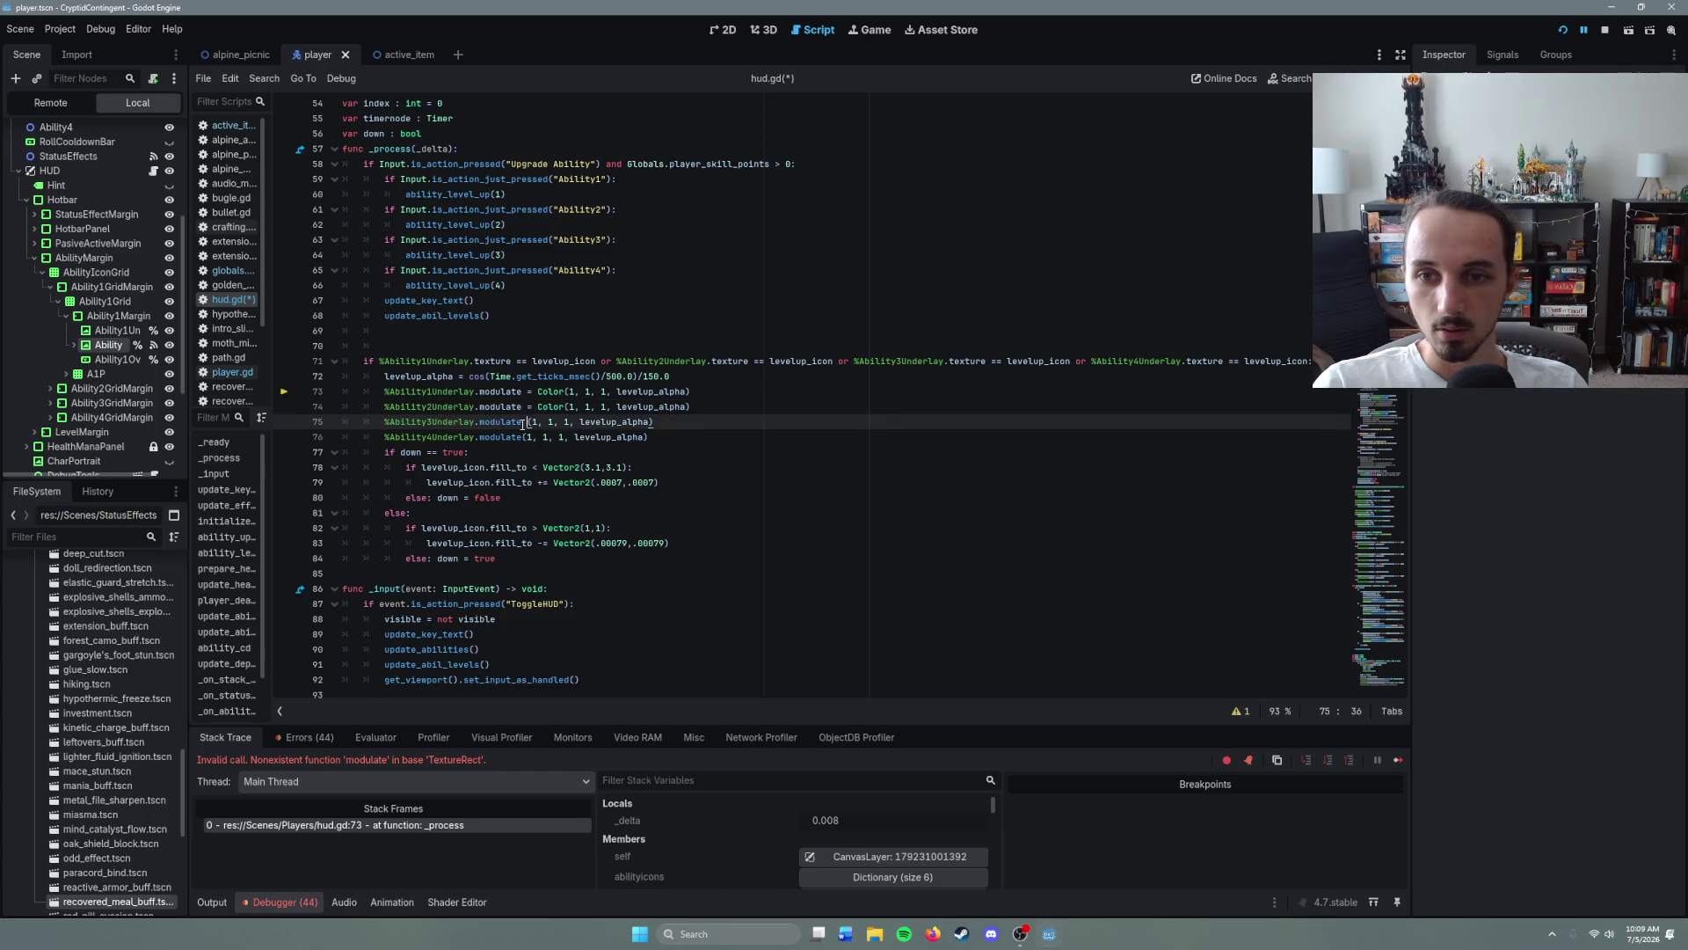
key(ctrl+v)
click(525, 438)
key(ctrl+v)
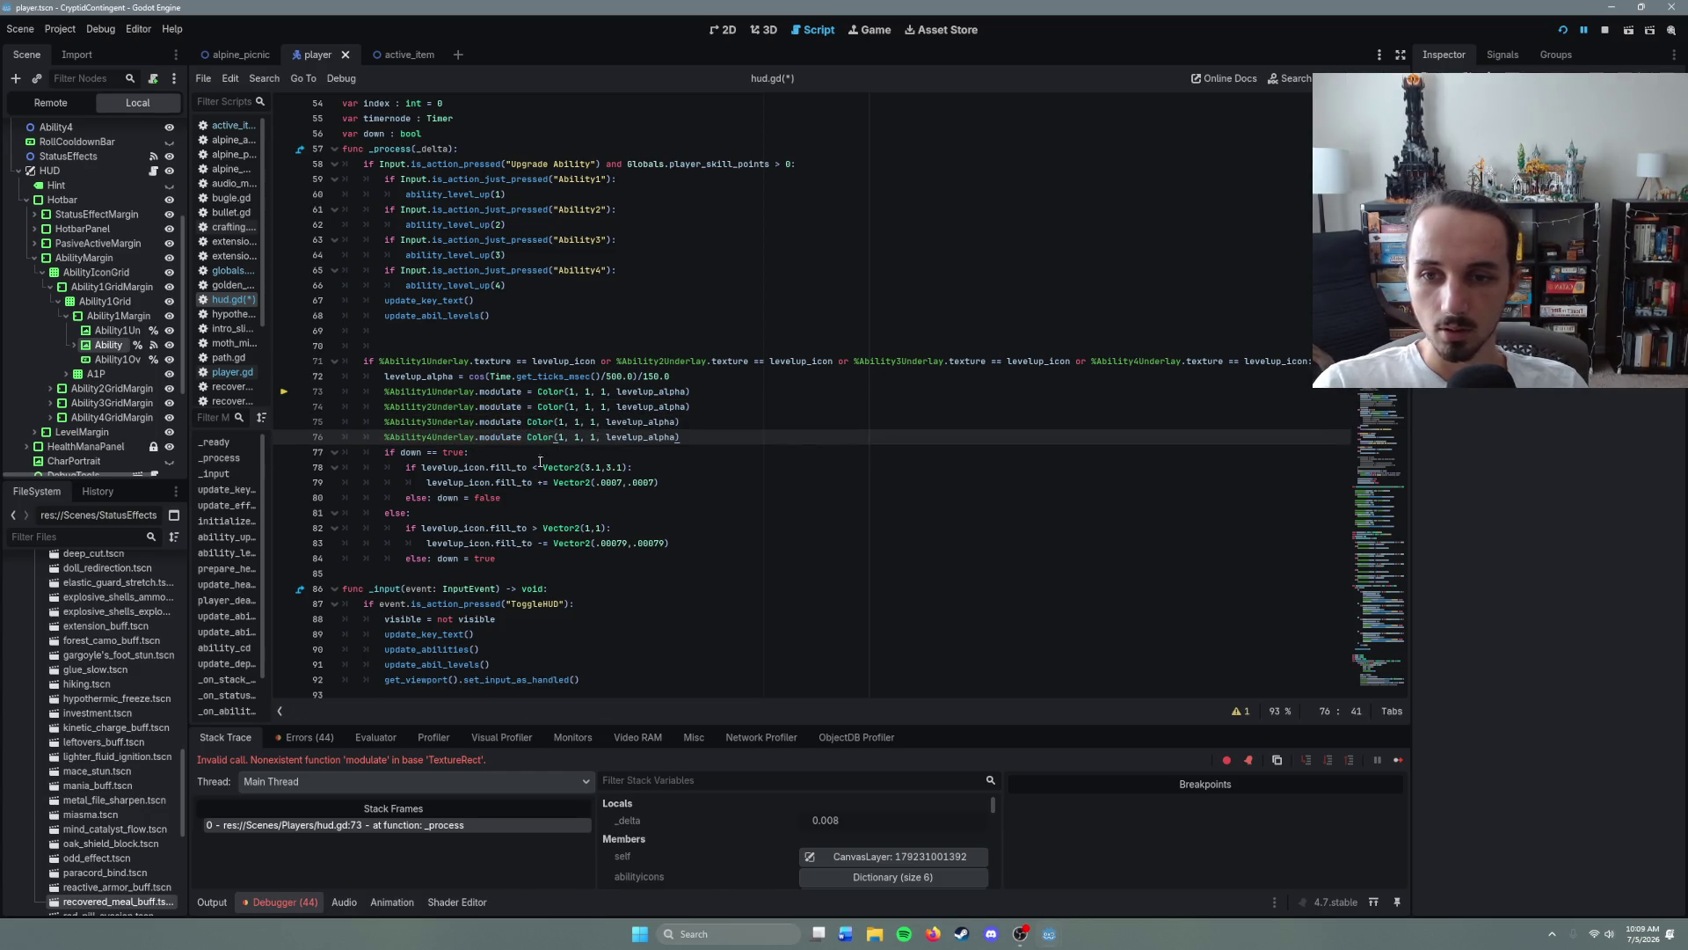
click(524, 422)
text(=)
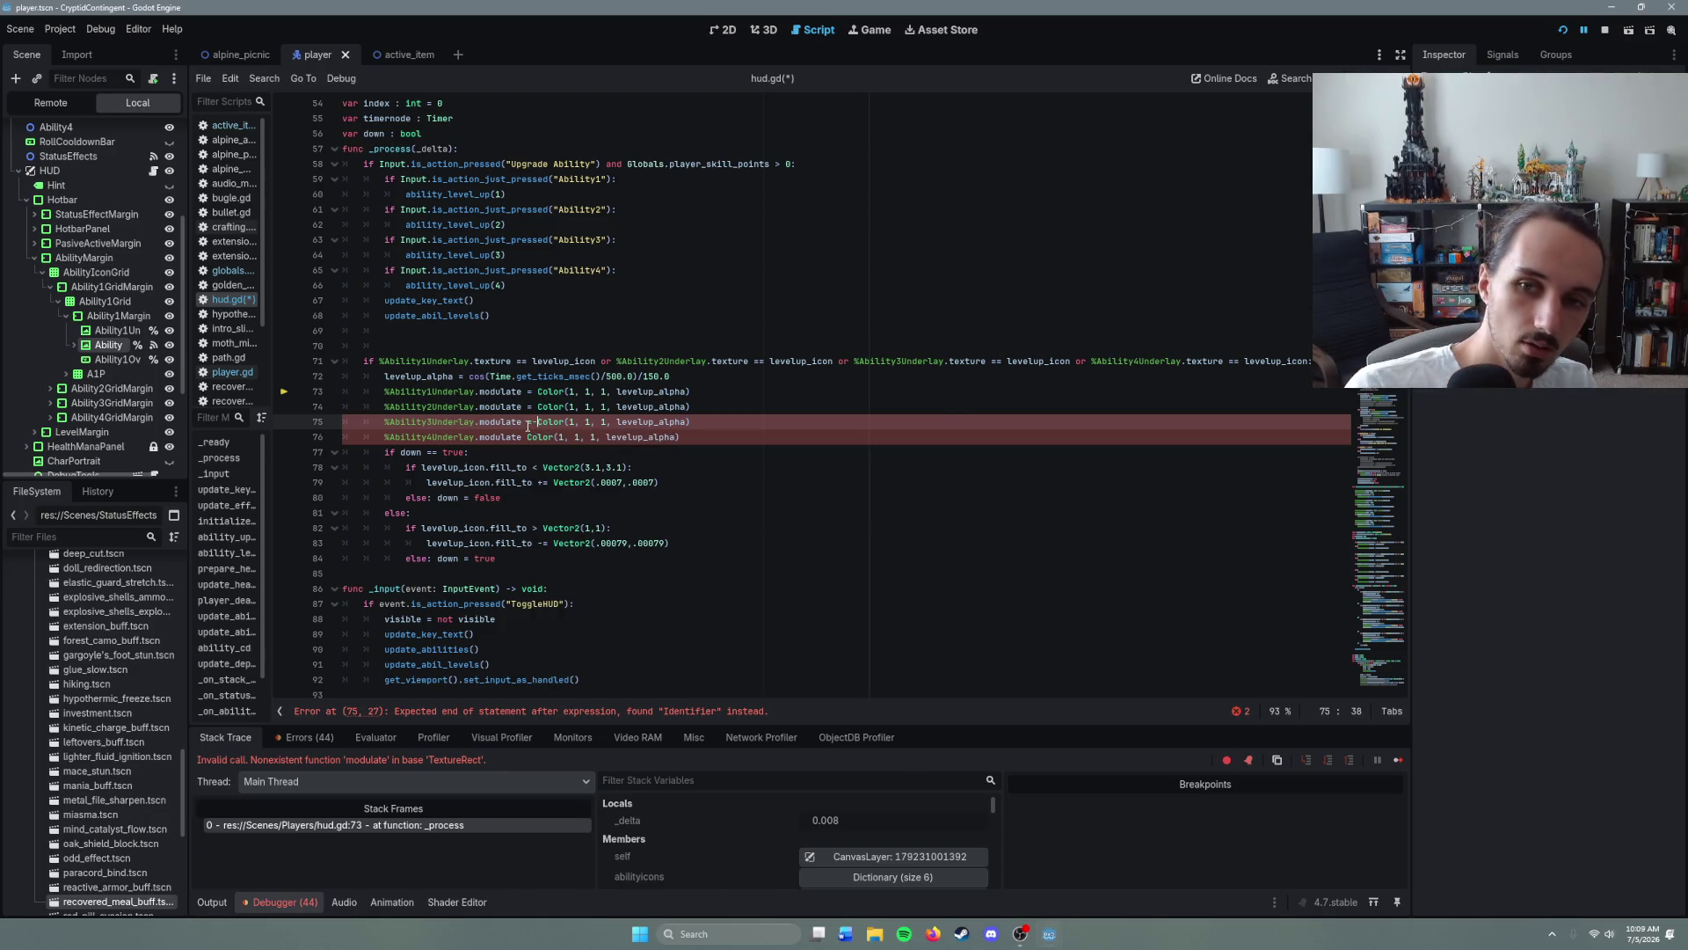
click(527, 437)
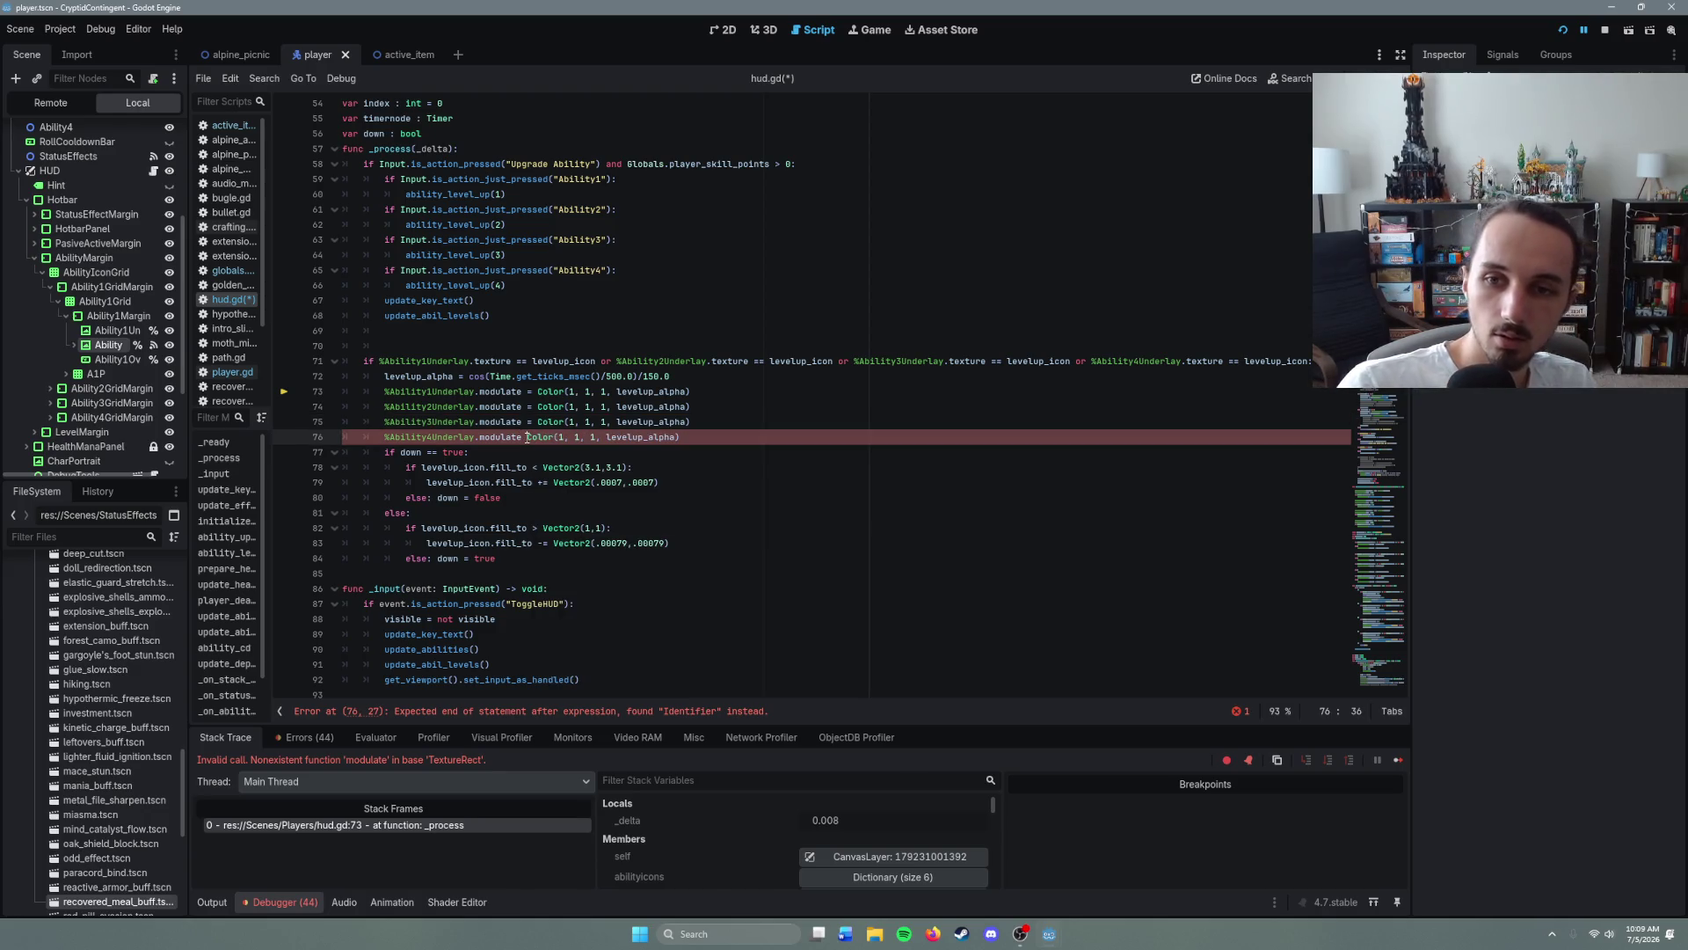
text(=)
key(End)
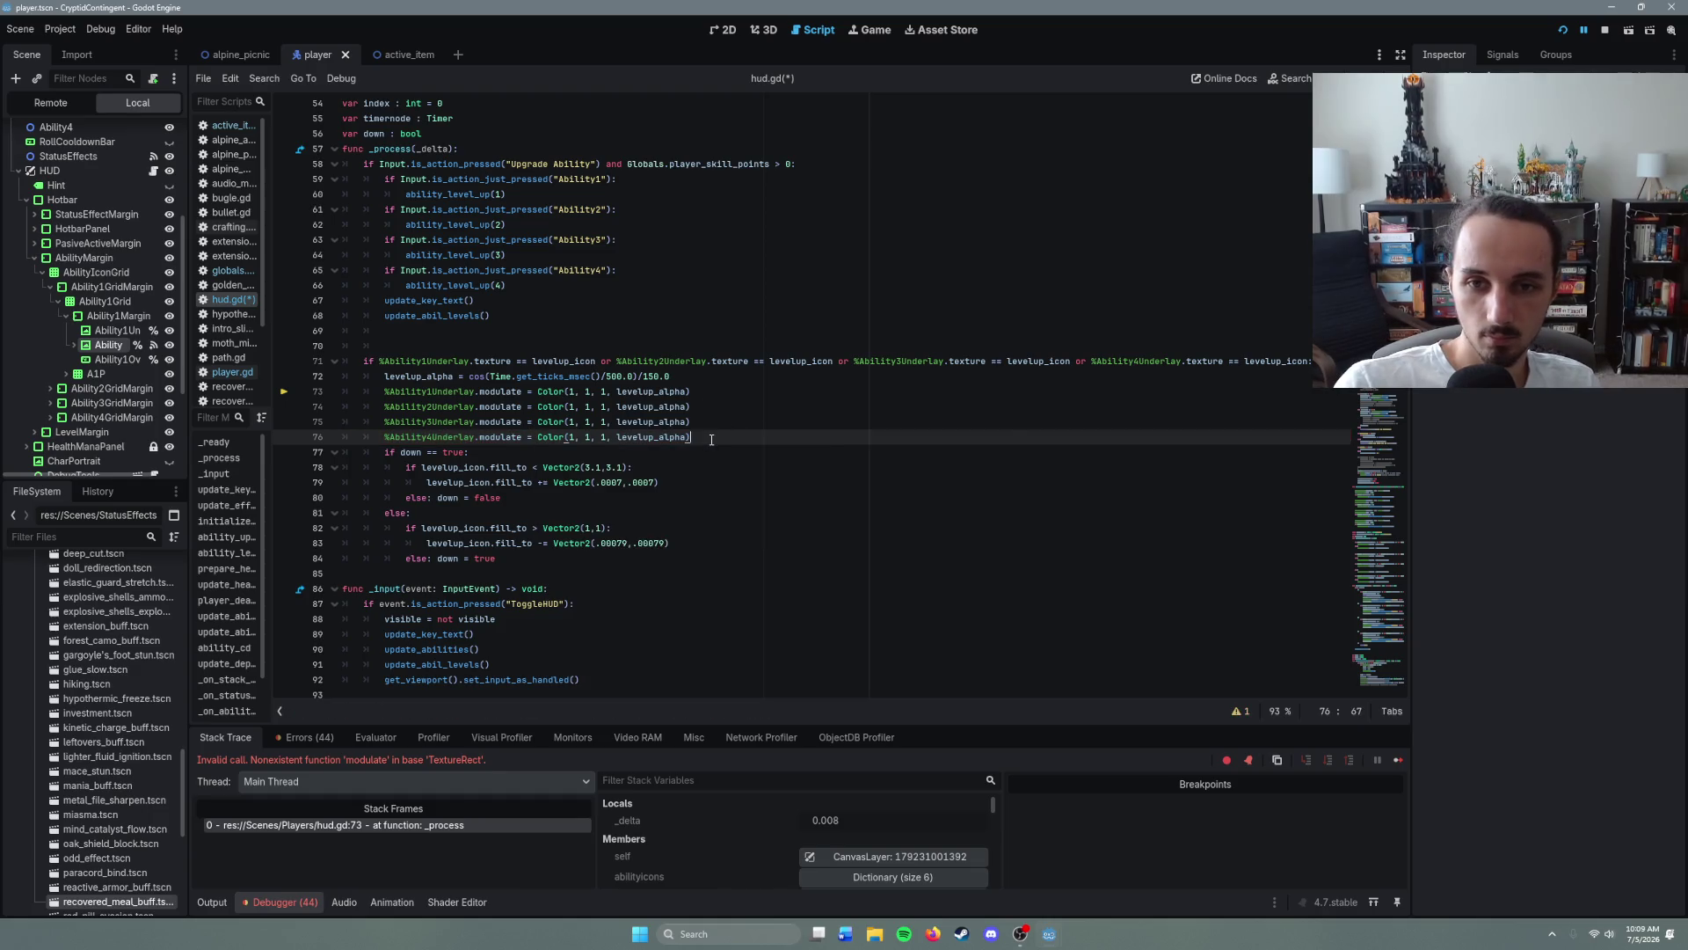
key(ctrl+s)
key(F5)
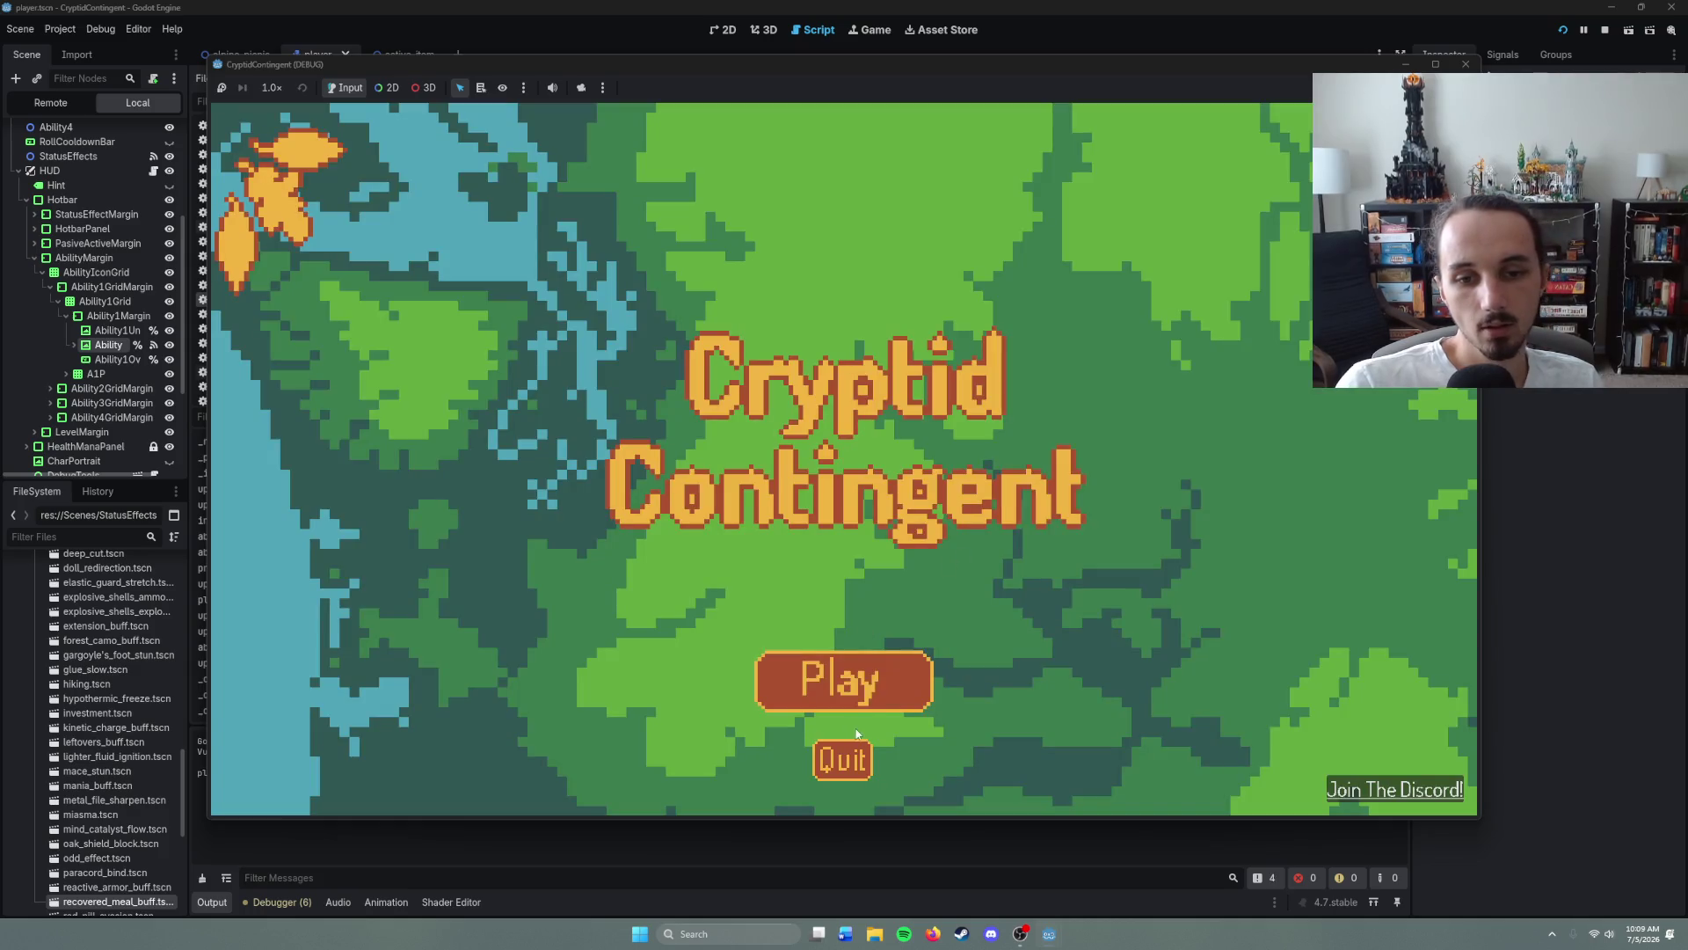
- Click Play on the game's title screen, then bring up Windows search
click(900, 630)
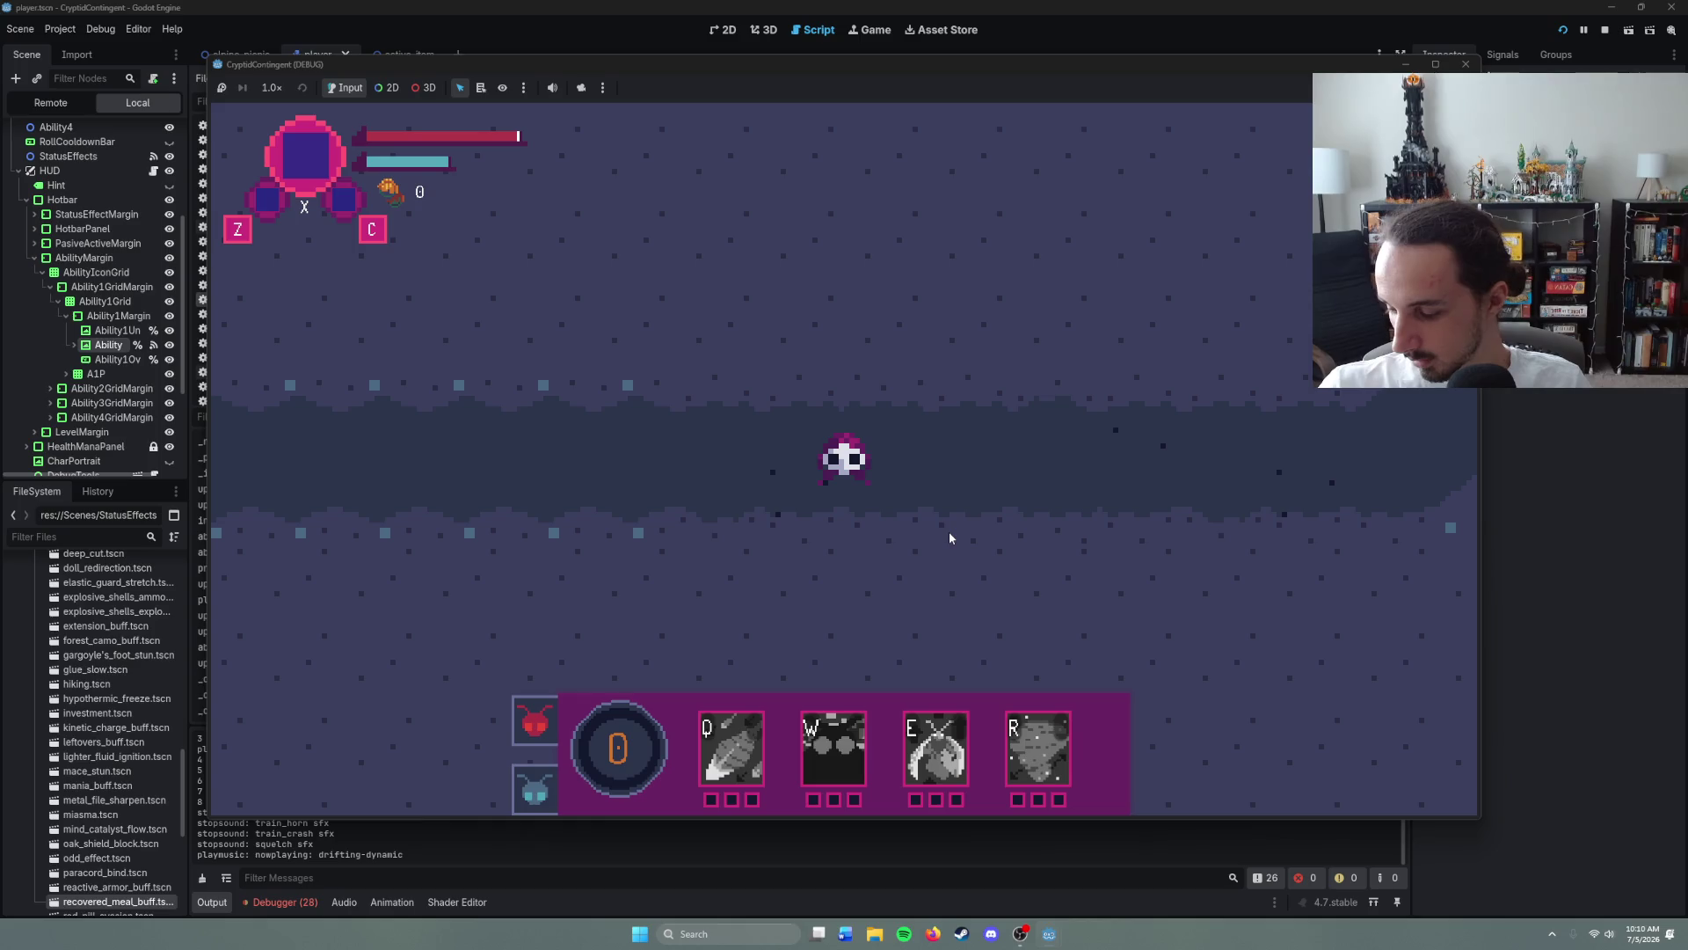
click(642, 943)
- Launch Paint via a 'pai' search, sketch a test curve, then erase and delete it for a blank canvas
text(pain)
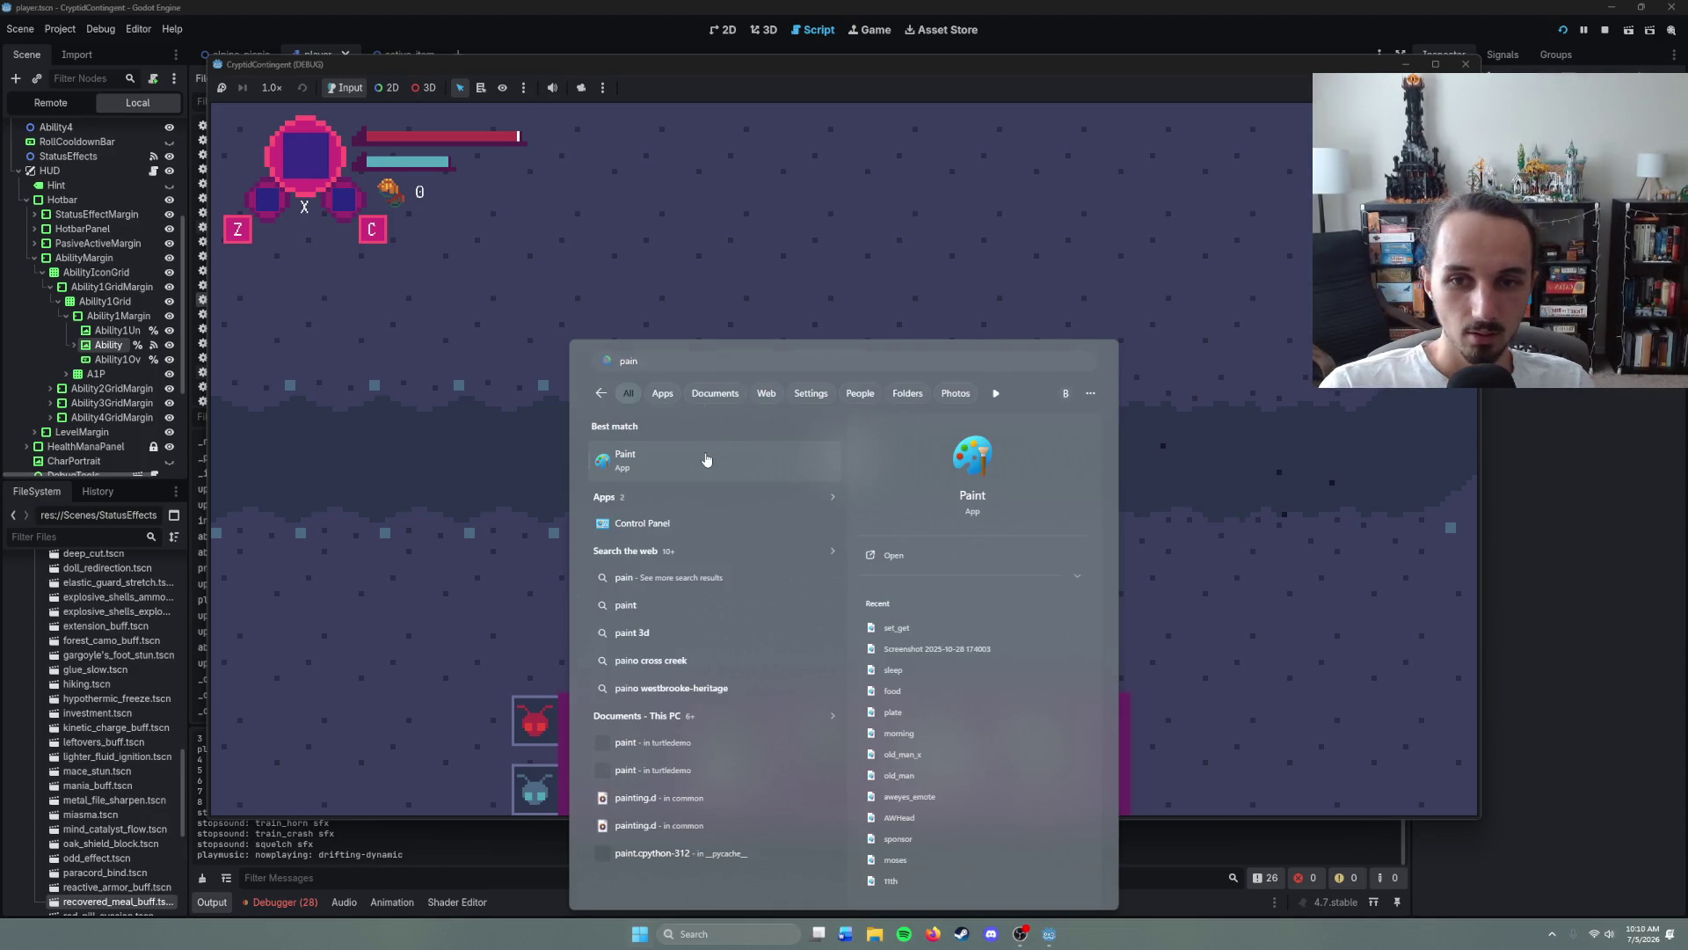
click(705, 458)
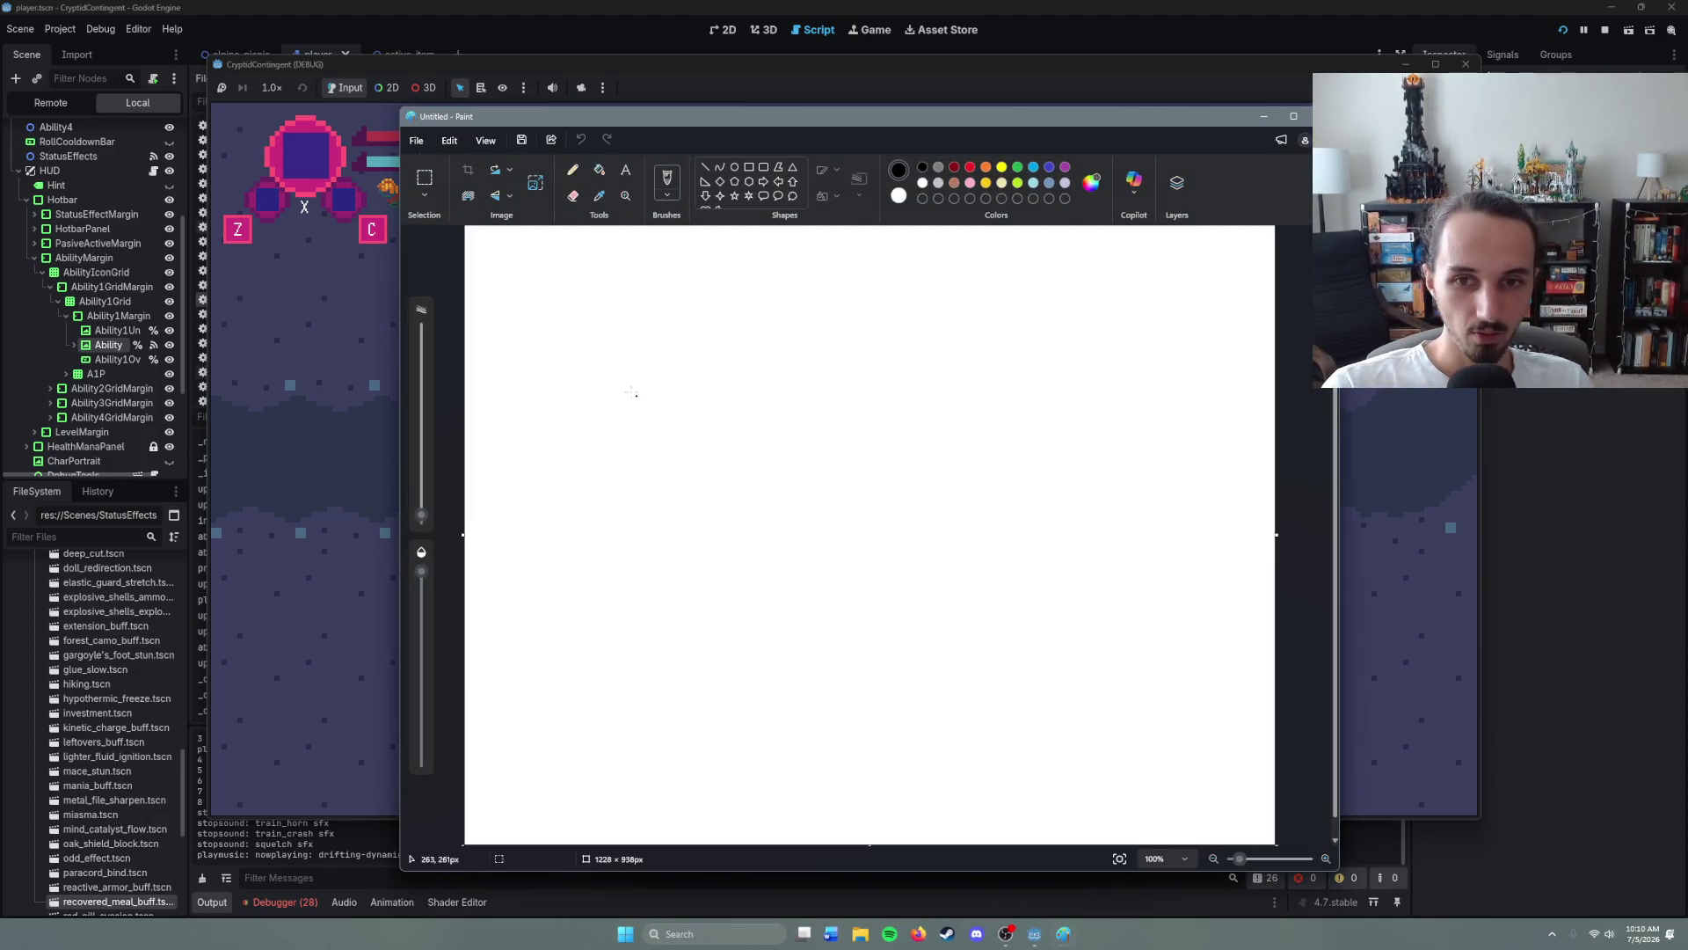
mouse_move(618, 380)
mouse_down()
mouse_move(925, 603)
mouse_move(1159, 422)
mouse_up()
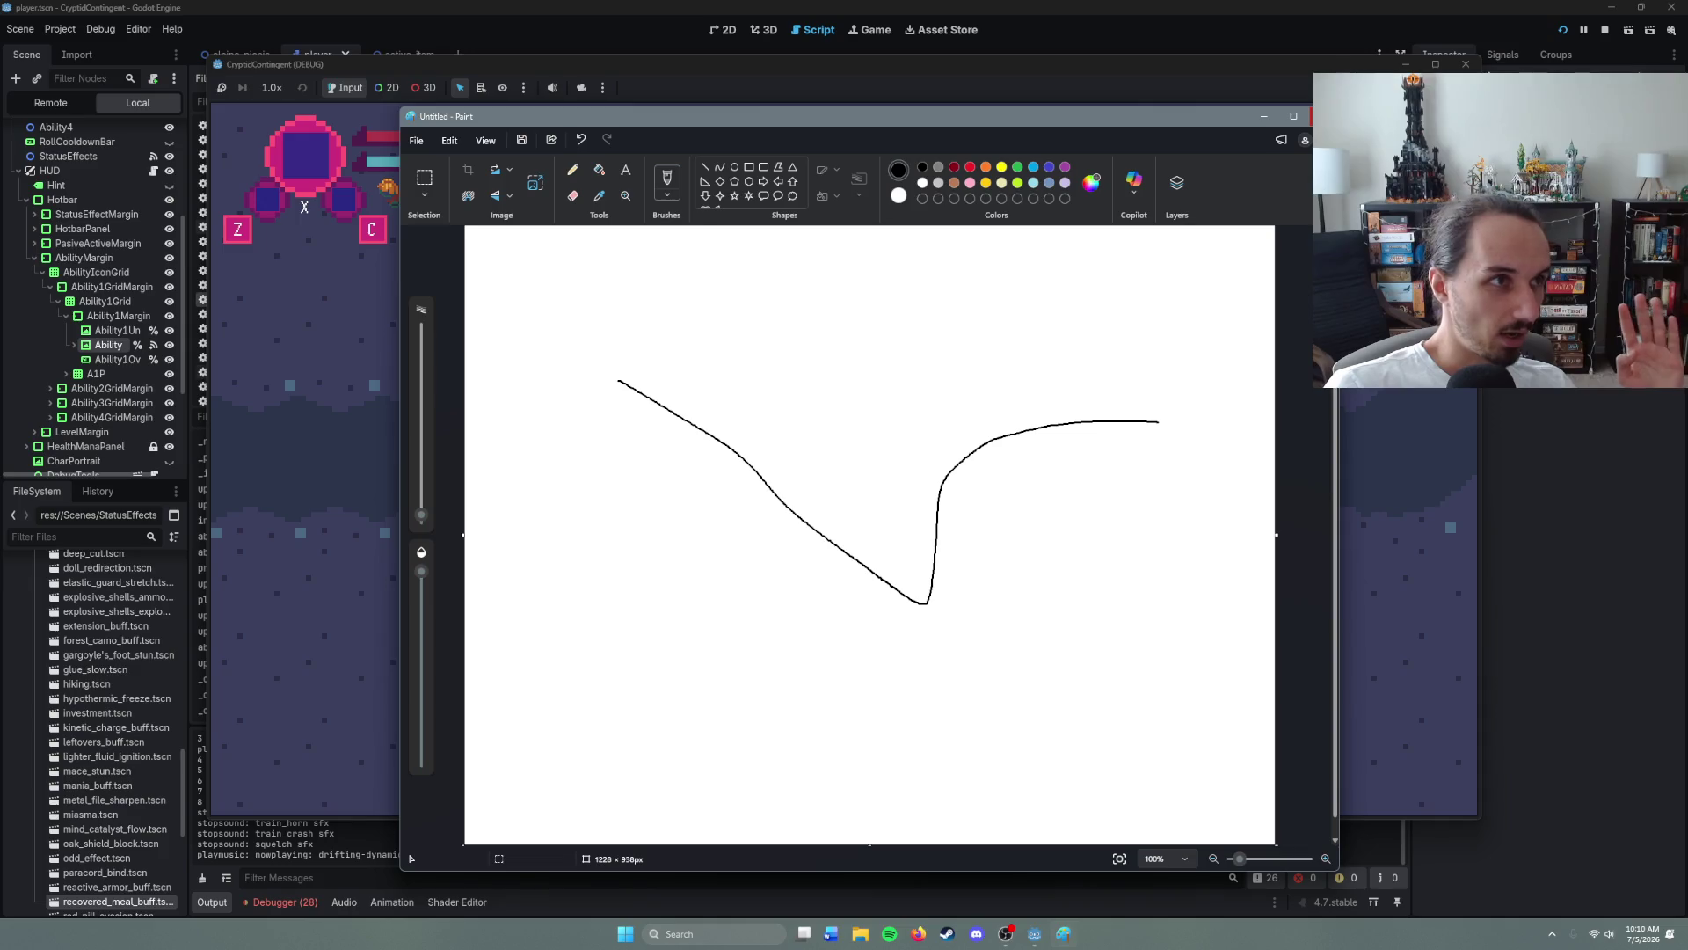
click(573, 195)
mouse_move(619, 383)
mouse_down()
mouse_move(745, 456)
mouse_move(799, 531)
mouse_move(786, 510)
mouse_move(928, 605)
mouse_move(939, 515)
mouse_move(936, 539)
mouse_up()
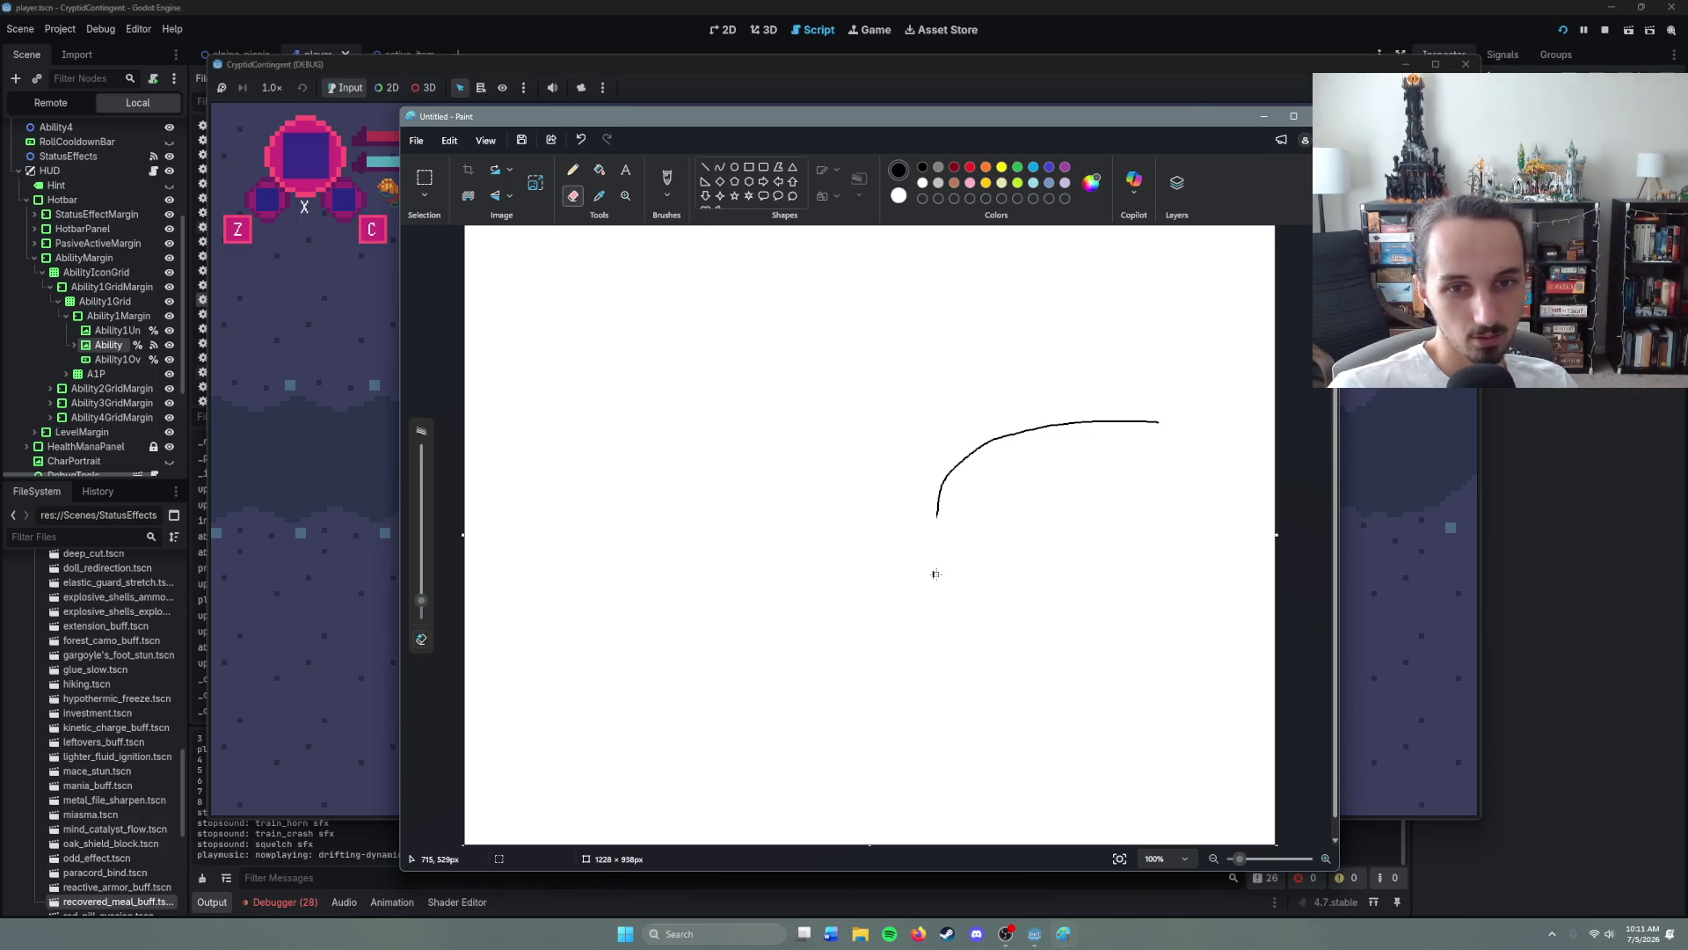
click(422, 179)
mouse_move(810, 309)
mouse_down()
mouse_move(1225, 554)
mouse_move(1275, 632)
mouse_up()
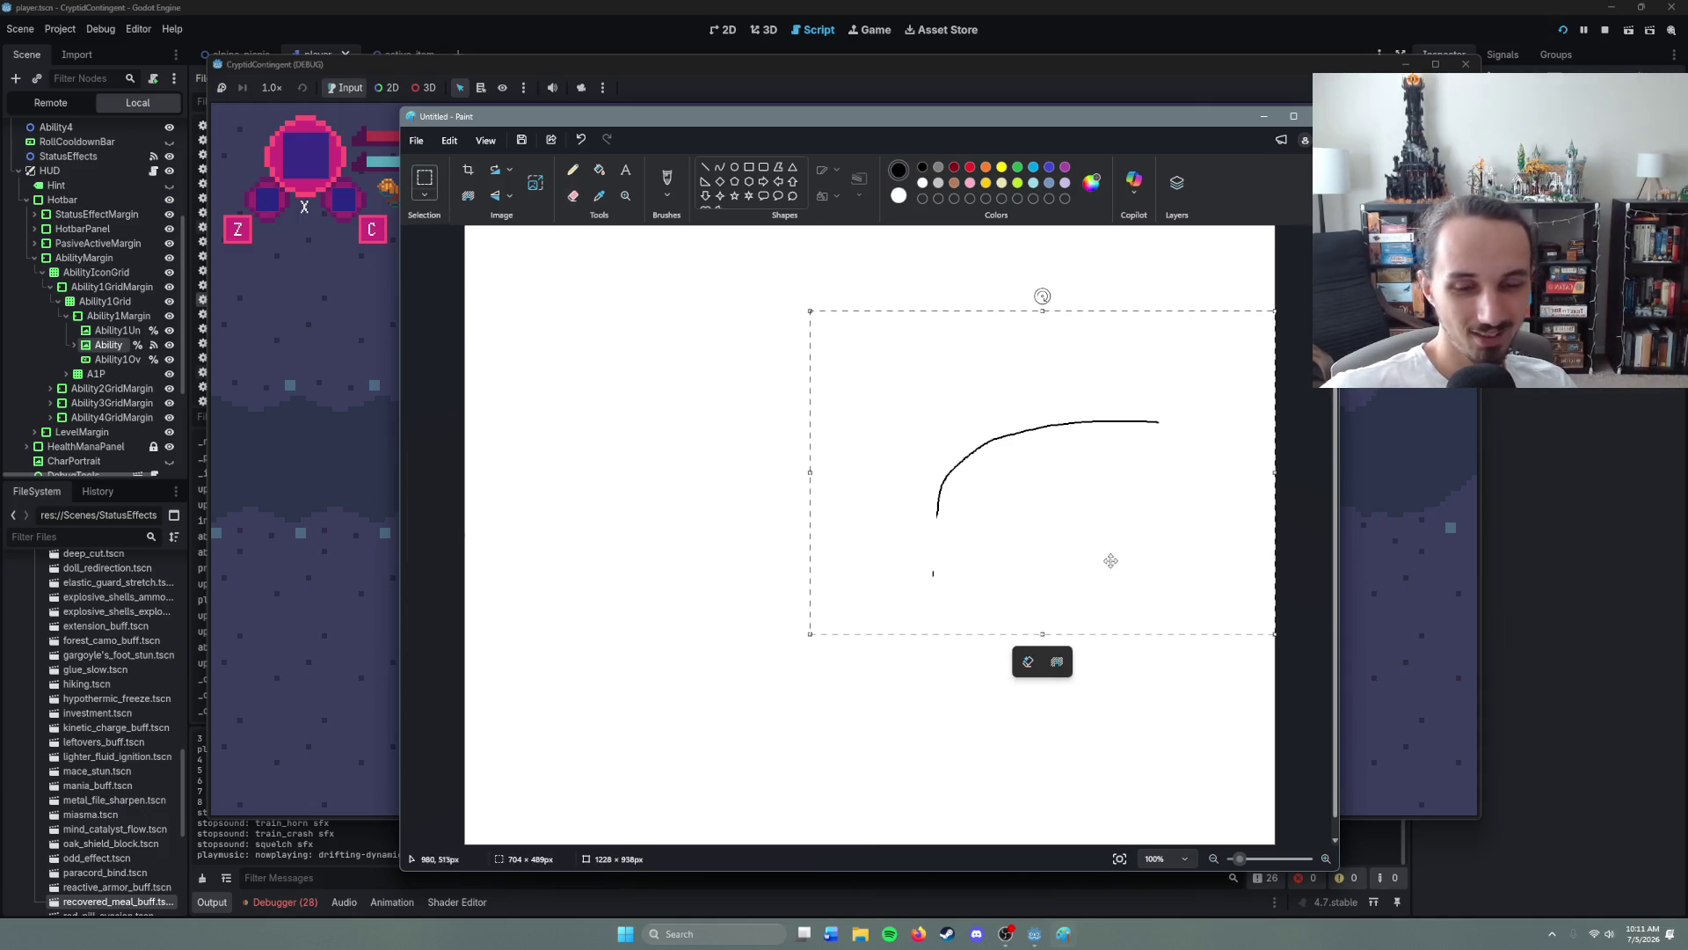
key(Delete)
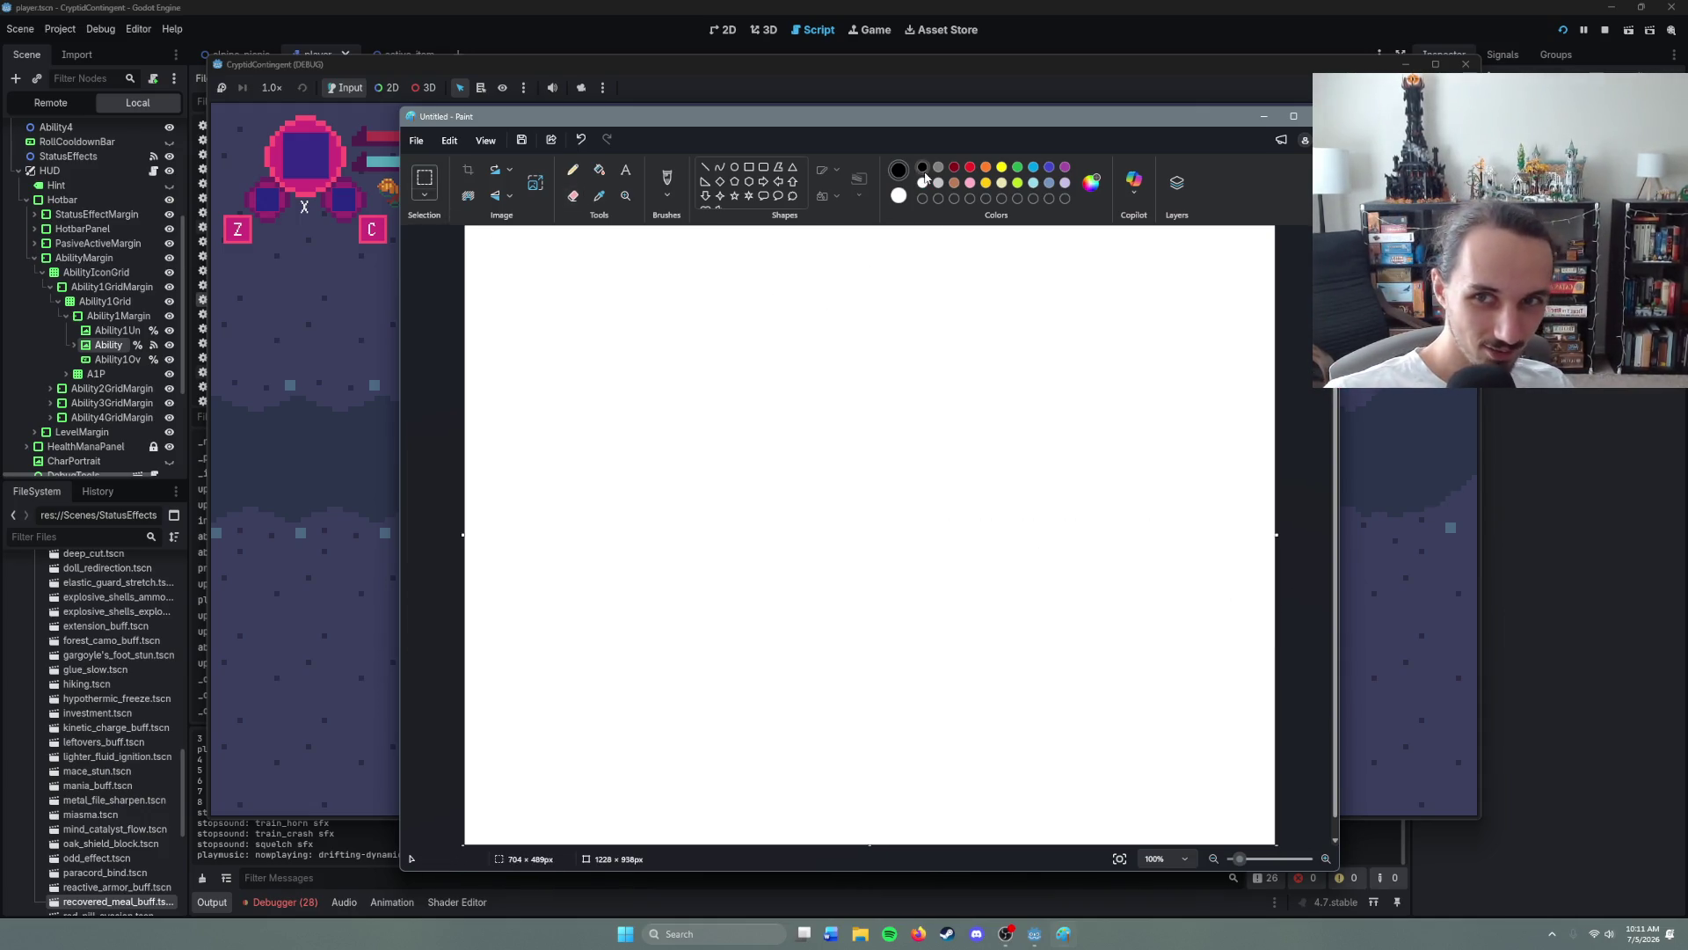
- Draw crossing vertical and horizontal lines mid-canvas, add a small brush mark by the crossing, and close Paint
click(705, 167)
drag(874, 232, 883, 857)
drag(464, 530, 1281, 533)
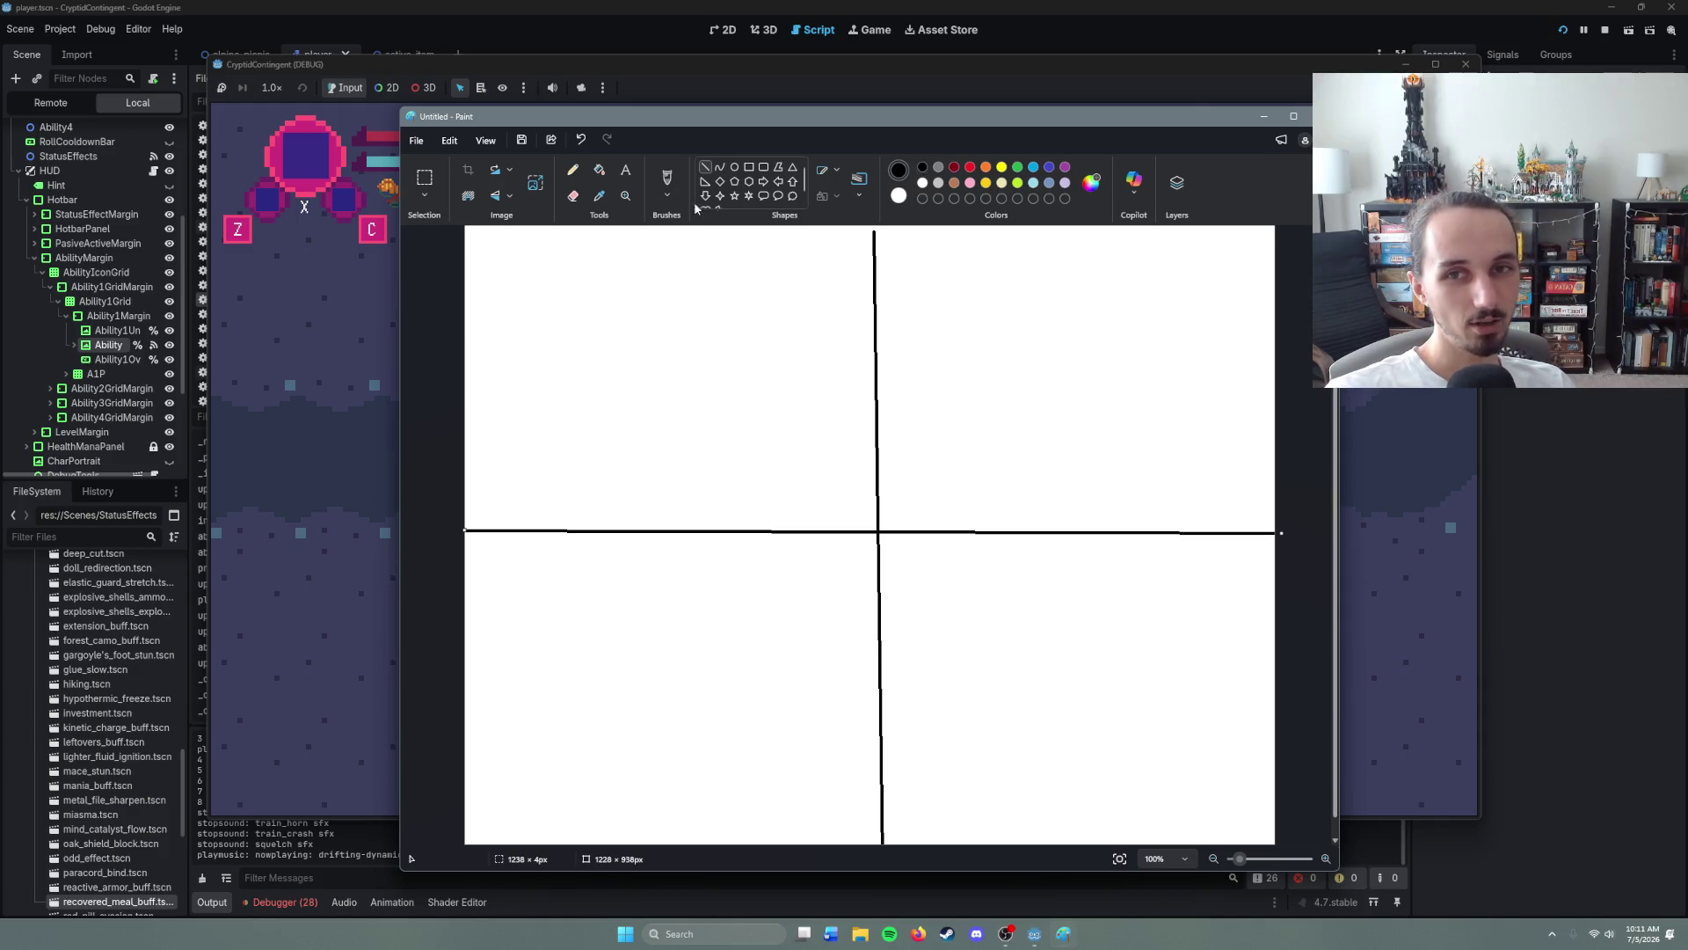
click(666, 179)
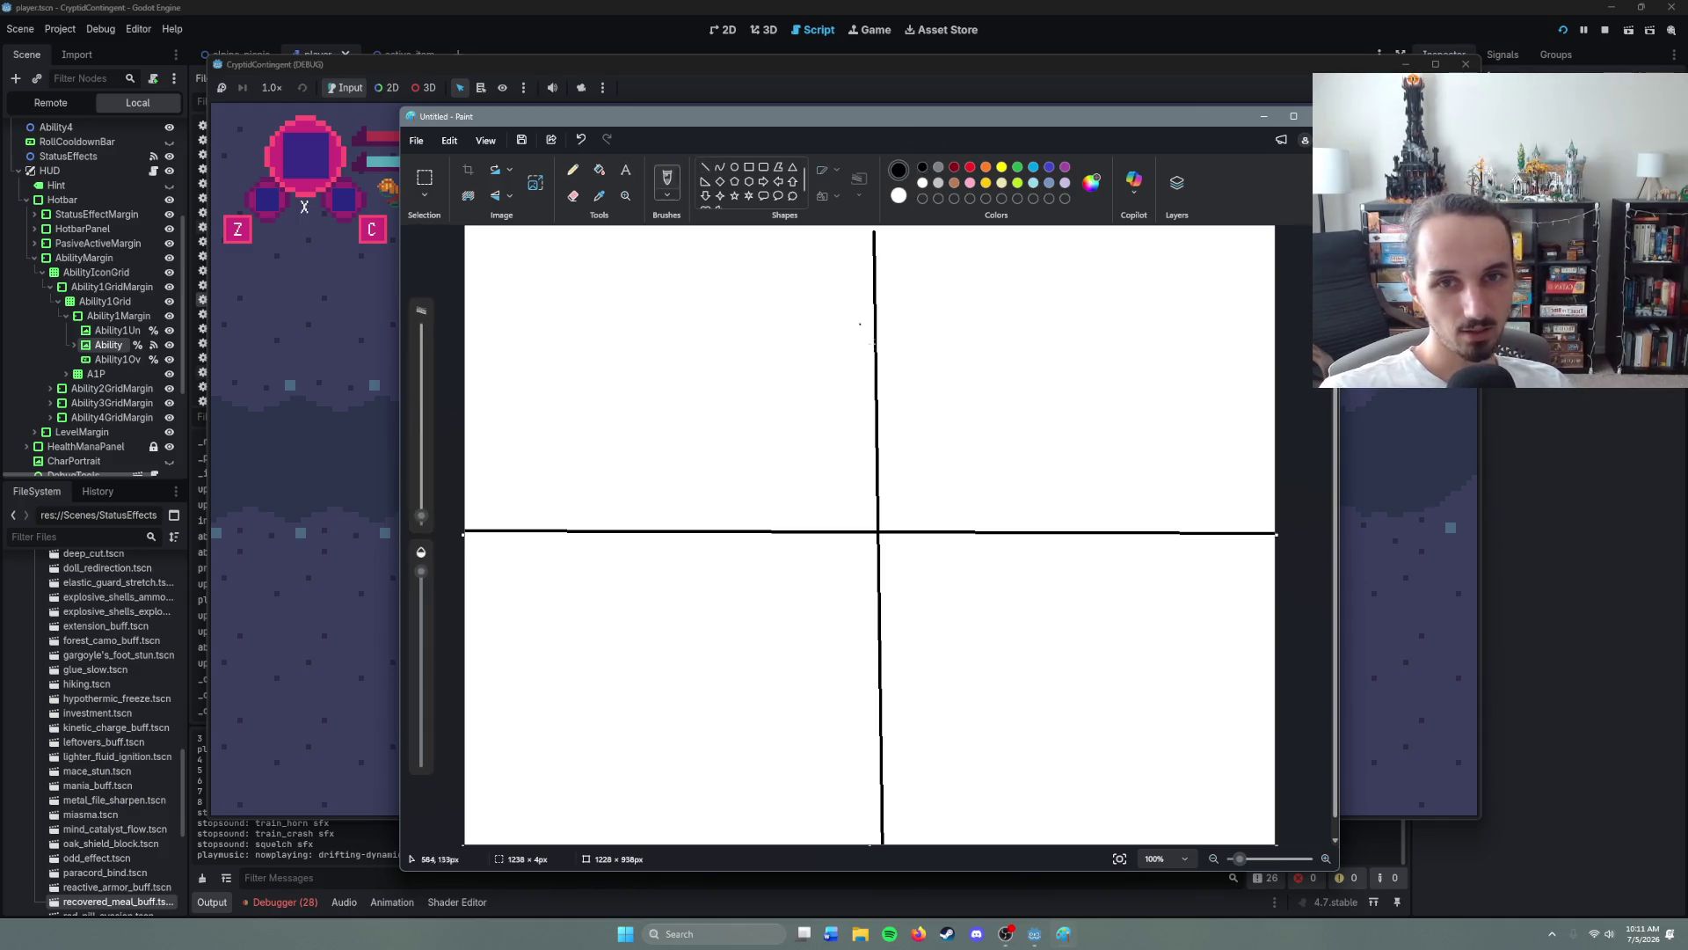
click(918, 498)
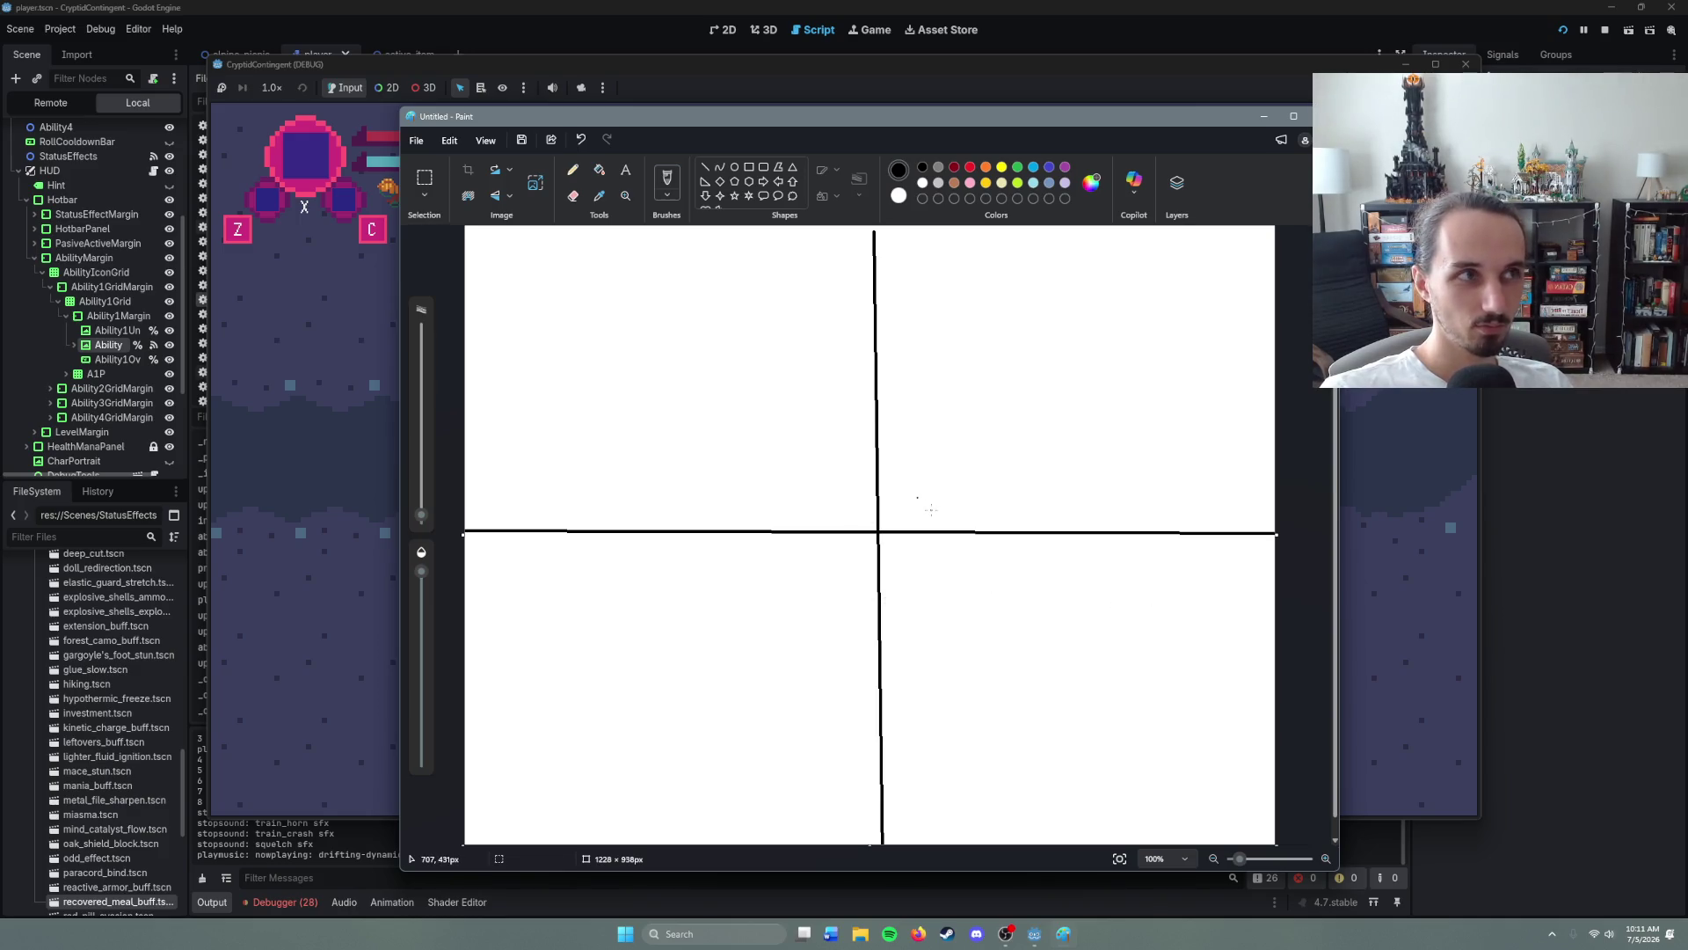
drag(947, 484, 984, 506)
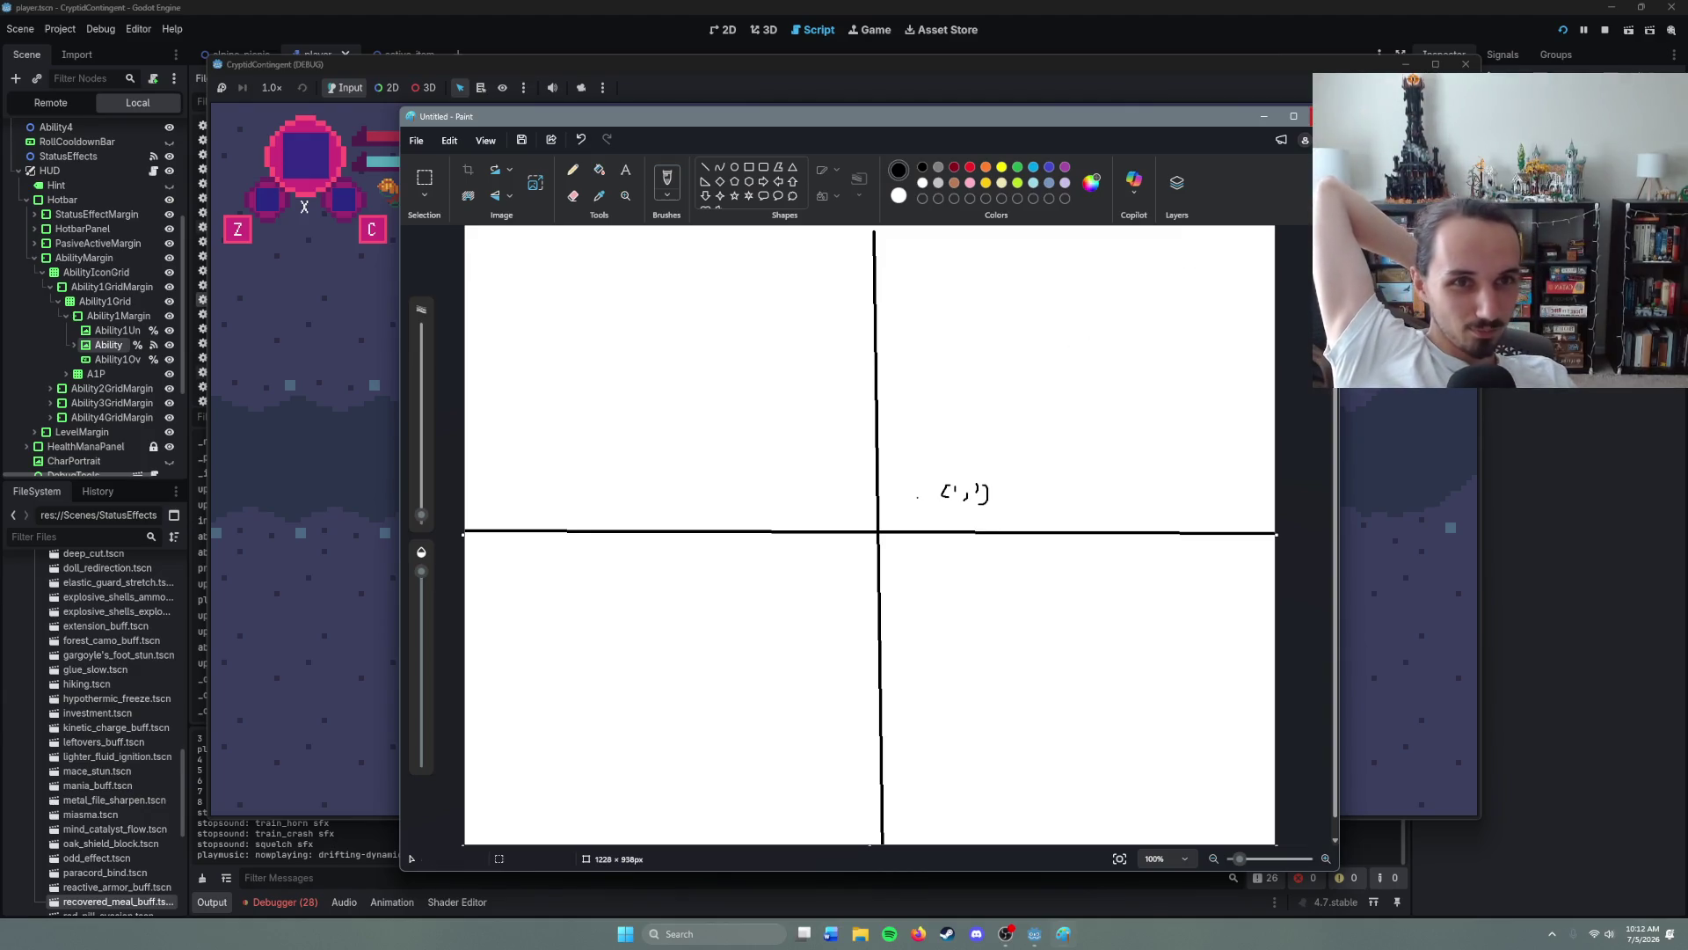
click(1312, 115)
- Discard the Paint drawing unsaved and walk the Mothman up and along the cave corridor
click(868, 531)
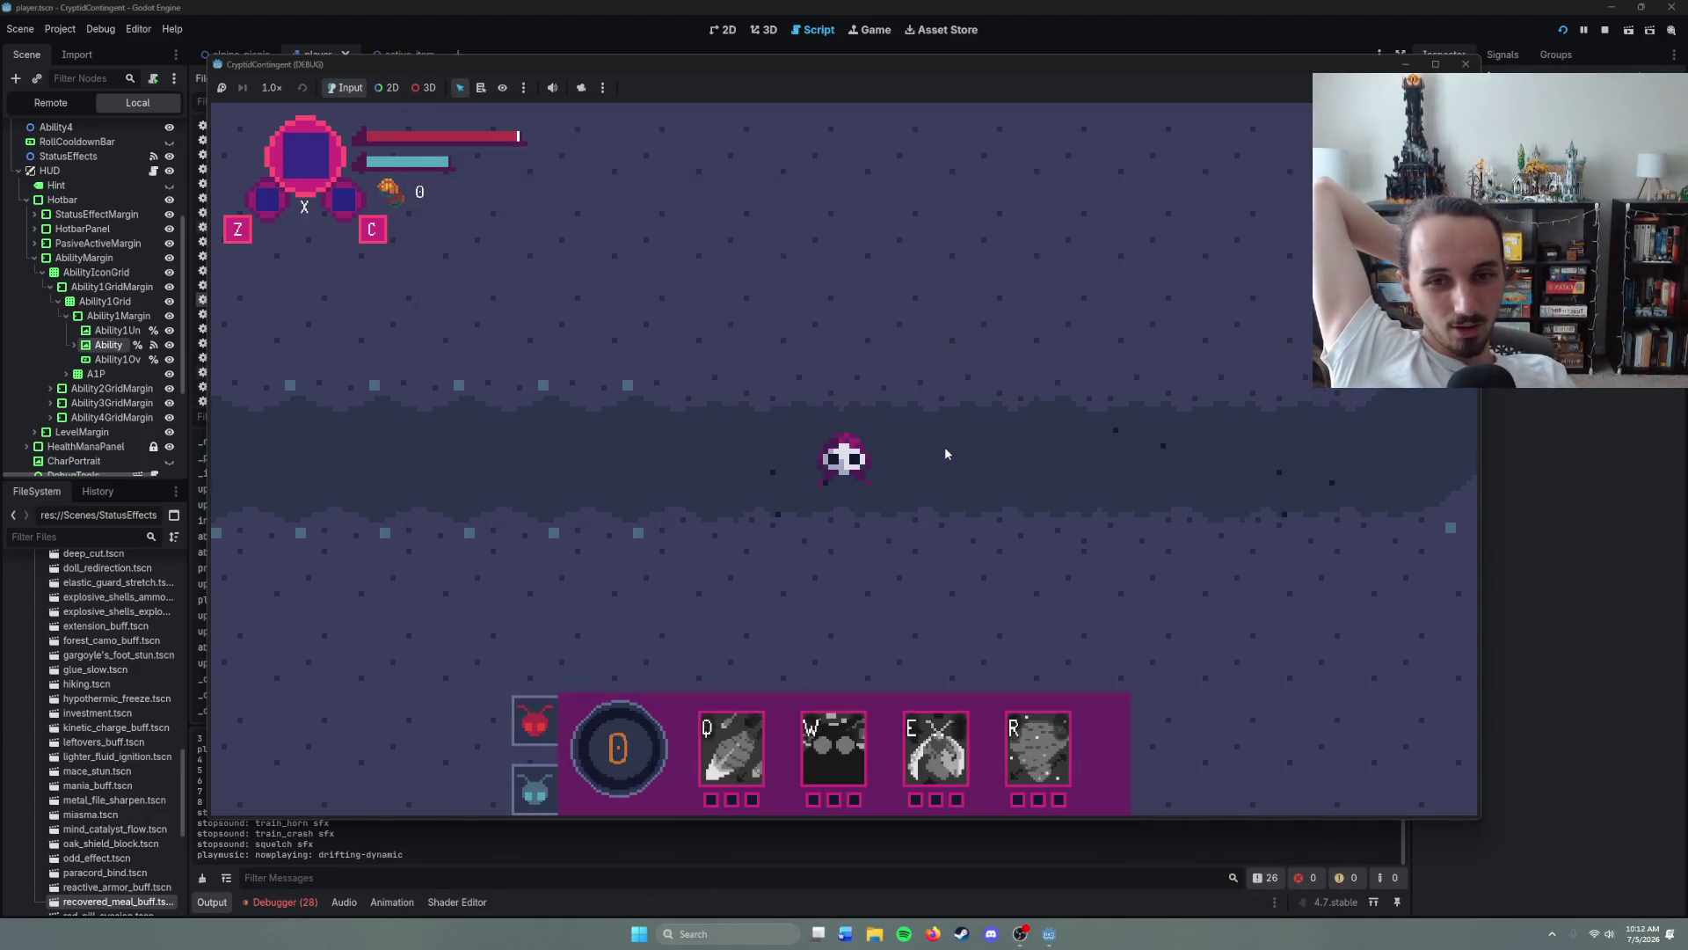
right_click(974, 458)
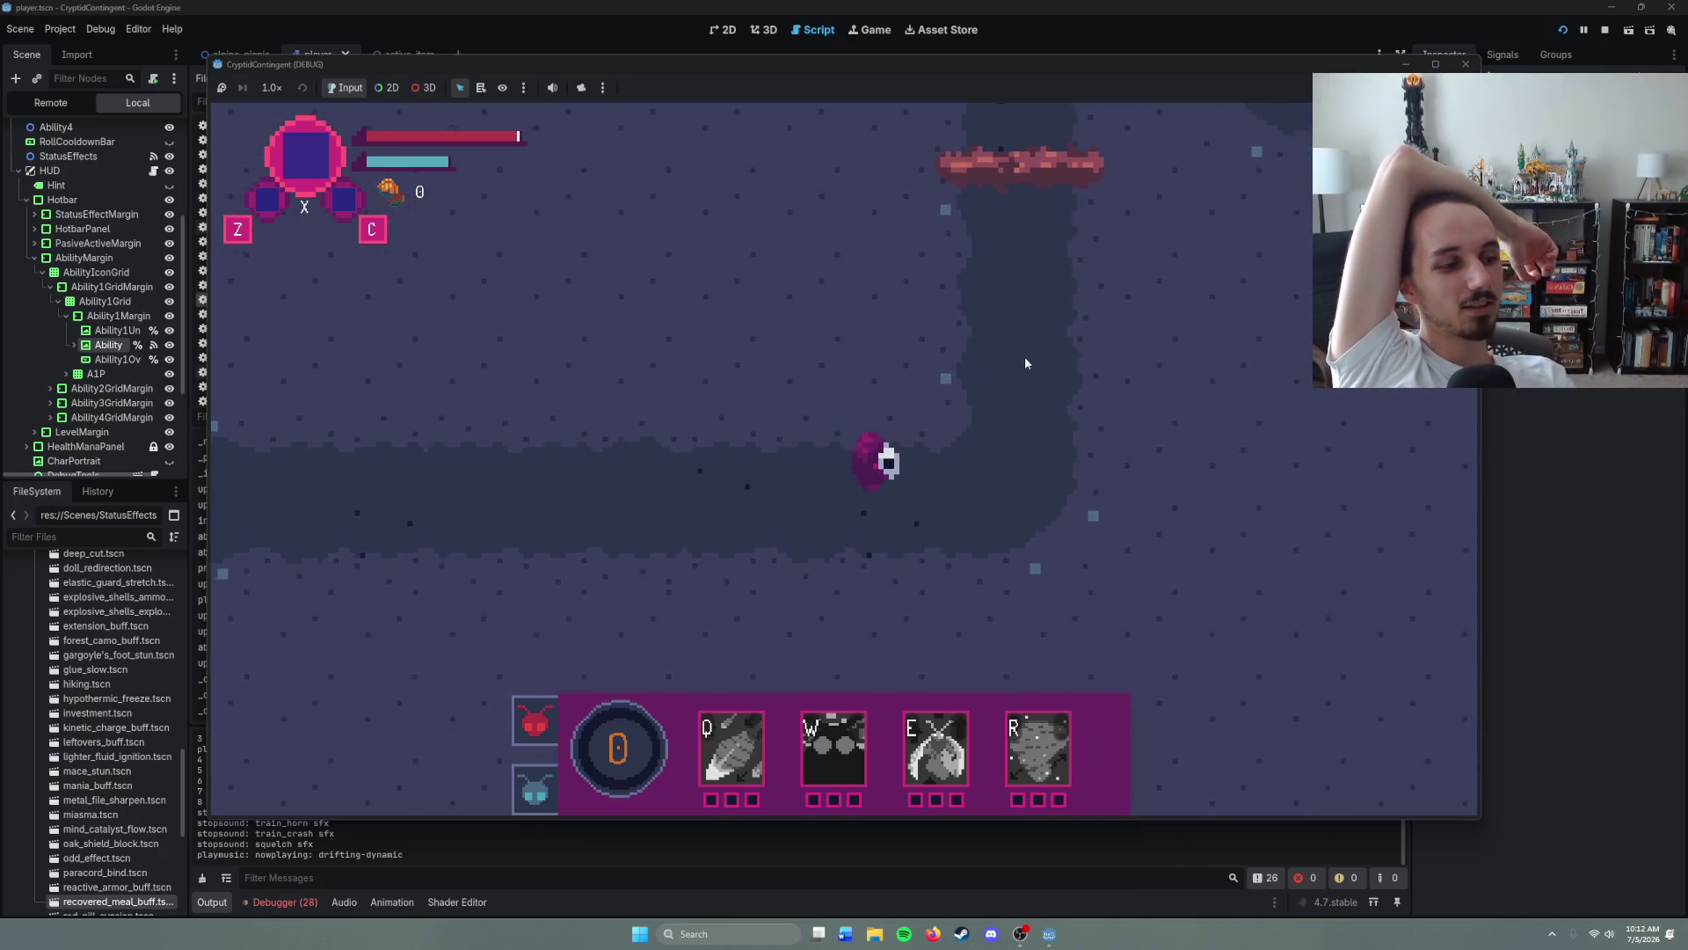
right_click(898, 248)
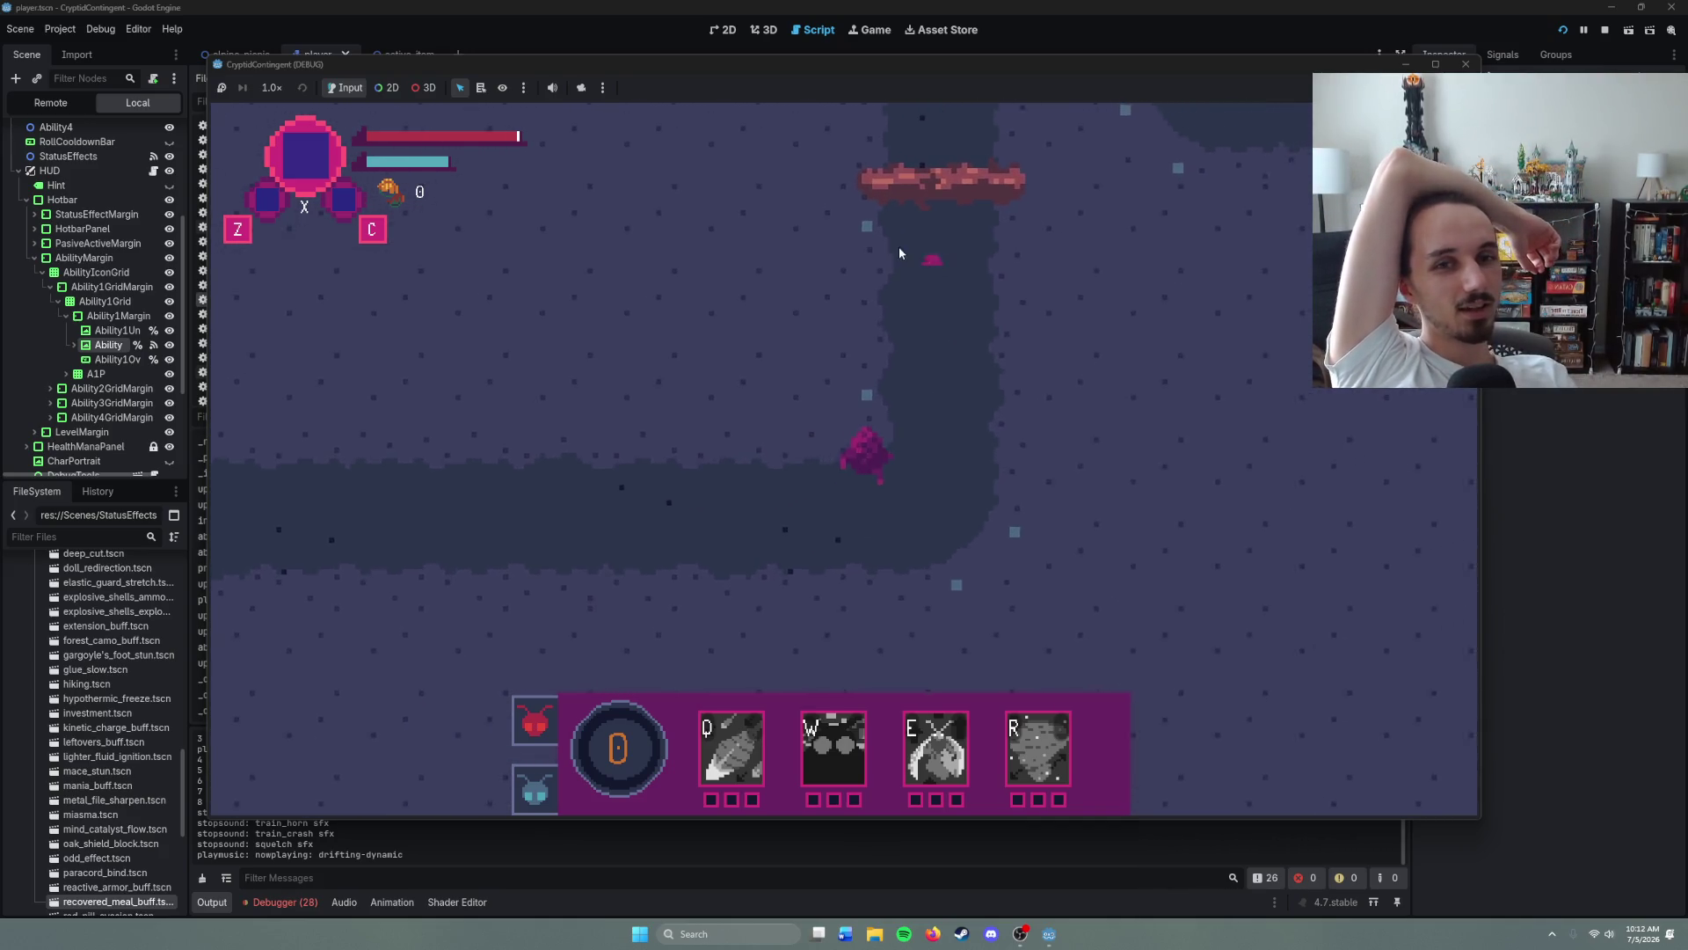
right_click(867, 220)
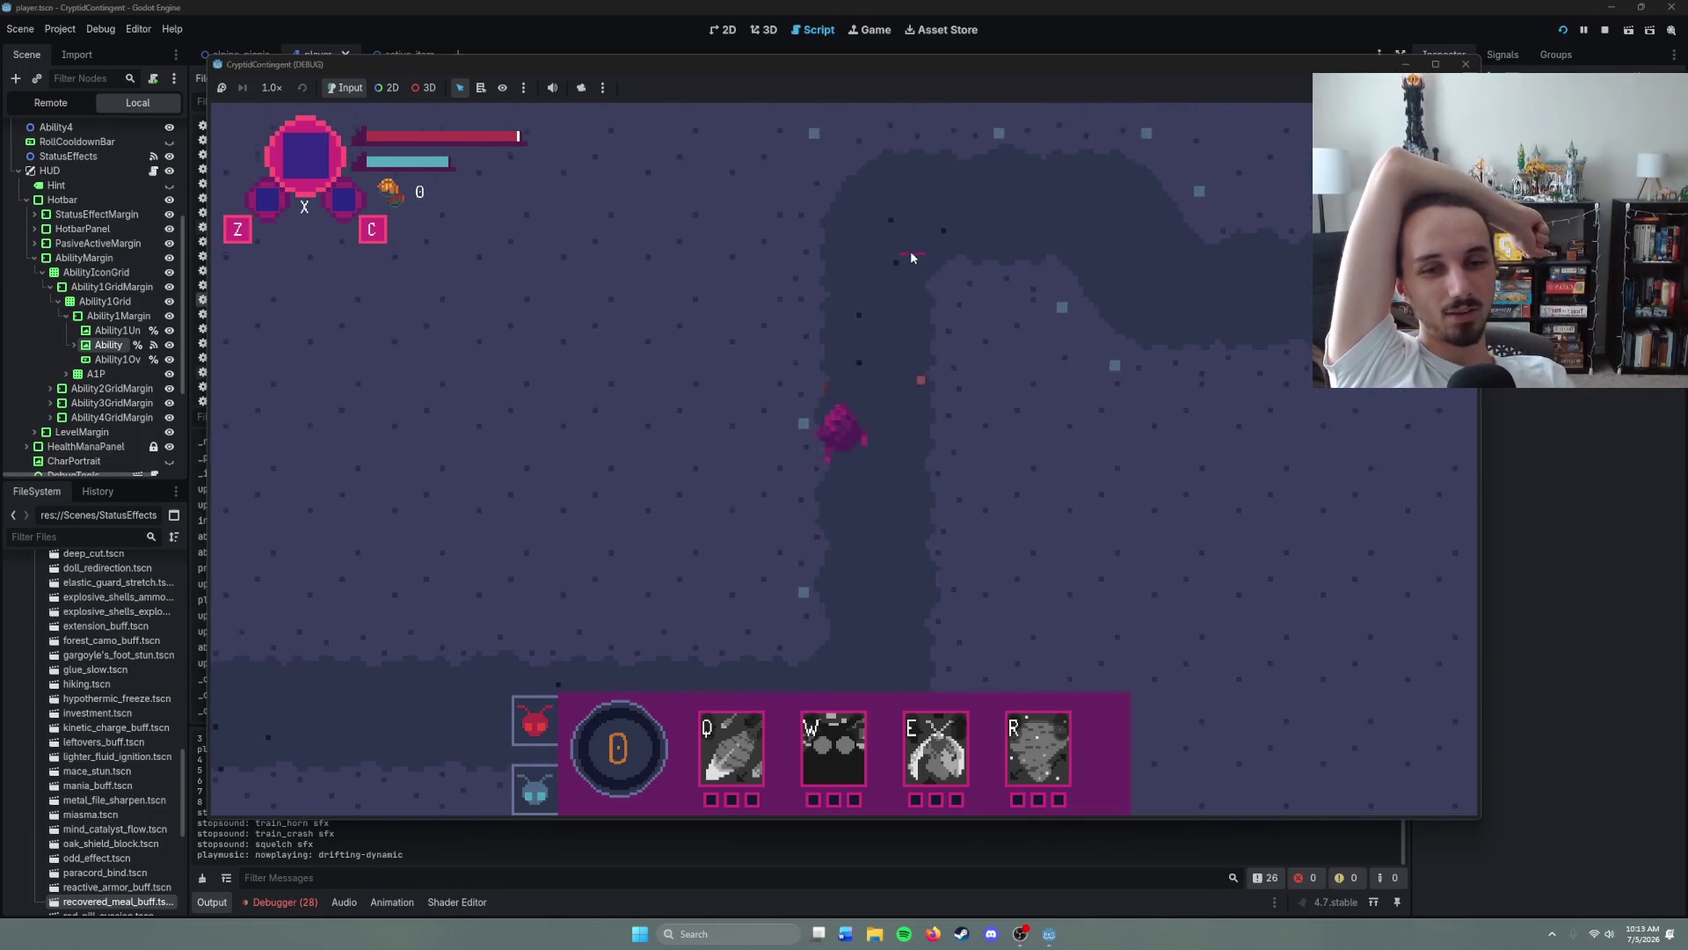
right_click(957, 359)
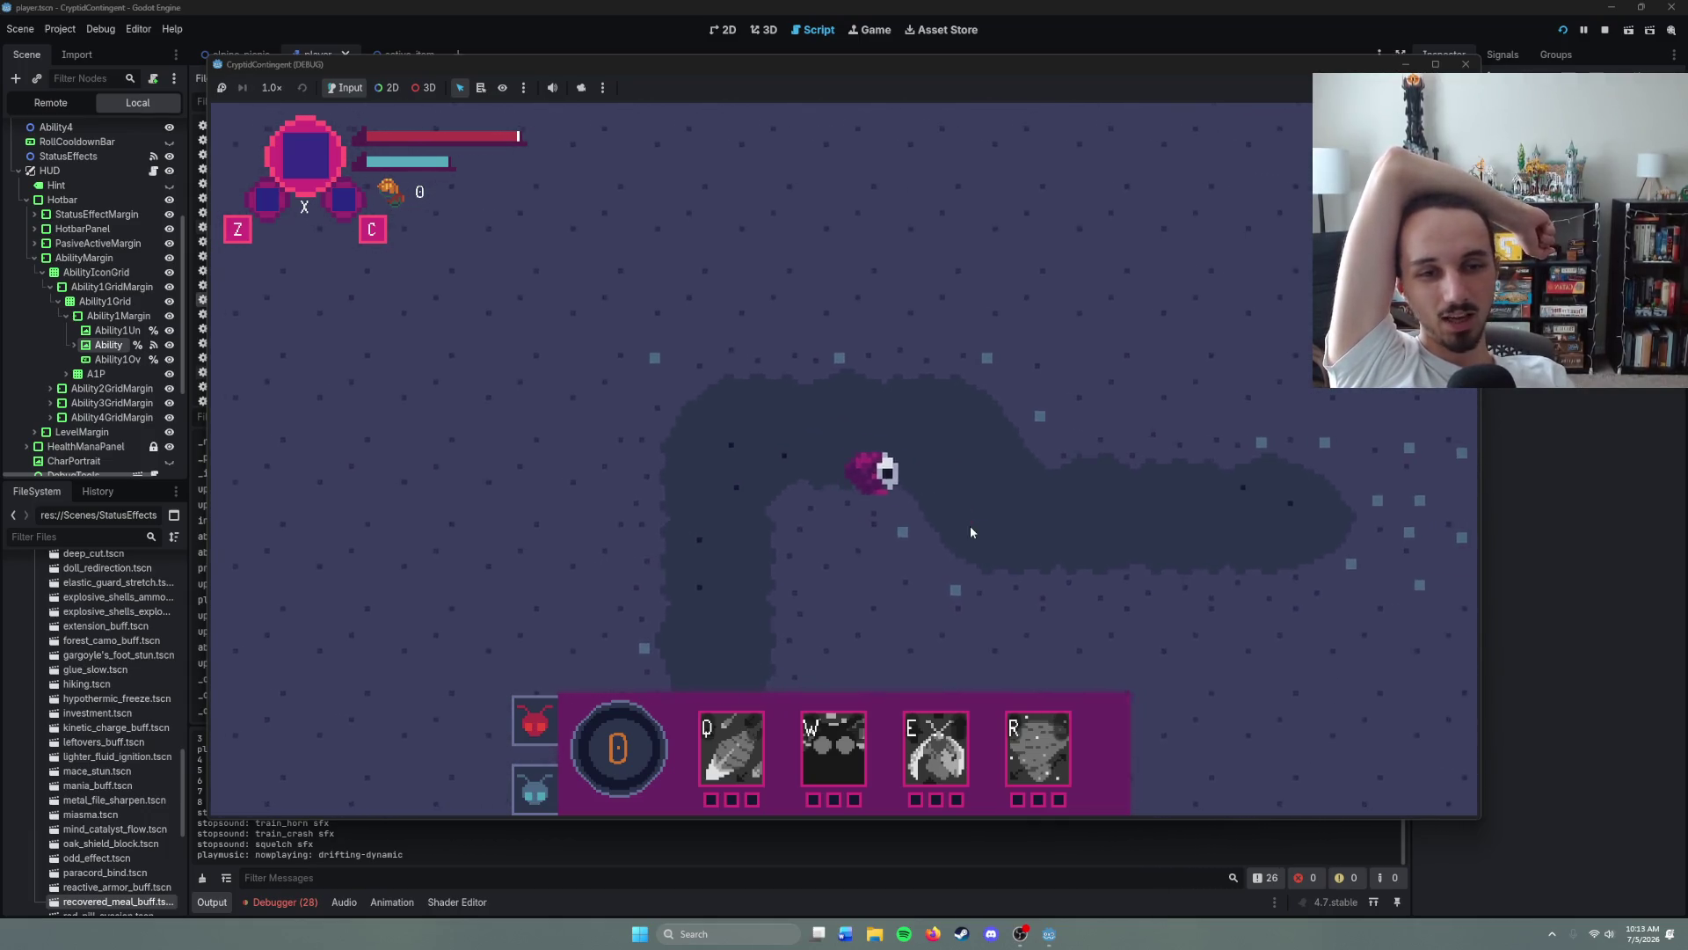
right_click(1013, 478)
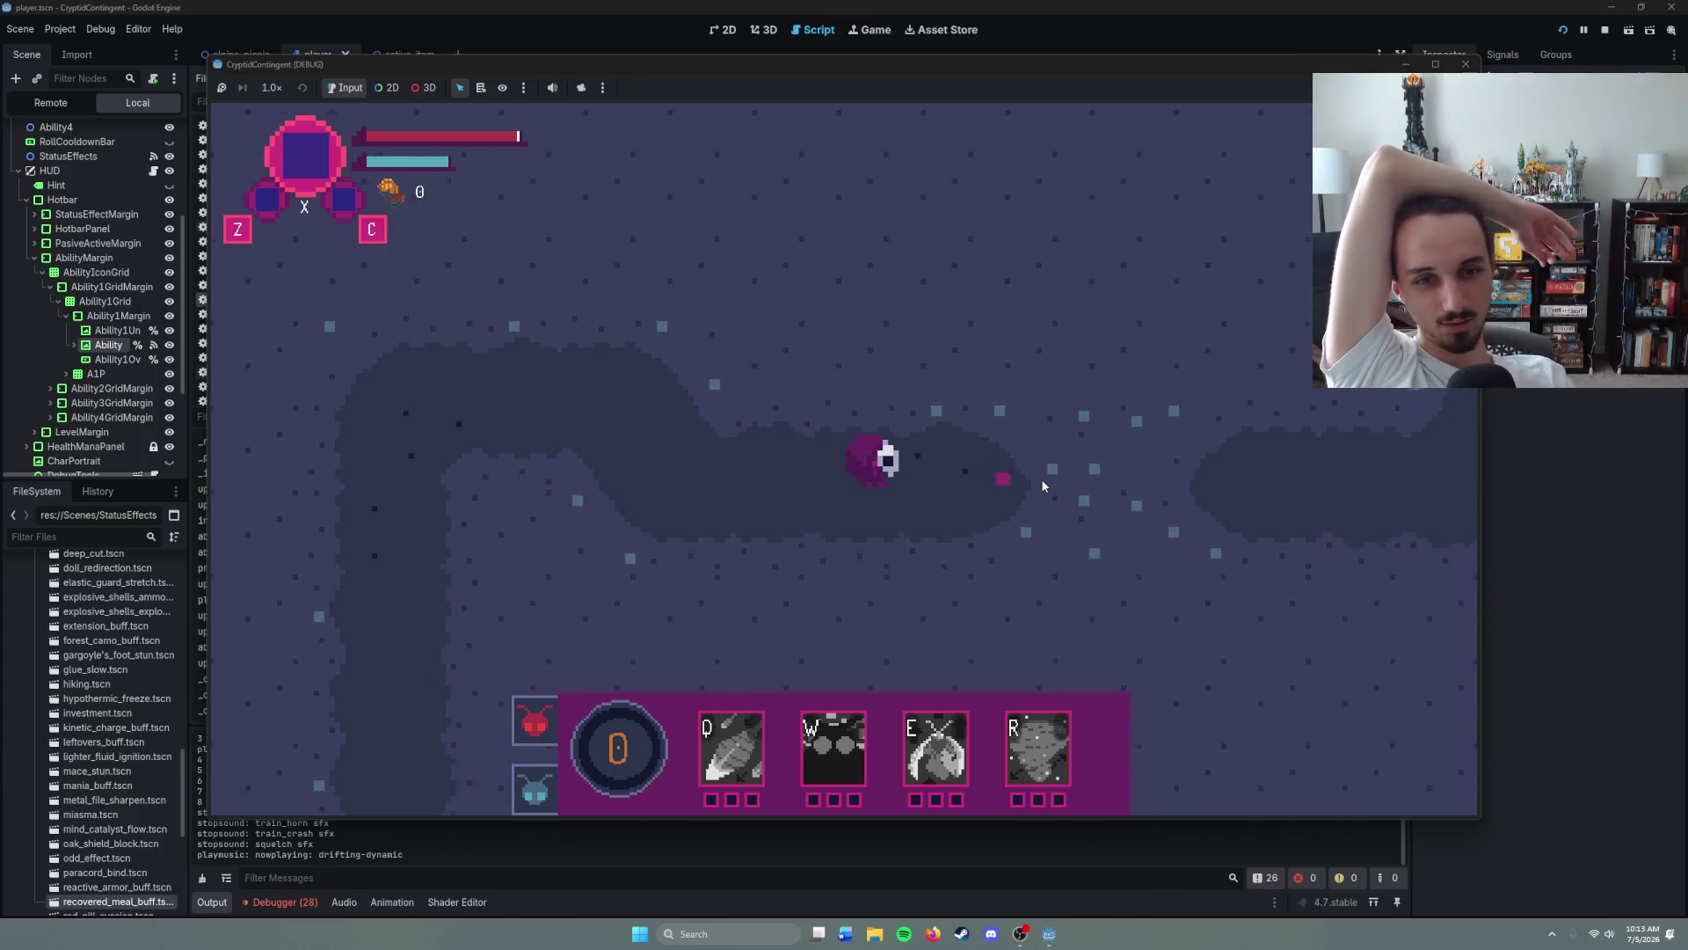
right_click(1010, 484)
- Move the Mothman into the open cave around the enemy and raise Feather Barrage to level 1
right_click(1069, 468)
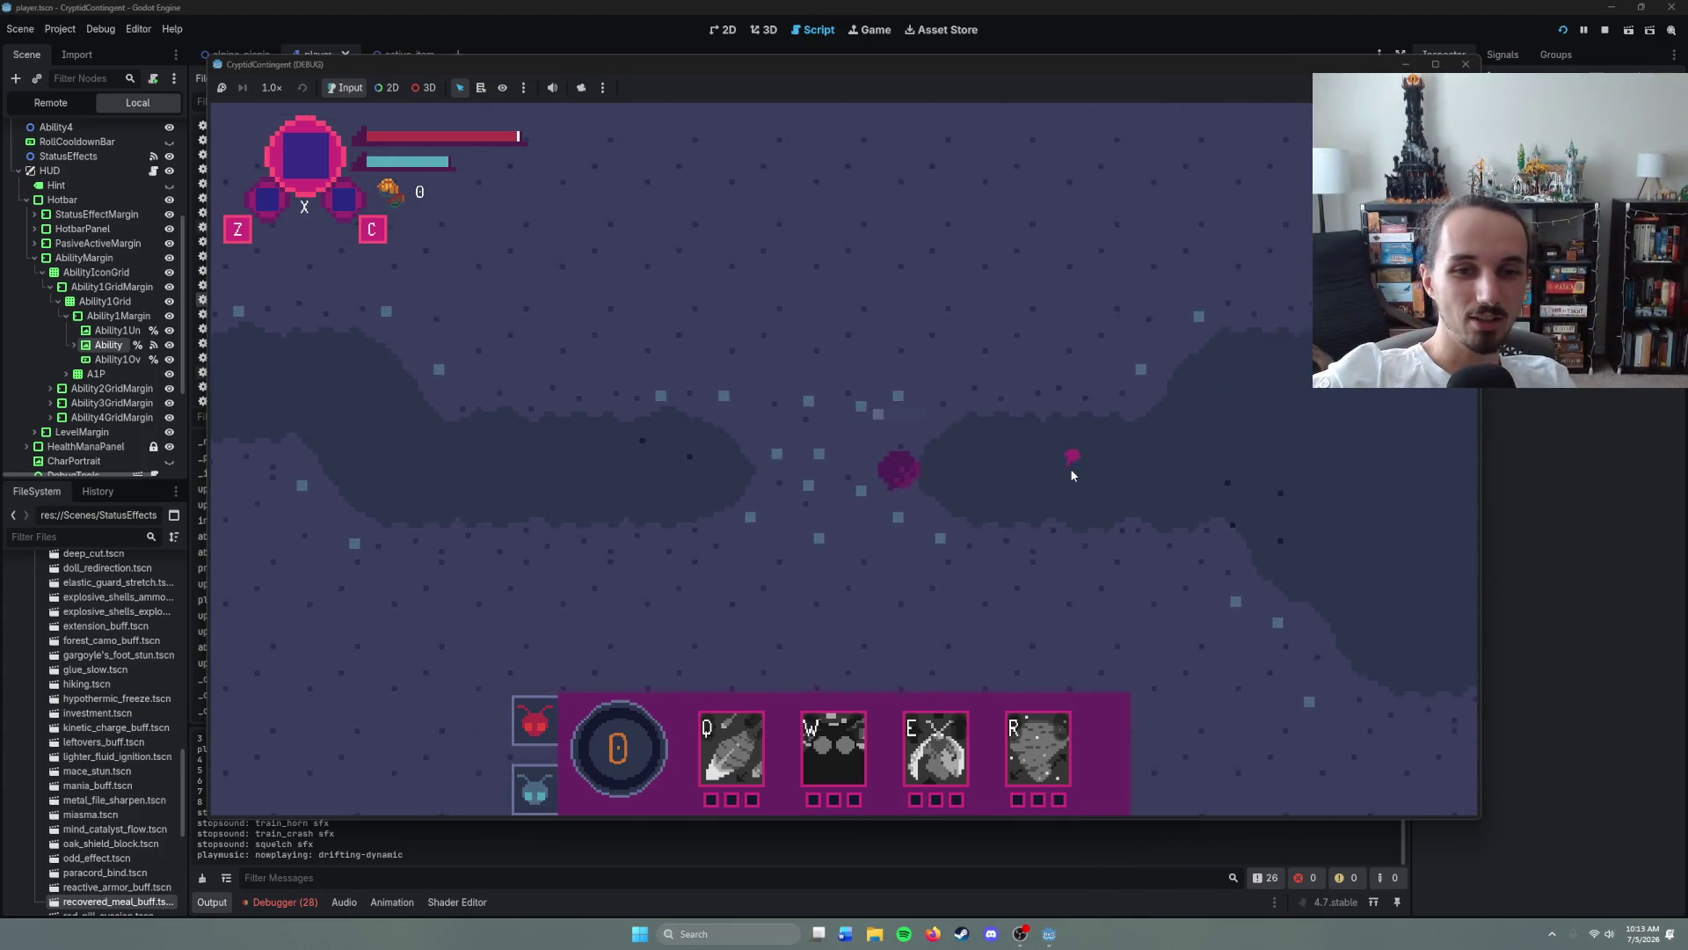
right_click(1124, 460)
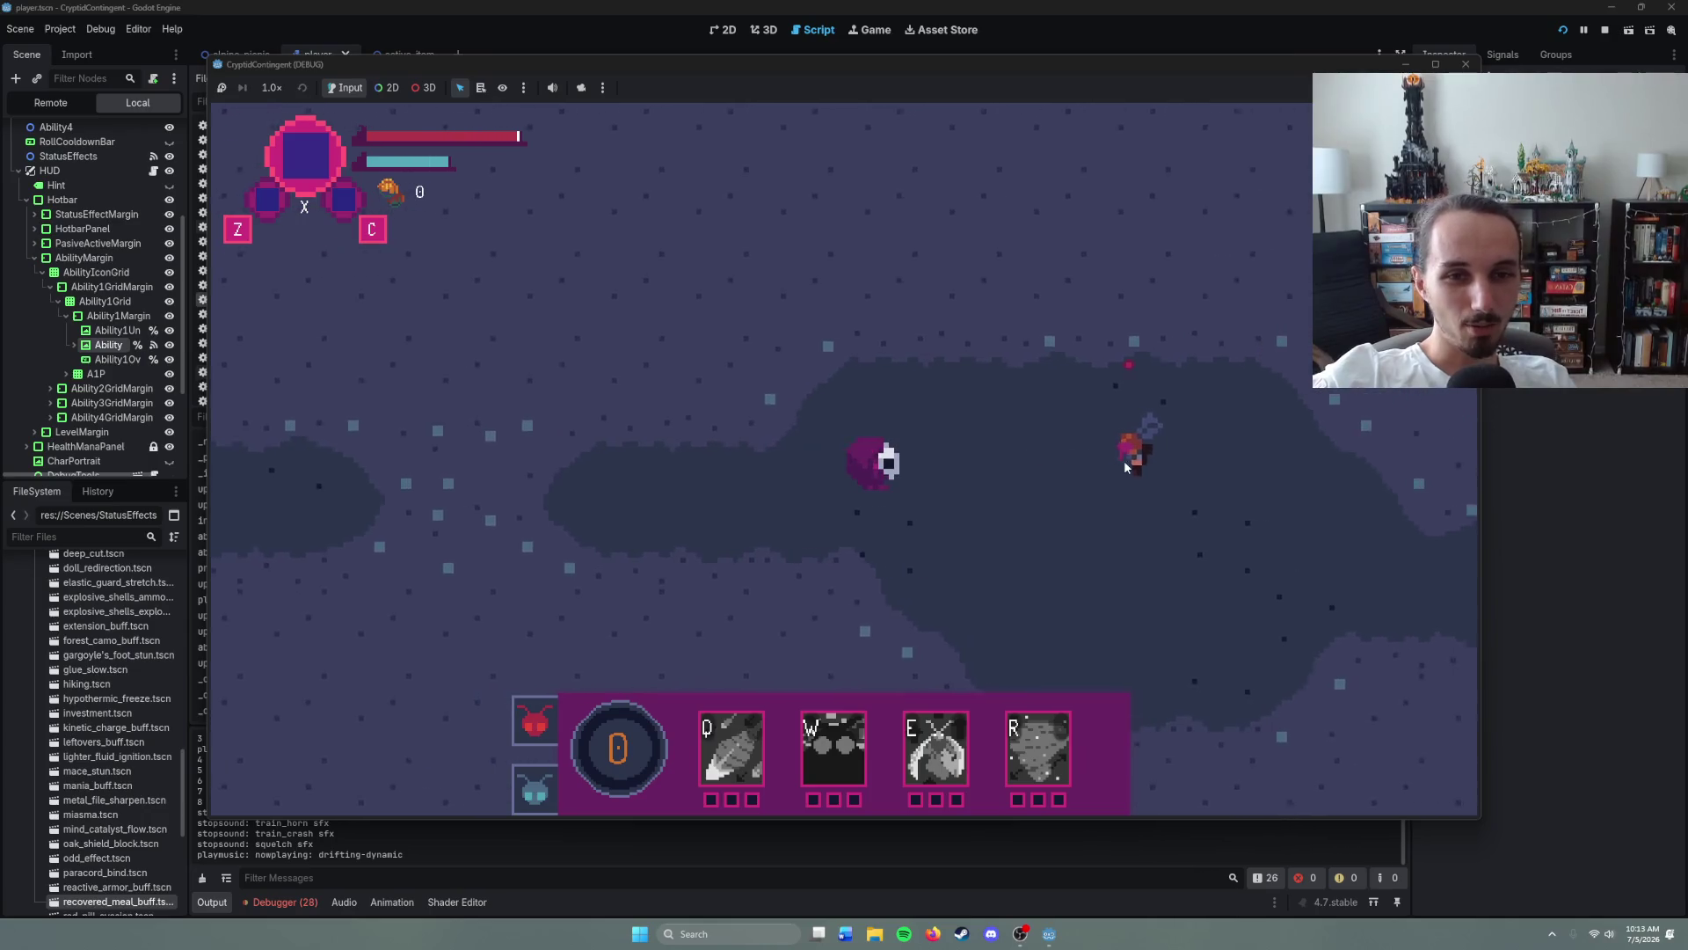
right_click(953, 587)
right_click(1058, 557)
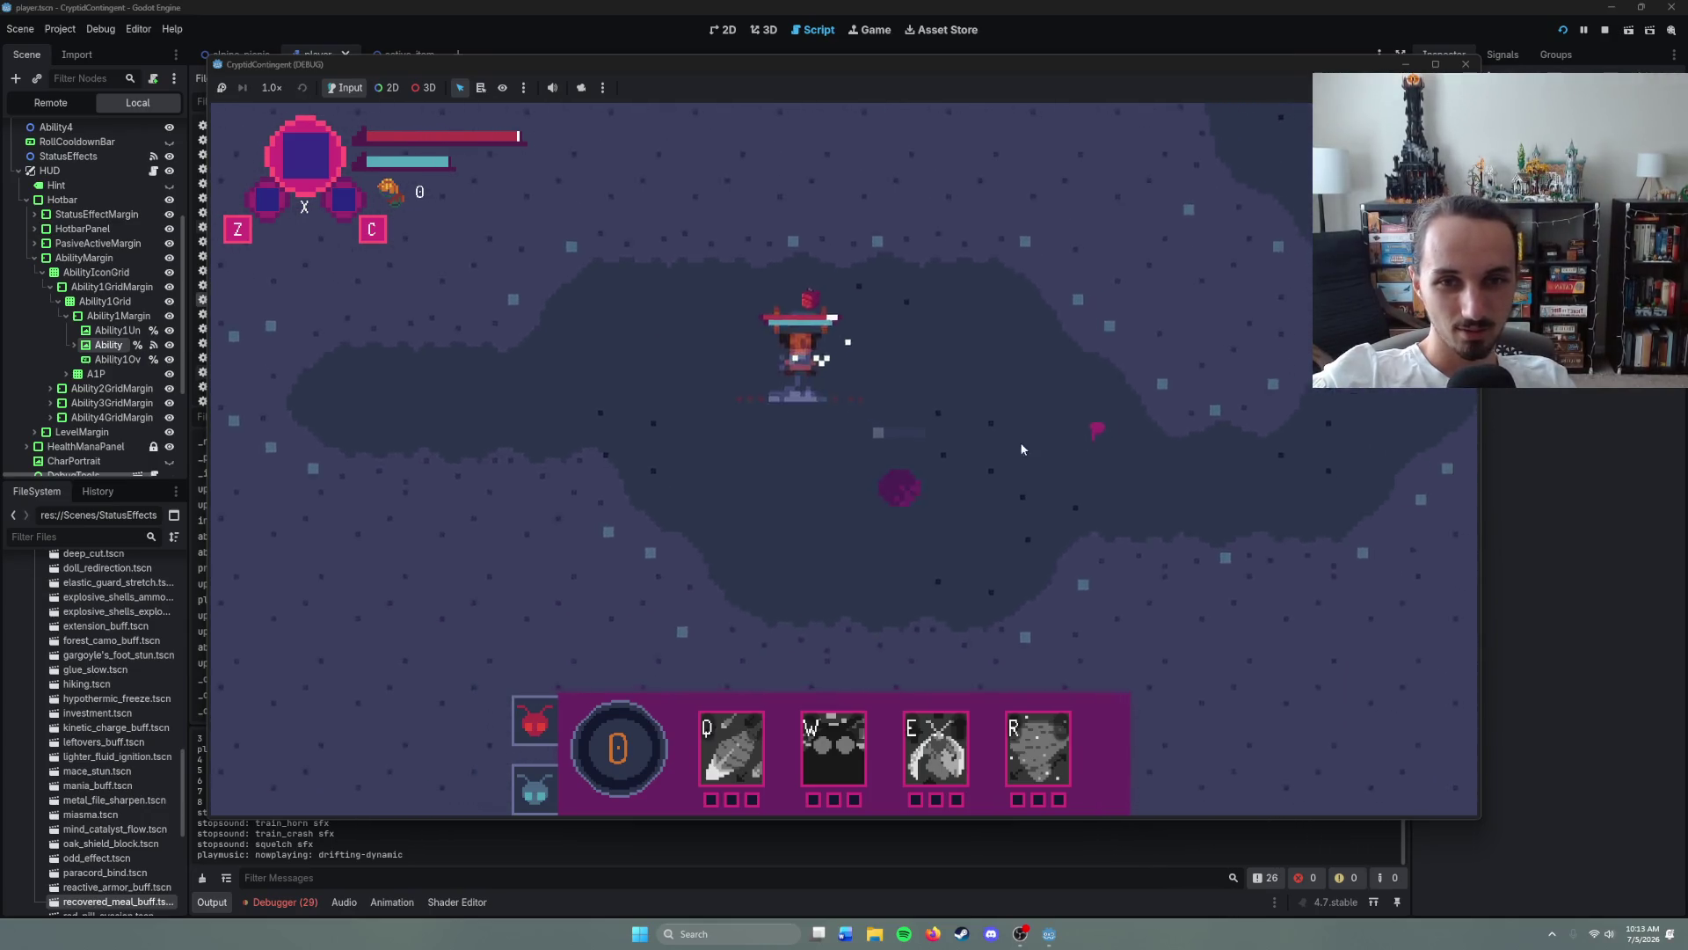
right_click(679, 324)
right_click(1070, 397)
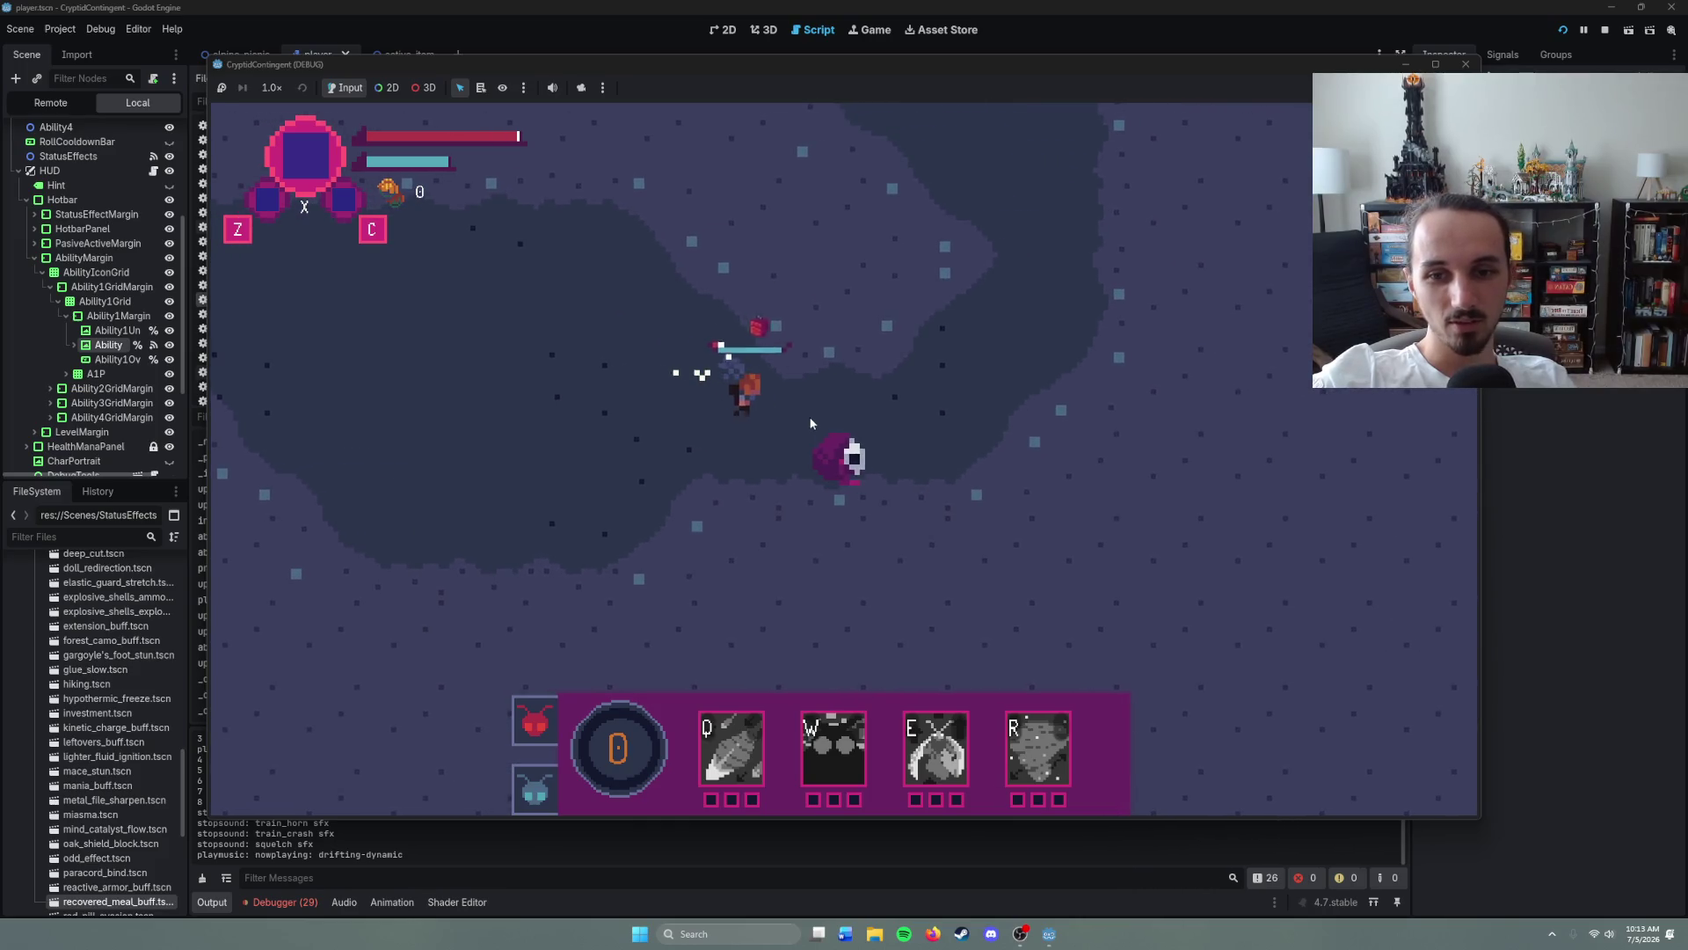
click(742, 725)
- Stop the running game with F8 and return to the levelup_alpha line in hud.gd
key(F8)
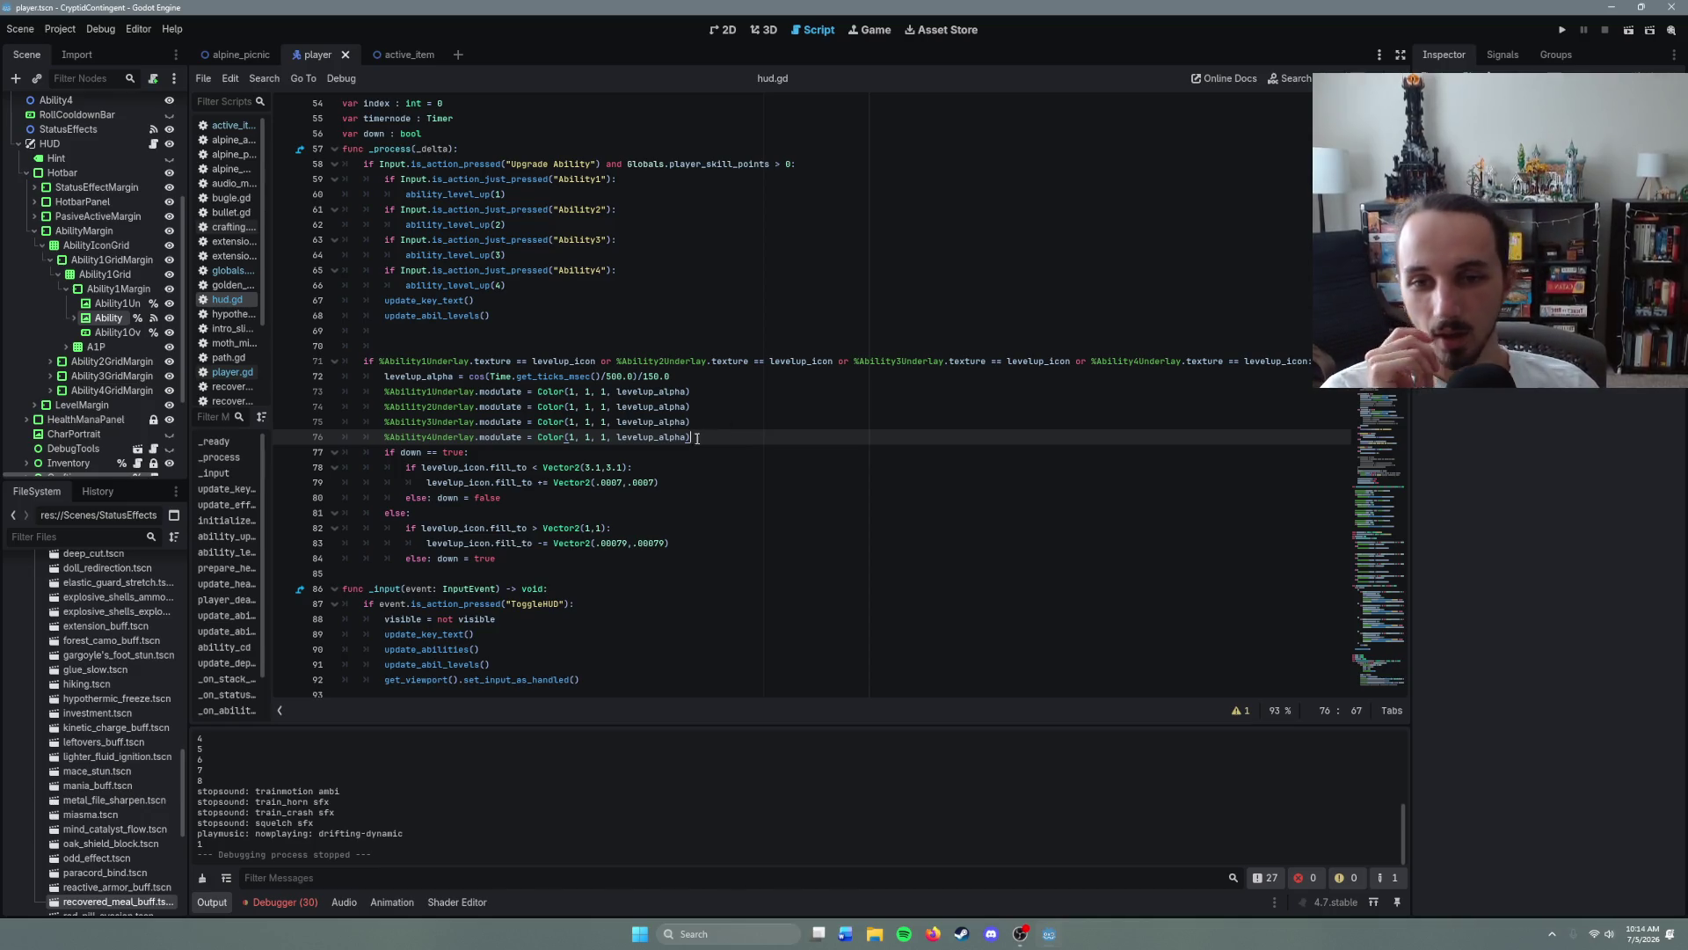
key(Left)
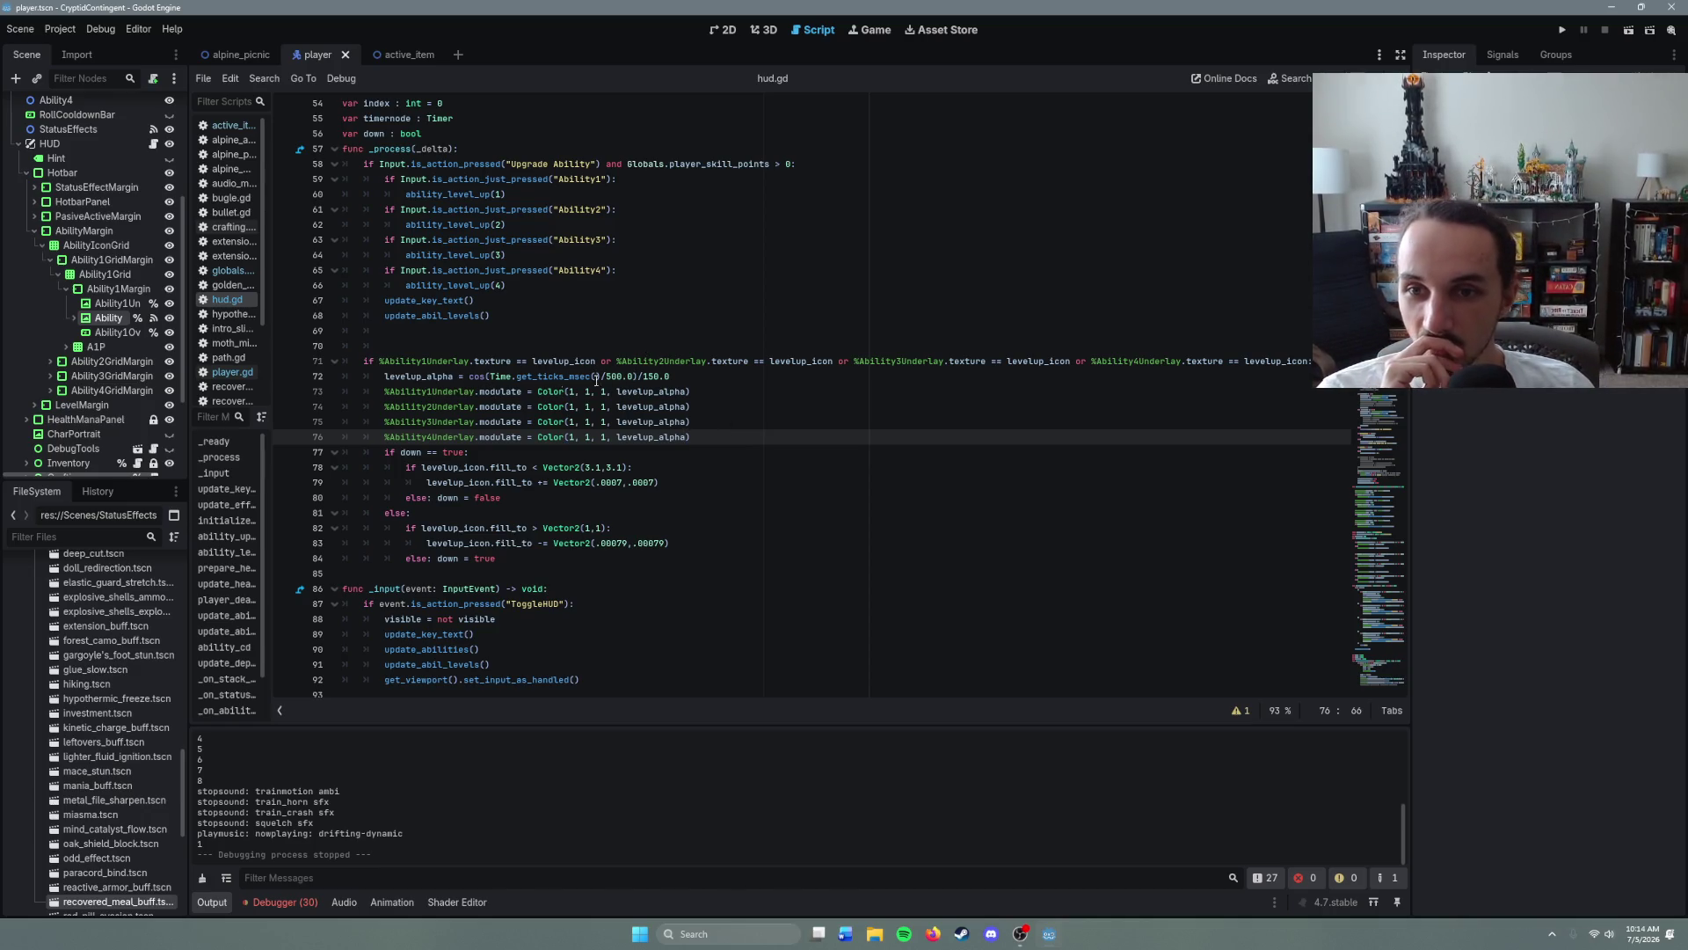
- Insert print(levelup_alpha) on a new line 73 of hud.gd, save, and run the game with F5
click(712, 376)
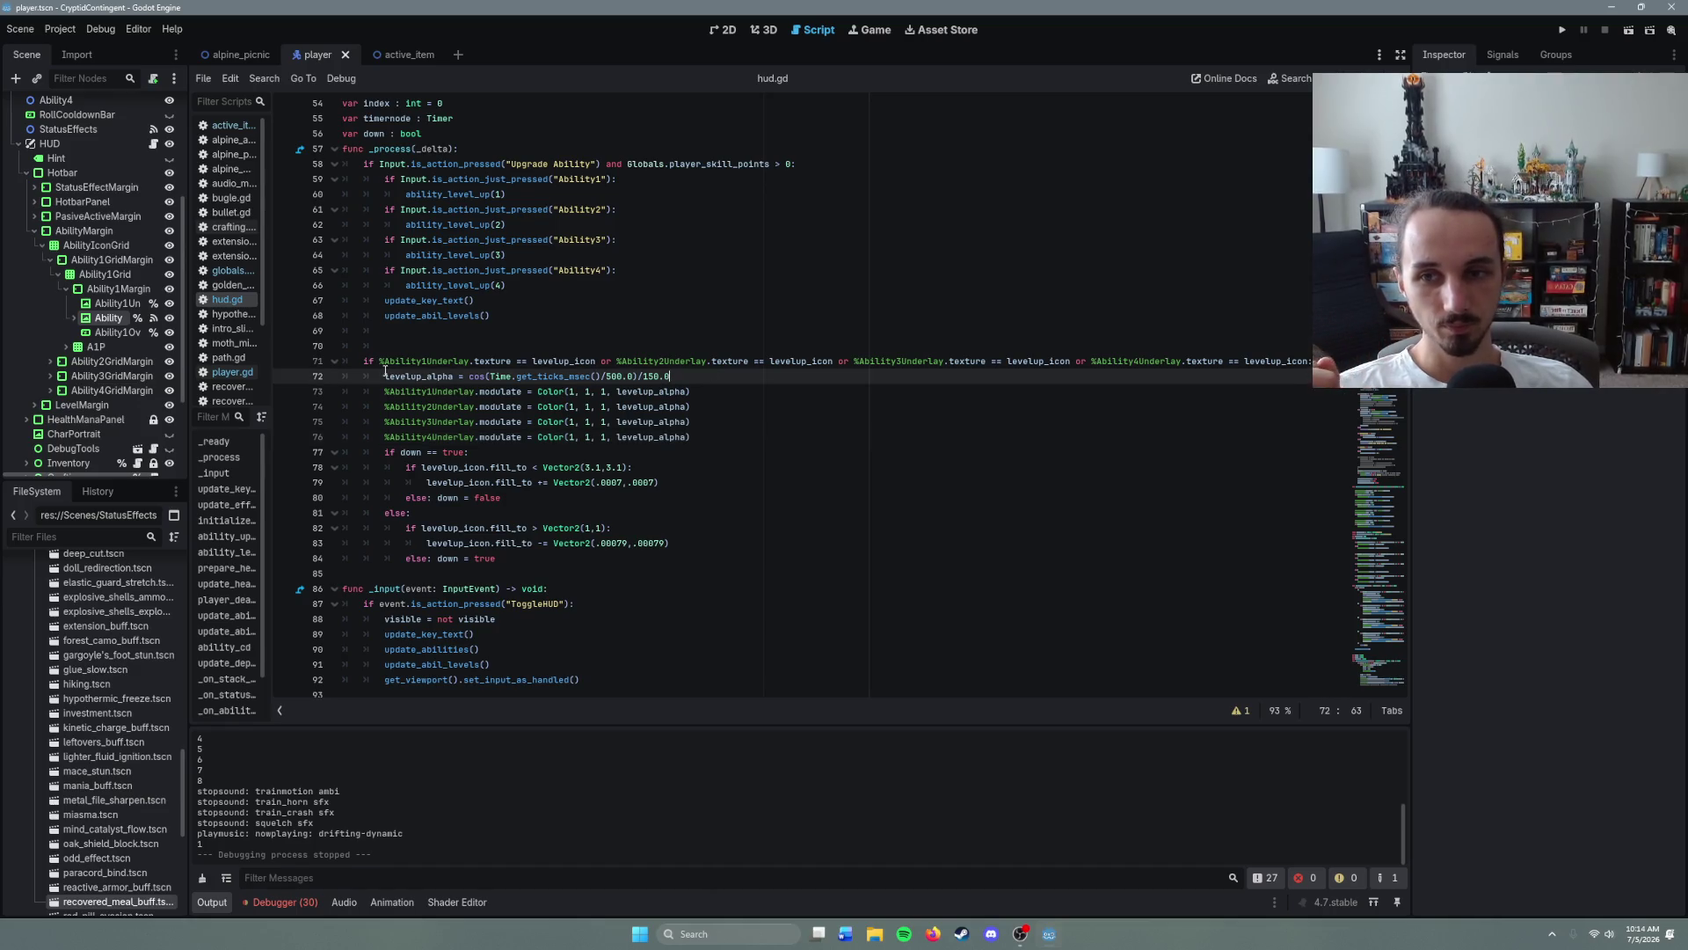
click(681, 375)
key(Return)
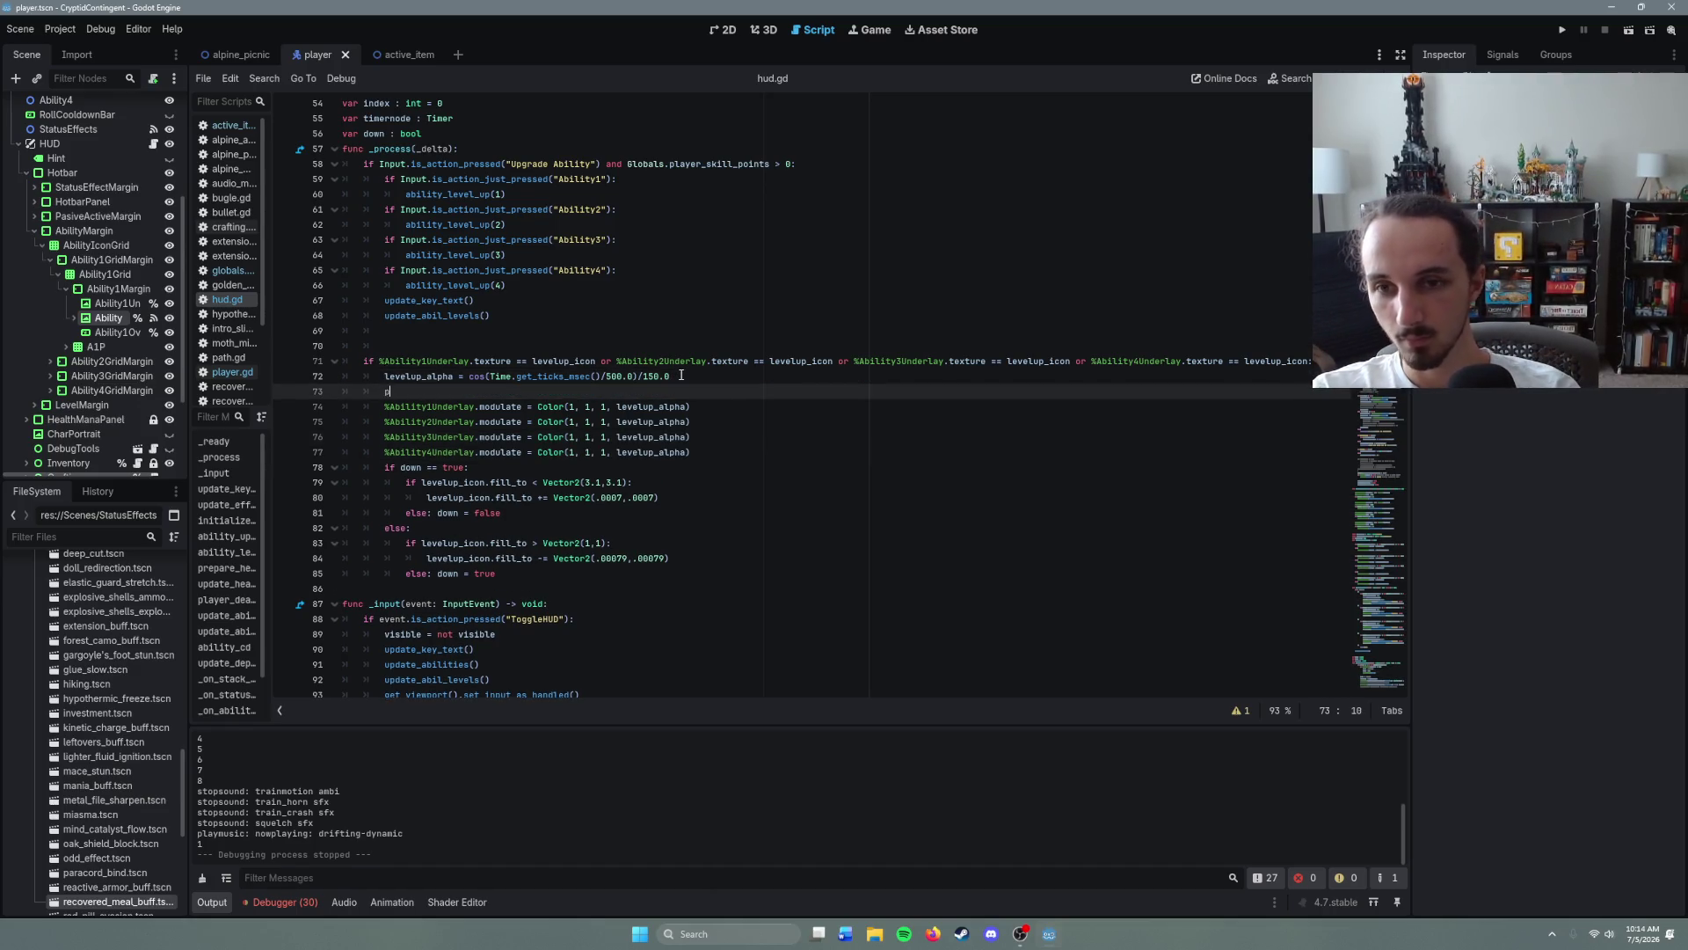
text(pro)
key(BackSpace)
text(int()
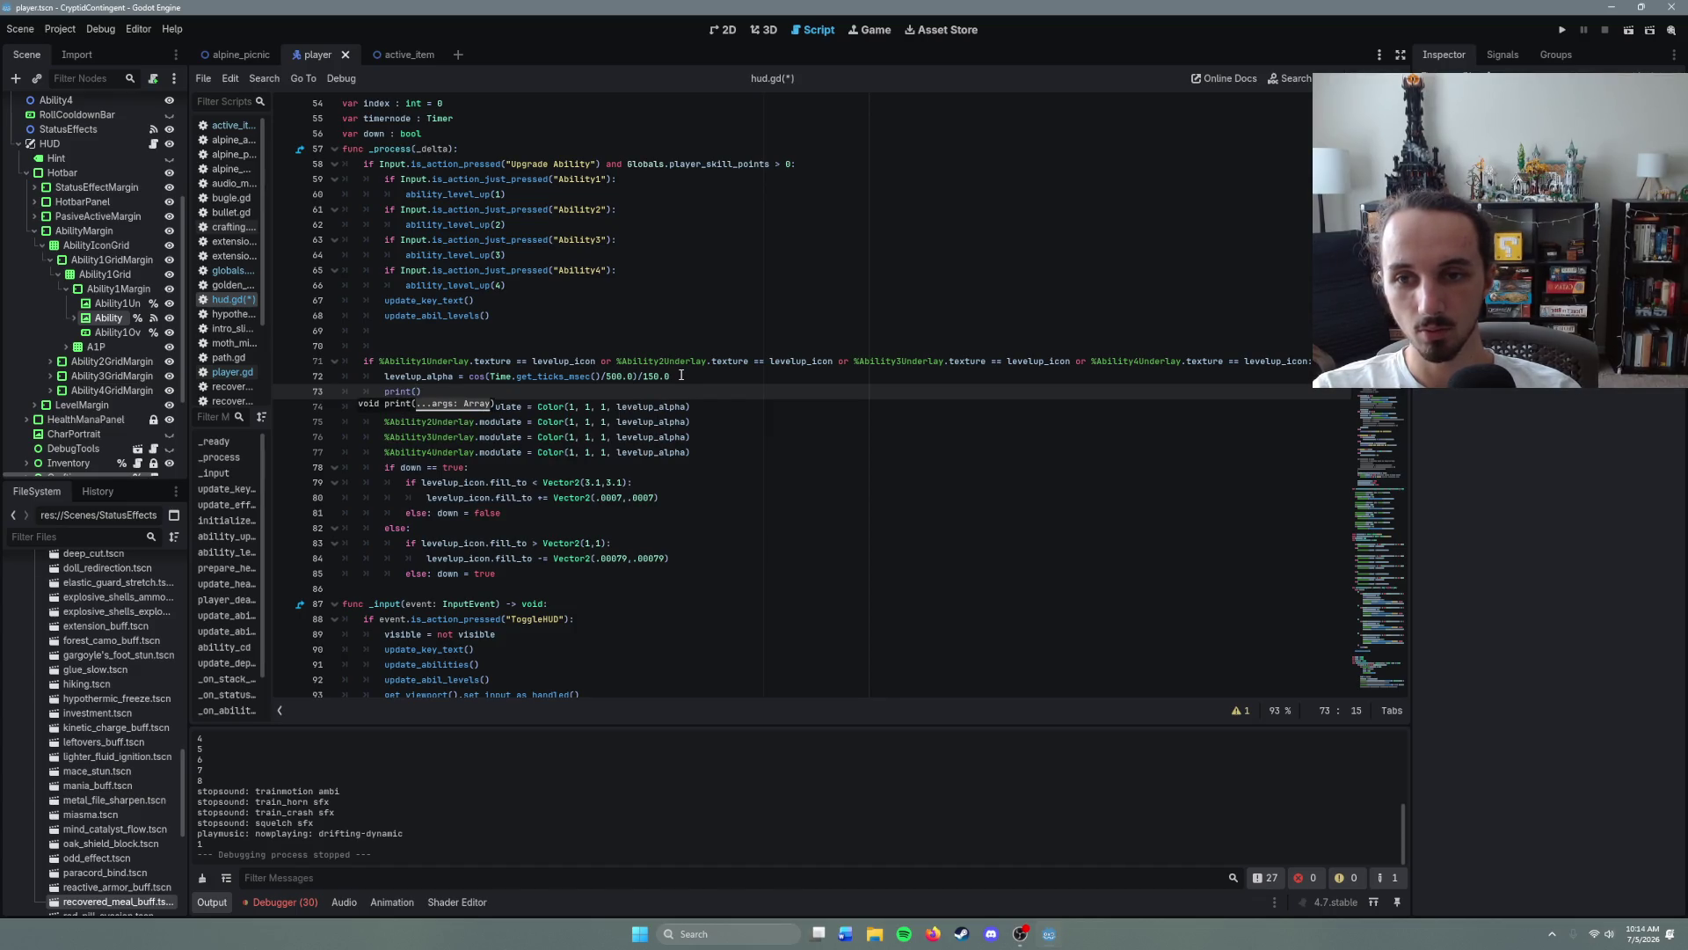
key(BackSpace)
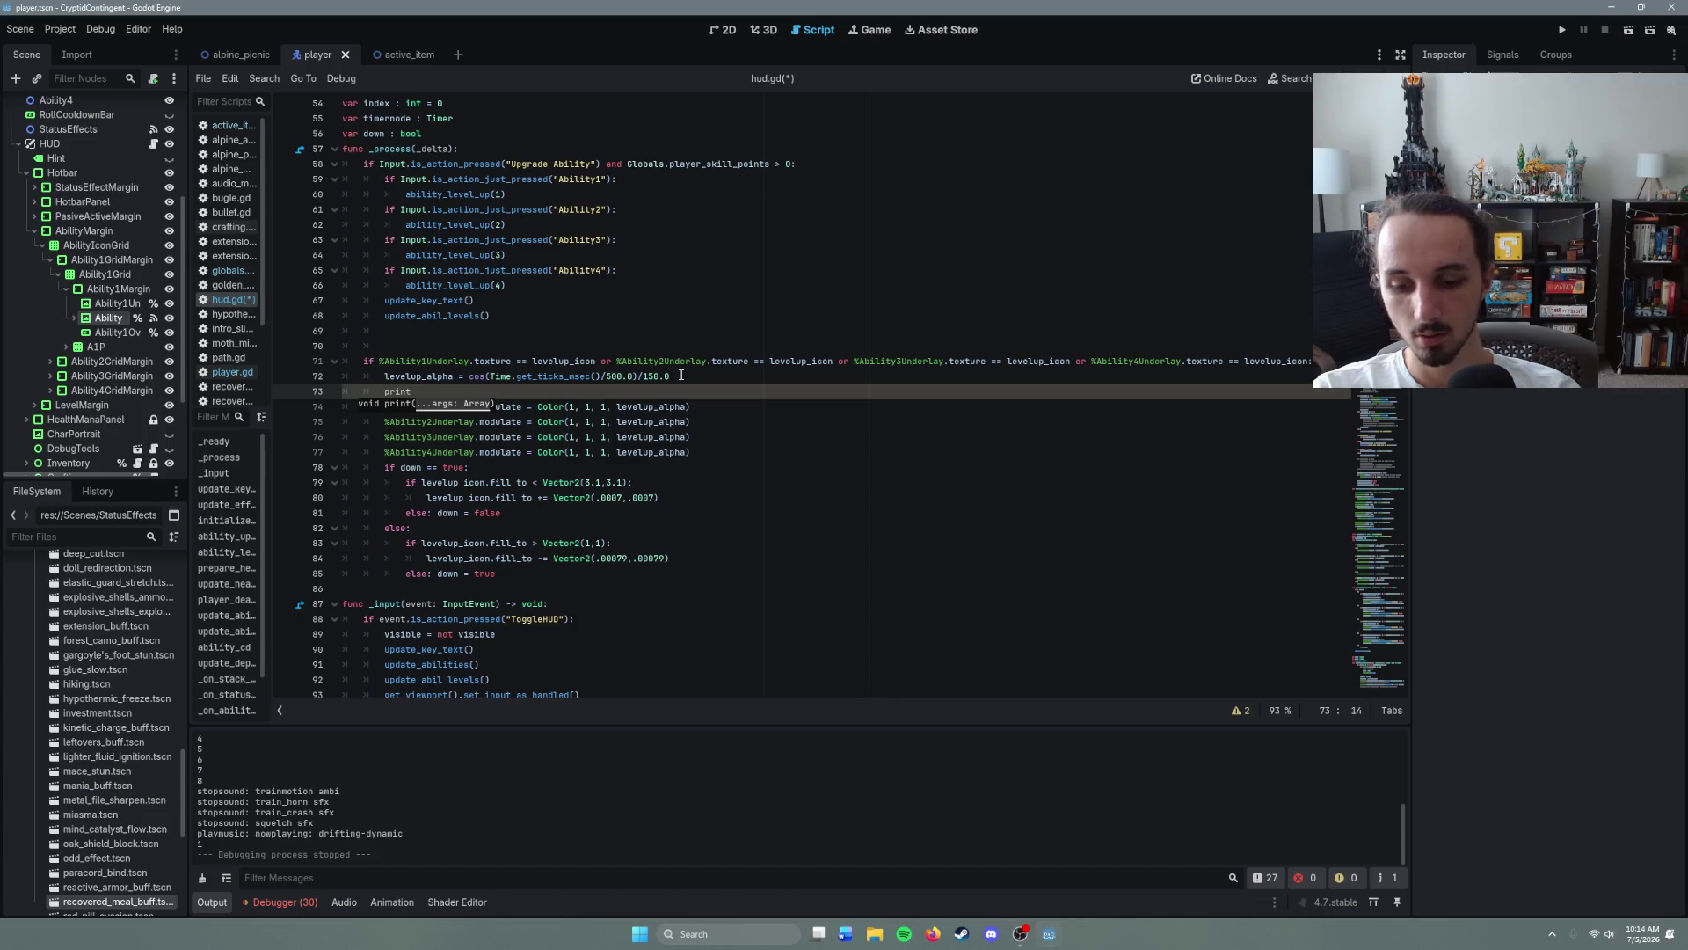
text(()
text(levelup_alpha)
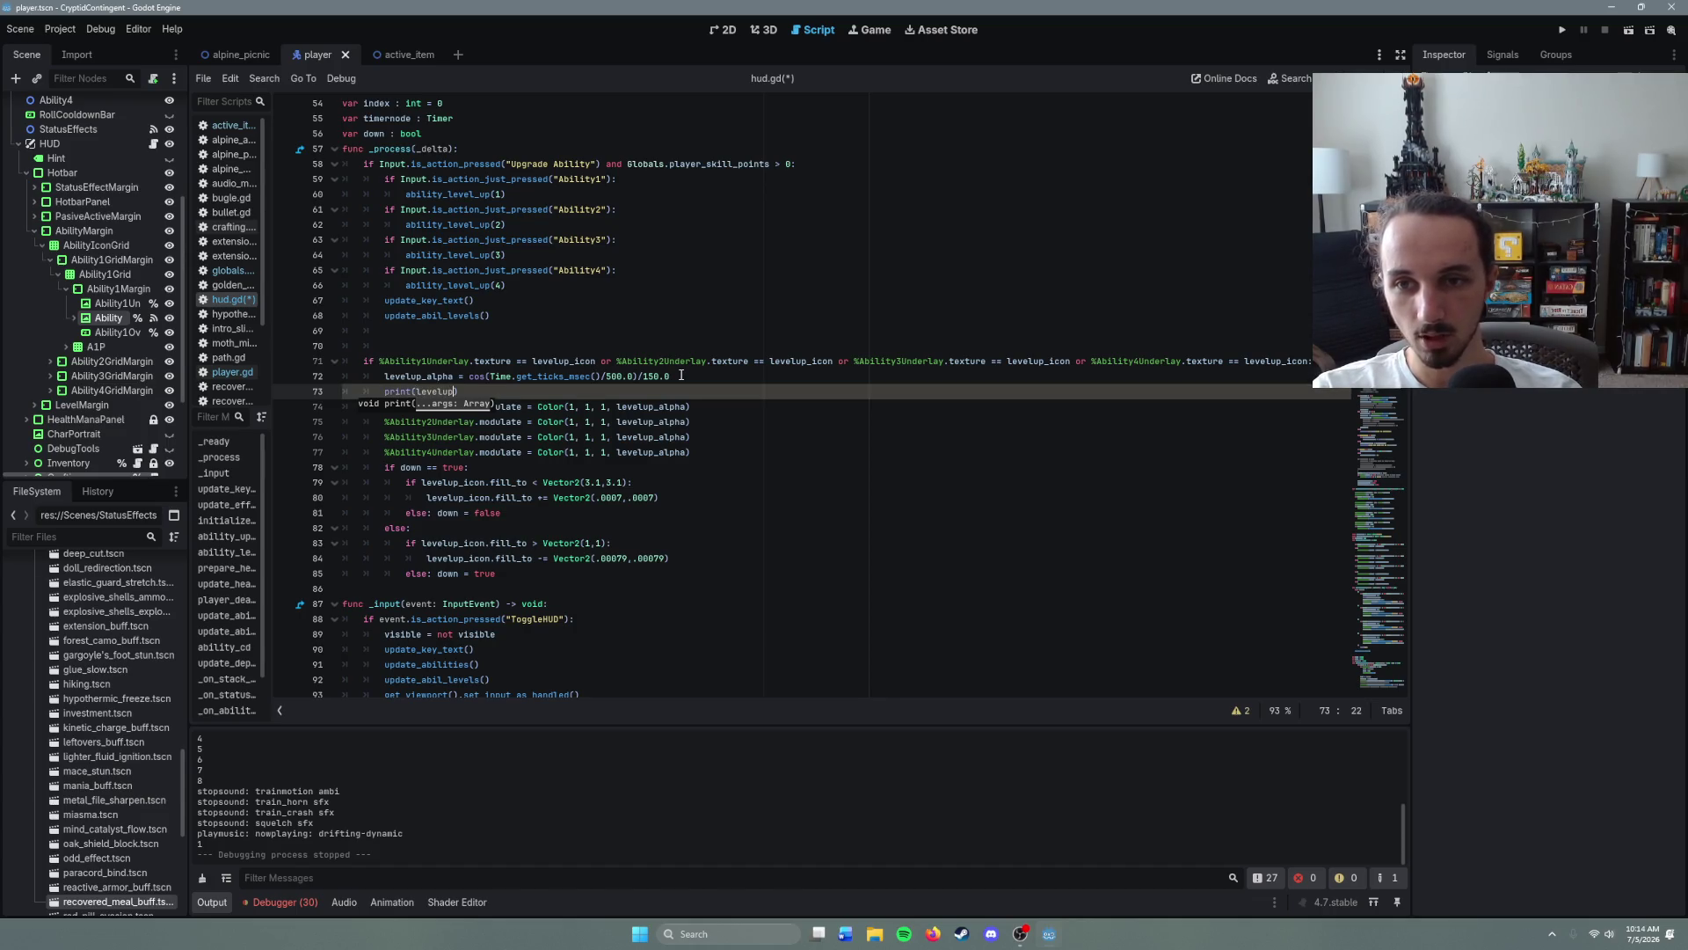
key(ctrl+s)
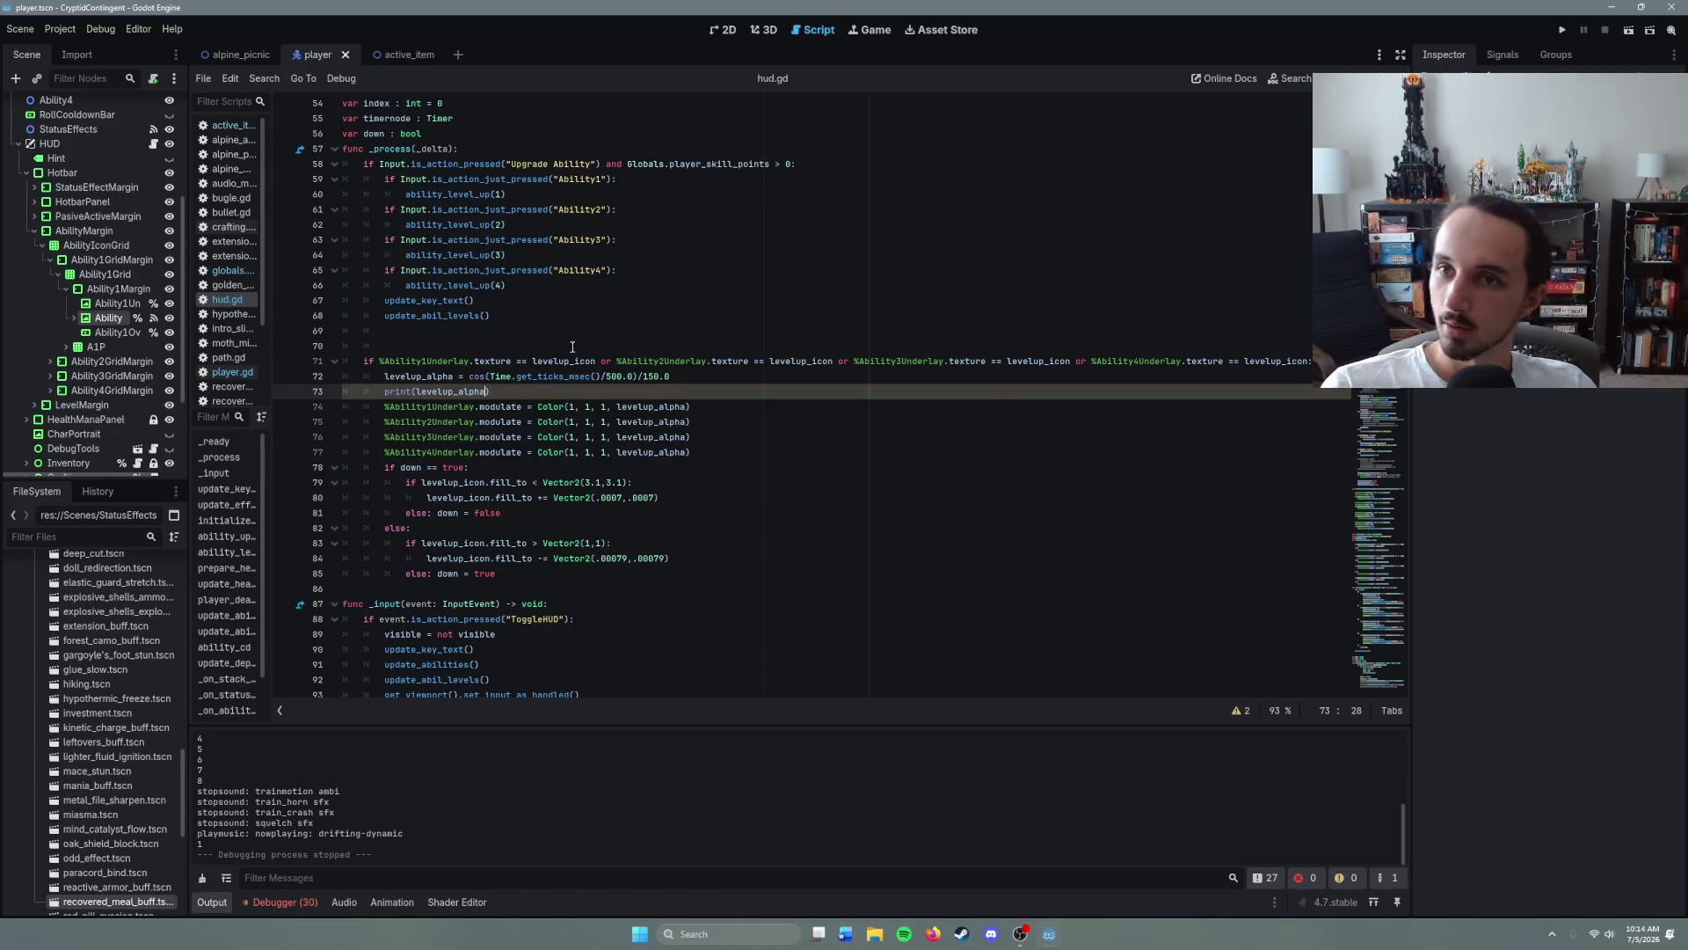
key(F5)
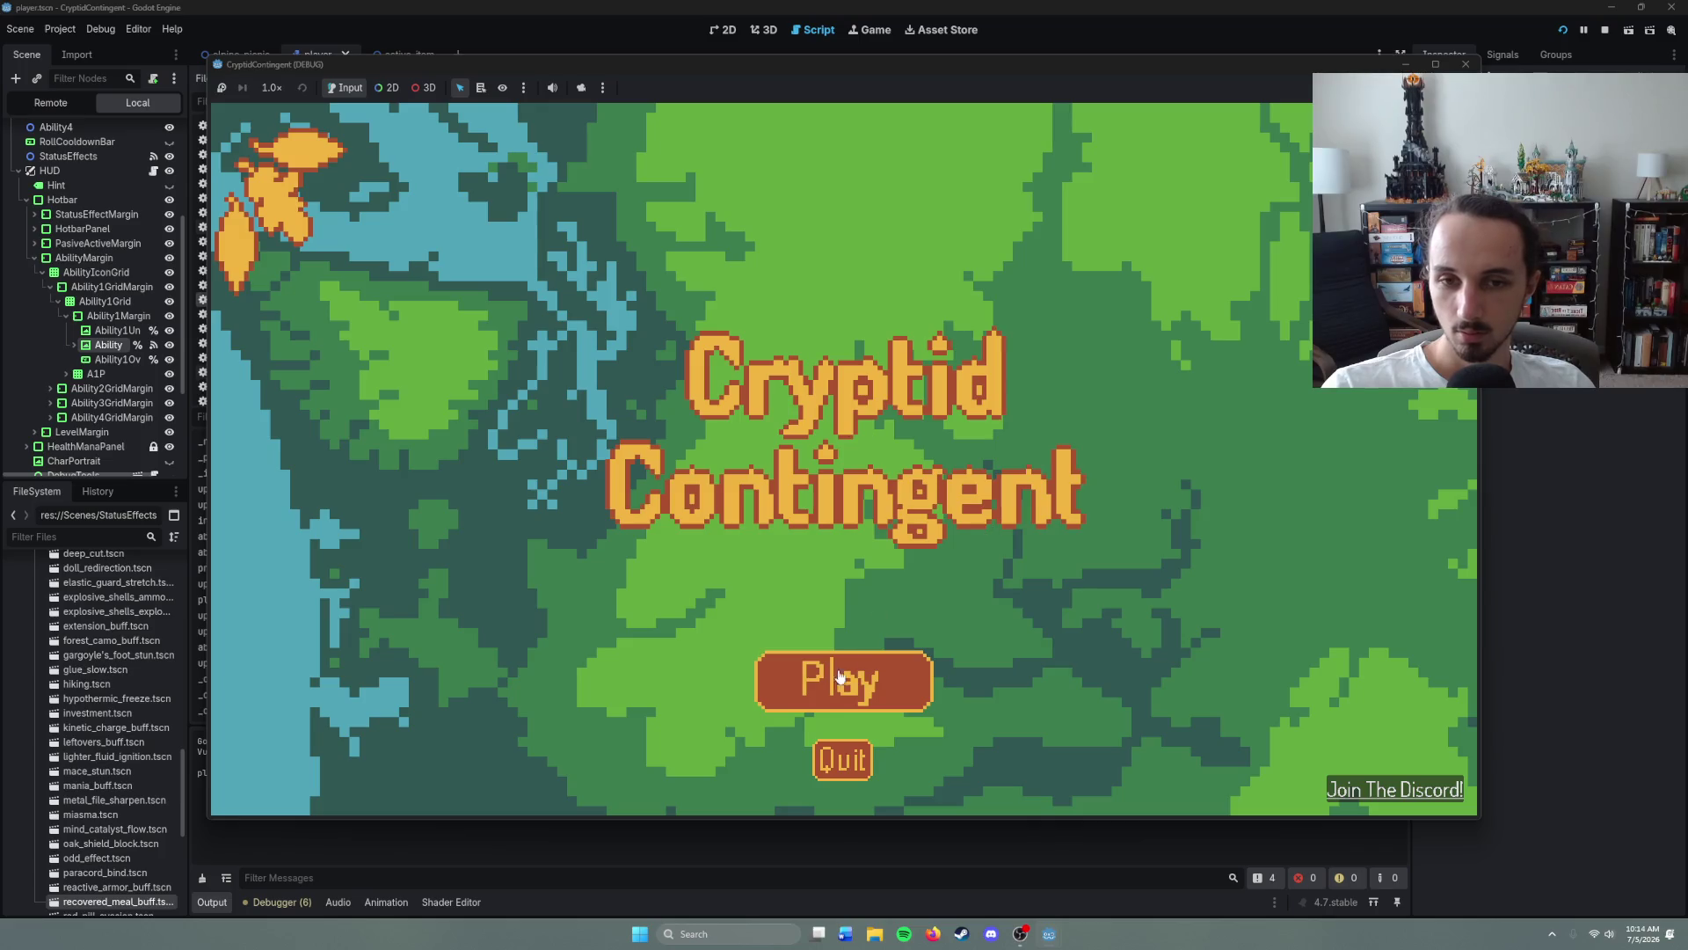
- Start playing from the title screen and walk the player along the tunnel into the cave
click(867, 673)
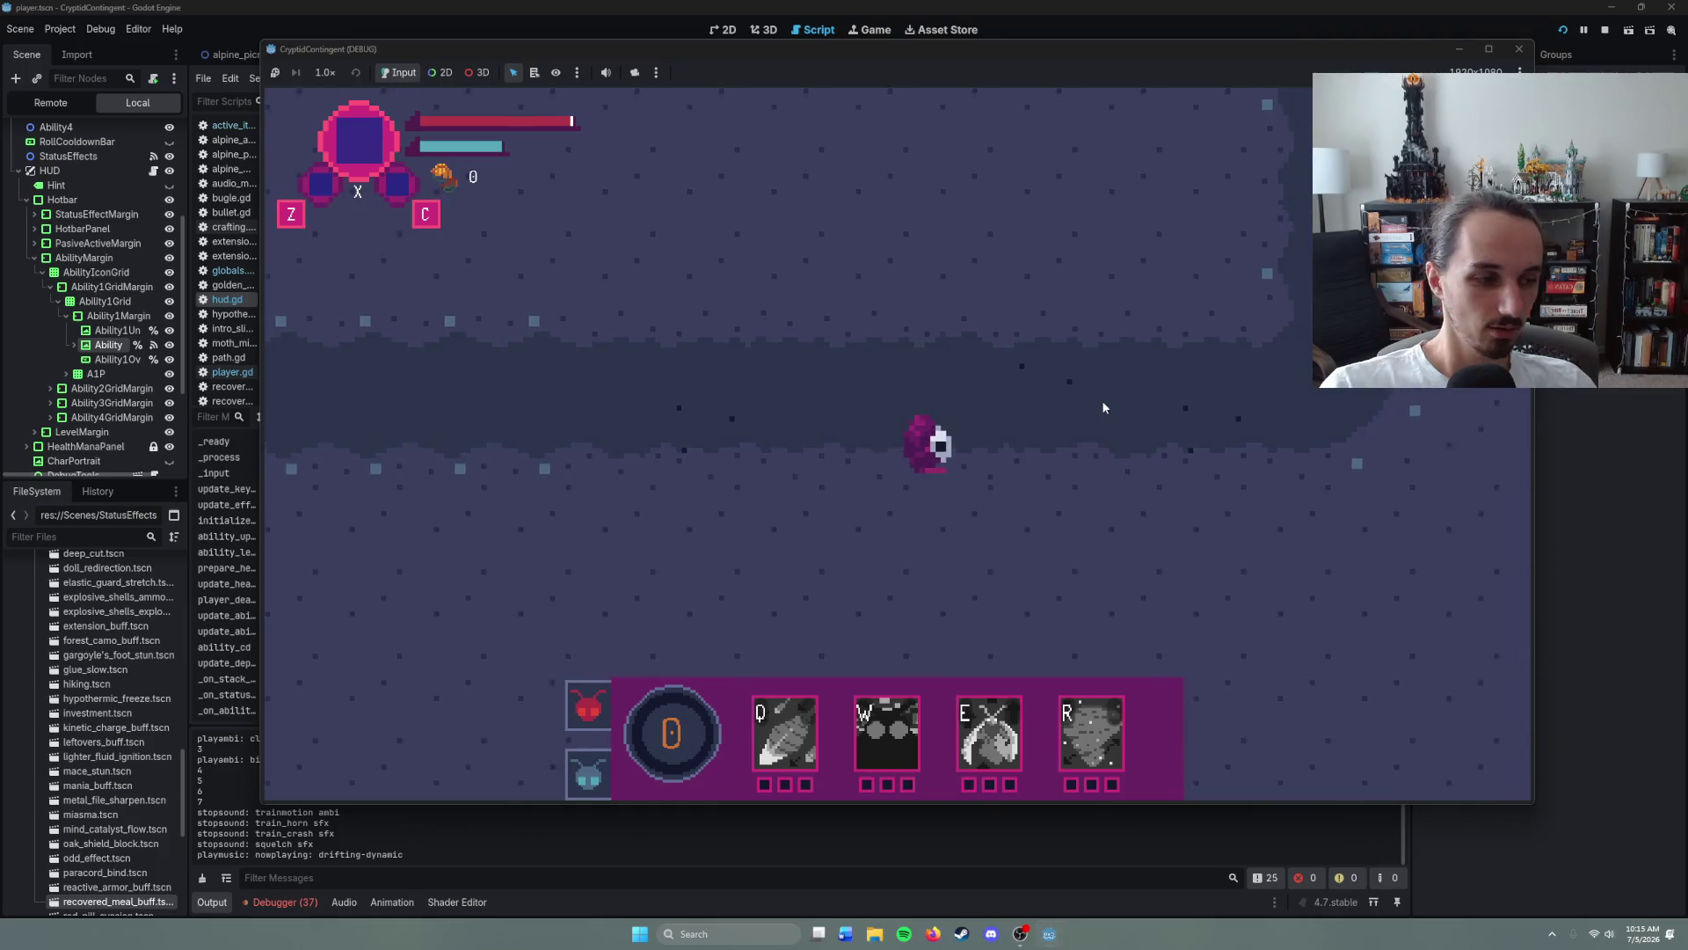
right_click(1082, 410)
right_click(983, 274)
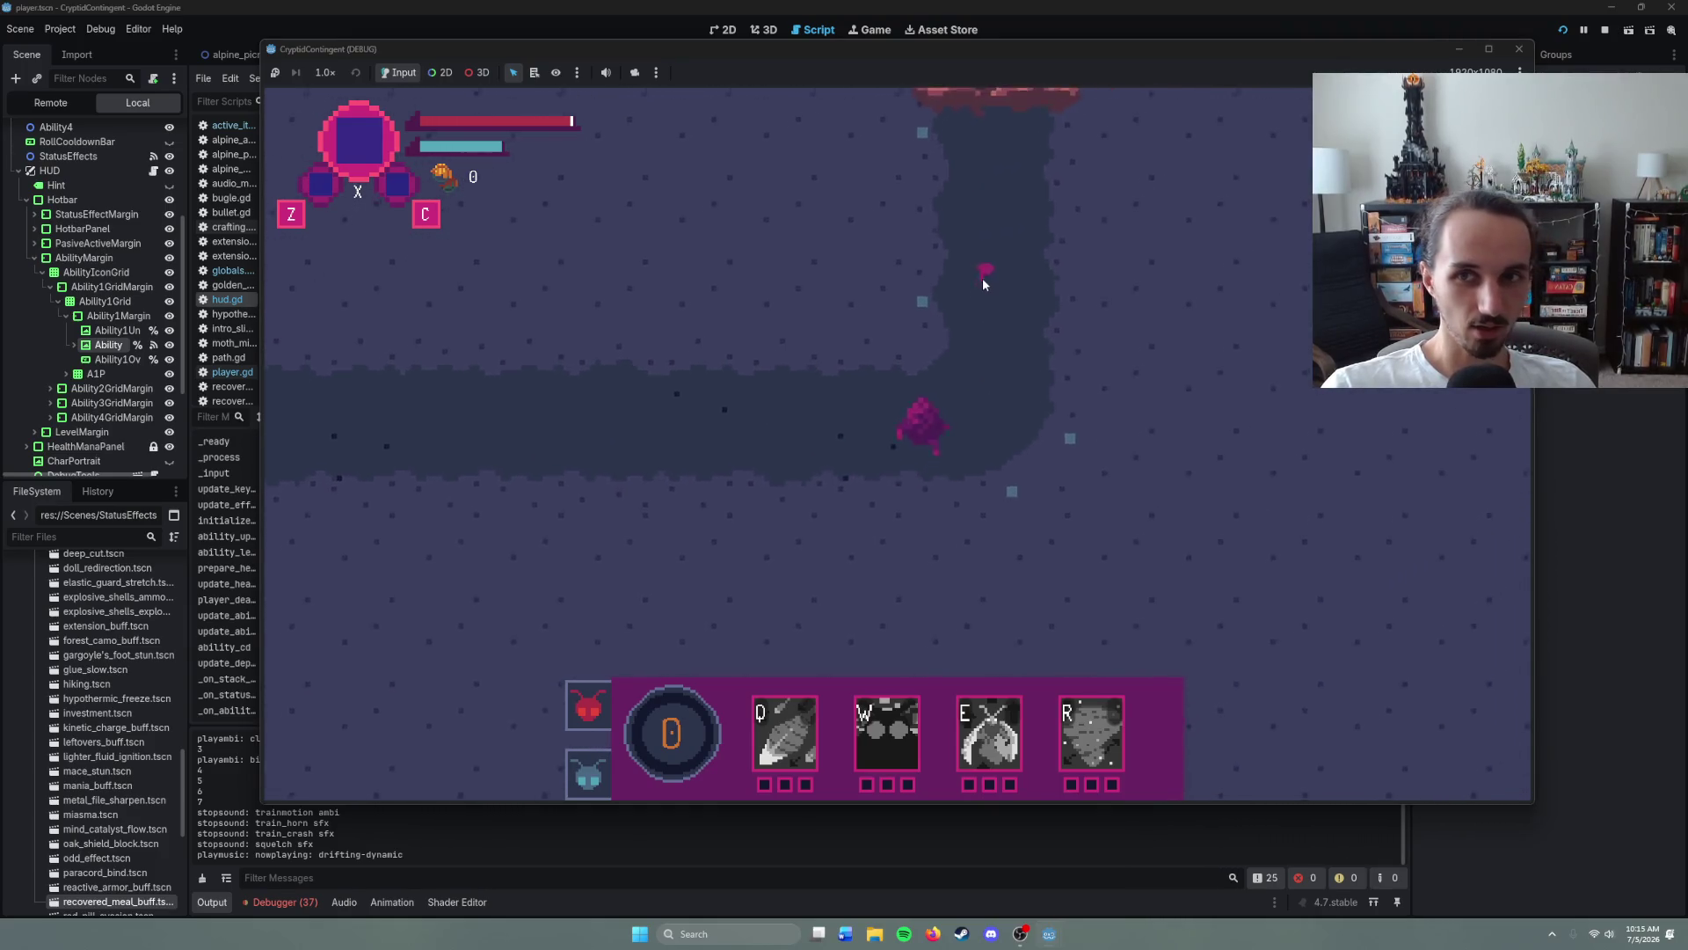
right_click(919, 233)
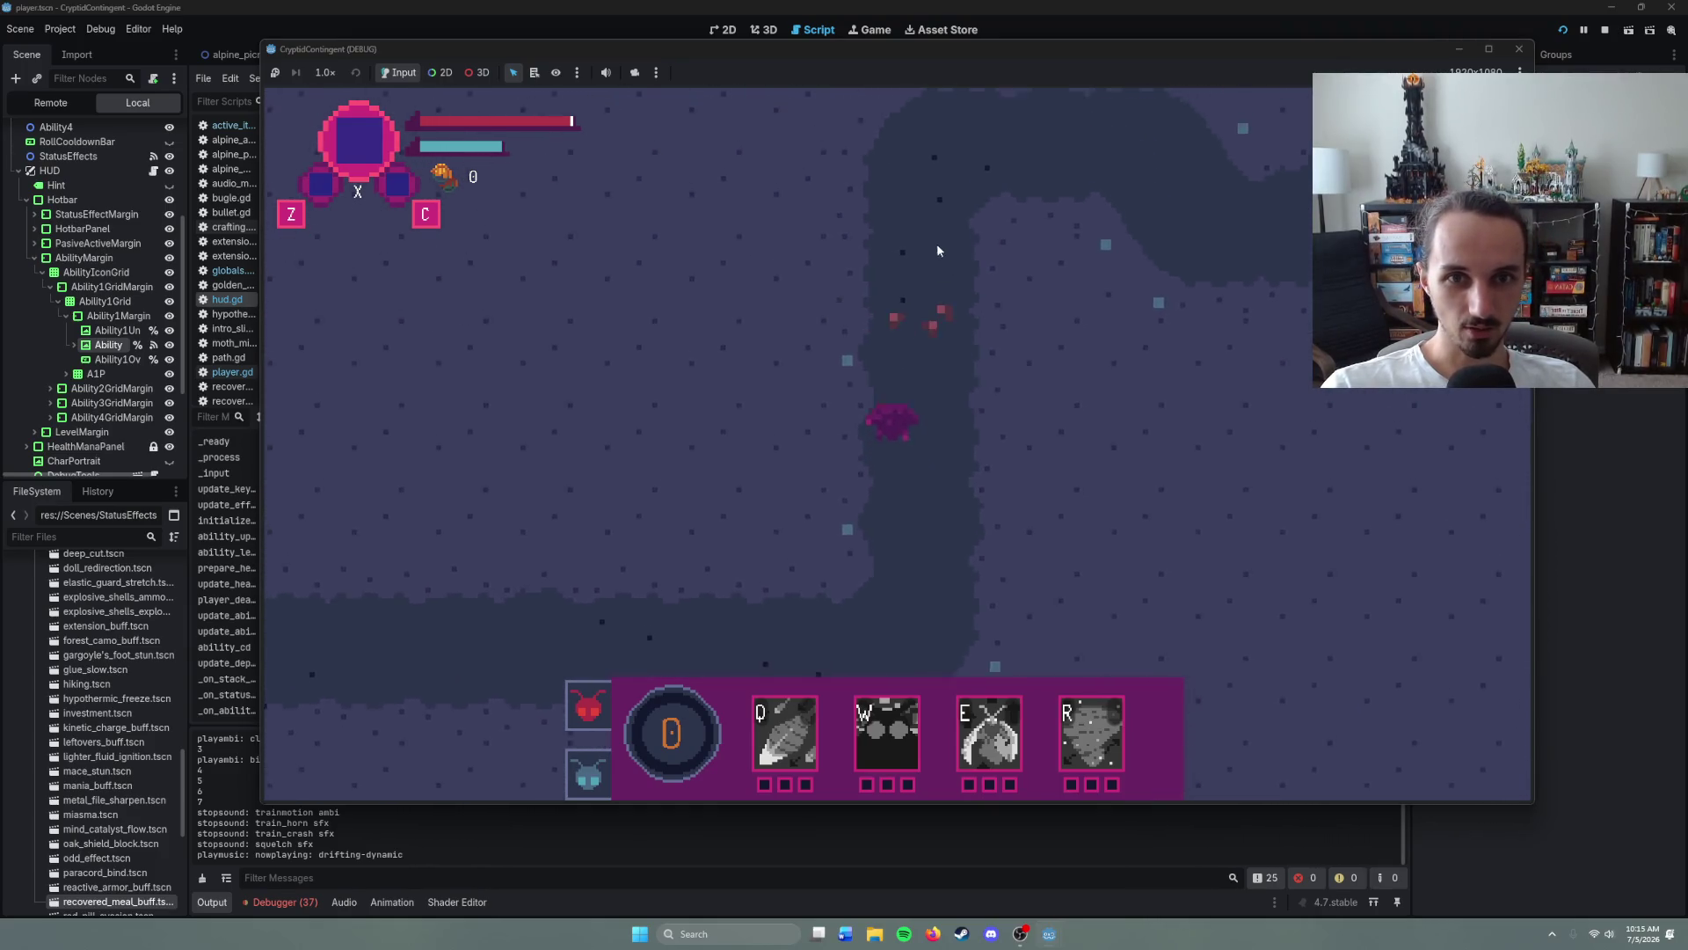
right_click(1066, 501)
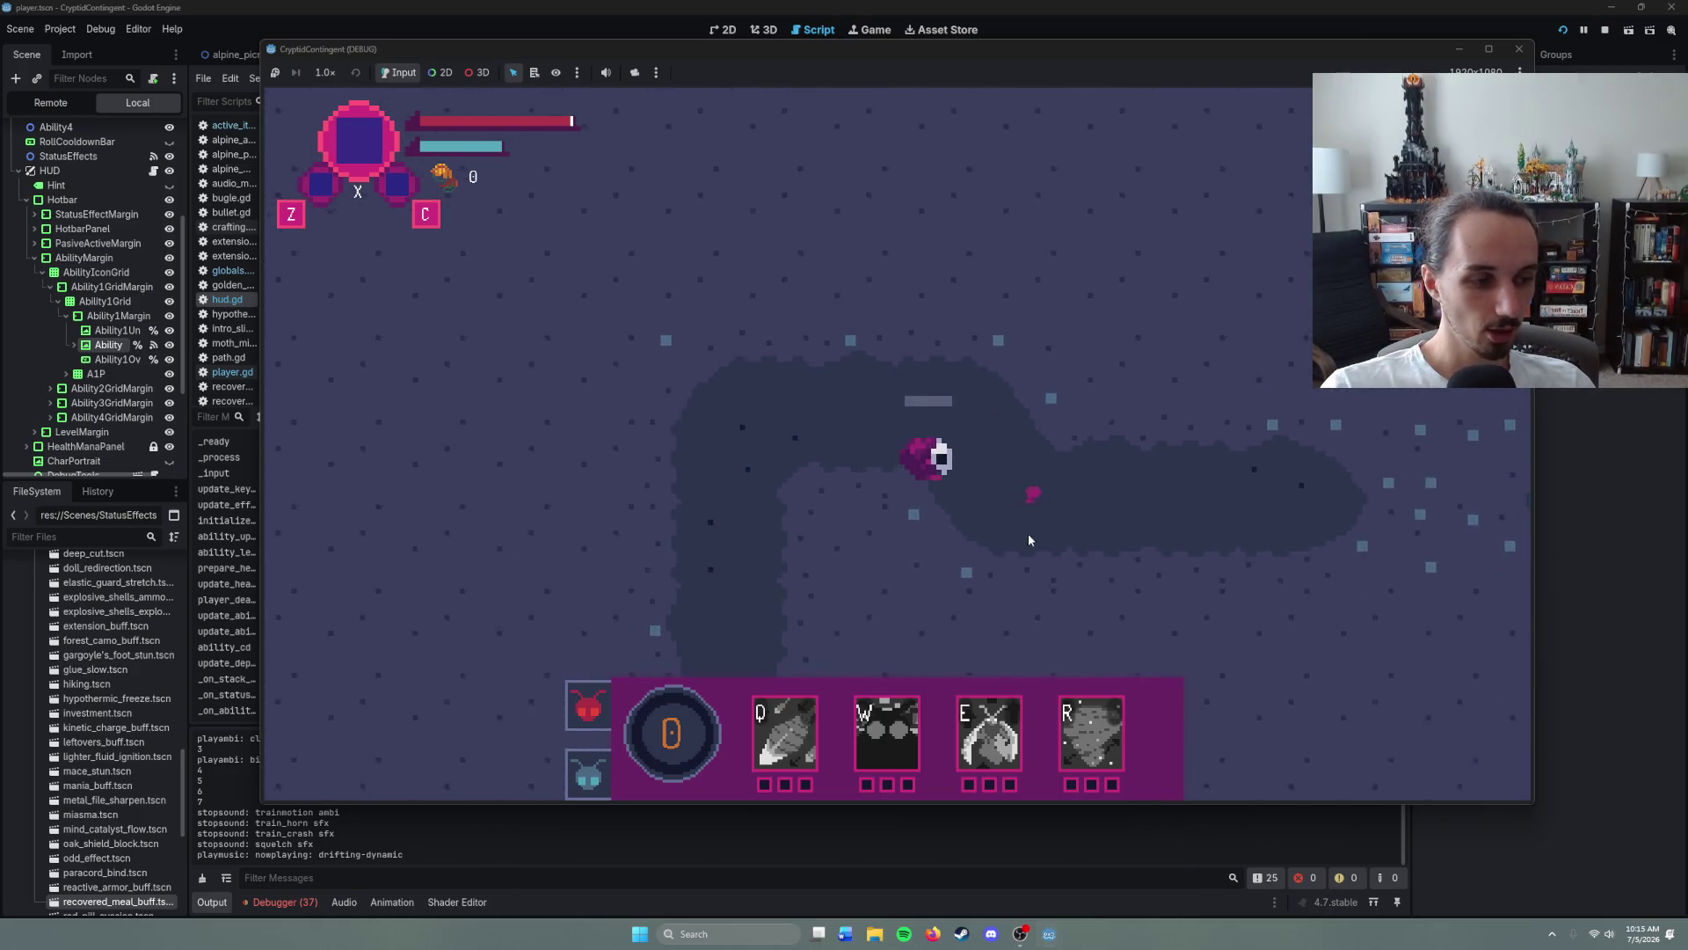
right_click(1084, 467)
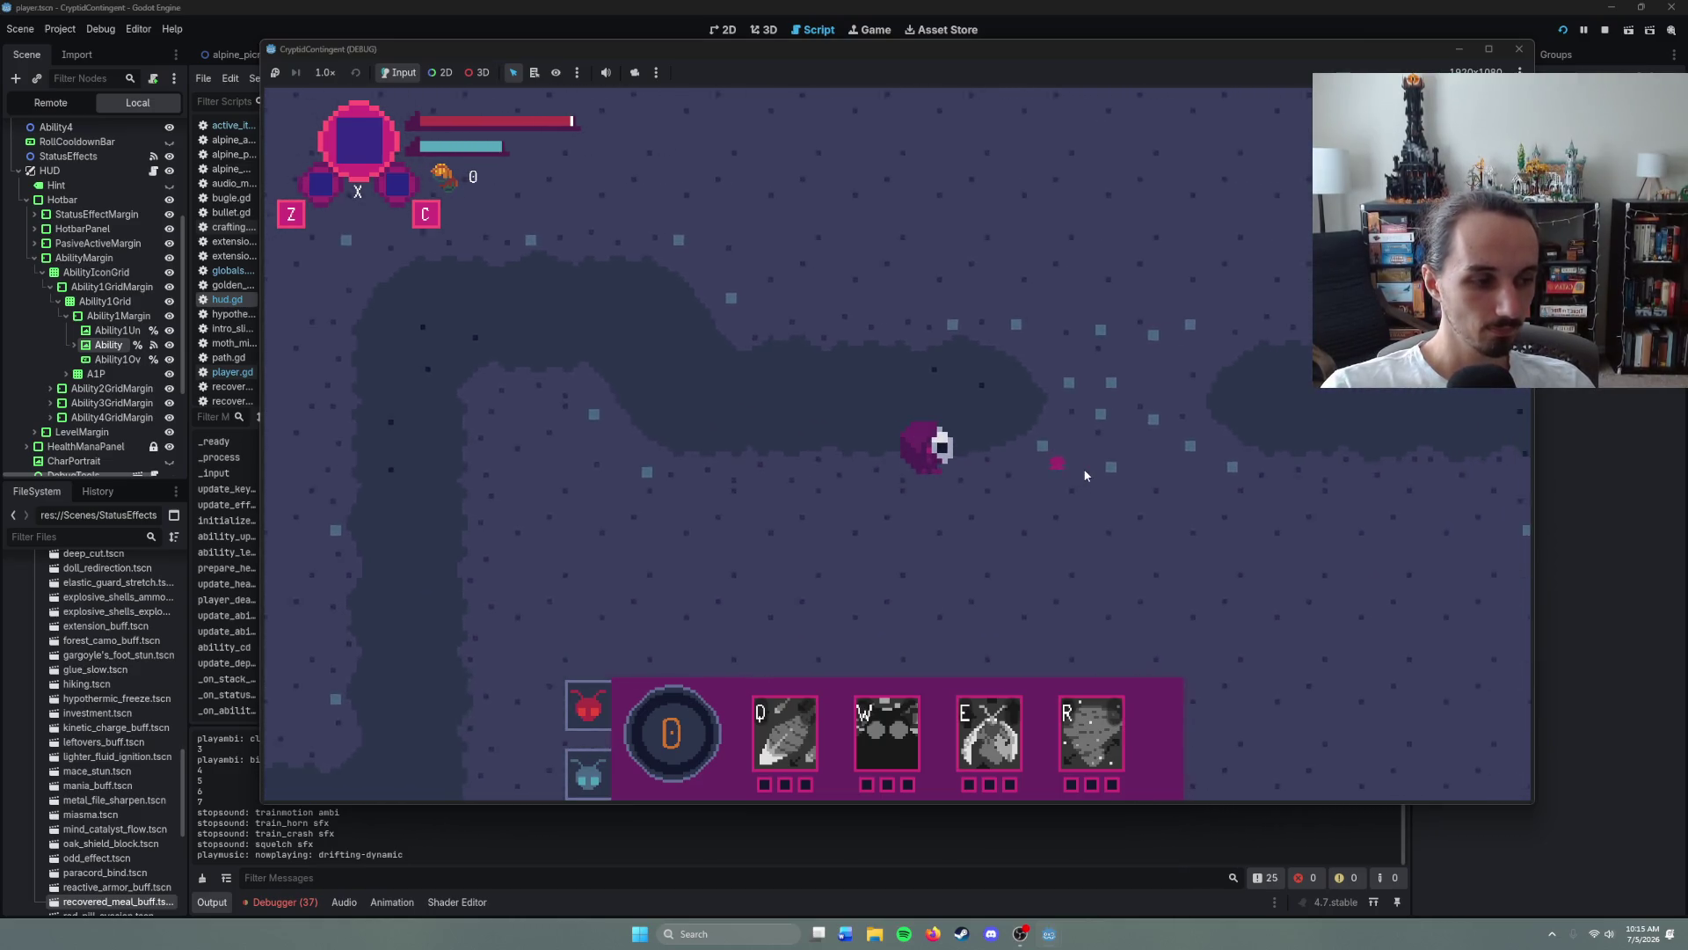
right_click(1041, 418)
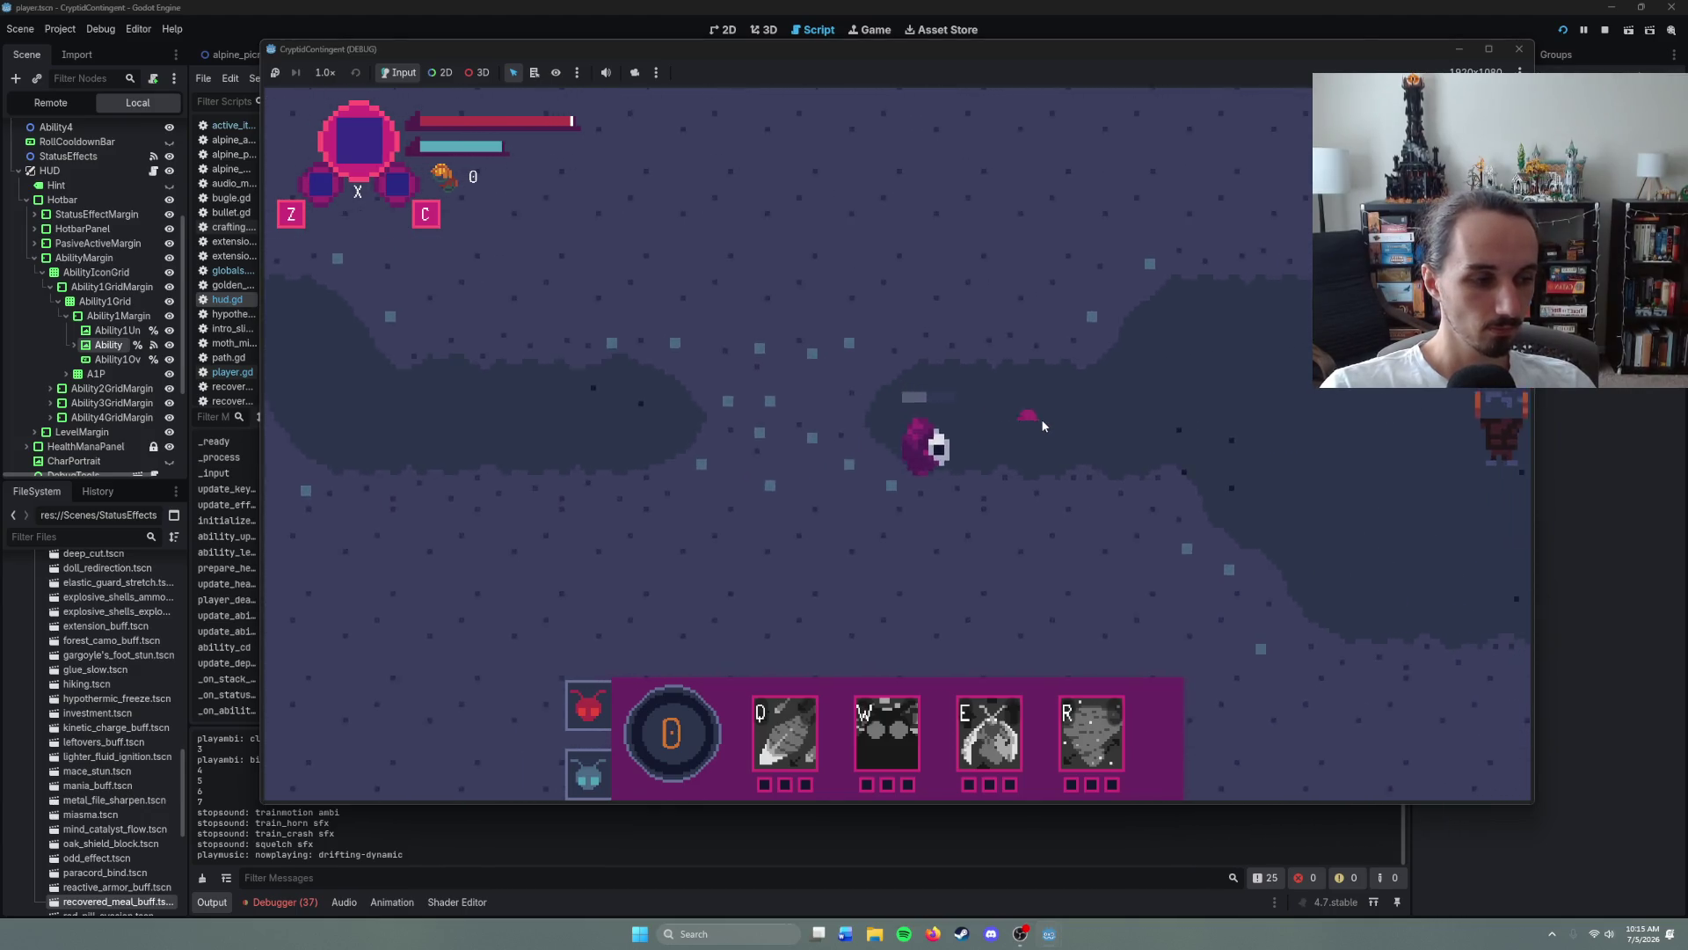
- Fight the purple enemy and collect the 16 gold it drops
right_click(1151, 428)
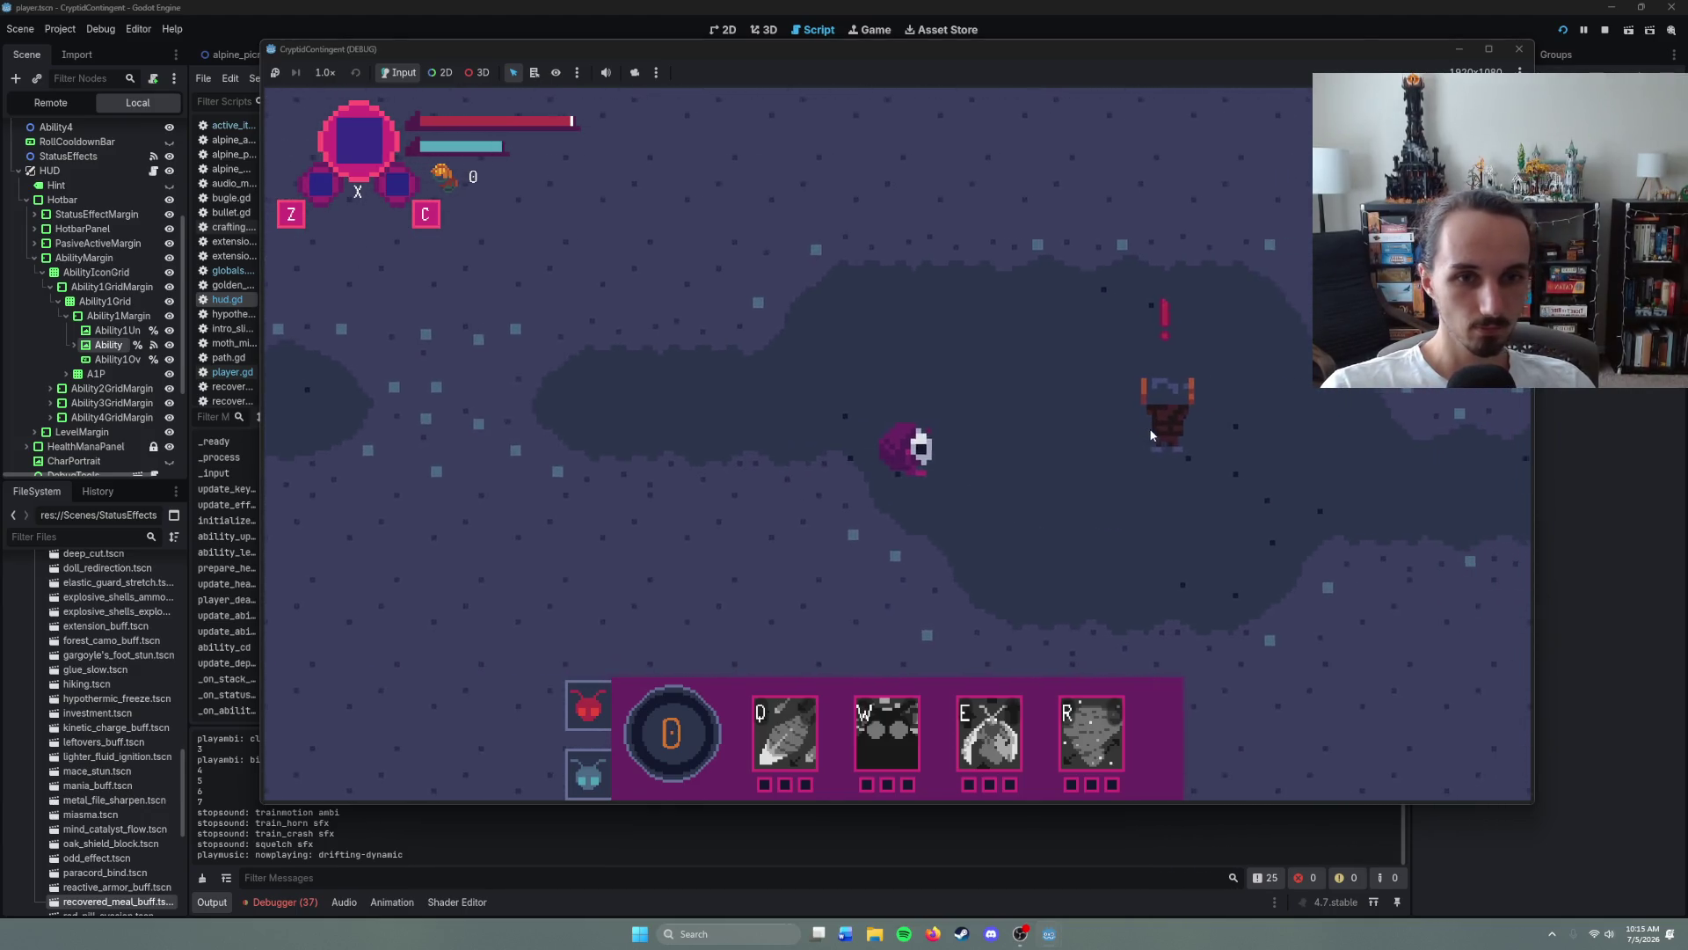
right_click(858, 426)
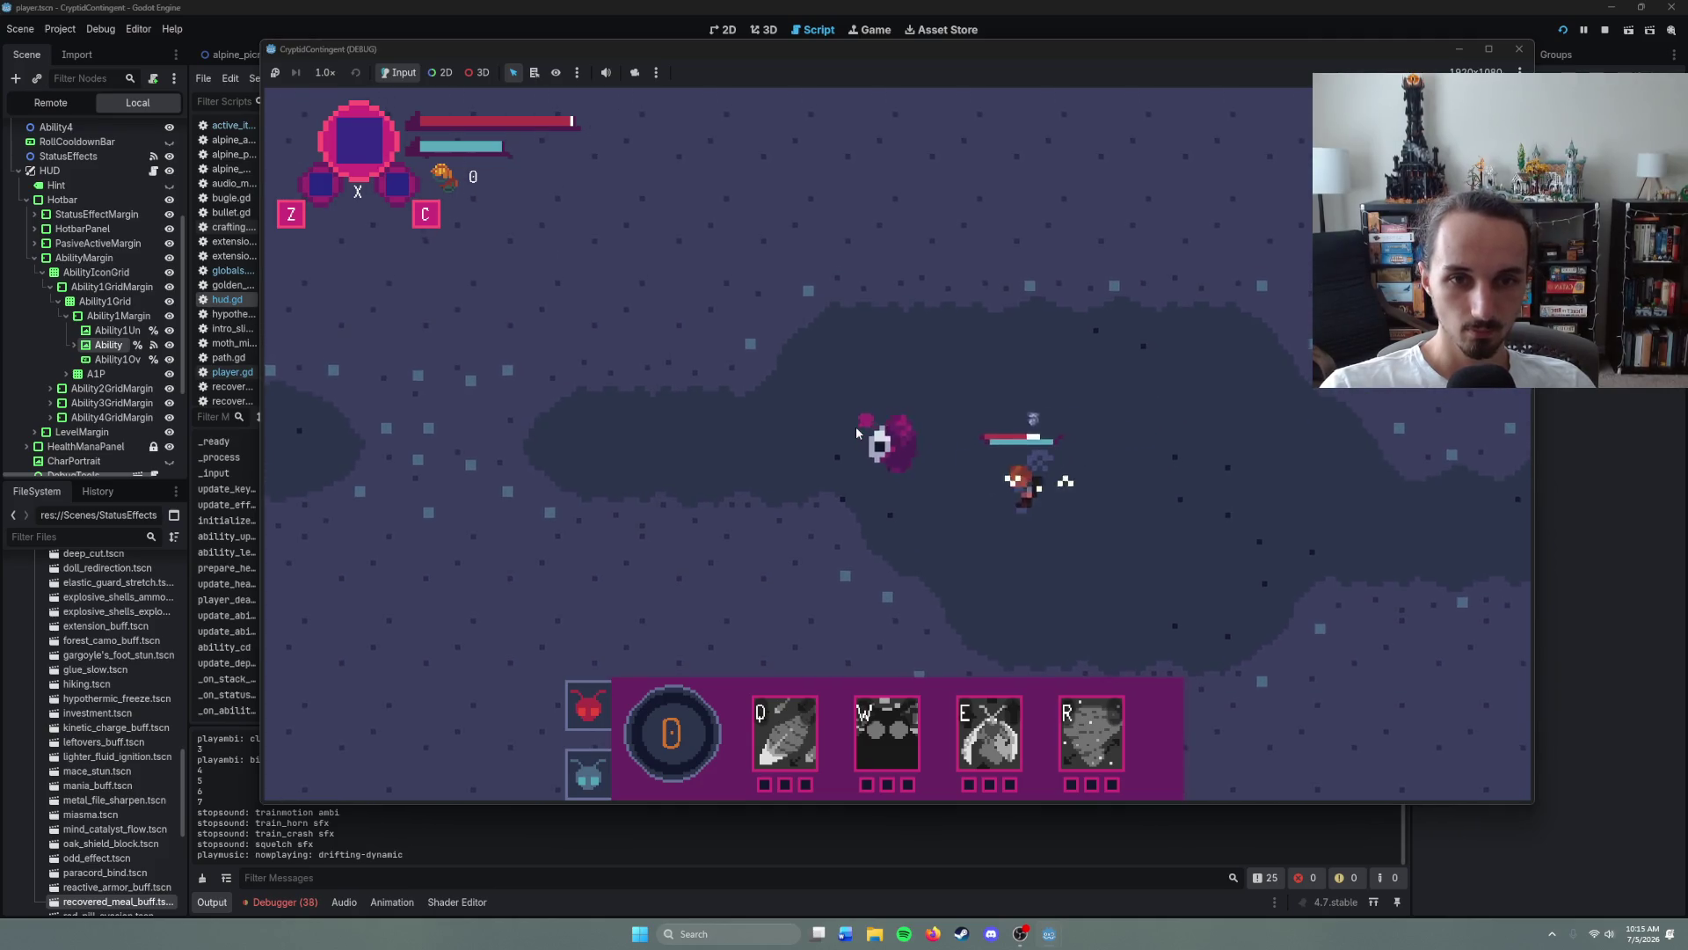
right_click(1154, 449)
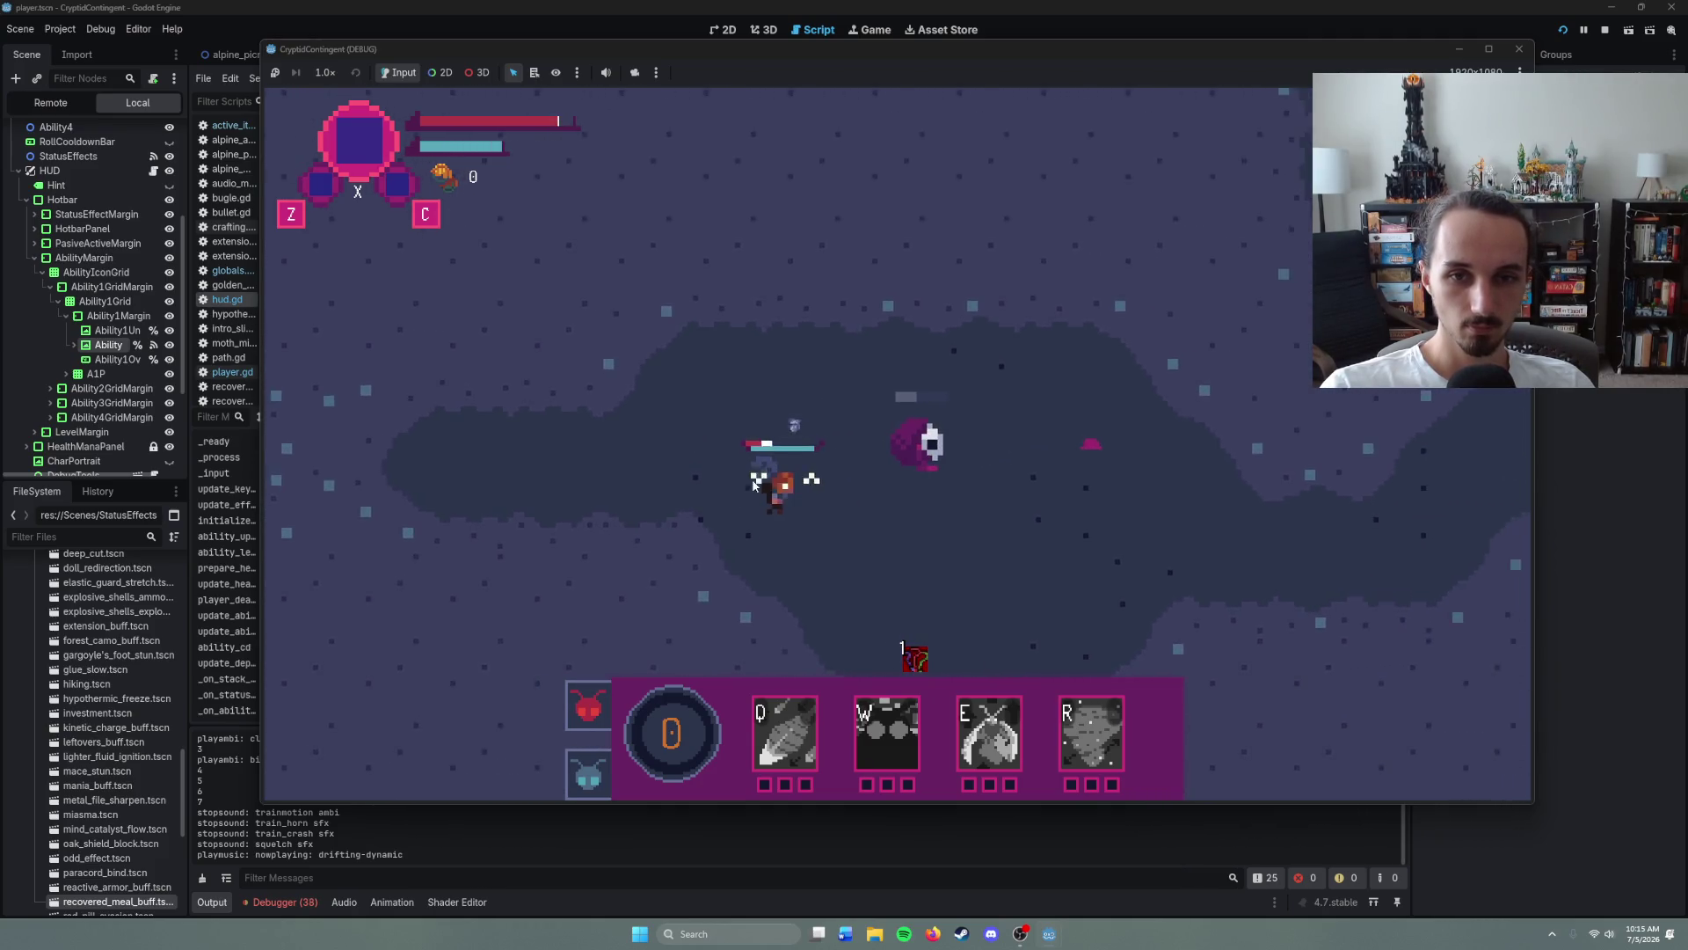
right_click(1078, 488)
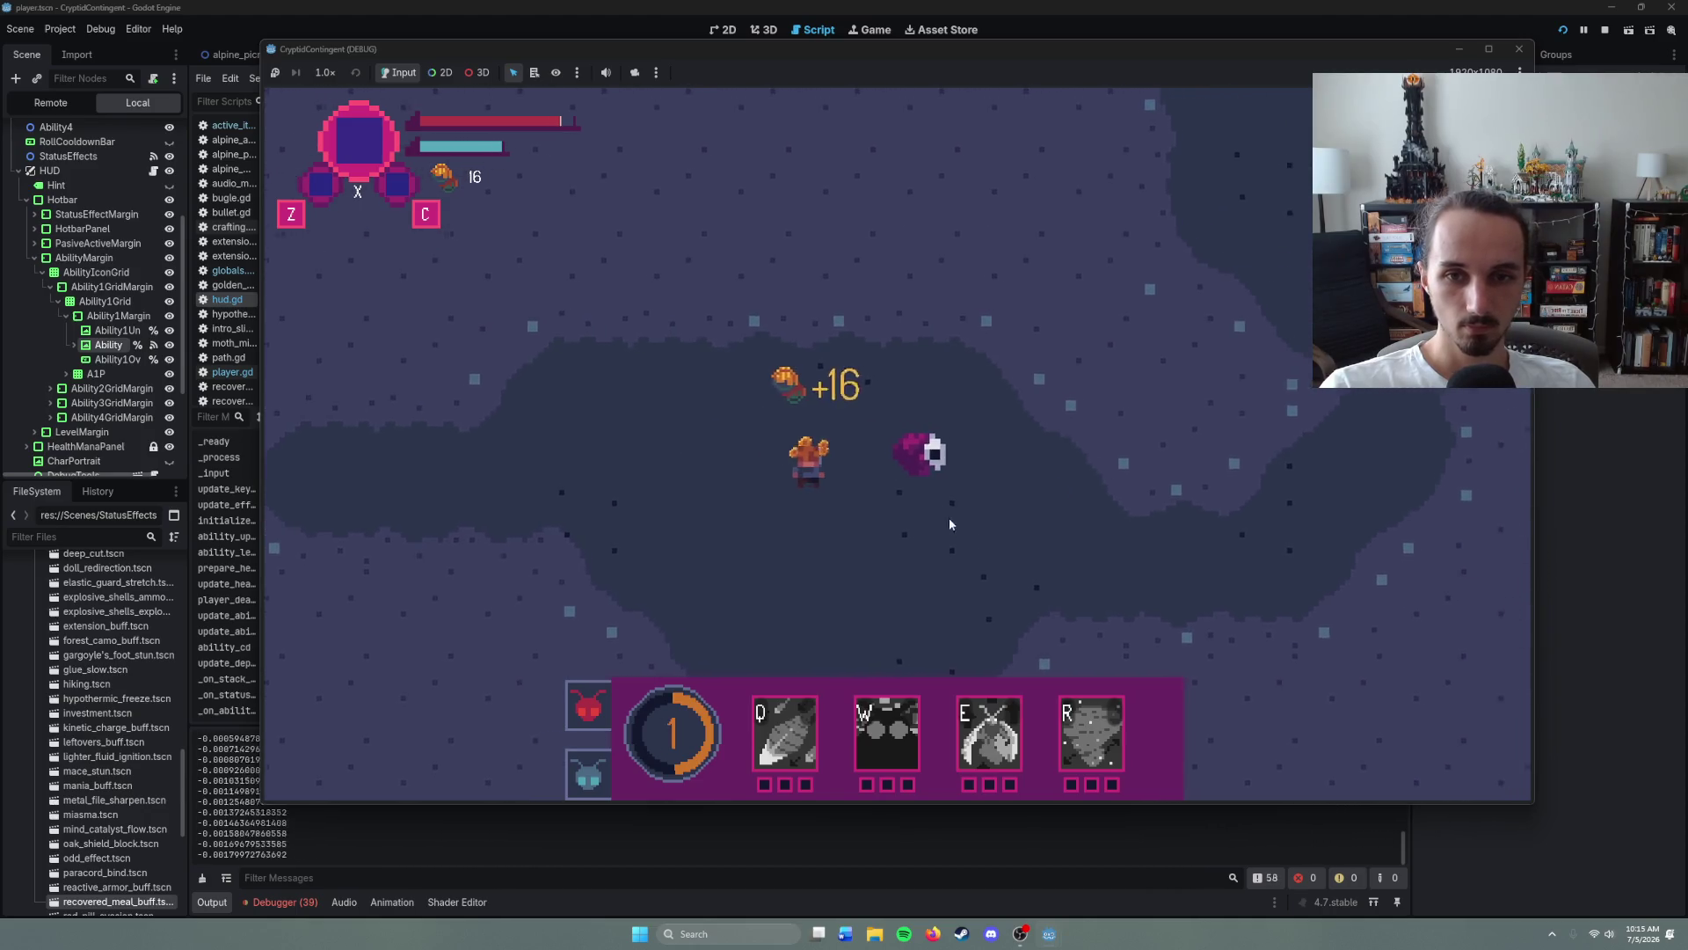
right_click(959, 525)
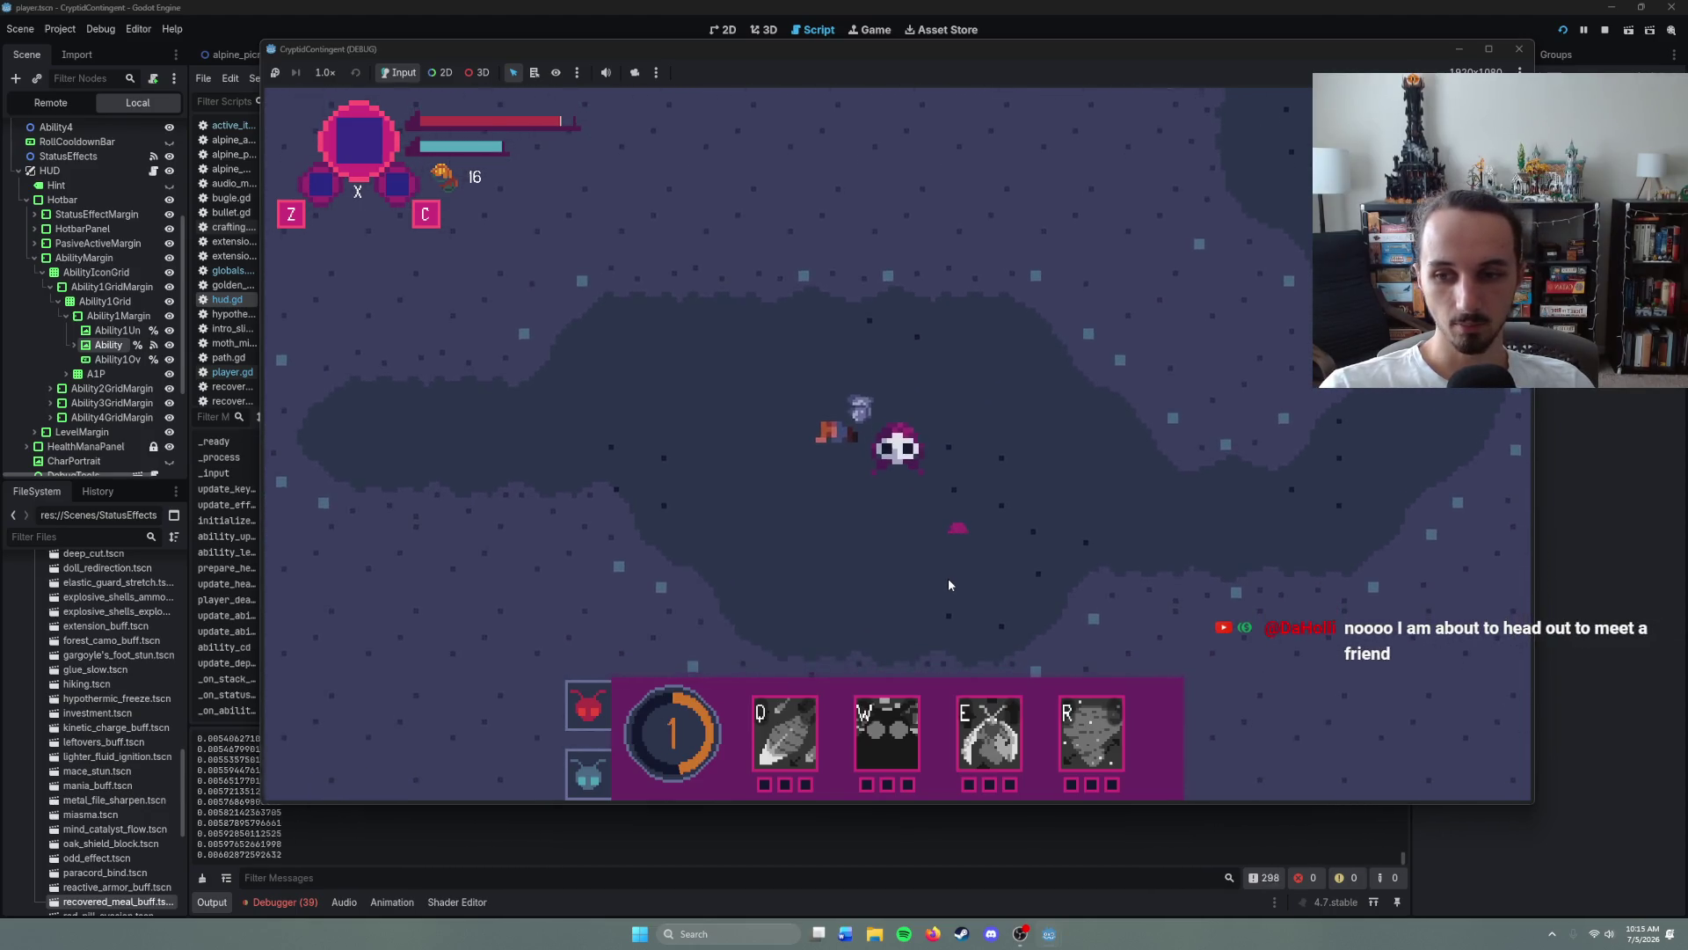
- Stop the game and review the printed levelup_alpha values, around 0.002–0.003, in the Output
key(F8)
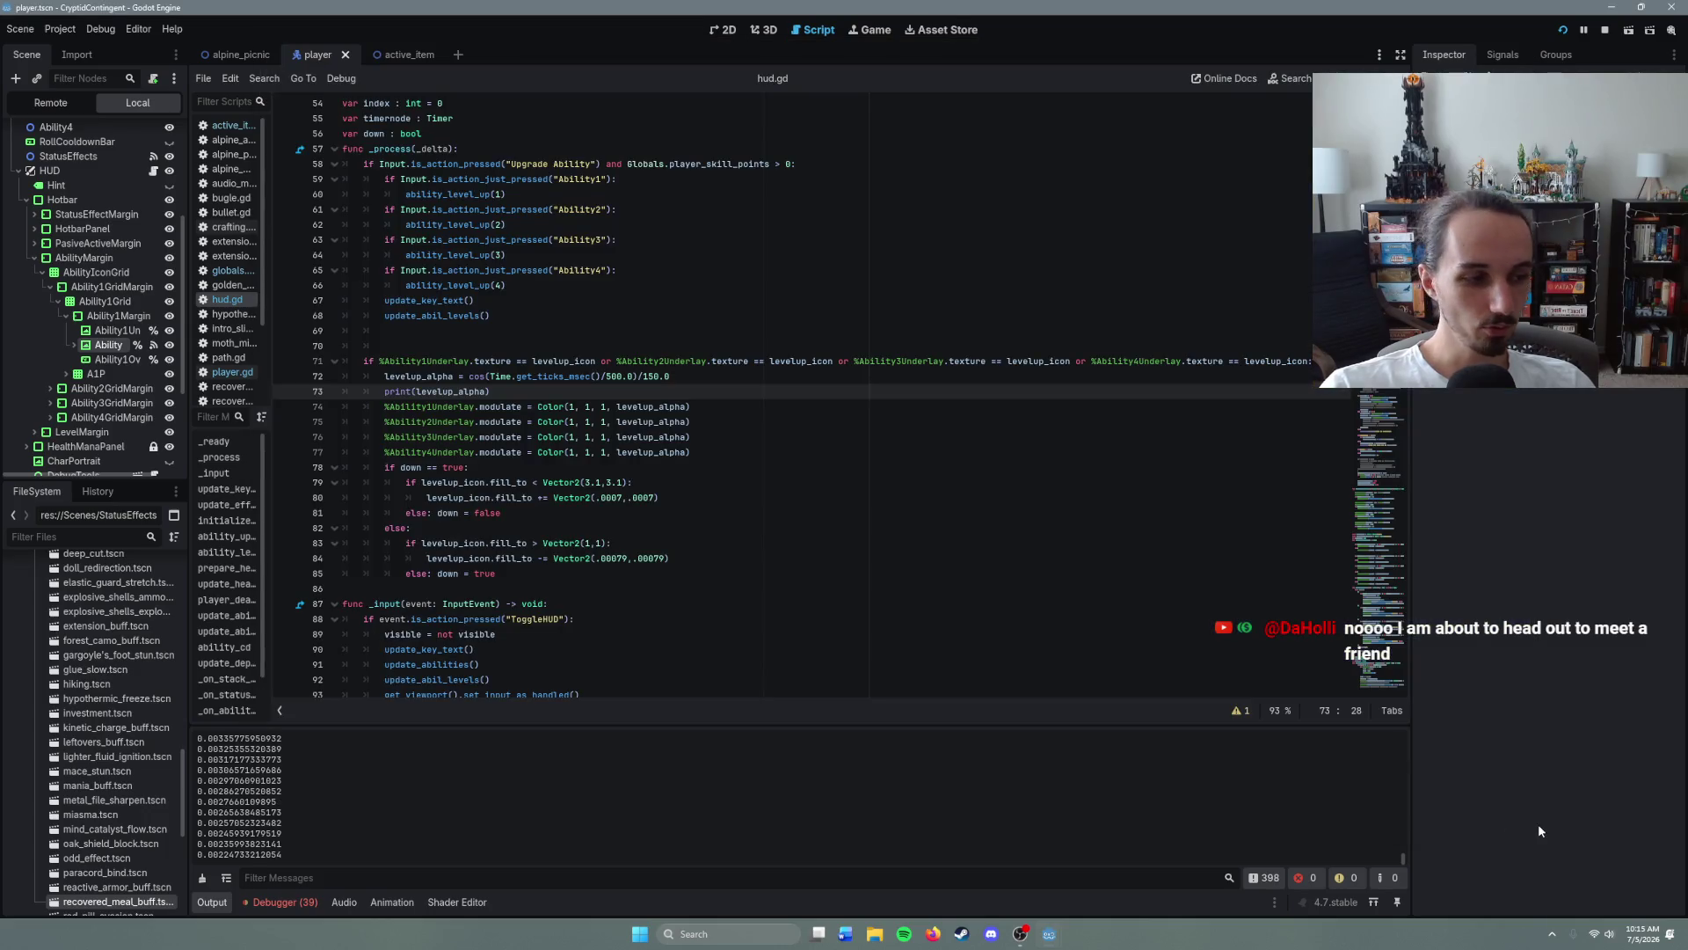
scroll(1267, 823, up, 5)
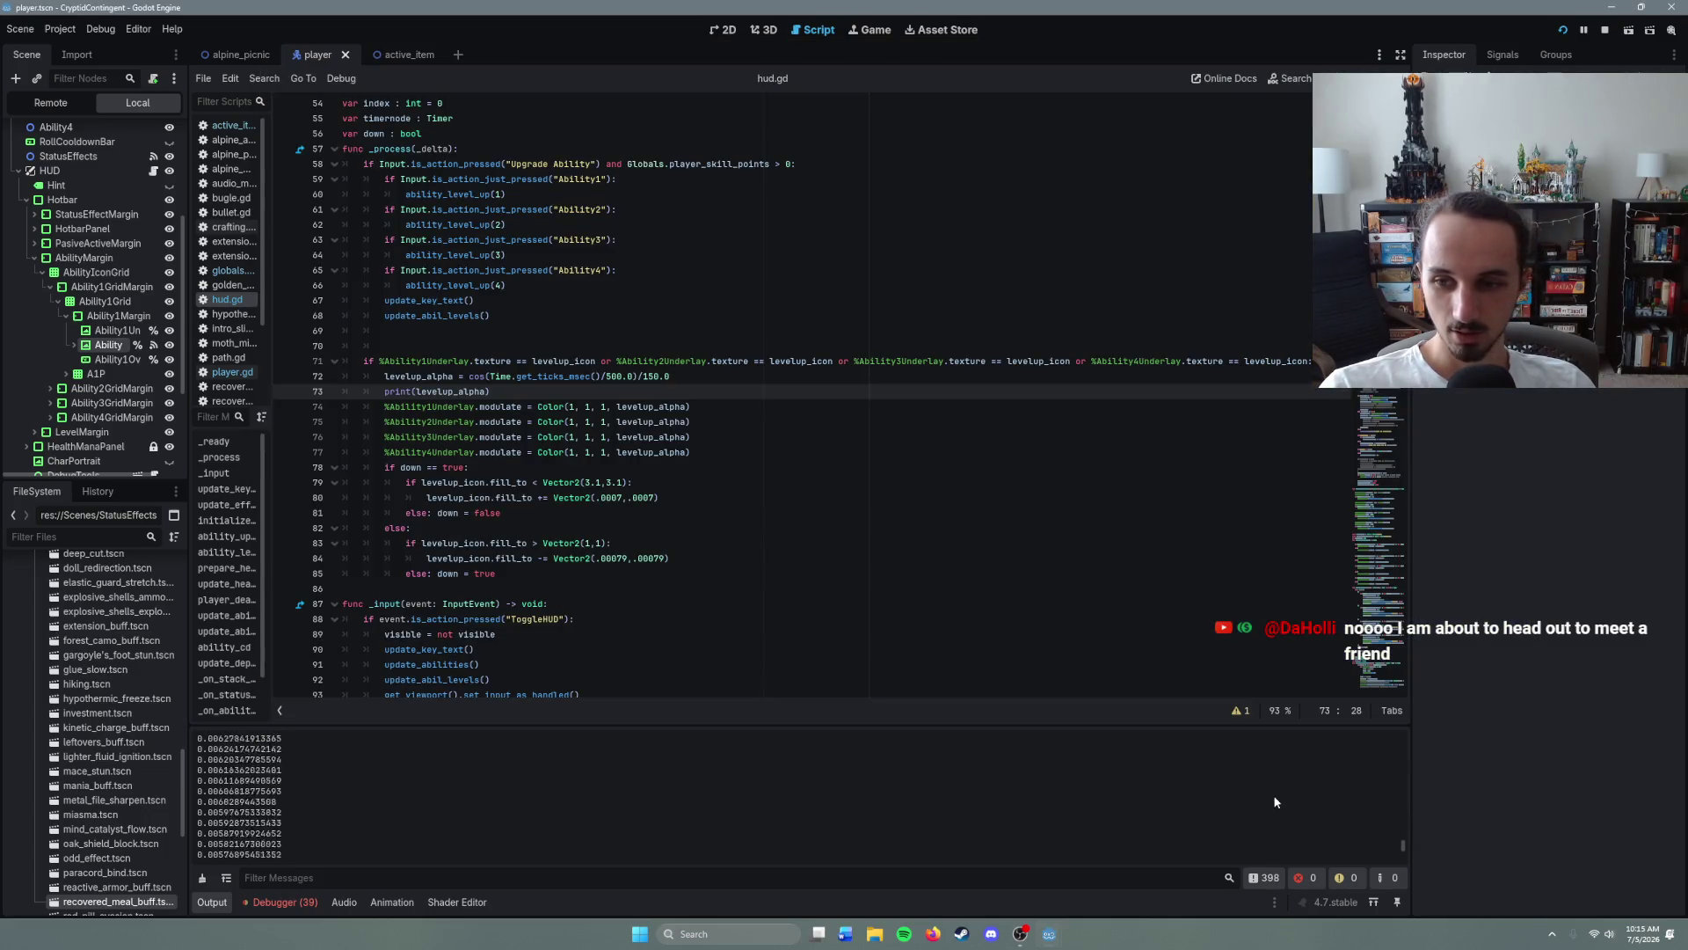
scroll(1279, 787, up, 10)
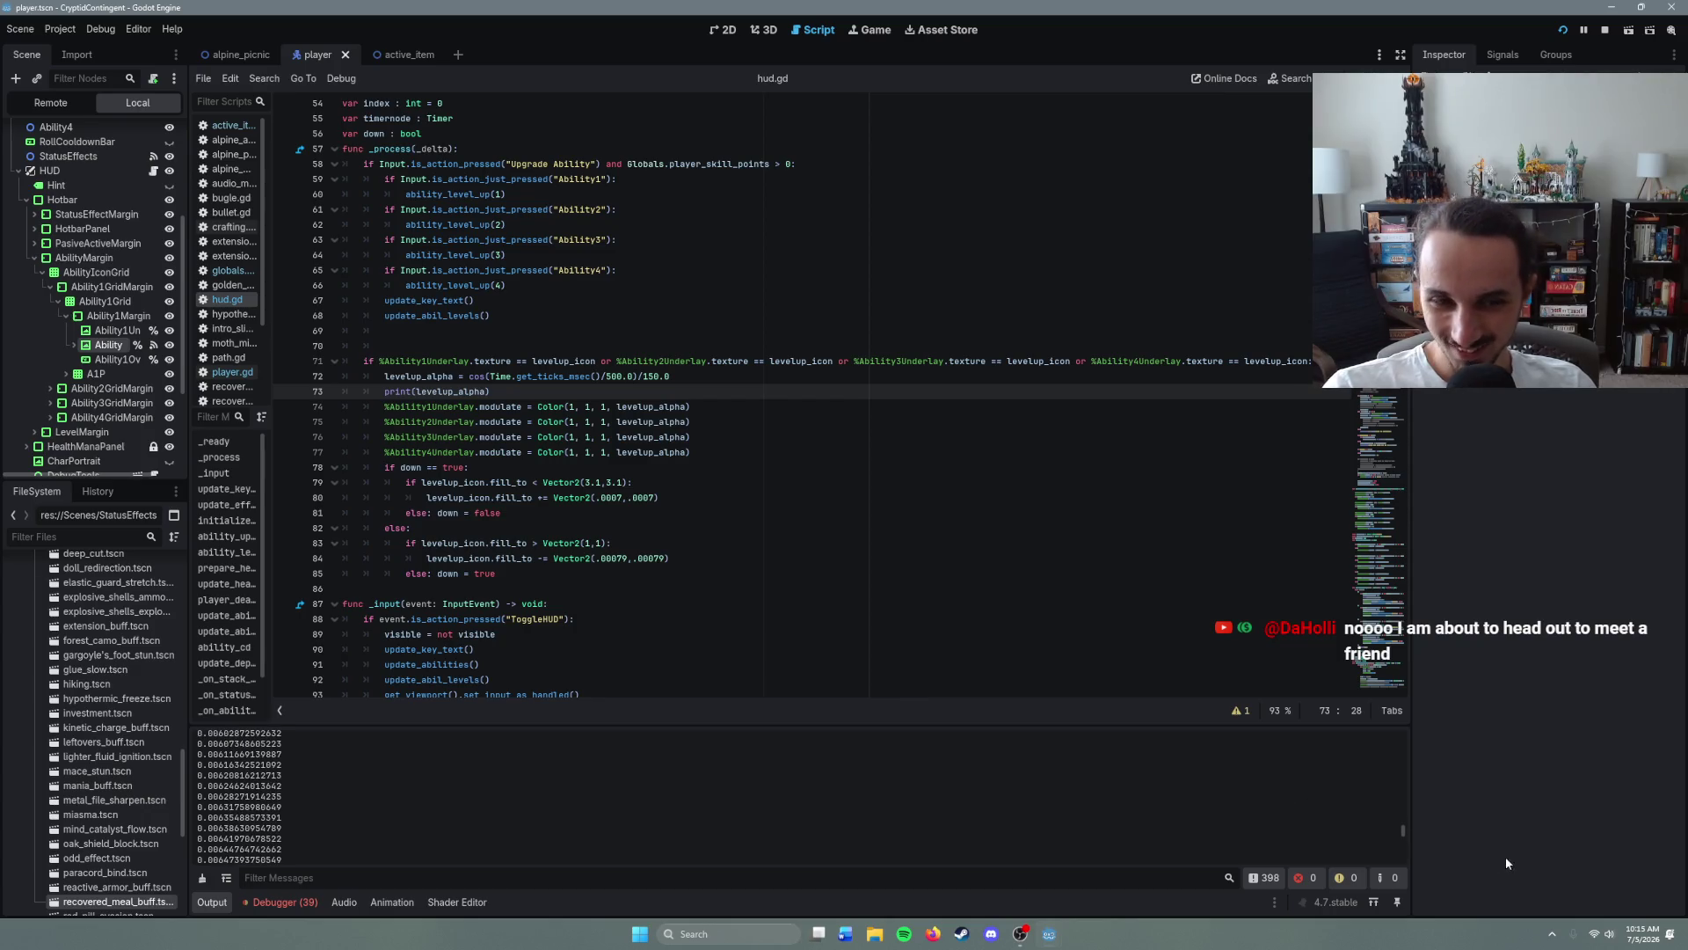
mouse_move(1403, 827)
mouse_down()
mouse_move(1399, 732)
mouse_move(1403, 867)
mouse_up()
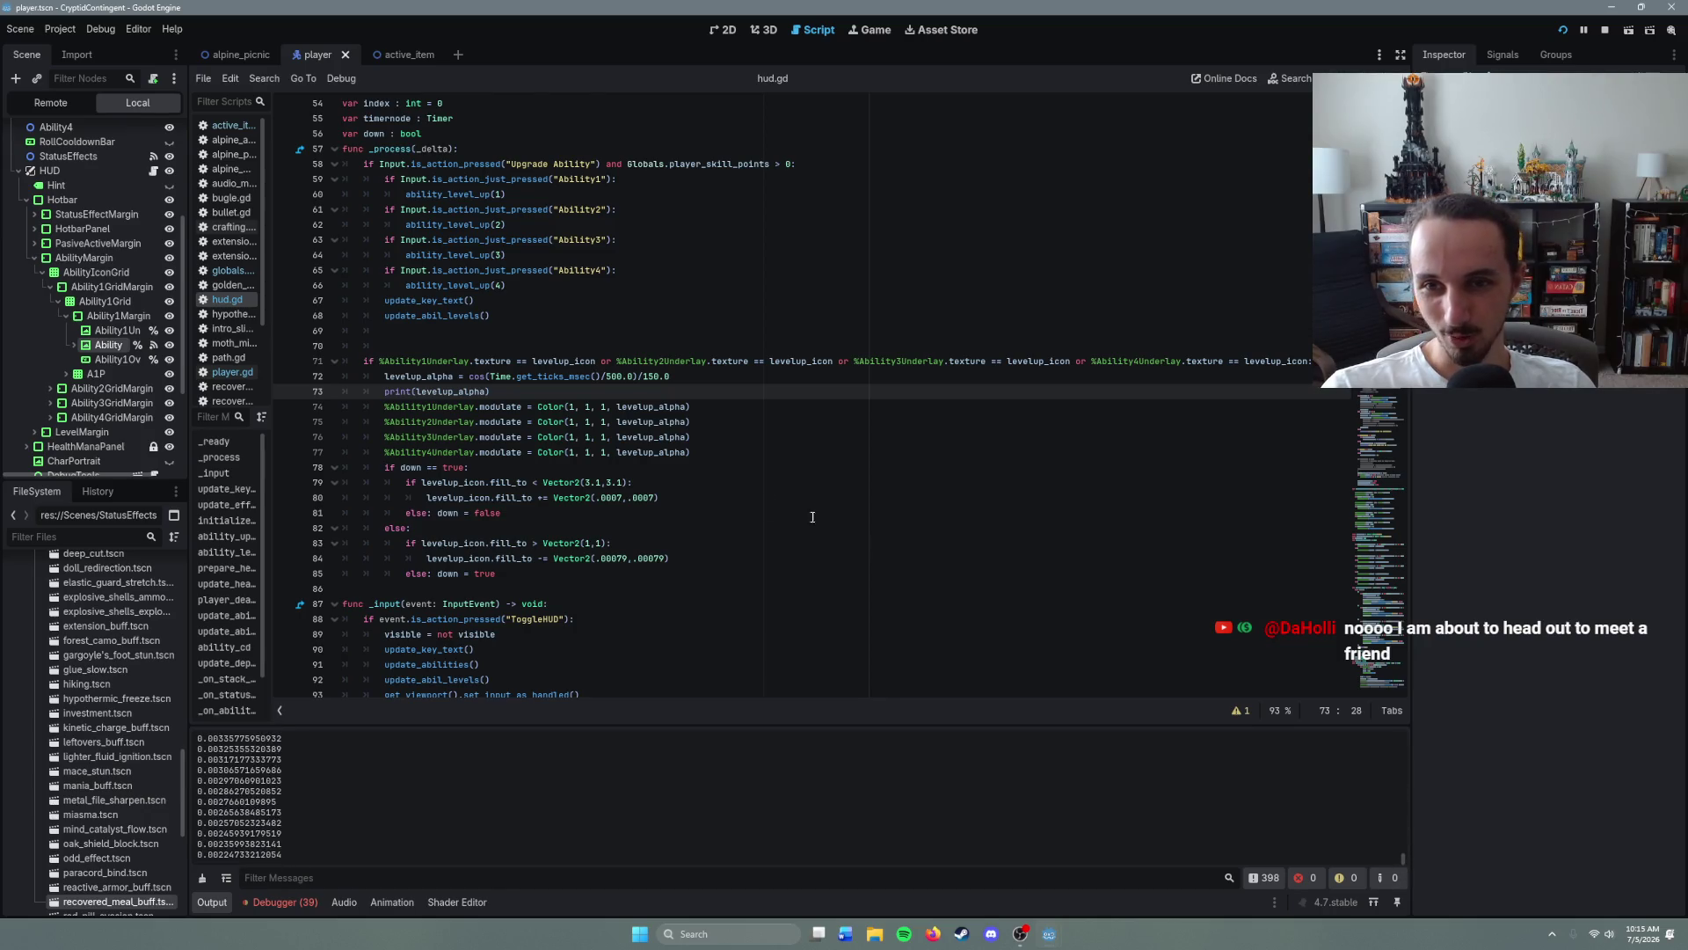
key(F8)
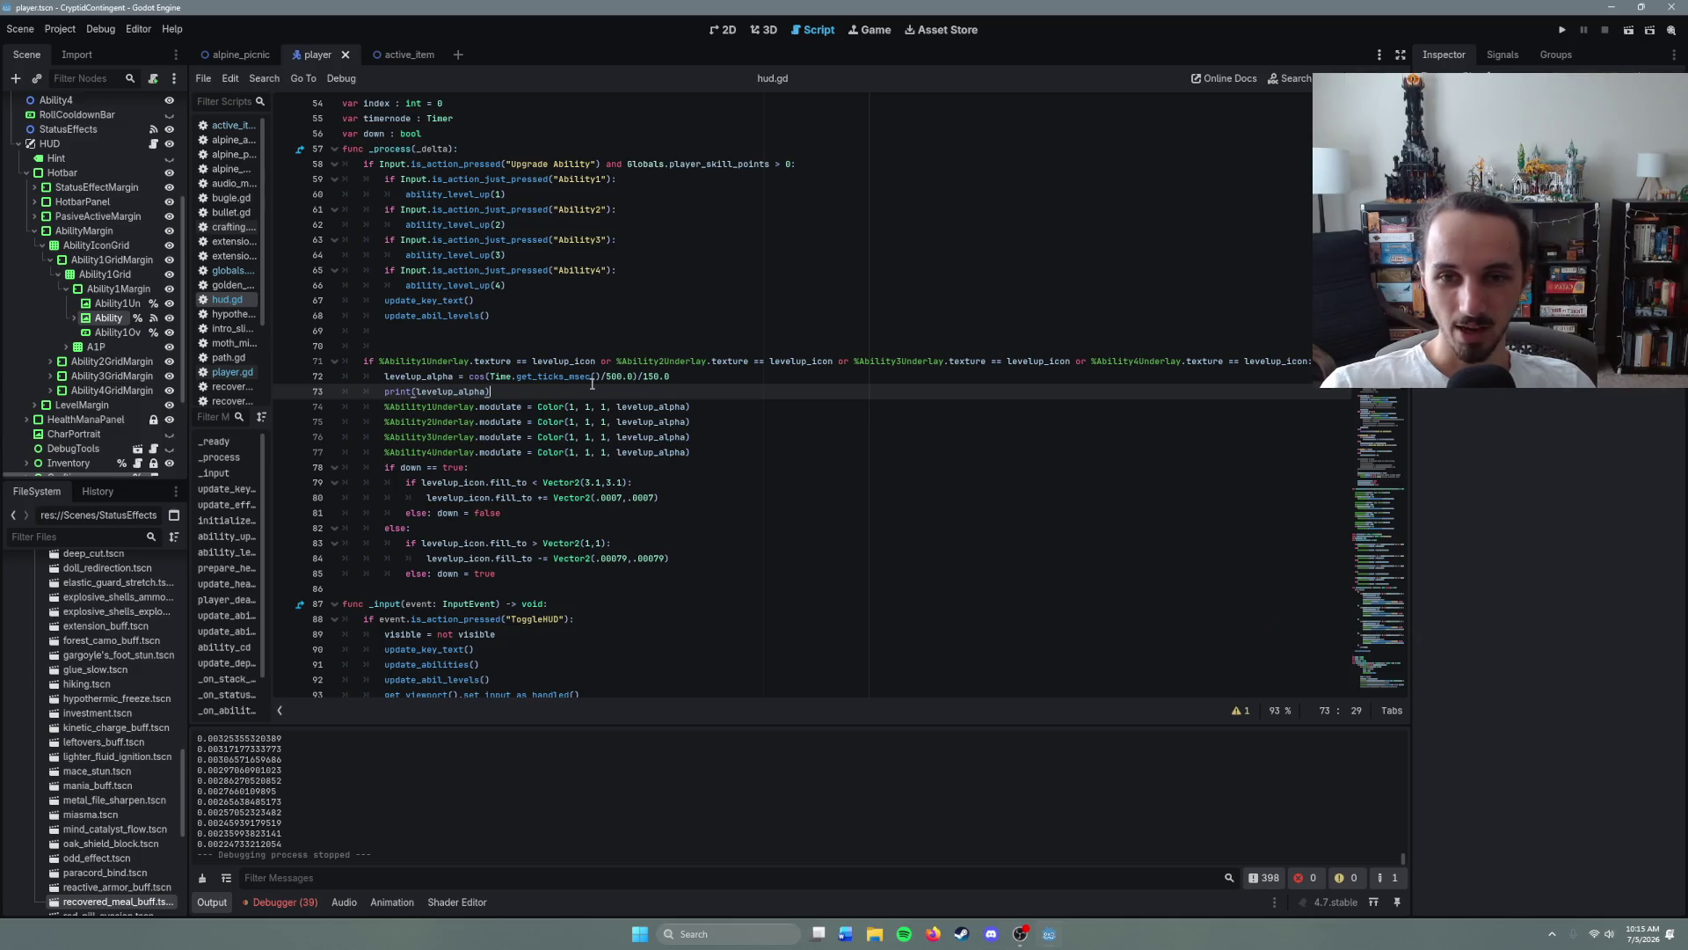
mouse_move(592, 384)
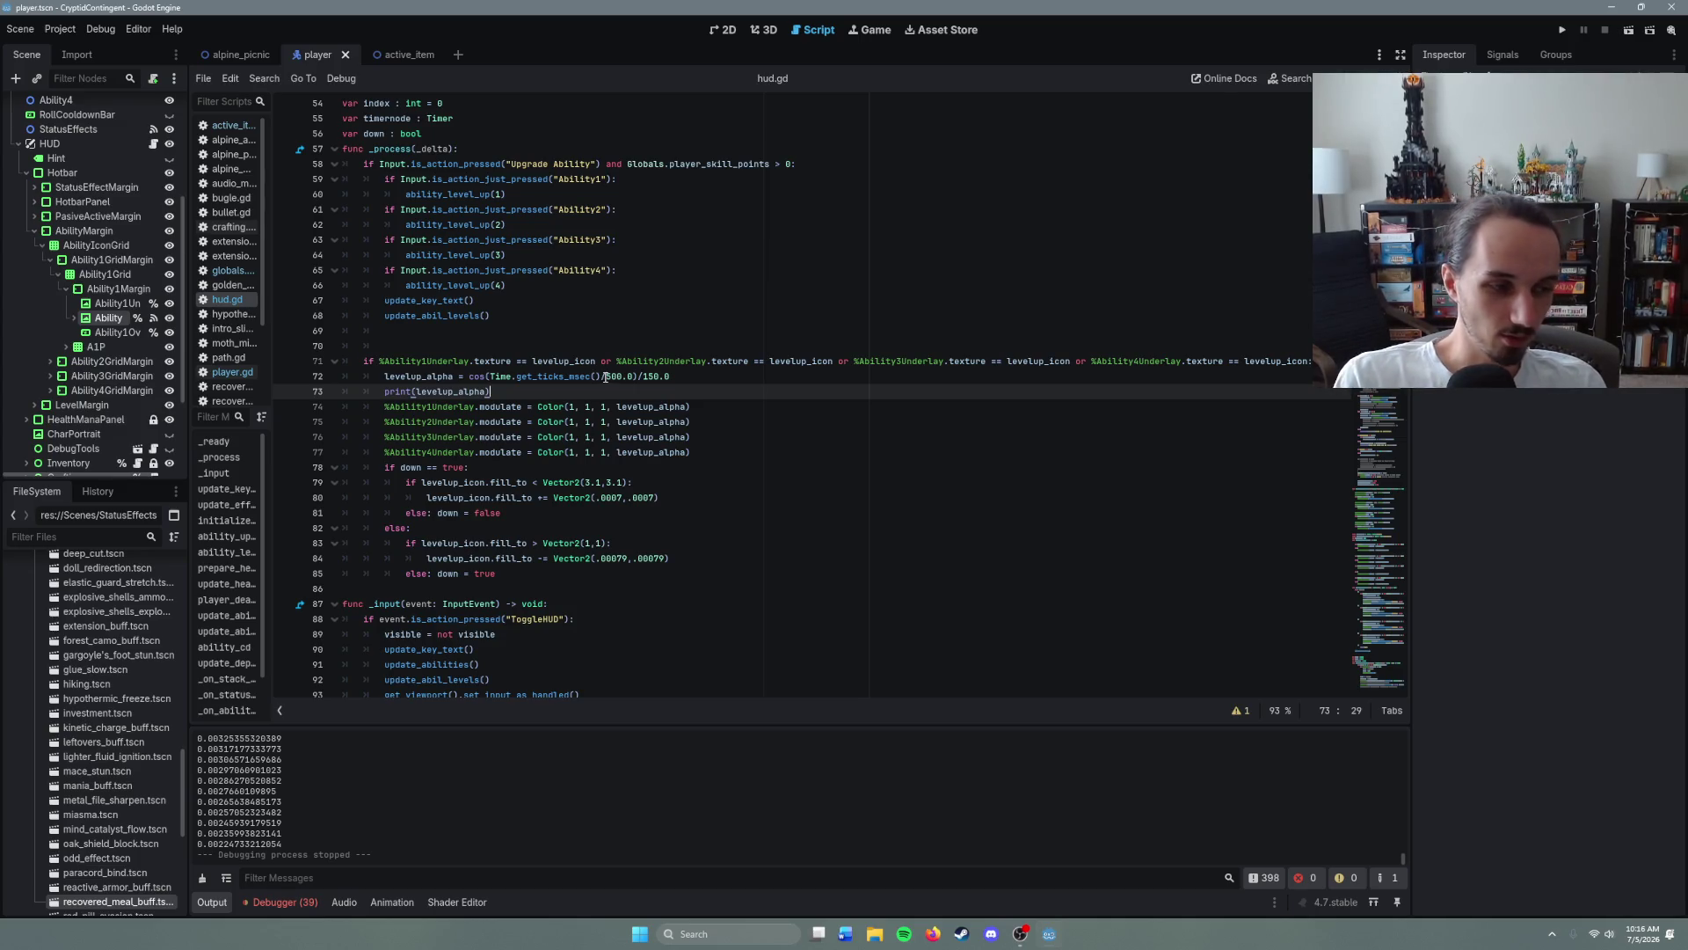
- Delete /150.0 from line 72's levelup_alpha formula, save hud.gd, and run the game with F5
click(709, 400)
key(Down)
key(Down)
key(Down)
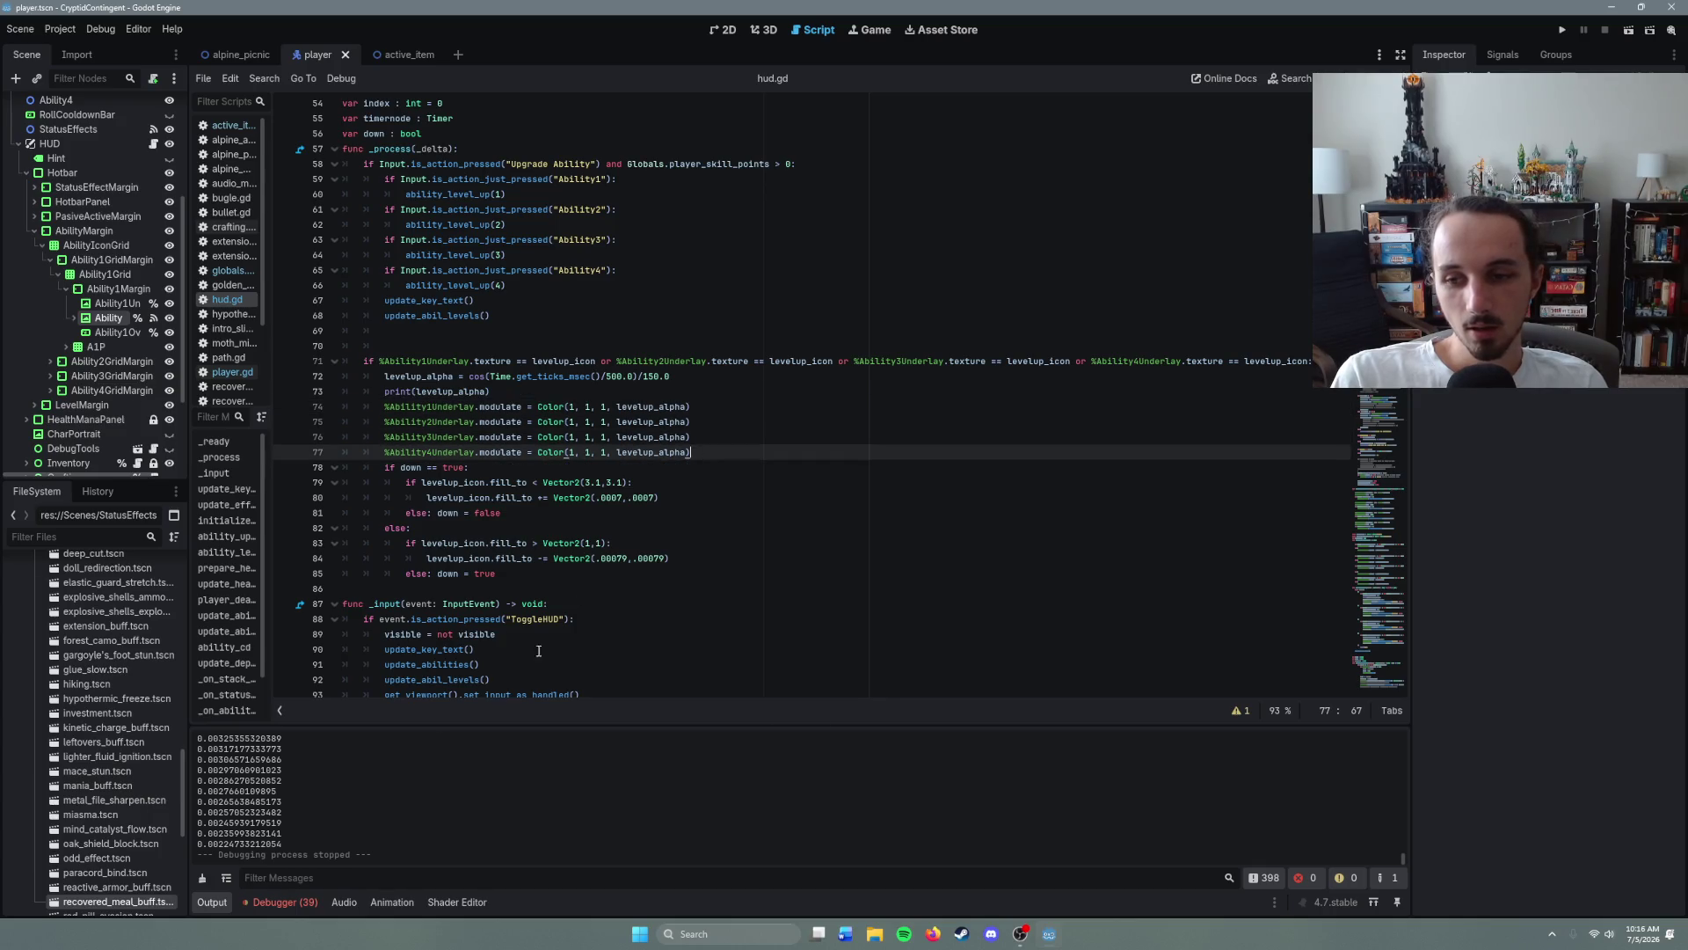
click(612, 376)
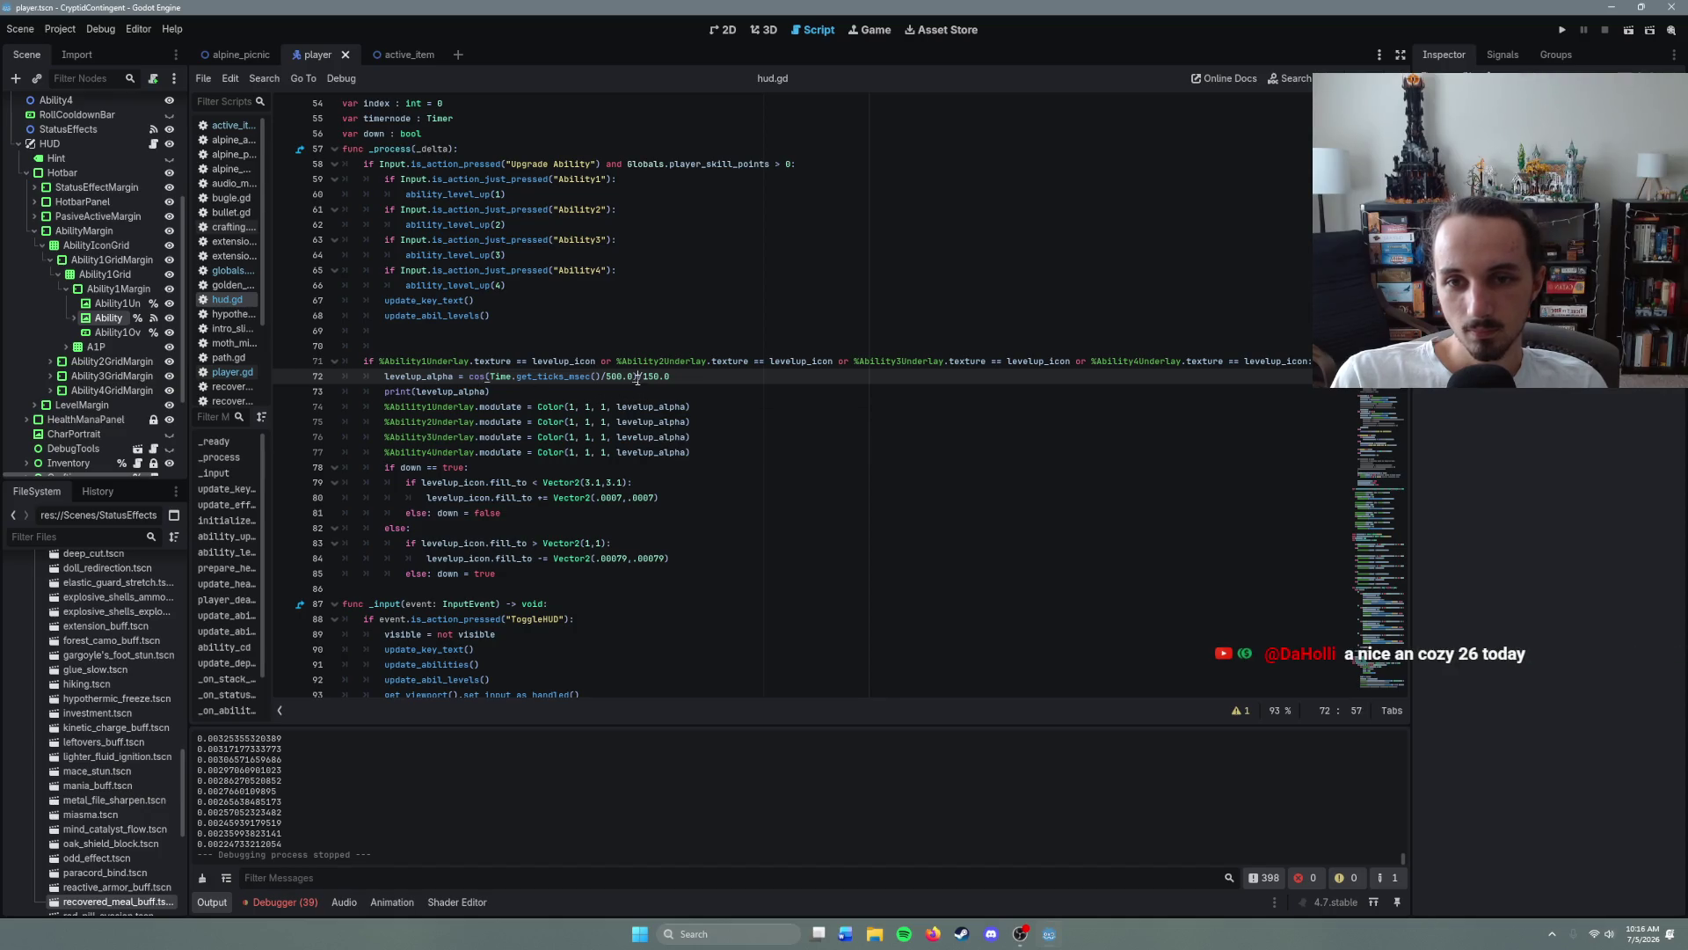
drag(679, 381, 637, 378)
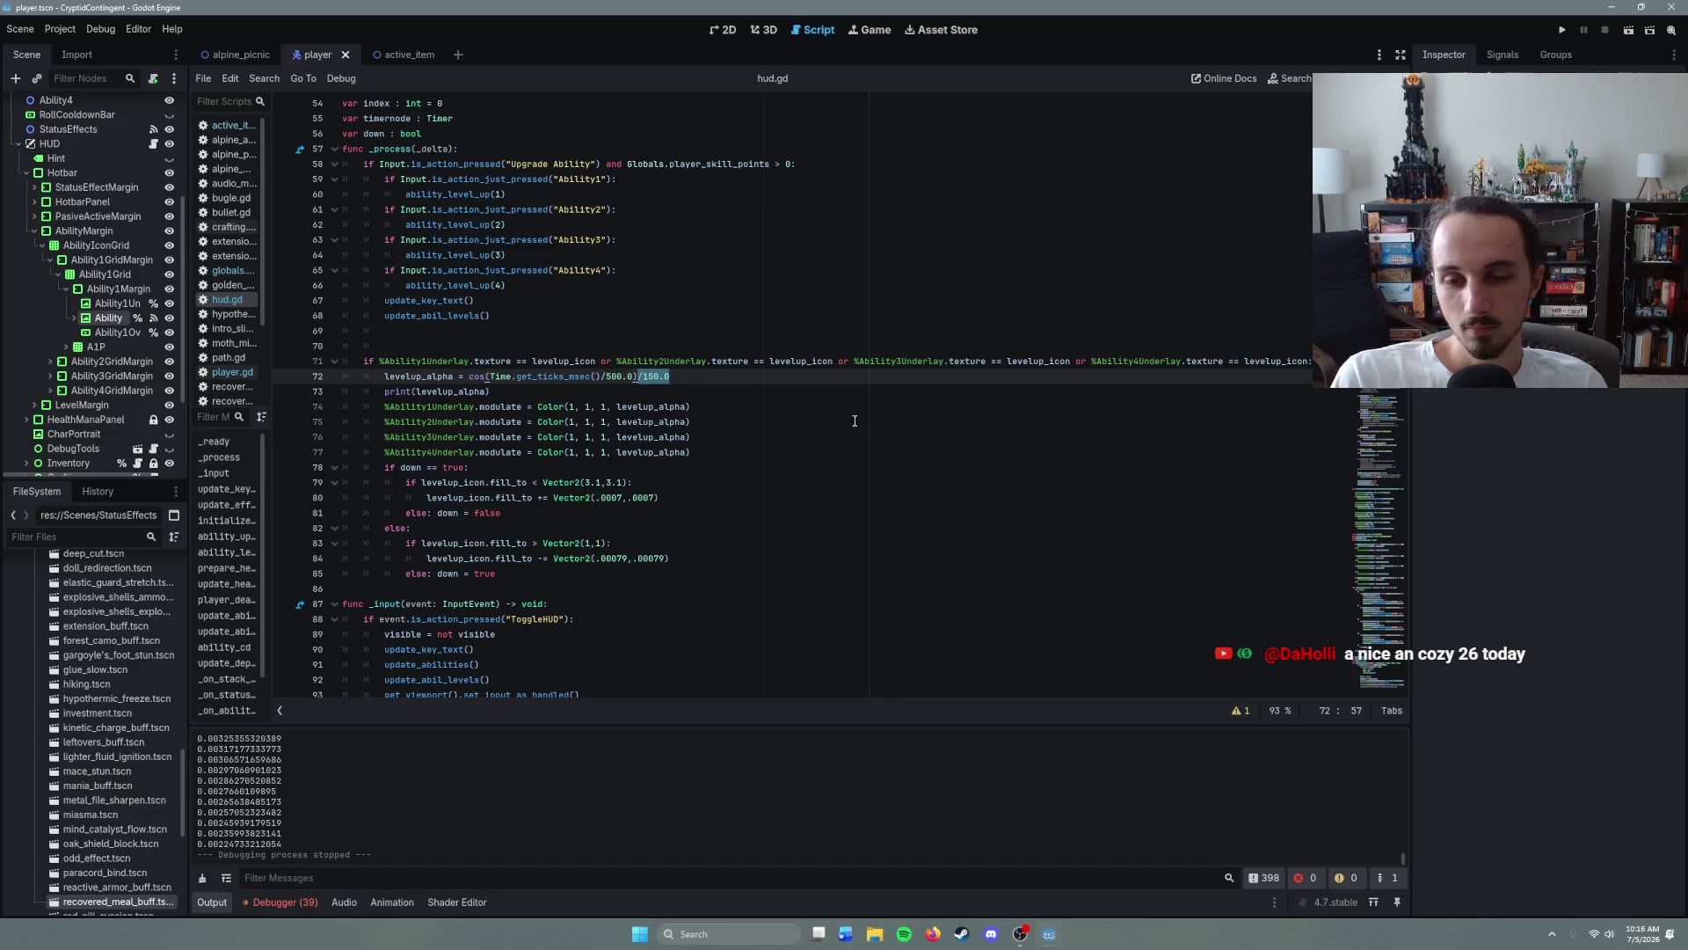
key(BackSpace)
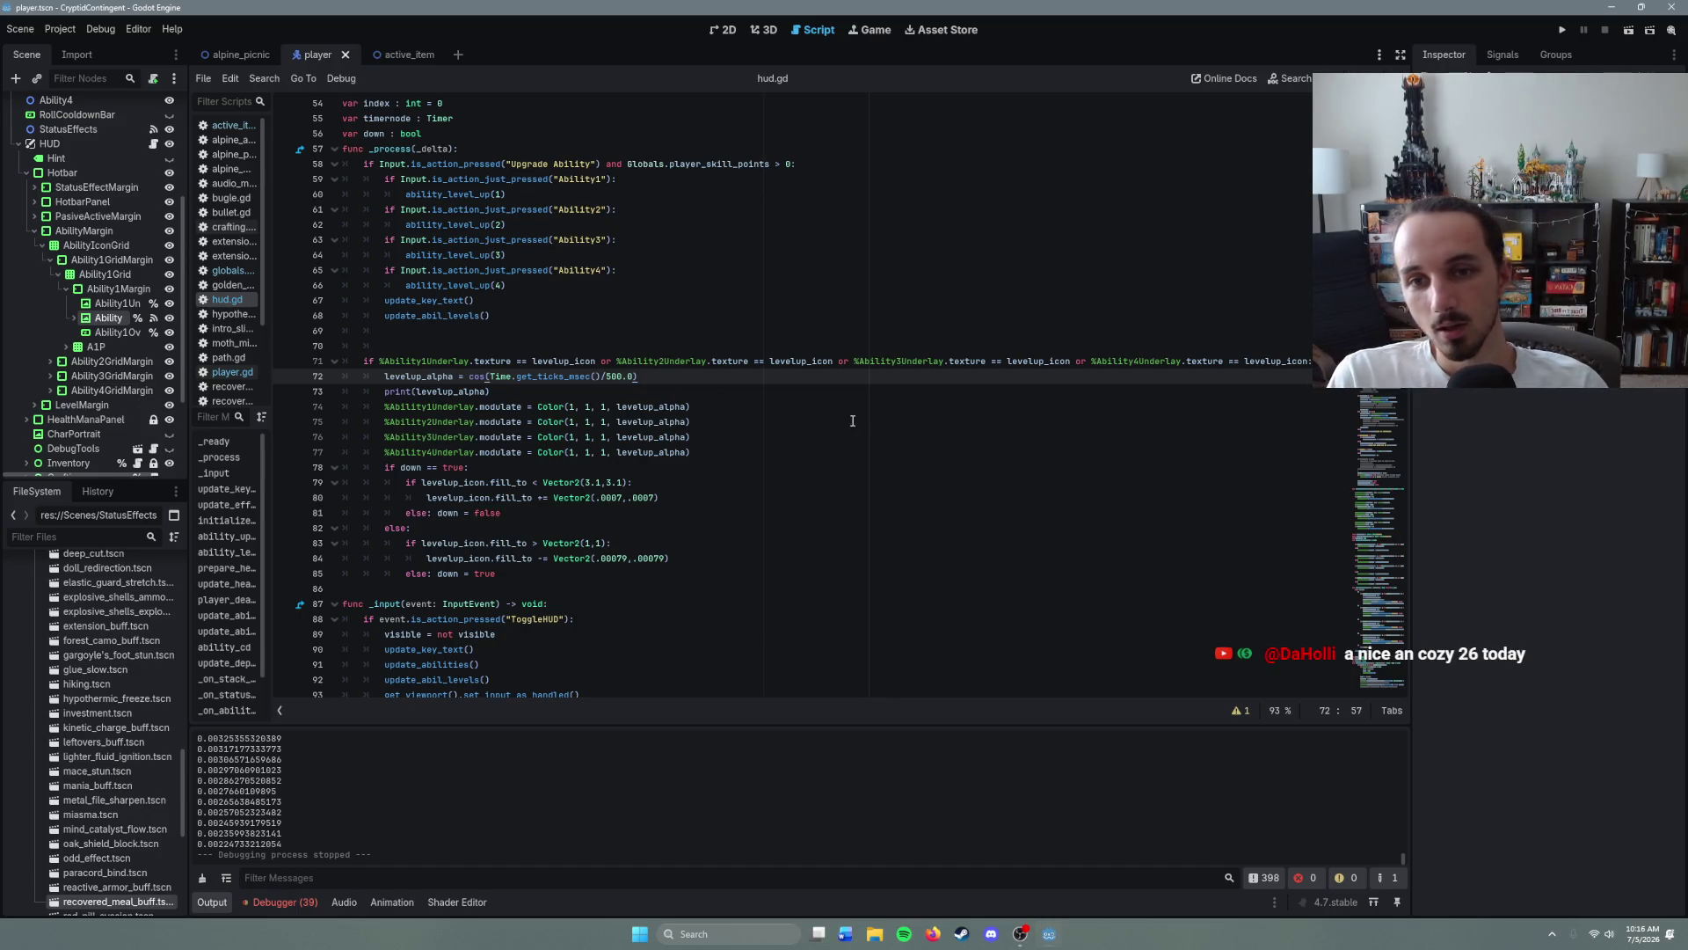
click(608, 378)
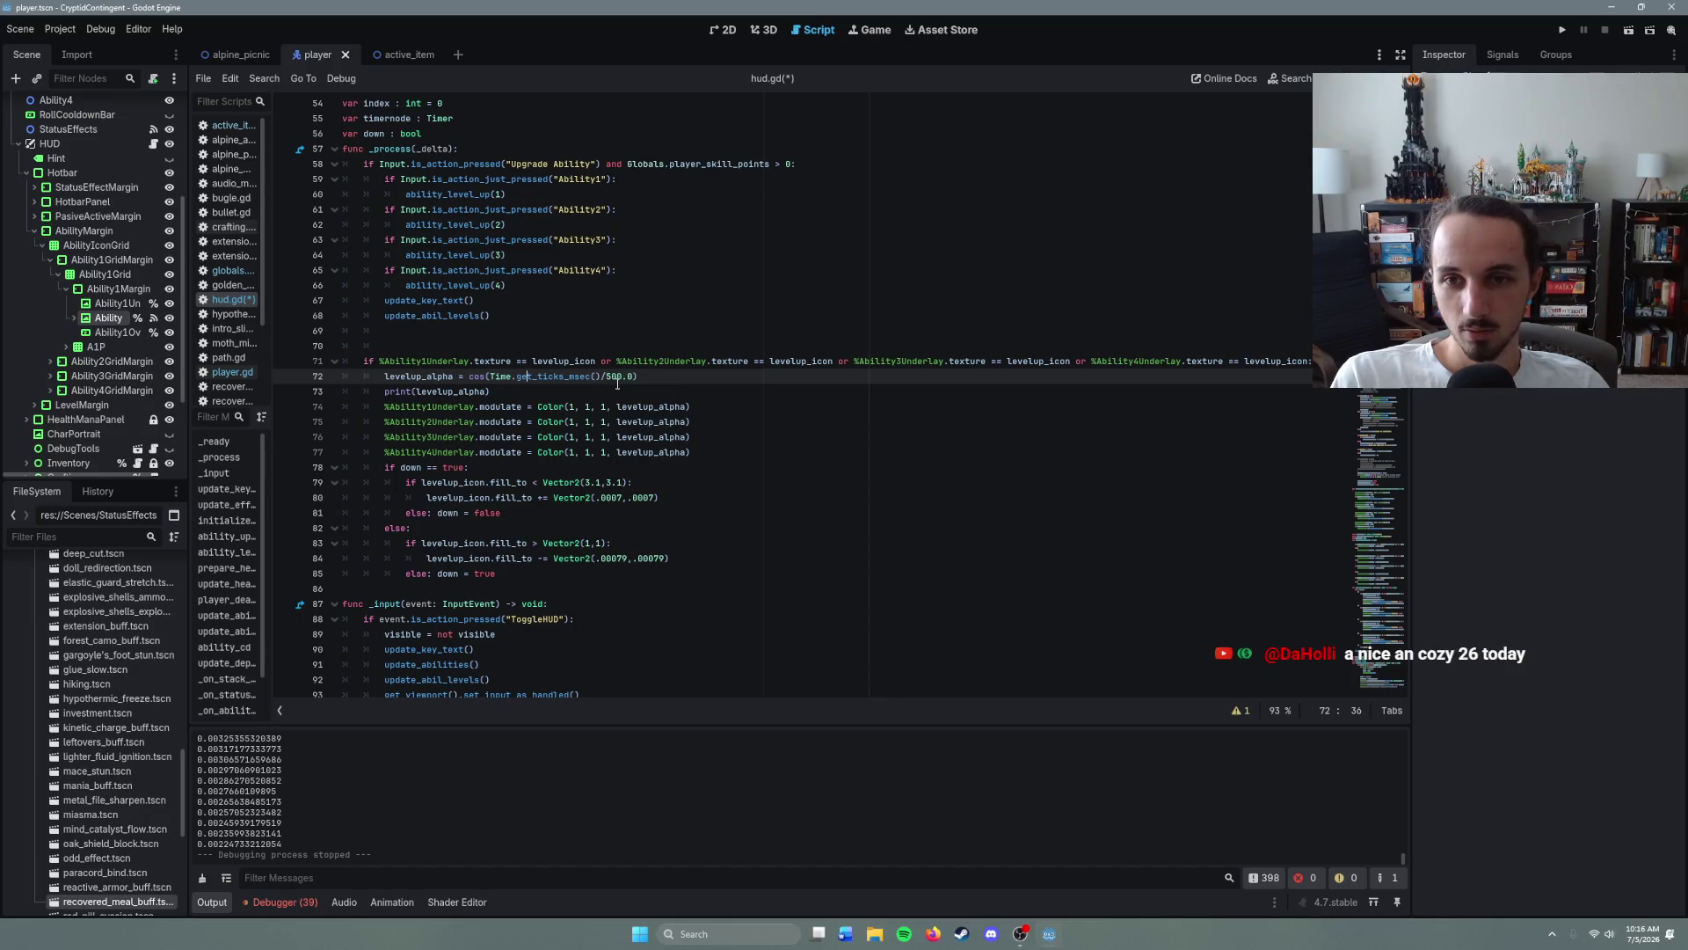
key(ctrl+s)
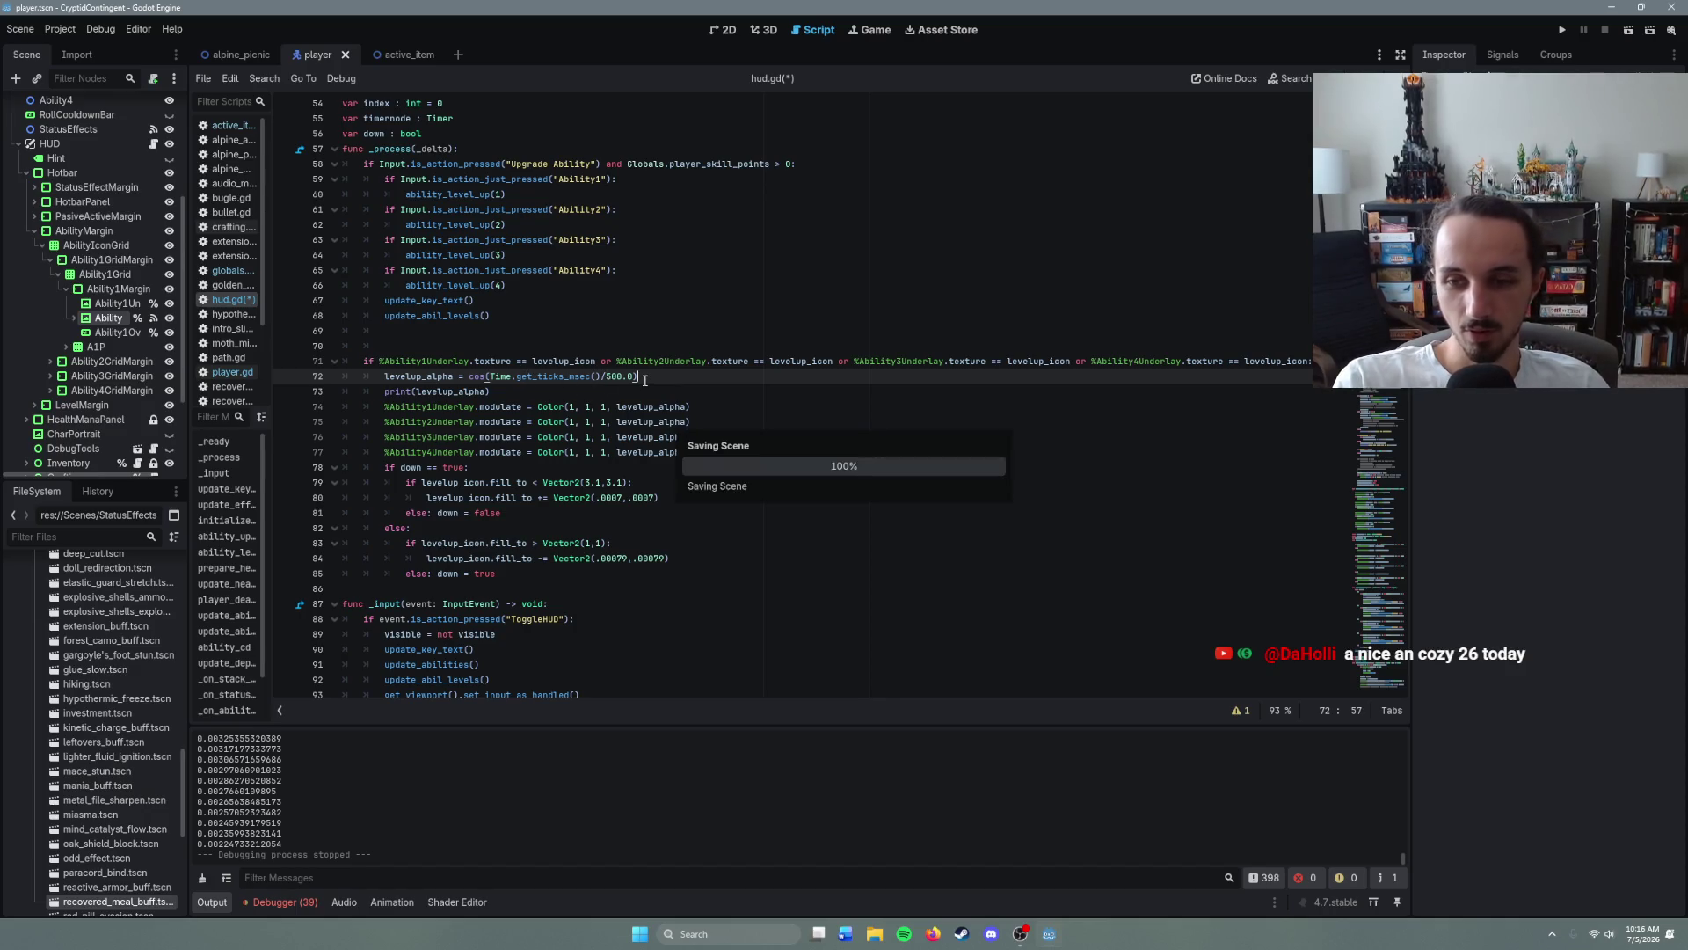
key(F5)
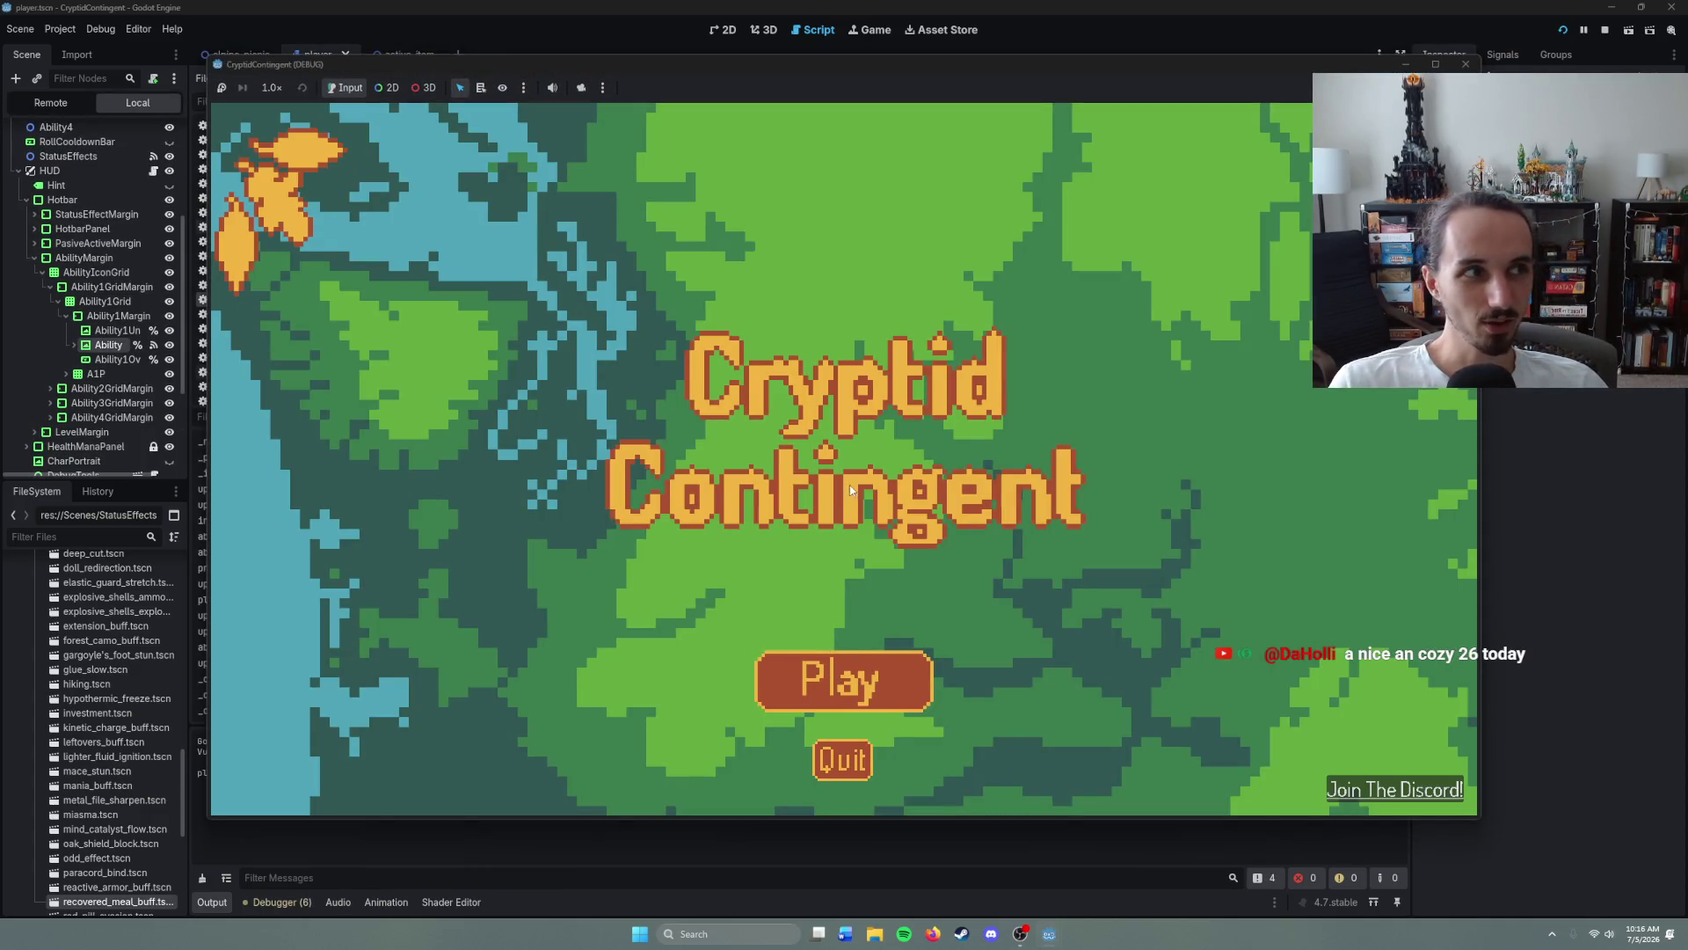
- Start a game from the title screen and walk the character through the cave corridors
key(Return)
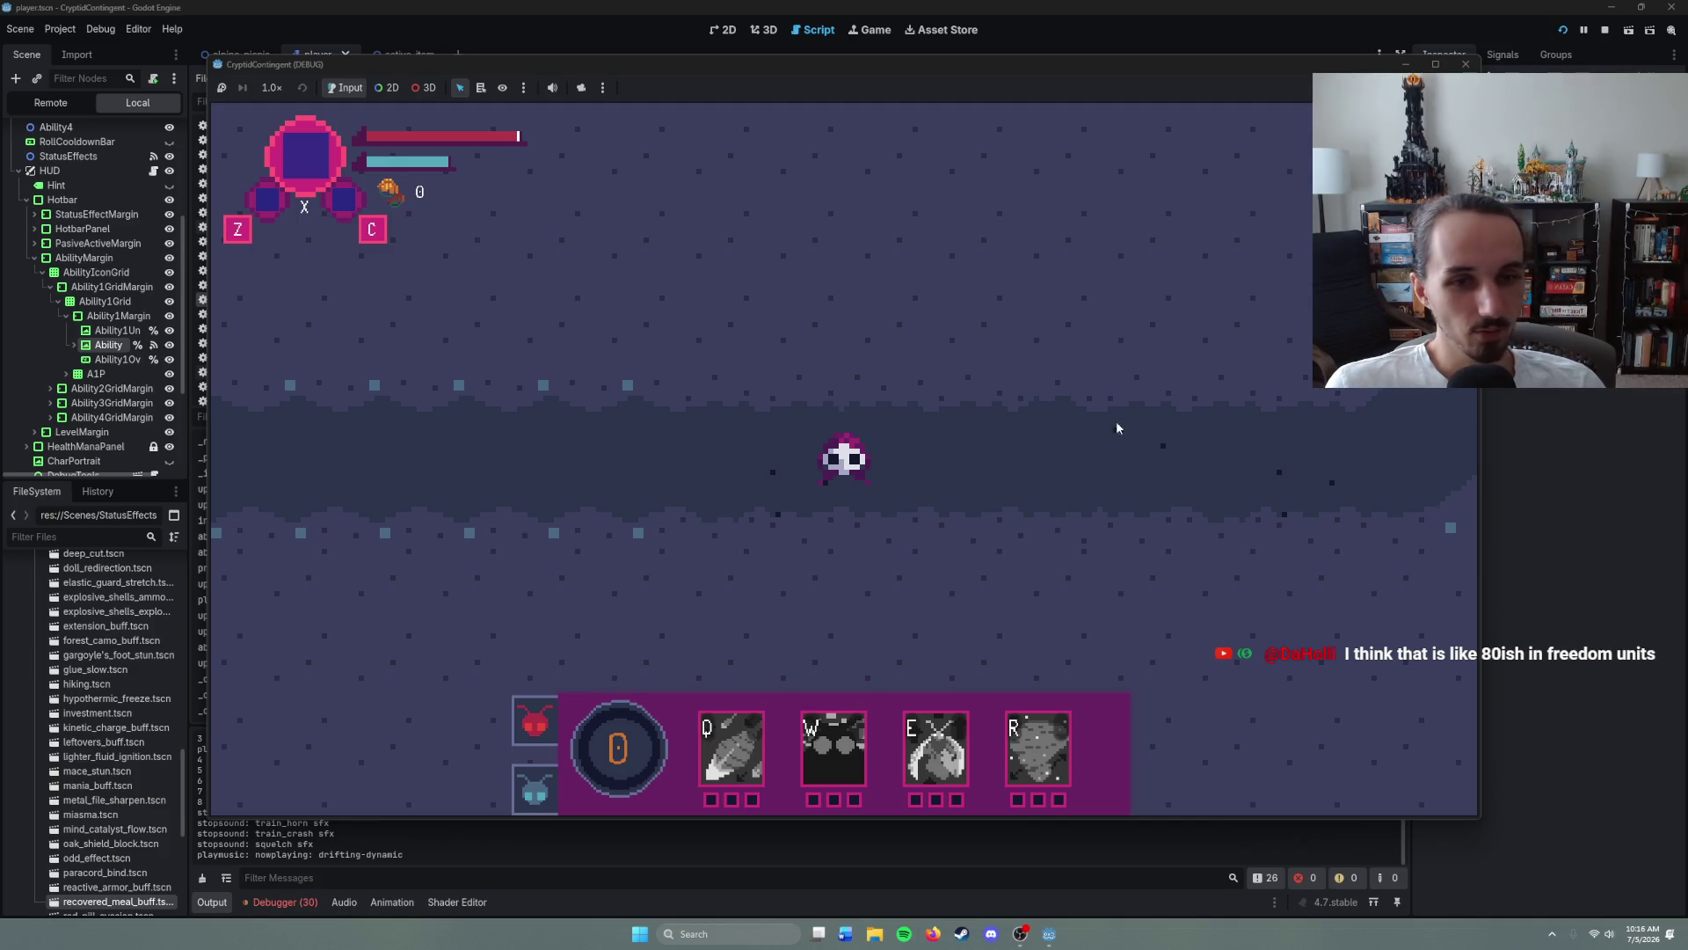
right_click(1125, 453)
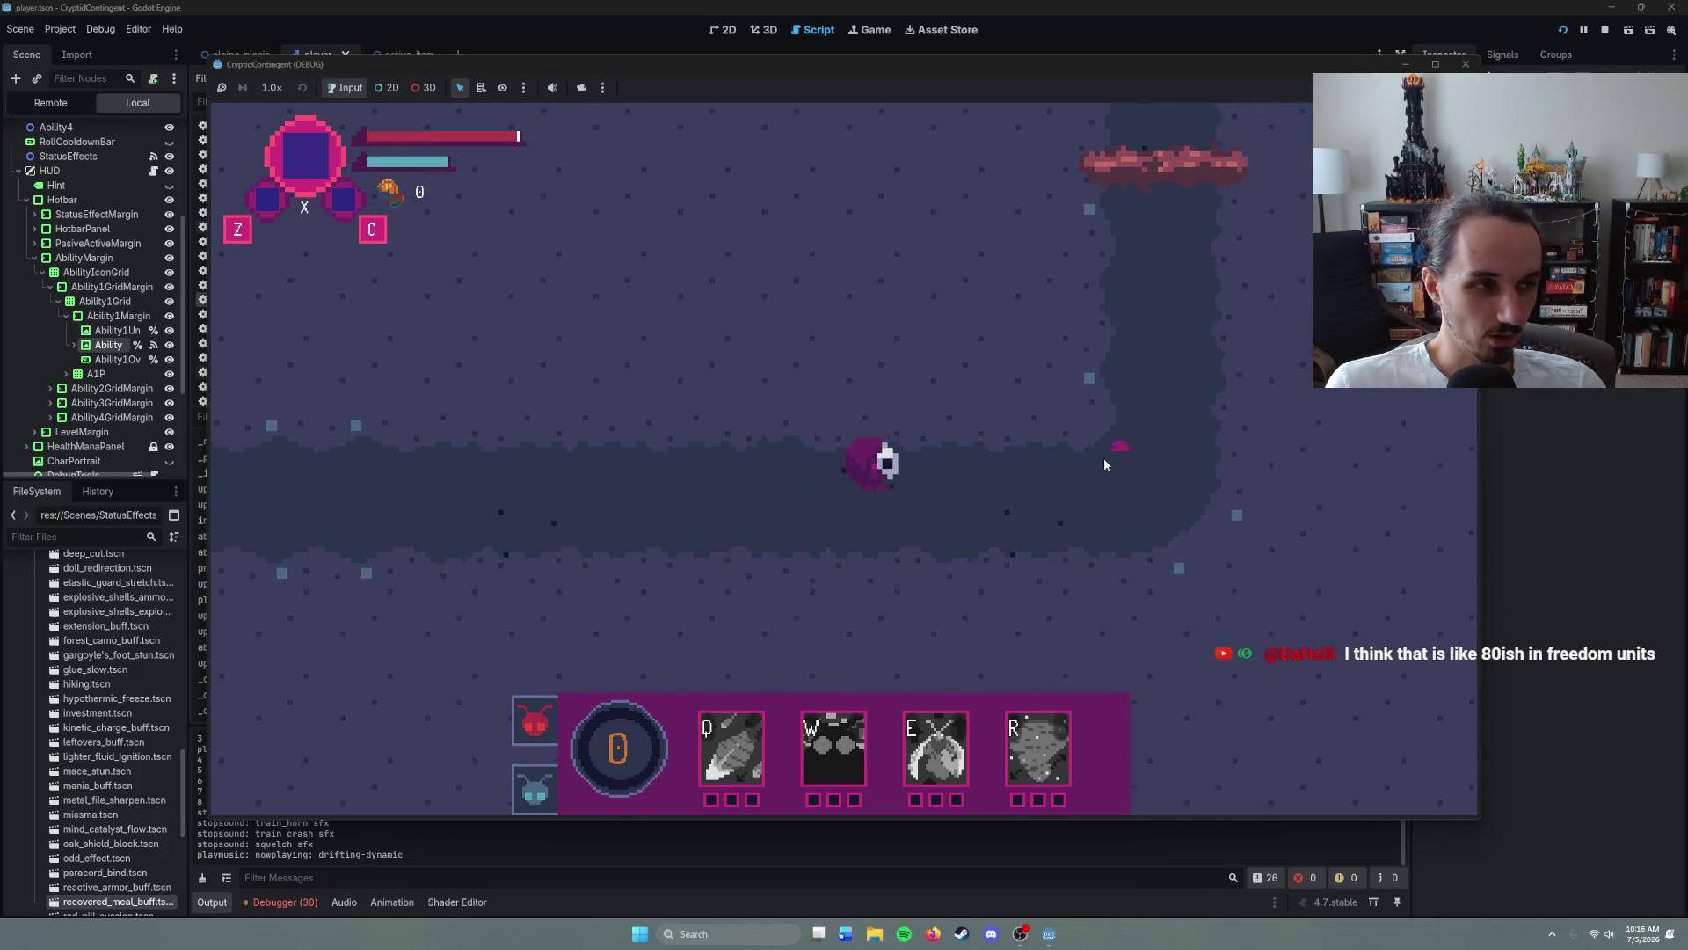
right_click(1028, 260)
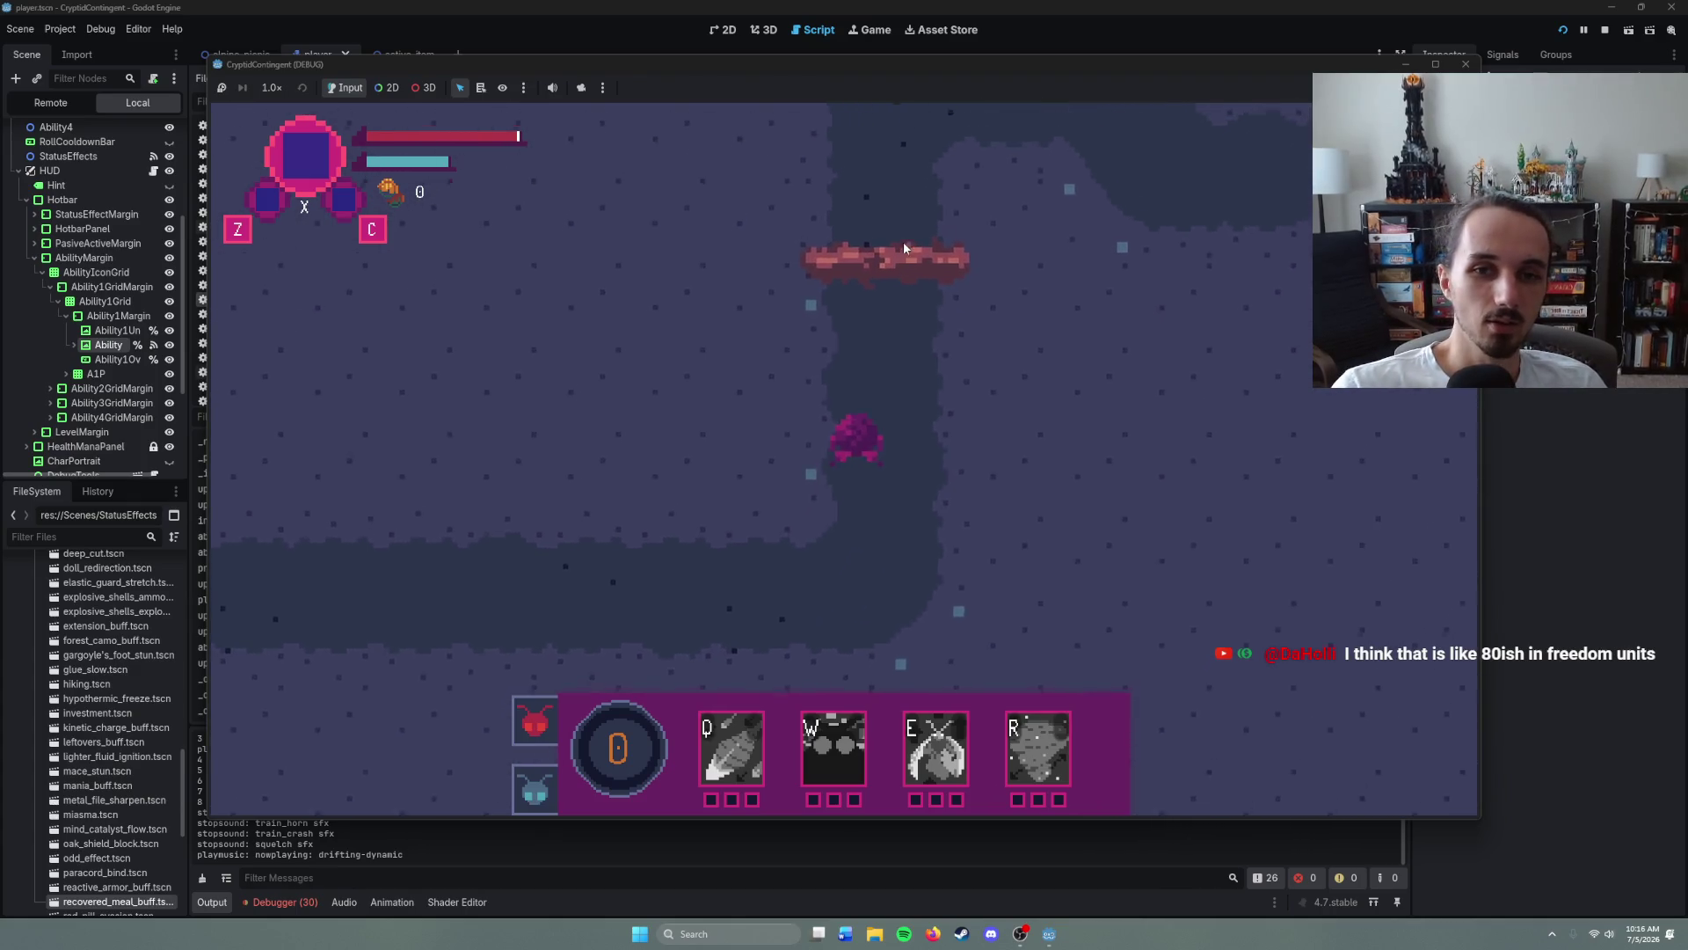
right_click(1025, 415)
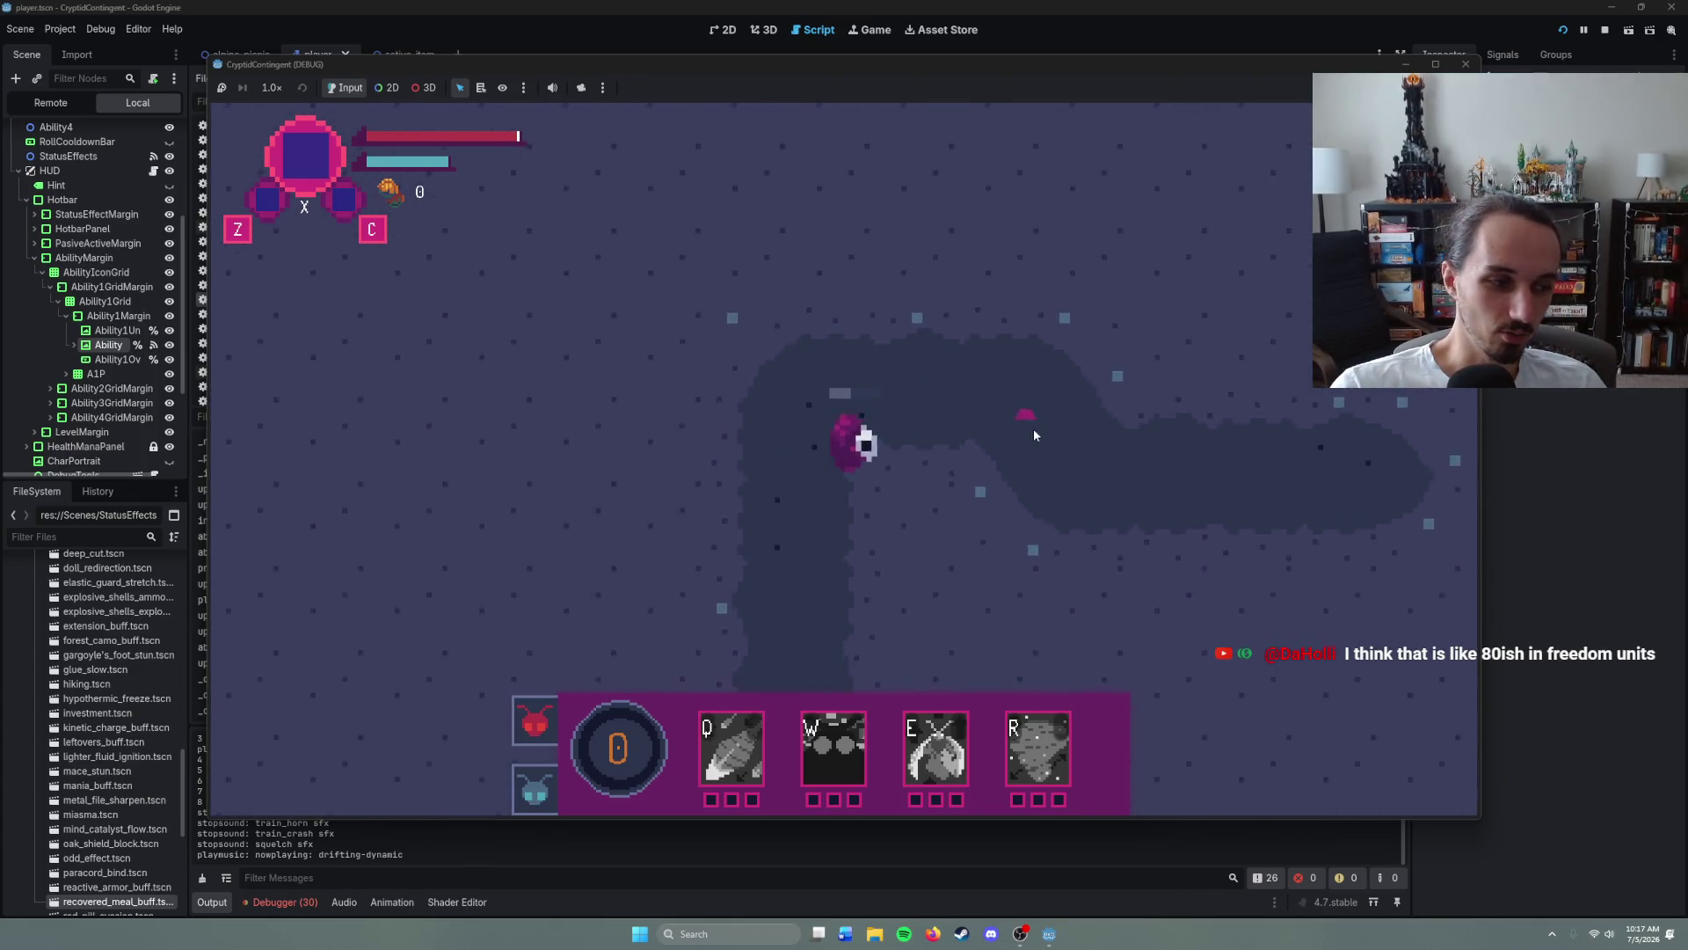
right_click(1065, 505)
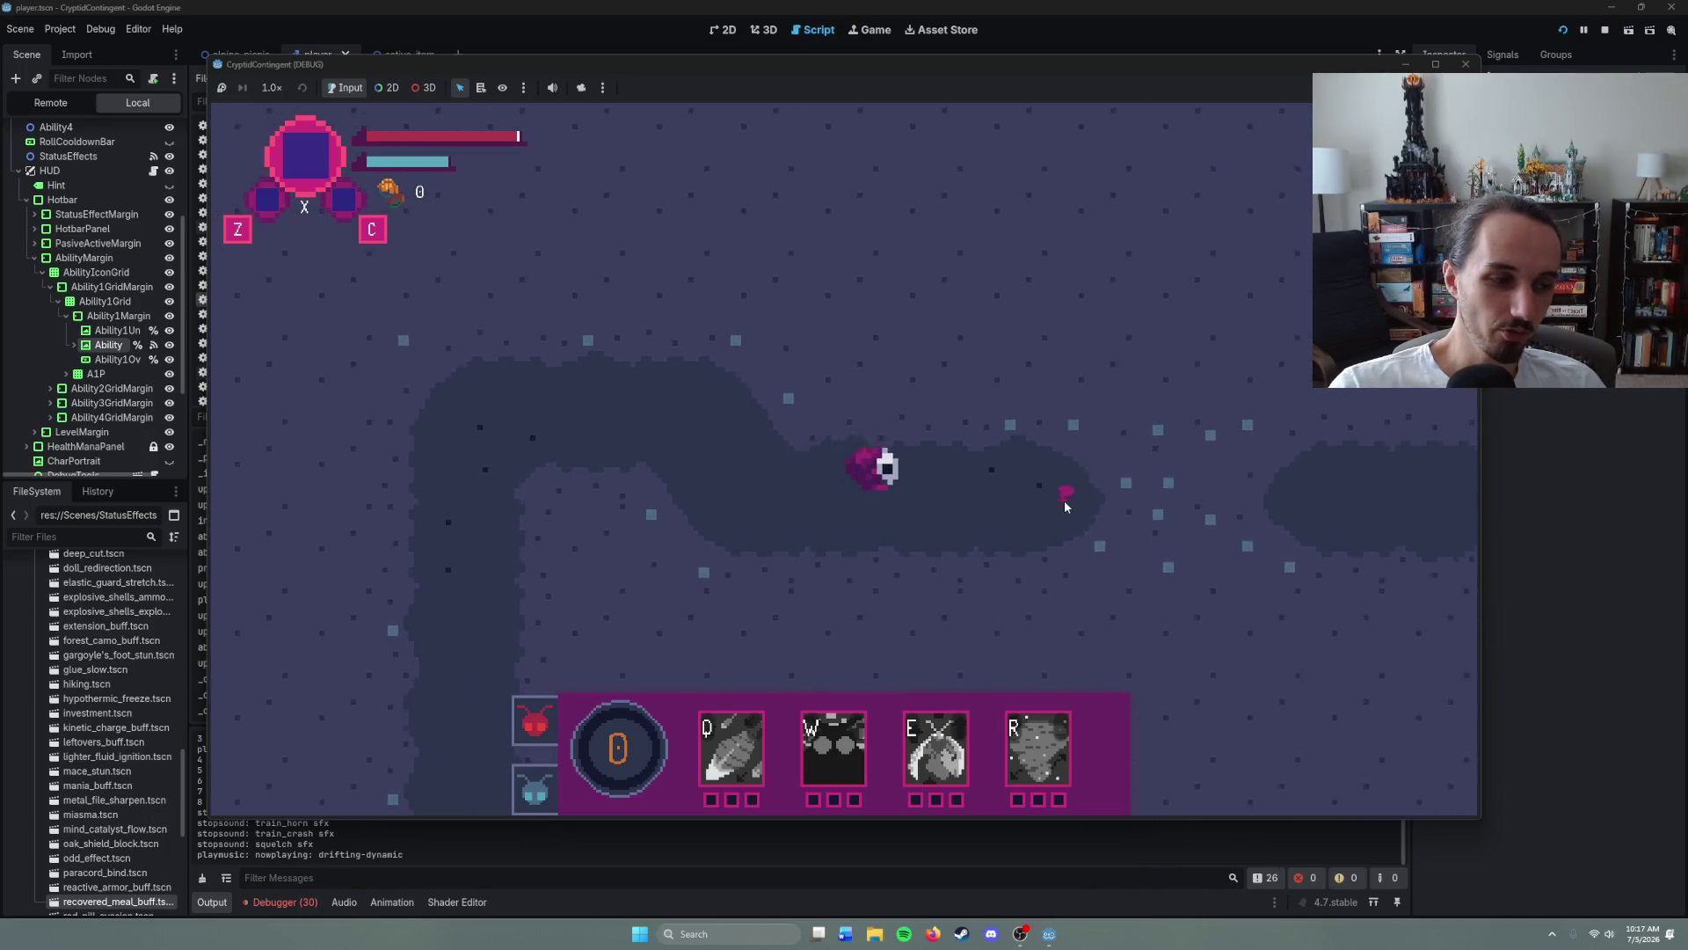
right_click(1222, 488)
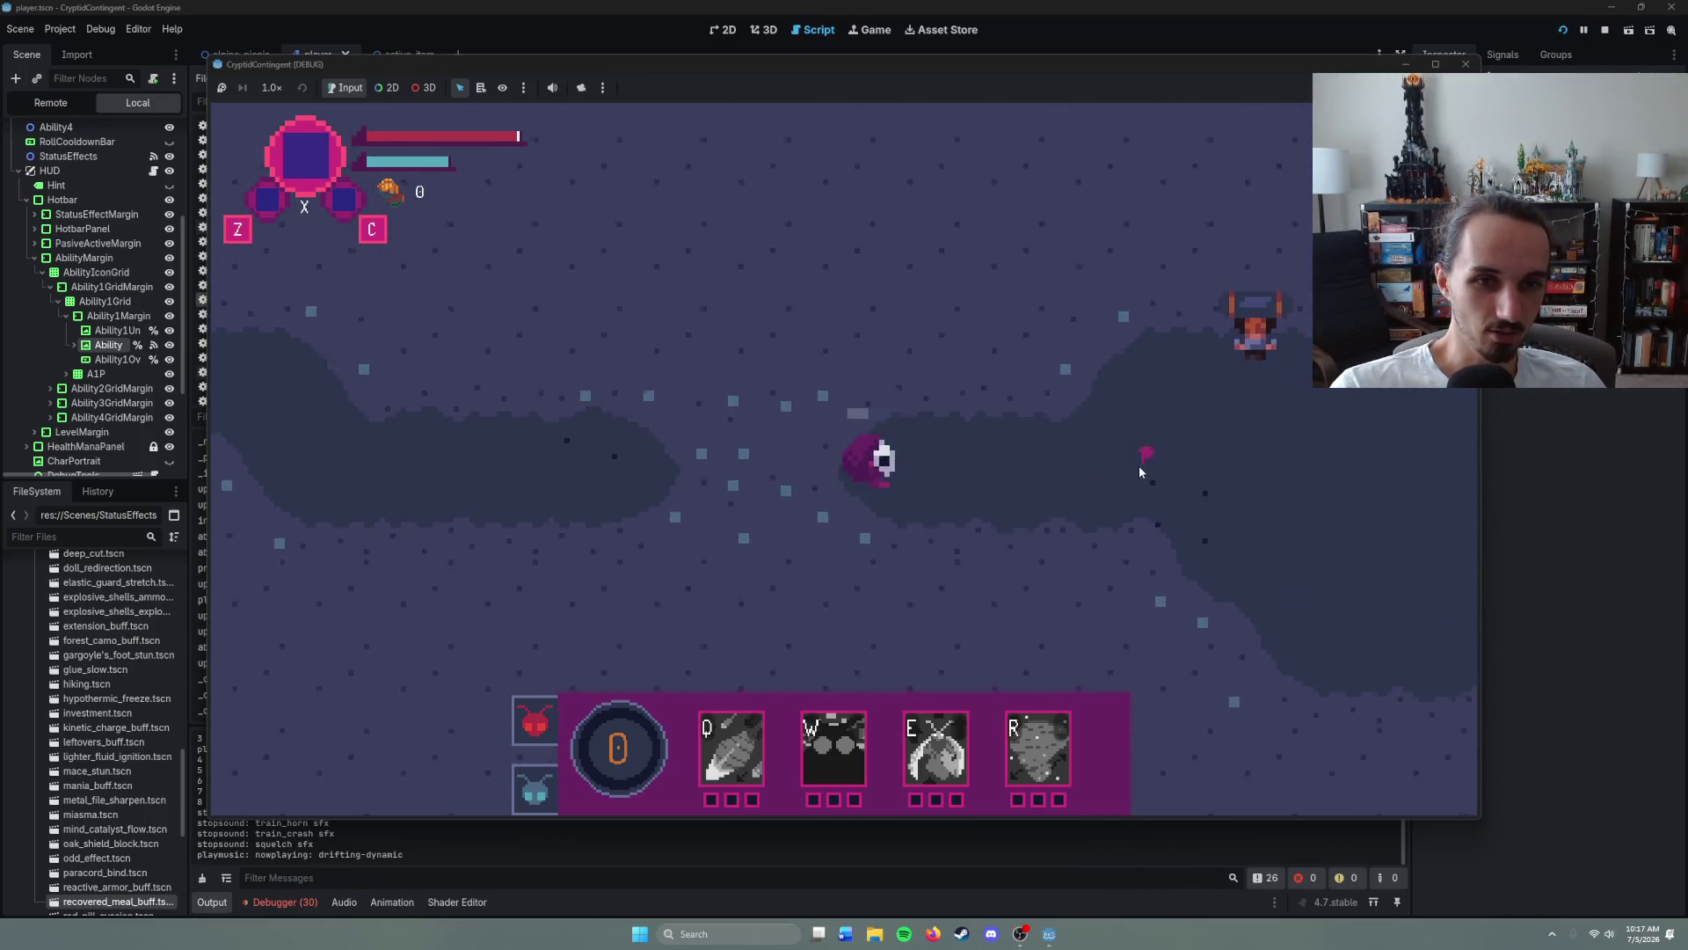
right_click(1111, 585)
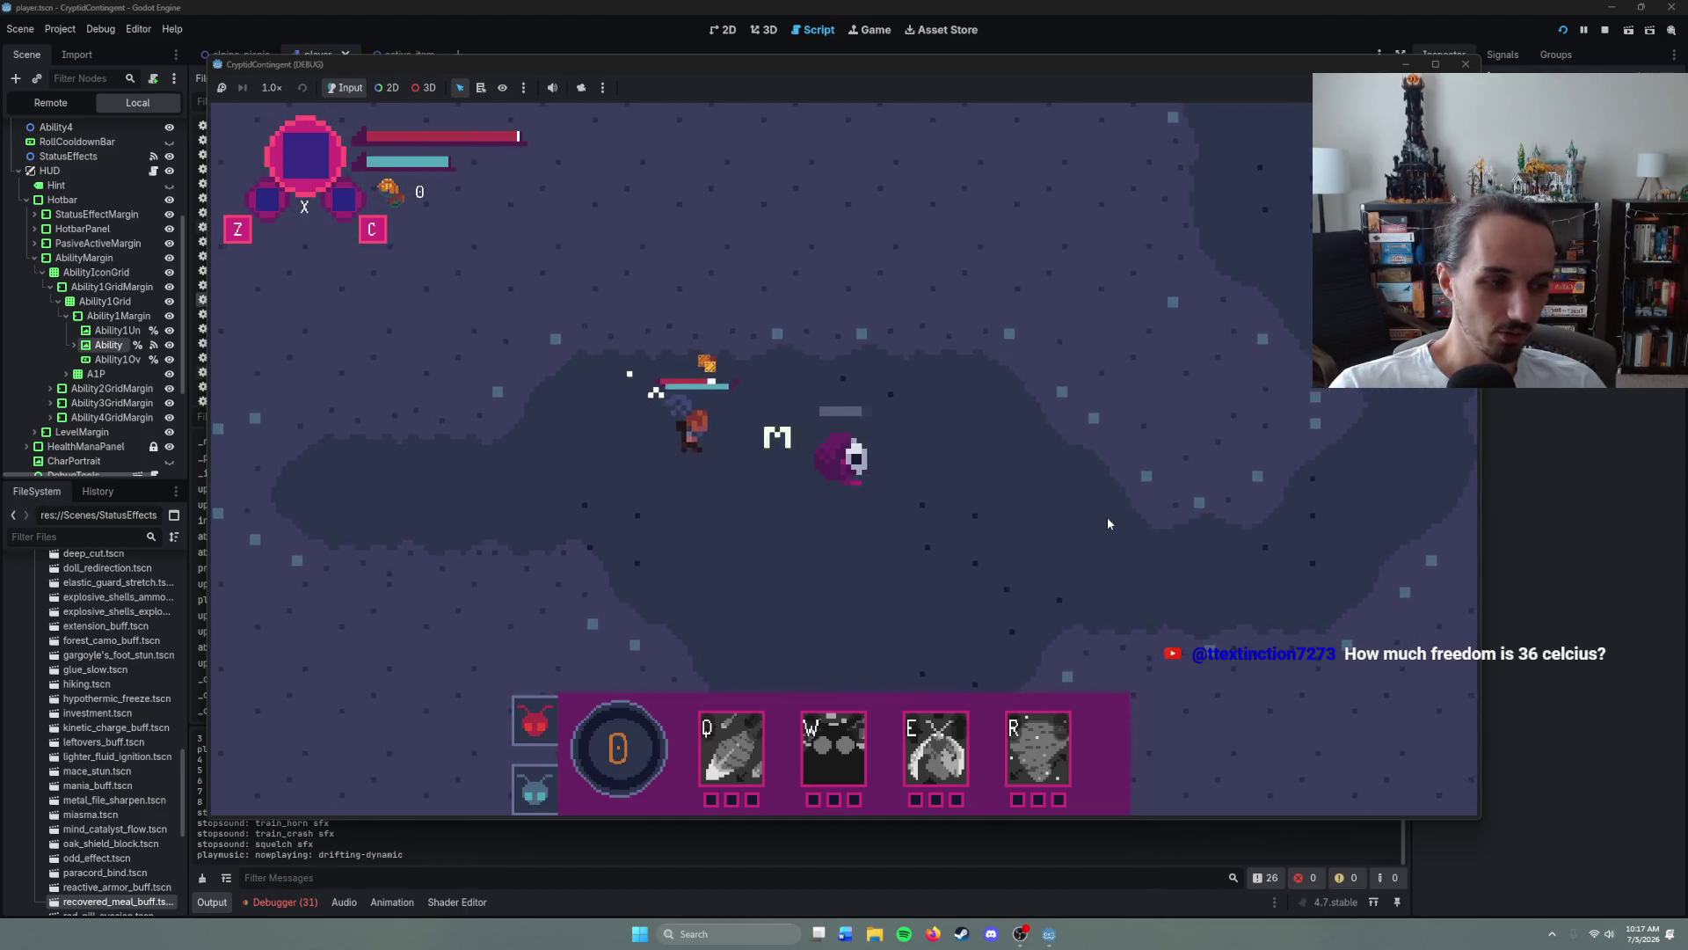
right_click(974, 514)
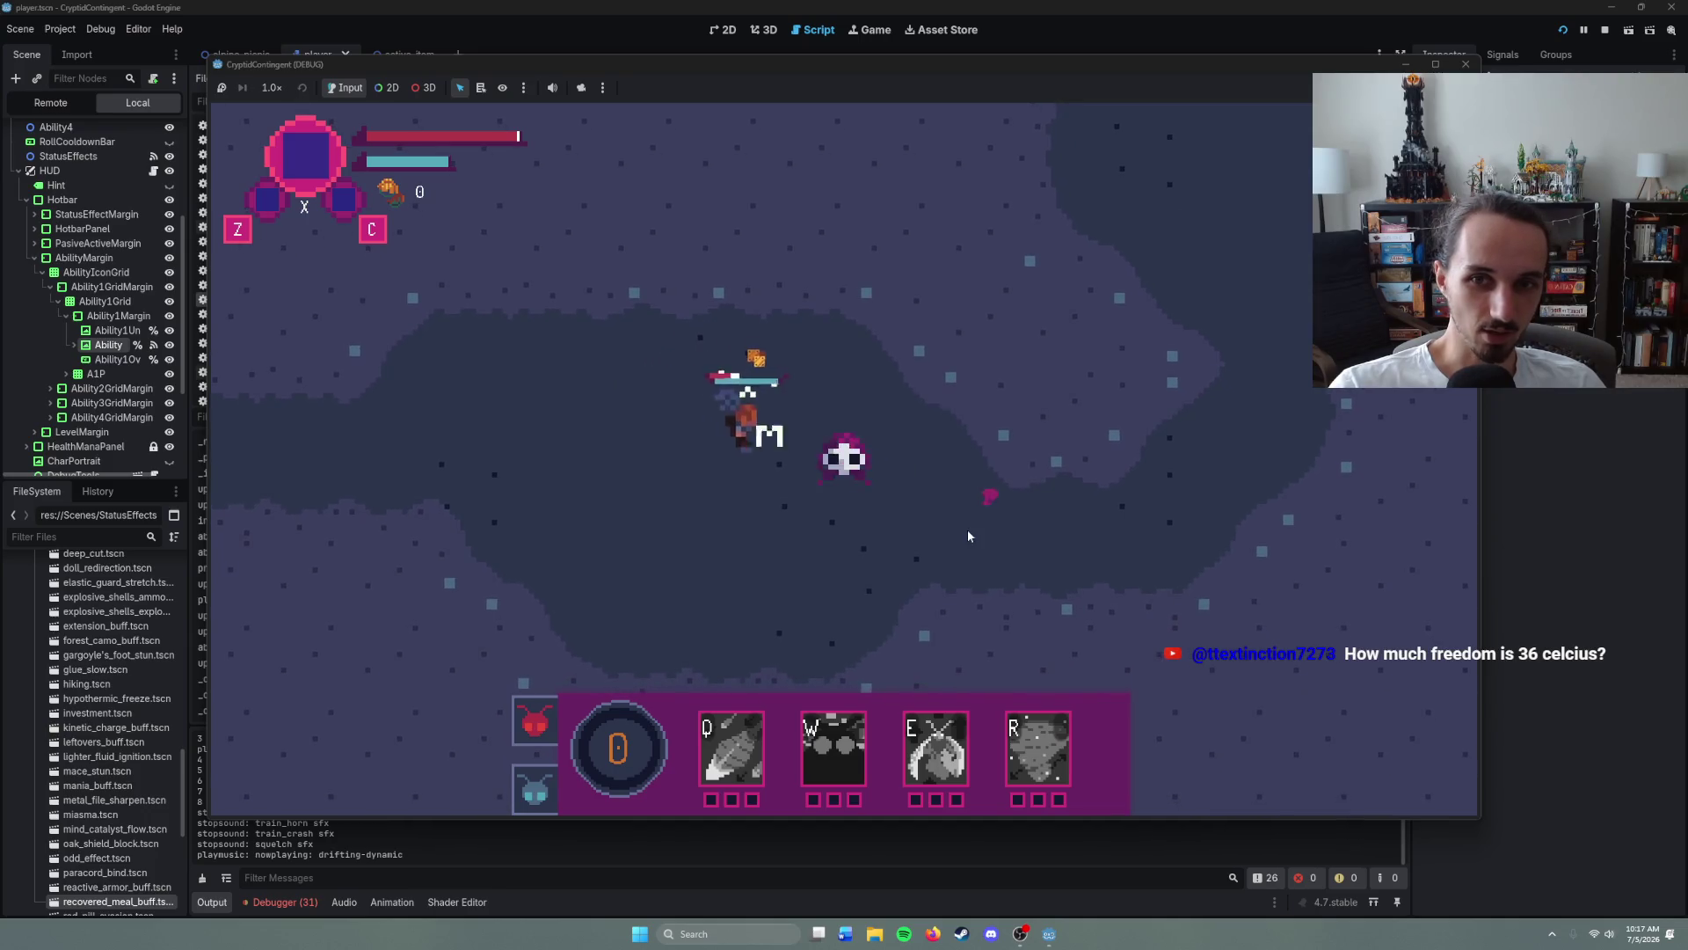
- Roll the character to trigger its cooldown, then pause and stop the game
key(space)
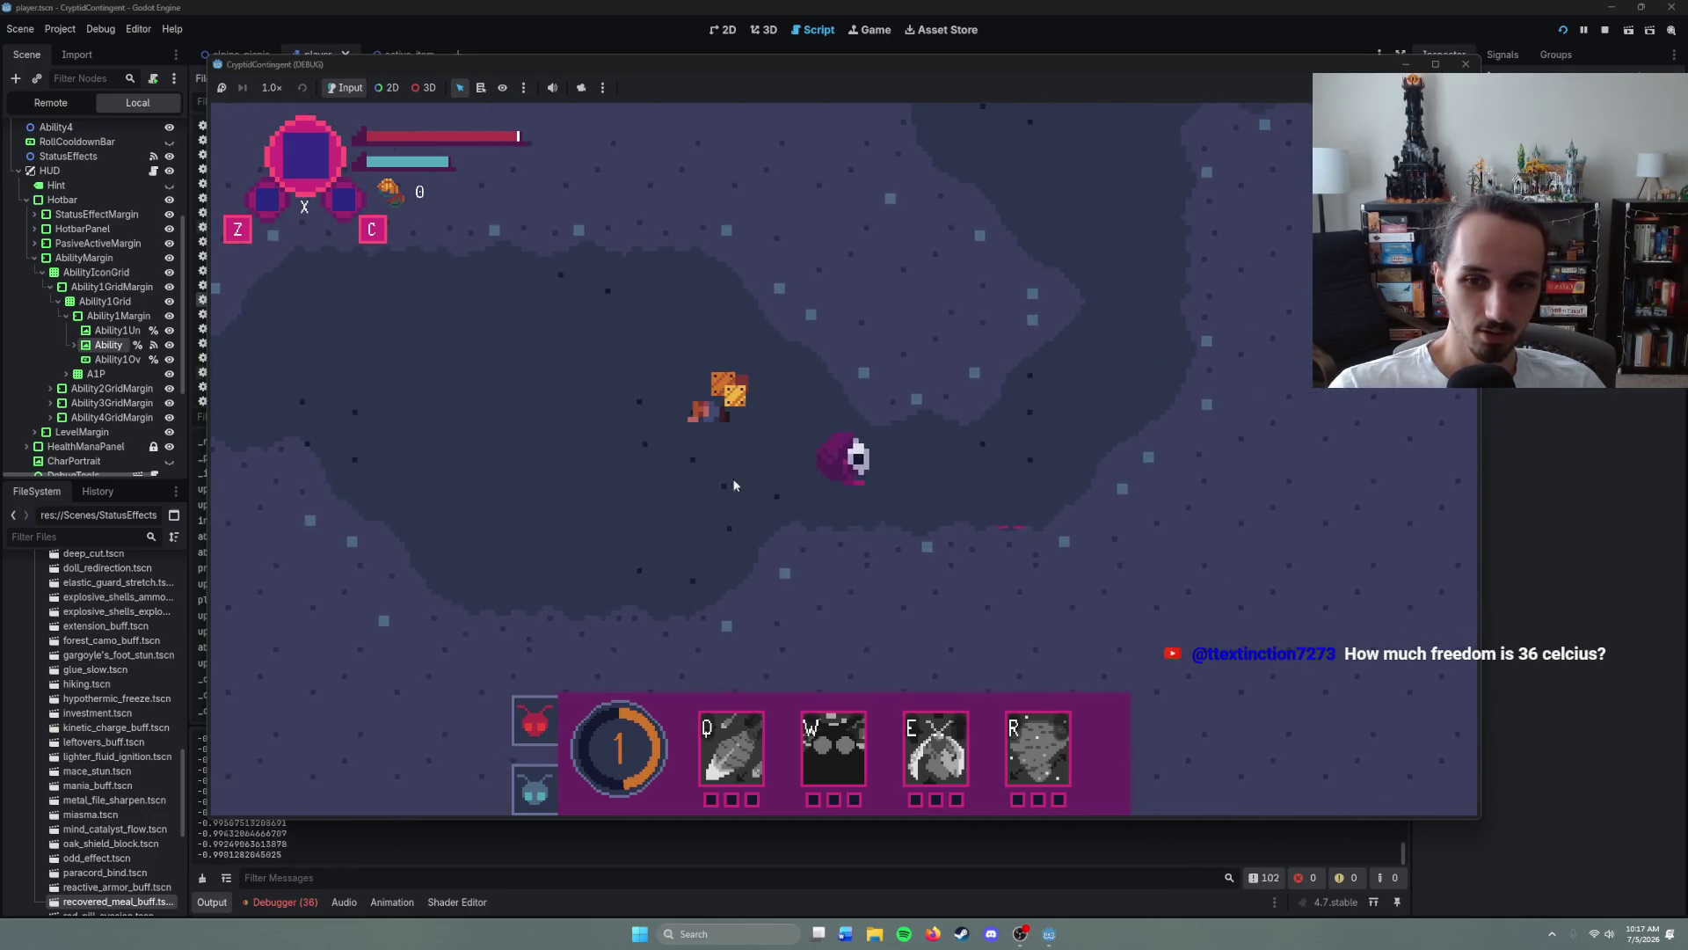
mouse_move(762, 723)
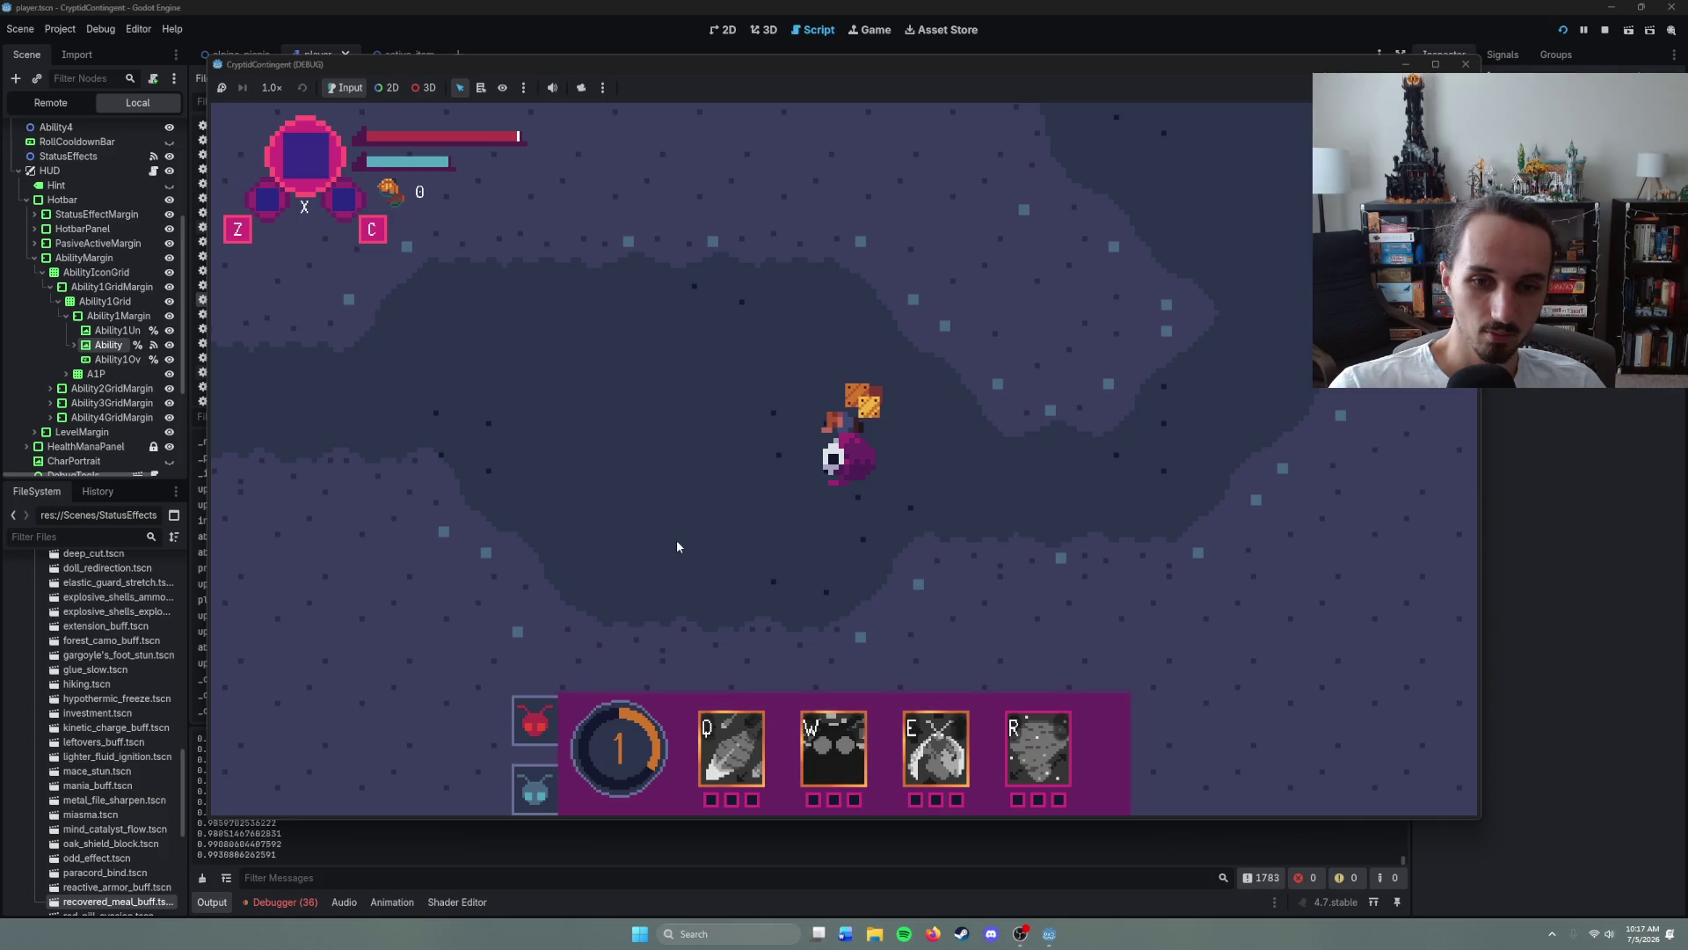
key(F9)
click(1465, 64)
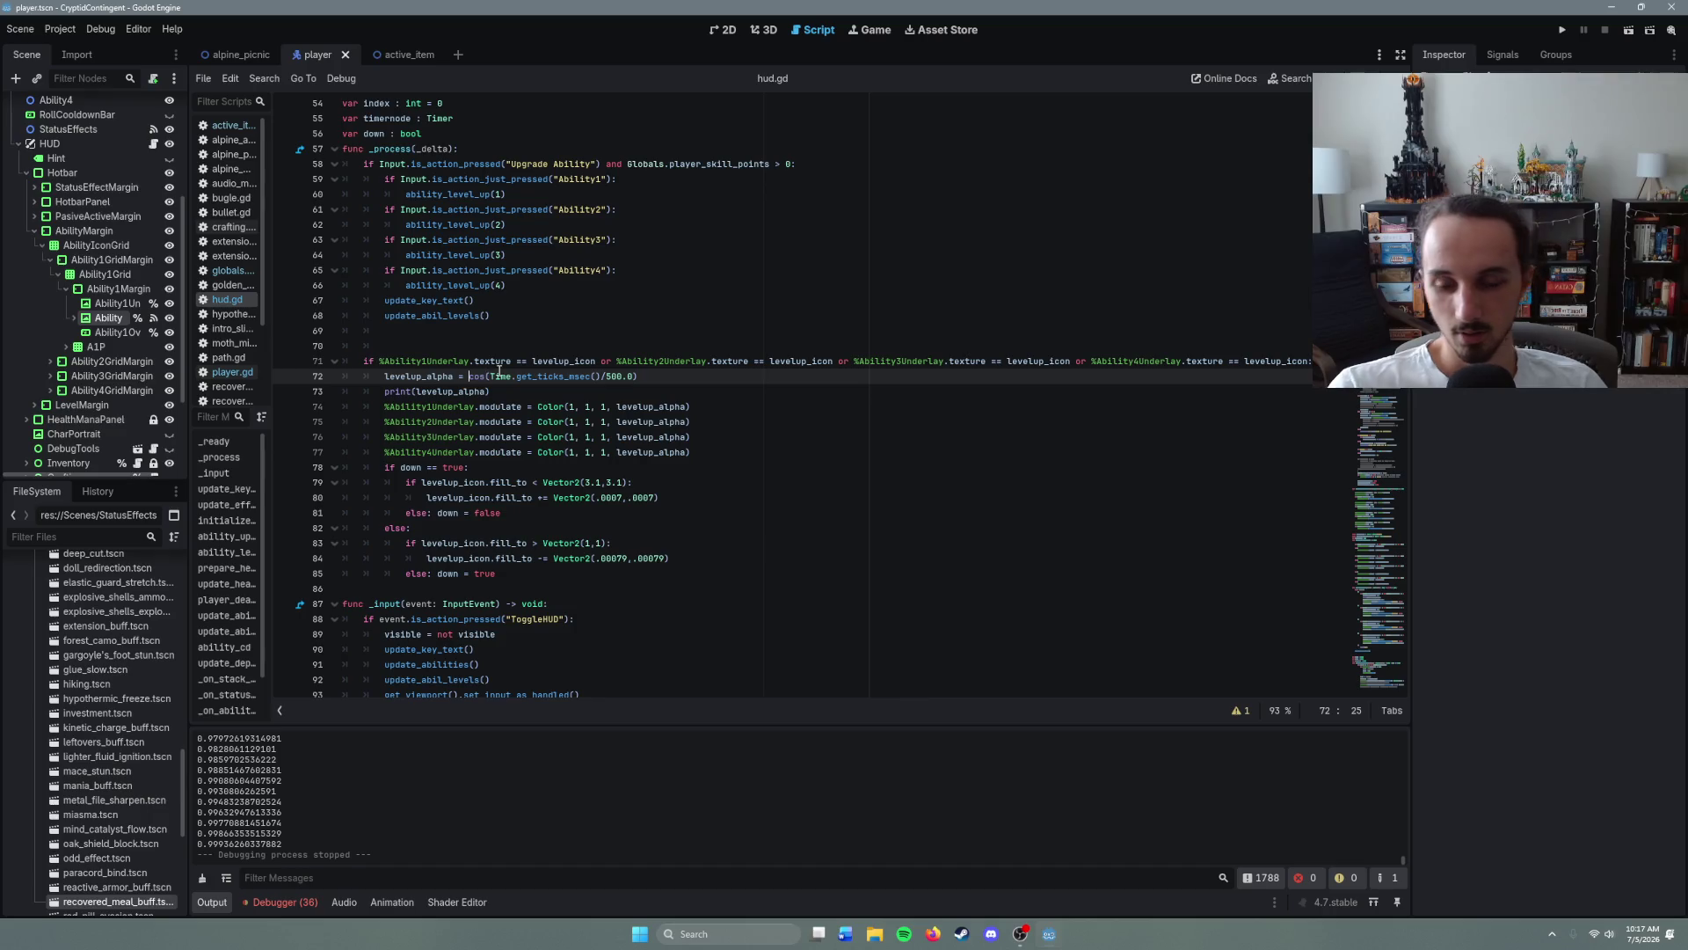
- Wrap the cosine on line 72 in abs() and save hud.gd
text(abs)
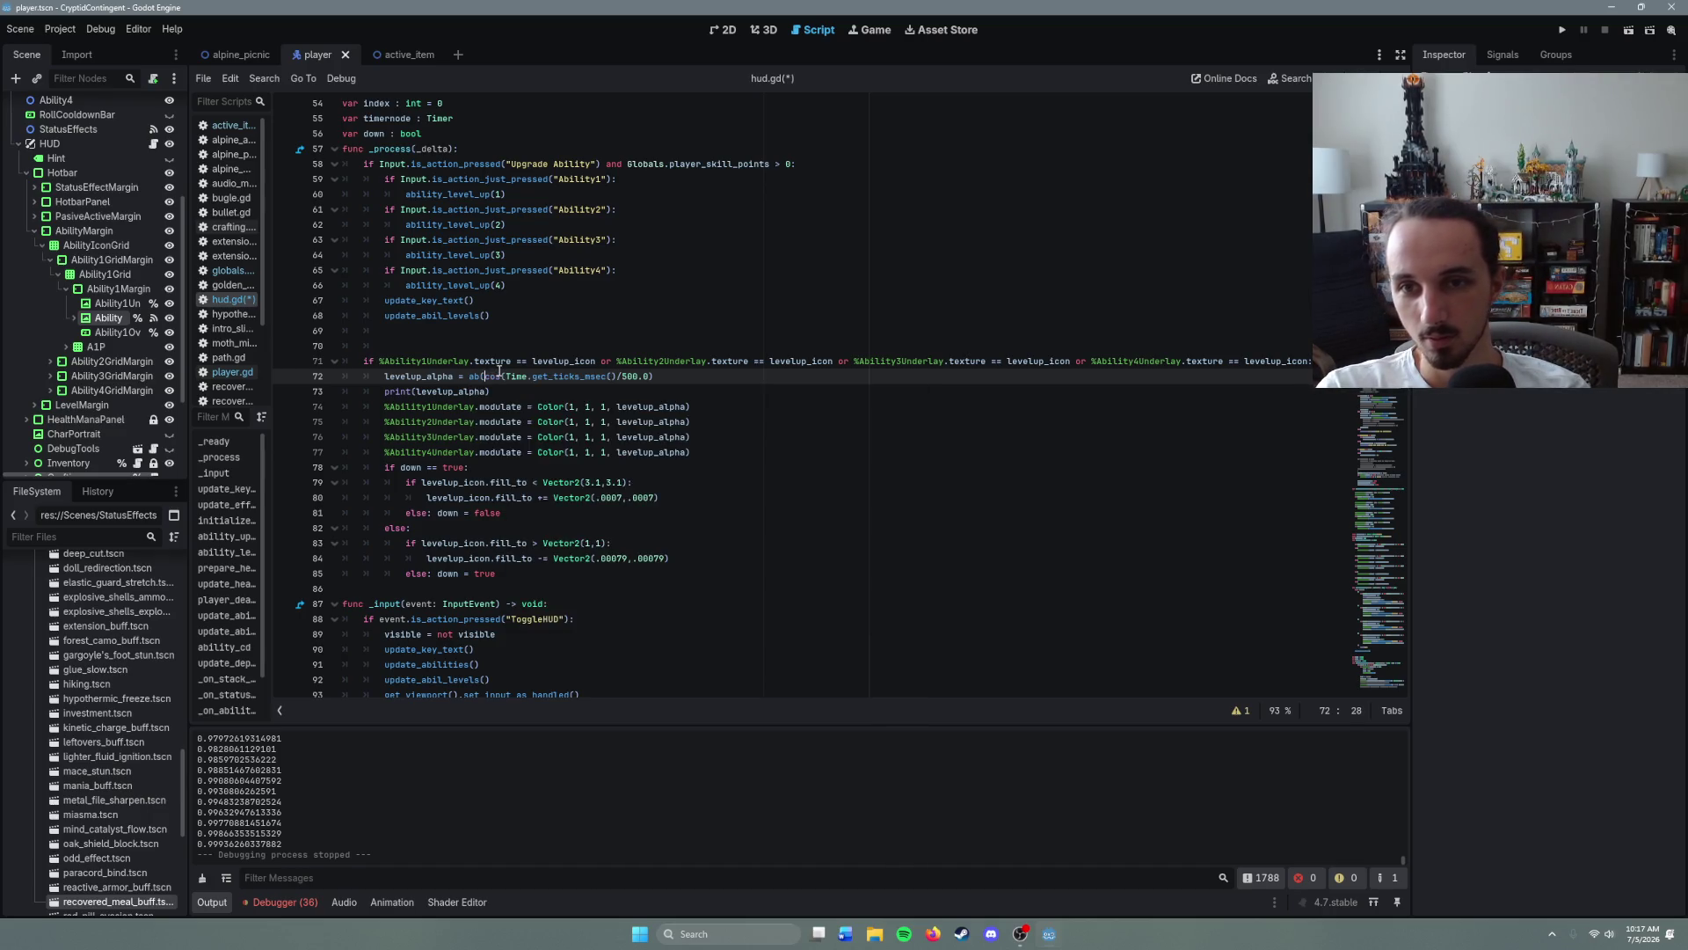
text(()
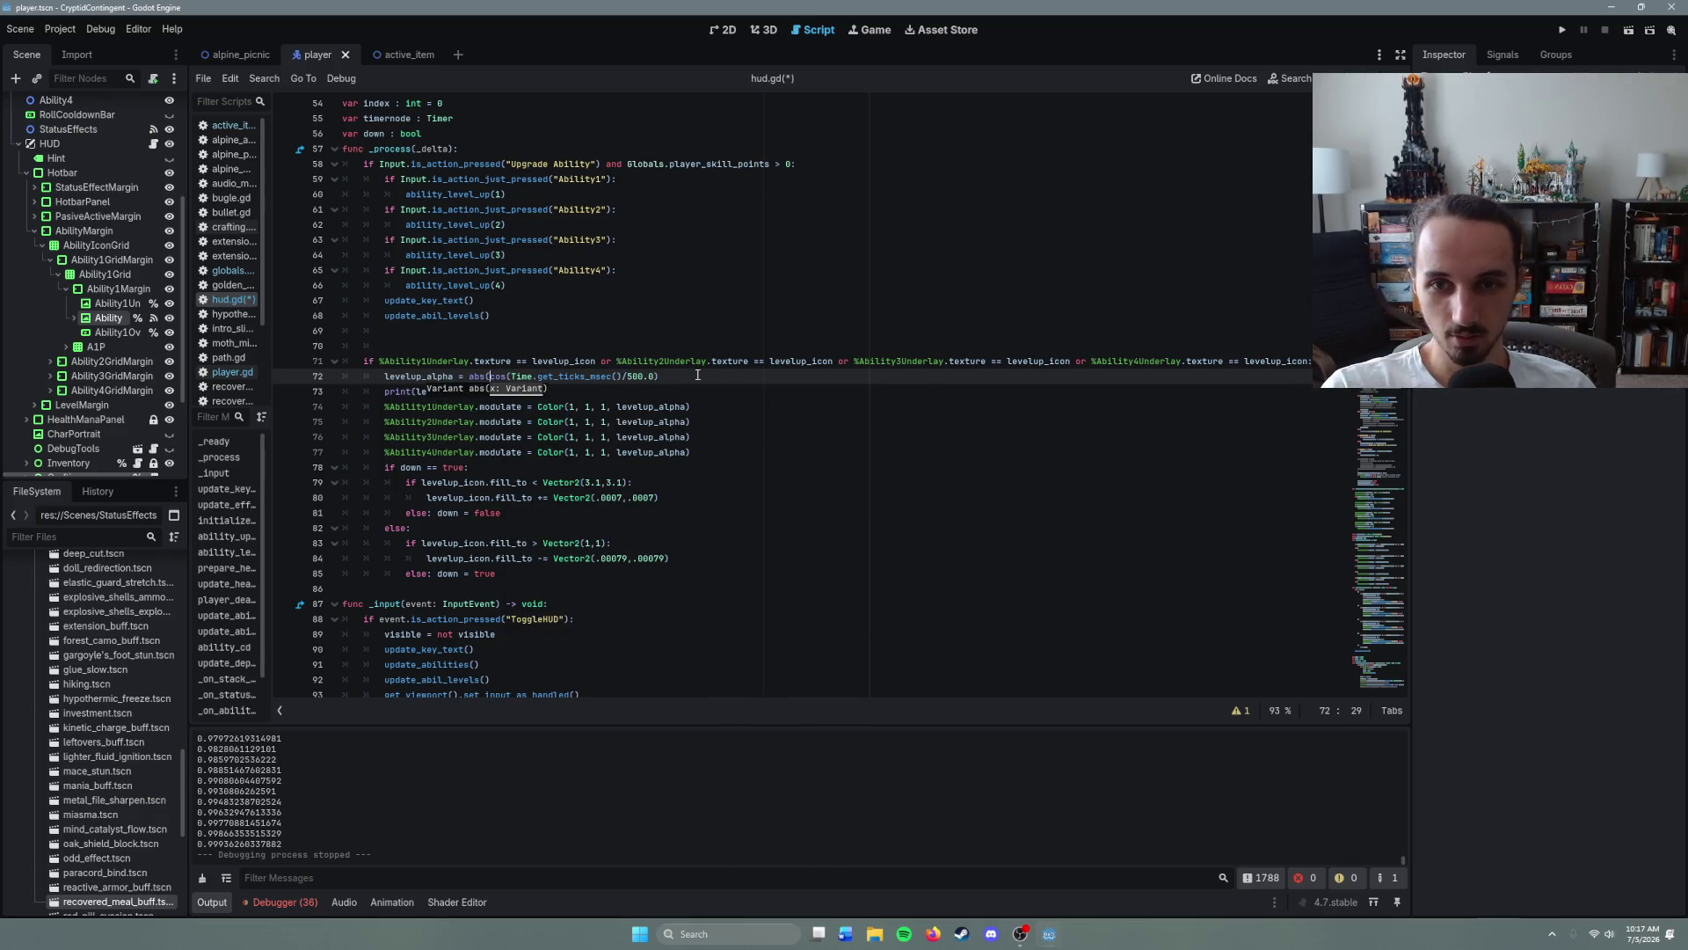
click(698, 375)
text())
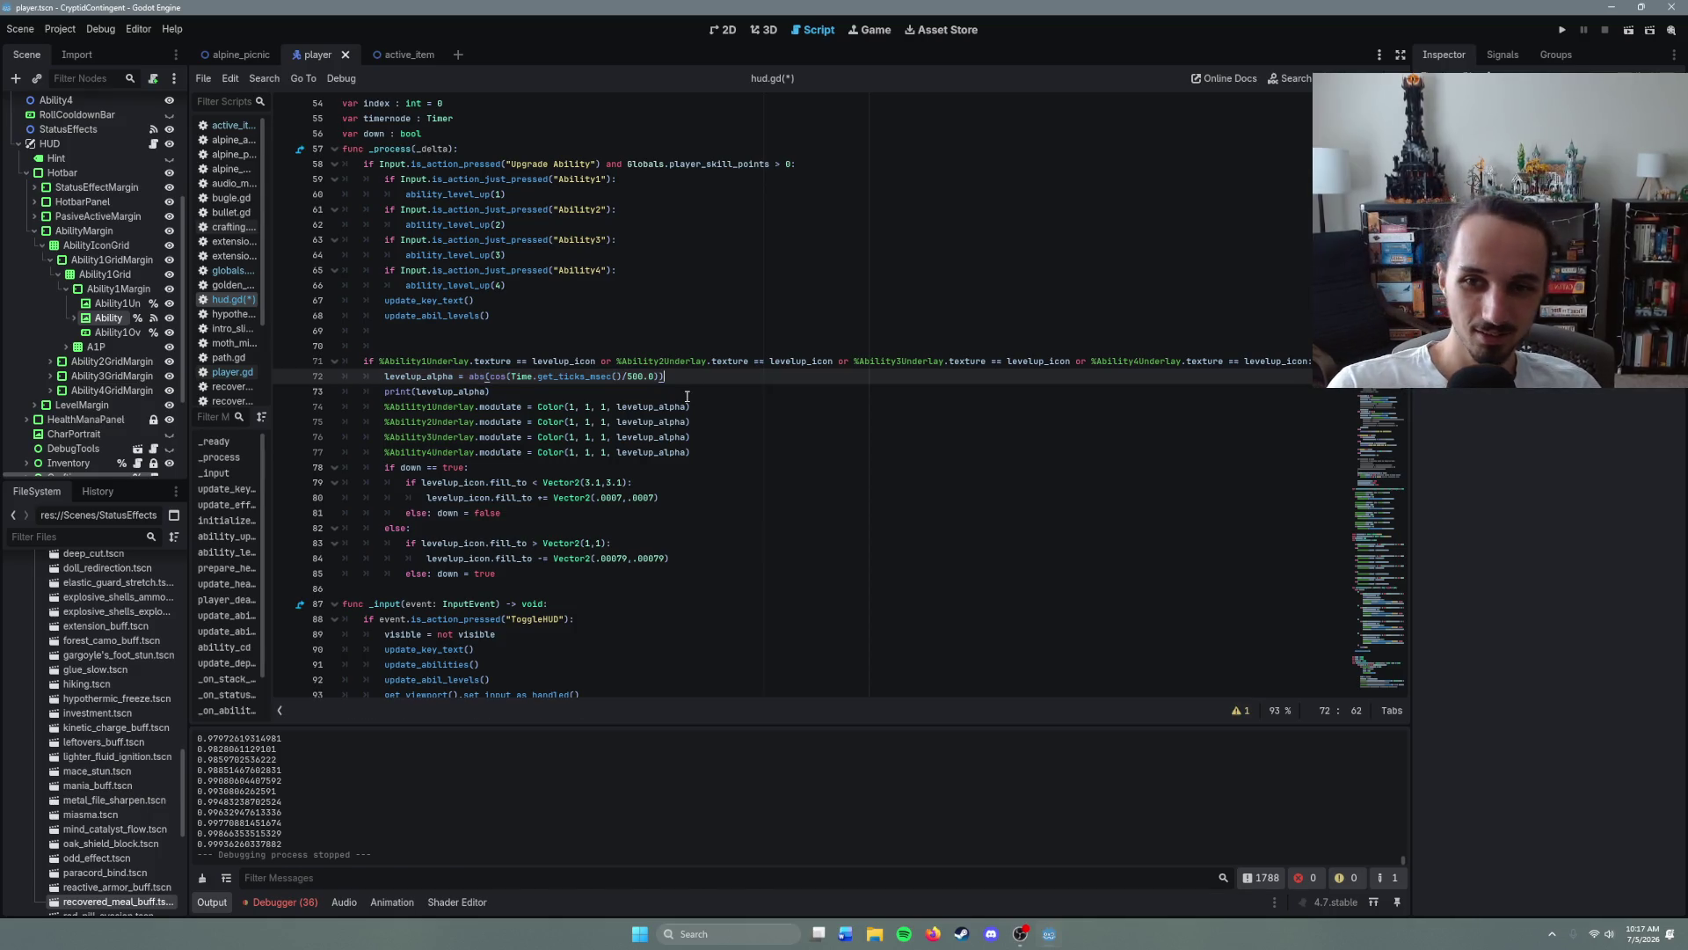
click(686, 396)
key(ctrl+s)
- Delete the print(levelup_alpha) debug line, save the script, and relaunch the game
drag(491, 392, 328, 387)
key(BackSpace)
key(BackSpace)
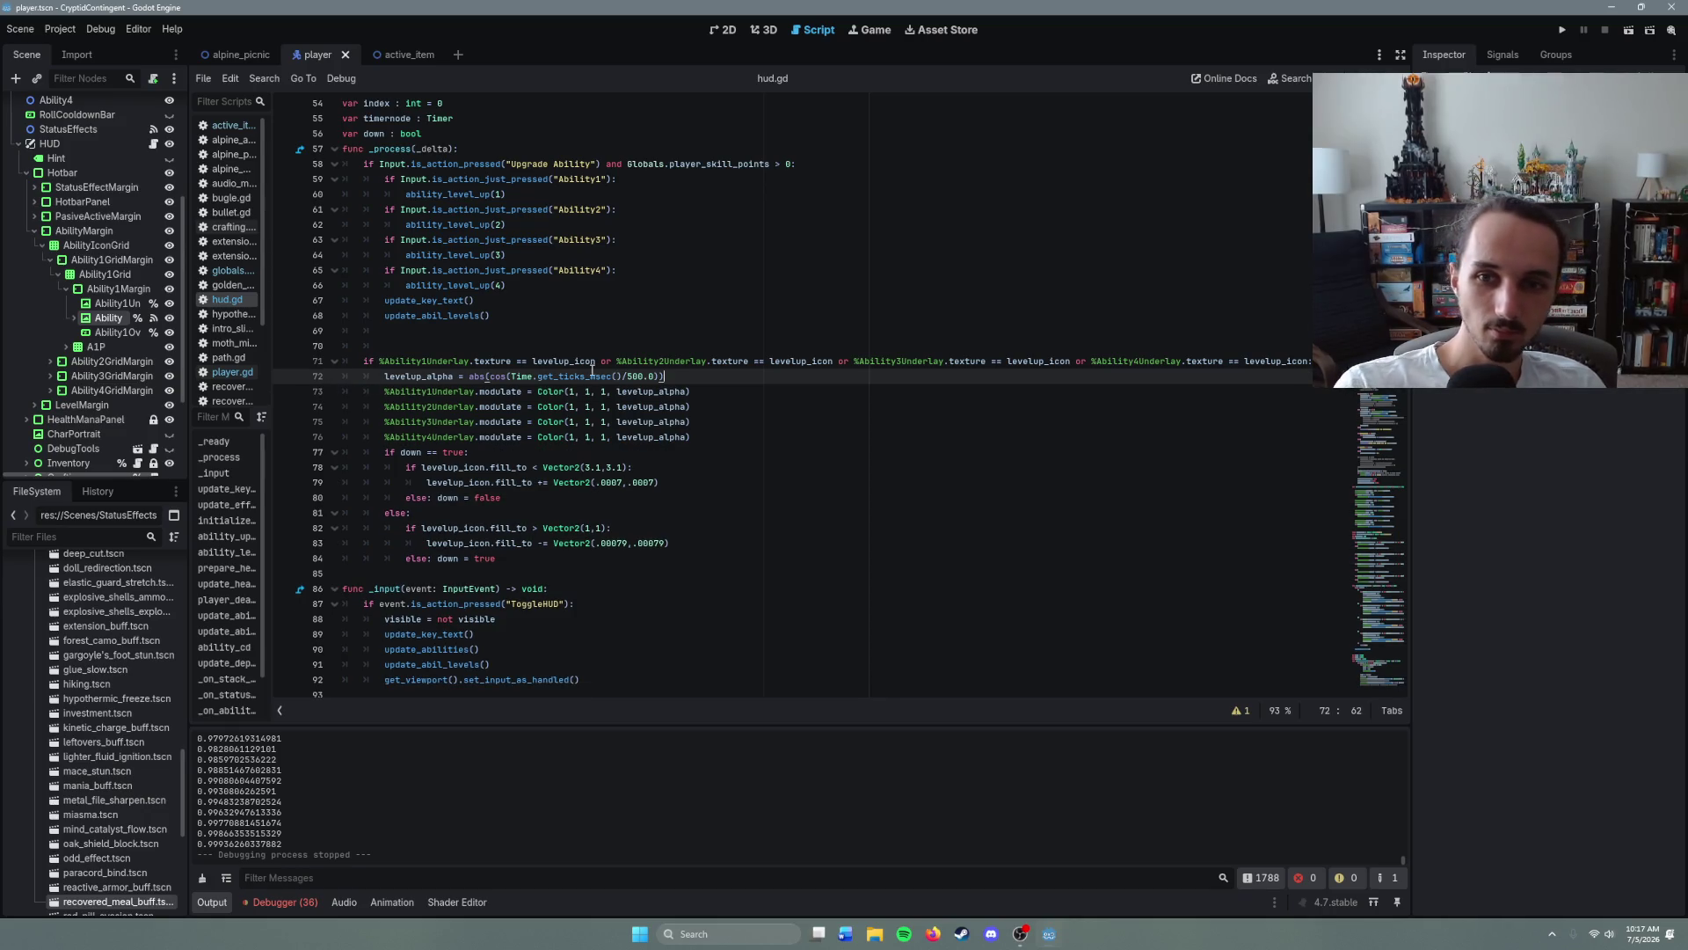
key(ctrl+s)
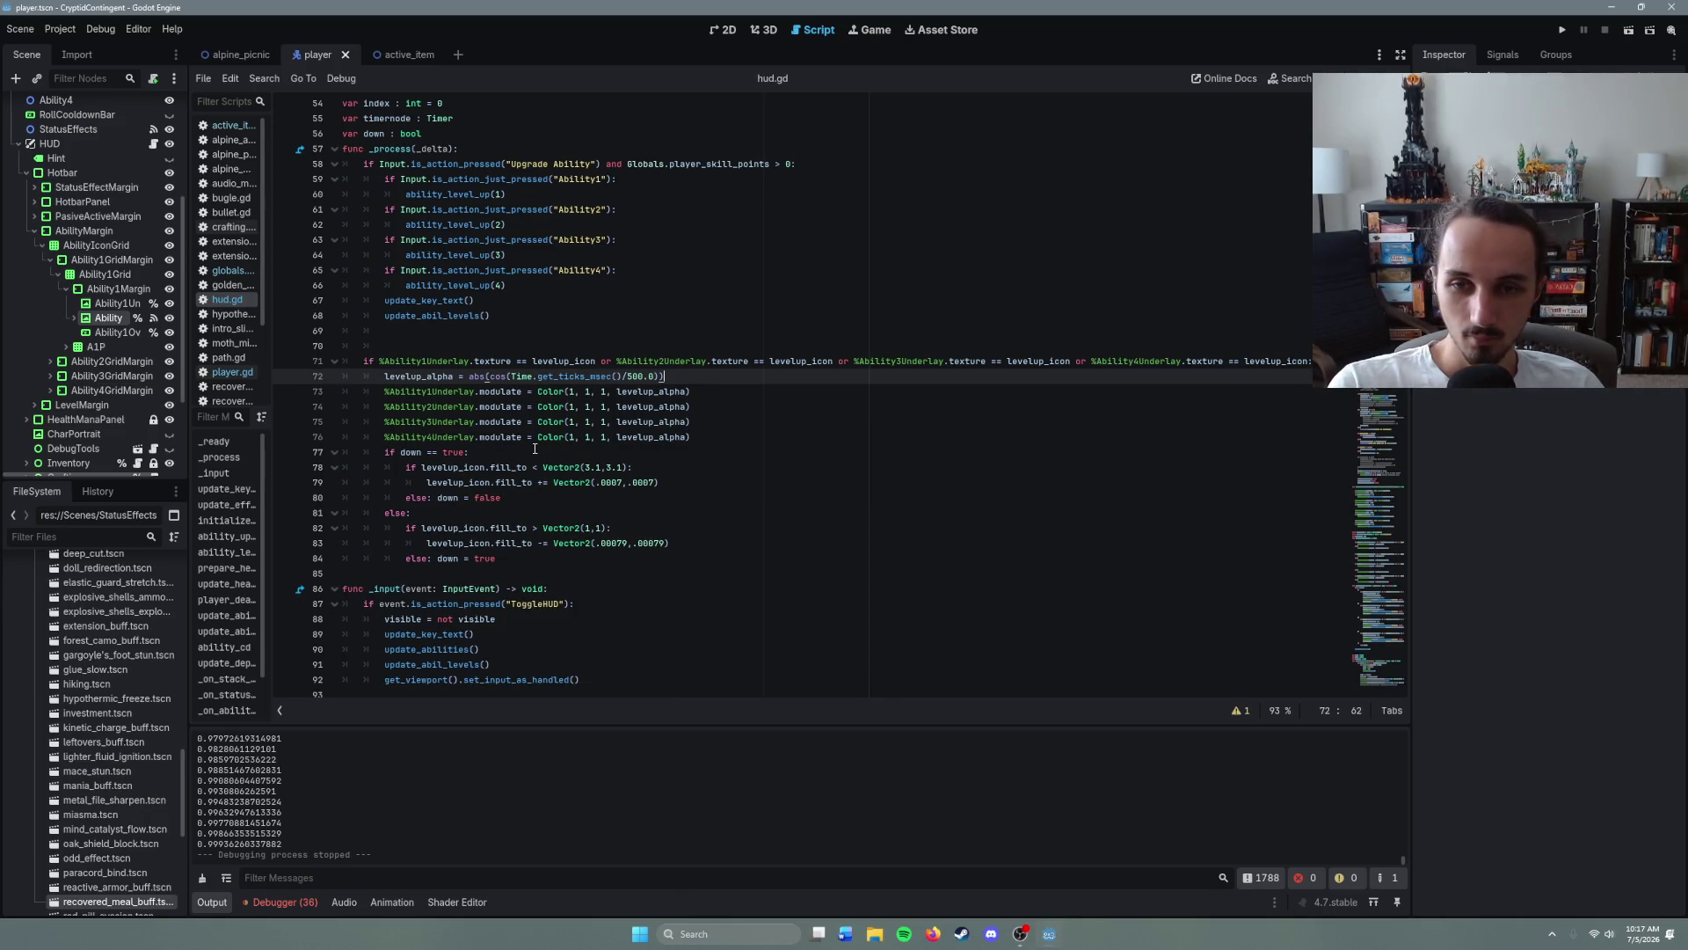
scroll(255, 818, up, 3)
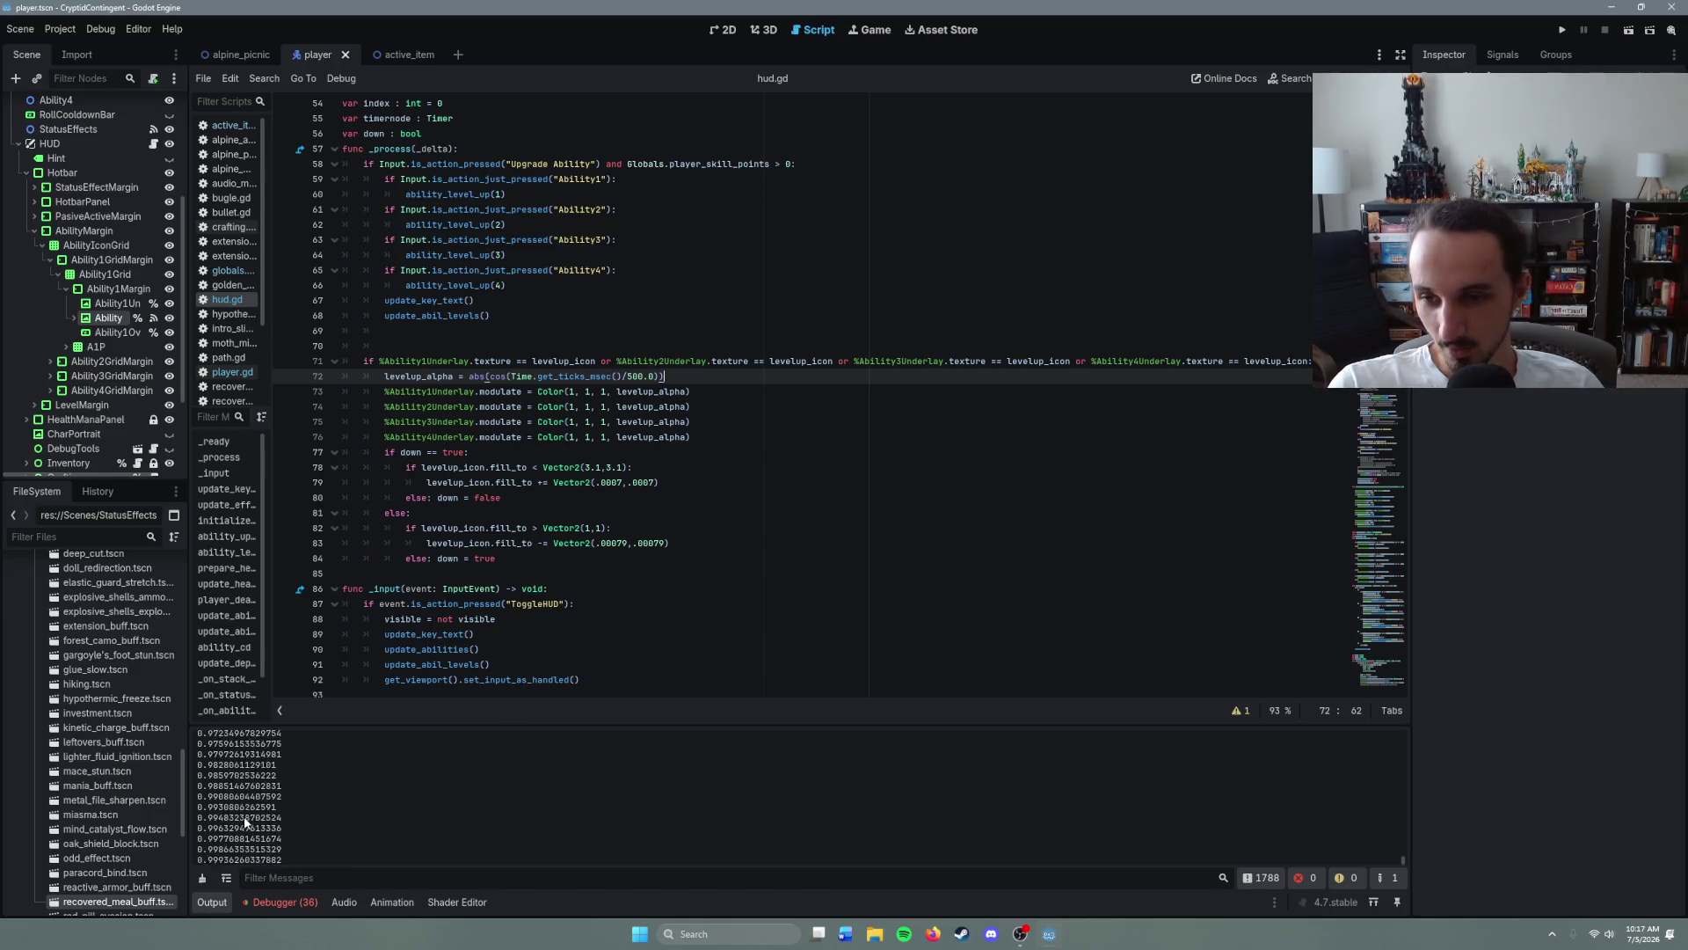
scroll(260, 831, down, 3)
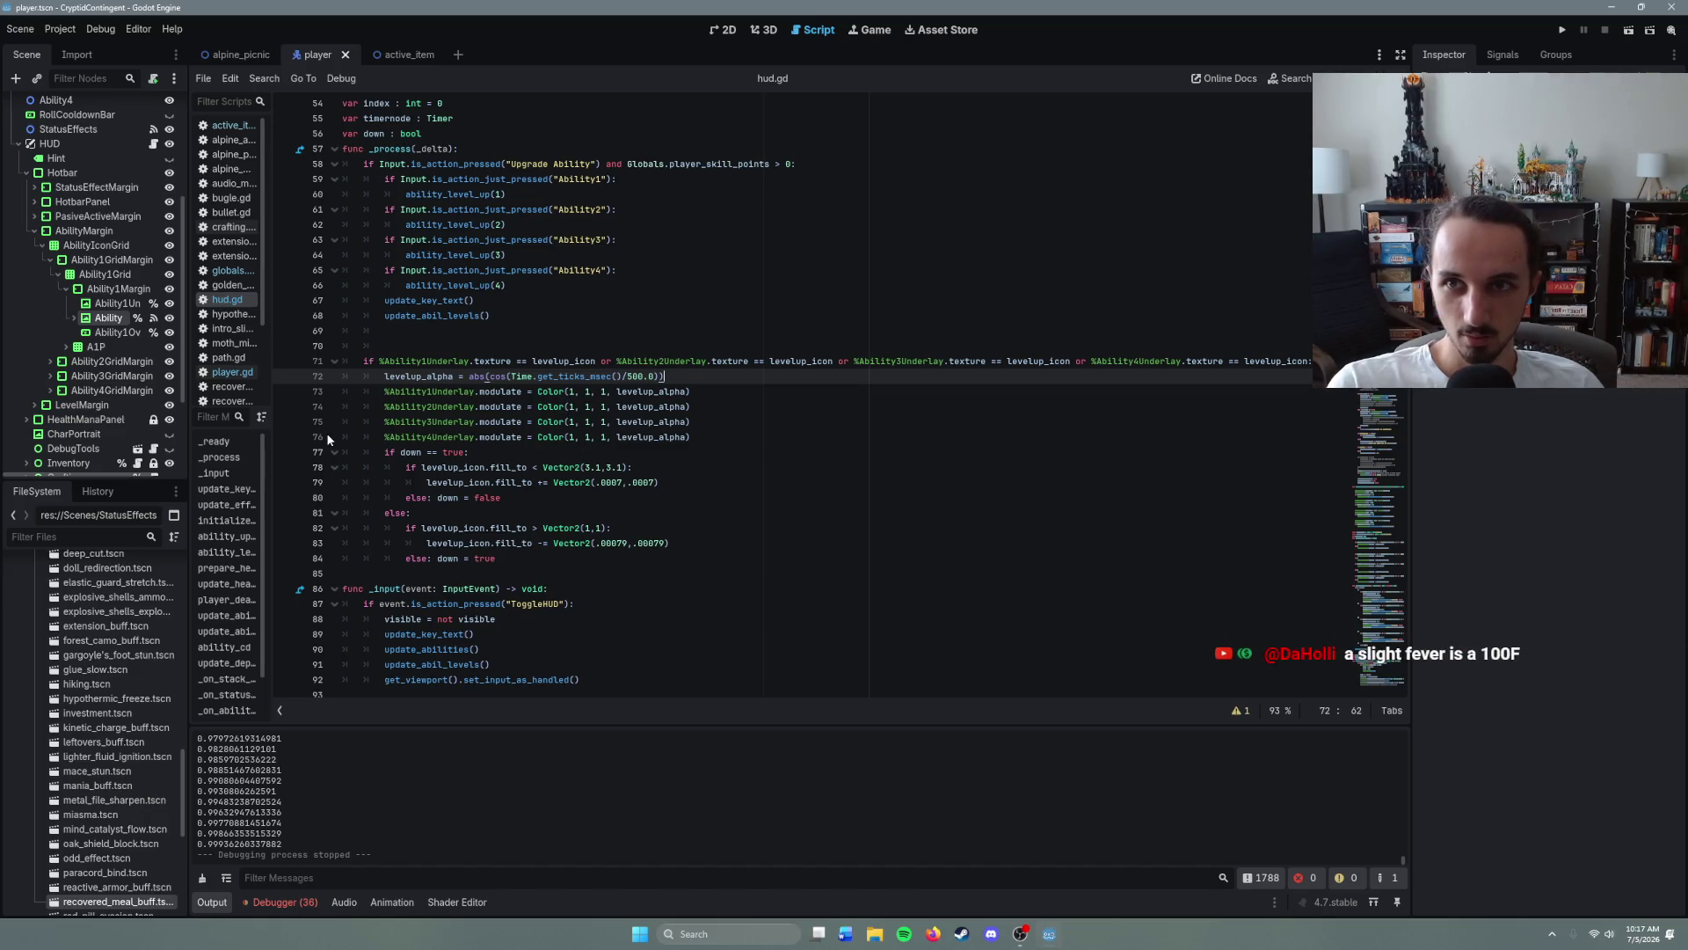
key(F5)
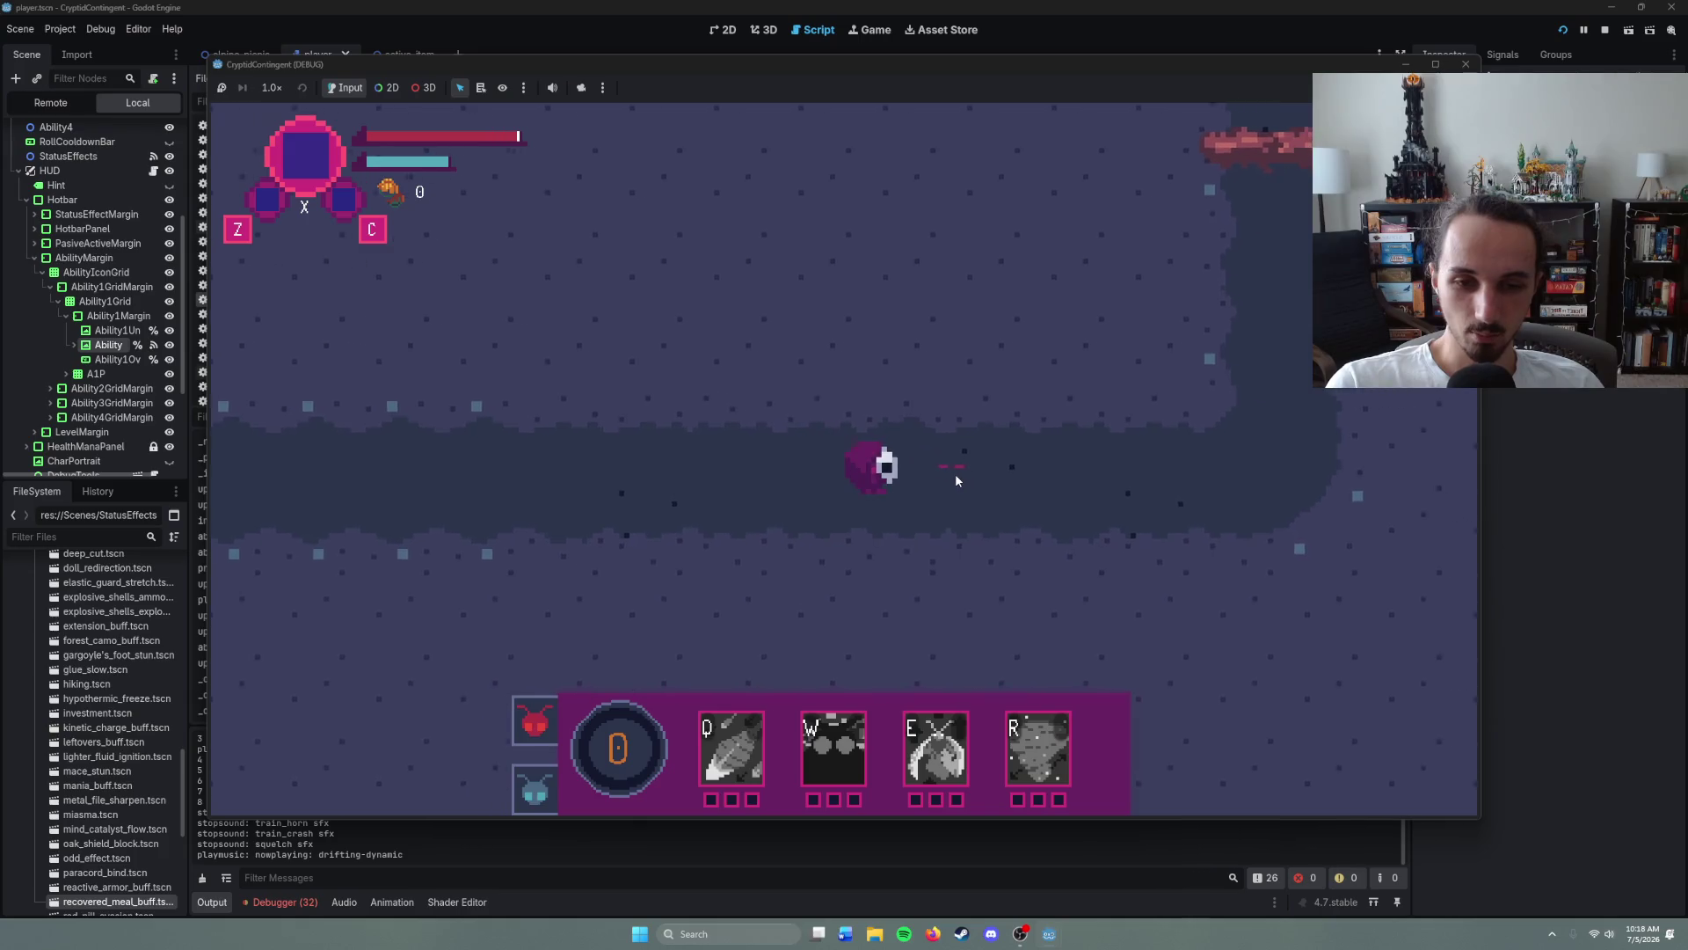
- Walk the player up the vertical corridor and right into the open cave
right_click(955, 473)
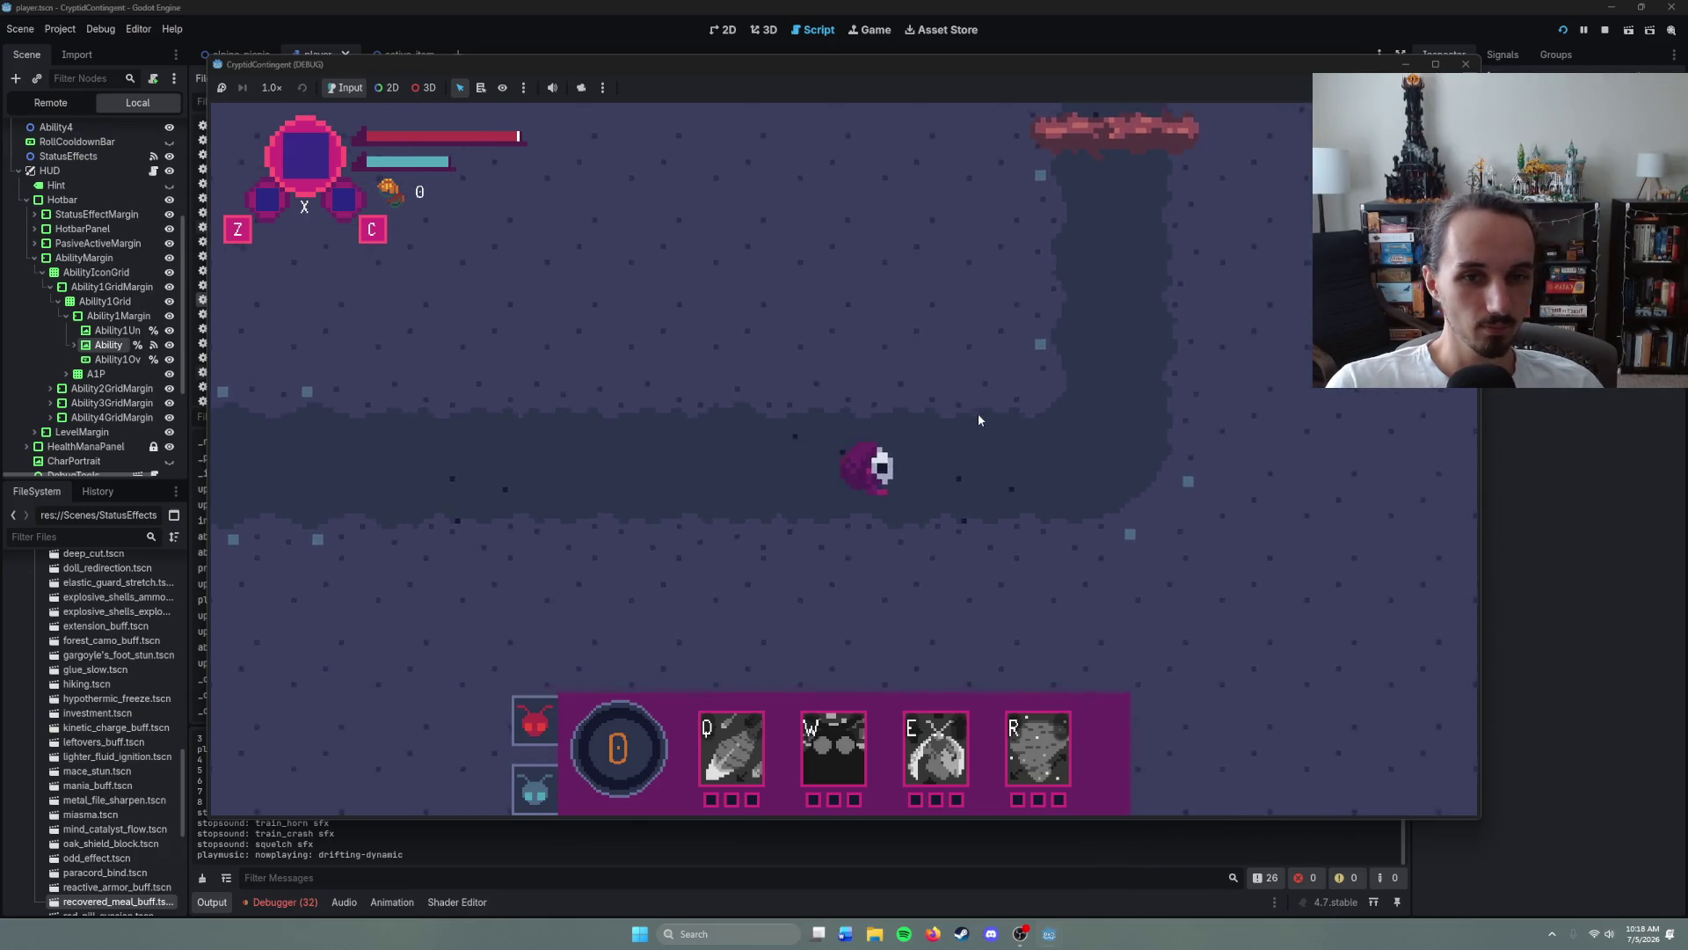
right_click(1009, 415)
right_click(946, 393)
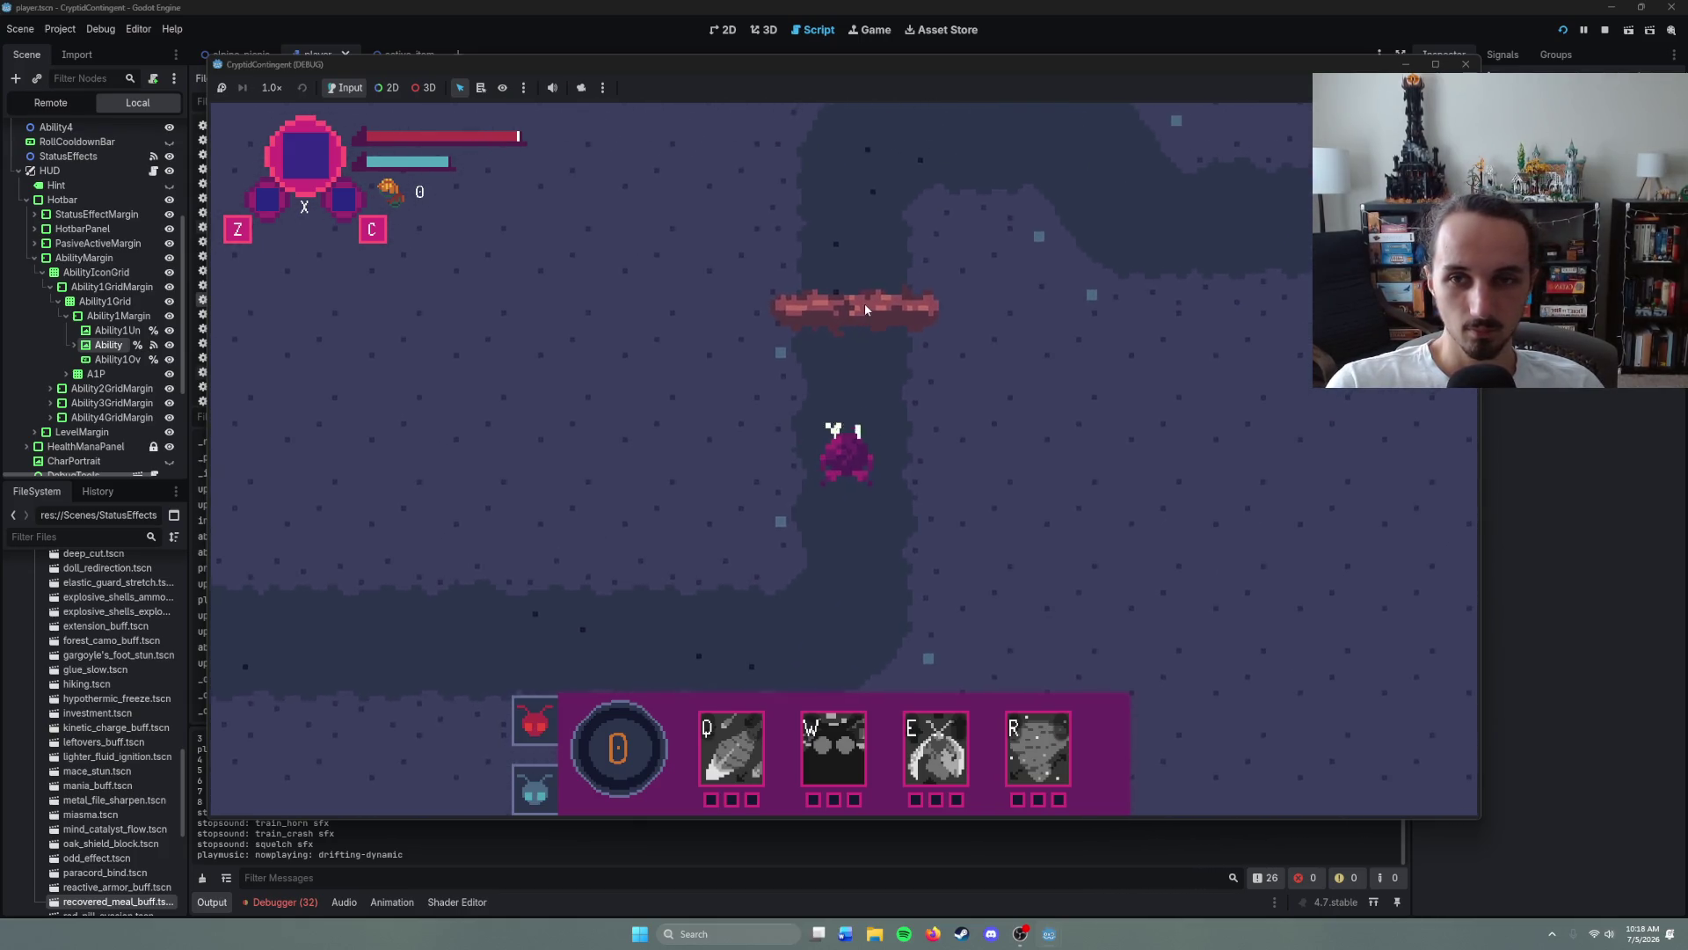
right_click(864, 303)
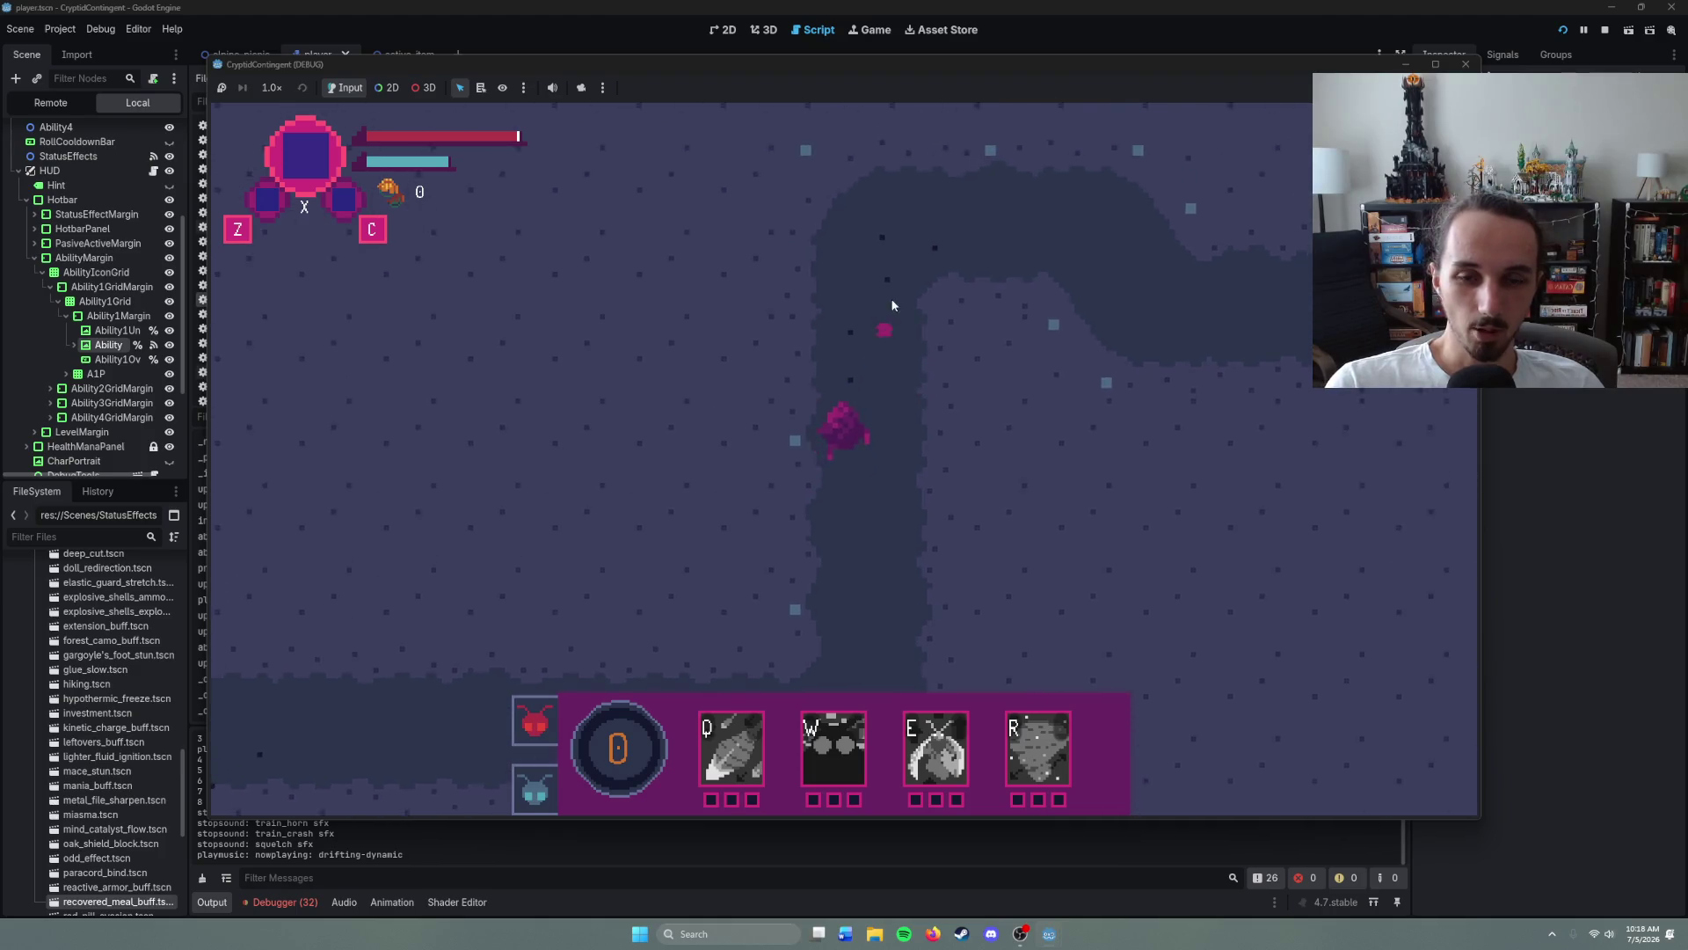
right_click(895, 310)
right_click(982, 424)
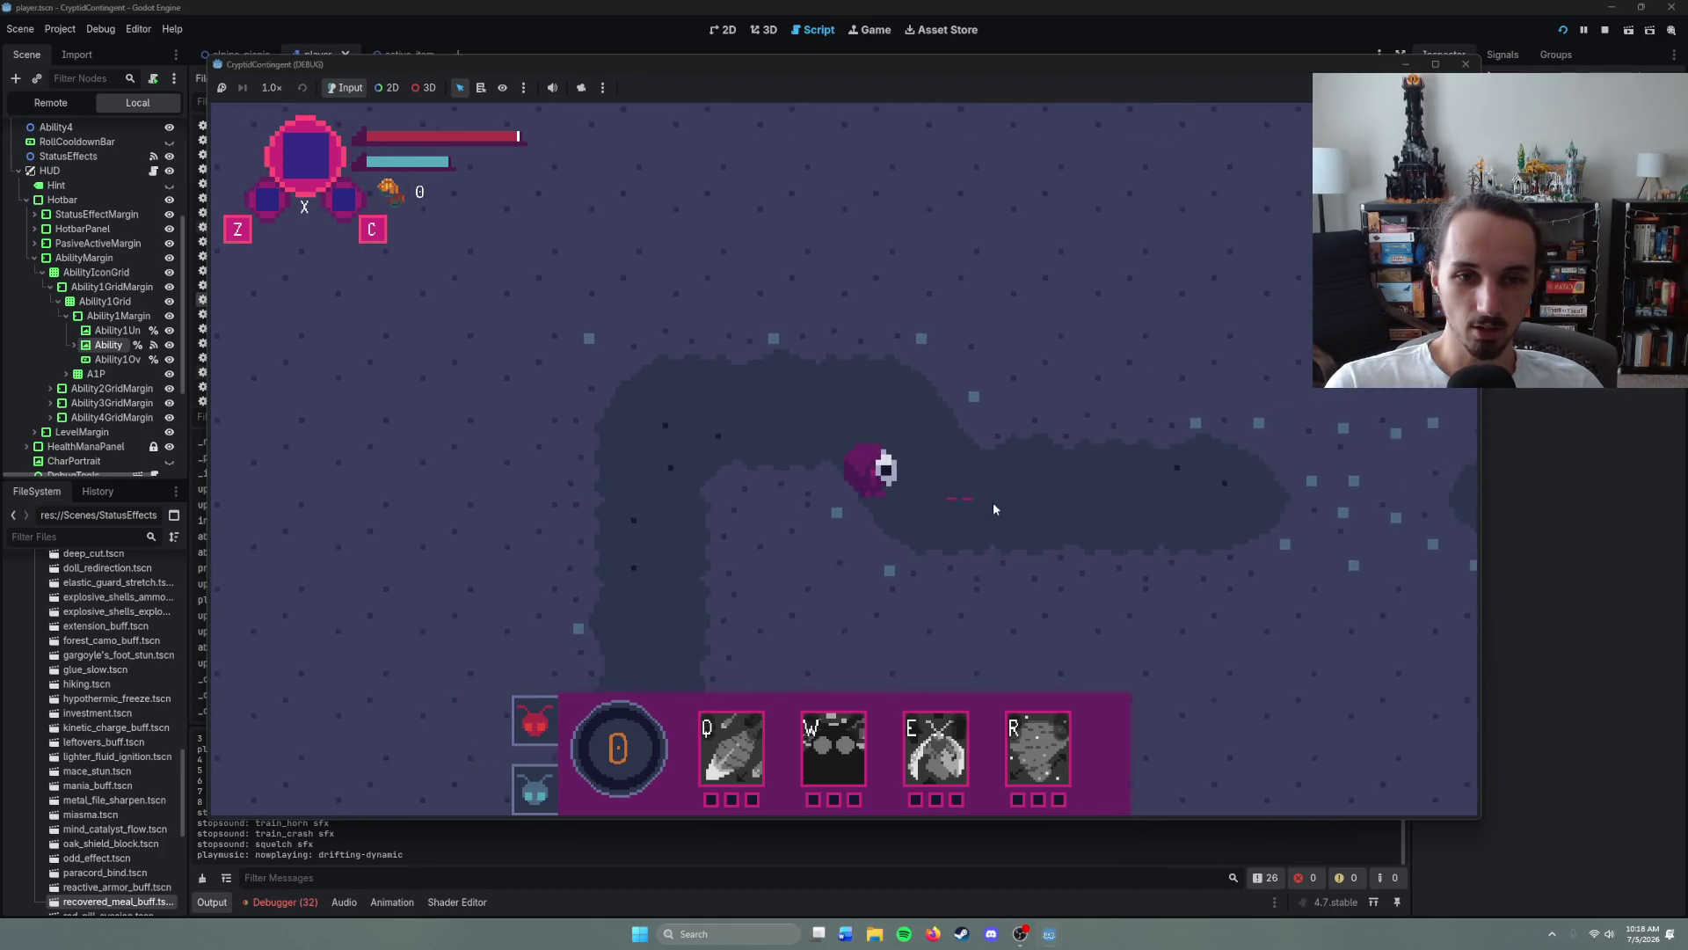
right_click(1034, 468)
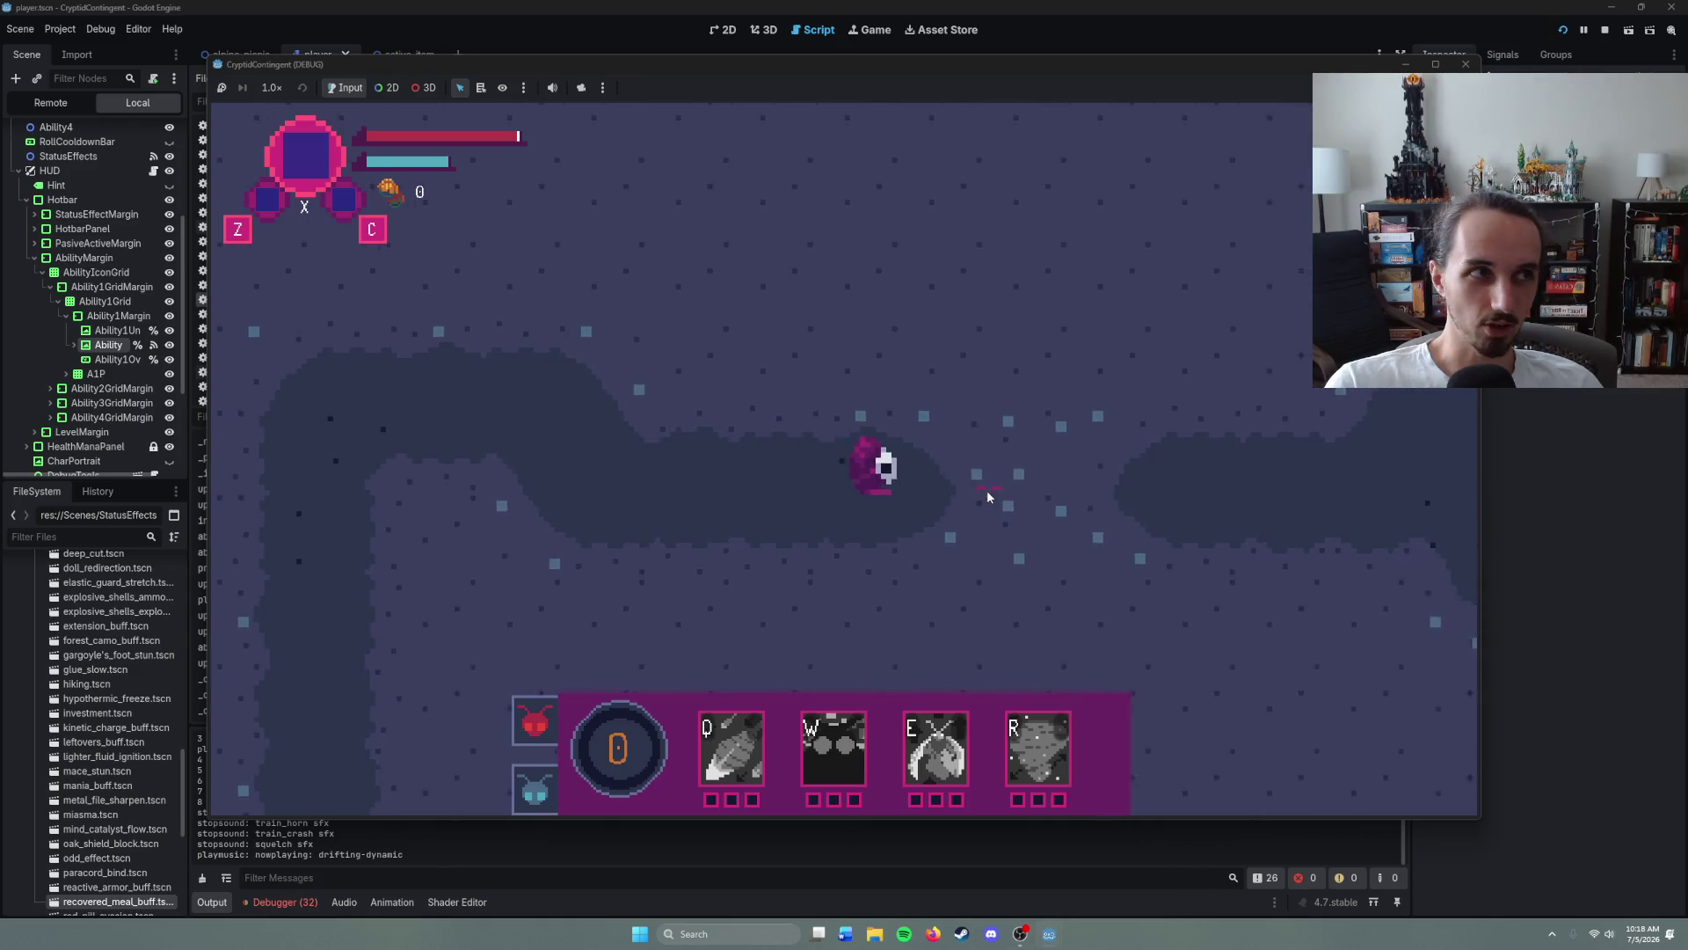
right_click(1036, 467)
right_click(1052, 459)
right_click(1071, 409)
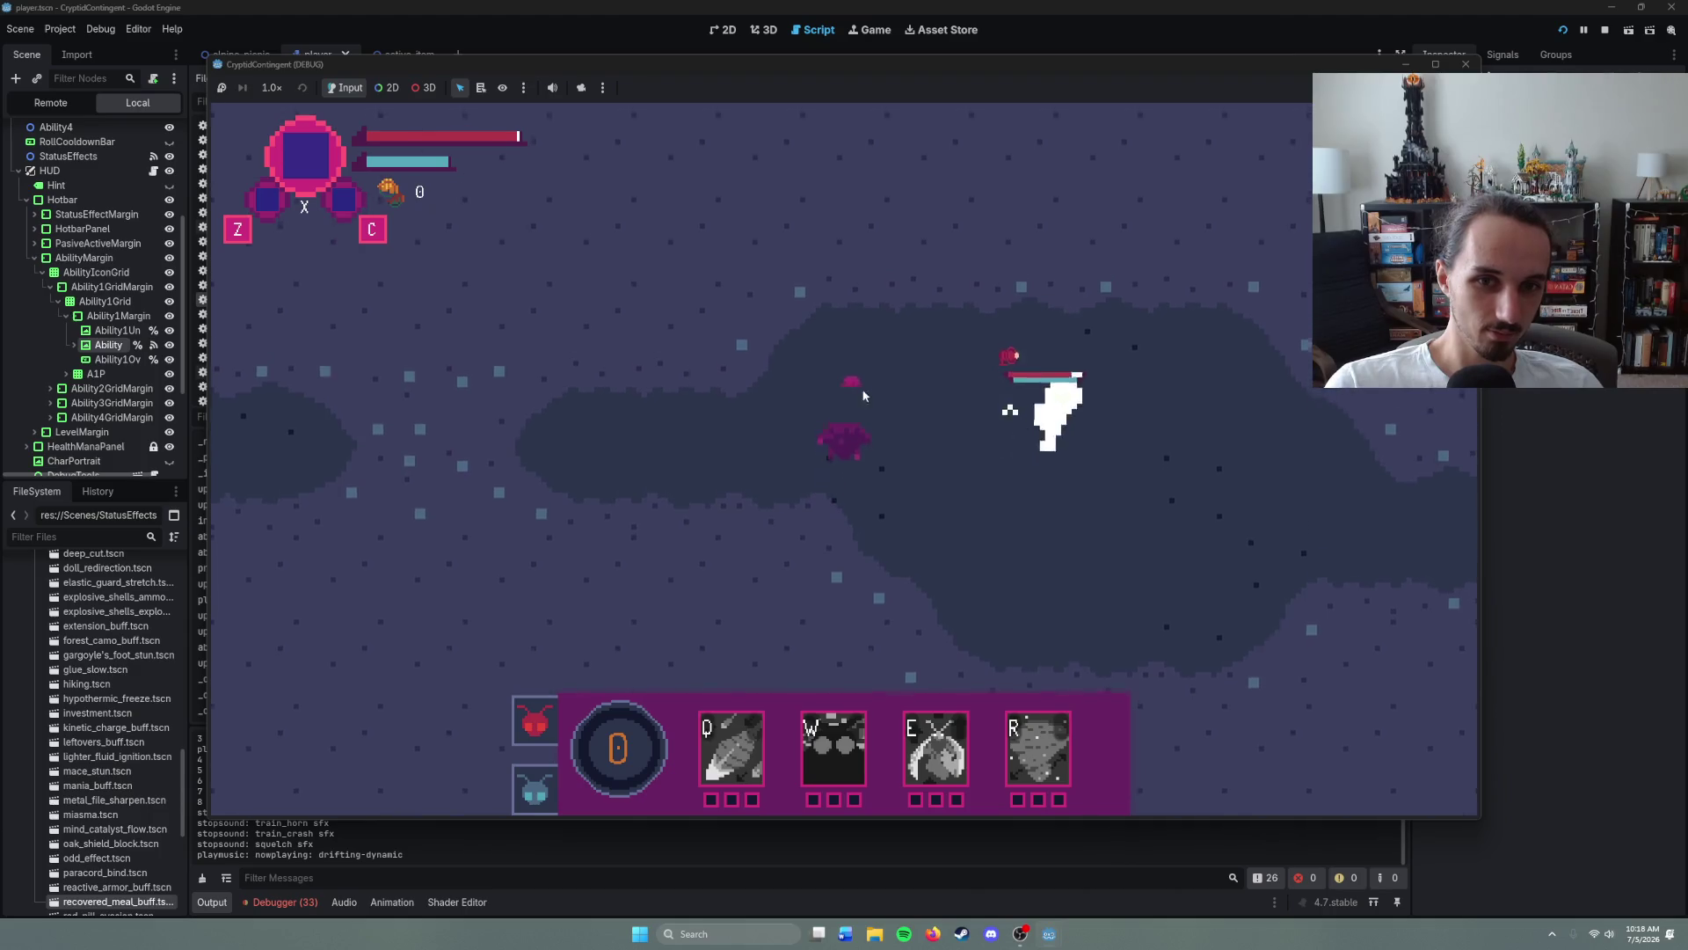
- Fight the enemy while repositioning, then stop the game with F8
right_click(1028, 477)
right_click(1074, 489)
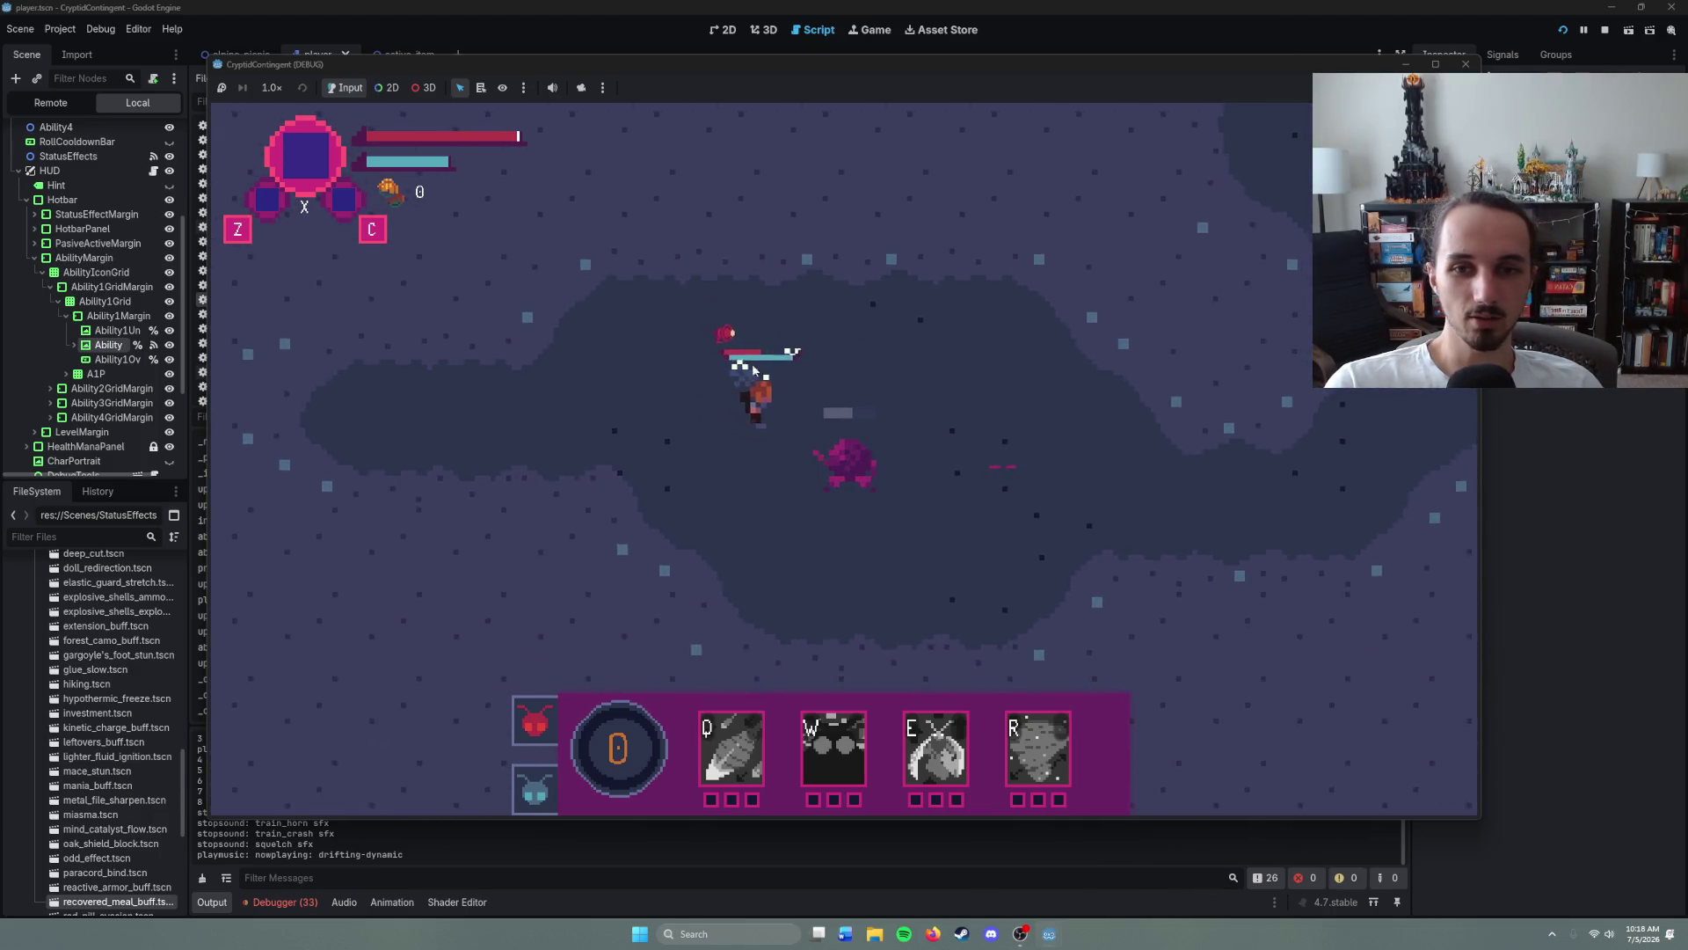
right_click(1045, 436)
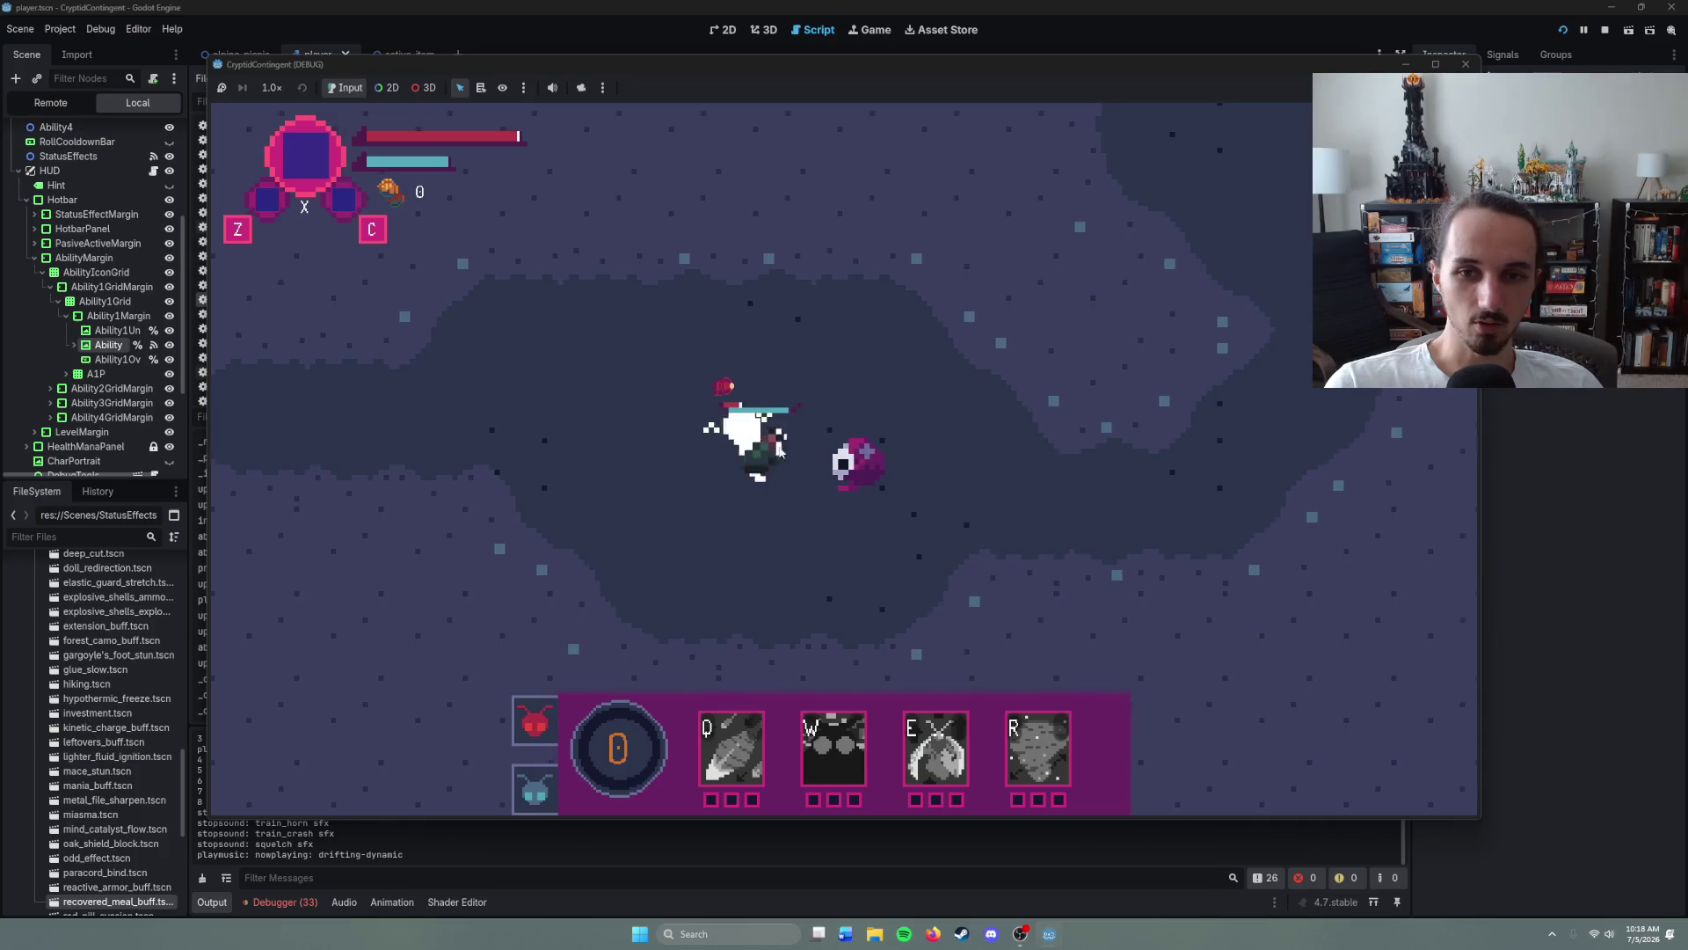
right_click(1023, 472)
right_click(721, 445)
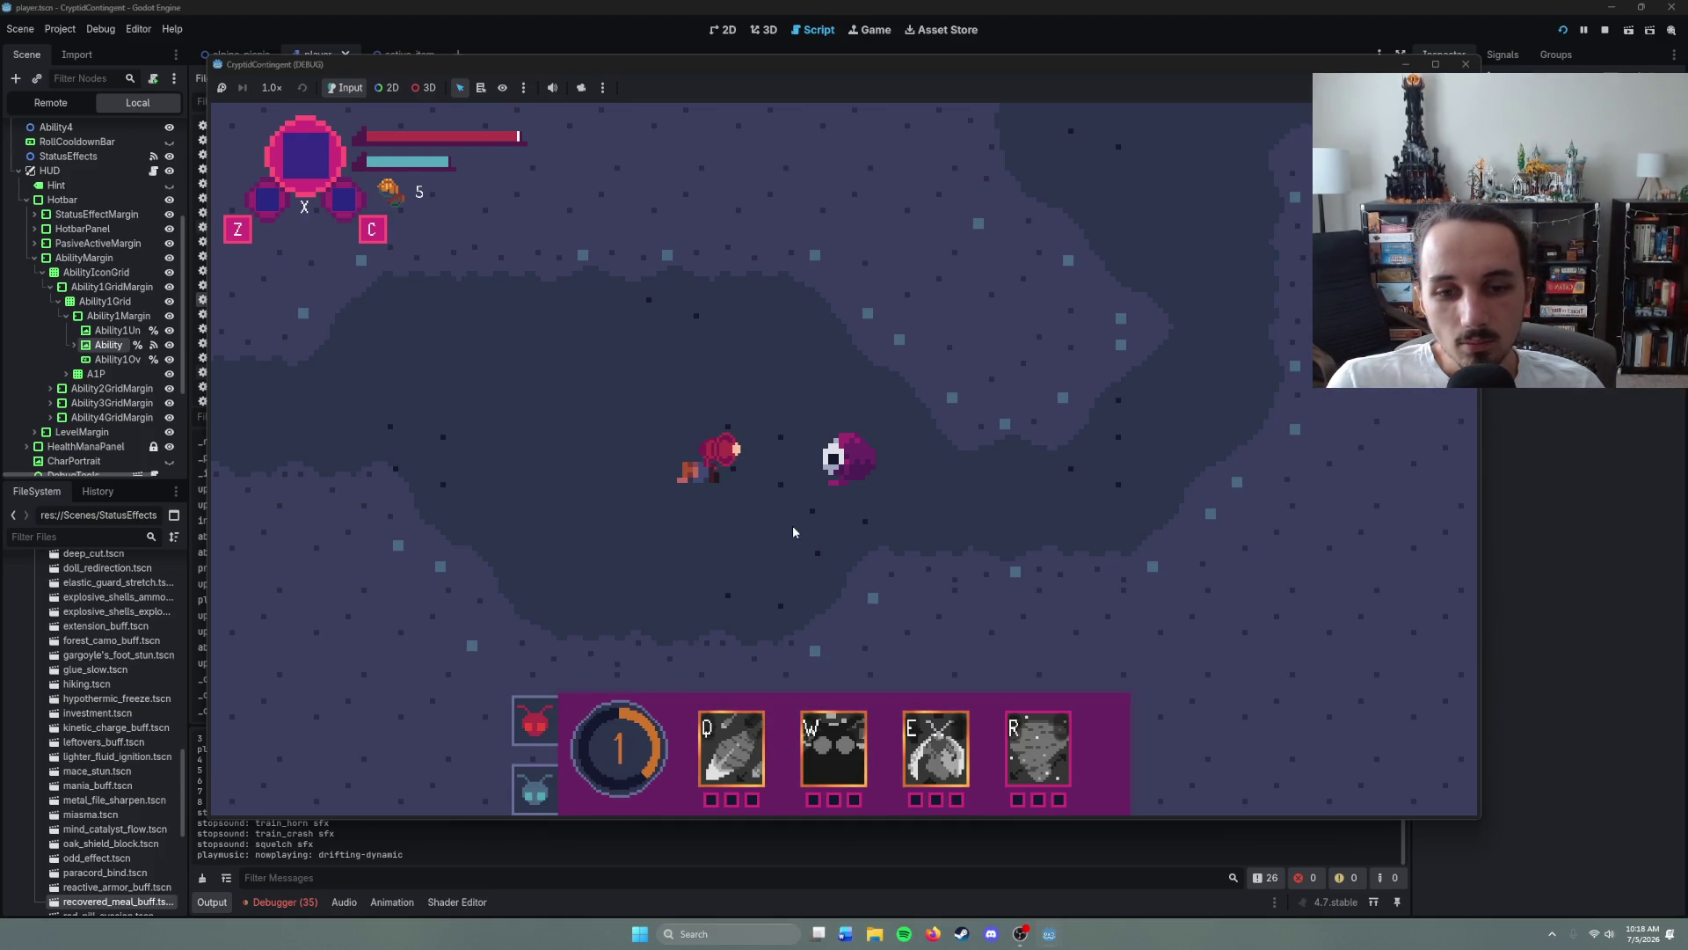
key(F8)
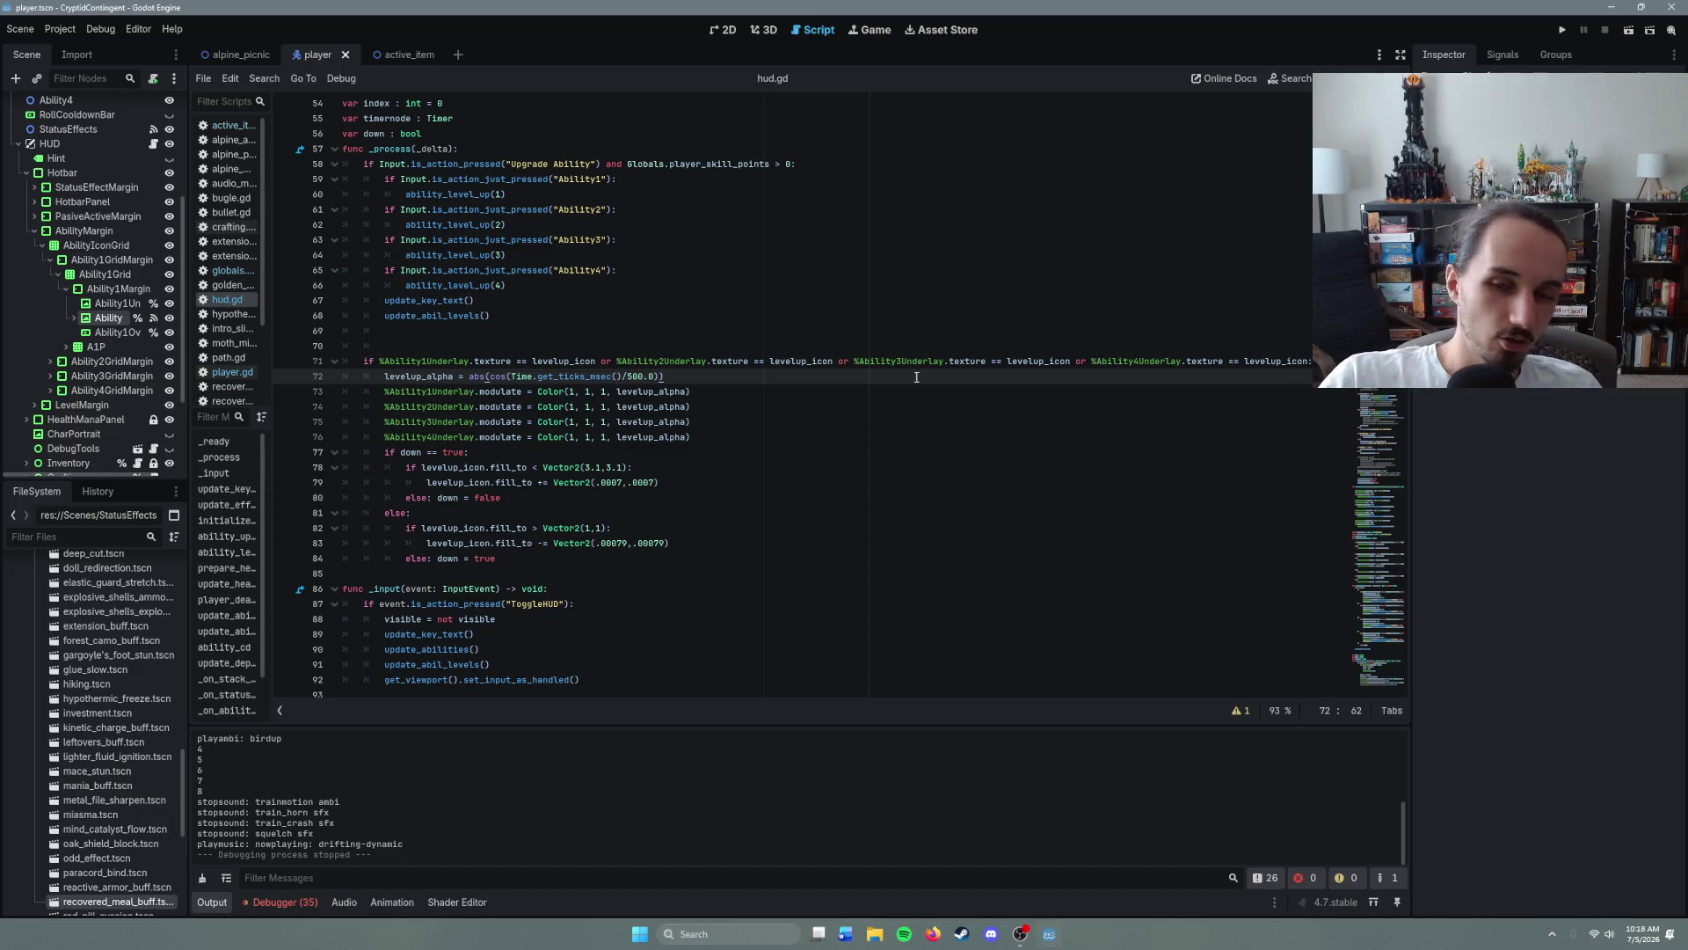
- Launch the game again and walk the player up and along the corridor
key(F5)
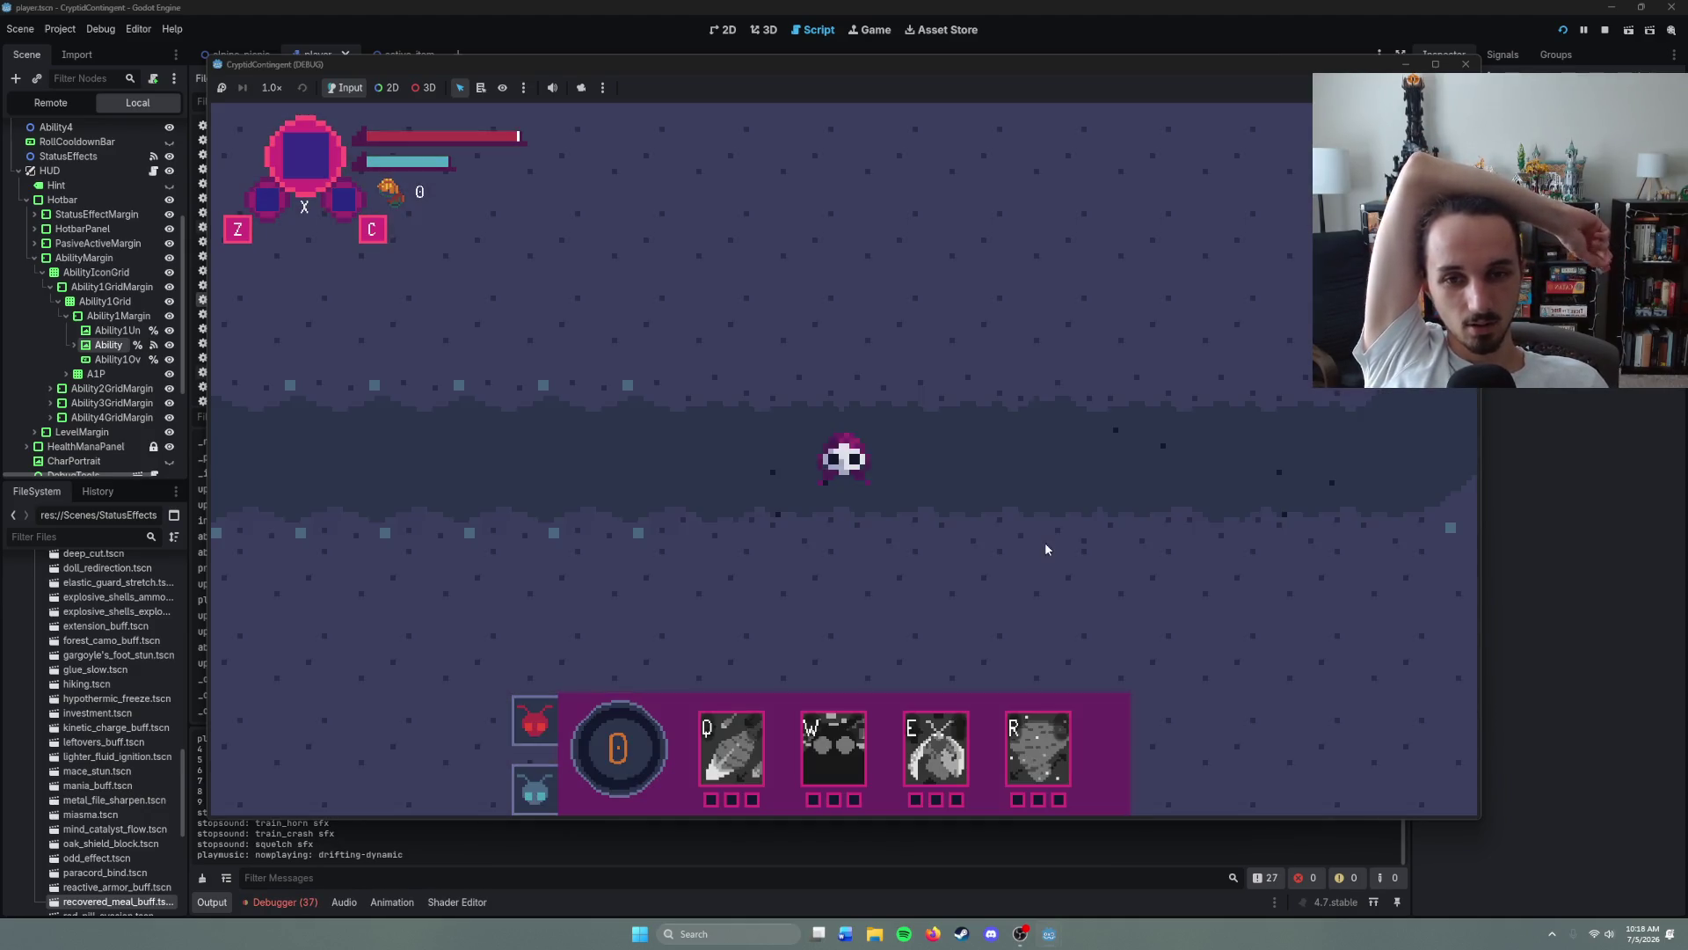
right_click(1091, 444)
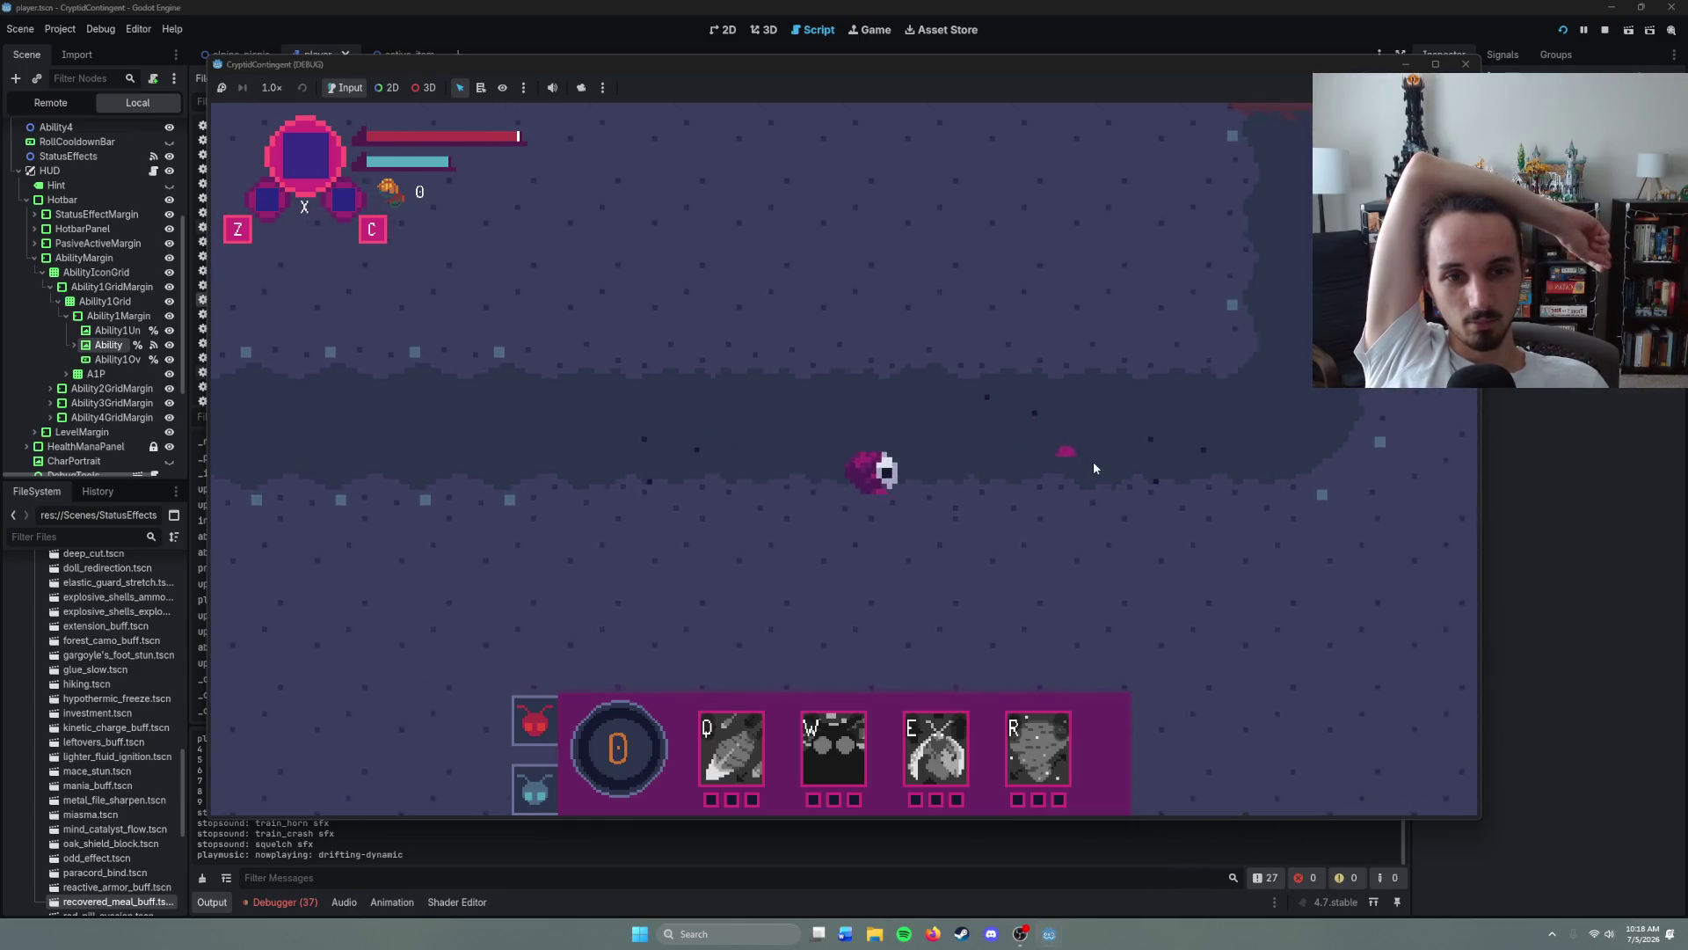
right_click(946, 336)
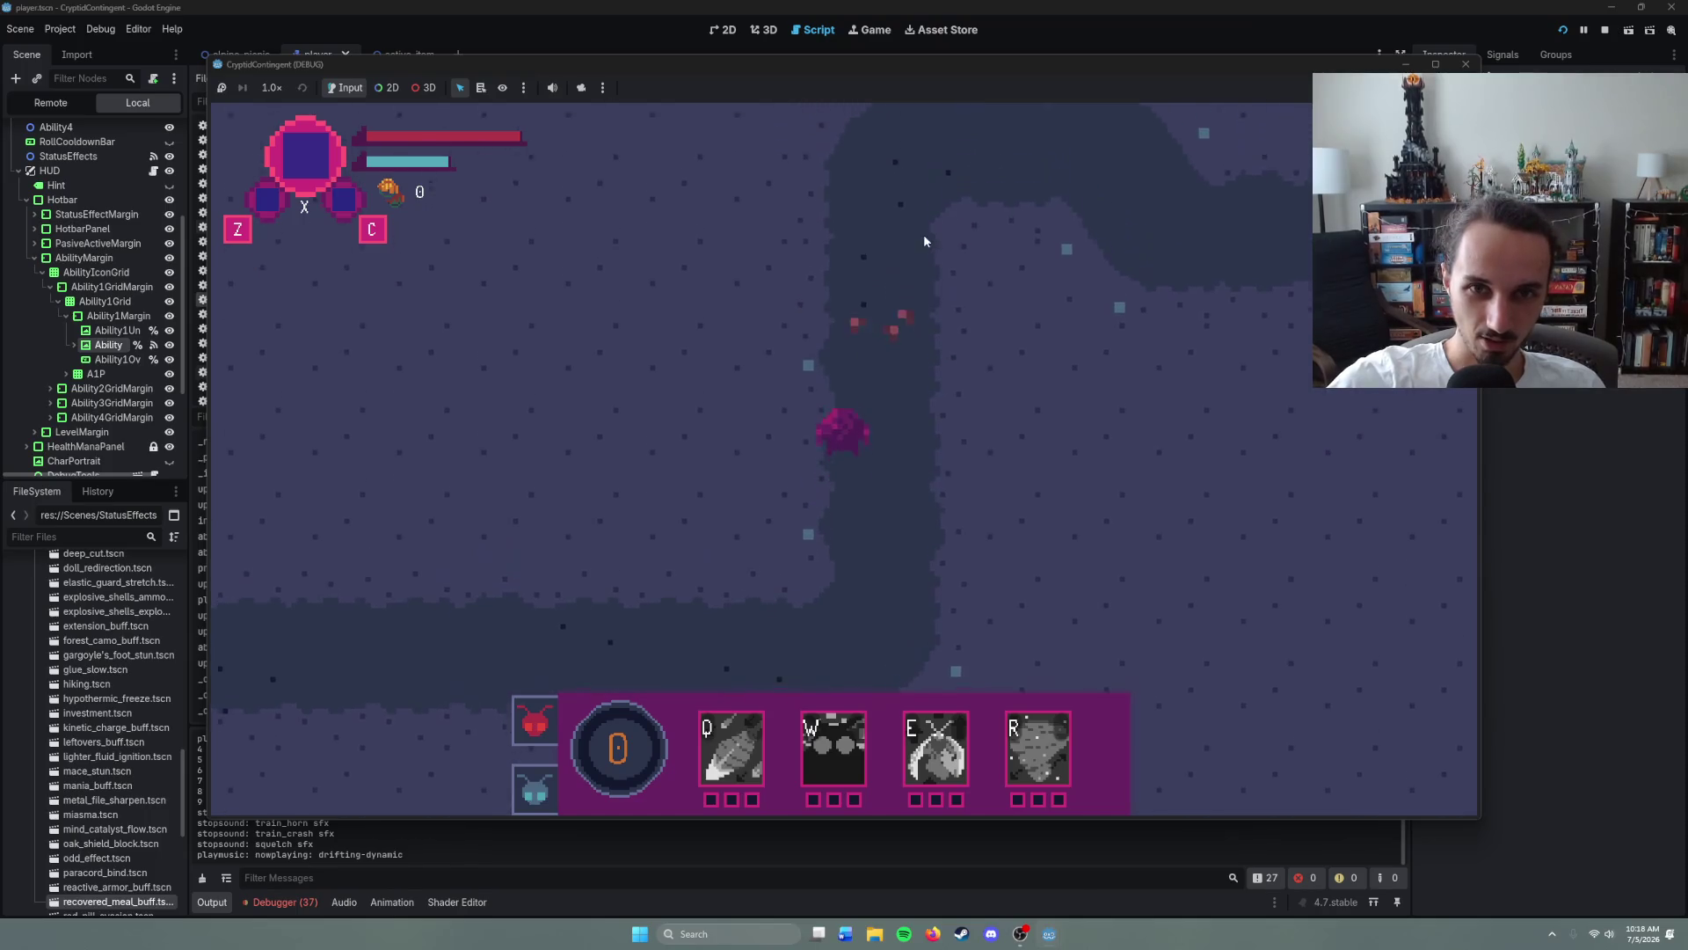
right_click(1017, 395)
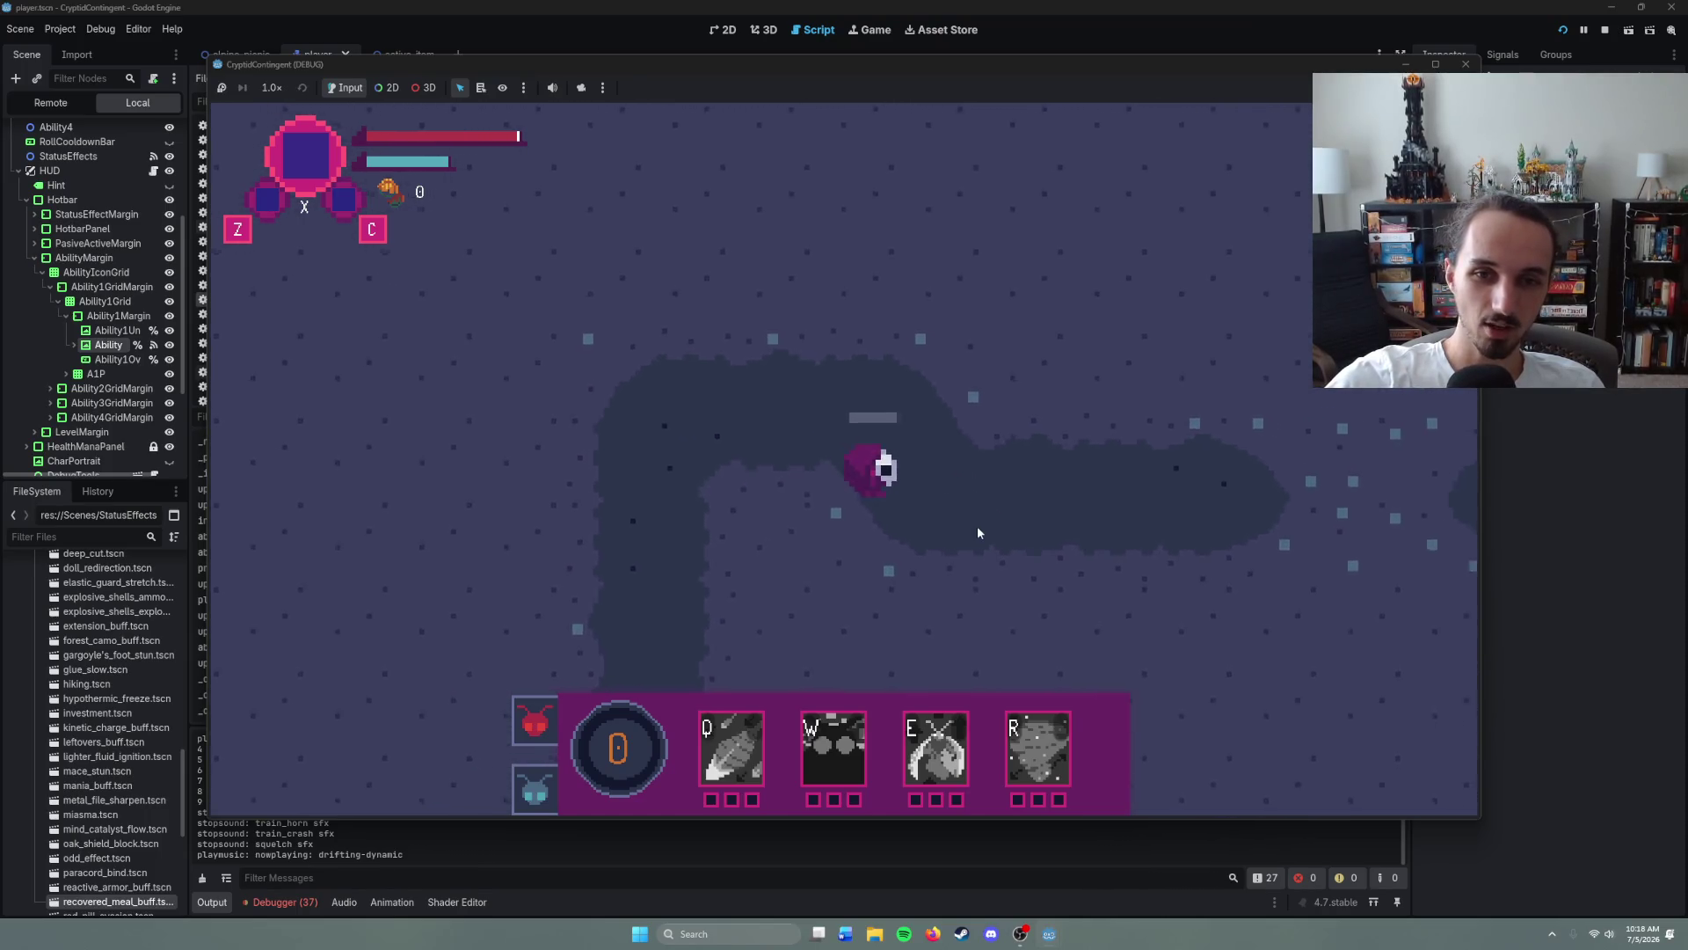
right_click(1020, 453)
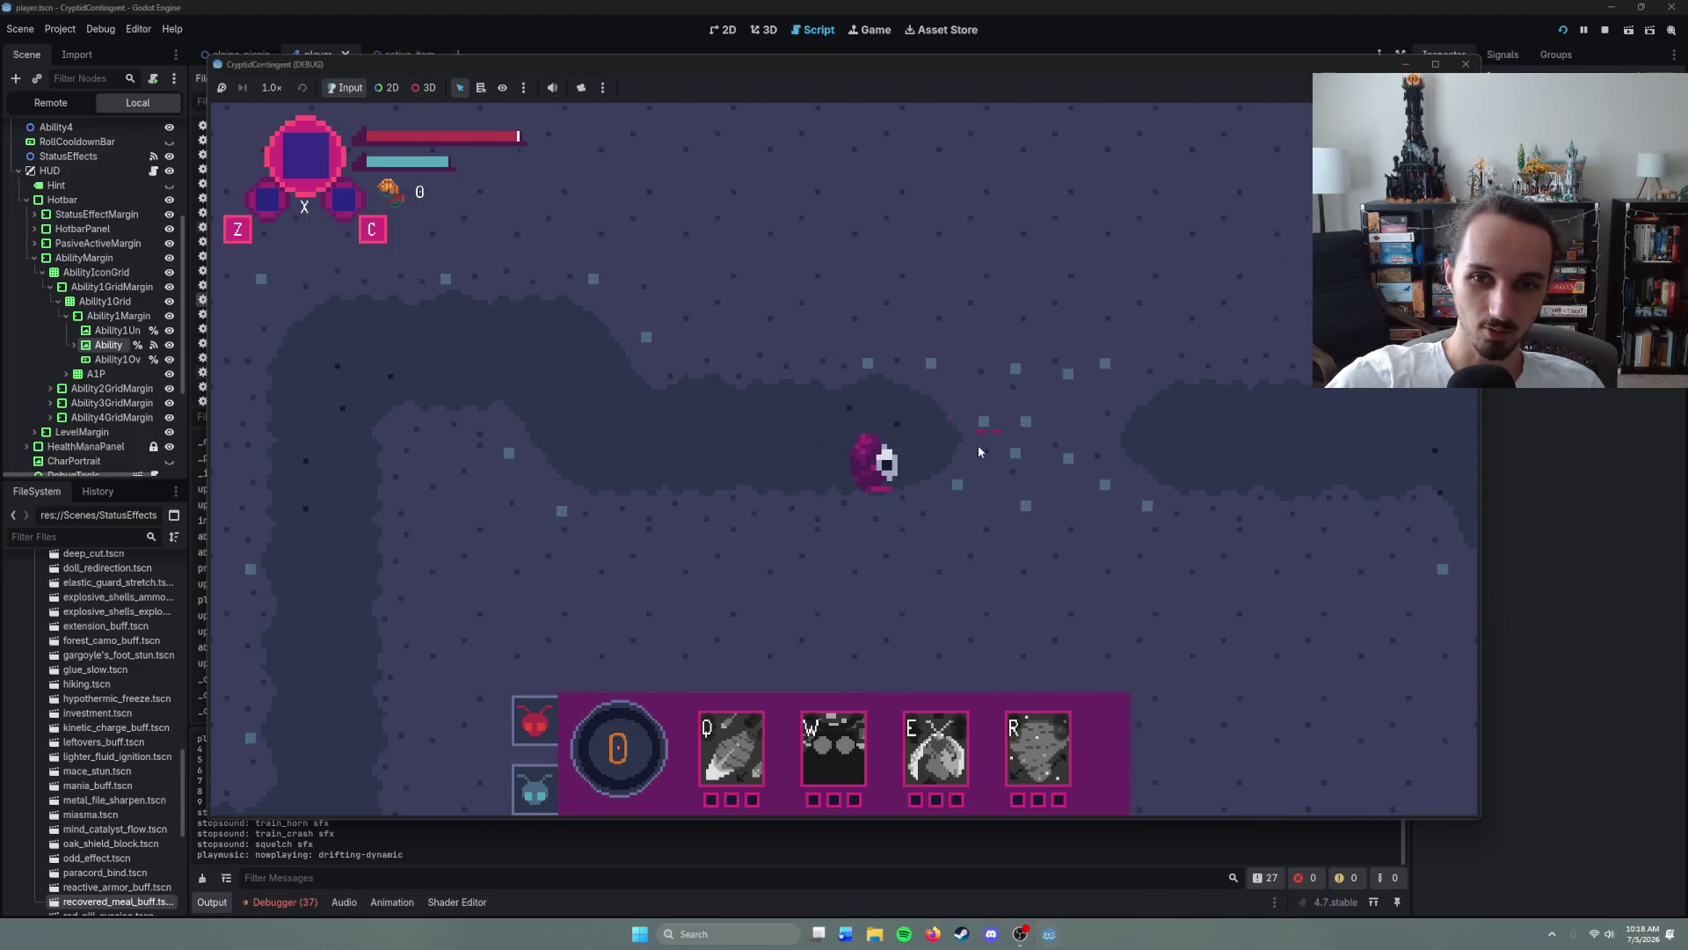
right_click(1053, 441)
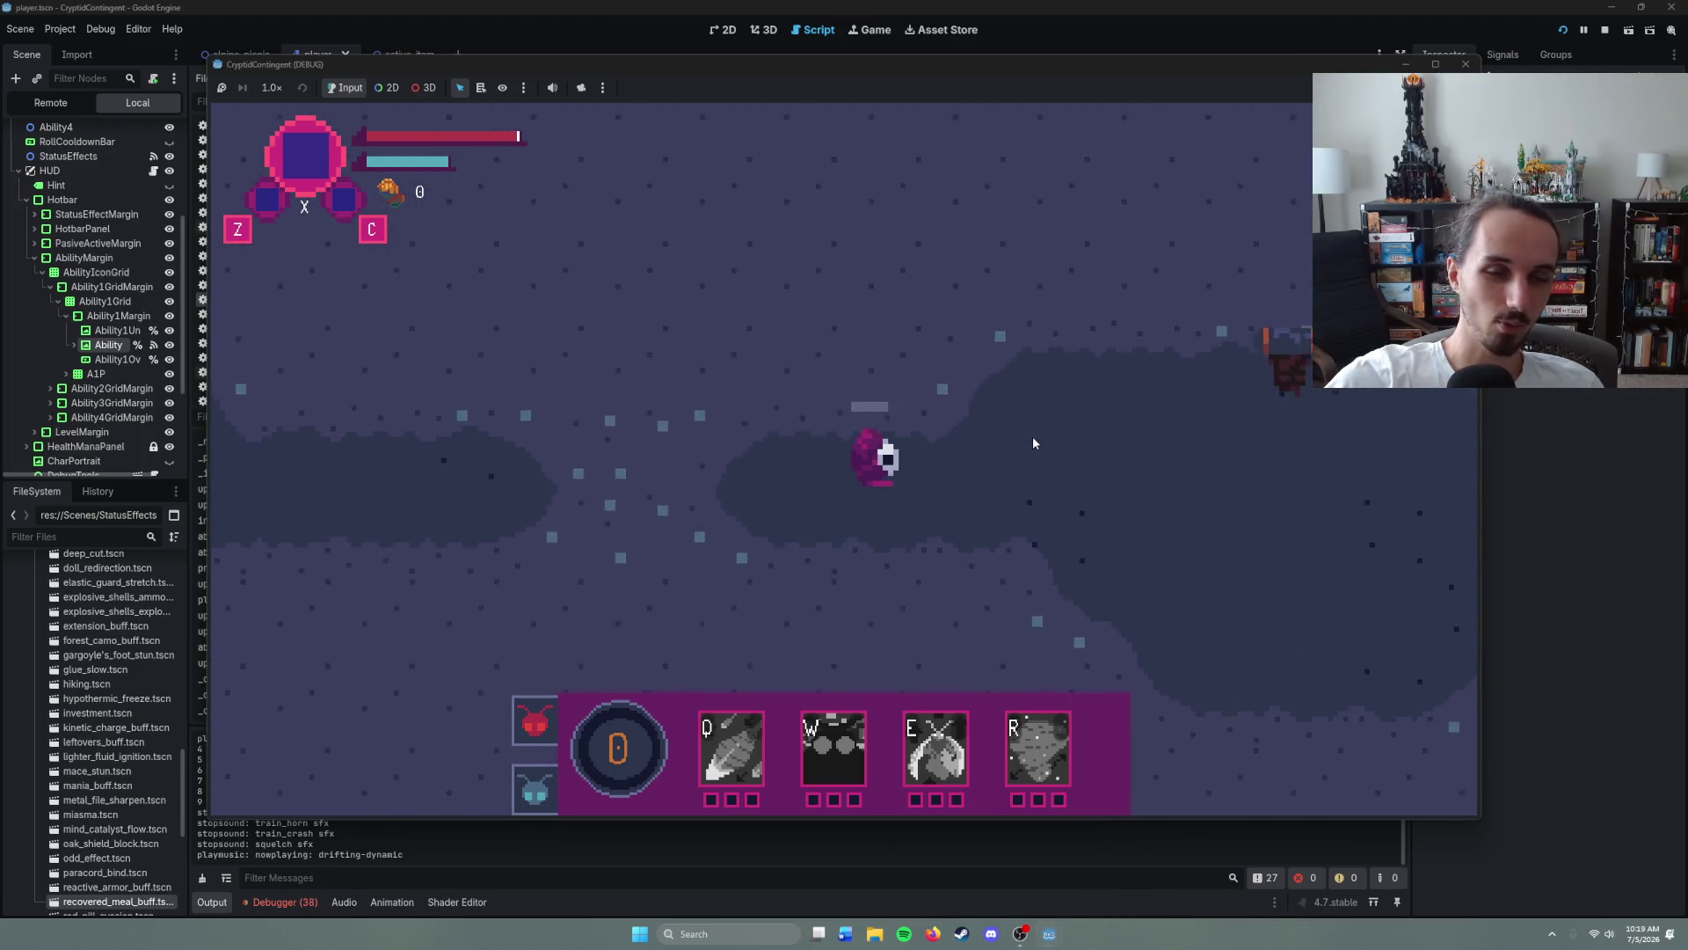
right_click(1136, 435)
- Kill the enemy with the W area ability for 14 gold, fire Q, then stop the game
right_click(985, 625)
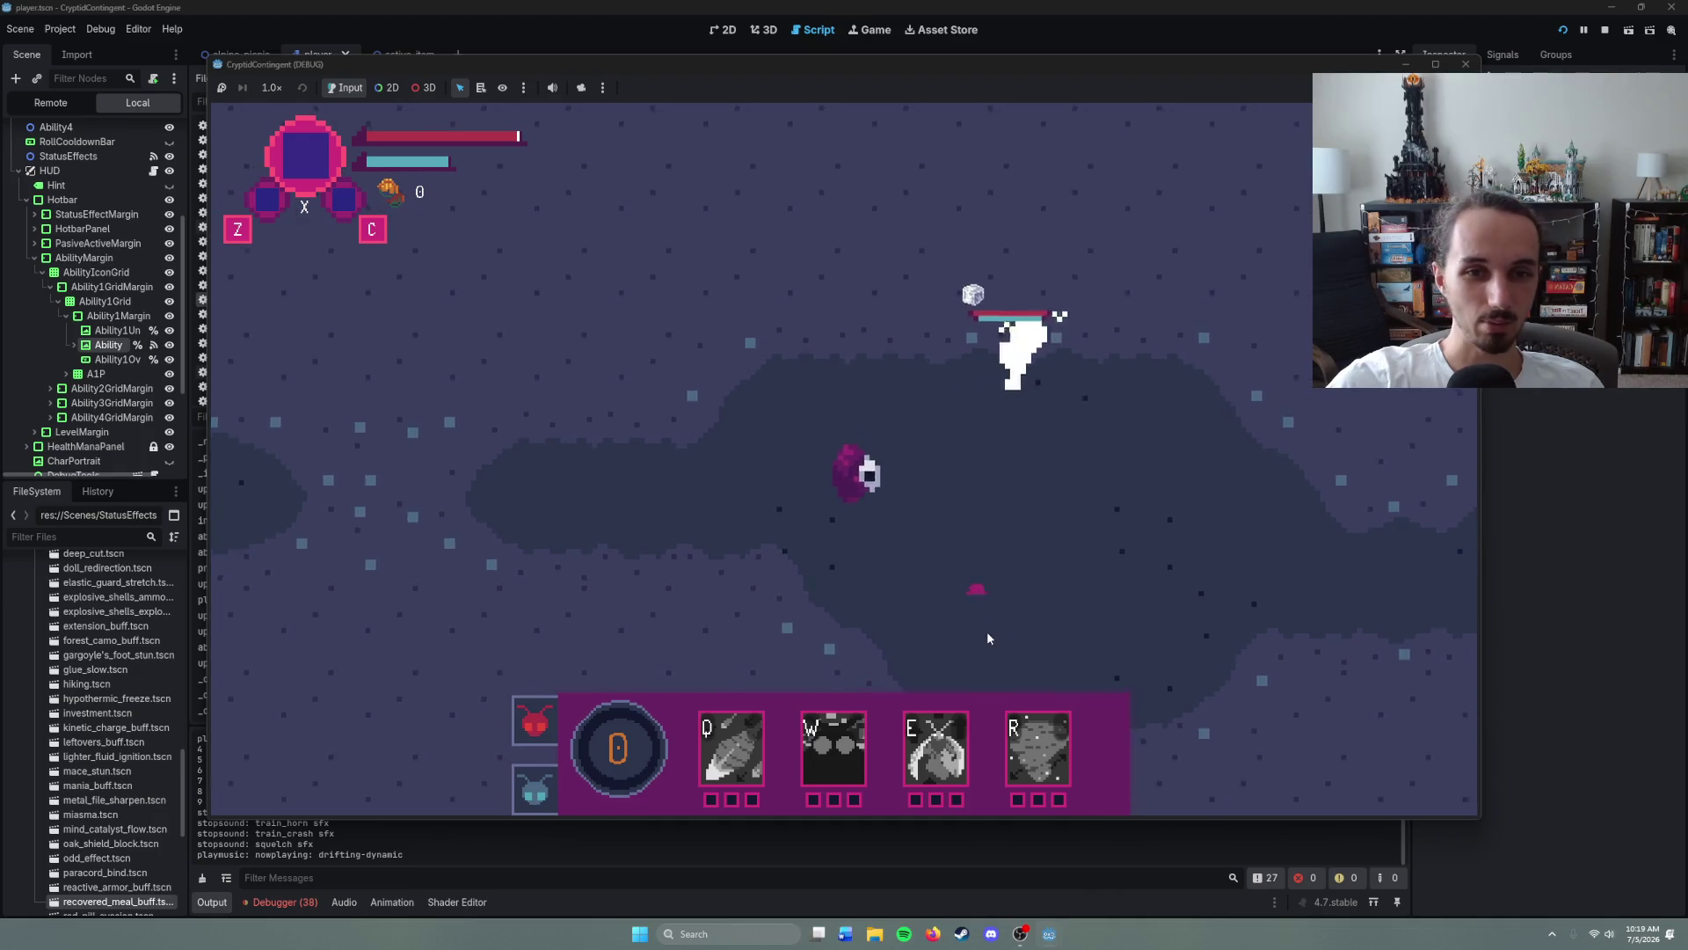
right_click(1150, 476)
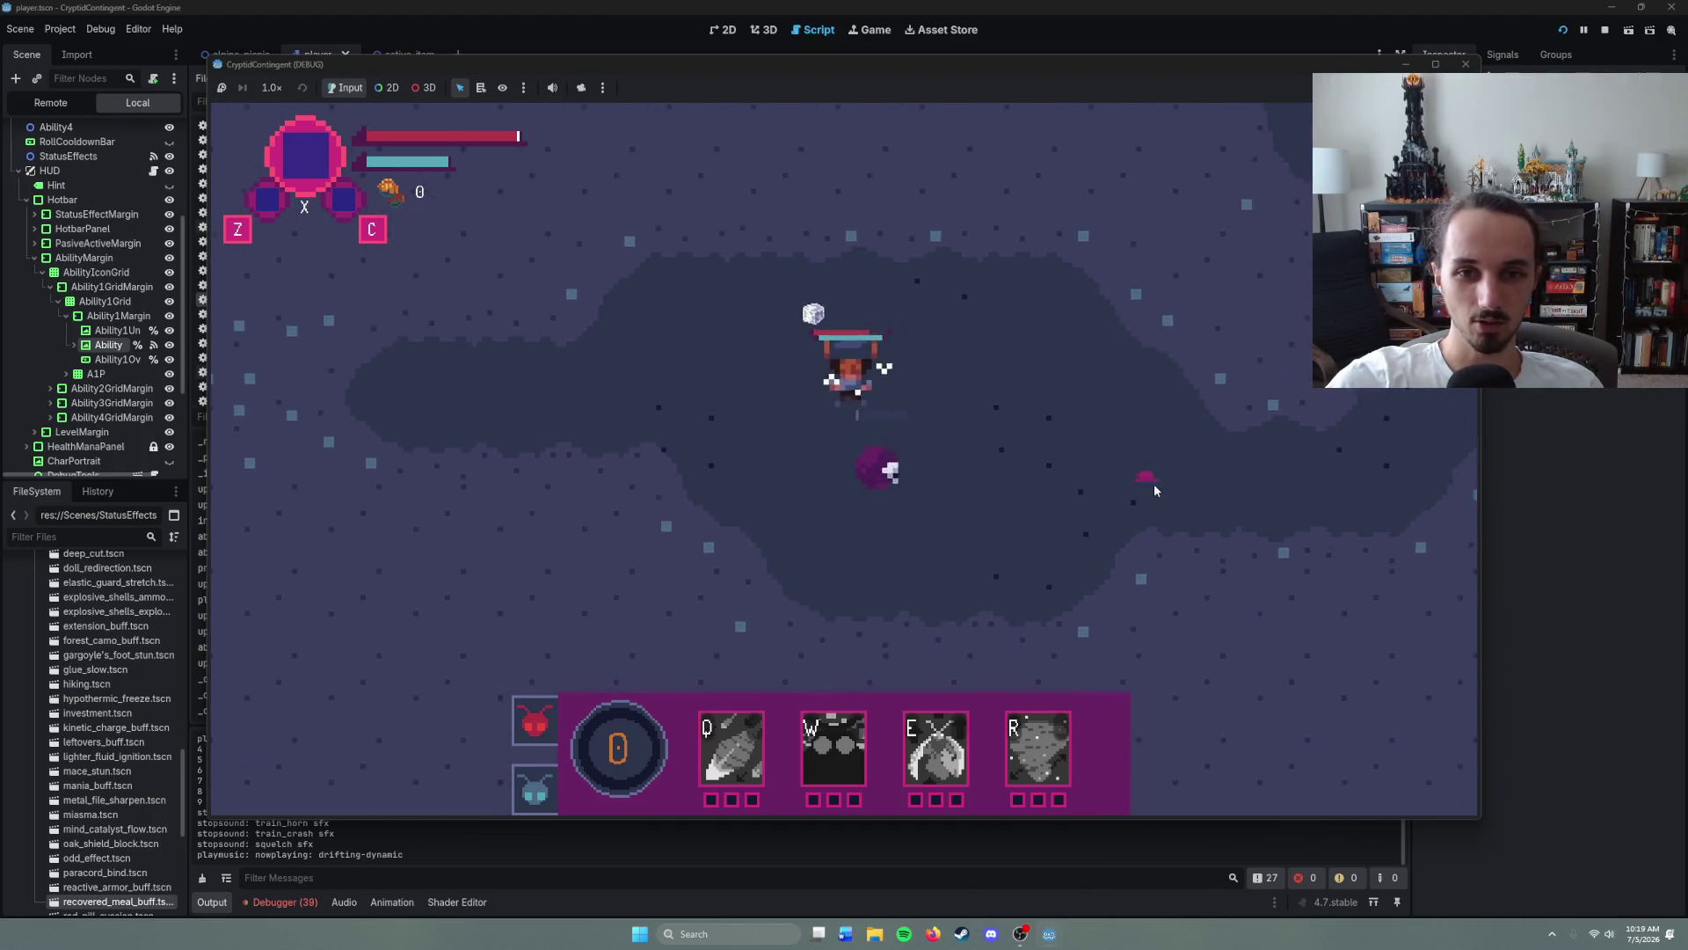
key(w)
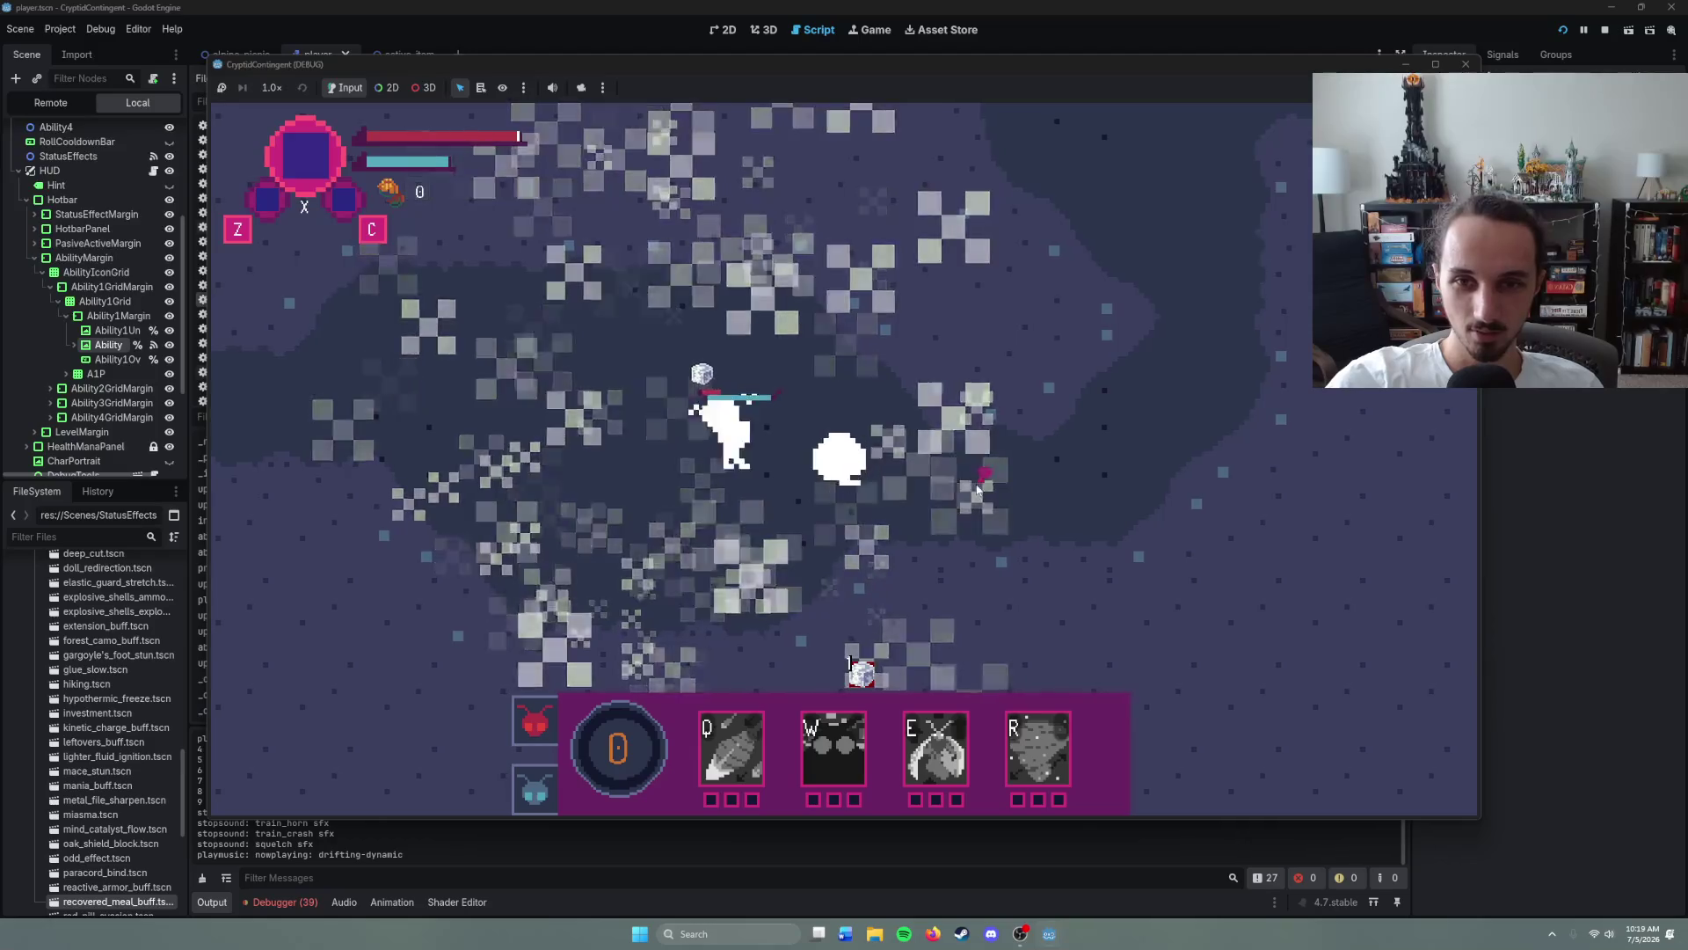
right_click(716, 434)
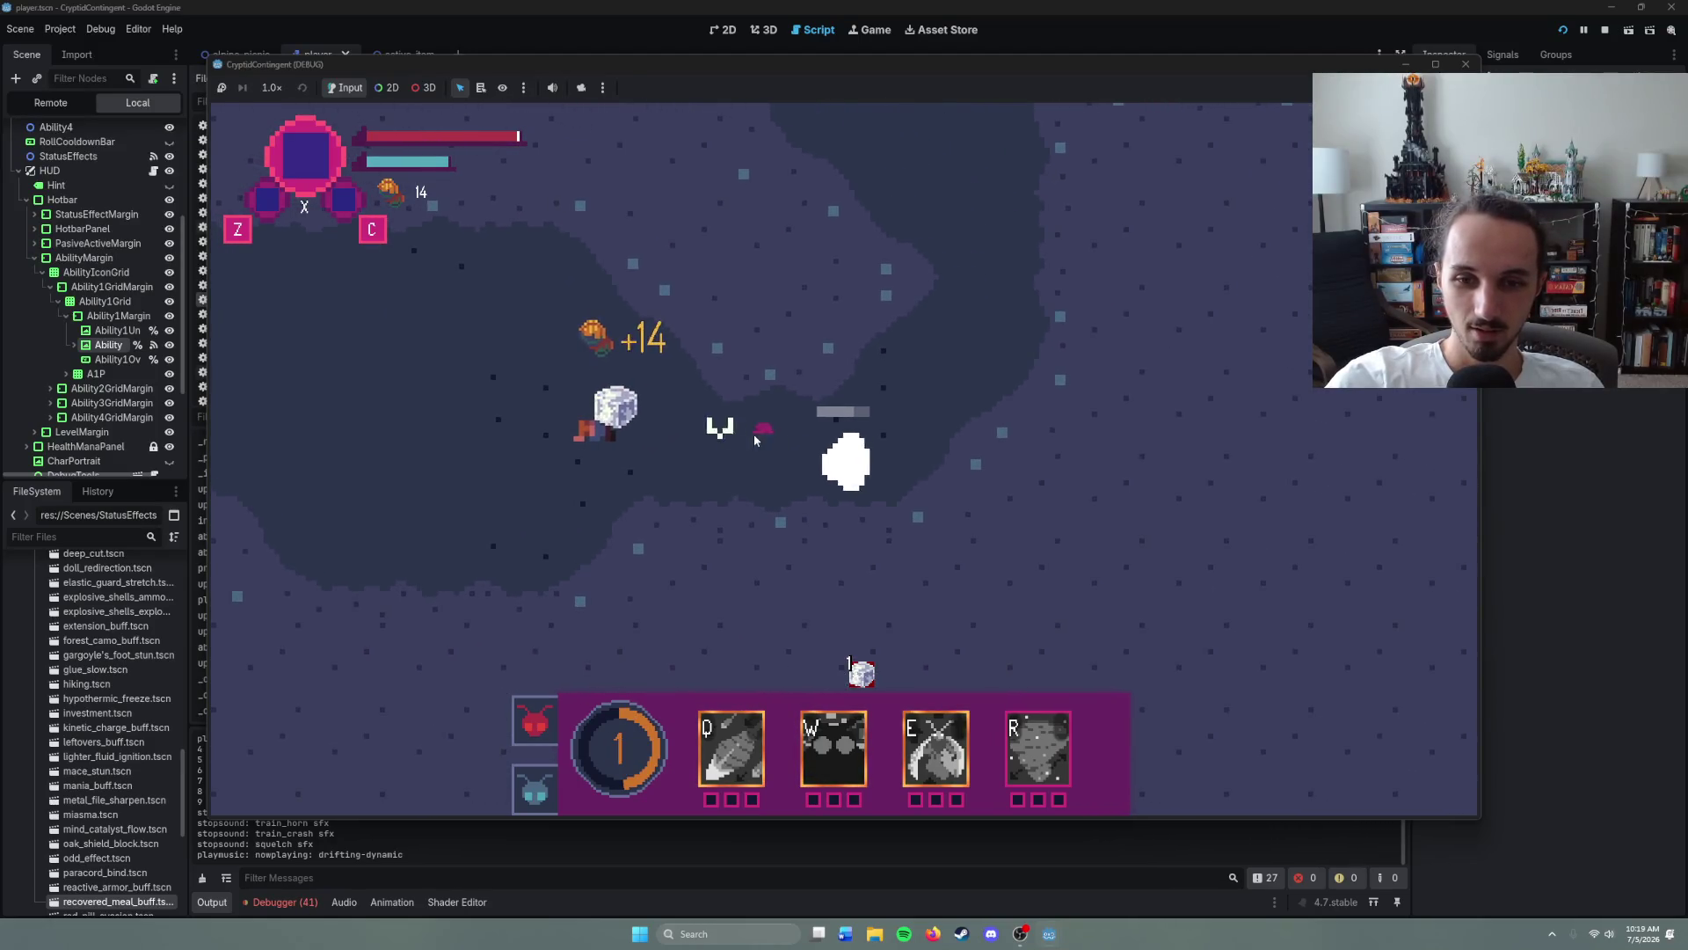
key(q)
right_click(699, 470)
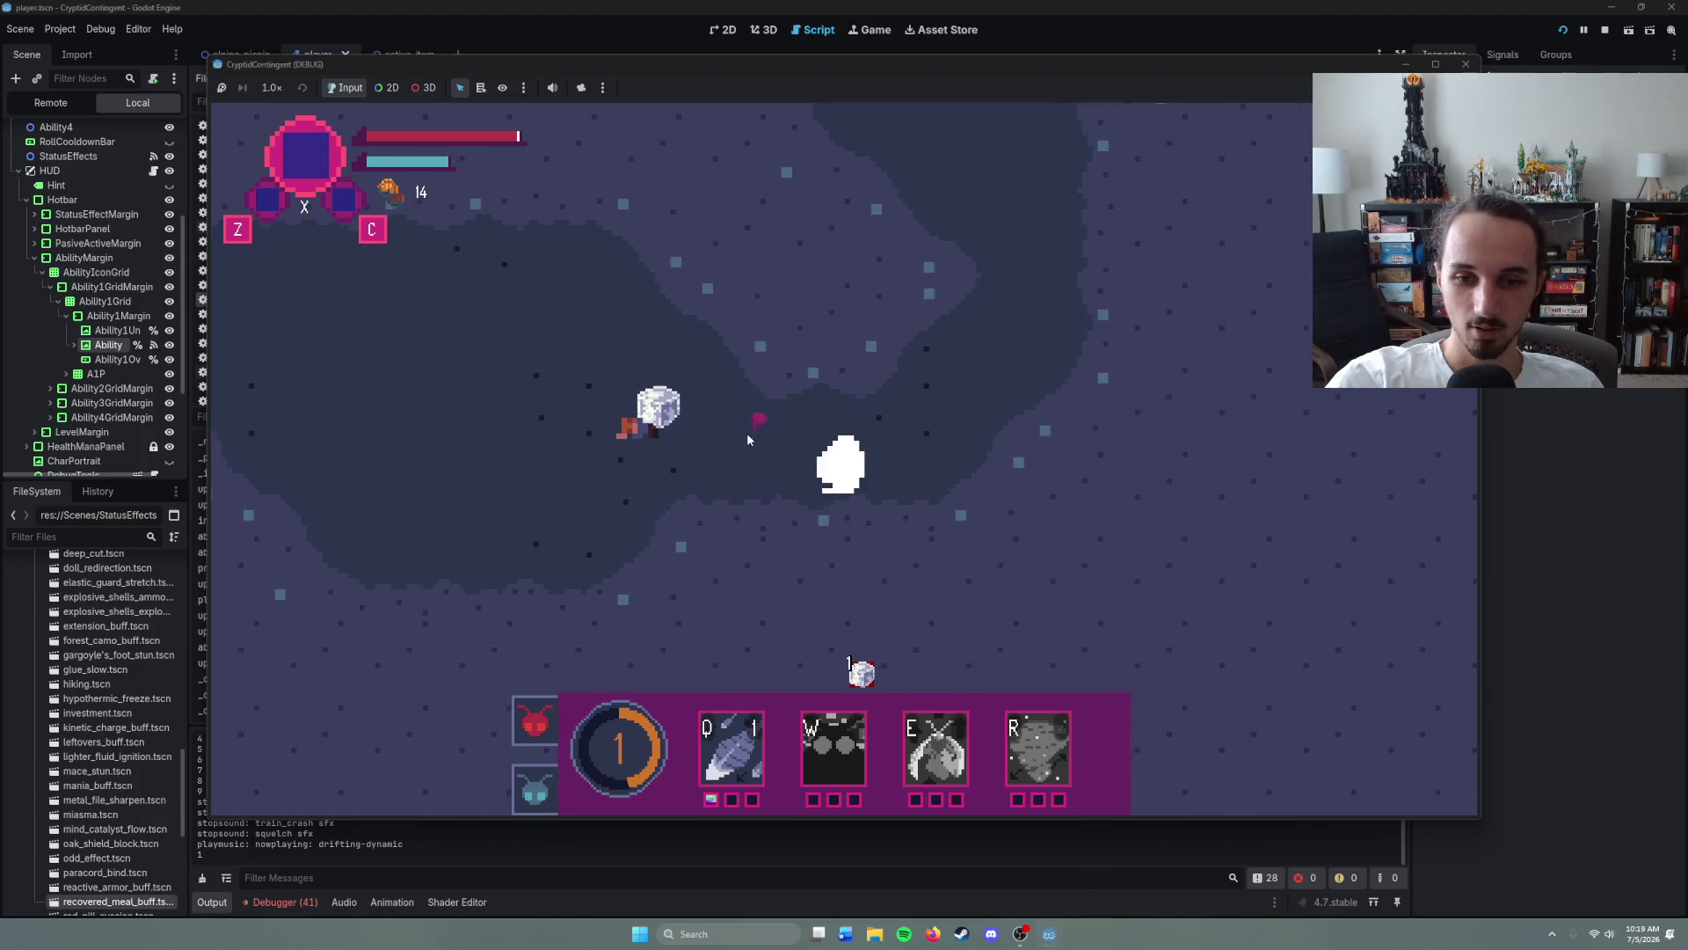
key(F8)
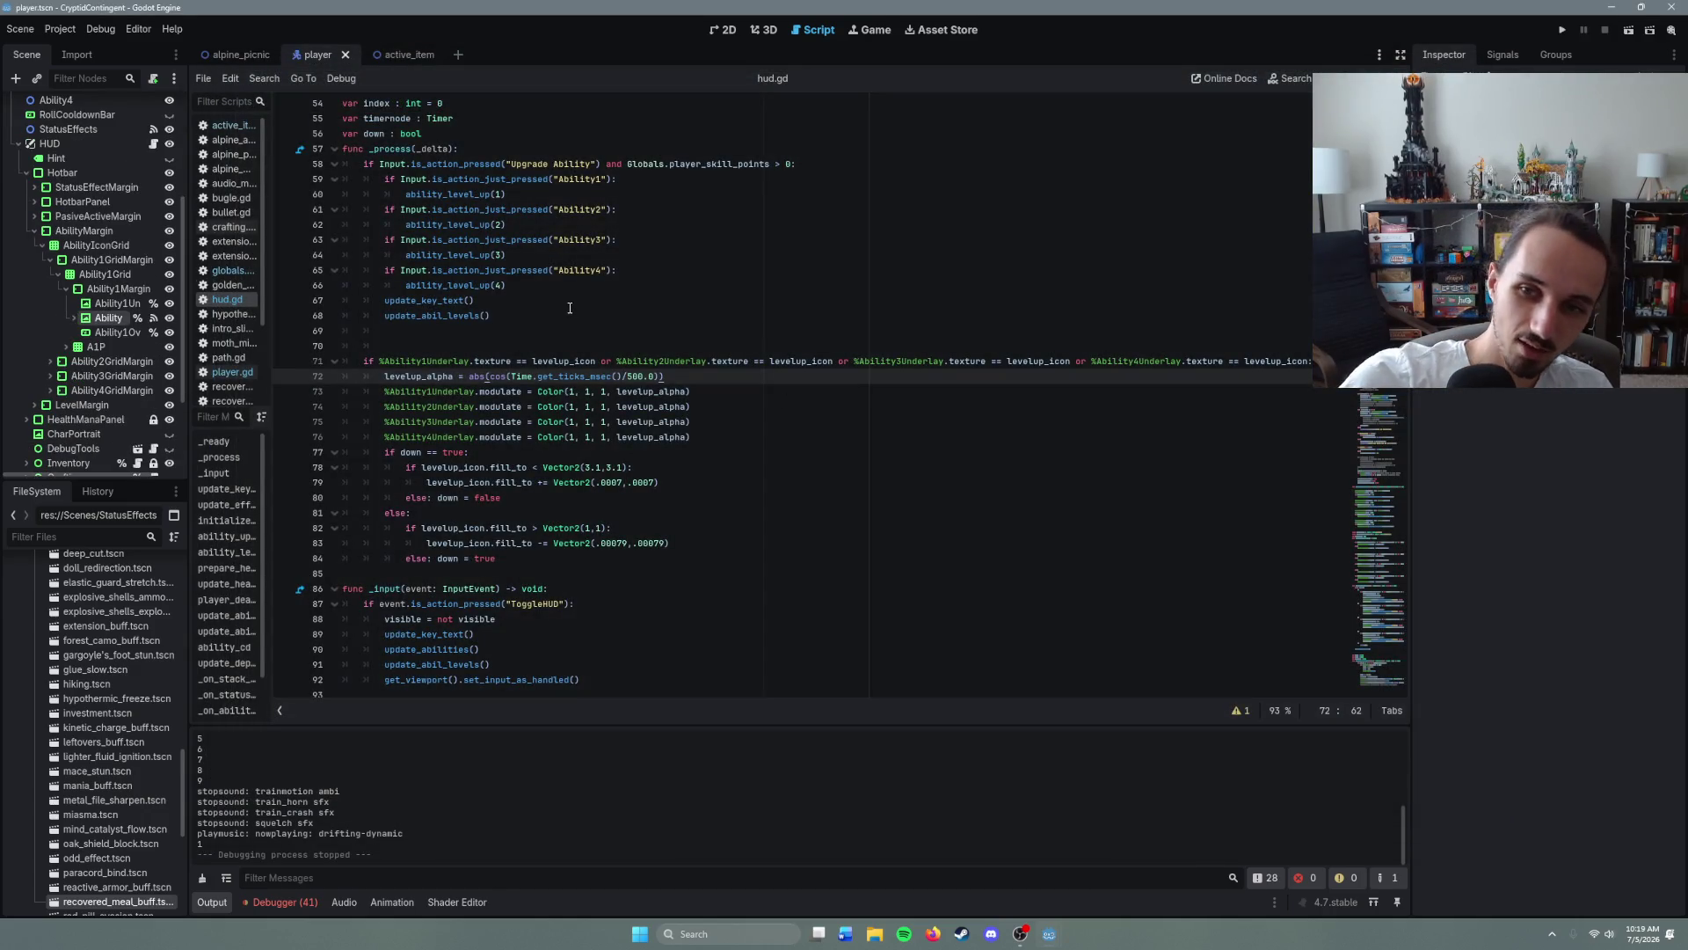
scroll(478, 619, down, 5)
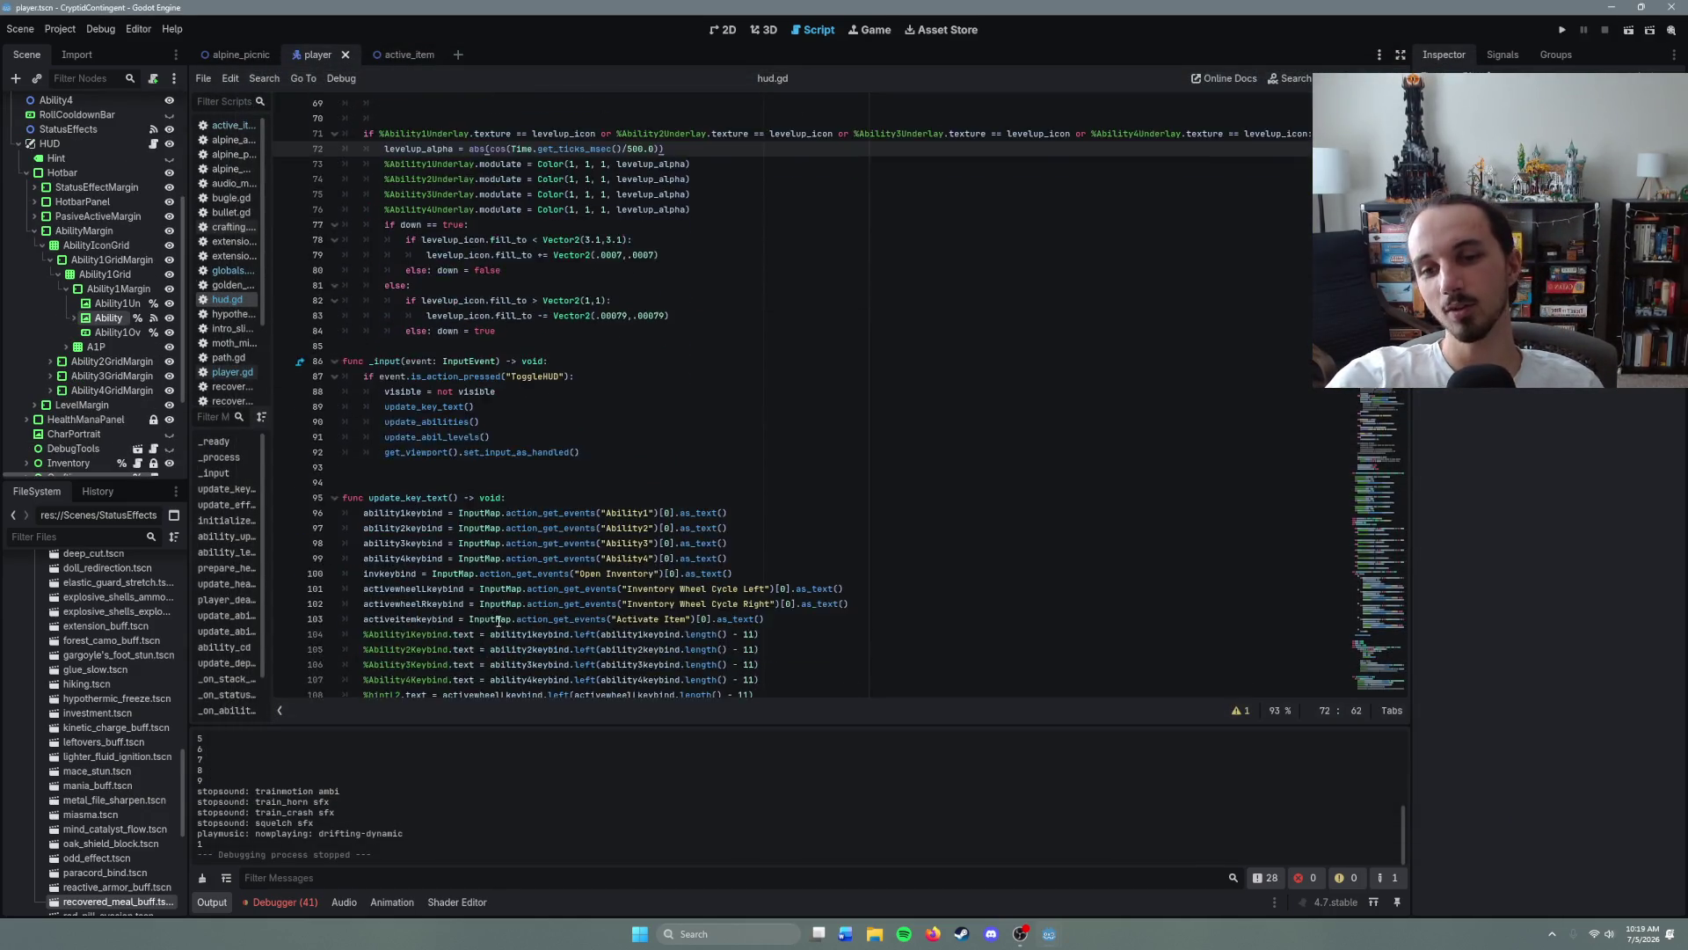
scroll(553, 562, up, 5)
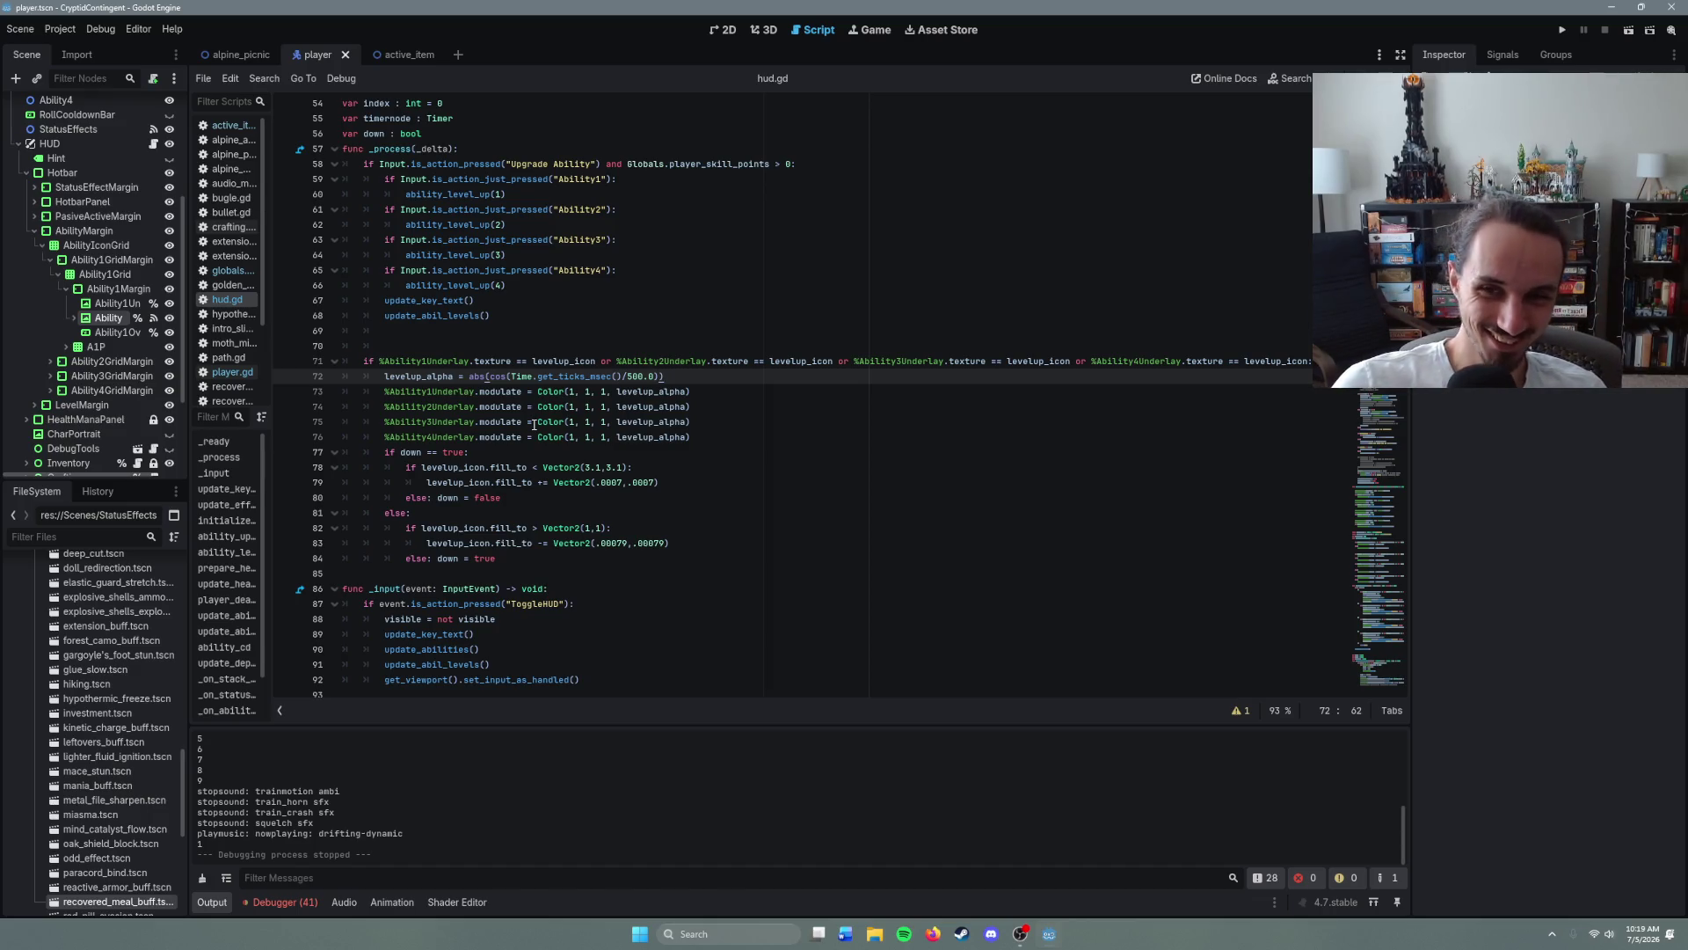
click(557, 437)
click(490, 455)
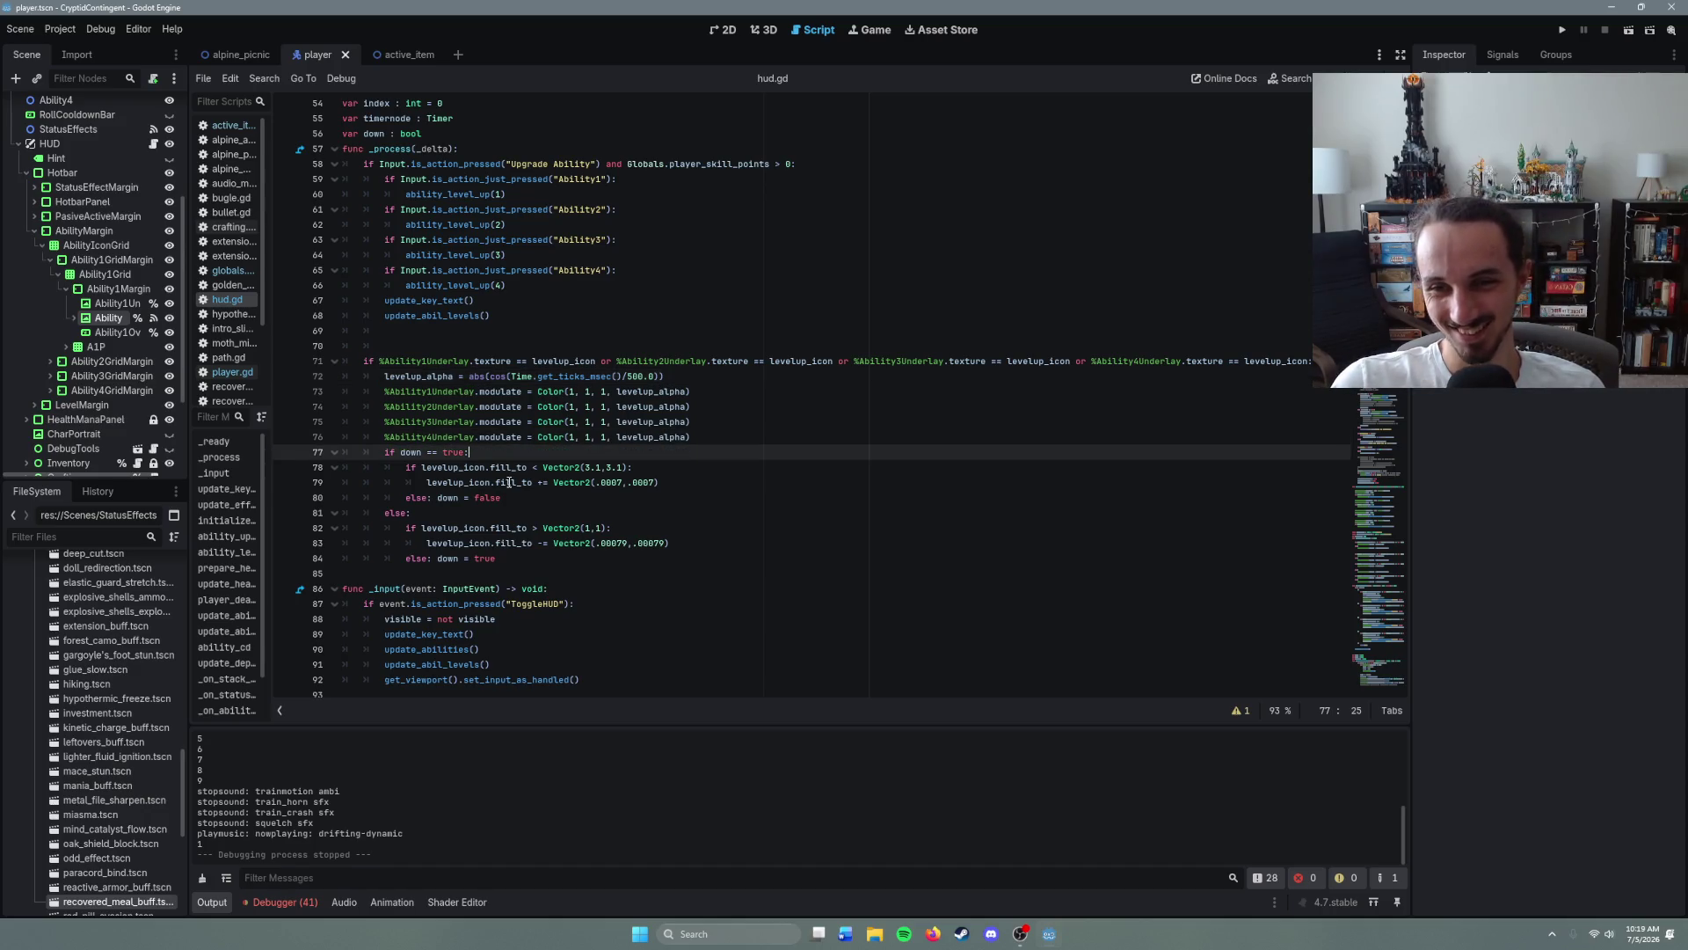
click(522, 497)
click(504, 559)
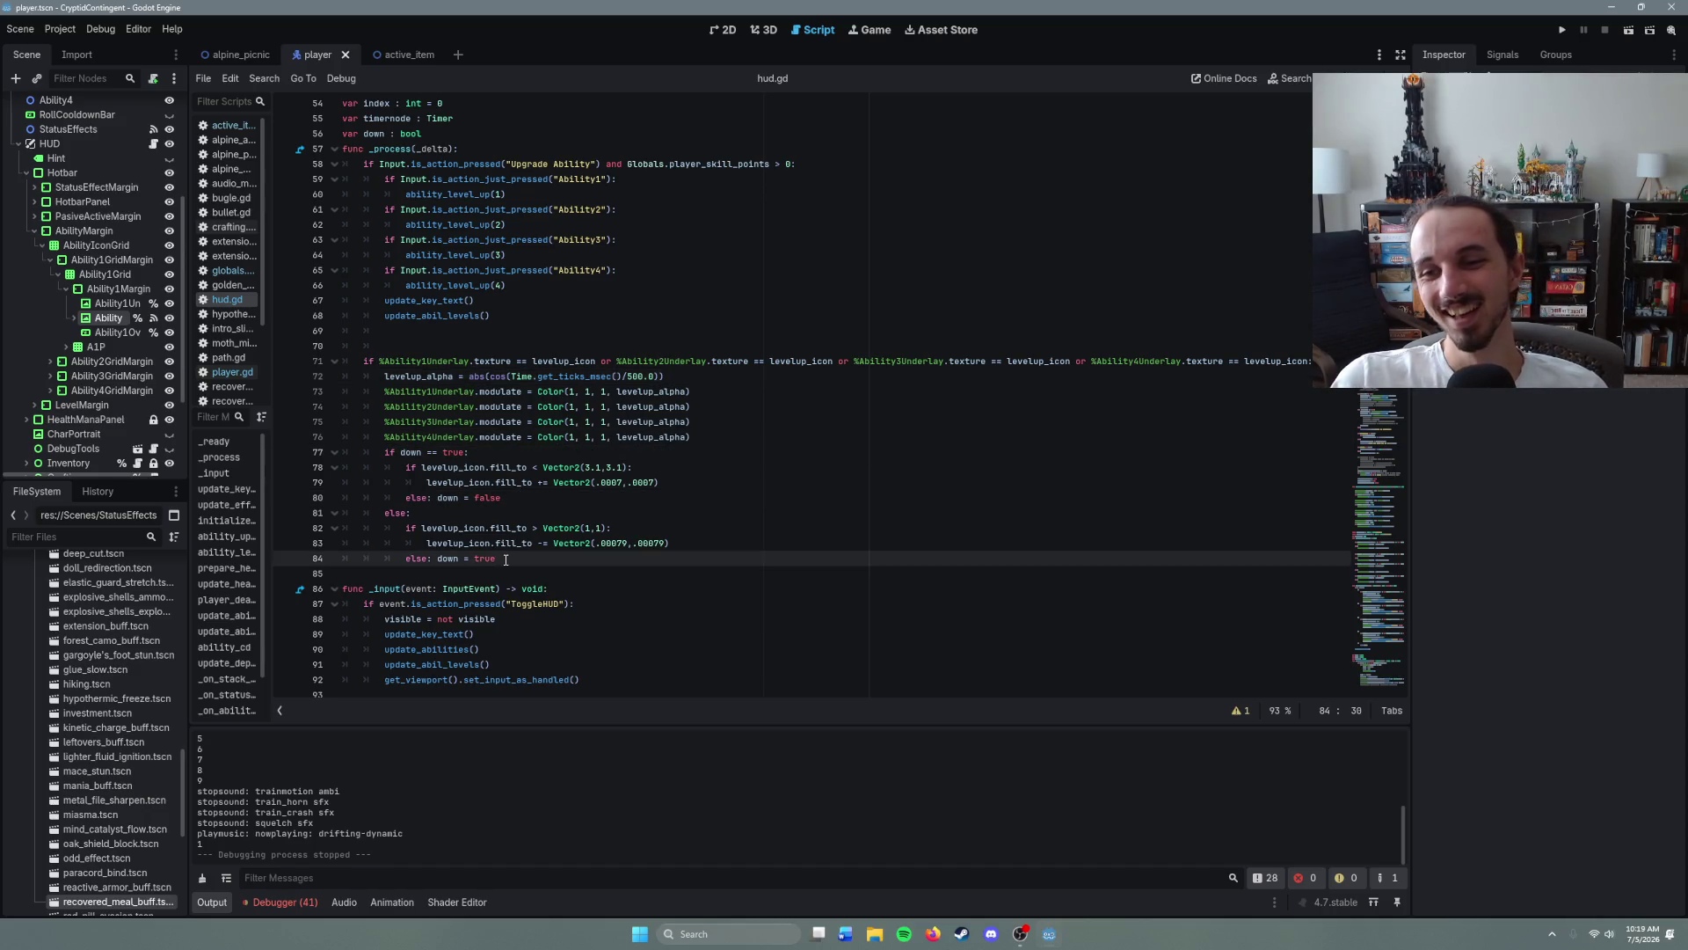
mouse_move(504, 546)
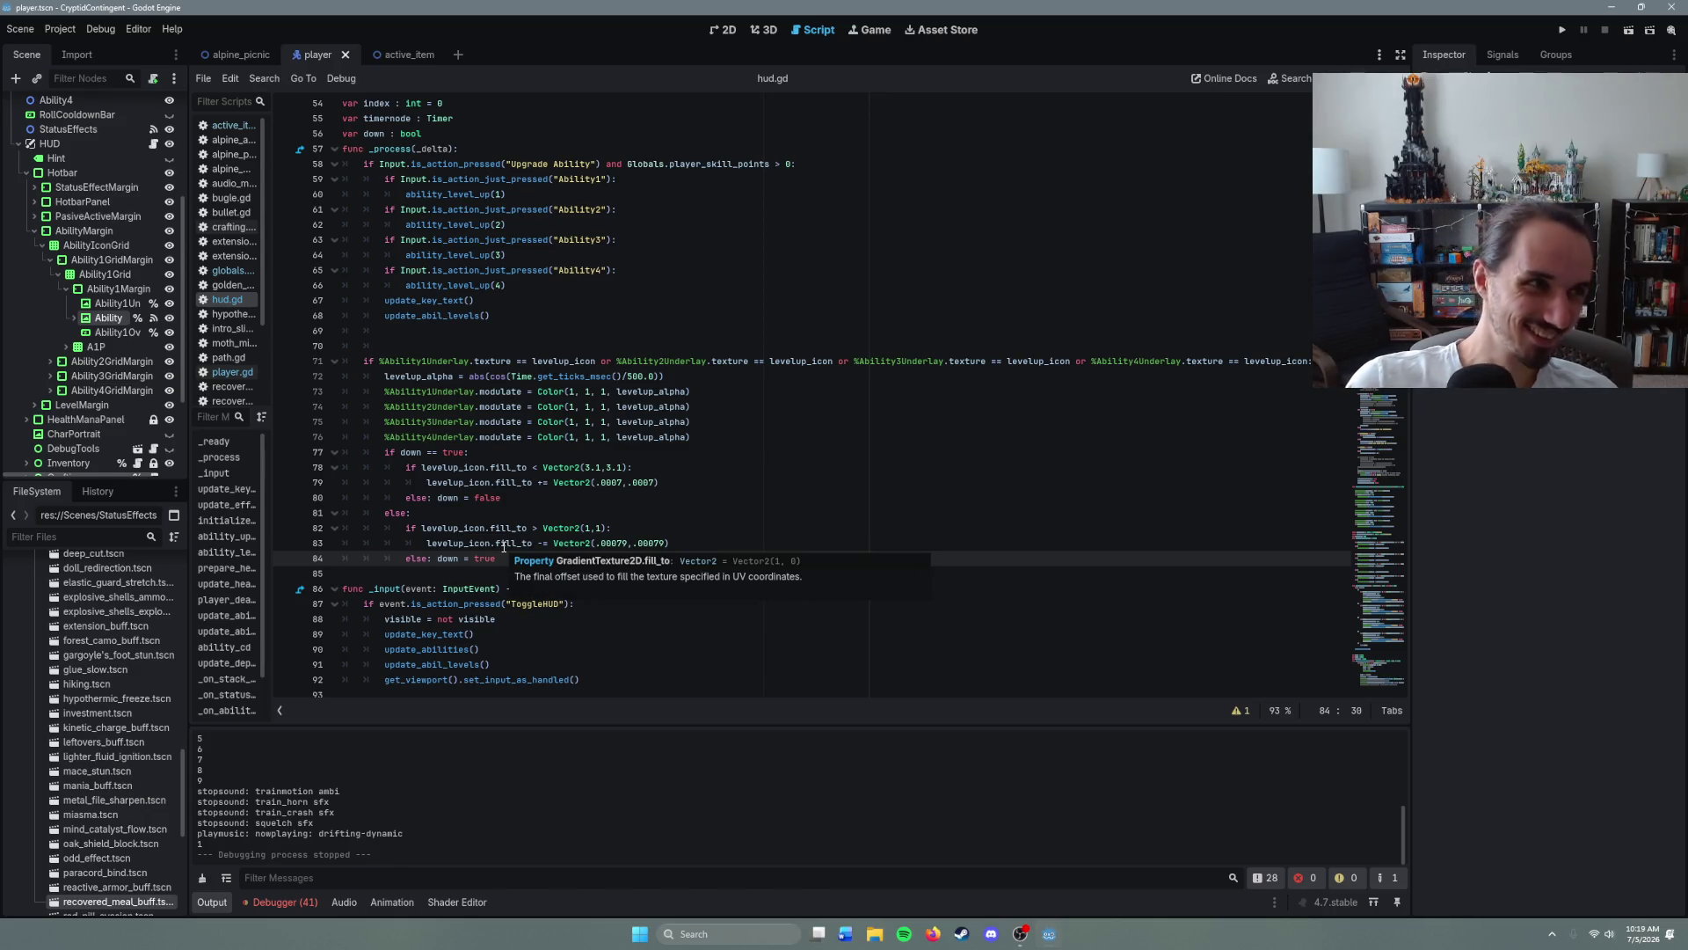
mouse_move(689, 436)
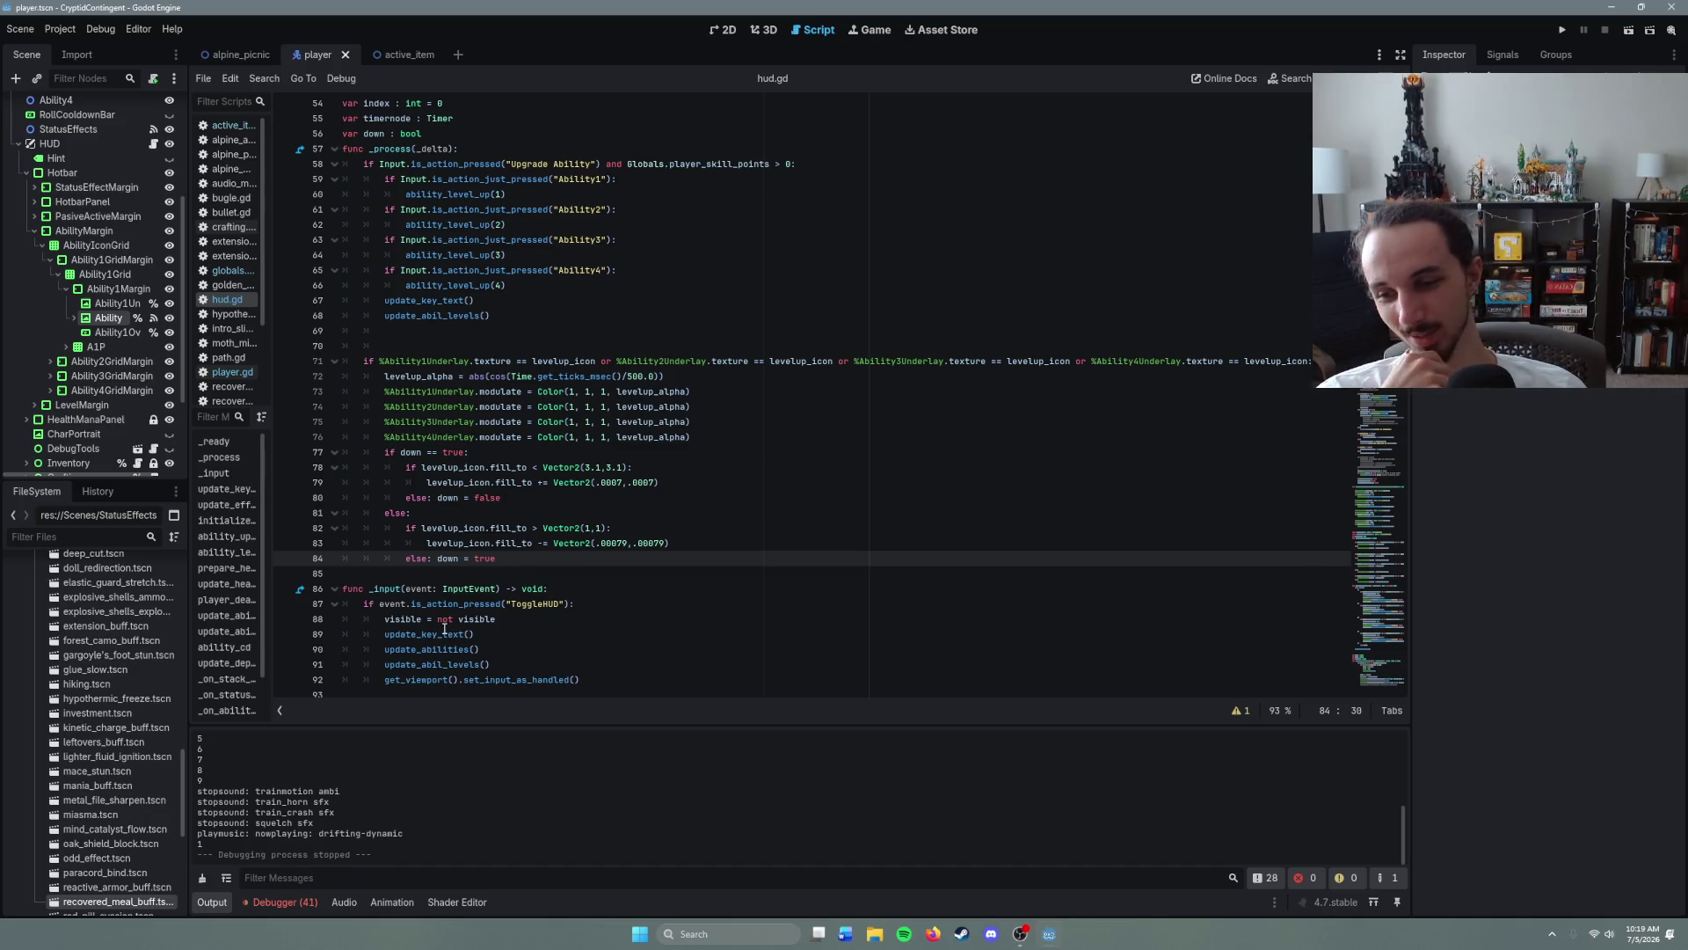
mouse_move(444, 629)
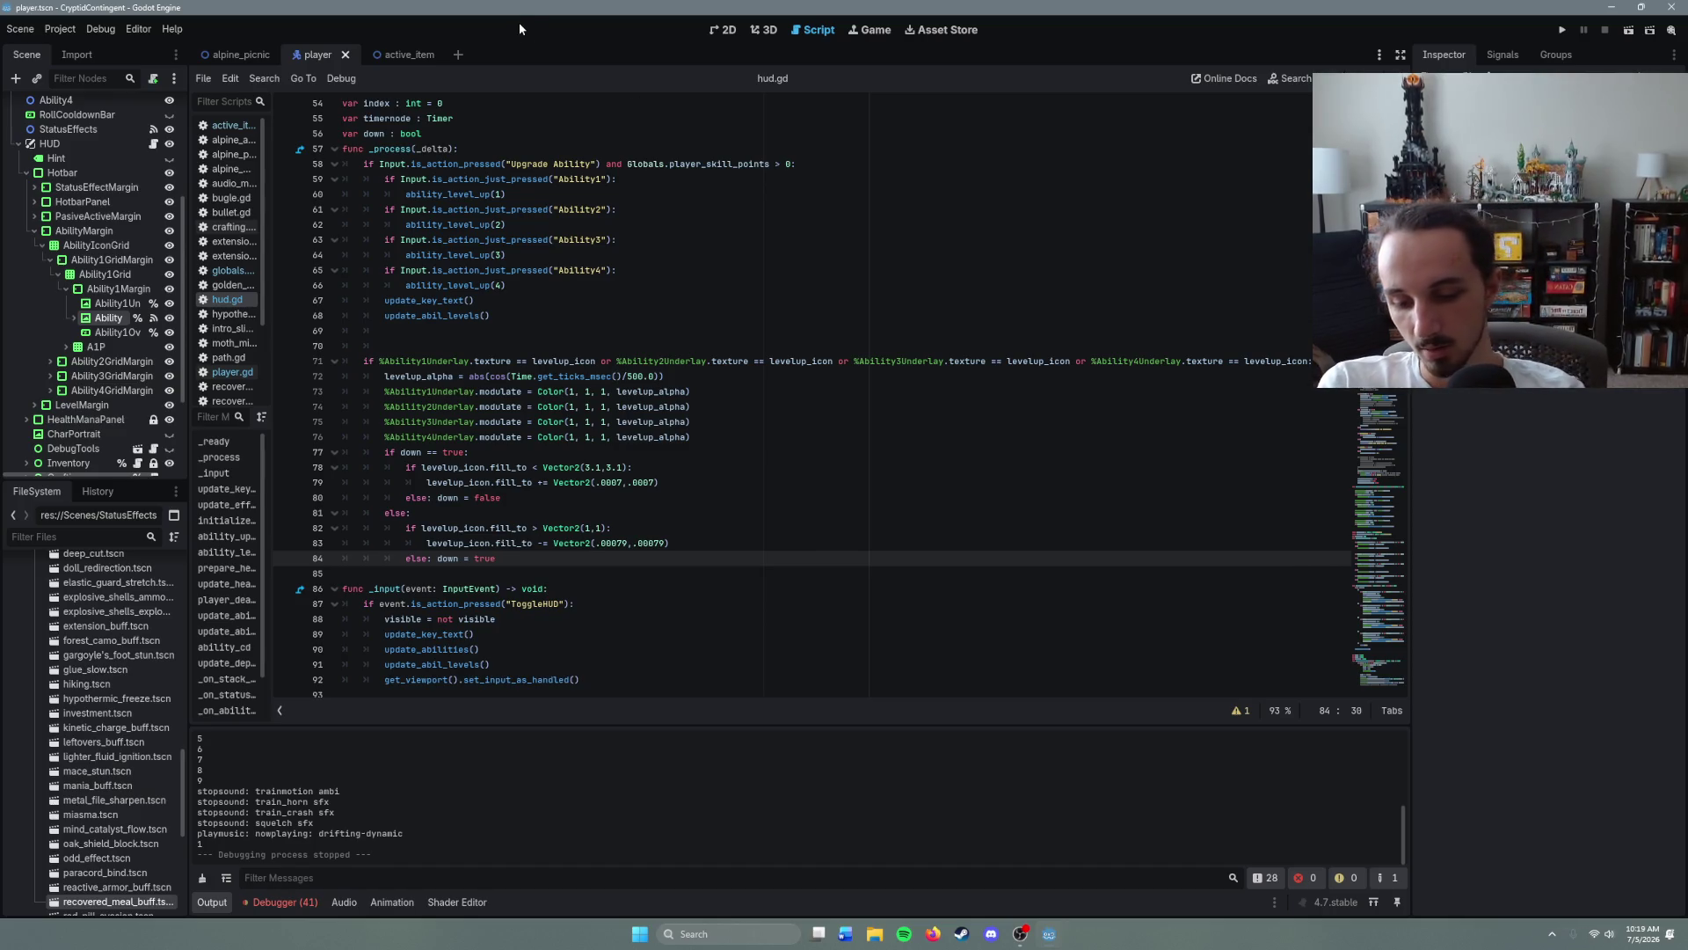
- Open the lighter_fluid scene via quick scene search and browse its script
key(ctrl+shift+o)
text(lighter)
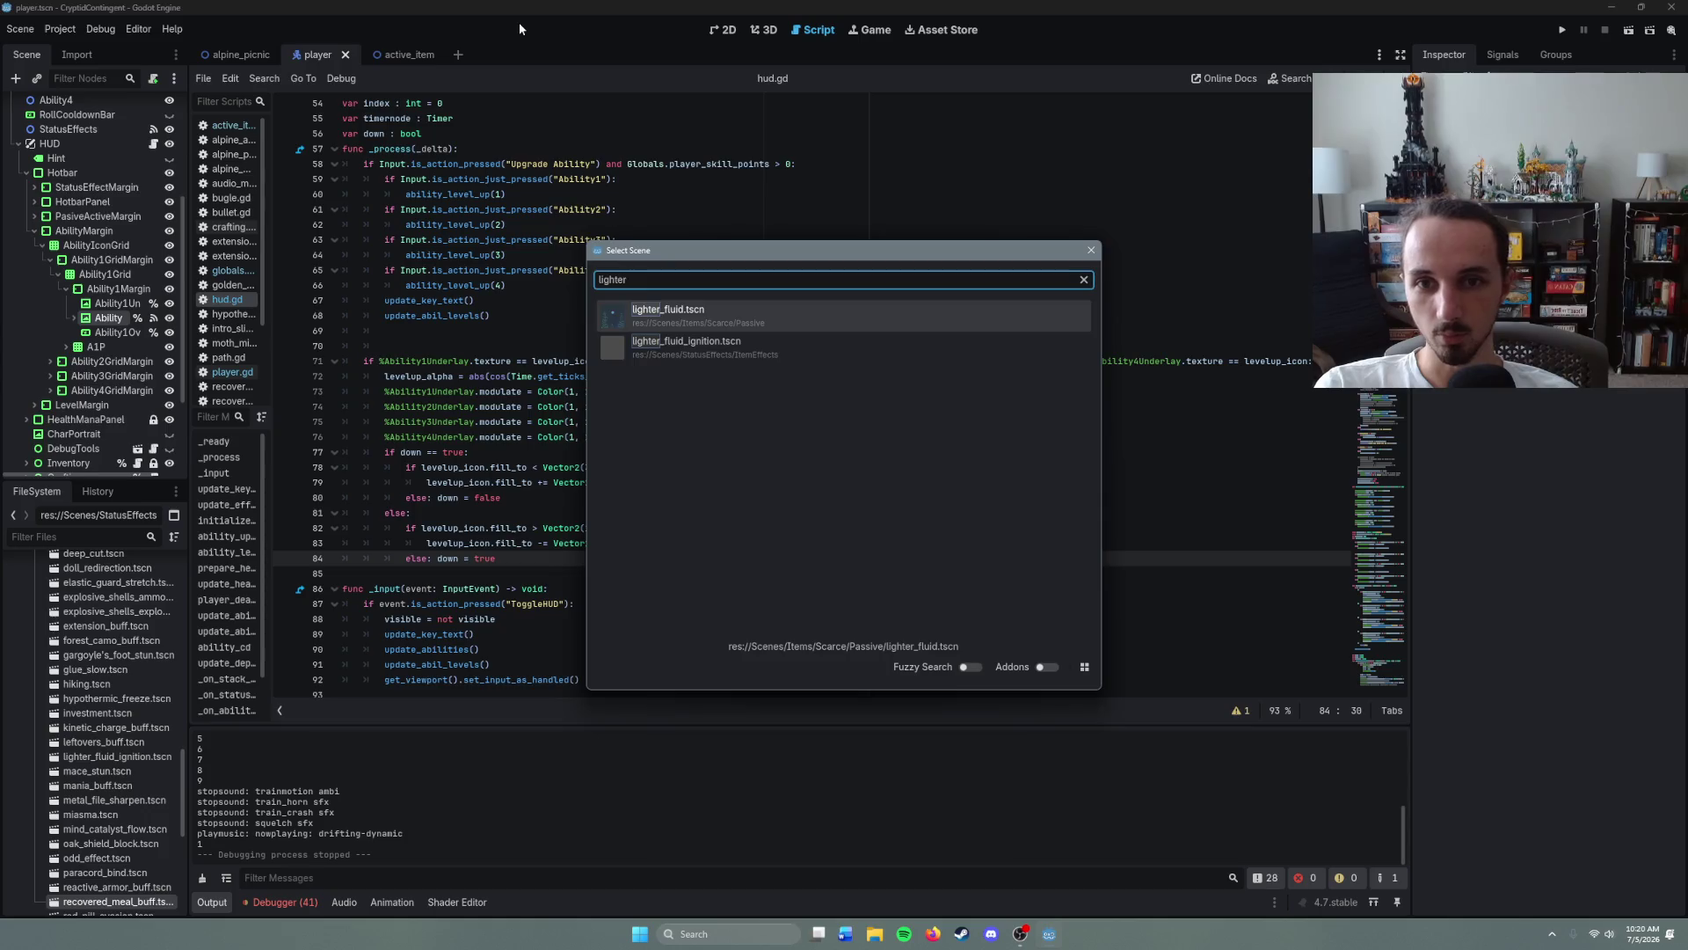
key(Return)
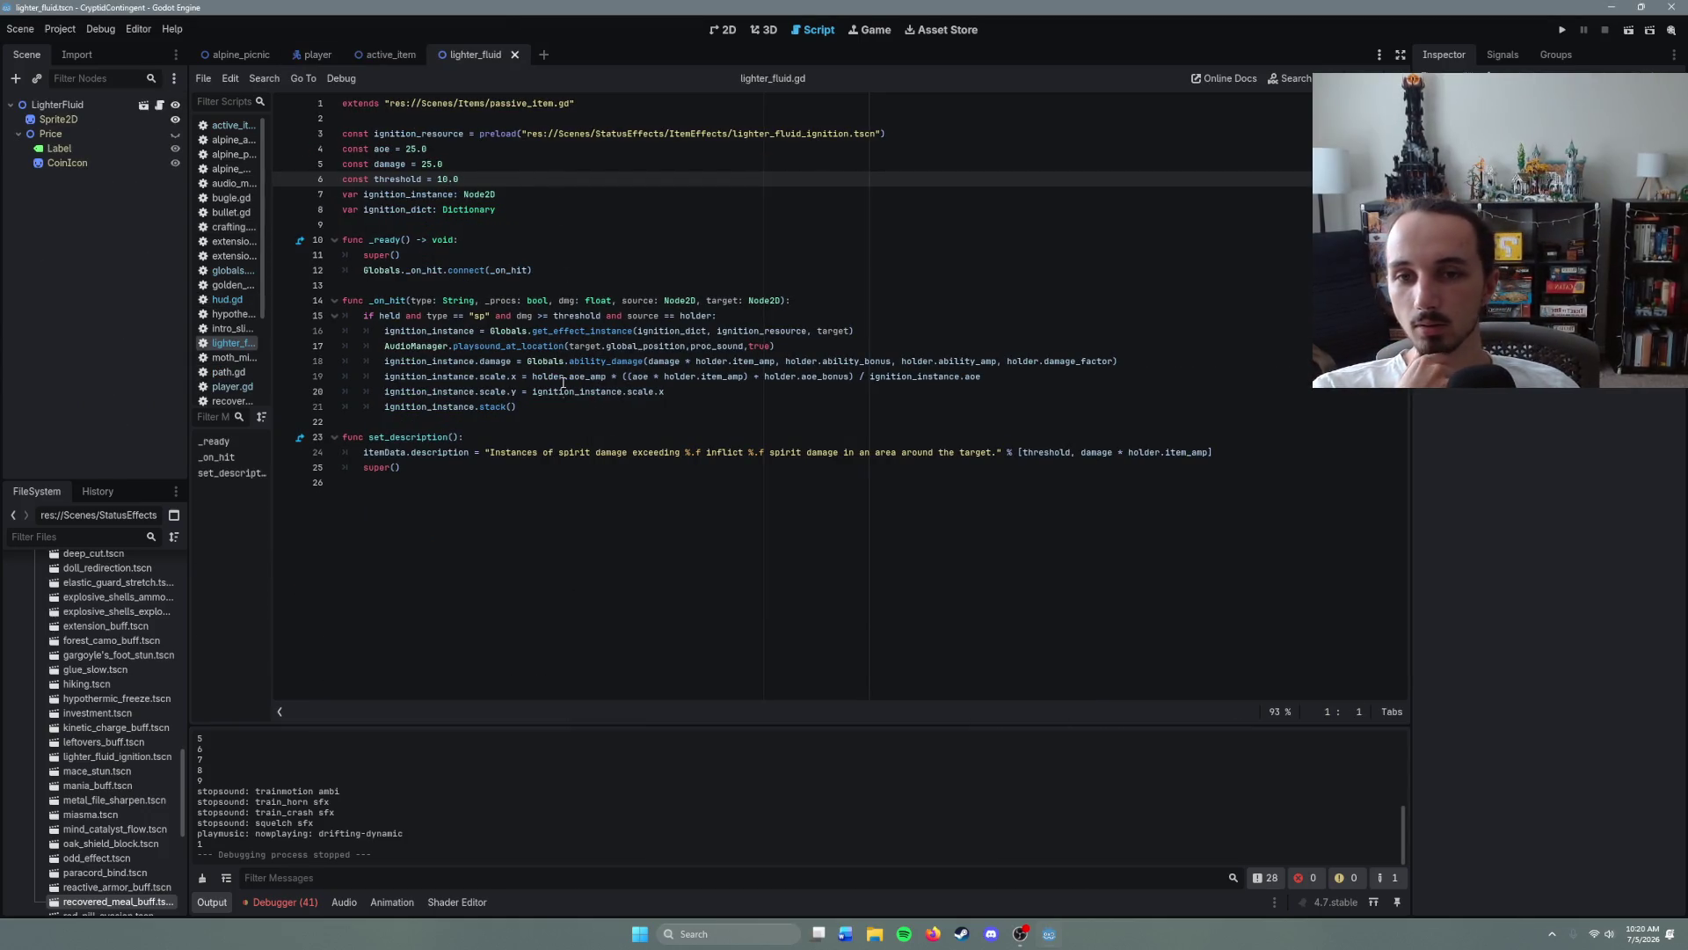
click(541, 404)
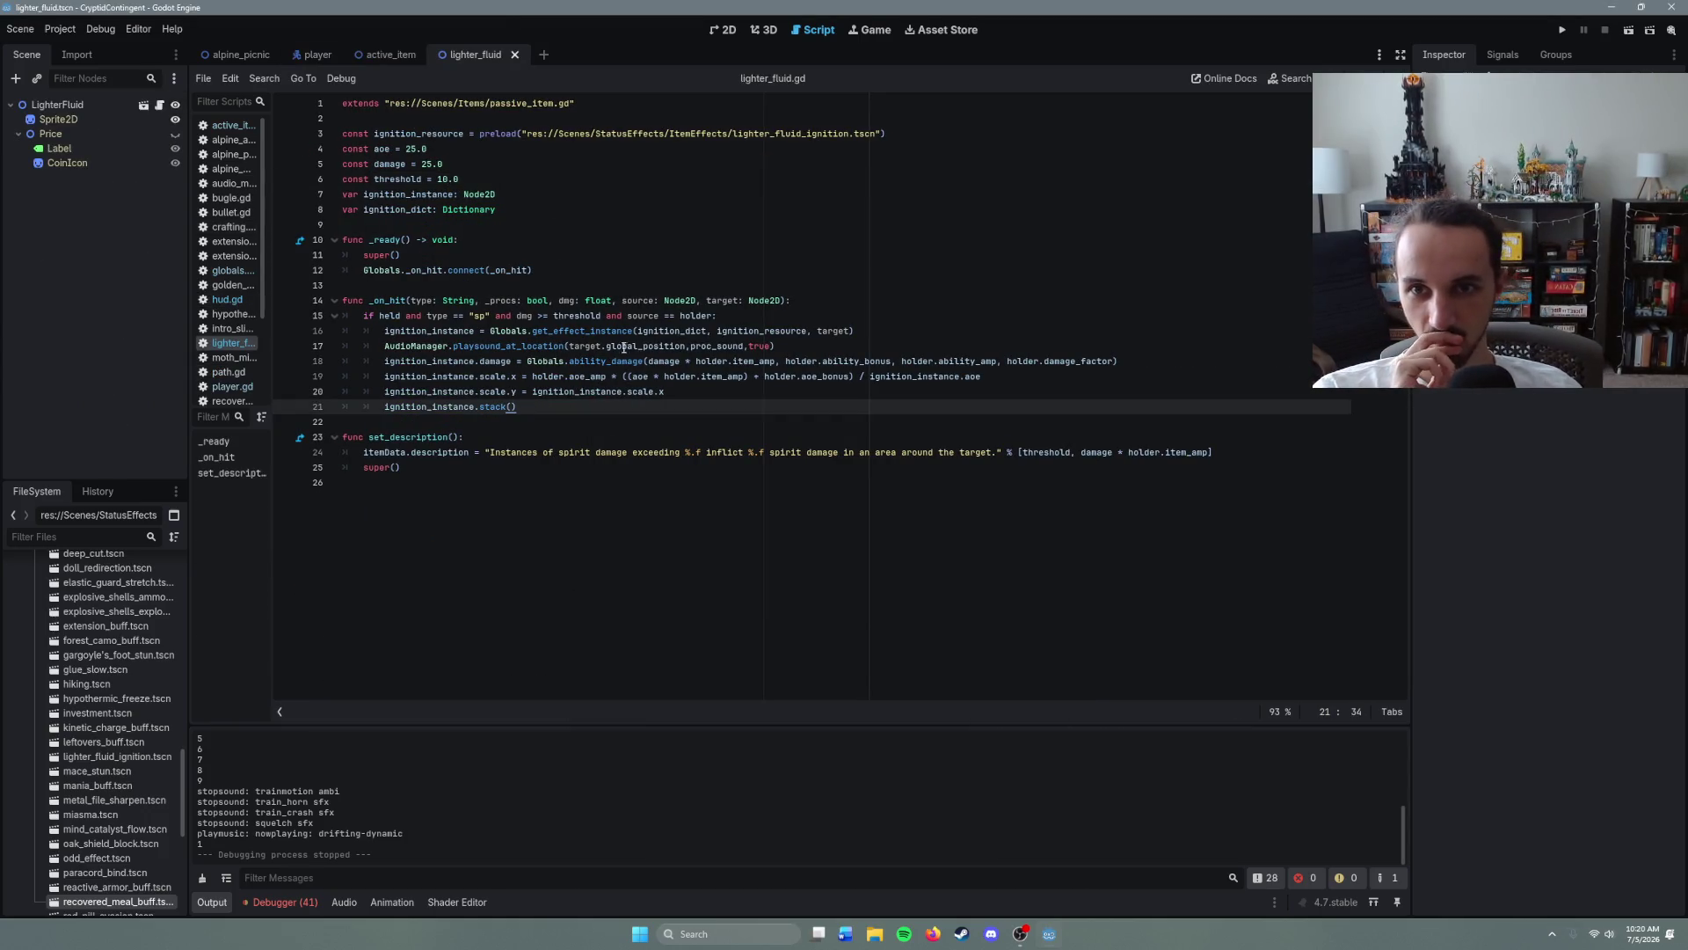
click(426, 316)
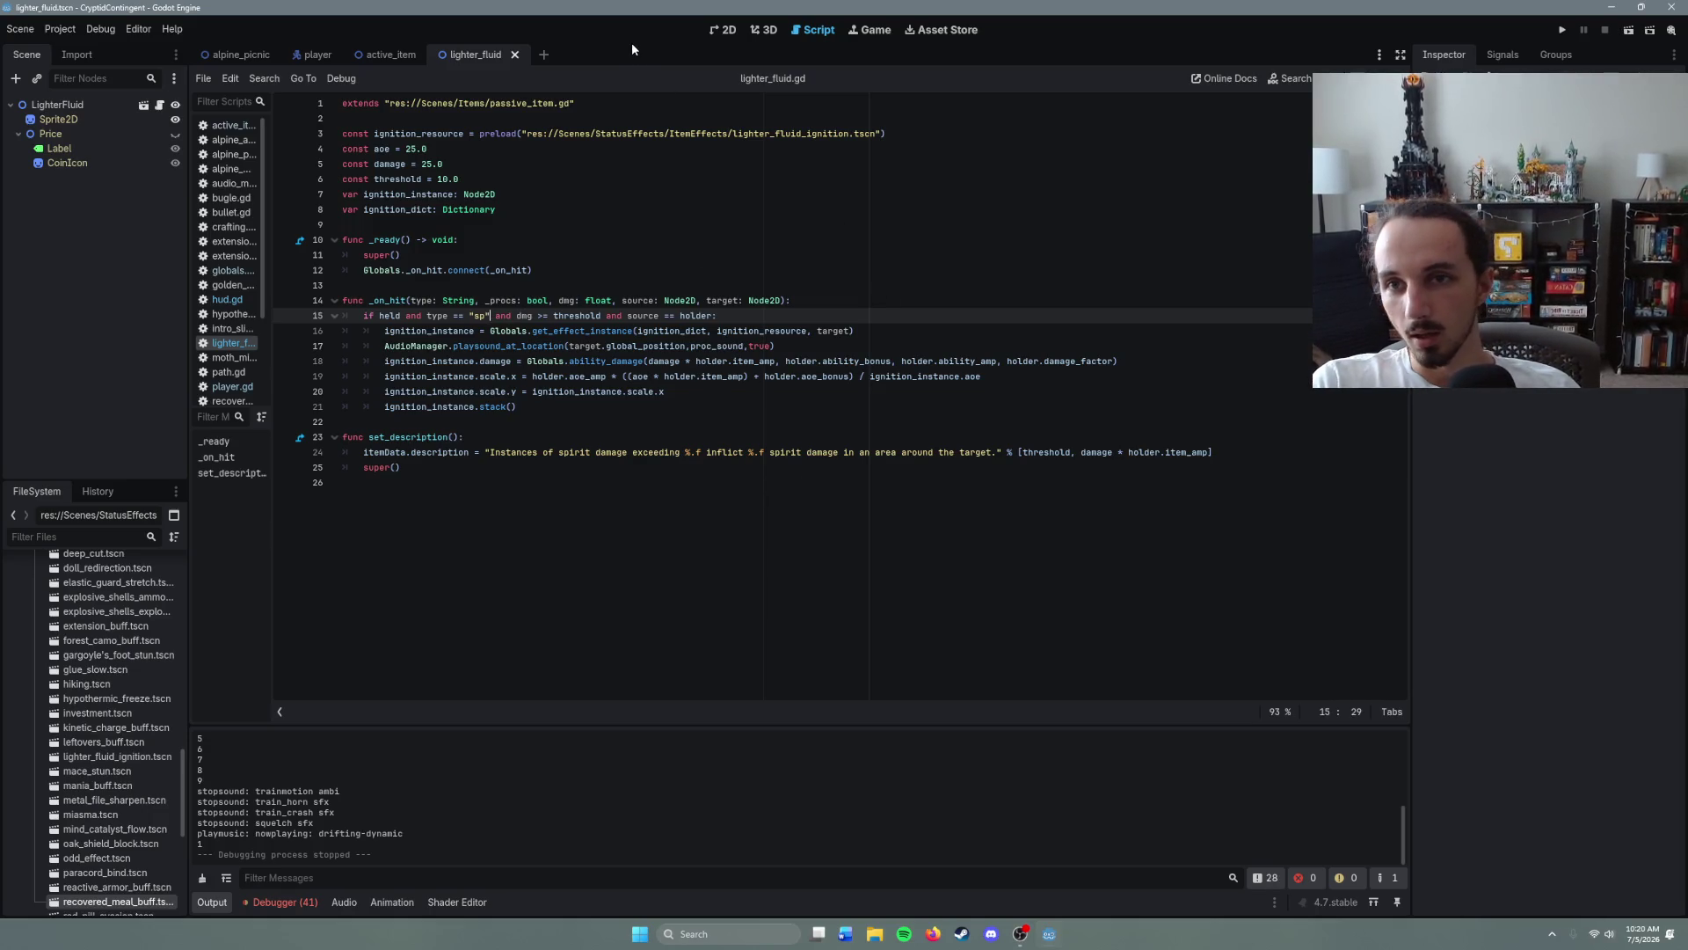
- Open alpine_arena.tscn via quick search 'arena' and run it with F6
key(ctrl+shift+o)
text(arre)
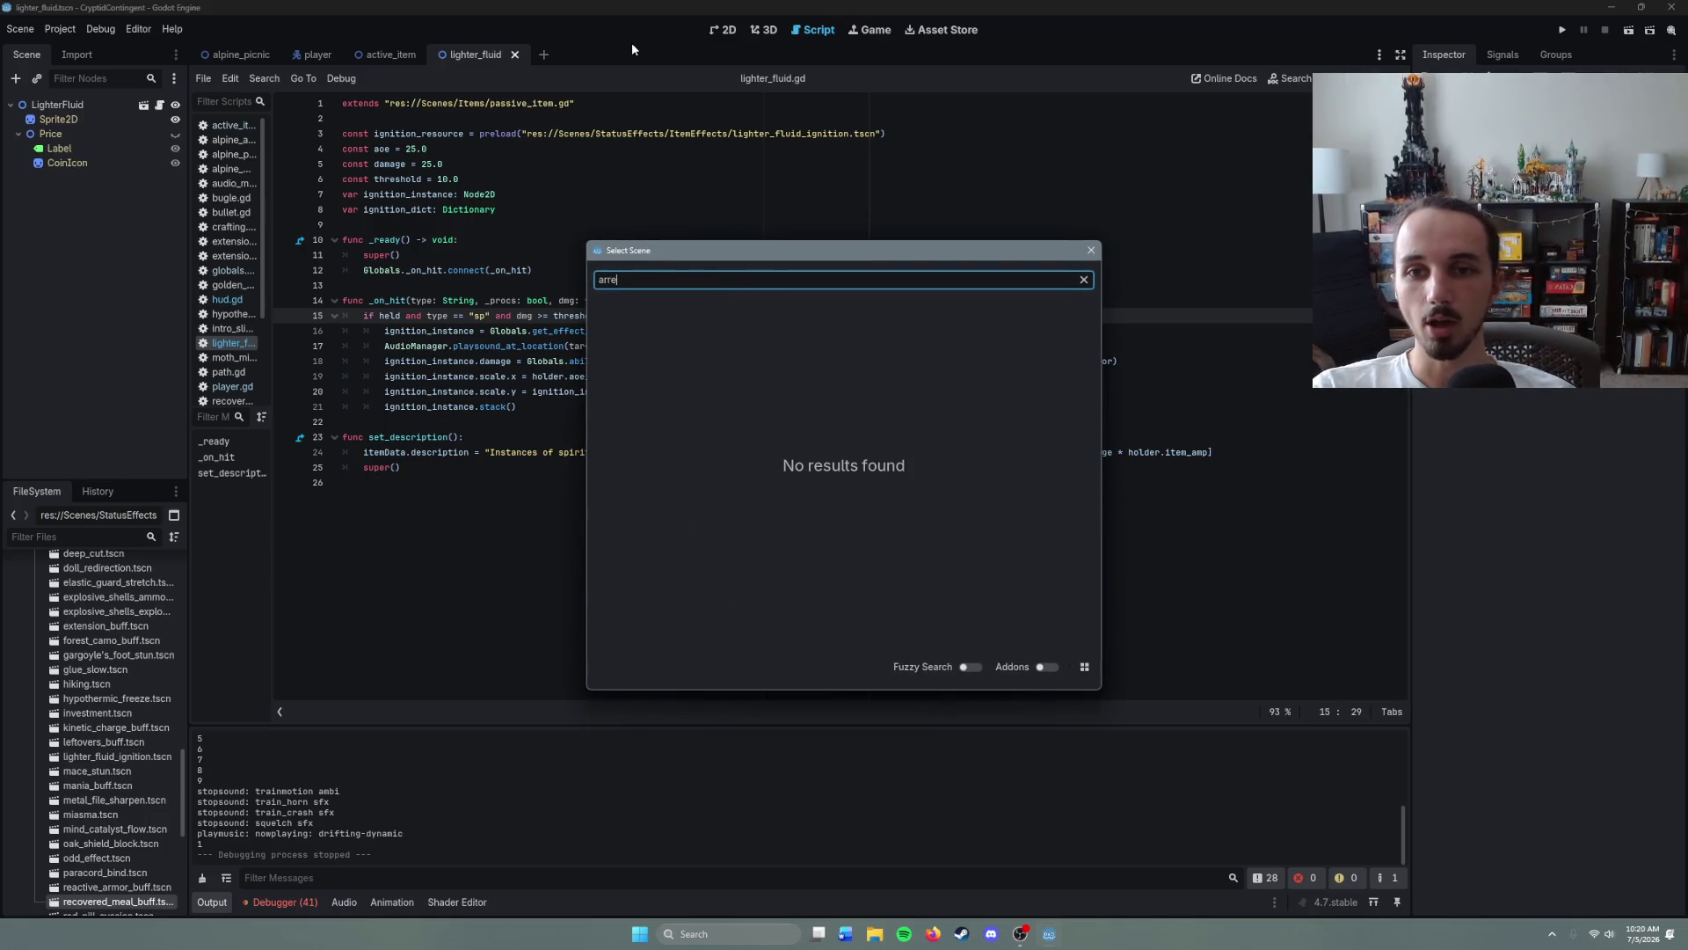
key(BackSpace)
key(BackSpace)
text(ena)
key(Return)
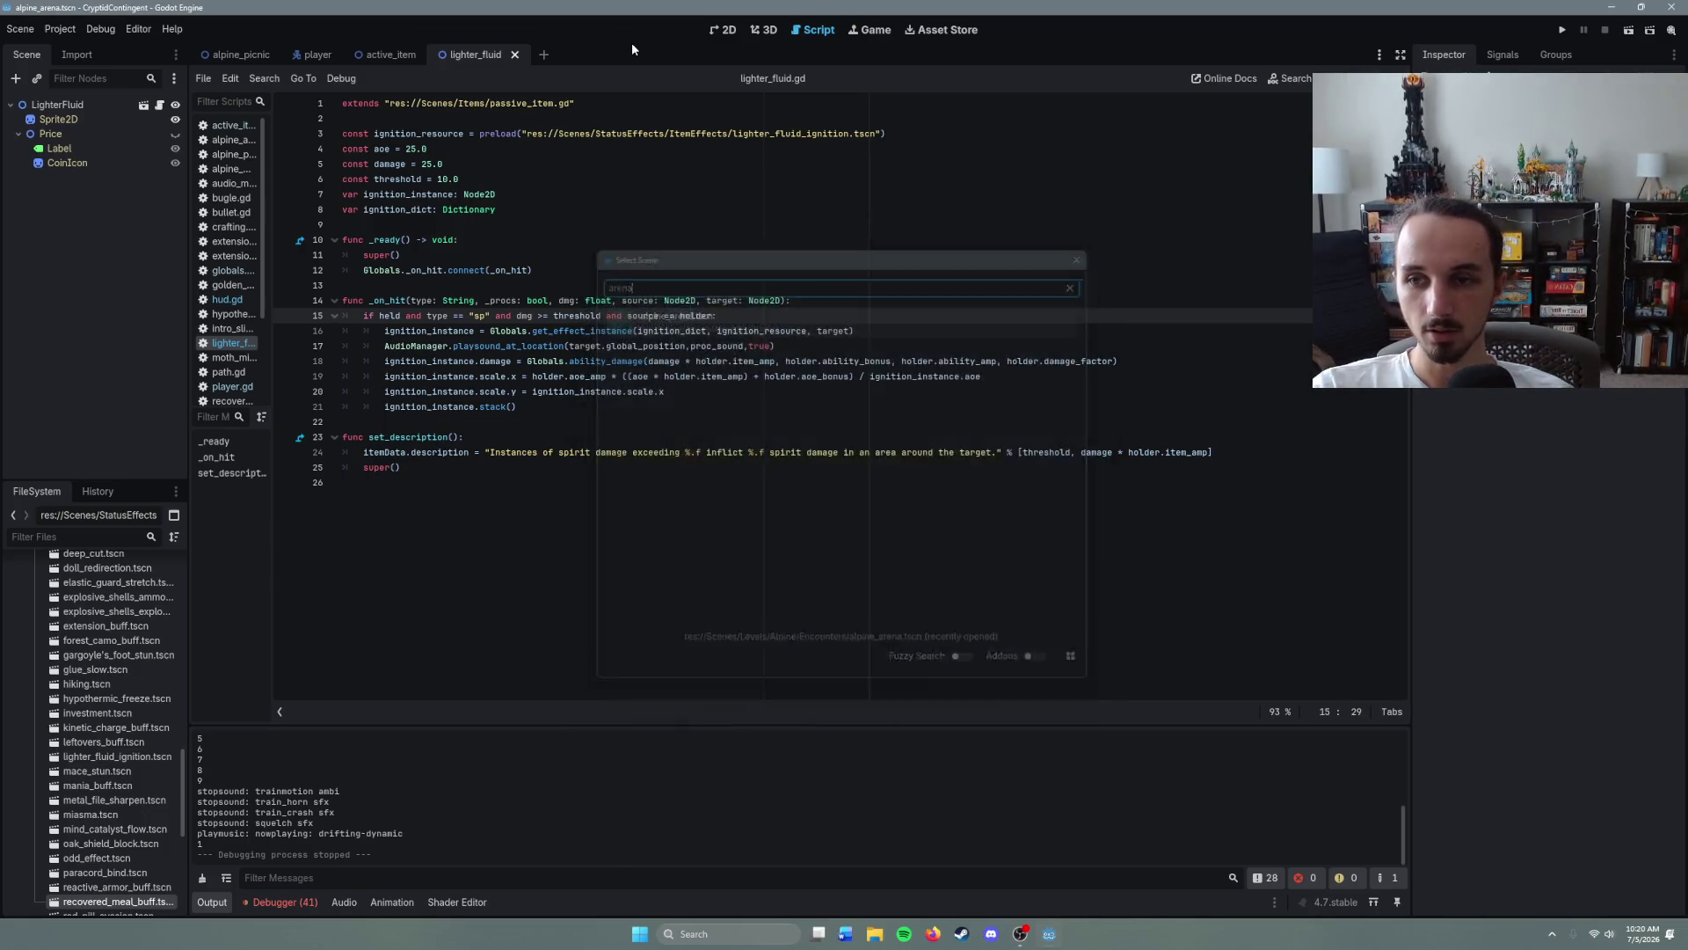
key(F6)
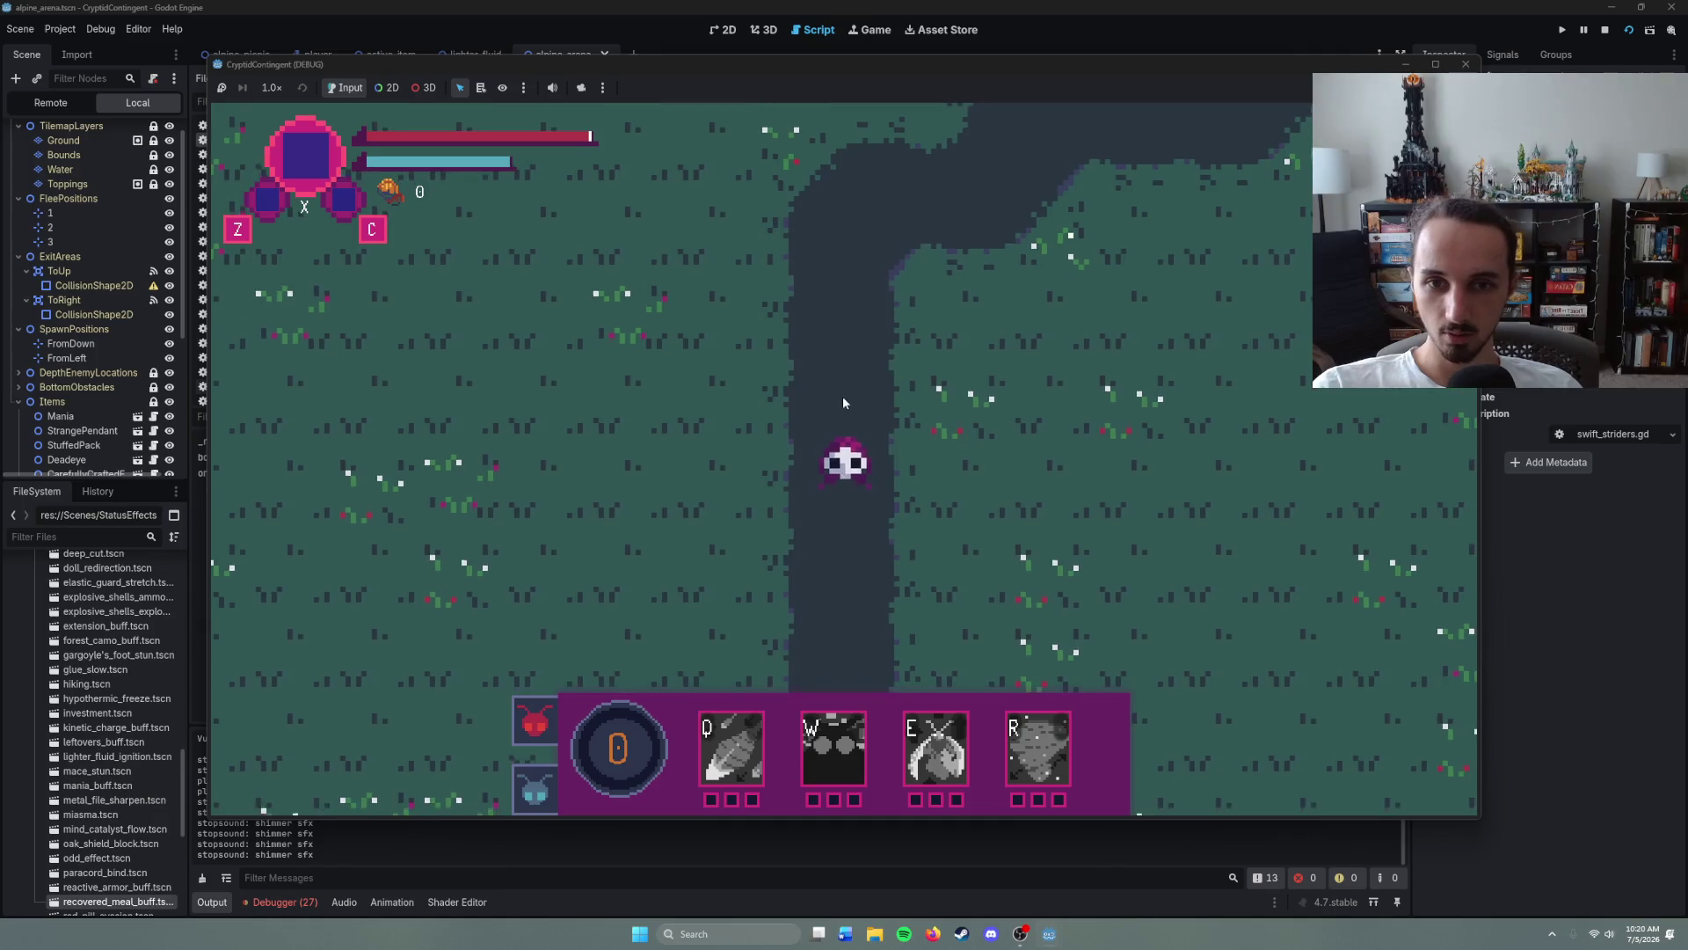
- Walk the character up the river to the open ground, toggling the inventory overlay on and off
right_click(847, 325)
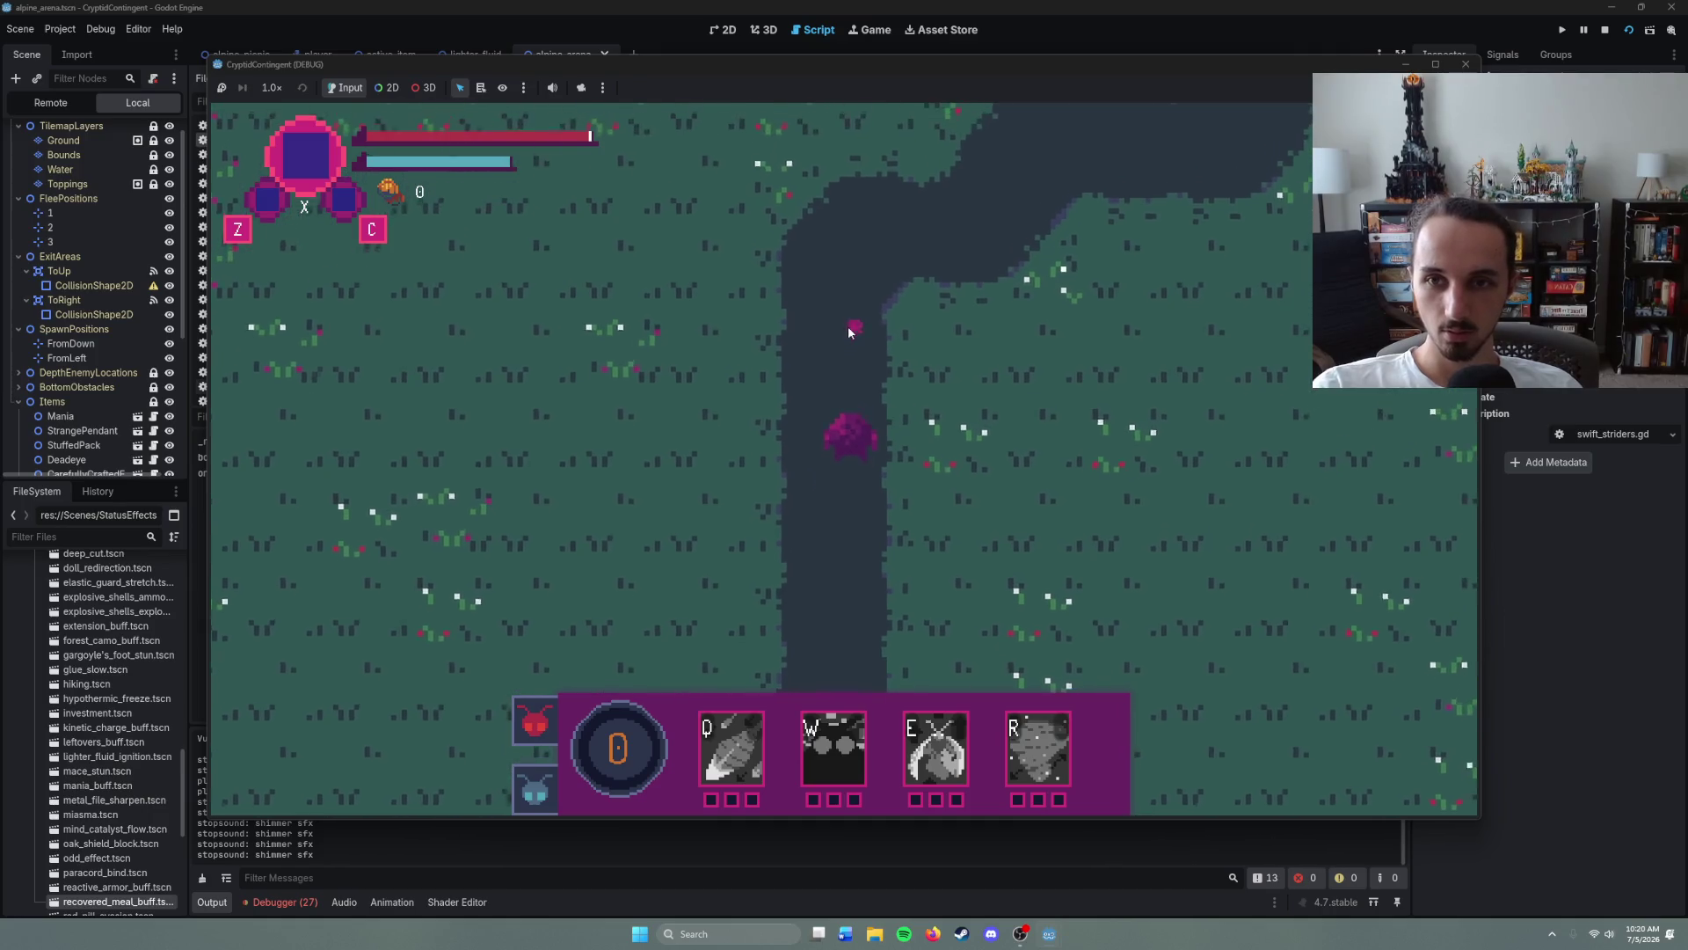
right_click(1001, 350)
key(Tab)
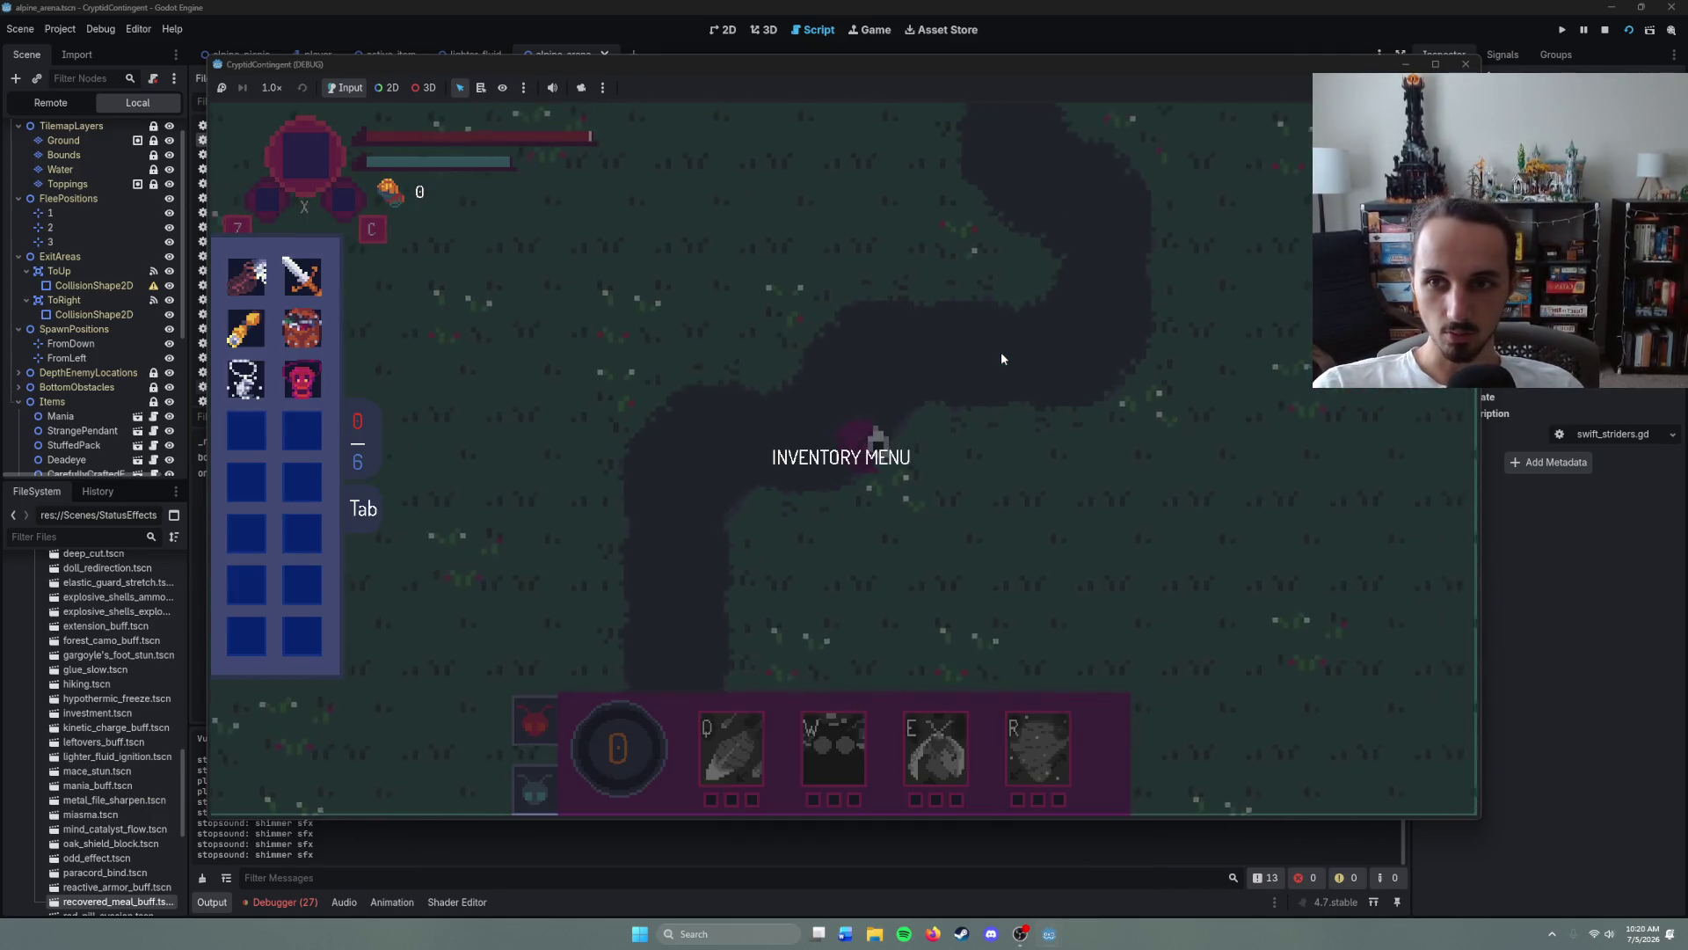
right_click(767, 276)
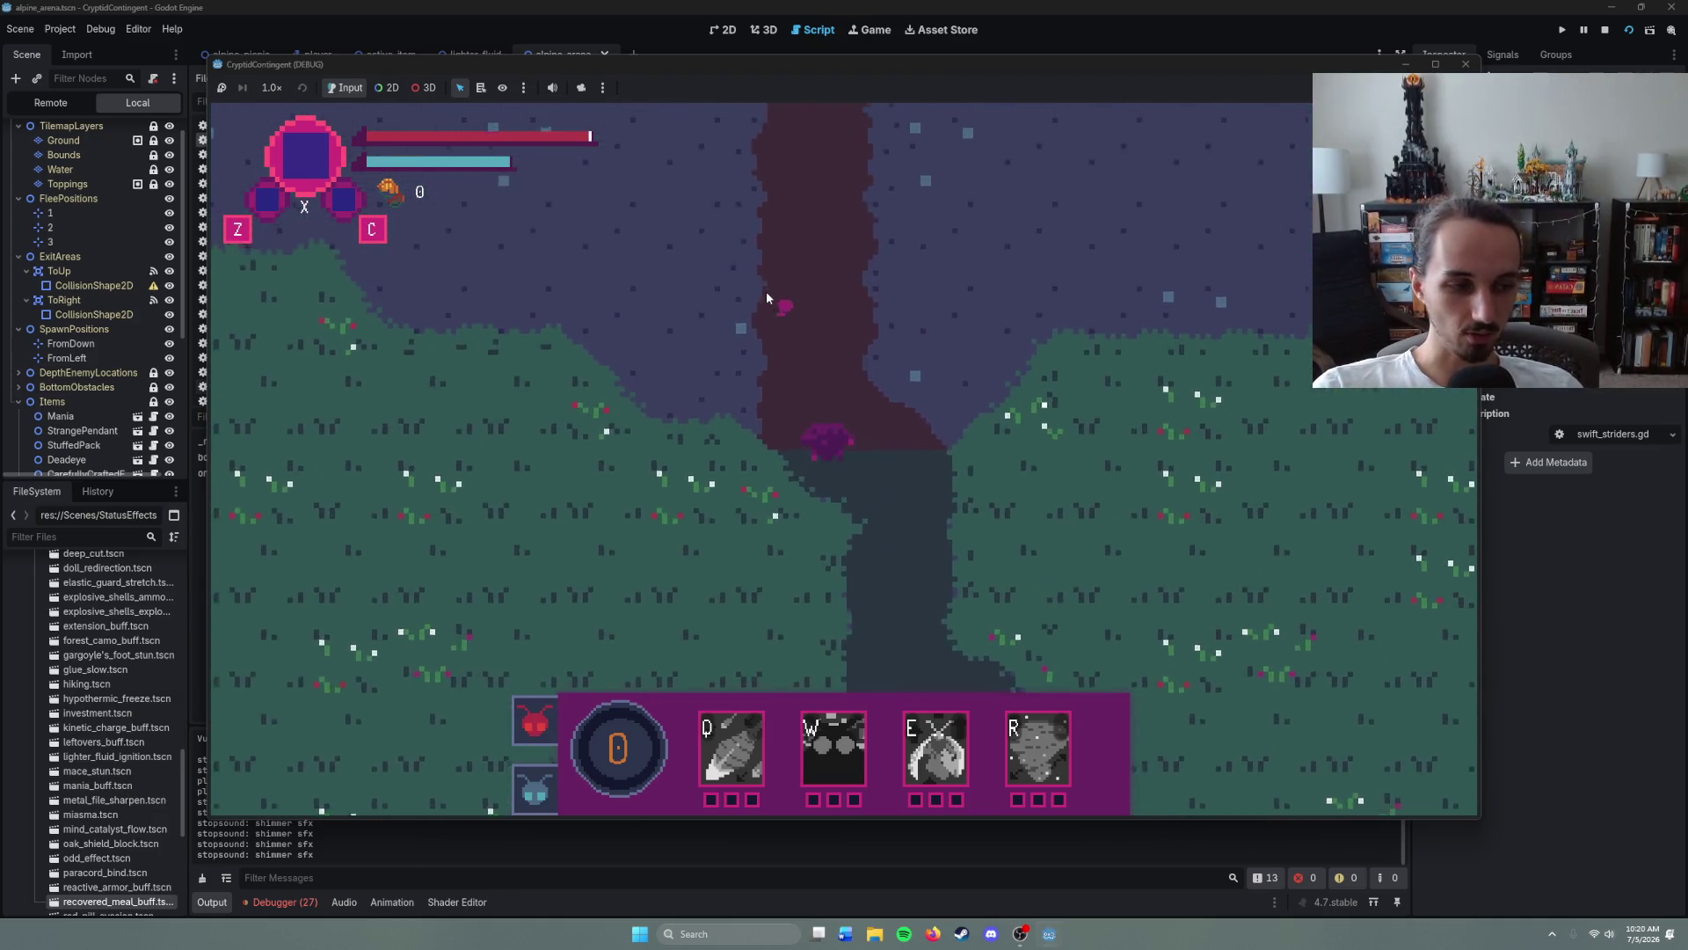
right_click(810, 295)
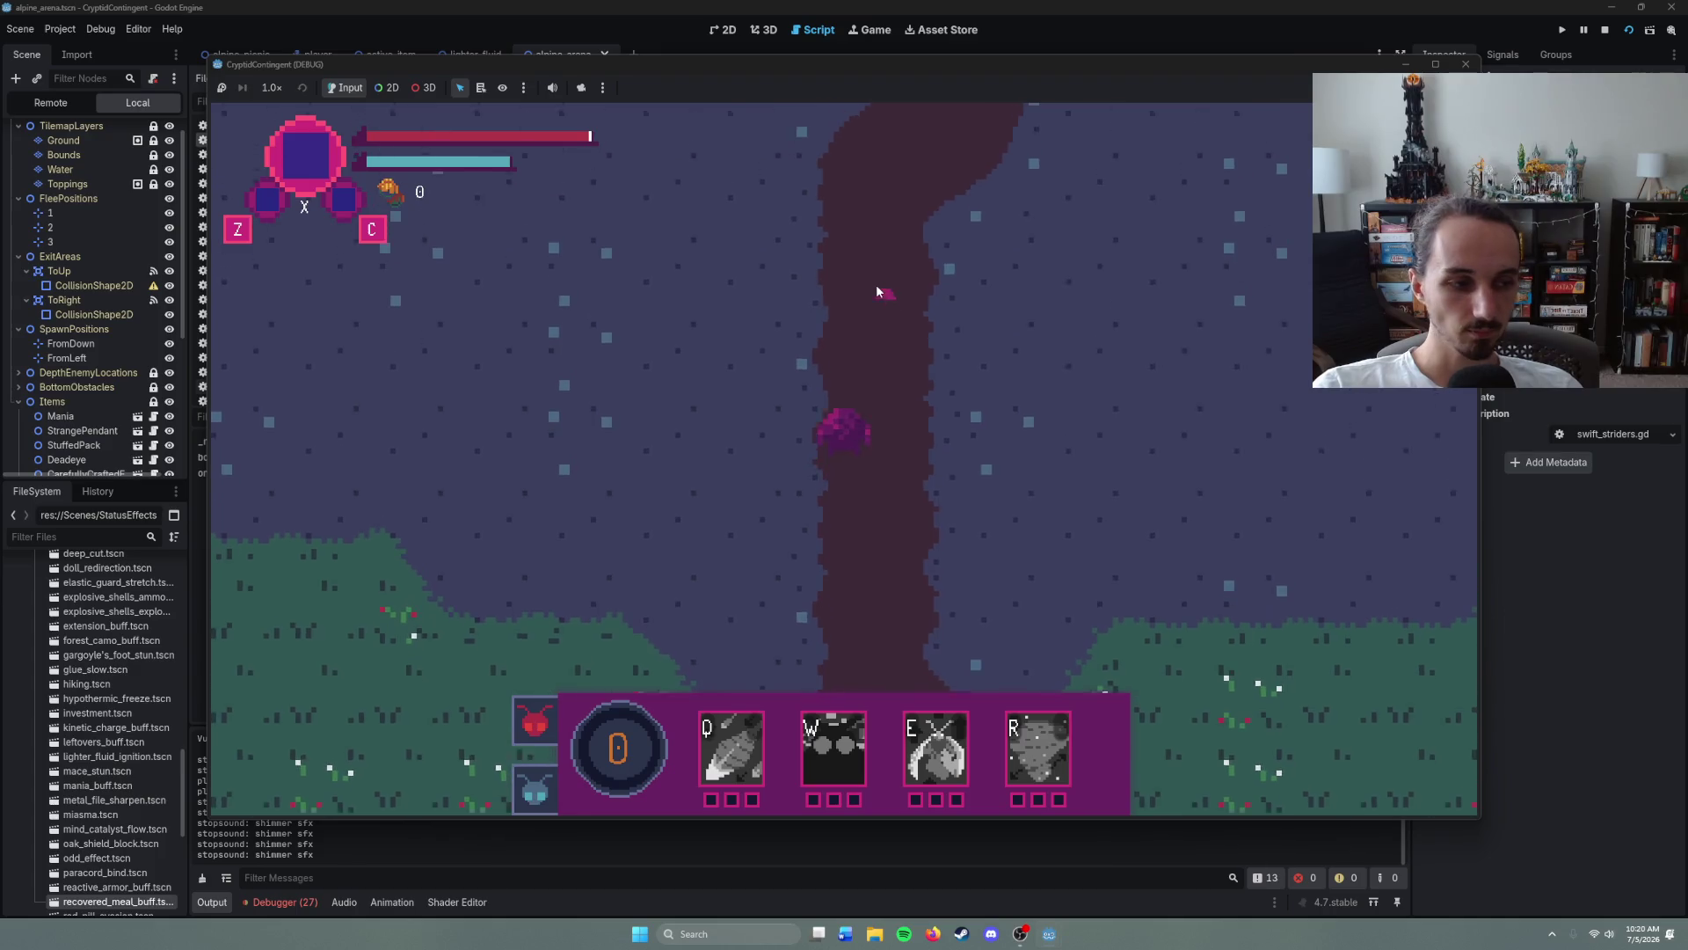
right_click(876, 287)
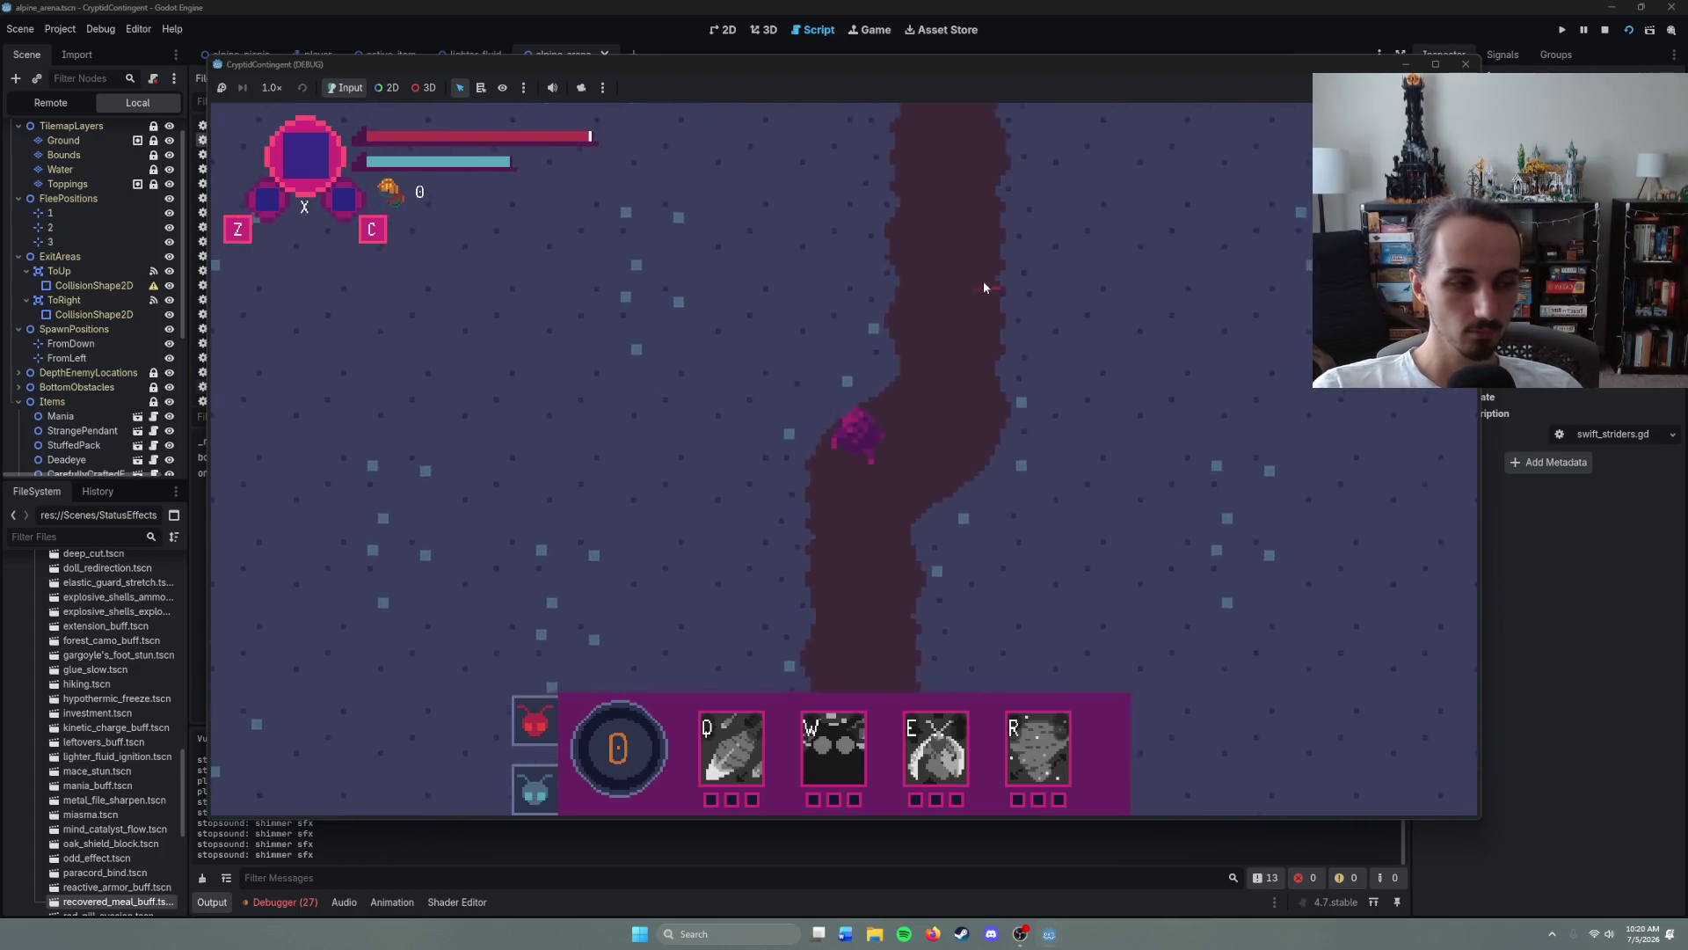
right_click(915, 273)
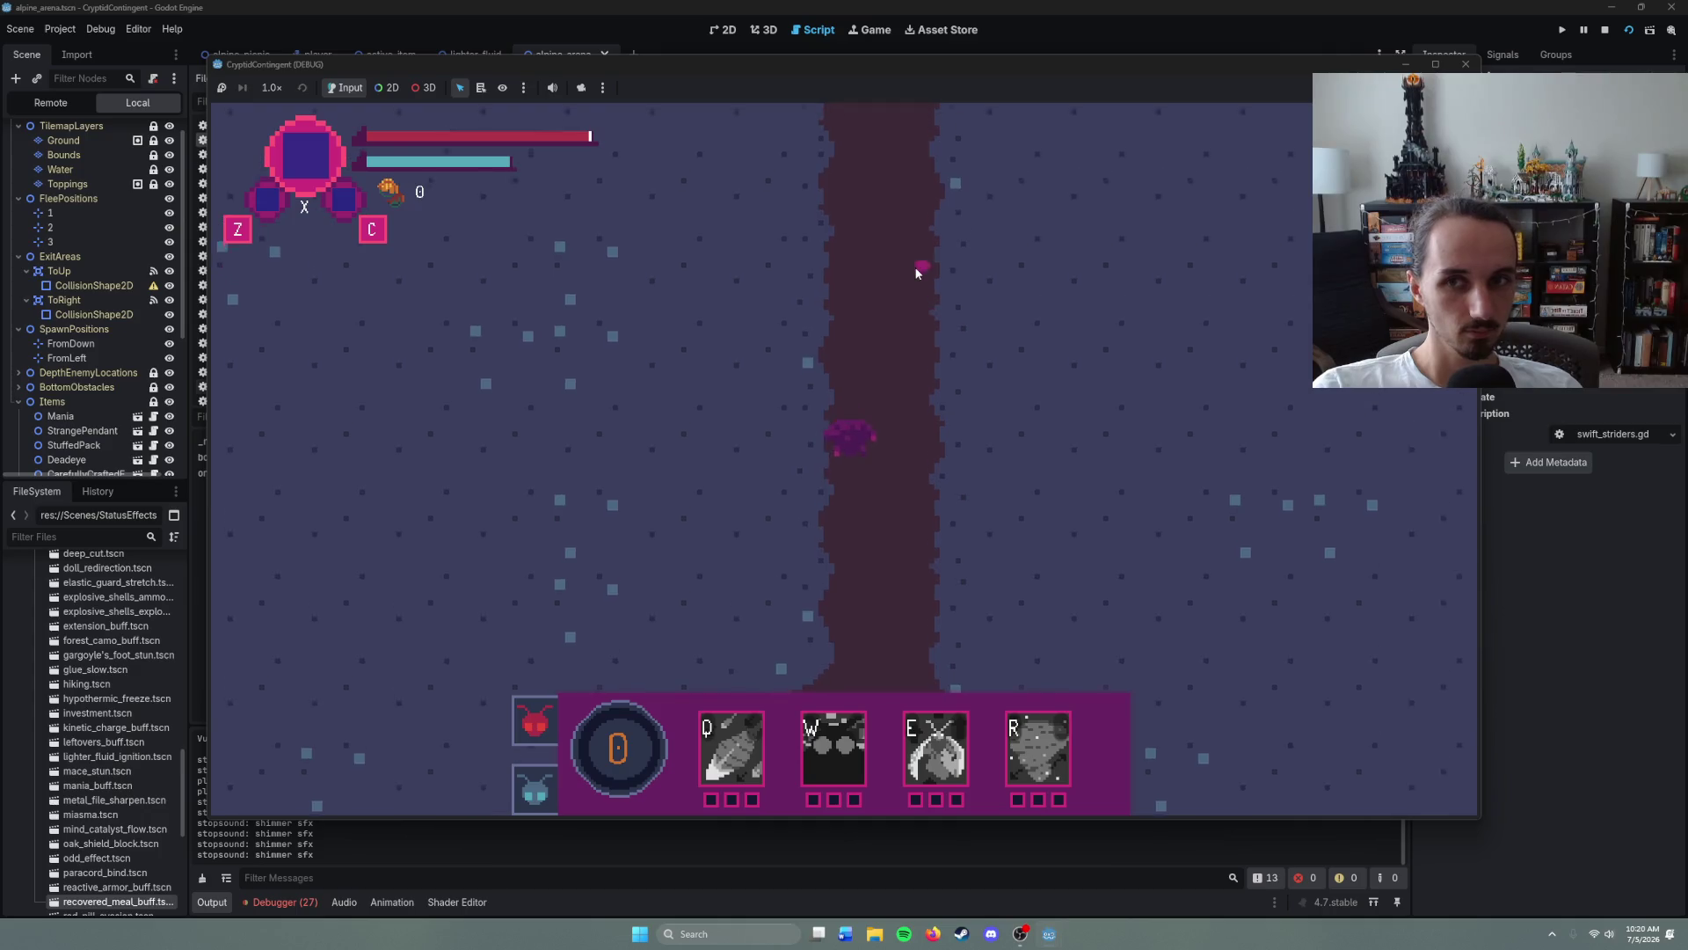
right_click(876, 272)
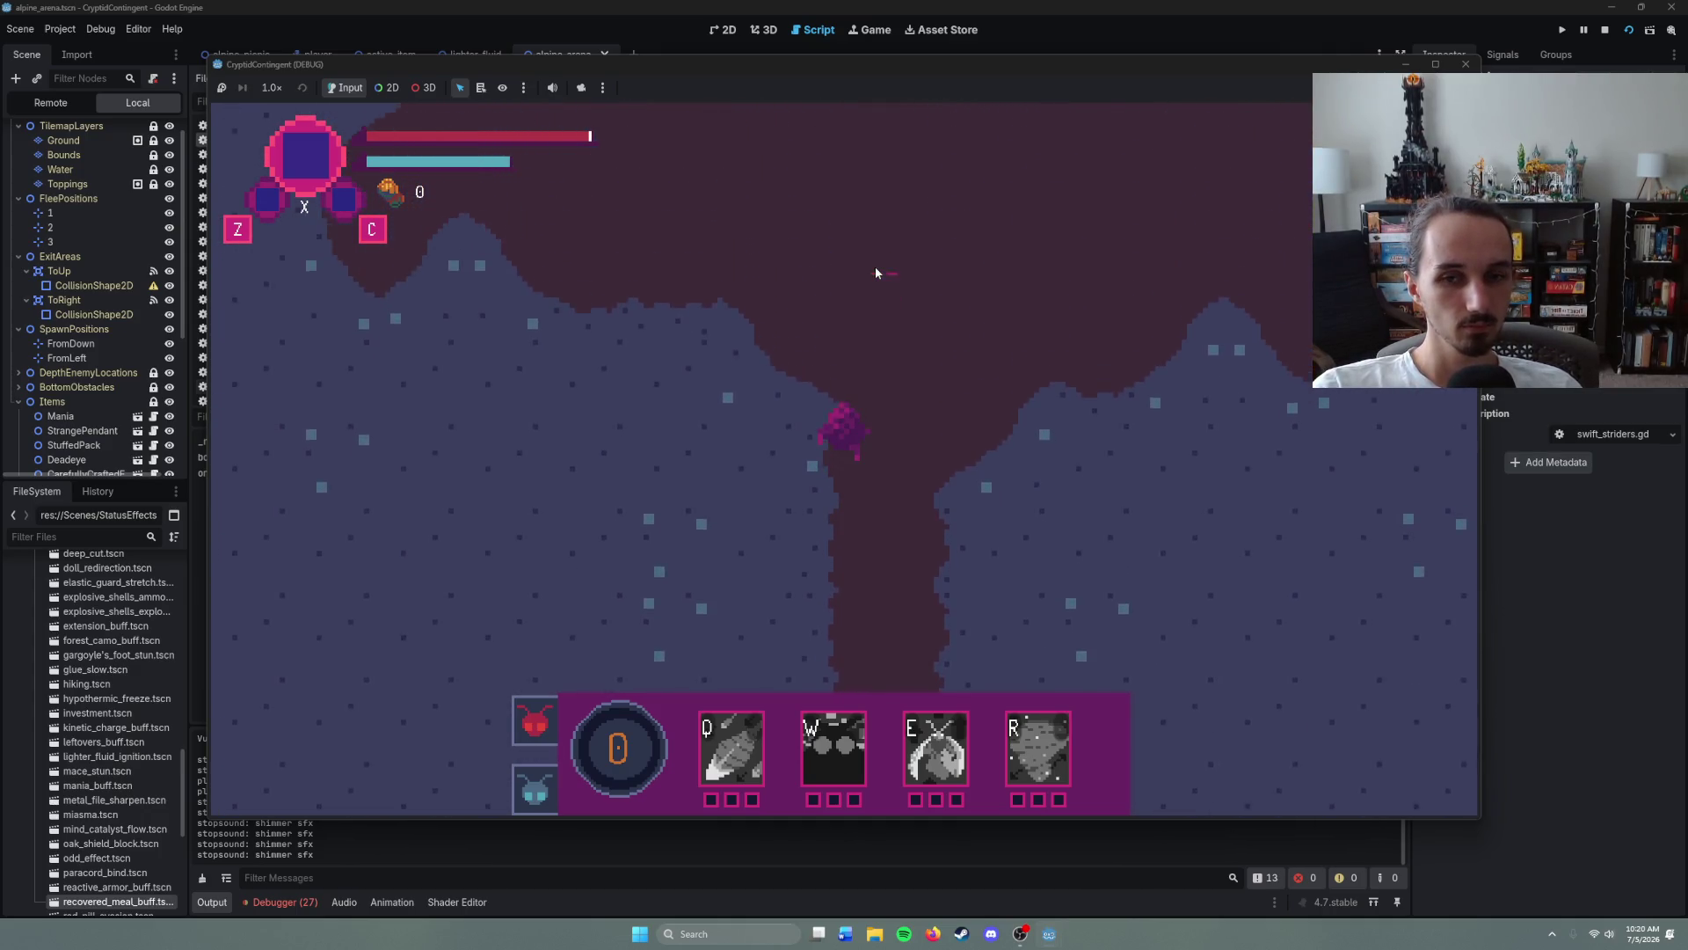
right_click(739, 272)
key(Tab)
key(Tab)
- Enter the boss arena, dodge the boss's charge, and attack it with projectiles
right_click(829, 249)
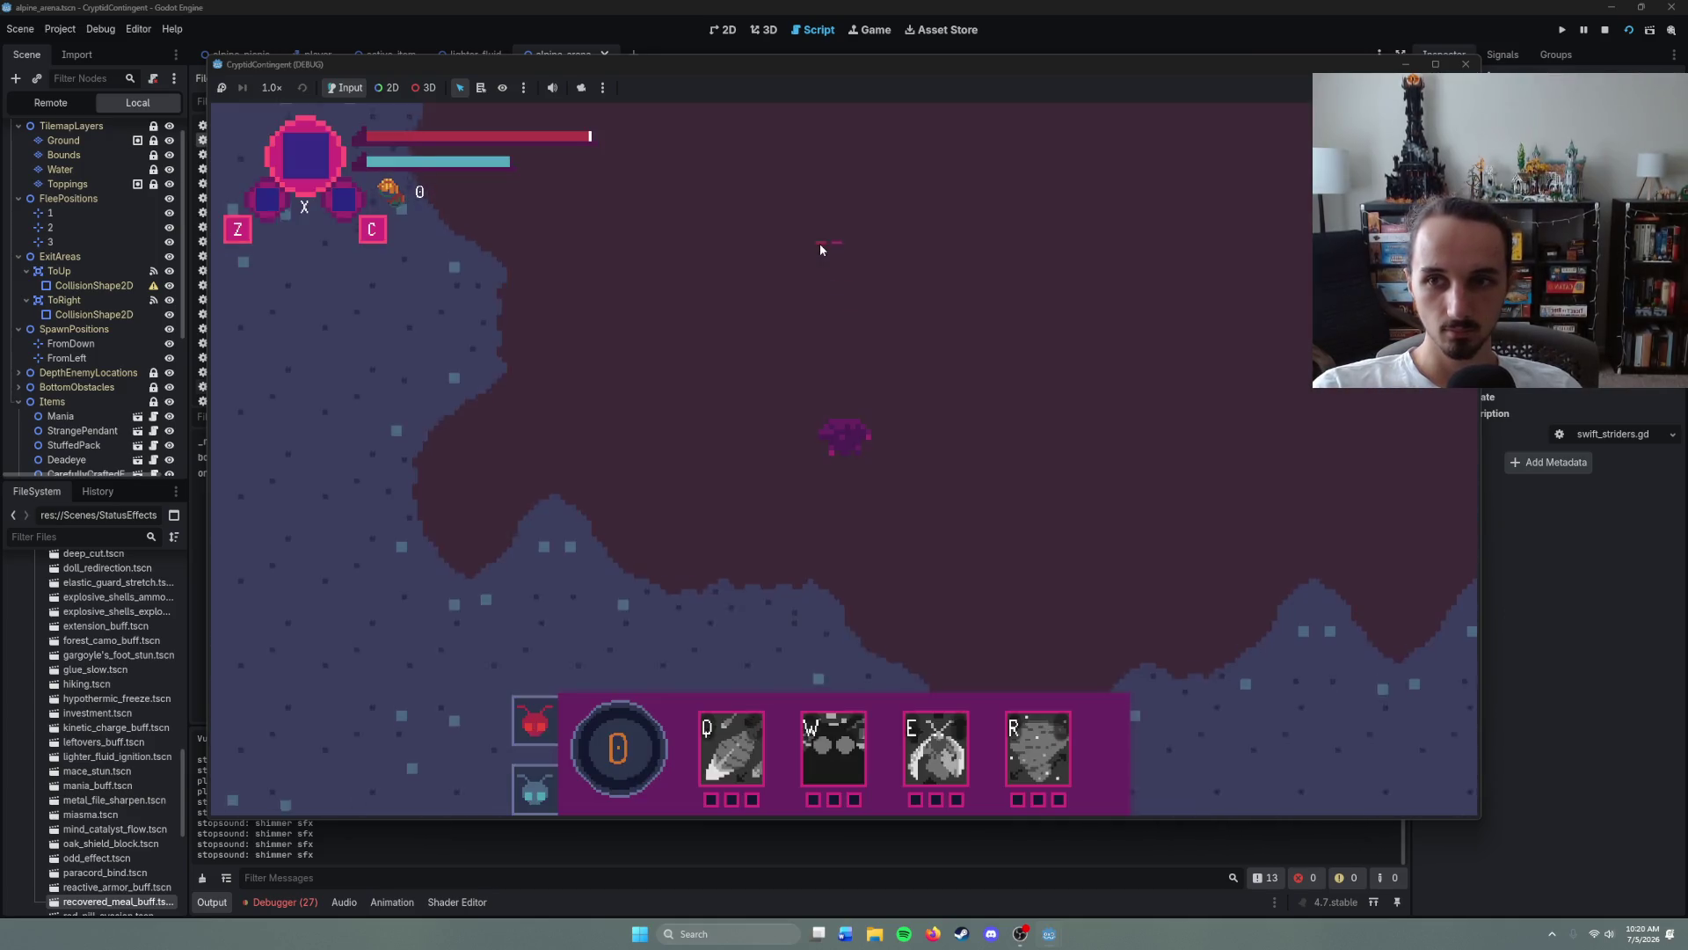
right_click(834, 246)
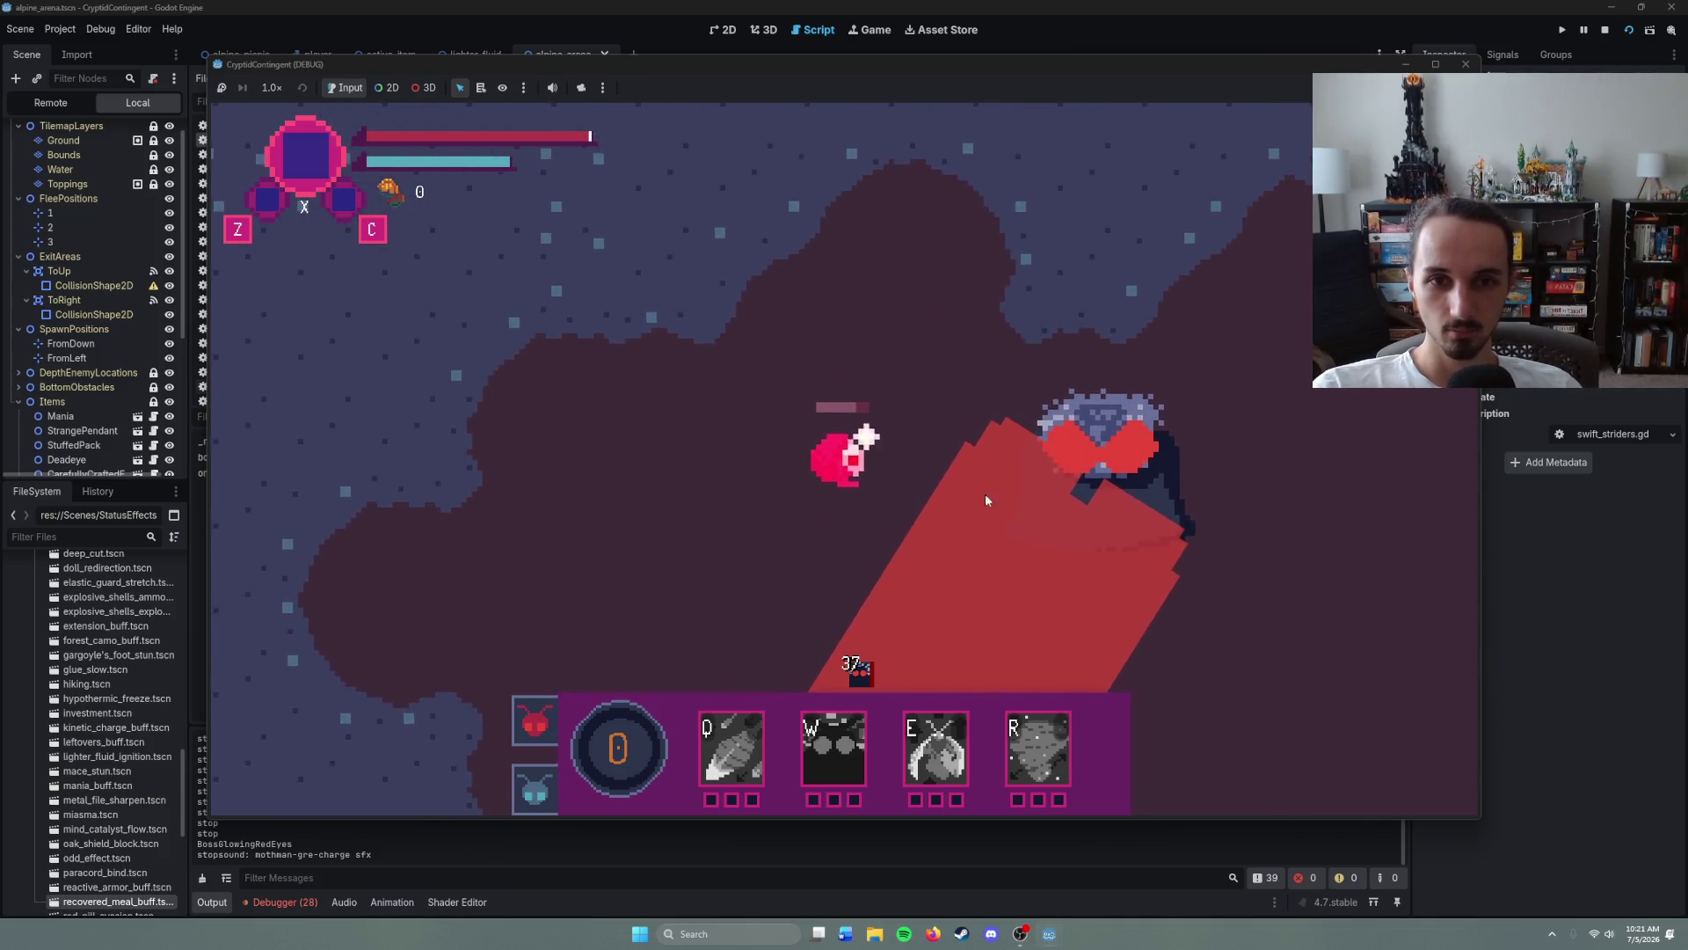
right_click(914, 556)
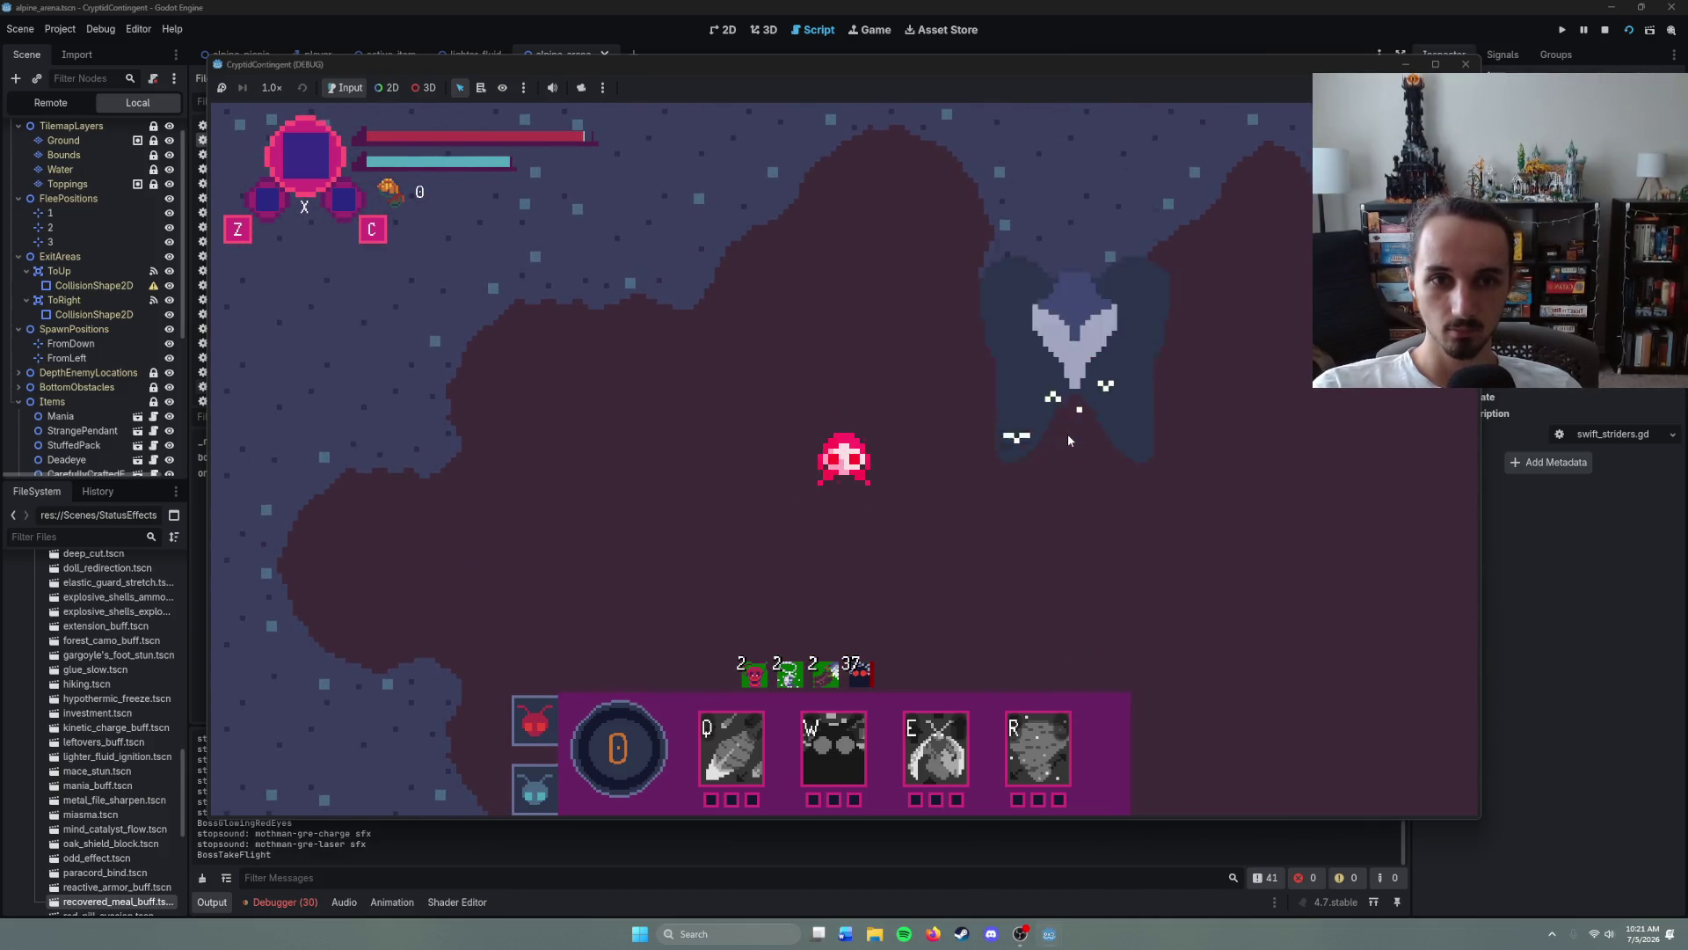
right_click(1085, 434)
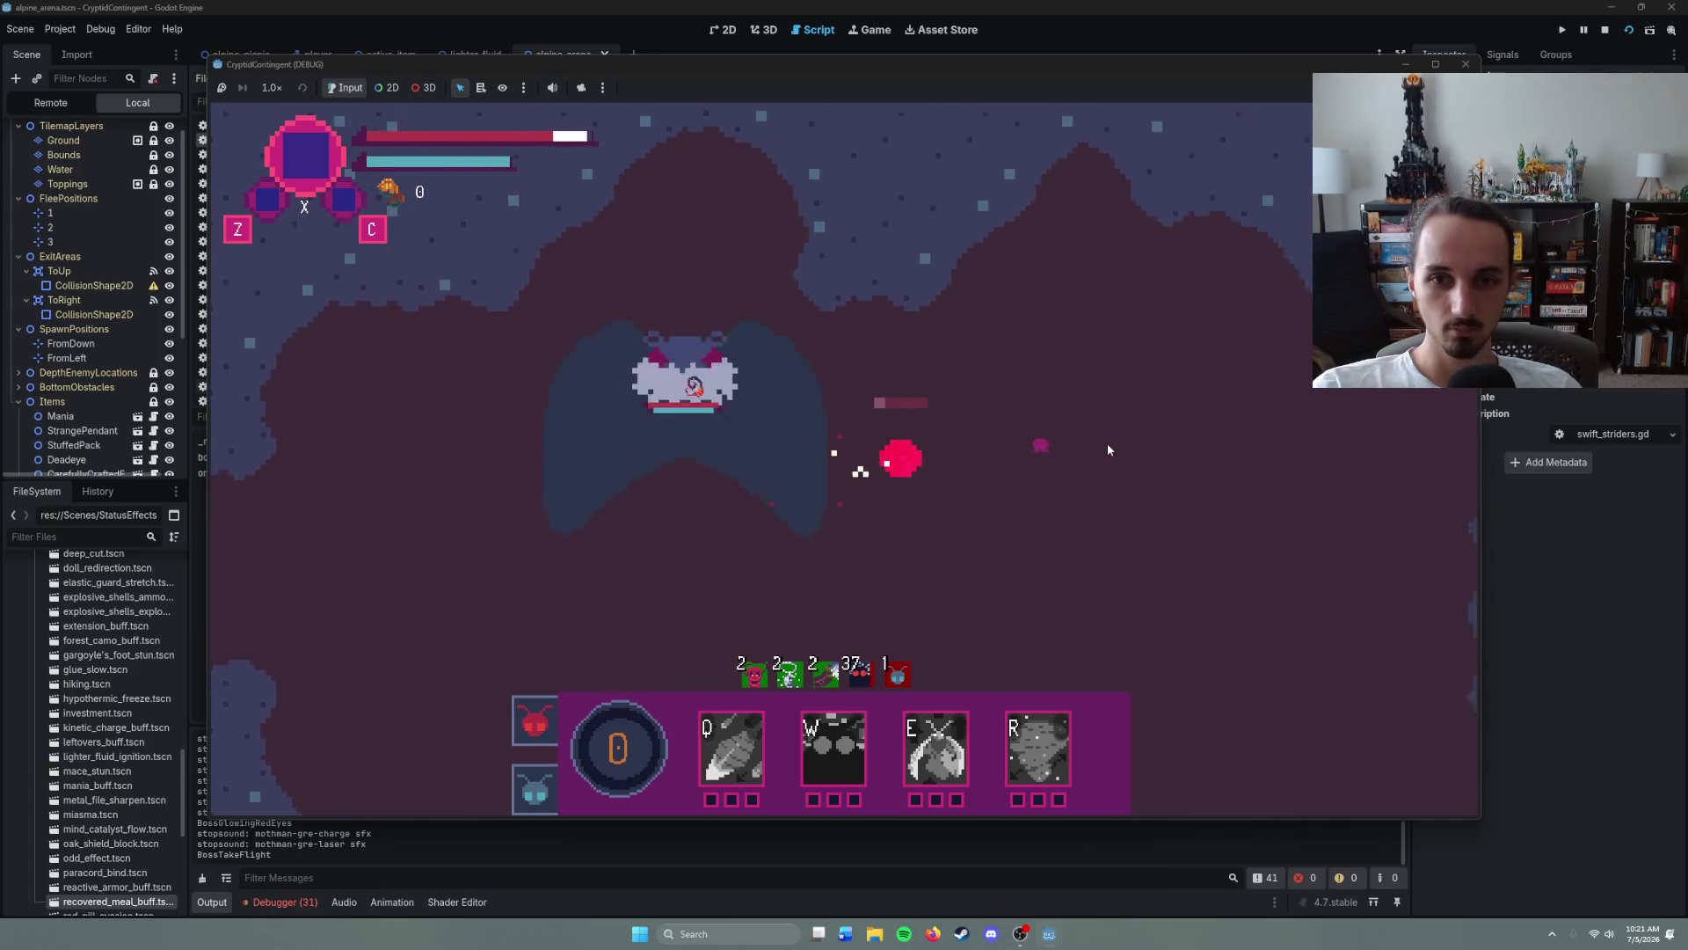
right_click(593, 497)
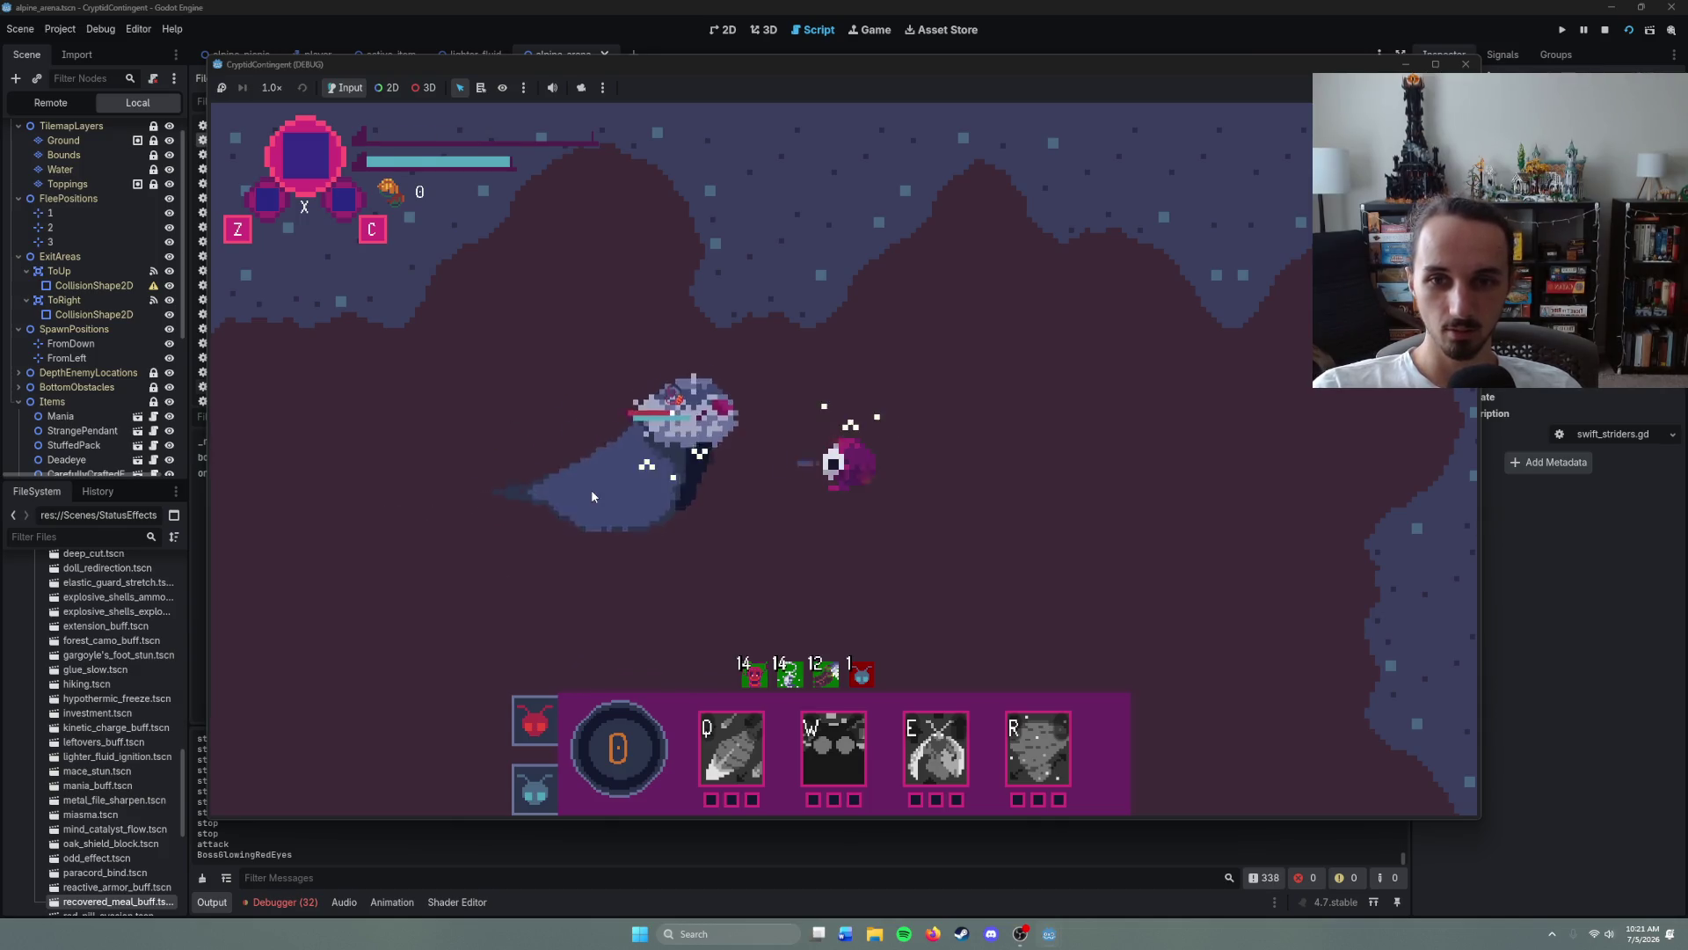
right_click(676, 419)
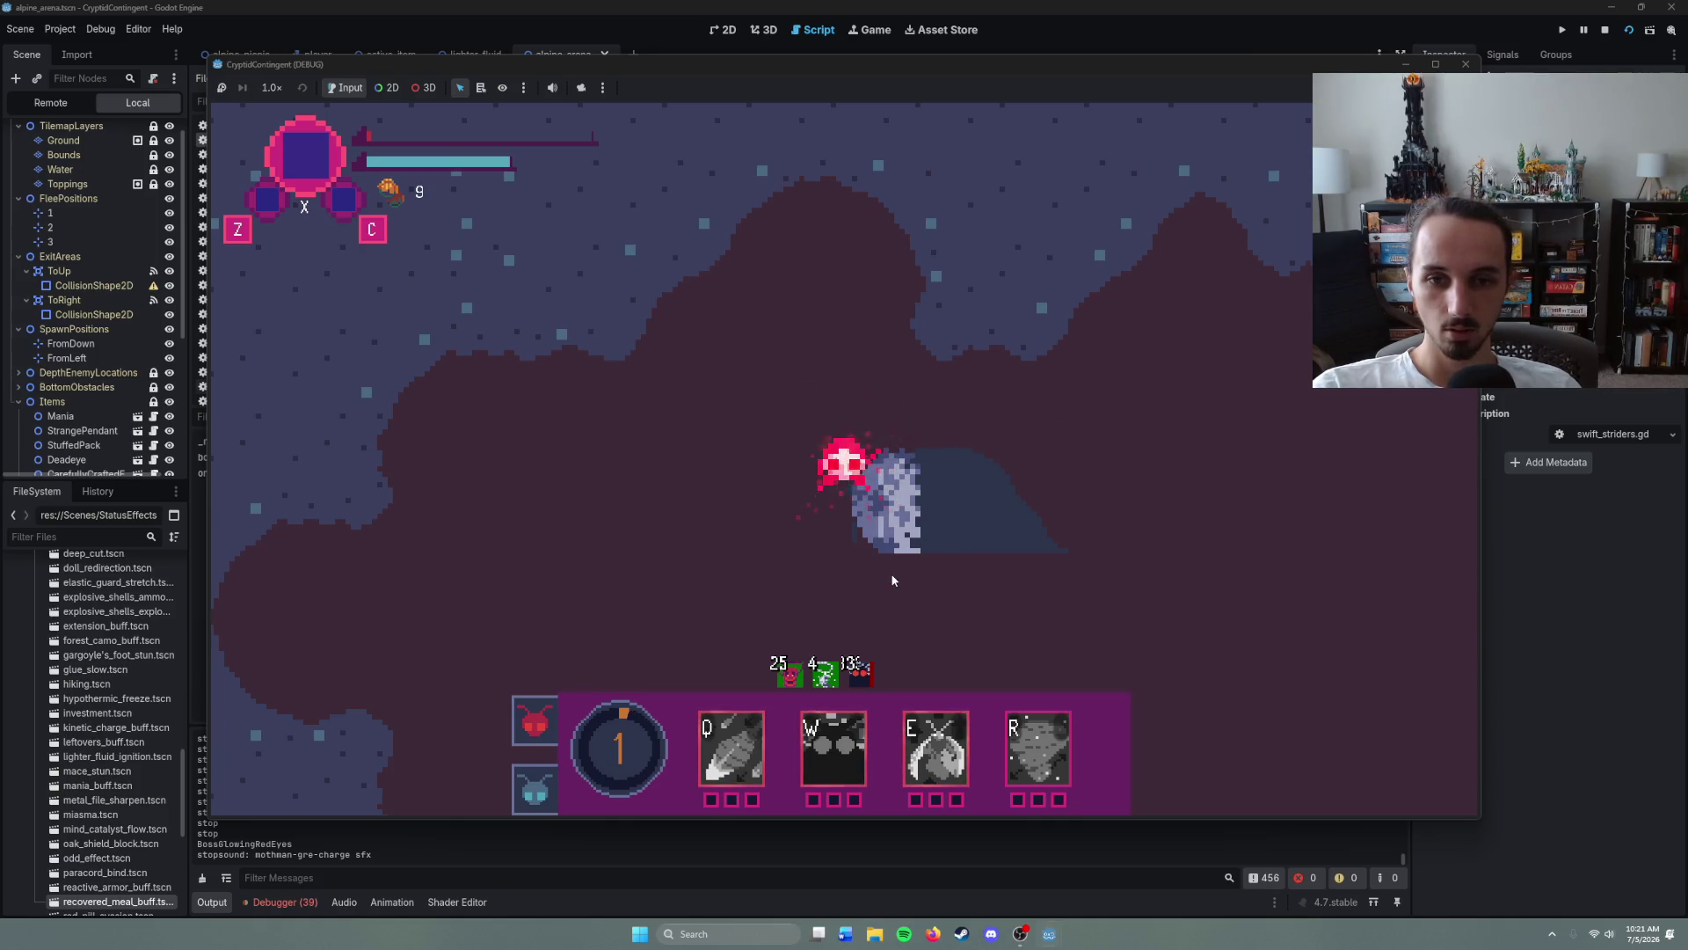
right_click(657, 472)
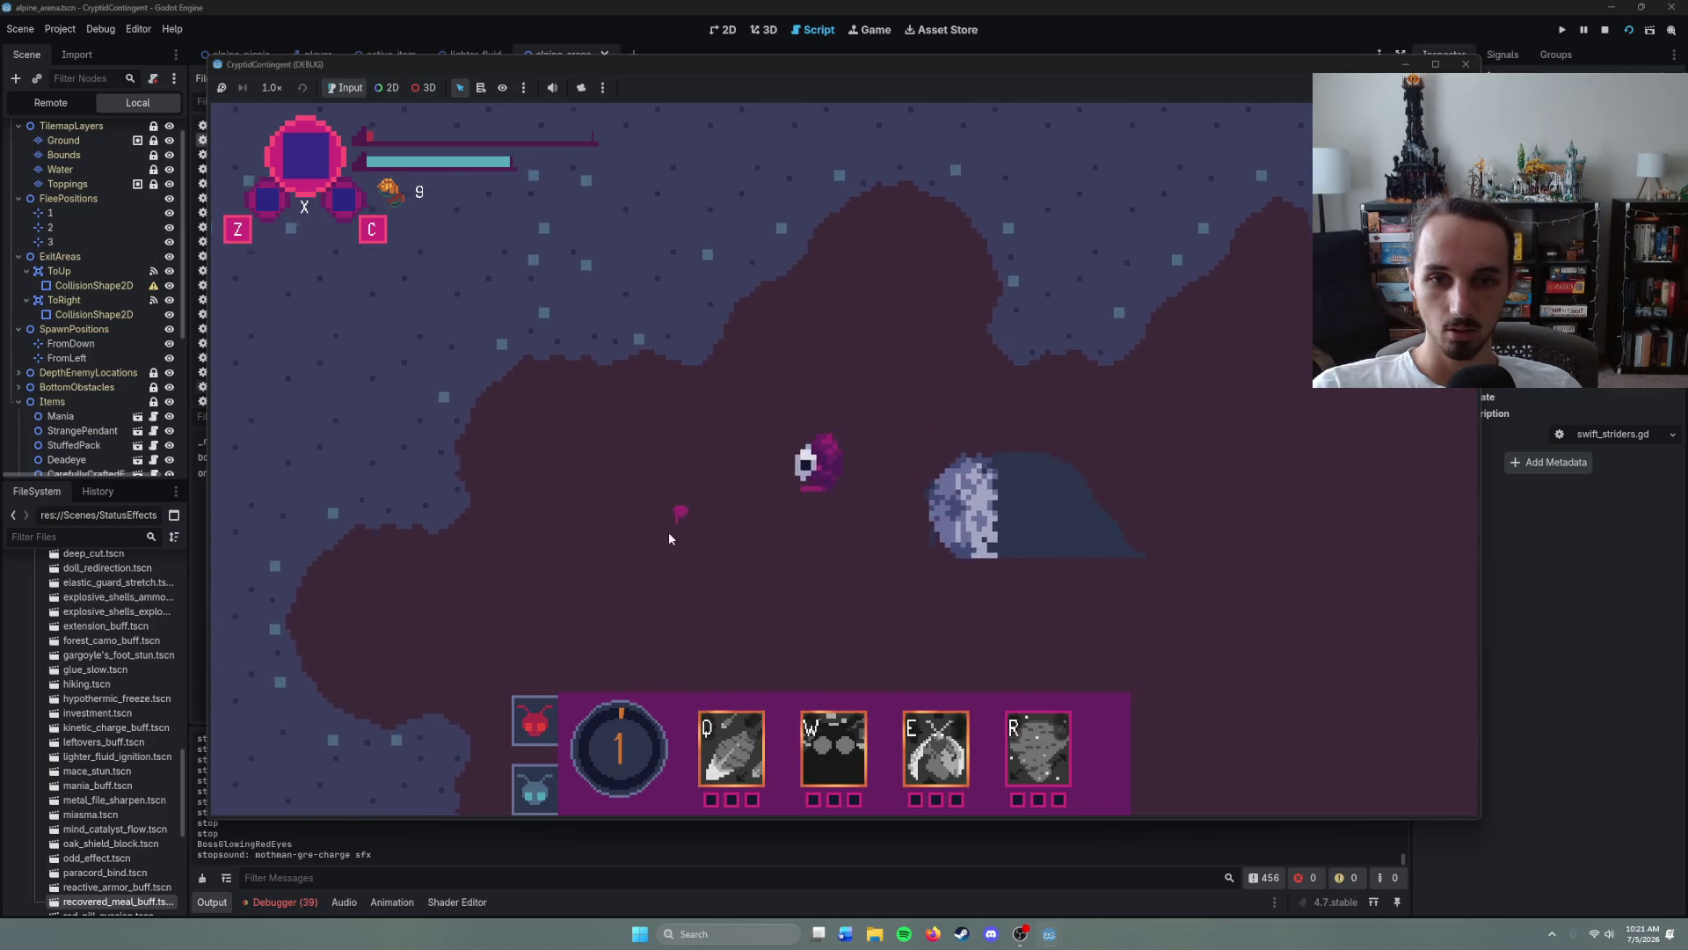
right_click(1004, 568)
right_click(1004, 350)
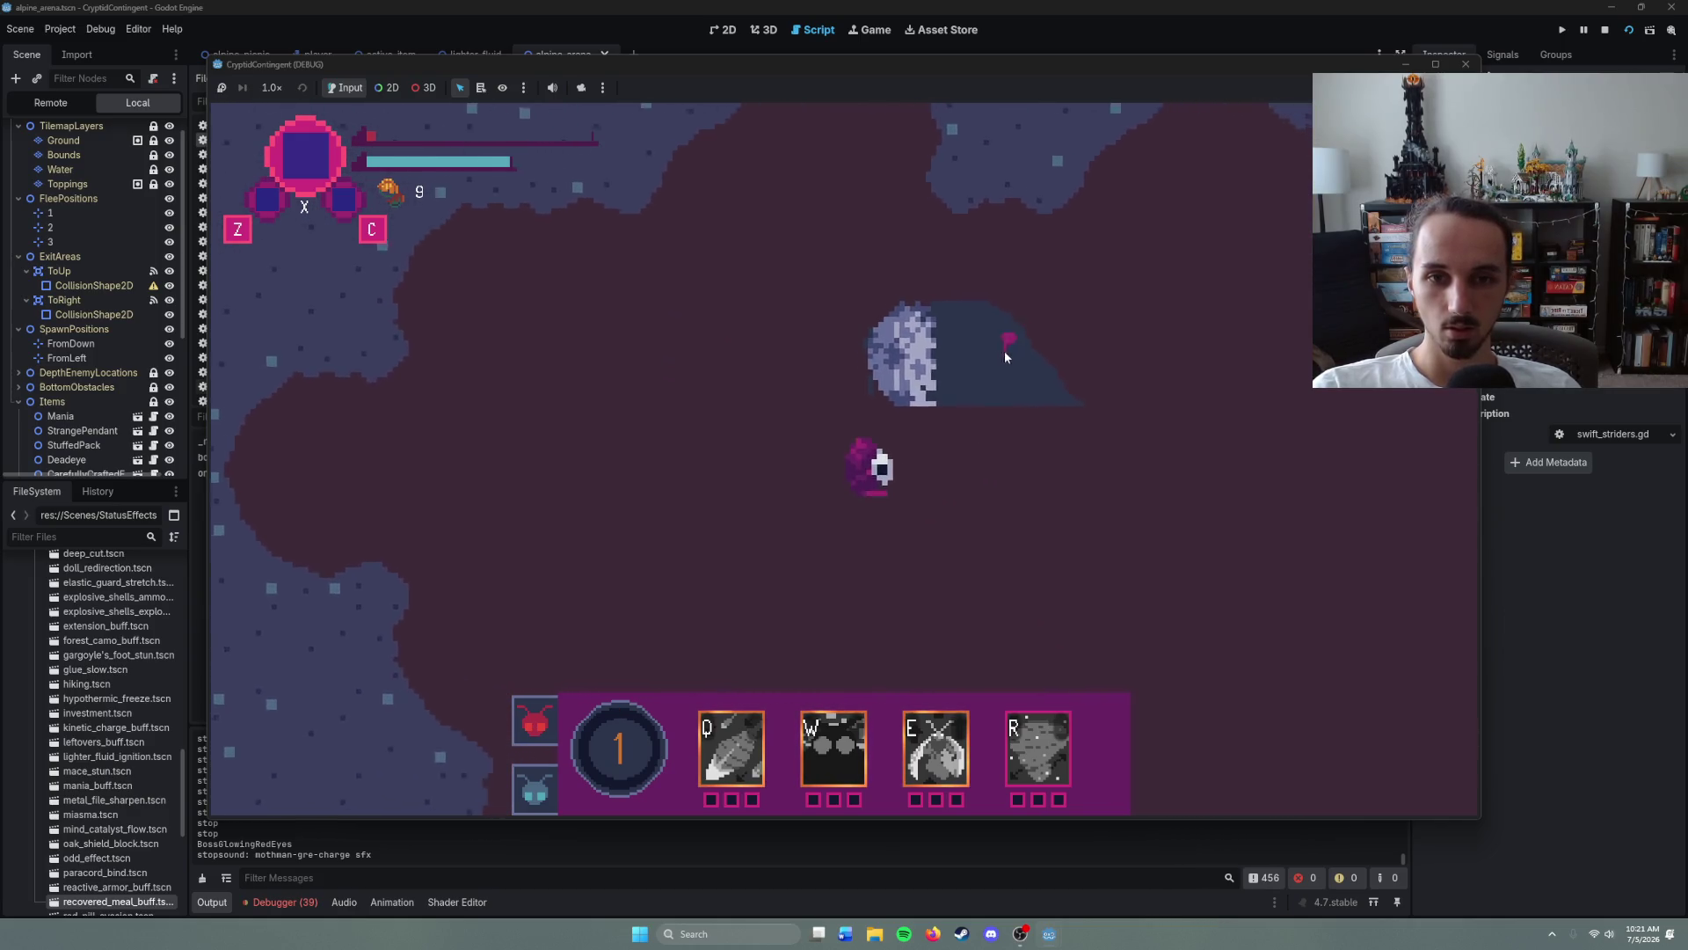
right_click(1014, 504)
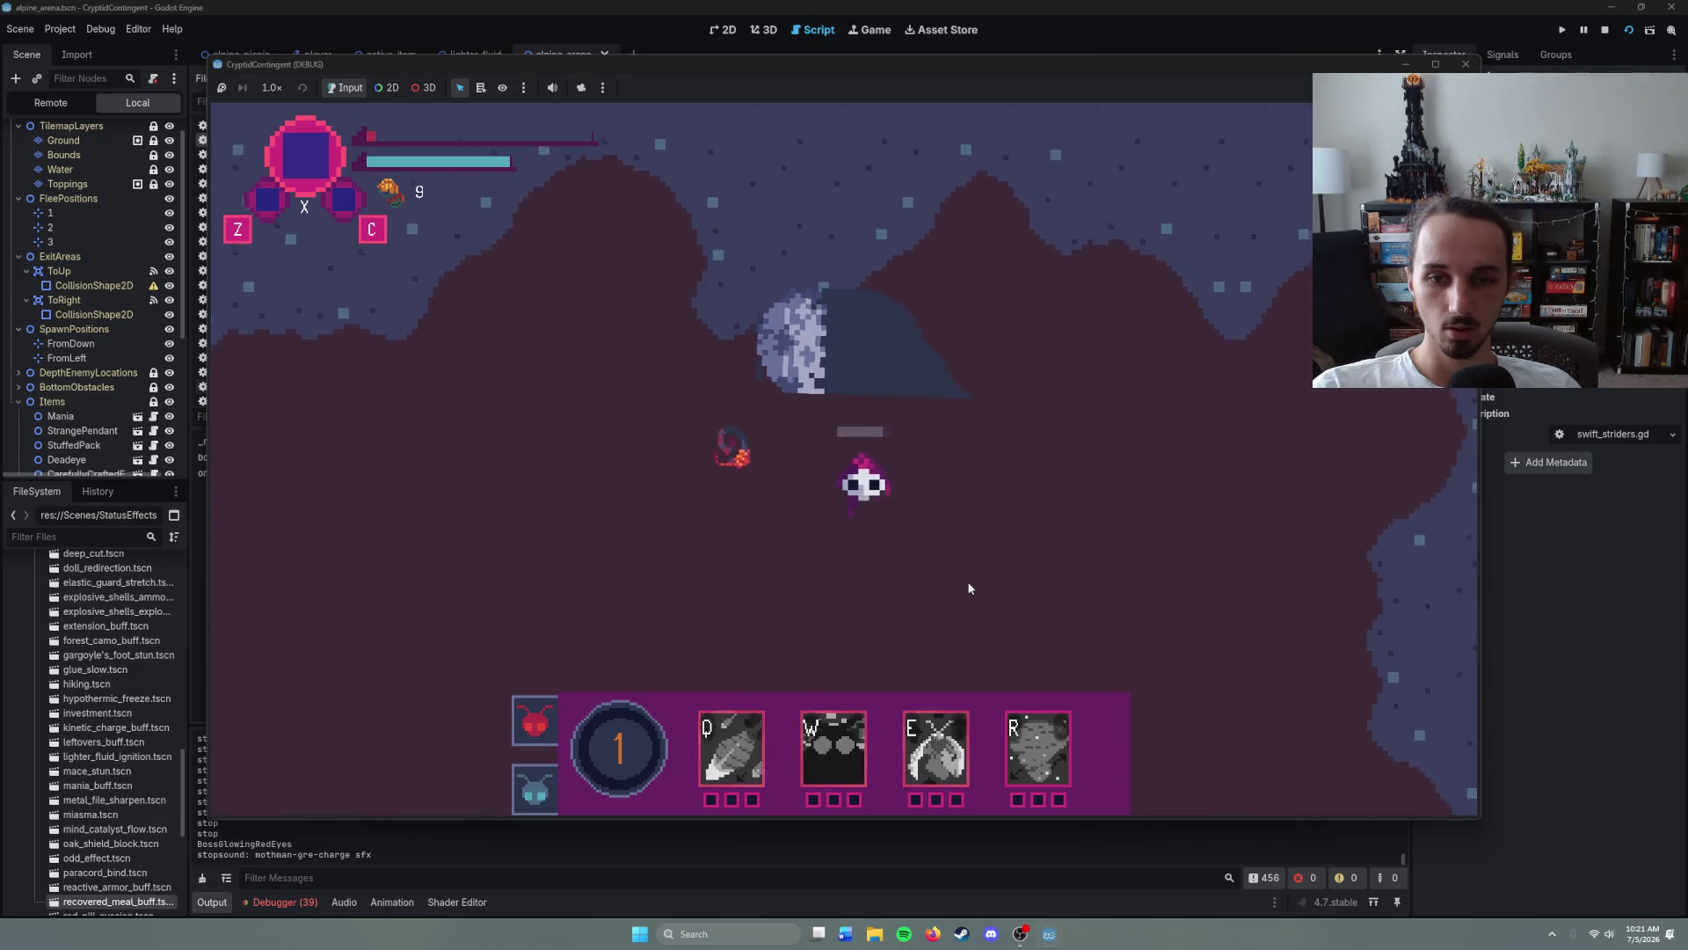
- Fire a last Q ability, stop the game, and open mothman.tscn via quick search 'moth'
key(q)
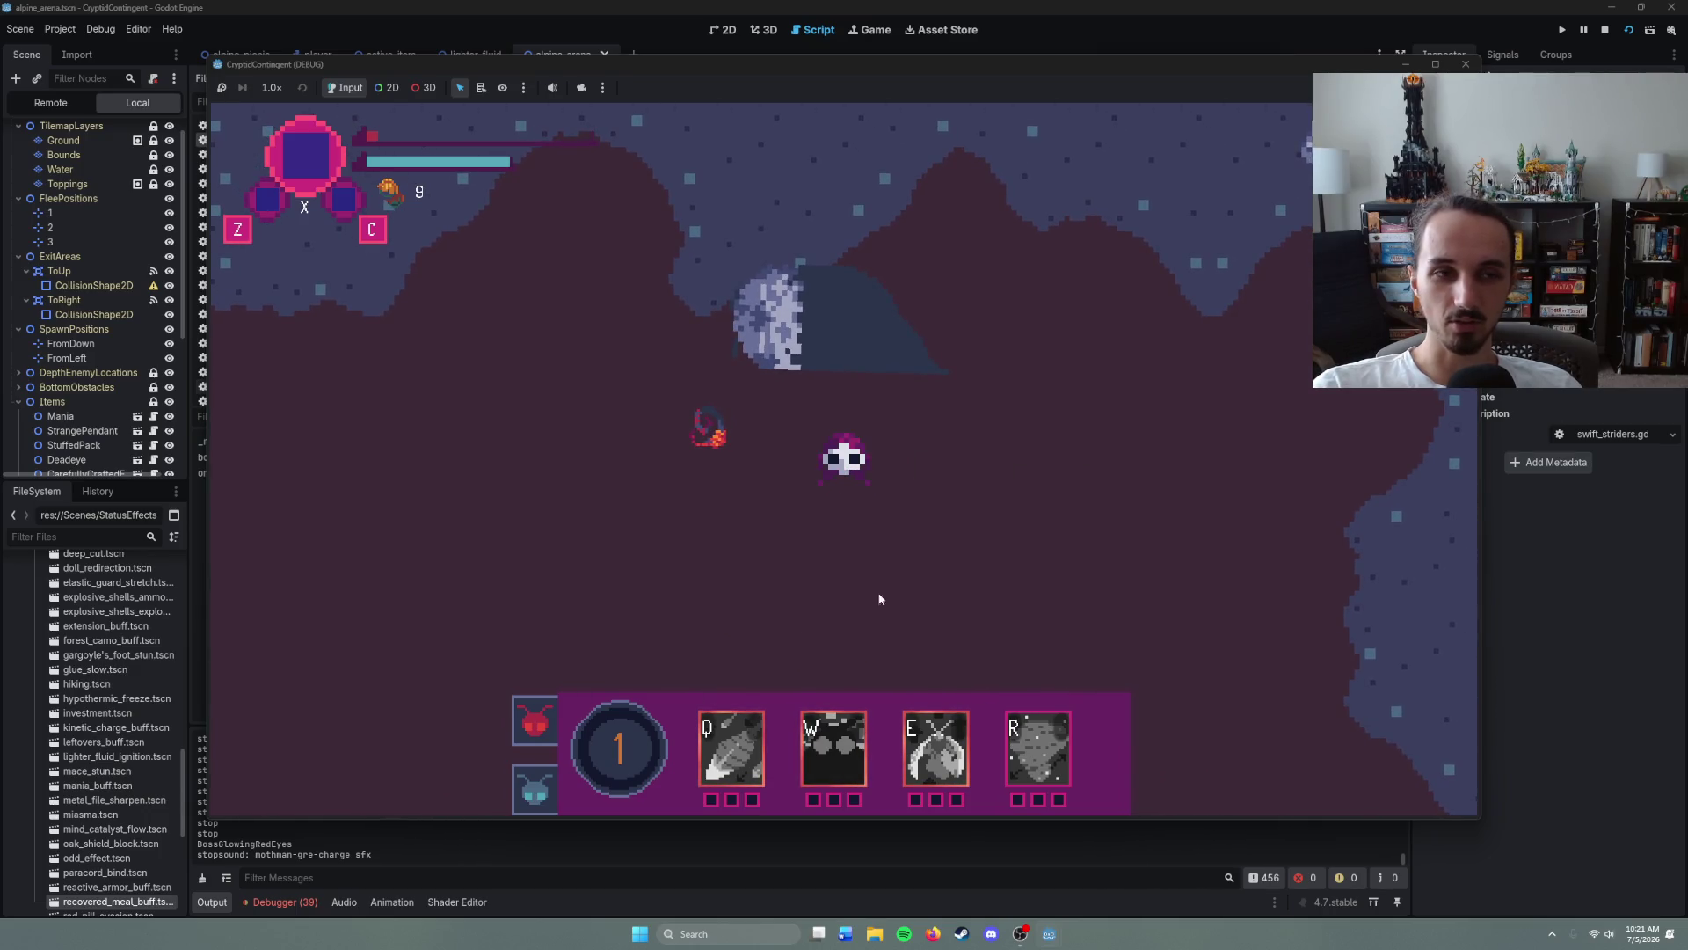
key(F8)
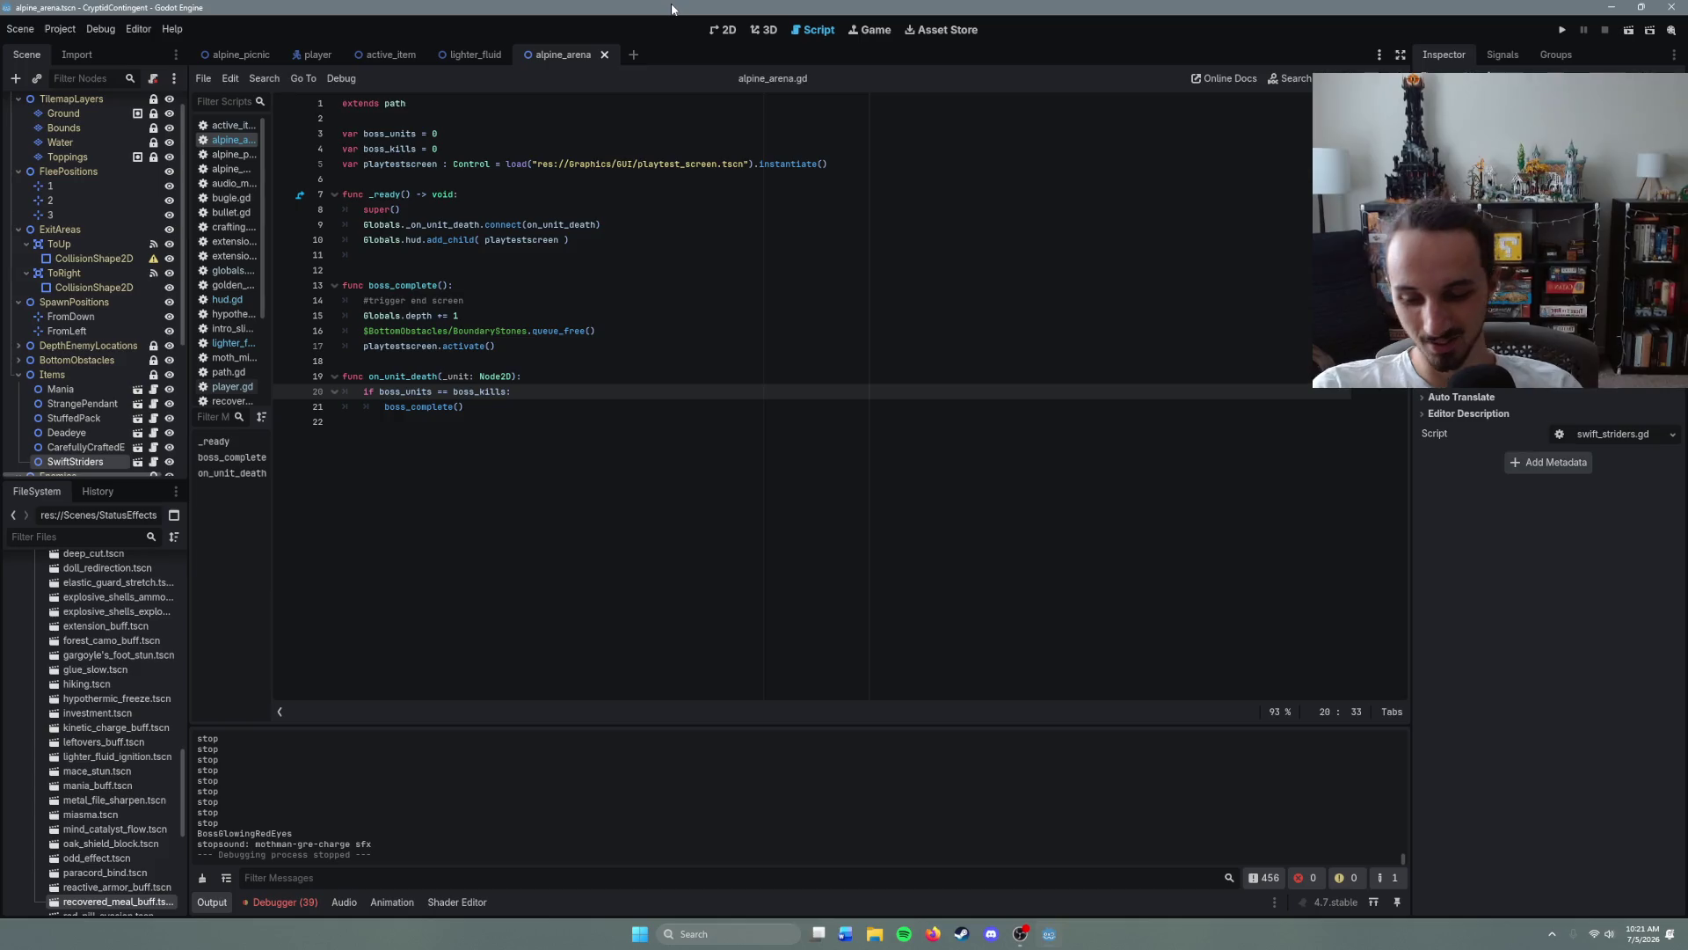
key(ctrl+shift+o)
text(moth)
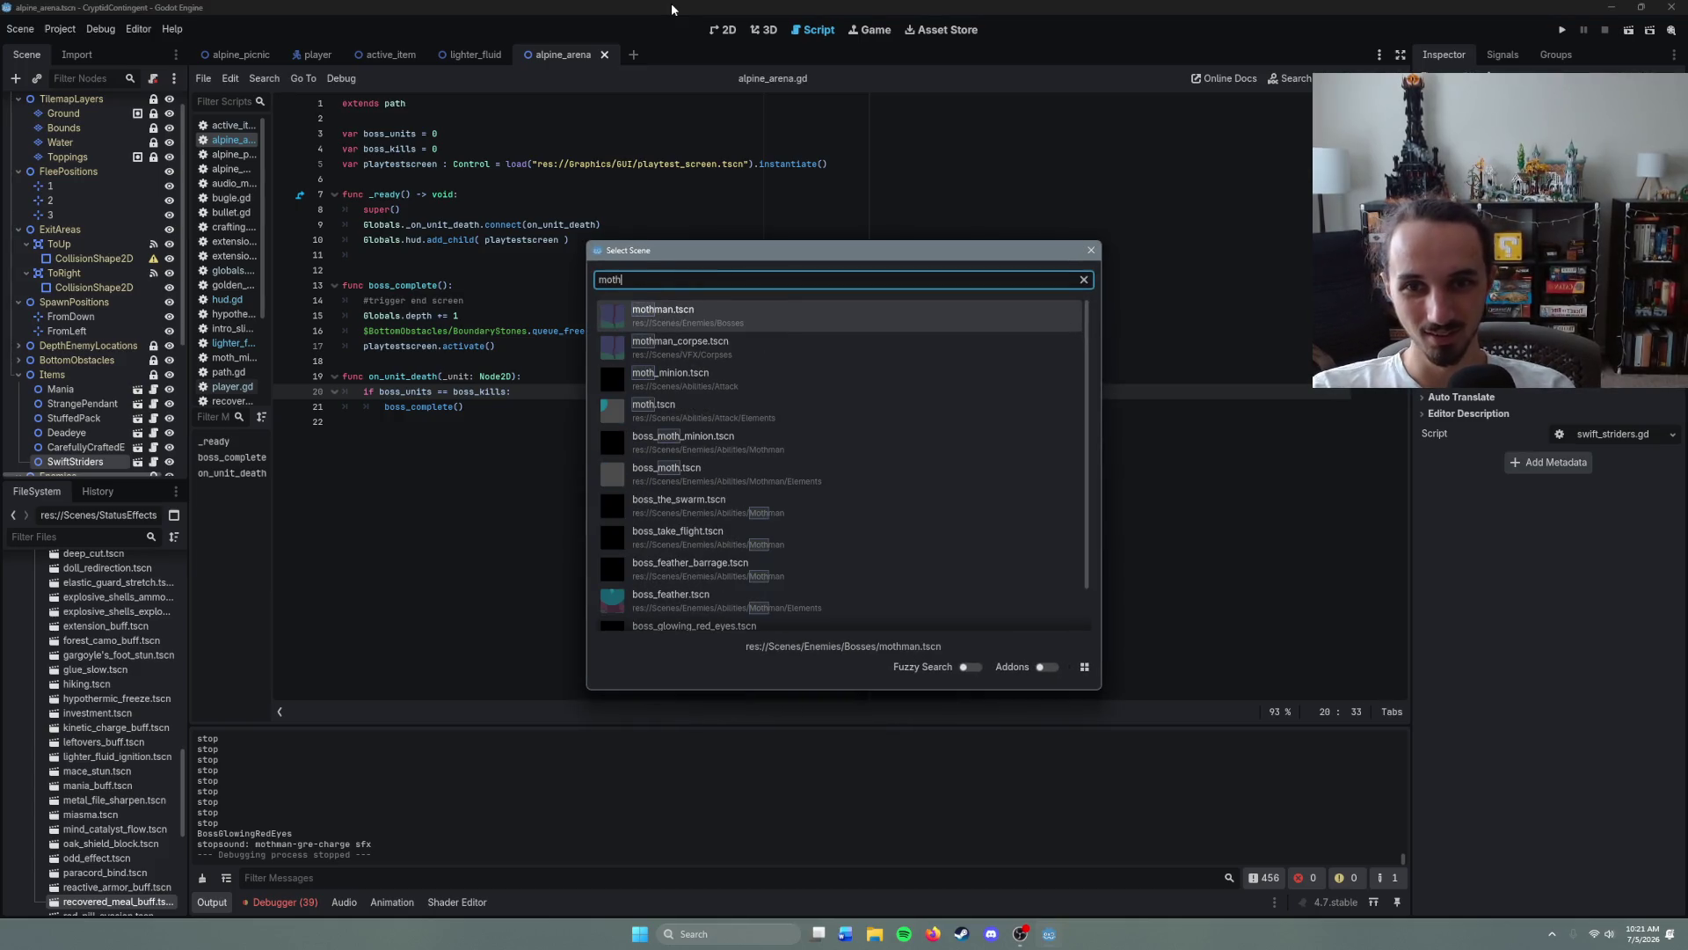
key(Return)
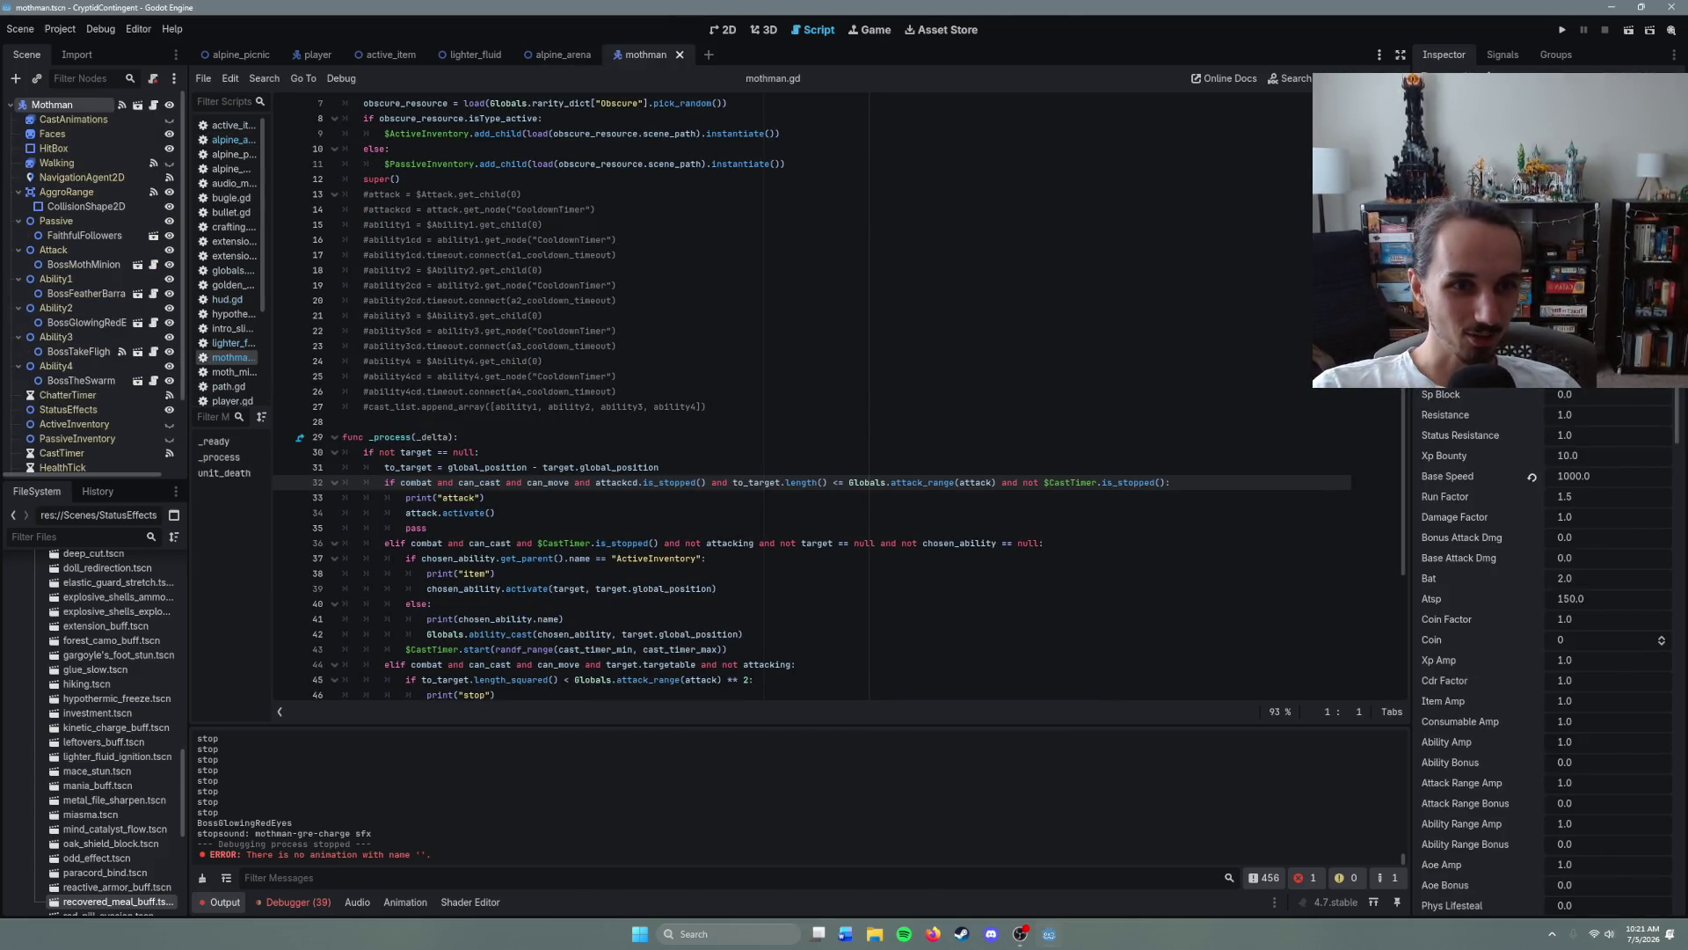
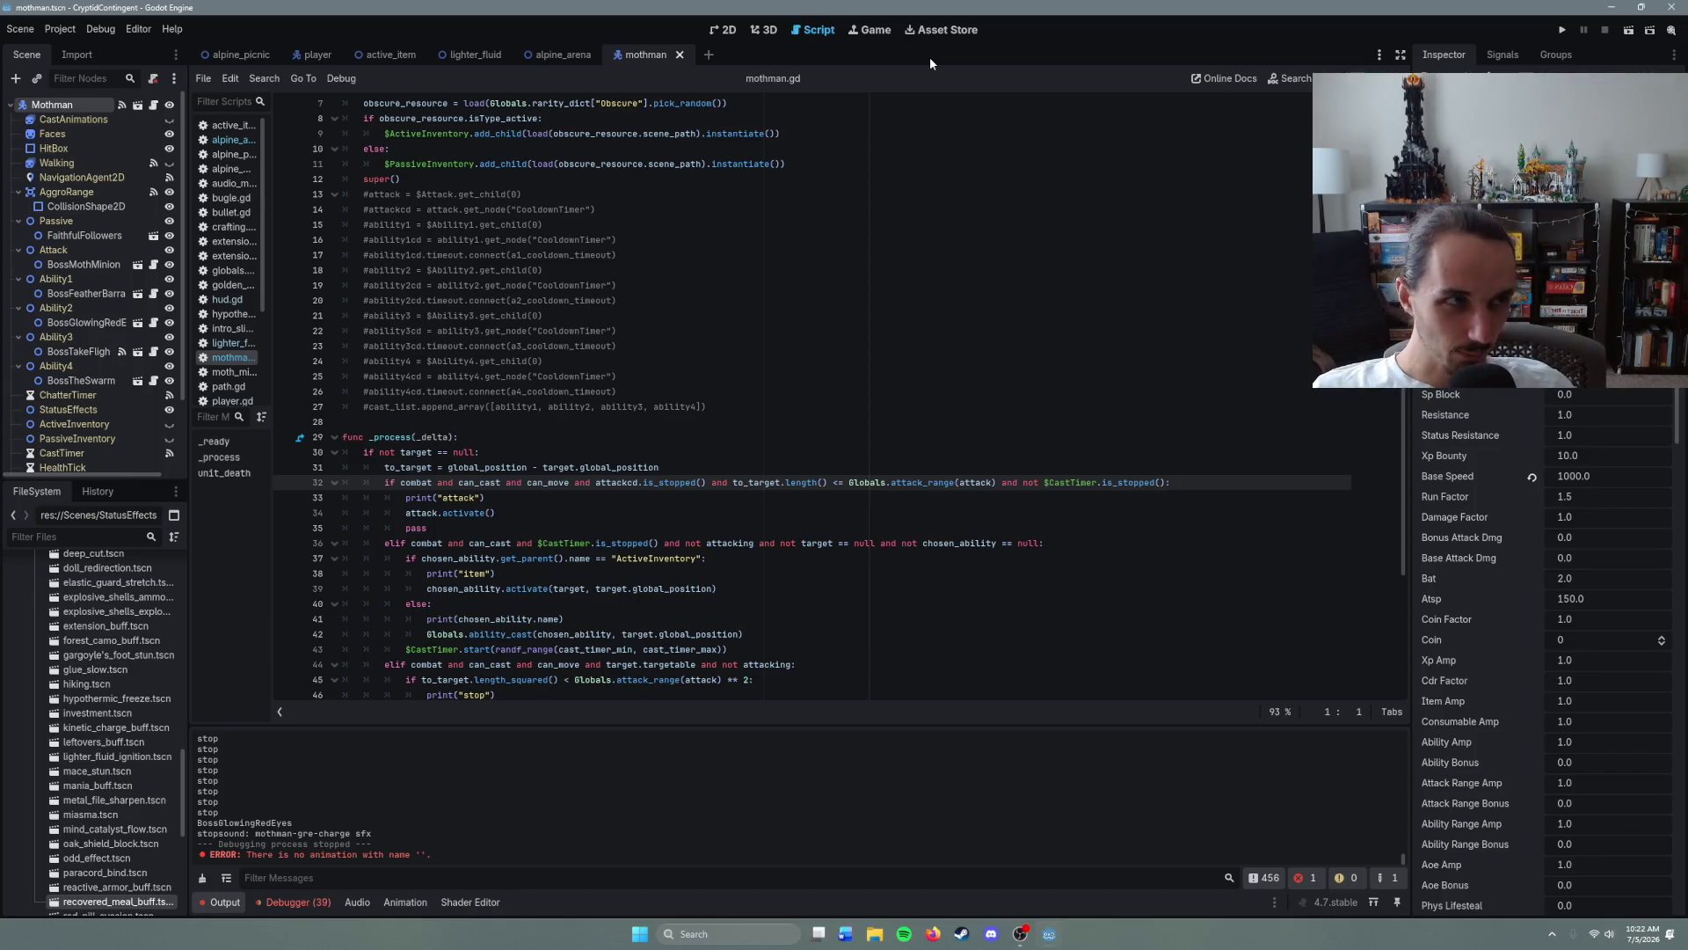
- Open the hiker and alpha_wolf scenes to compare their enemy stats
key(ctrl+shift+o)
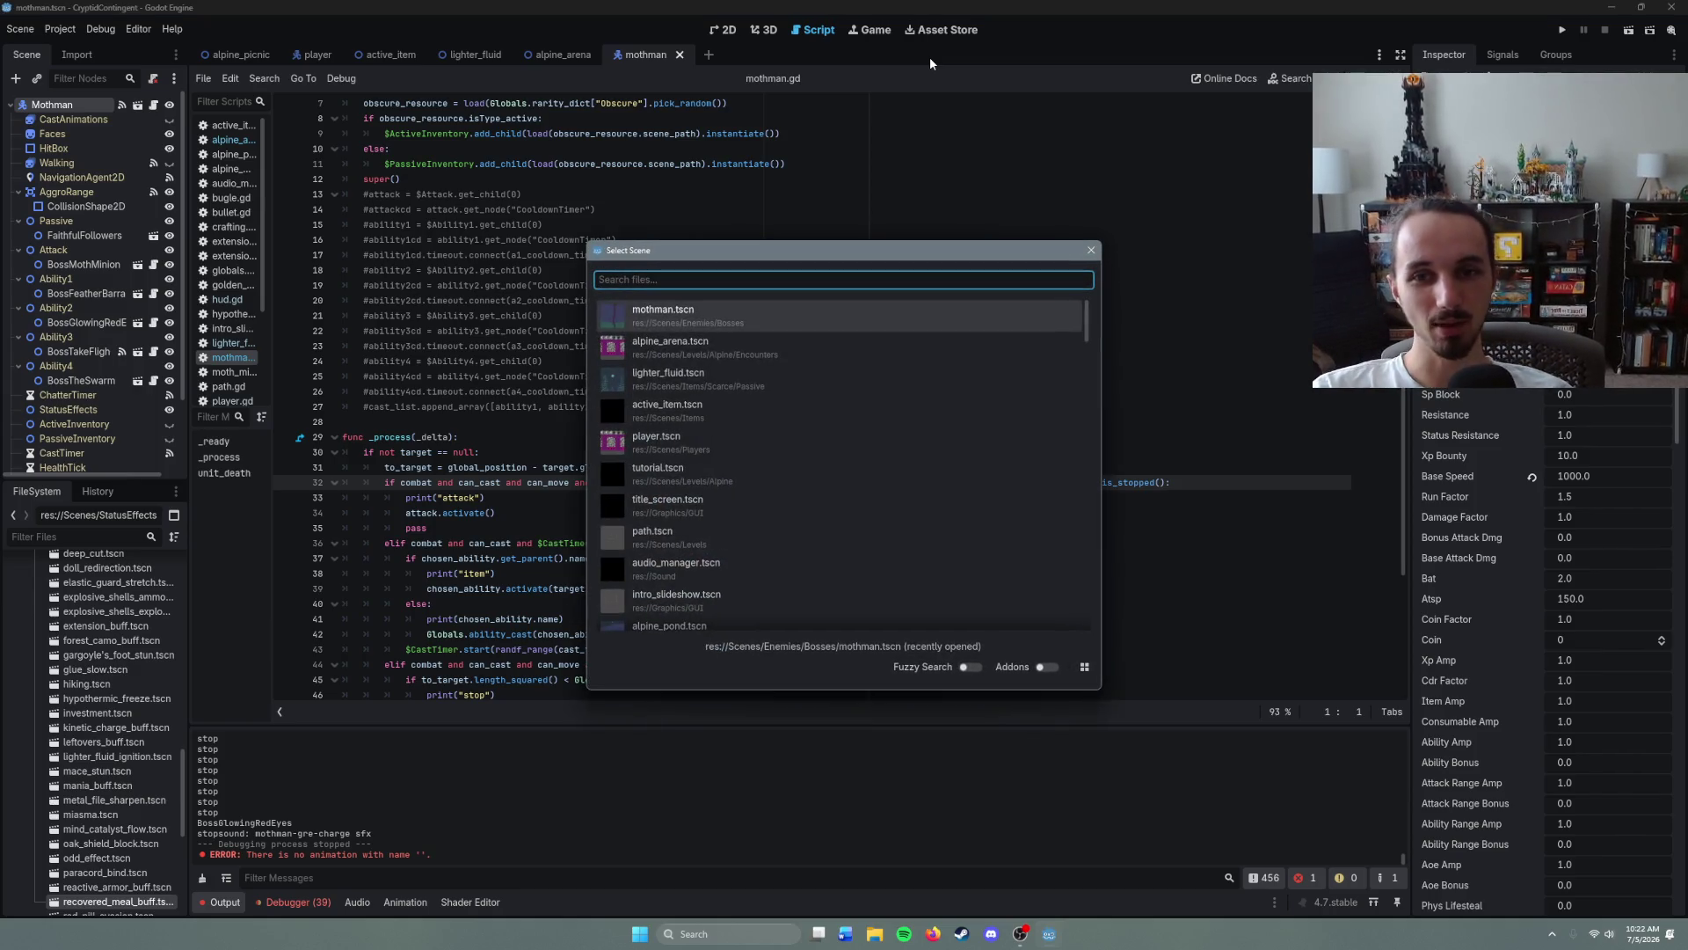
text(k)
key(BackSpace)
text(hiker)
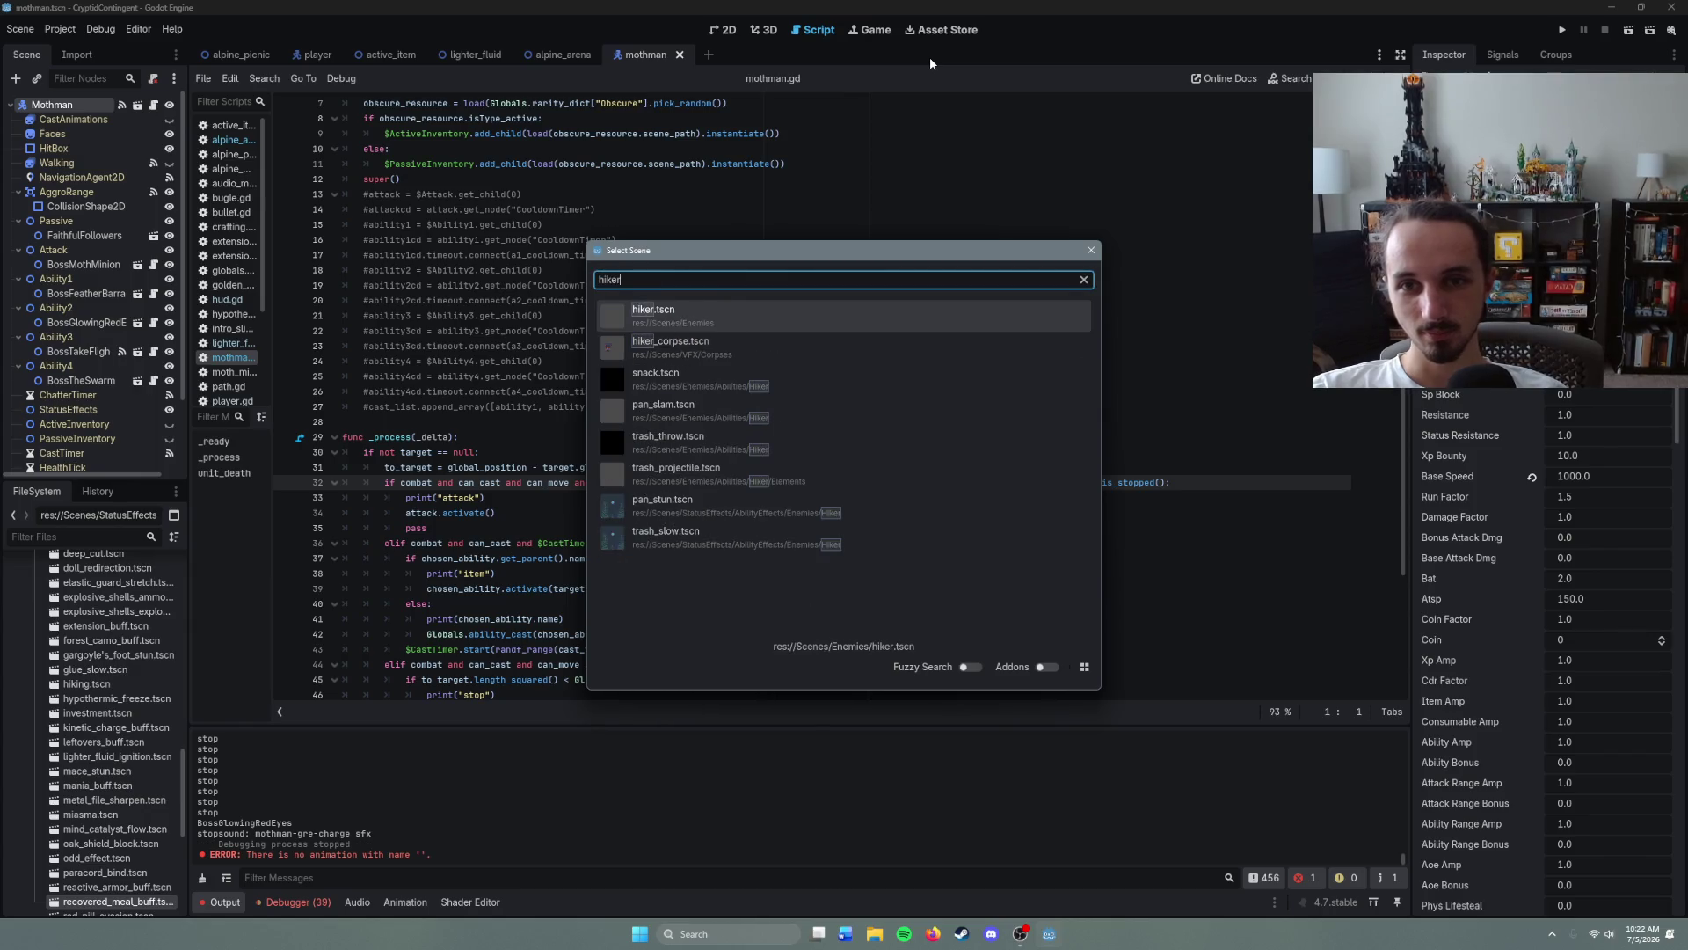
key(Return)
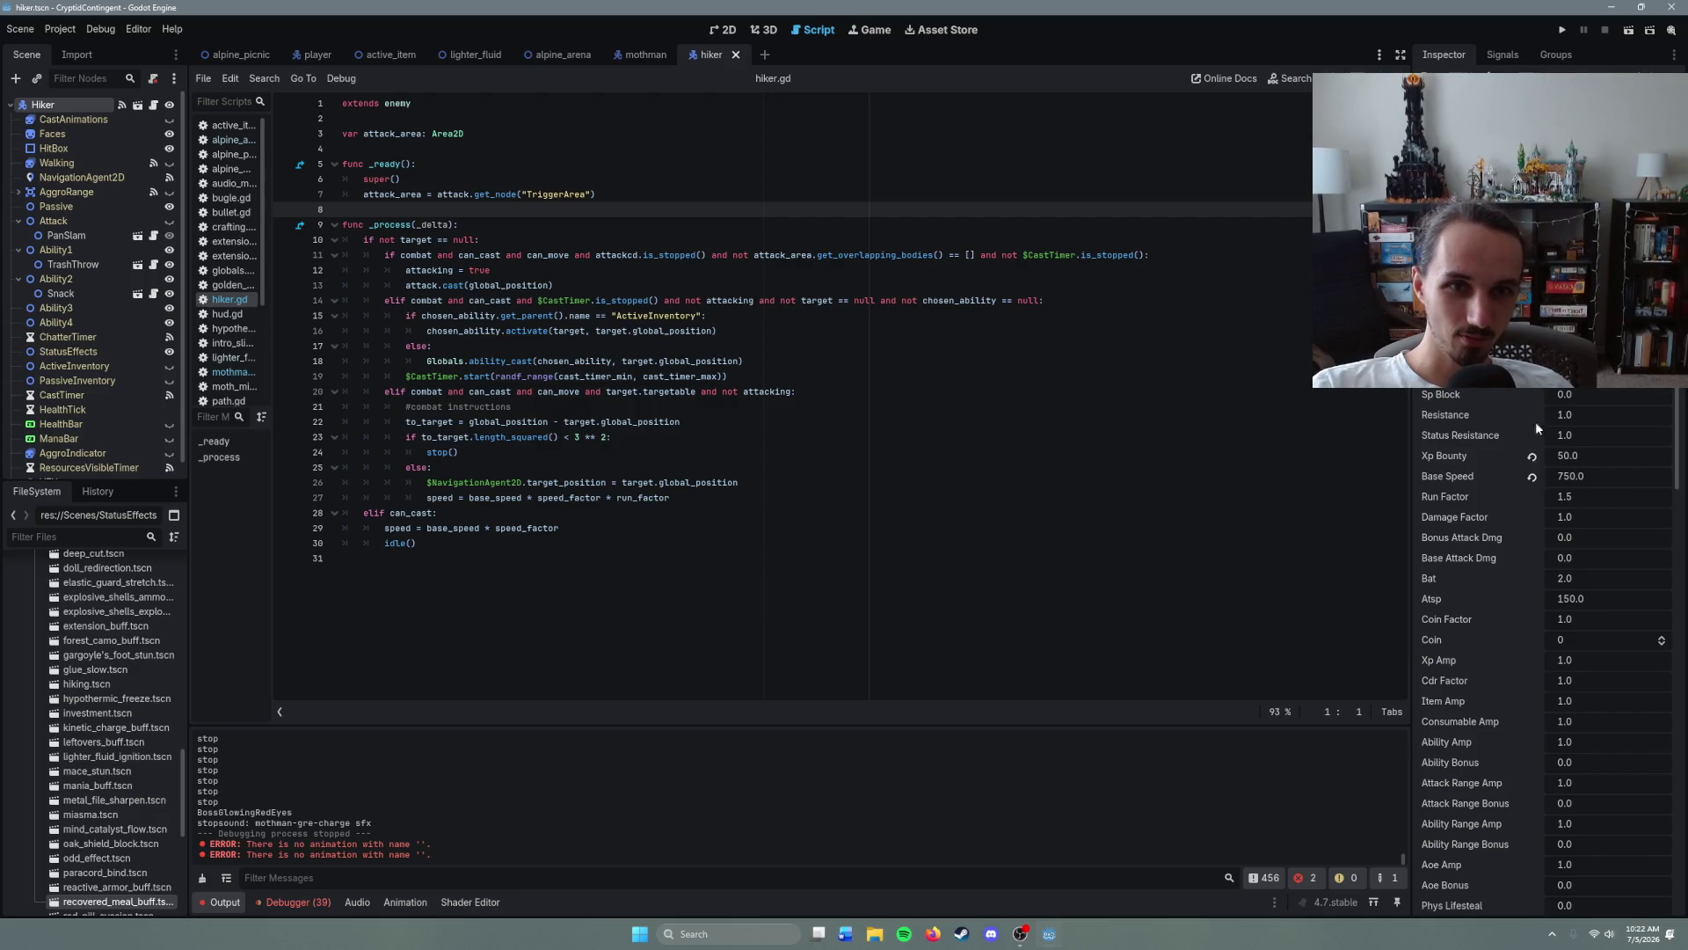
key(ctrl+shift+Tab)
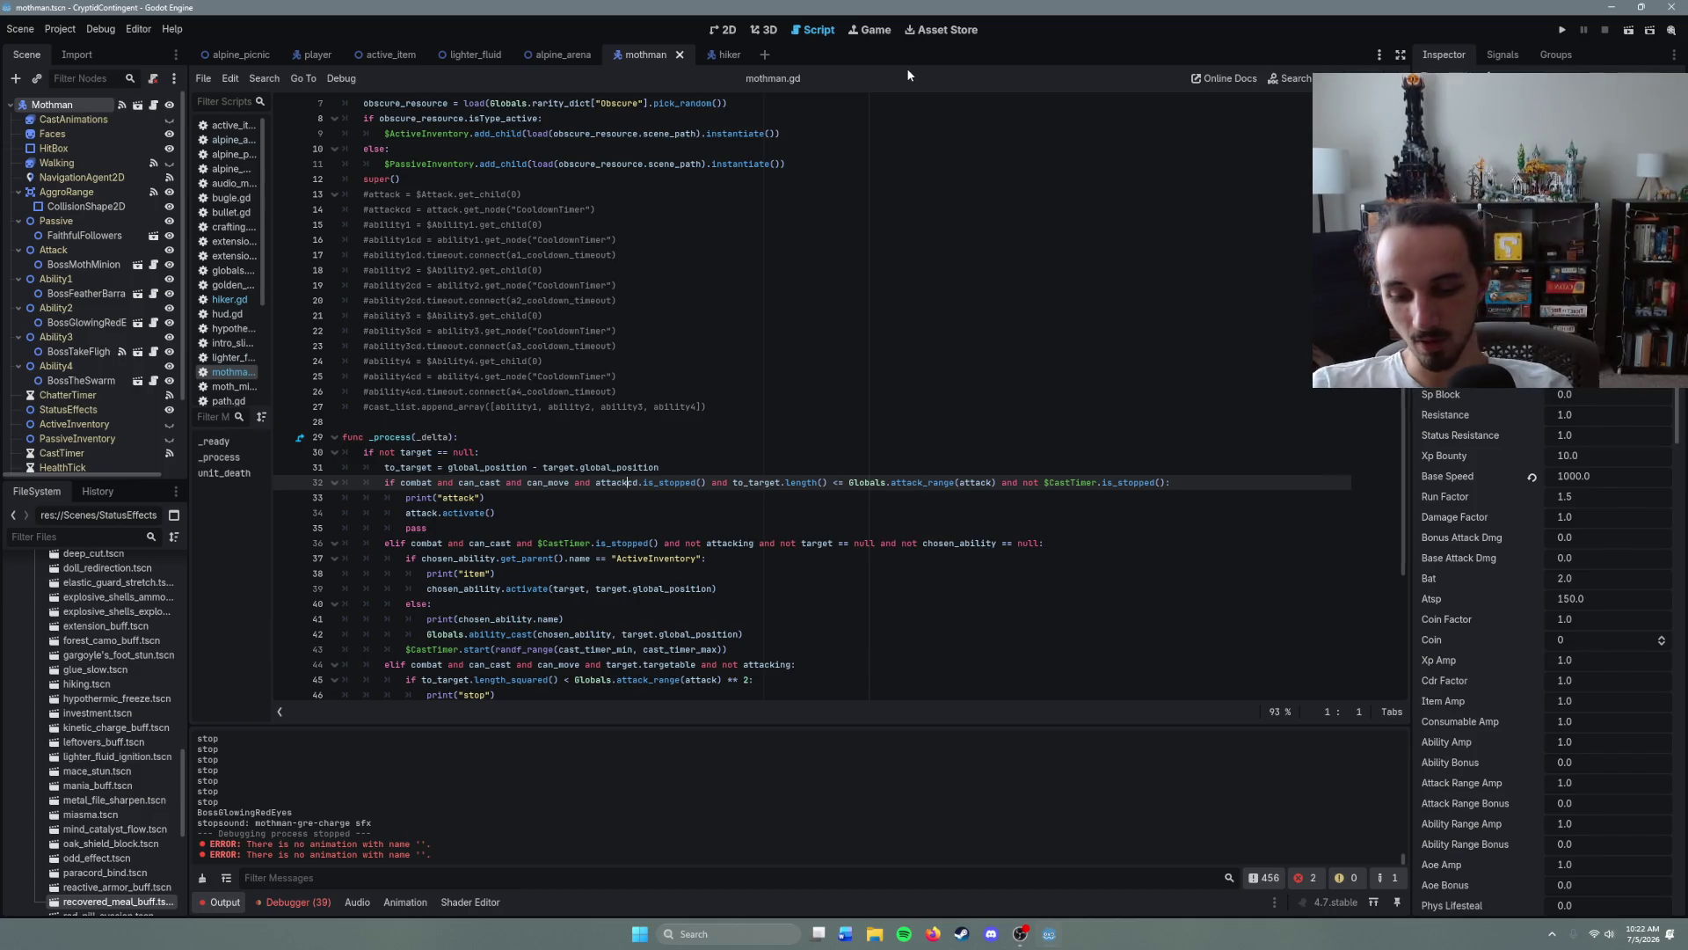
key(ctrl+shift+o)
text(alpha)
key(Return)
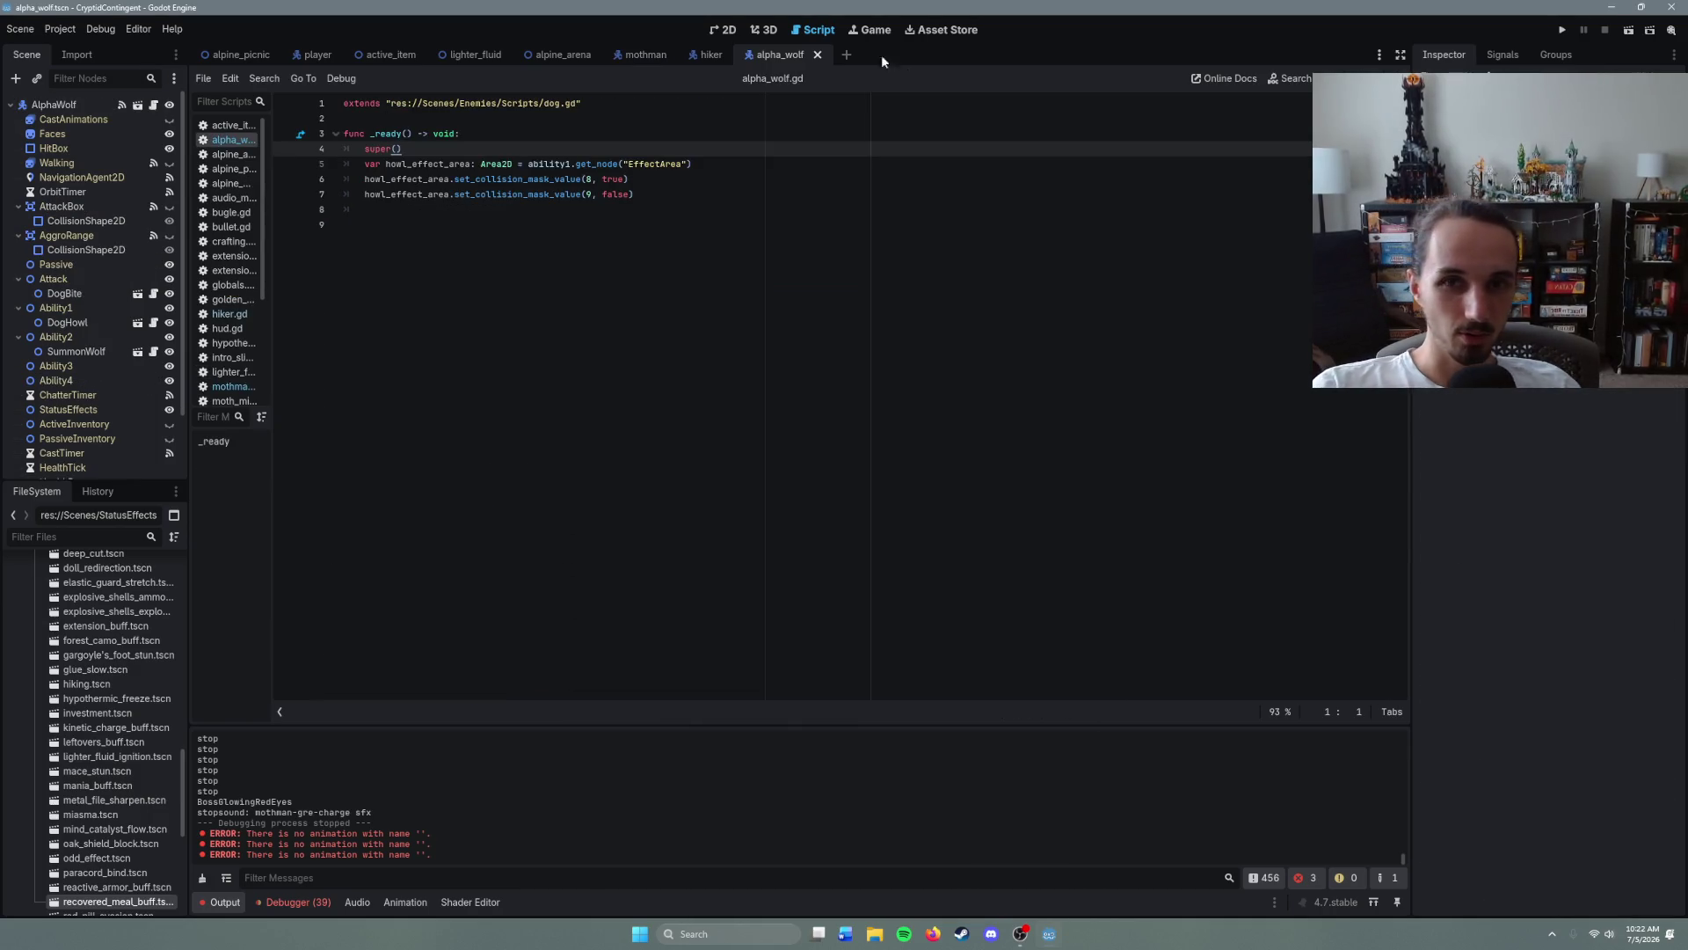
click(65, 107)
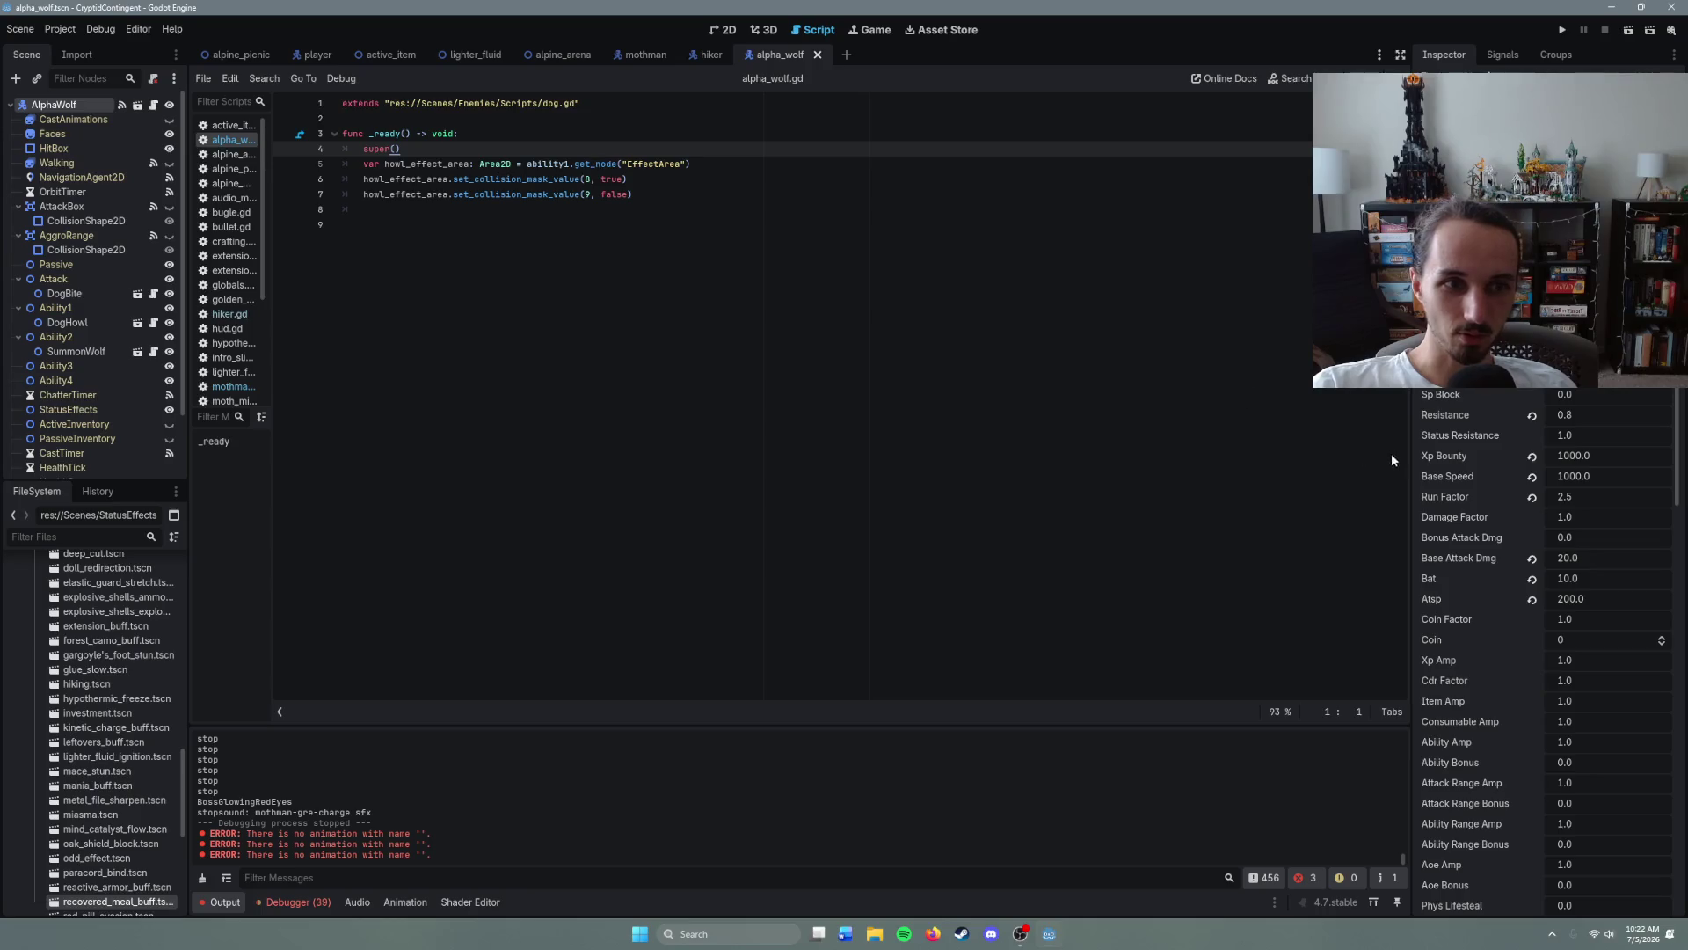
- Back in the mothman scene, set Xp Bounty to 2000 and run the game
click(651, 55)
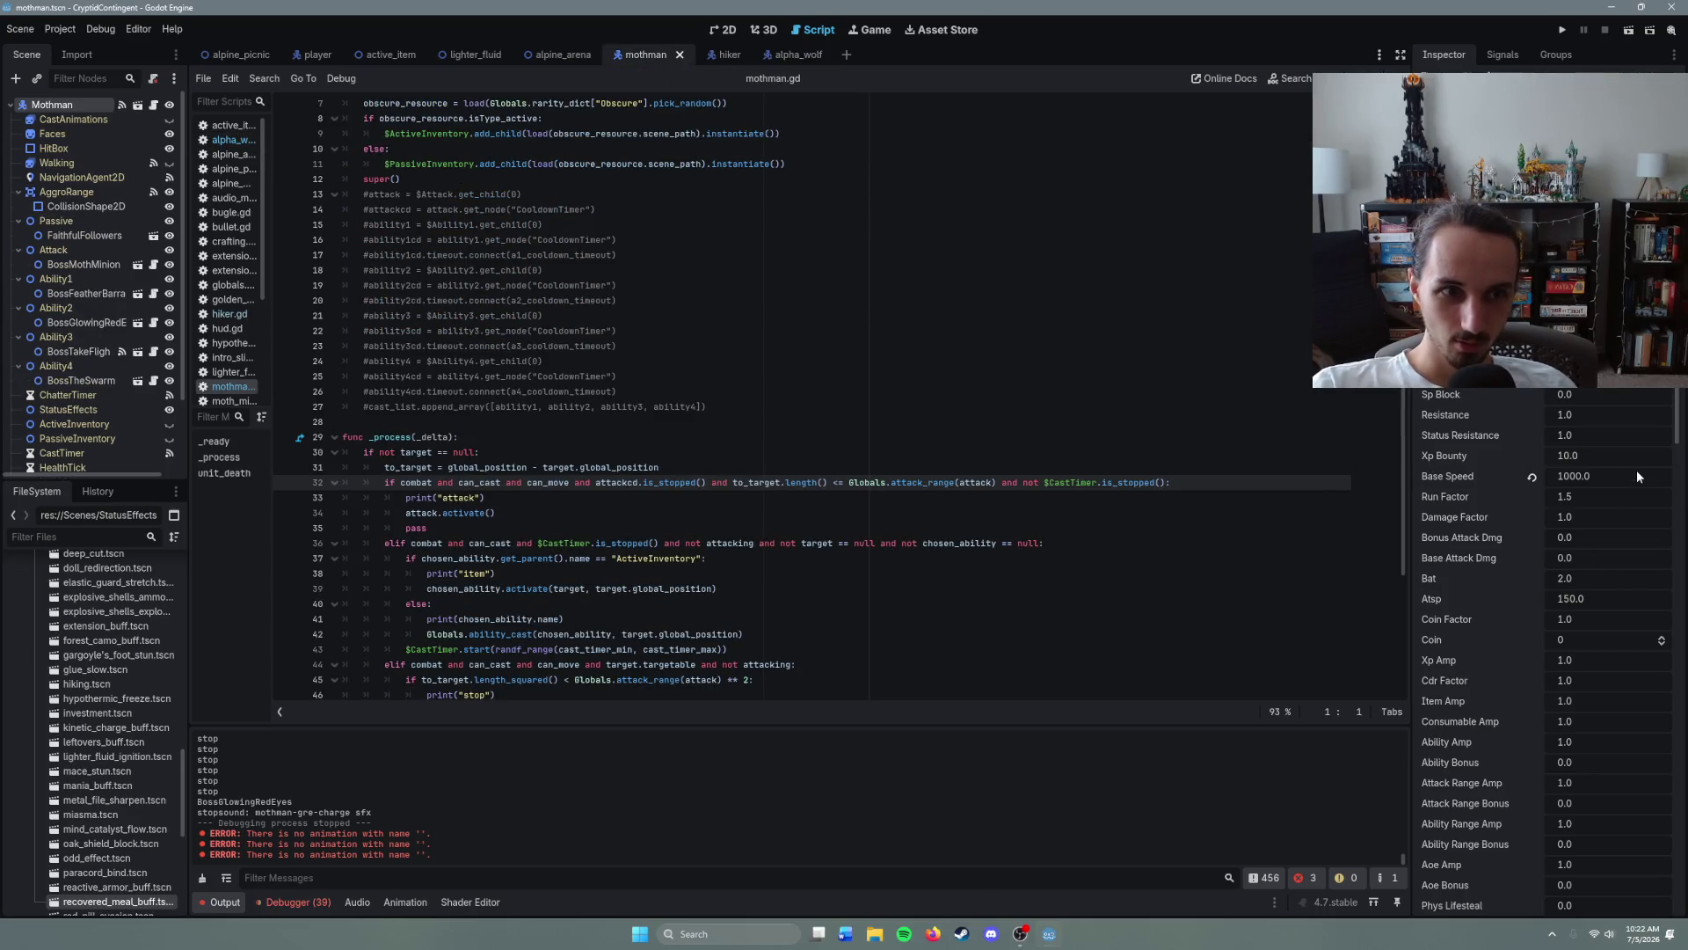
click(1579, 454)
text(2000)
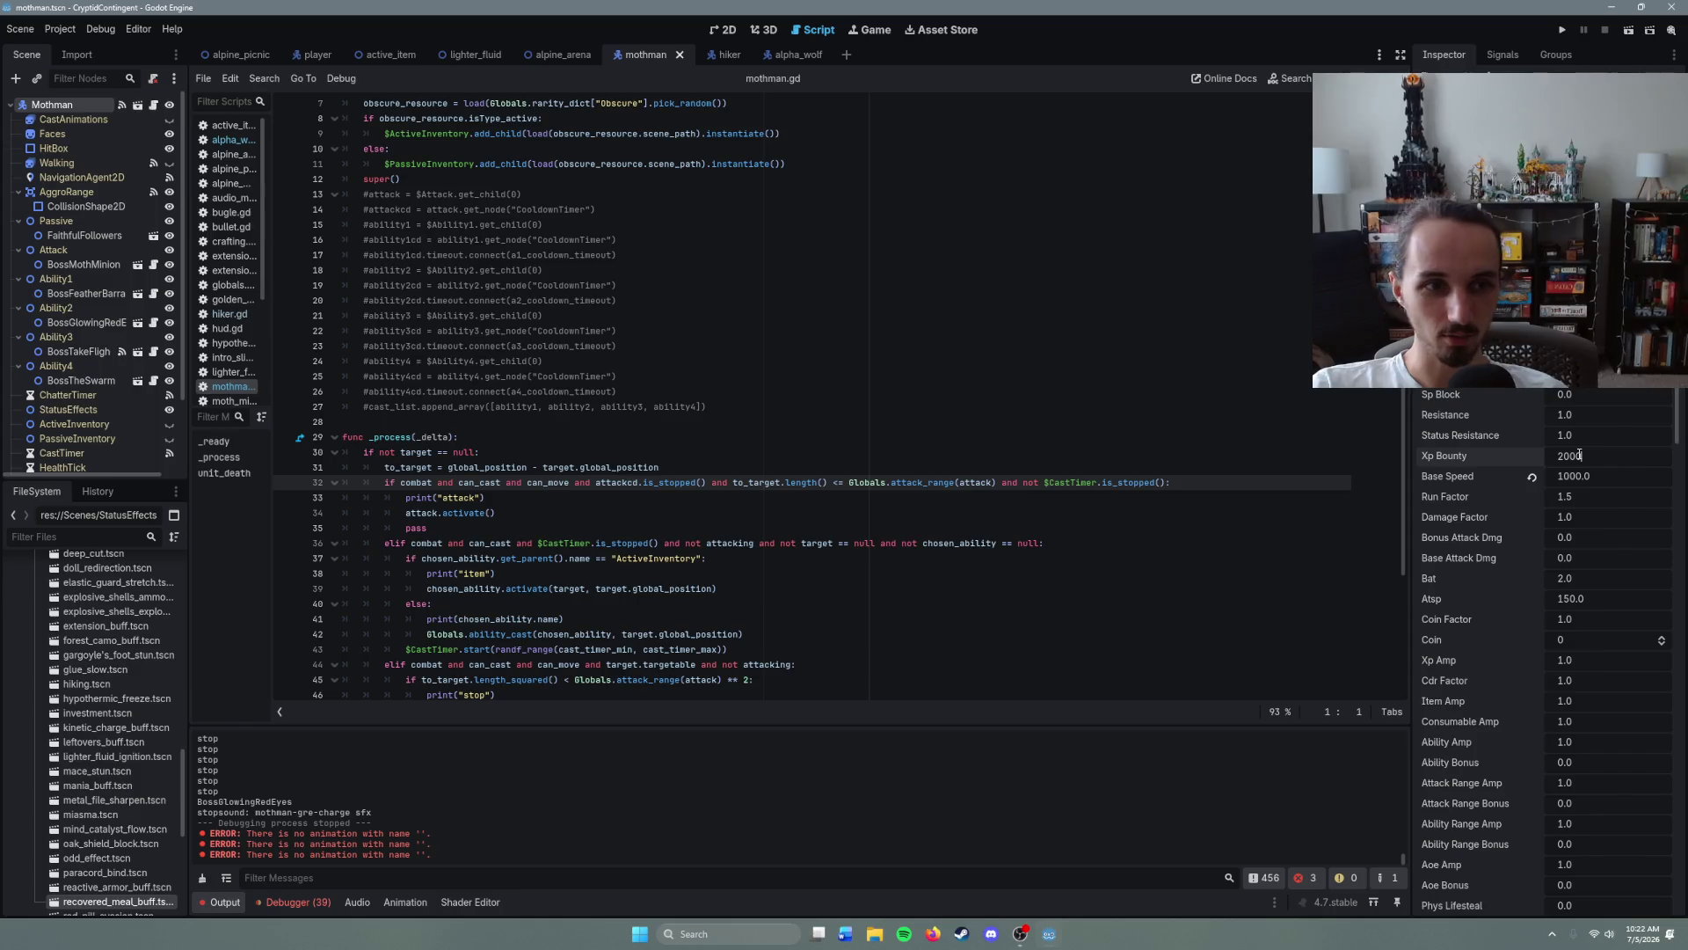
key(Return)
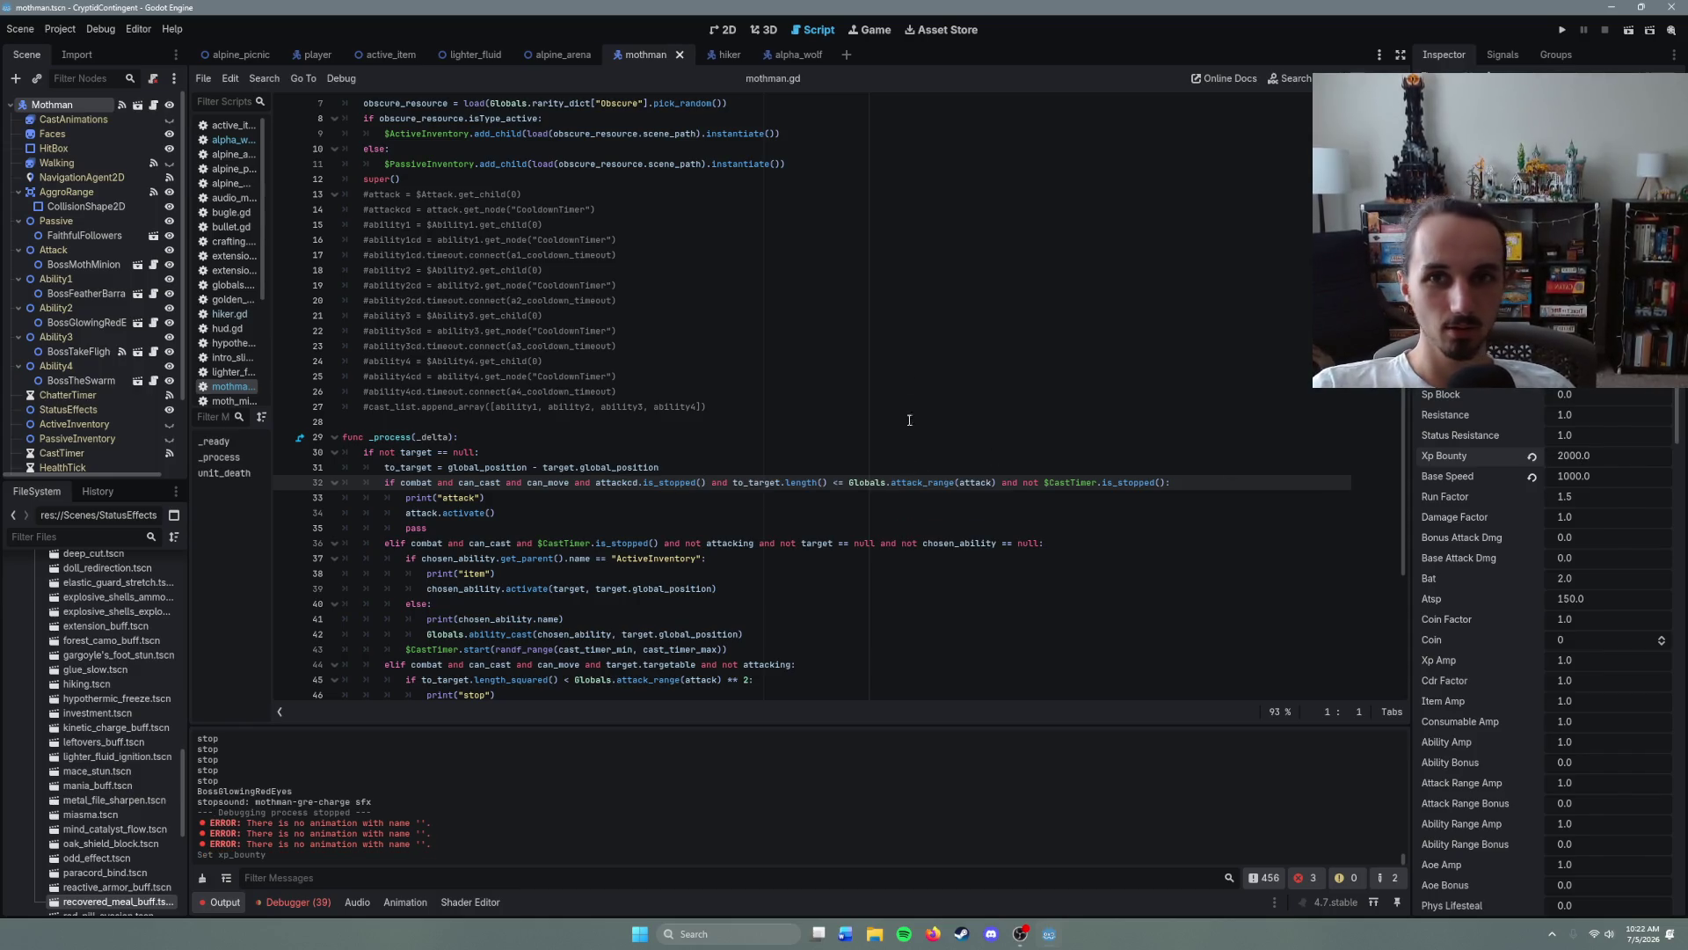
click(1653, 454)
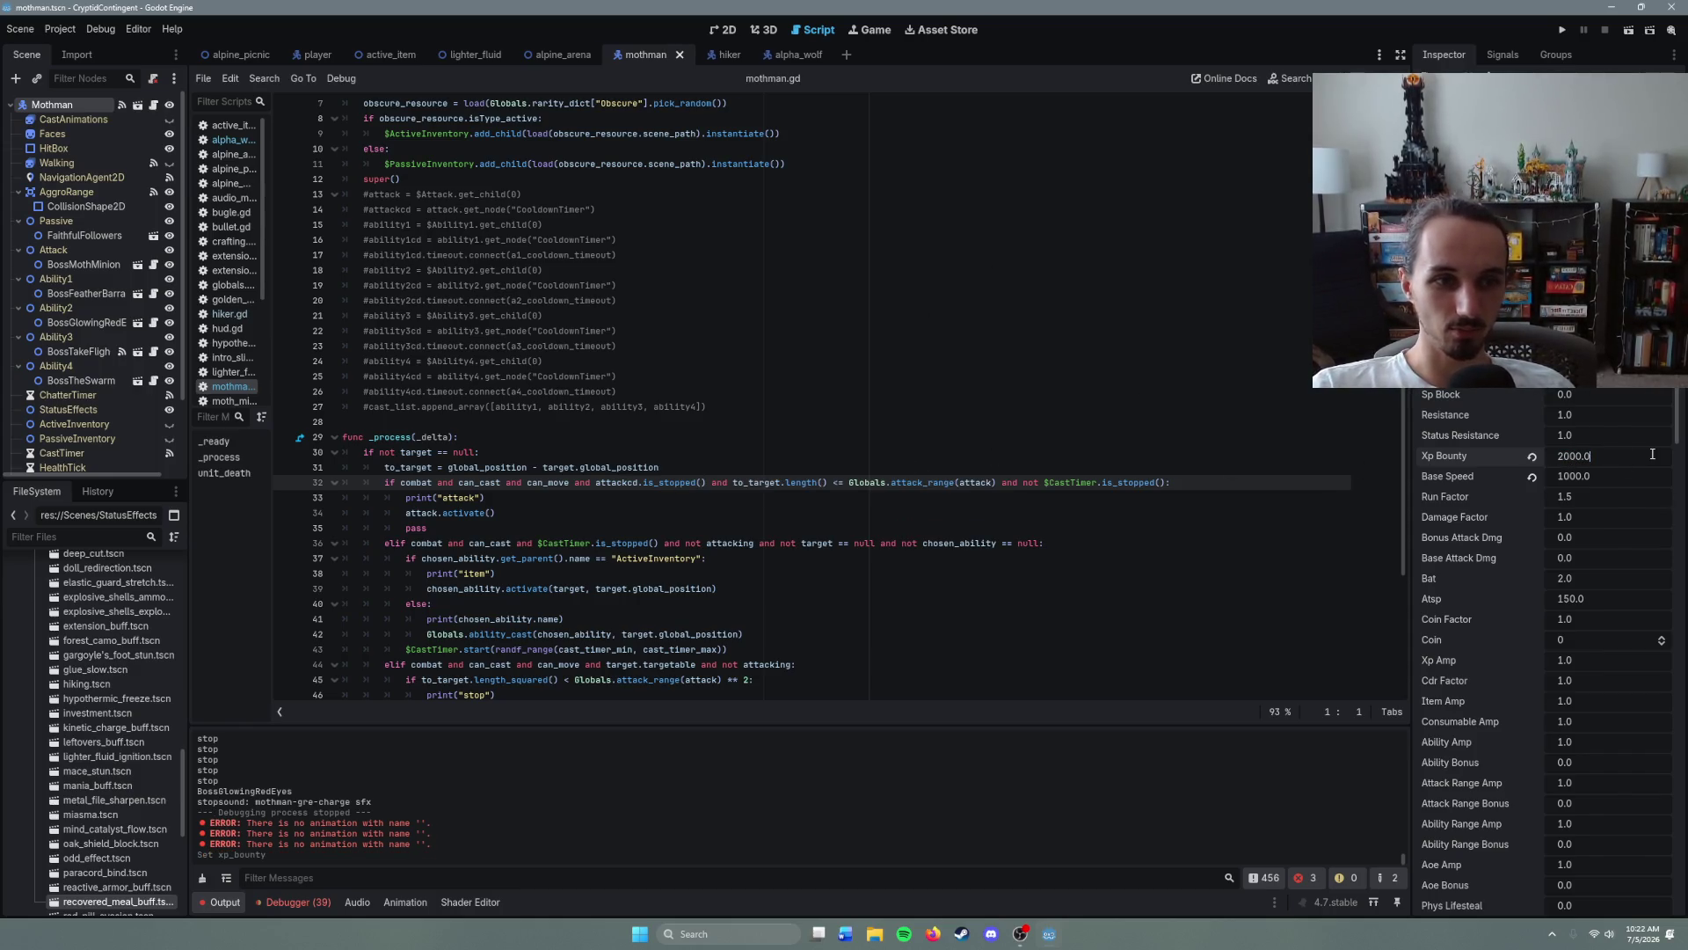
key(F5)
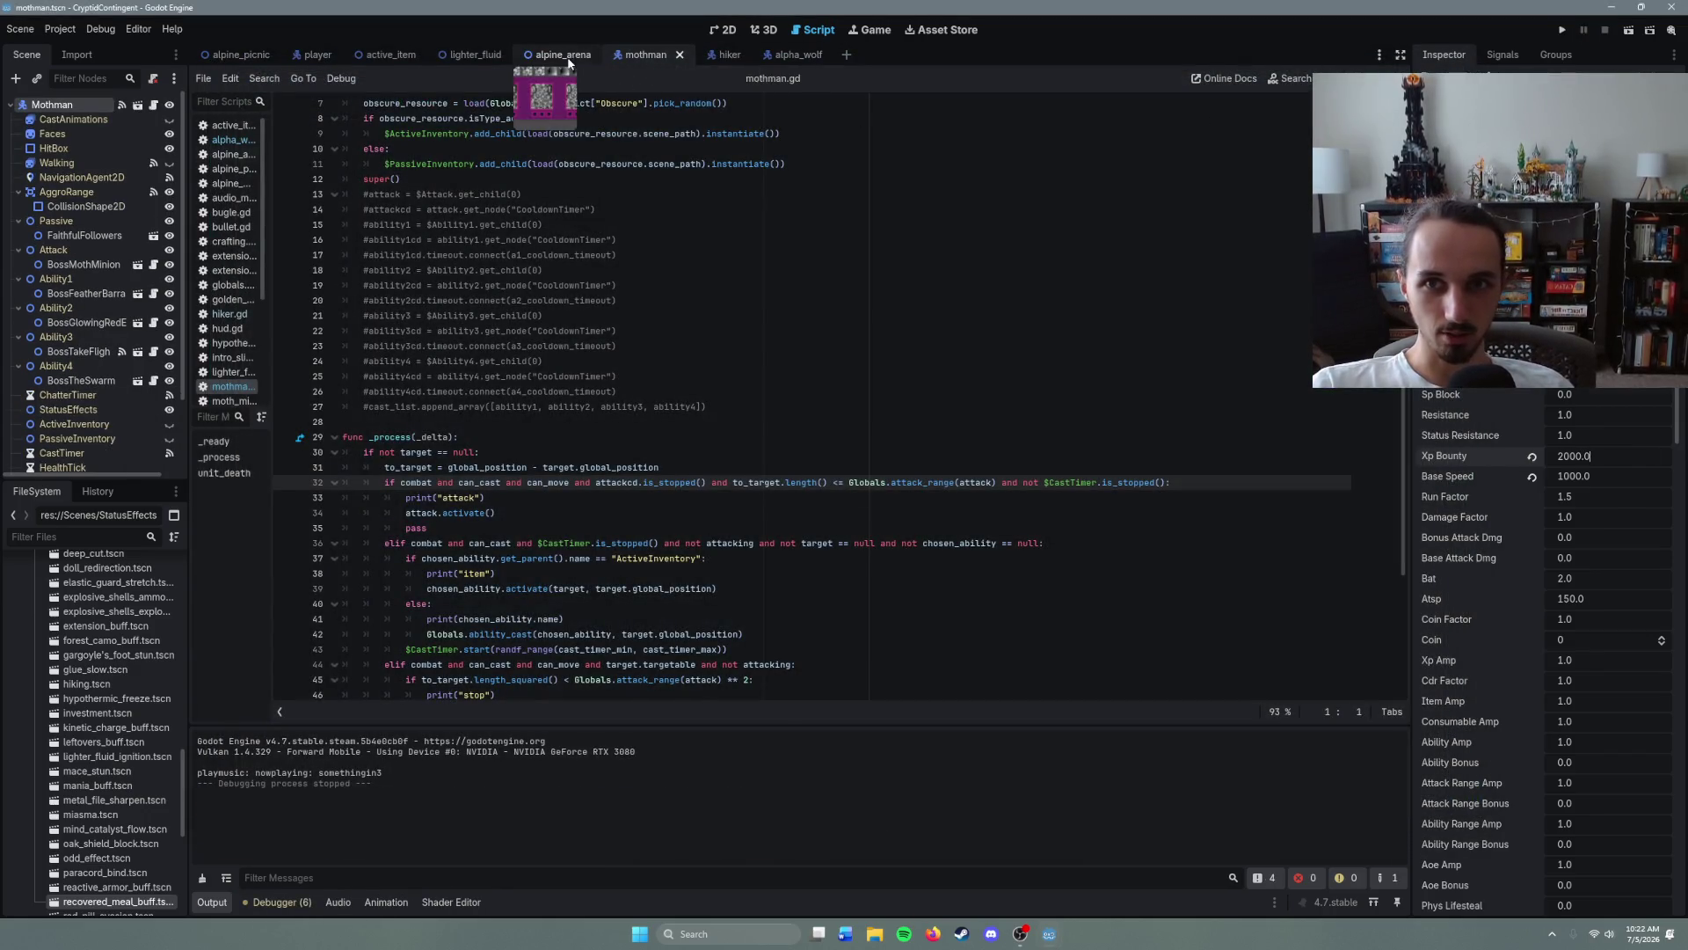
- Review the alpine_arena script and the player scene's hud.gd level-up code
click(567, 57)
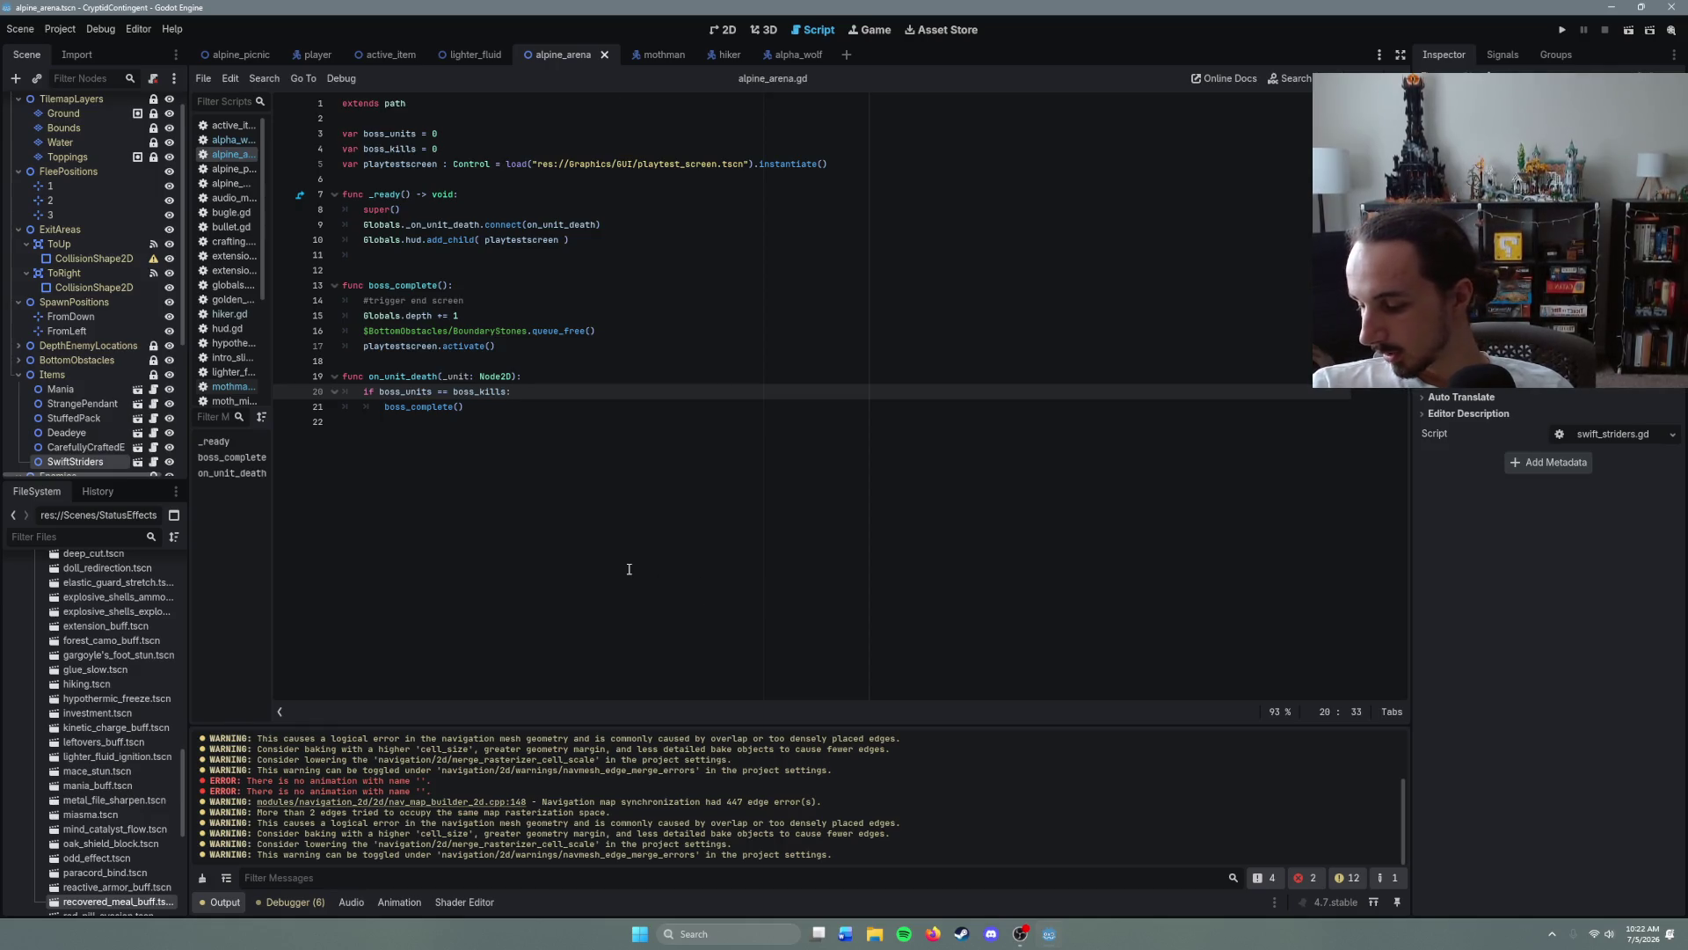
click(306, 58)
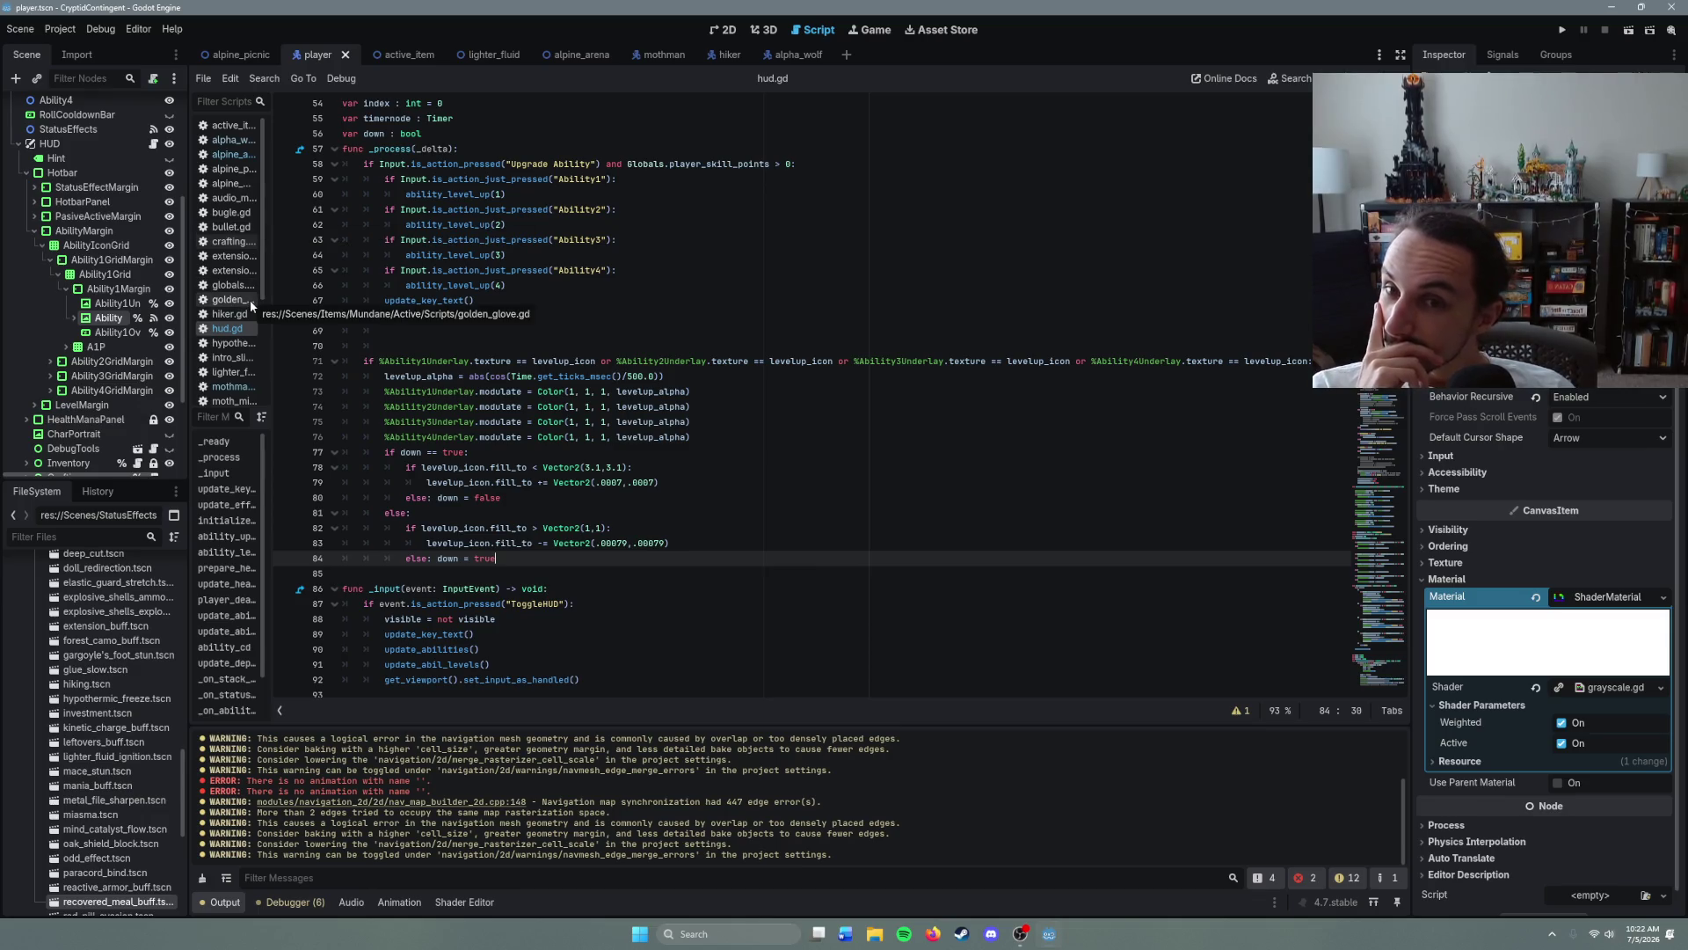
scroll(555, 513, down, 5)
scroll(556, 513, down, 3)
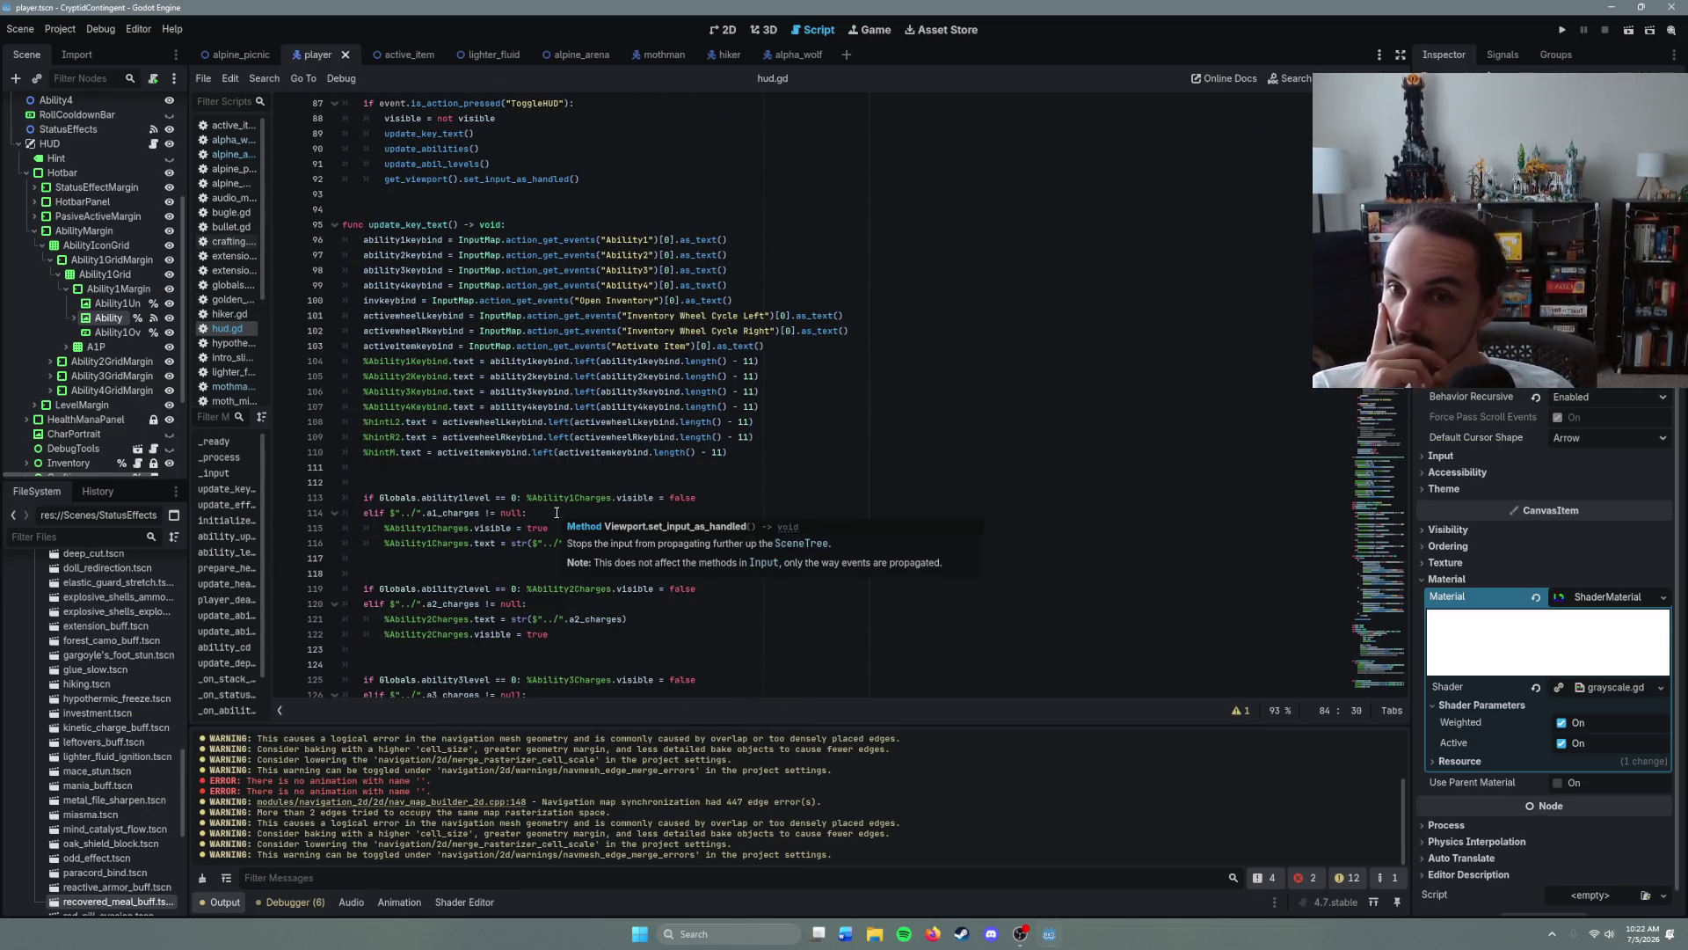
scroll(545, 494, up, 5)
scroll(93, 281, up, 4)
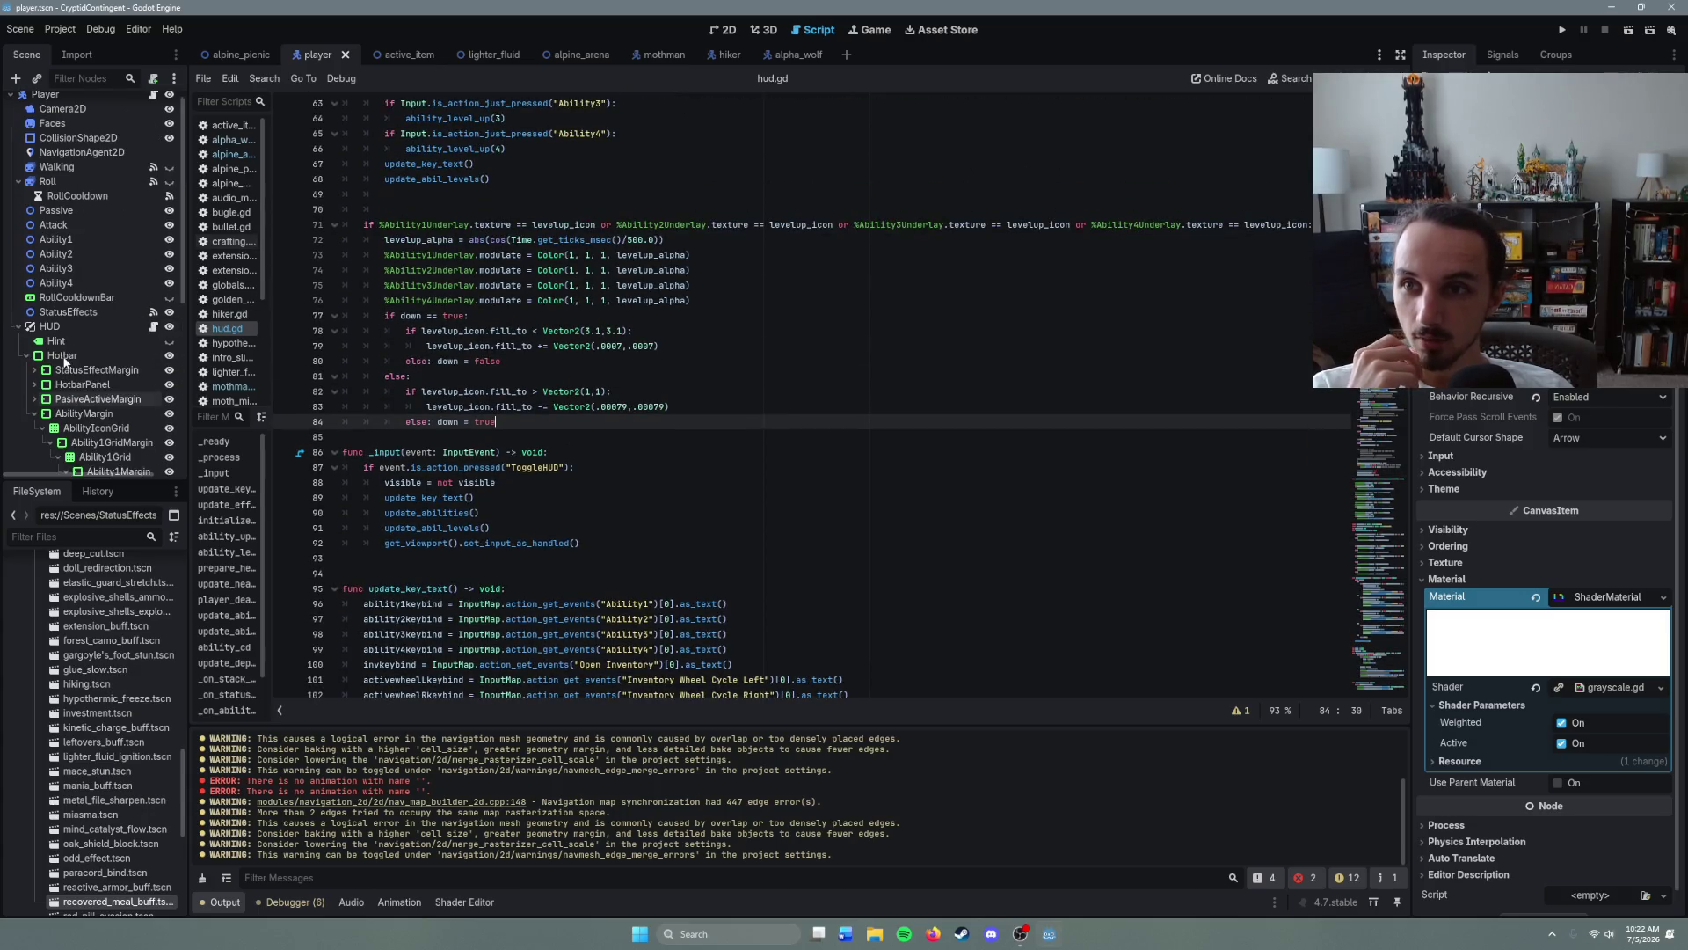
- Open player.gd and scroll down to the ability2 getter
click(155, 106)
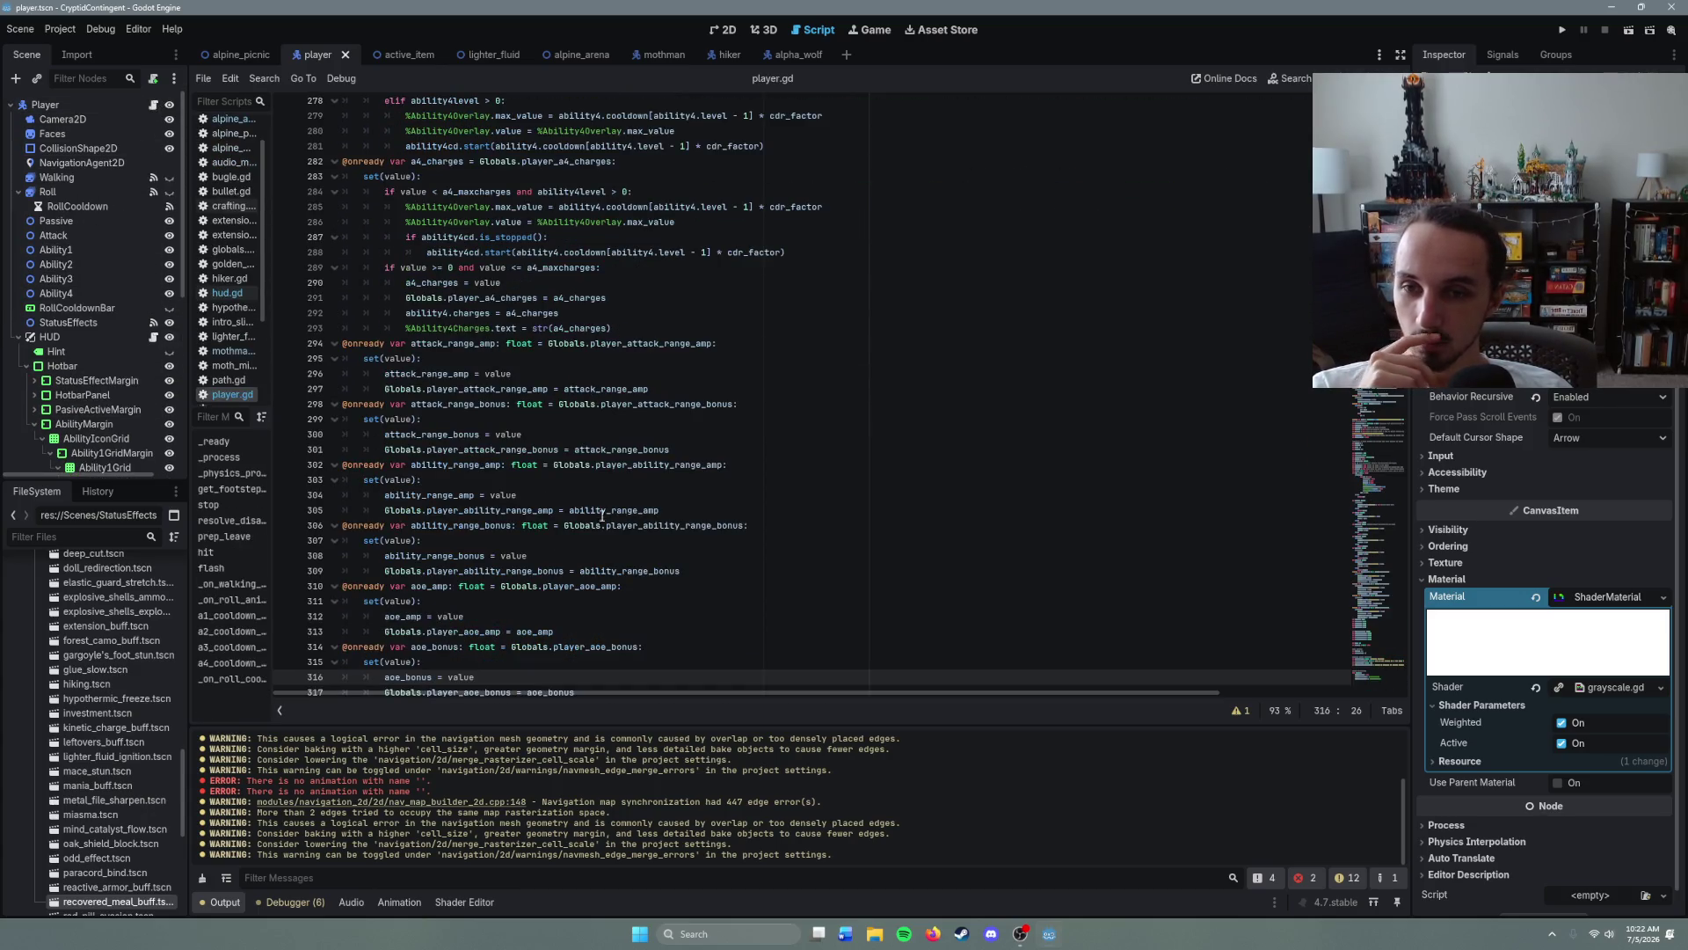
scroll(559, 528, down, 5)
scroll(559, 559, down, 20)
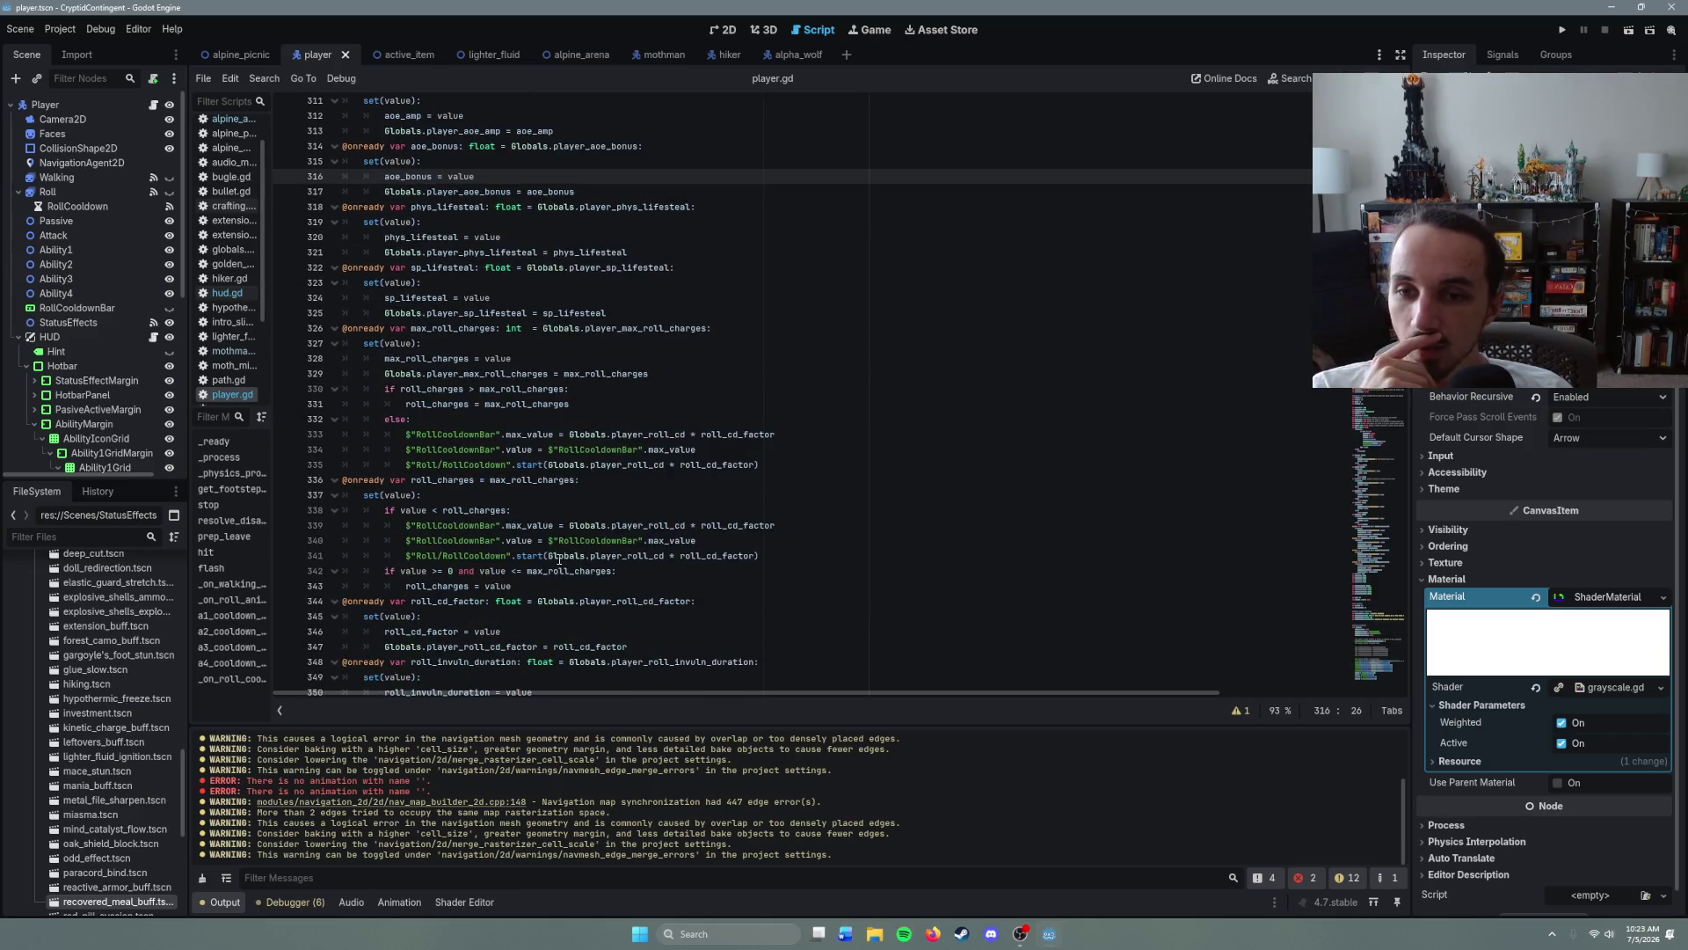
scroll(559, 560, down, 1)
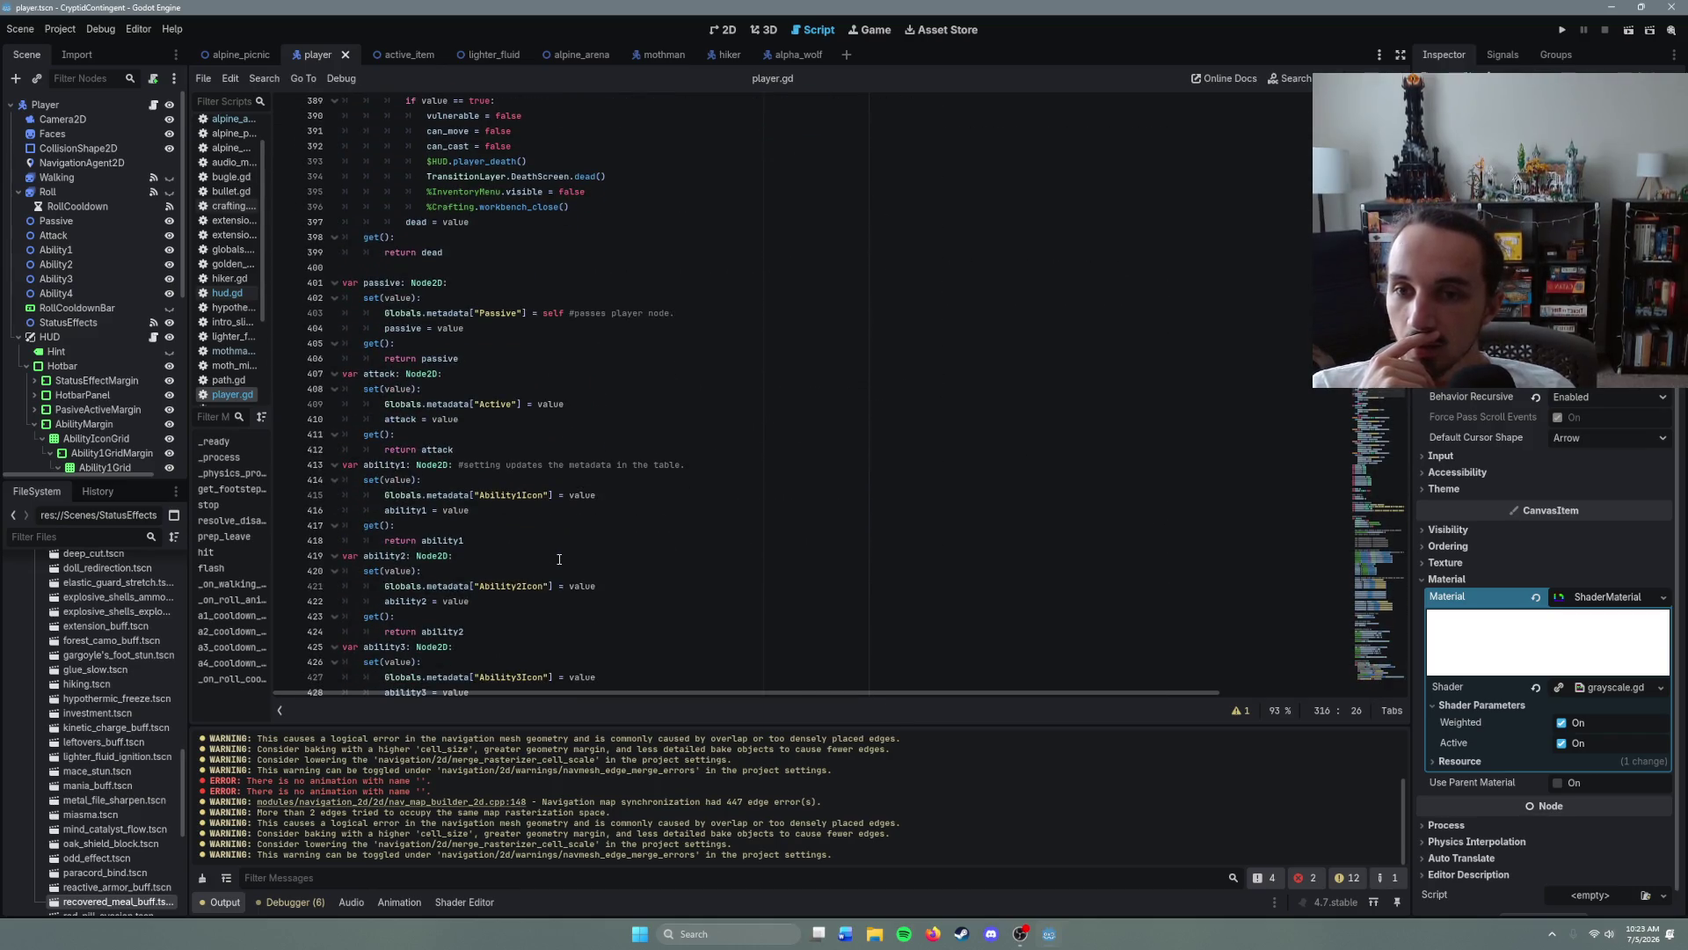
click(541, 635)
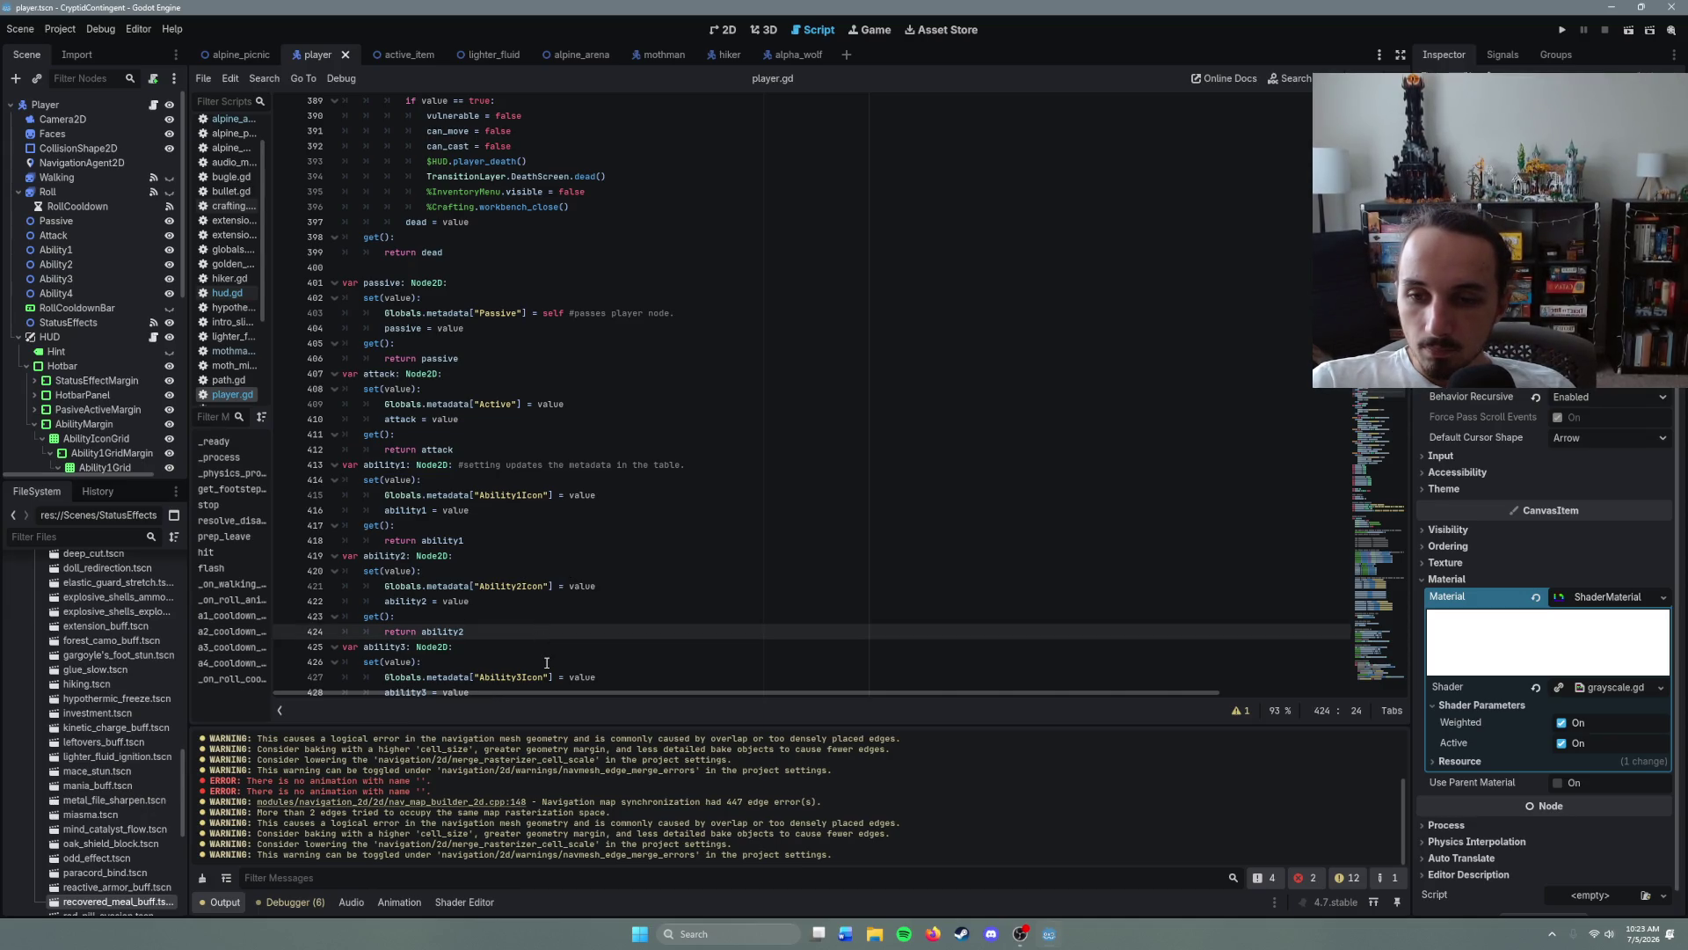
scroll(563, 598, down, 14)
- Search player.gd for 'move' and scroll to the _physics_process movement code
key(ctrl+f)
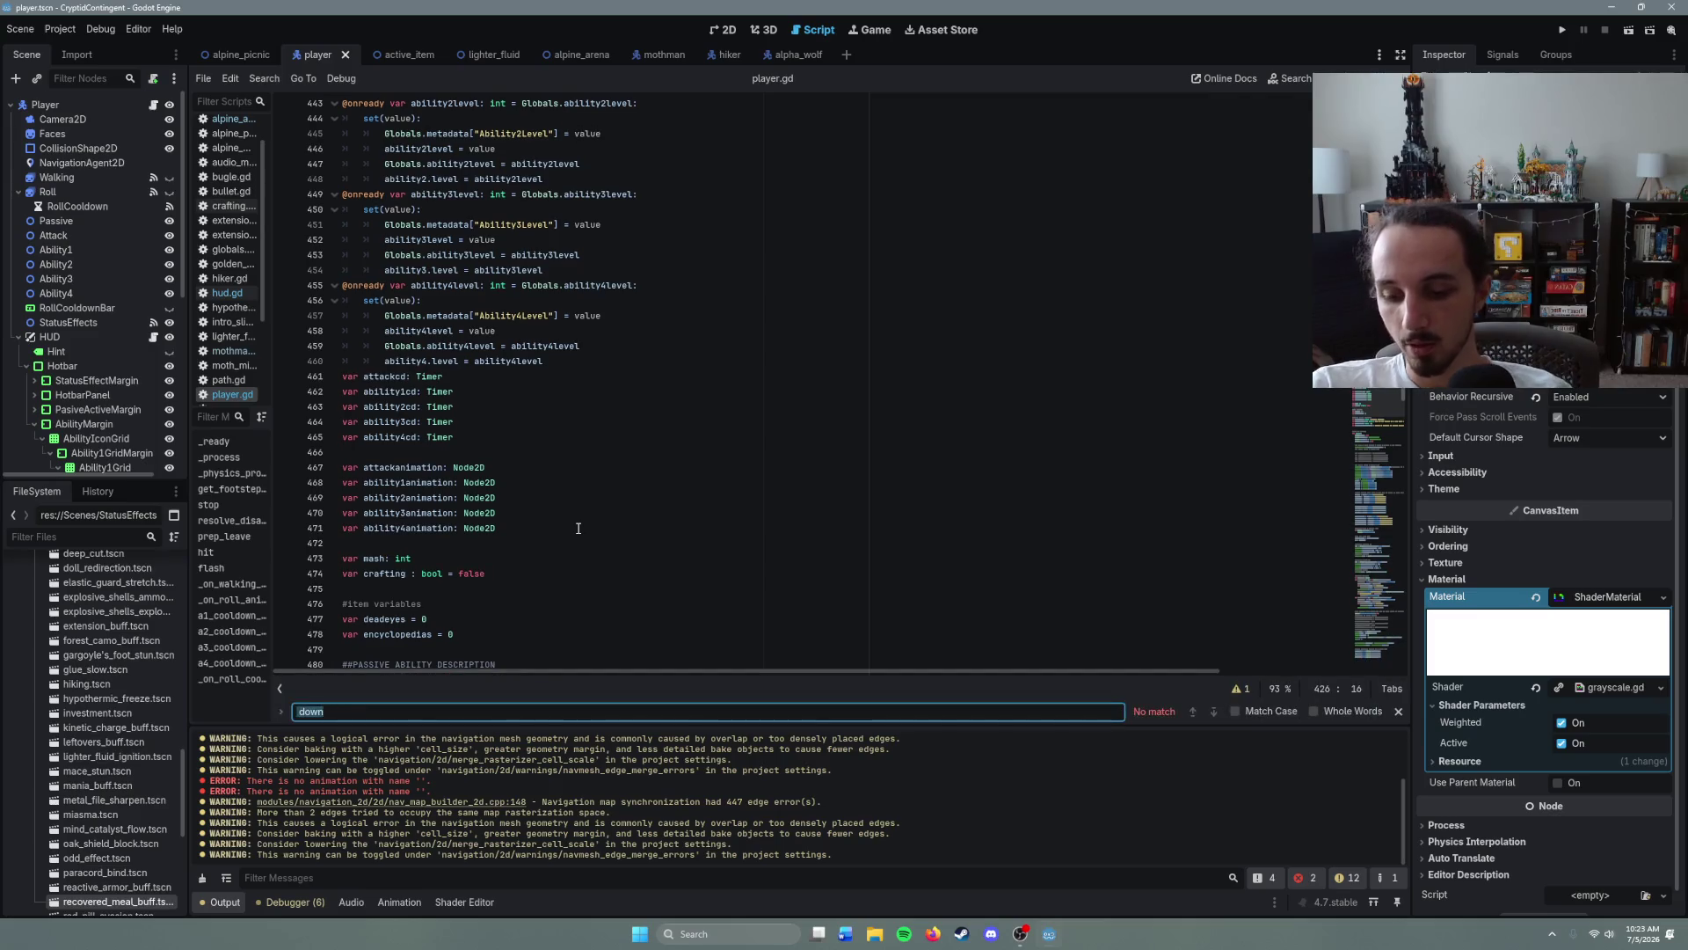
text(move)
scroll(578, 527, down, 12)
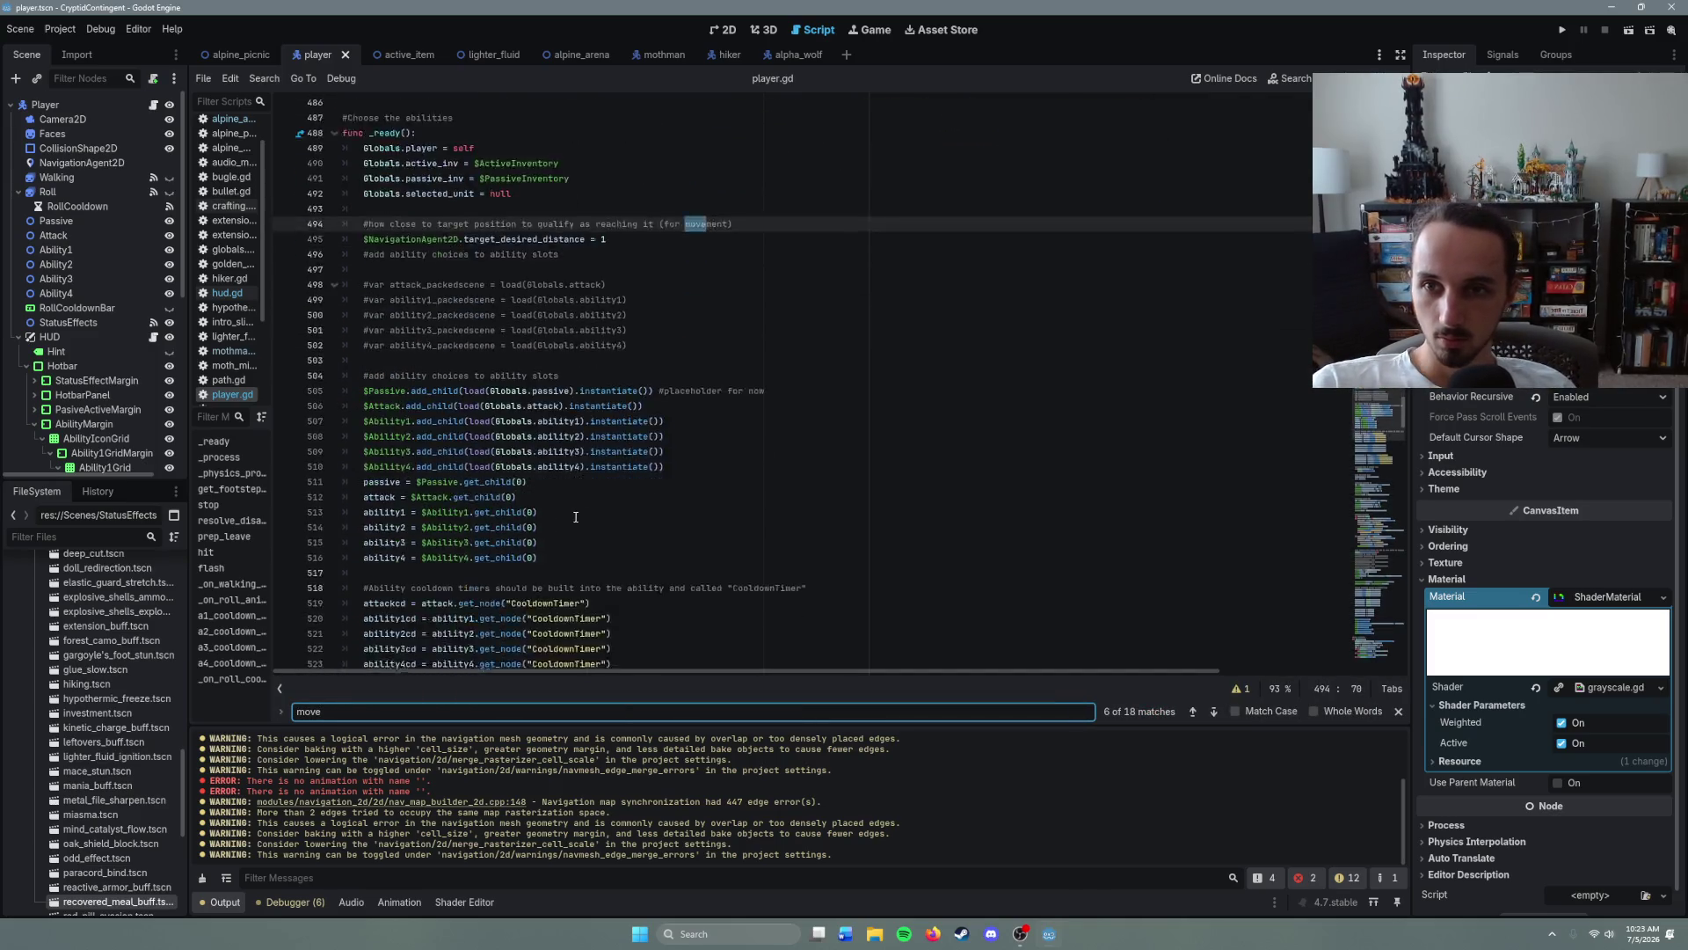
scroll(564, 516, down, 4)
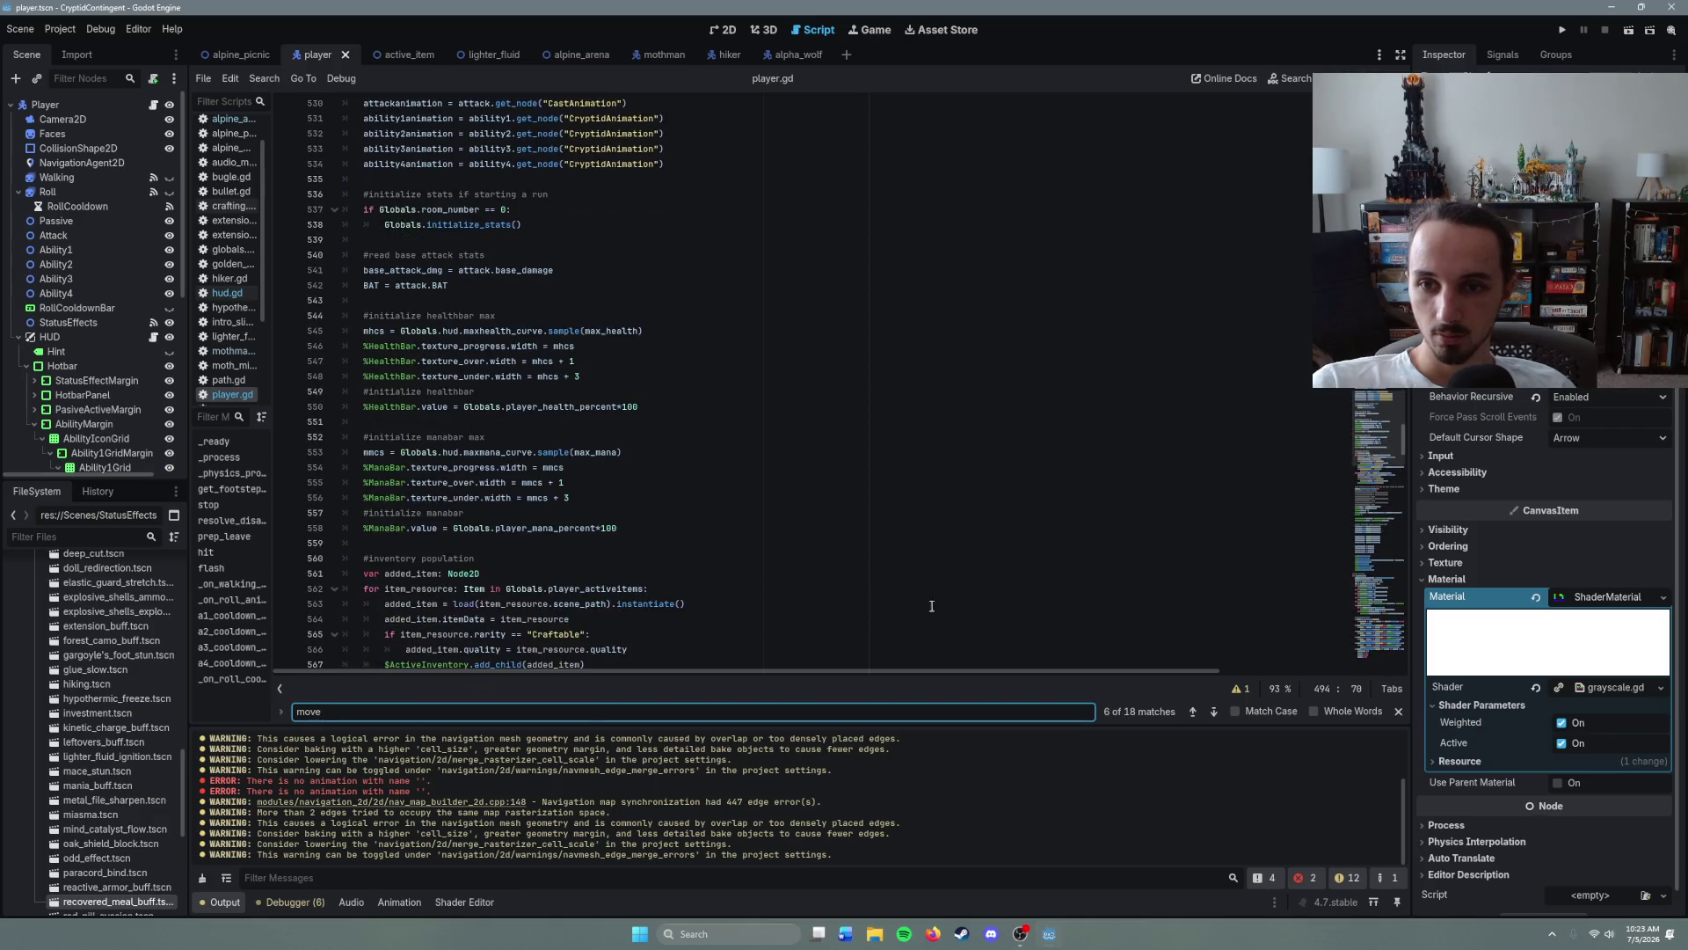
click(1399, 711)
scroll(775, 573, down, 20)
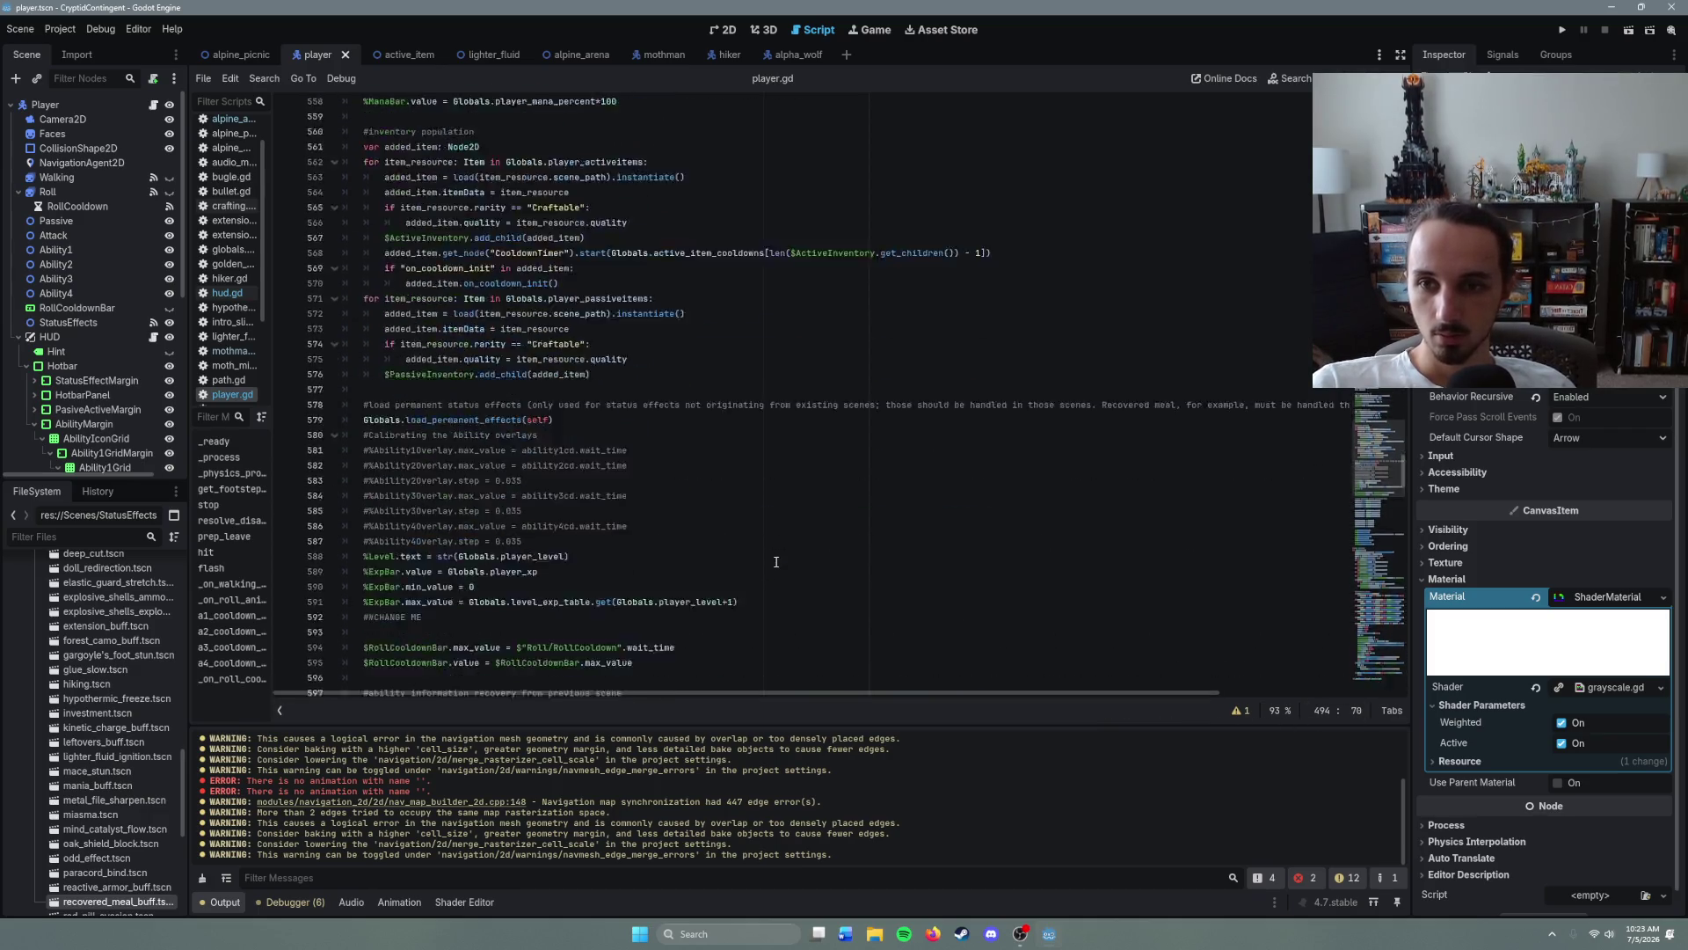
scroll(776, 573, down, 13)
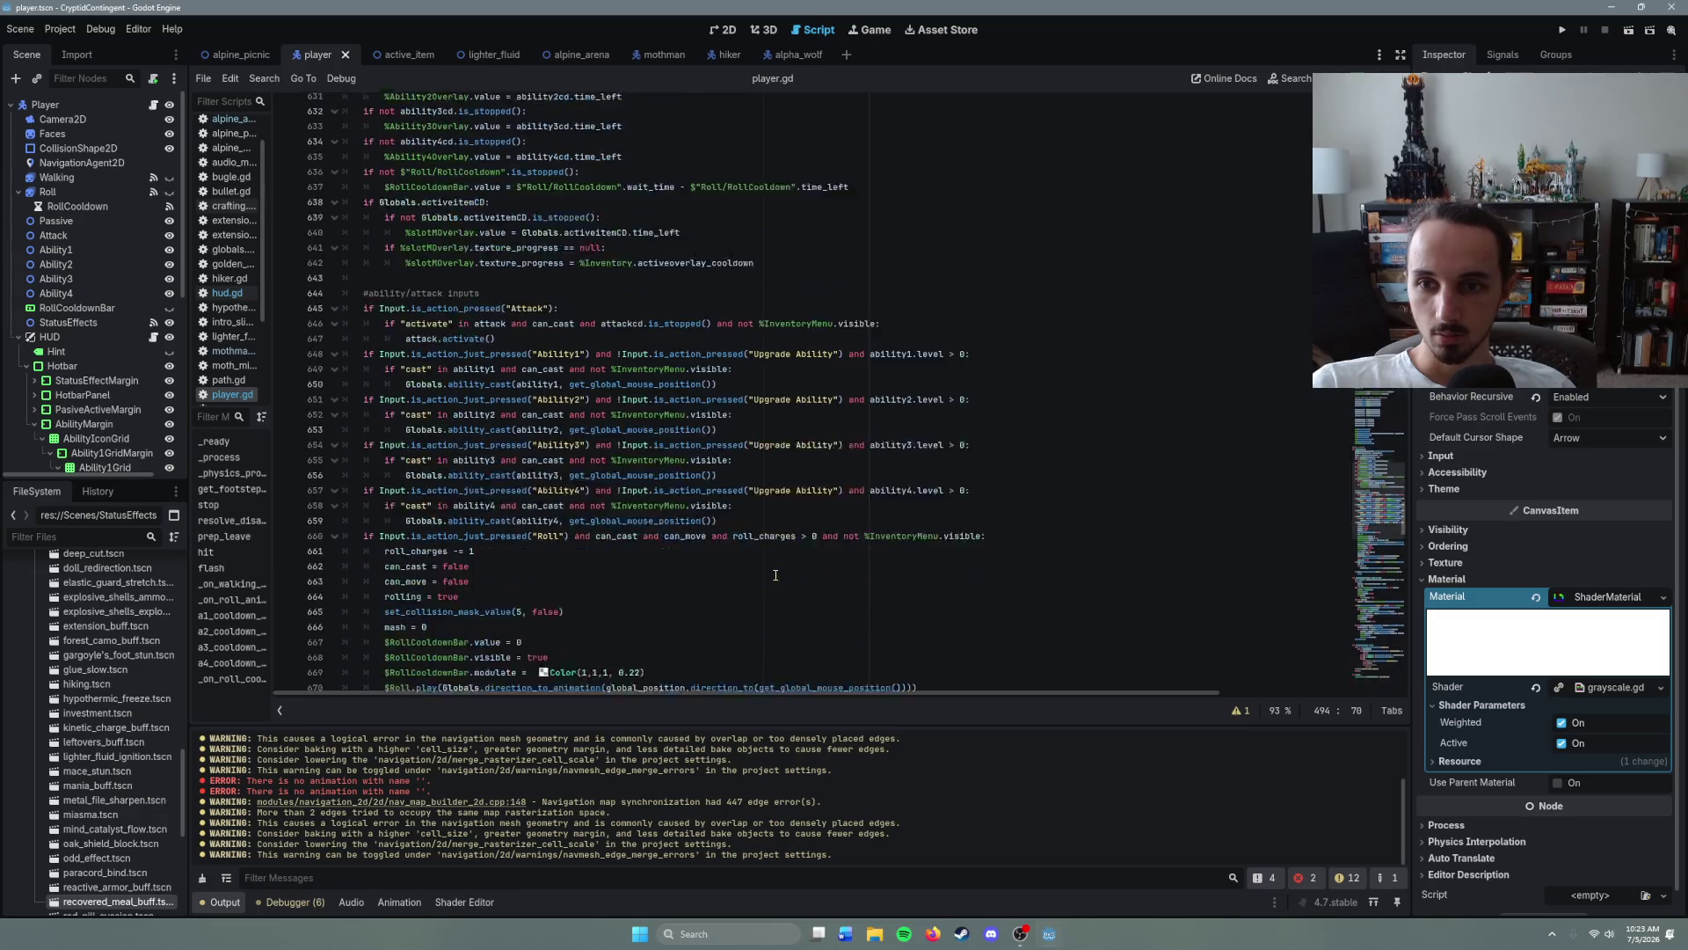
scroll(775, 575, down, 7)
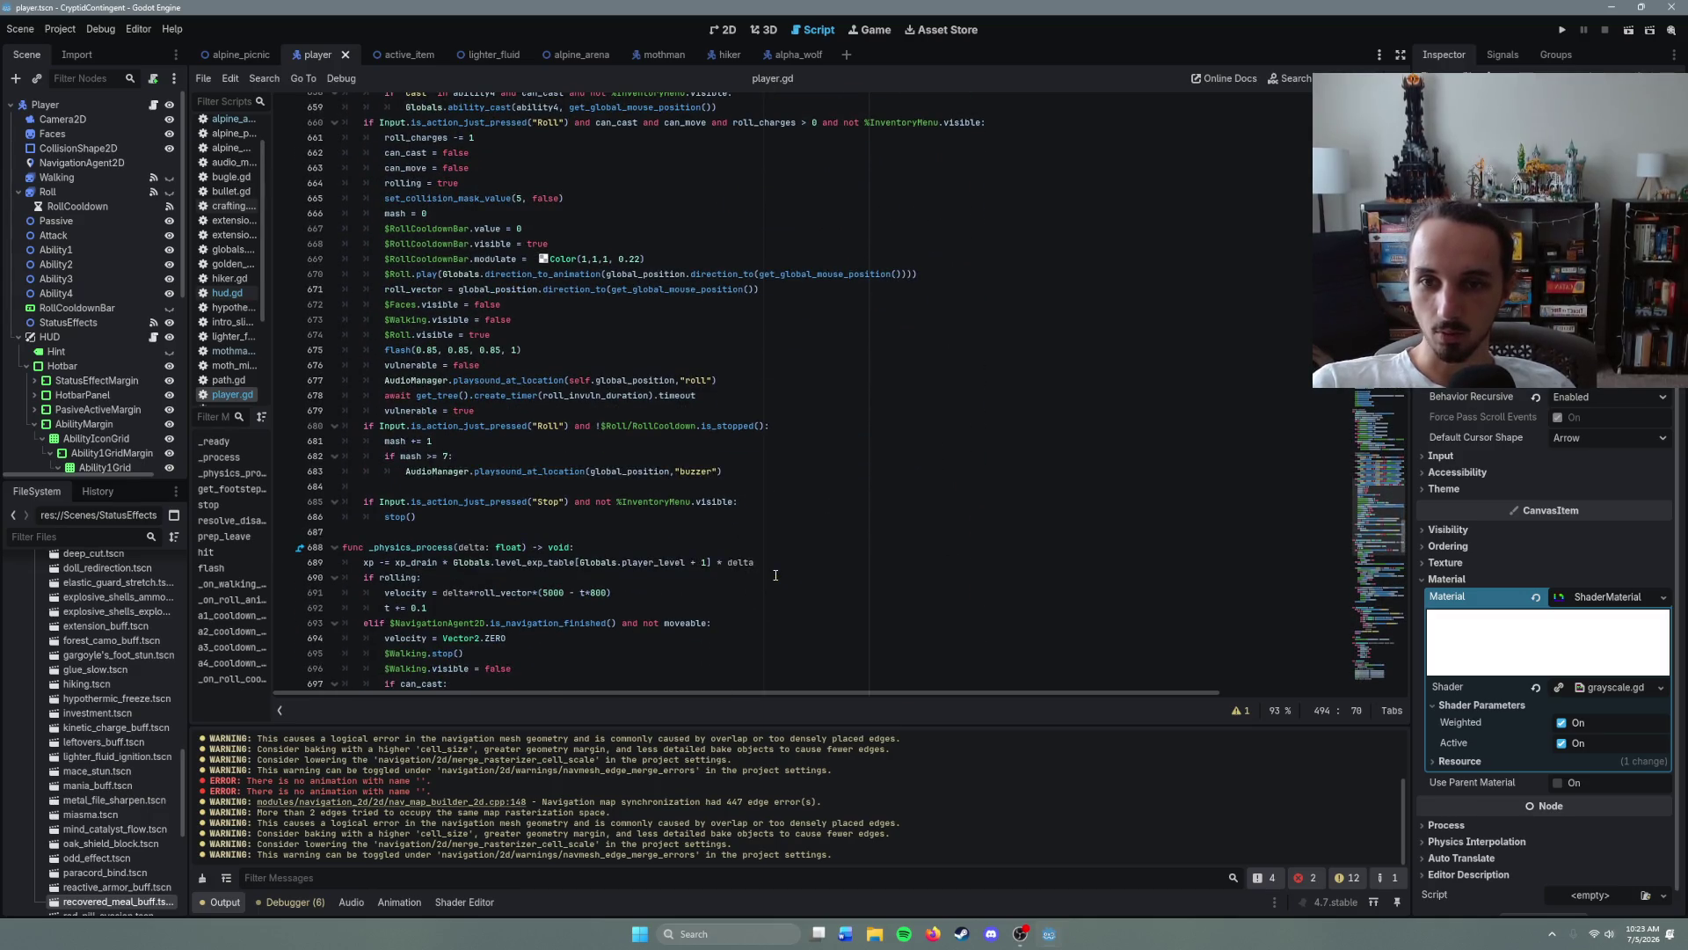
scroll(775, 575, down, 3)
scroll(776, 575, down, 5)
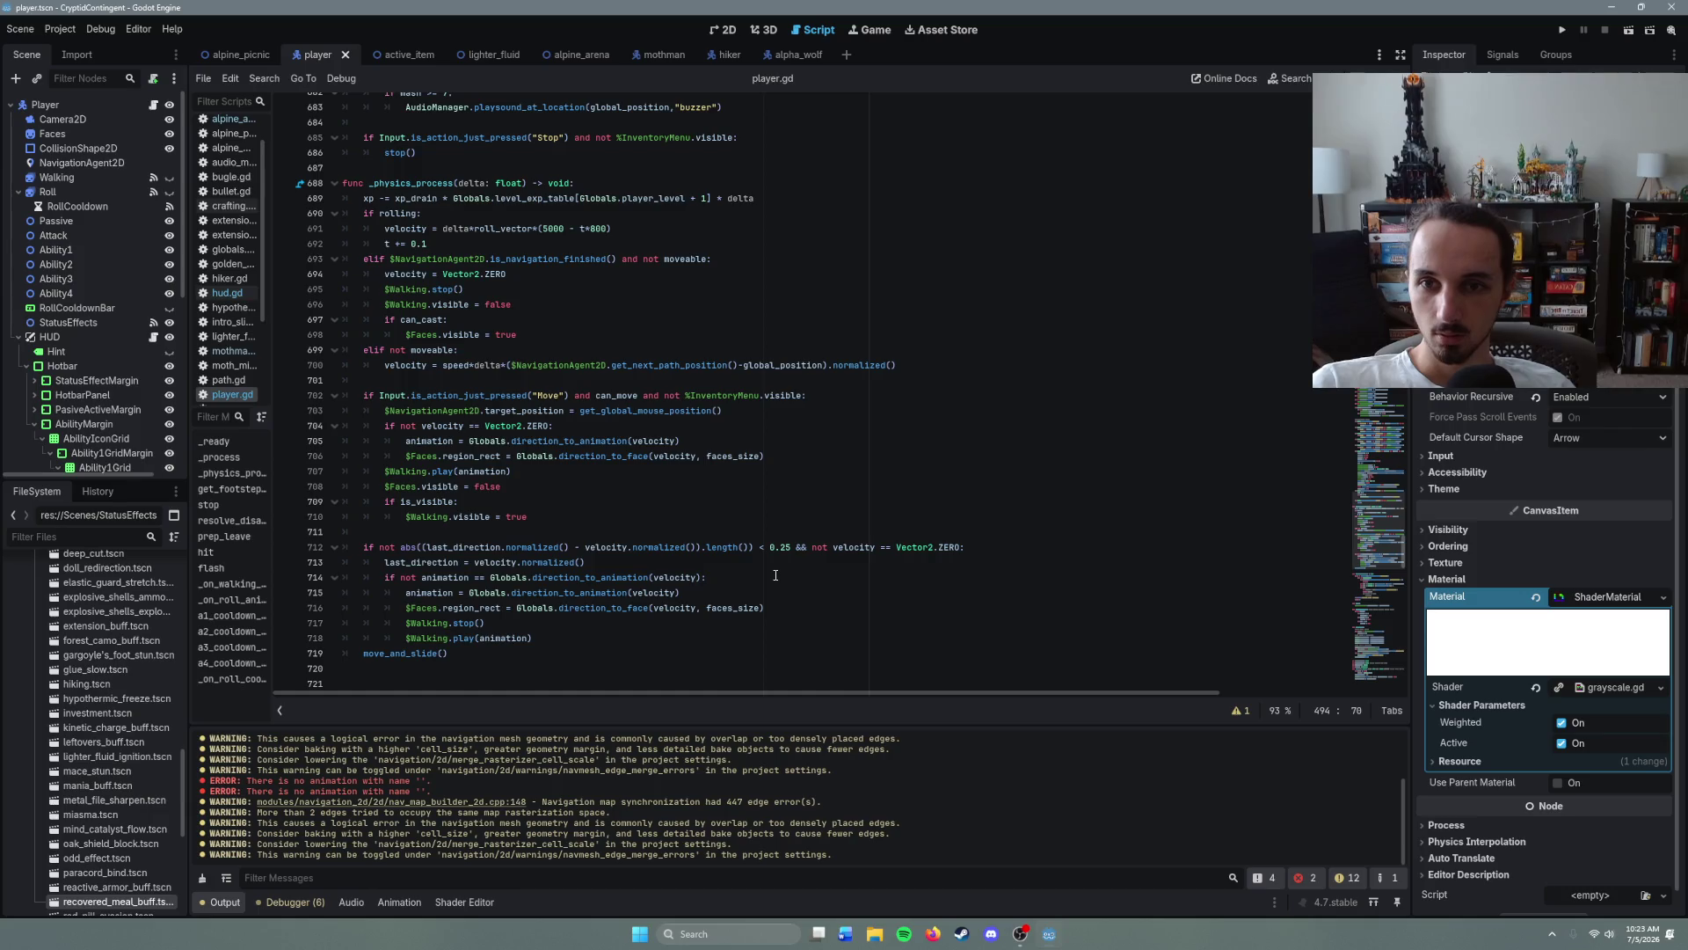
- Select the $Faces.region_rect code on line 706
click(518, 517)
click(518, 504)
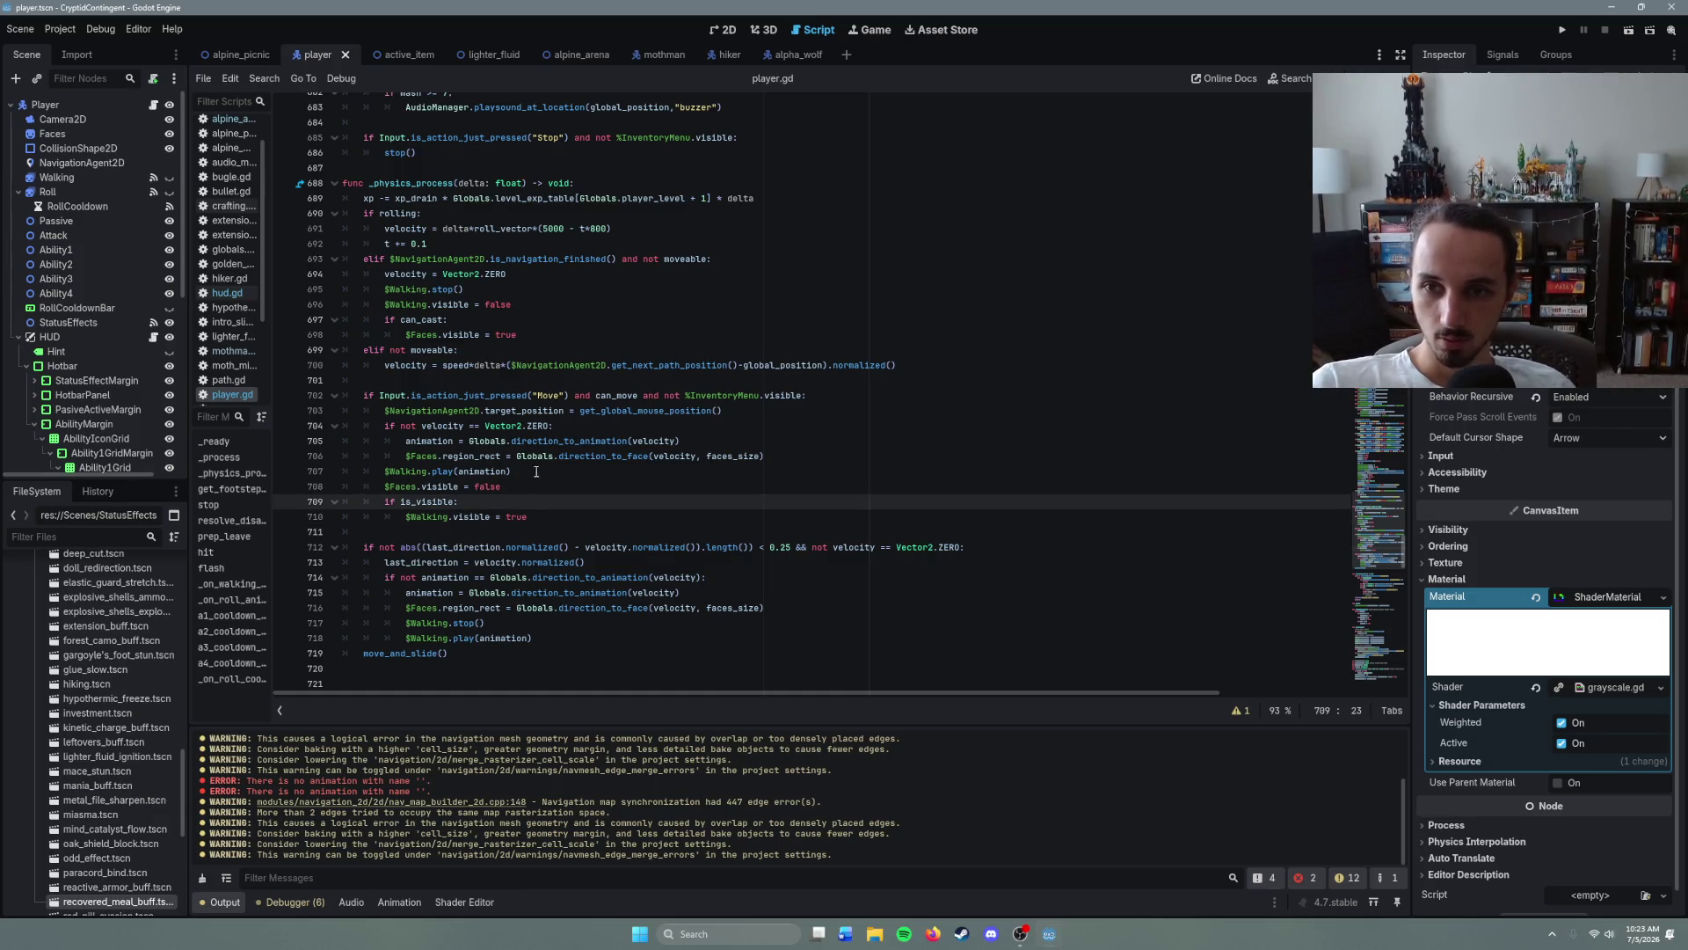
click(535, 472)
click(405, 457)
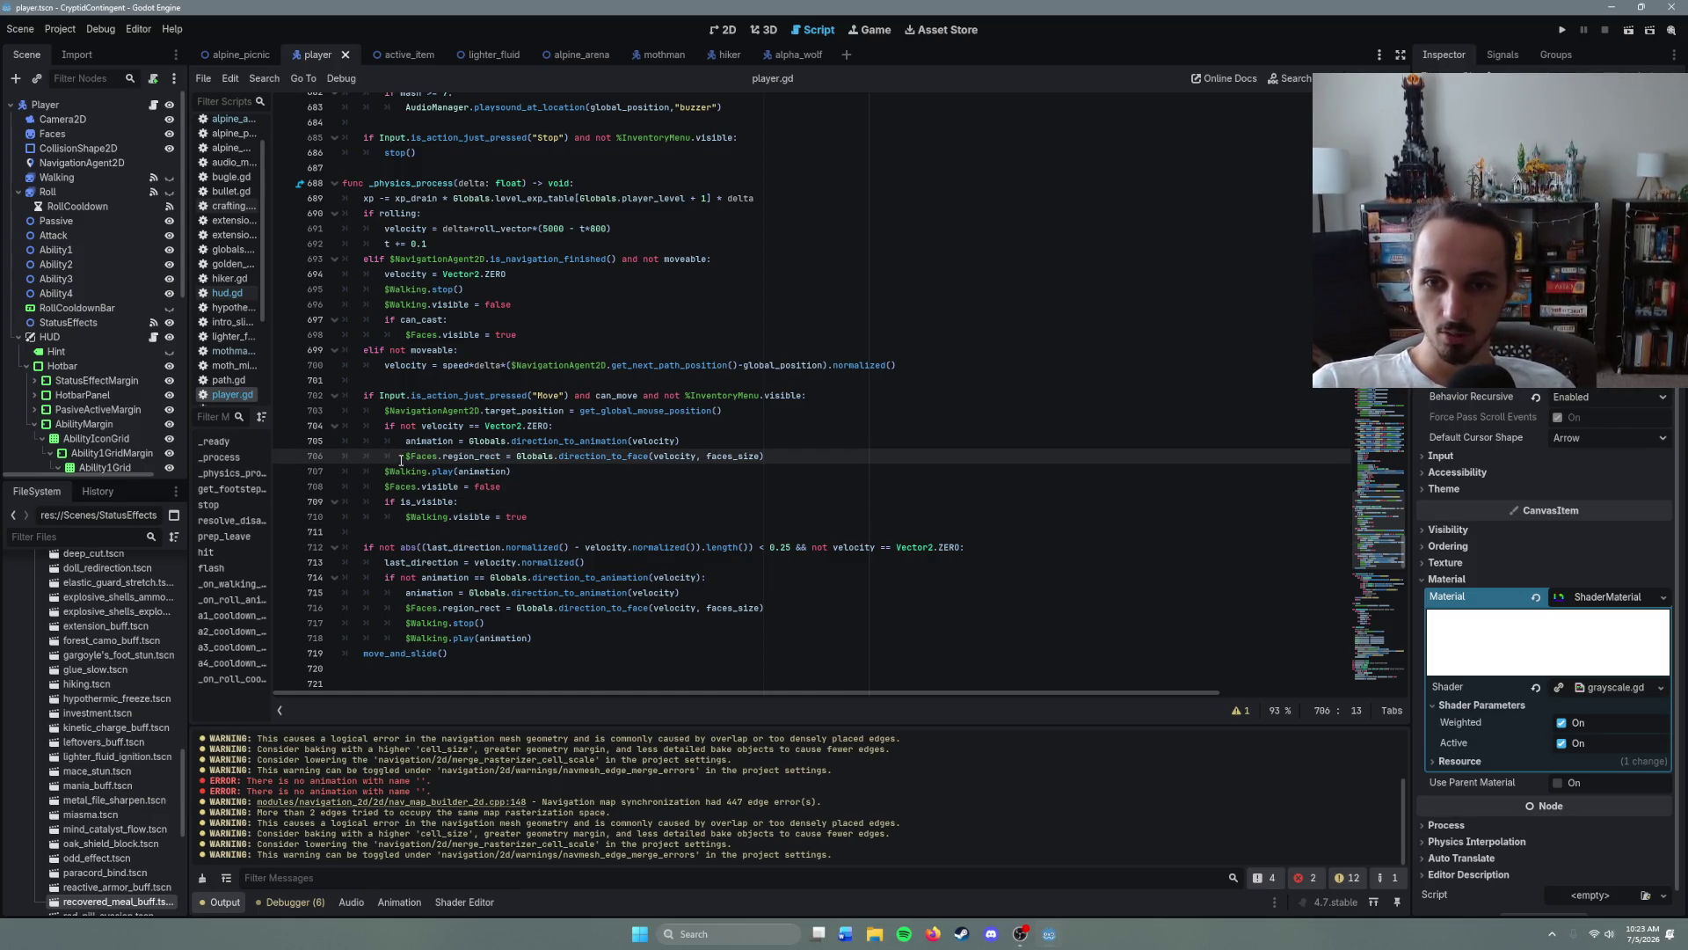
drag(402, 457, 781, 457)
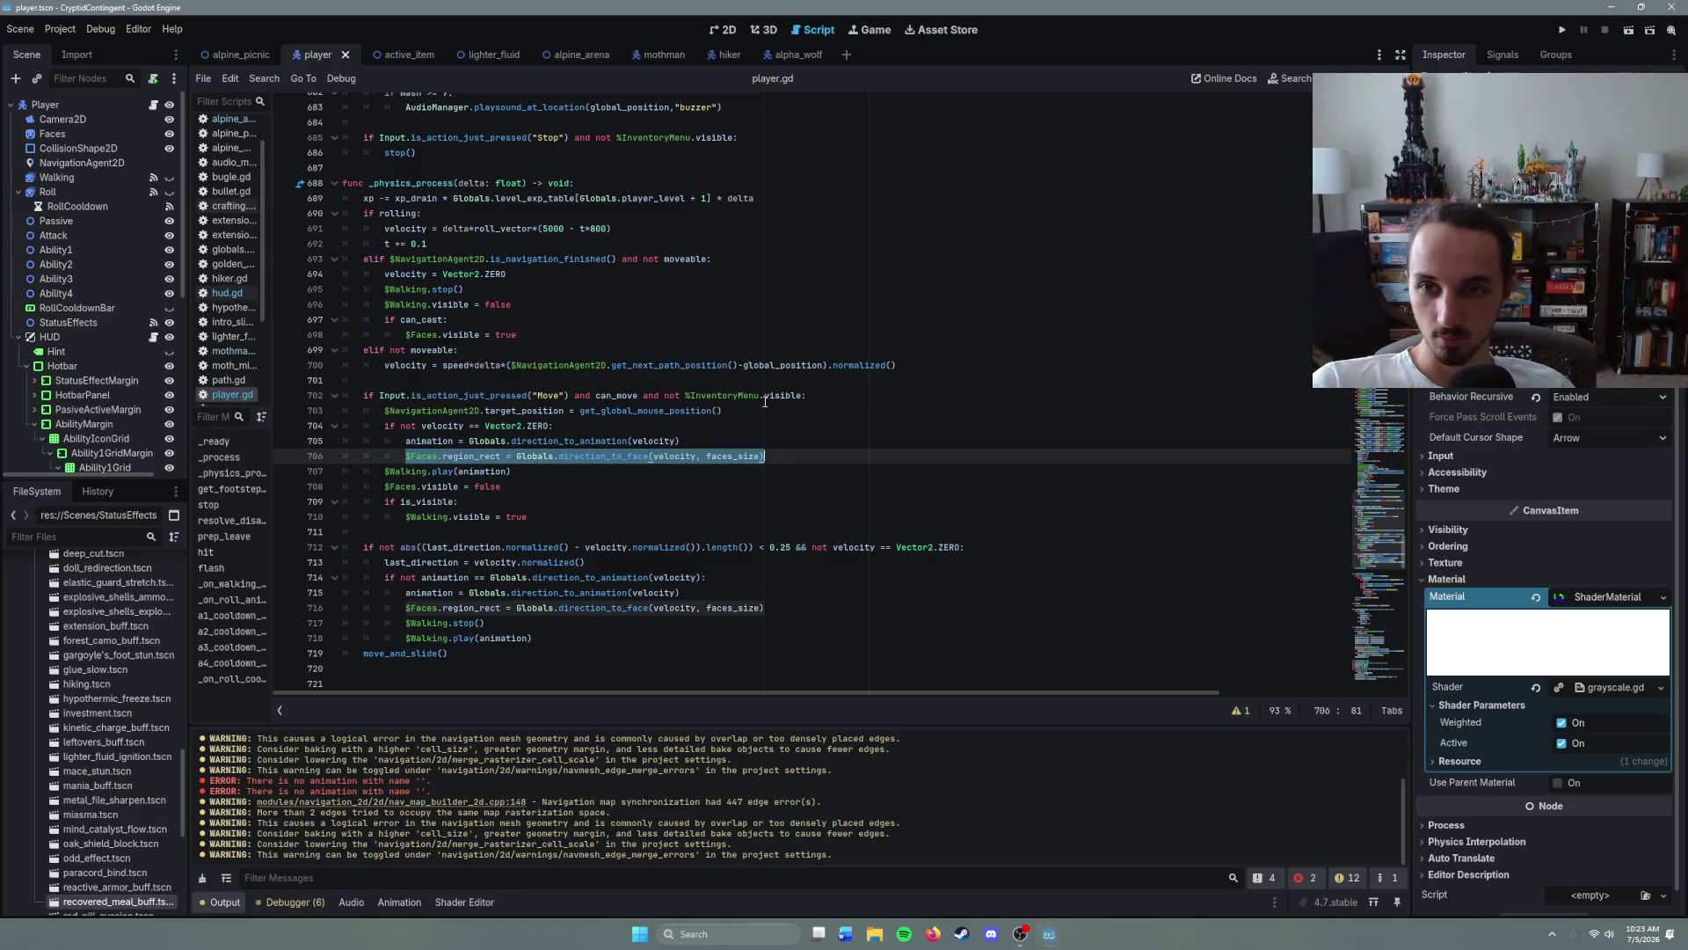
key(Down)
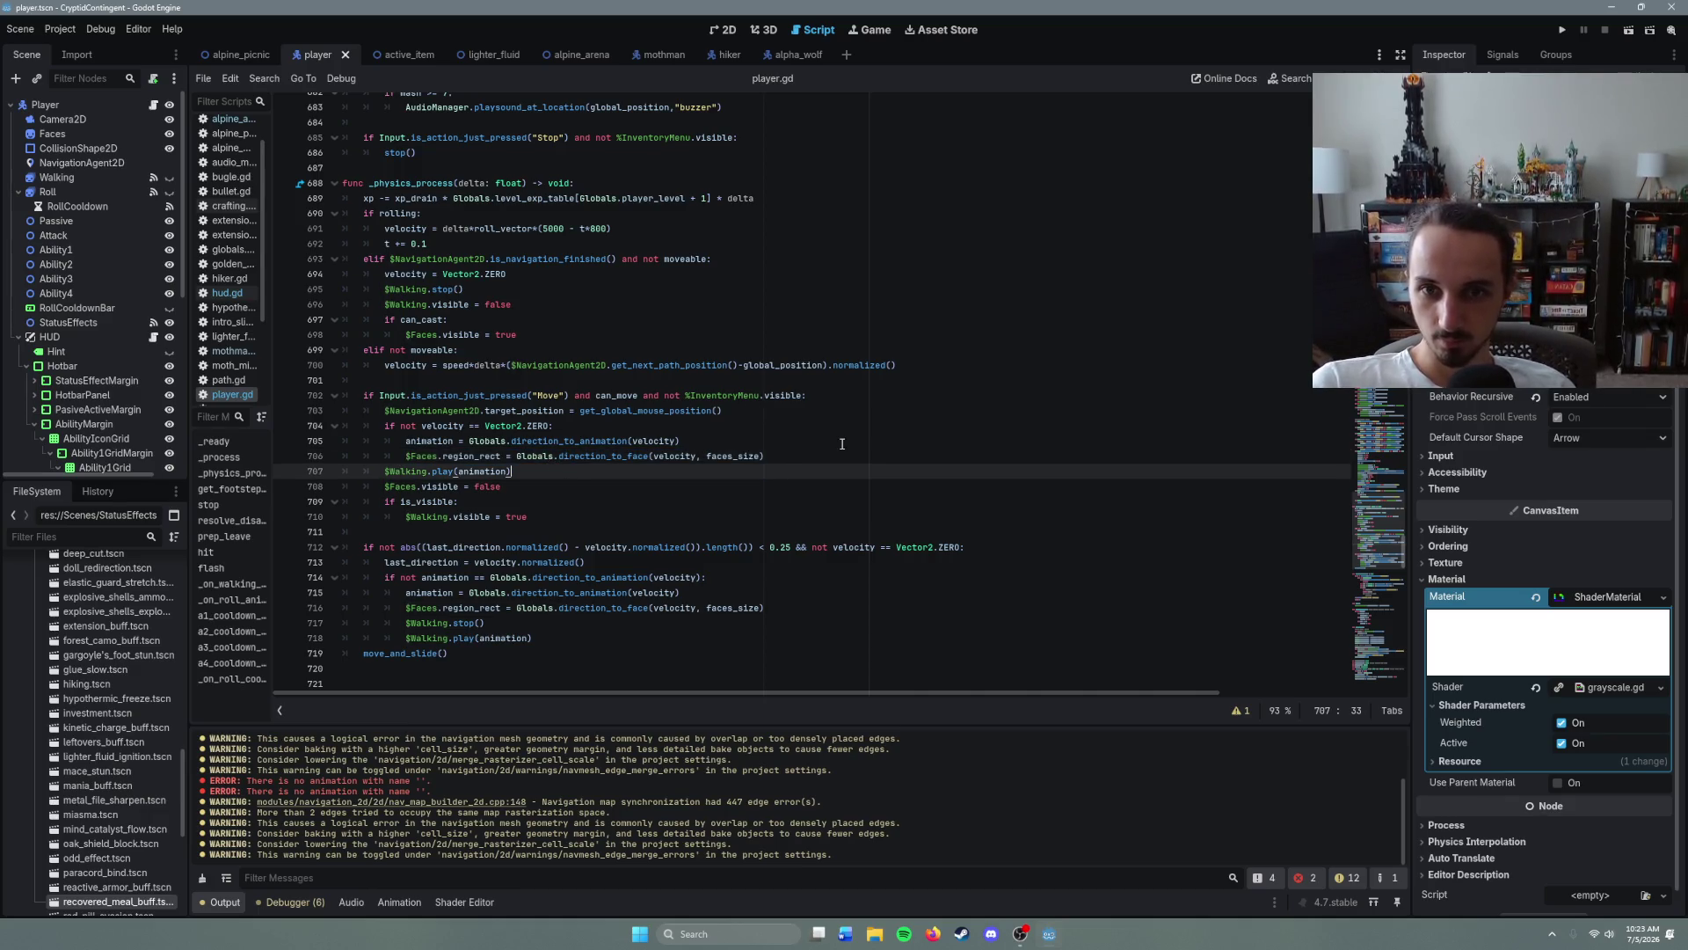
click(830, 454)
- Open the moth_minion scene and review its activate function
key(ctrl+shift+o)
text(moth)
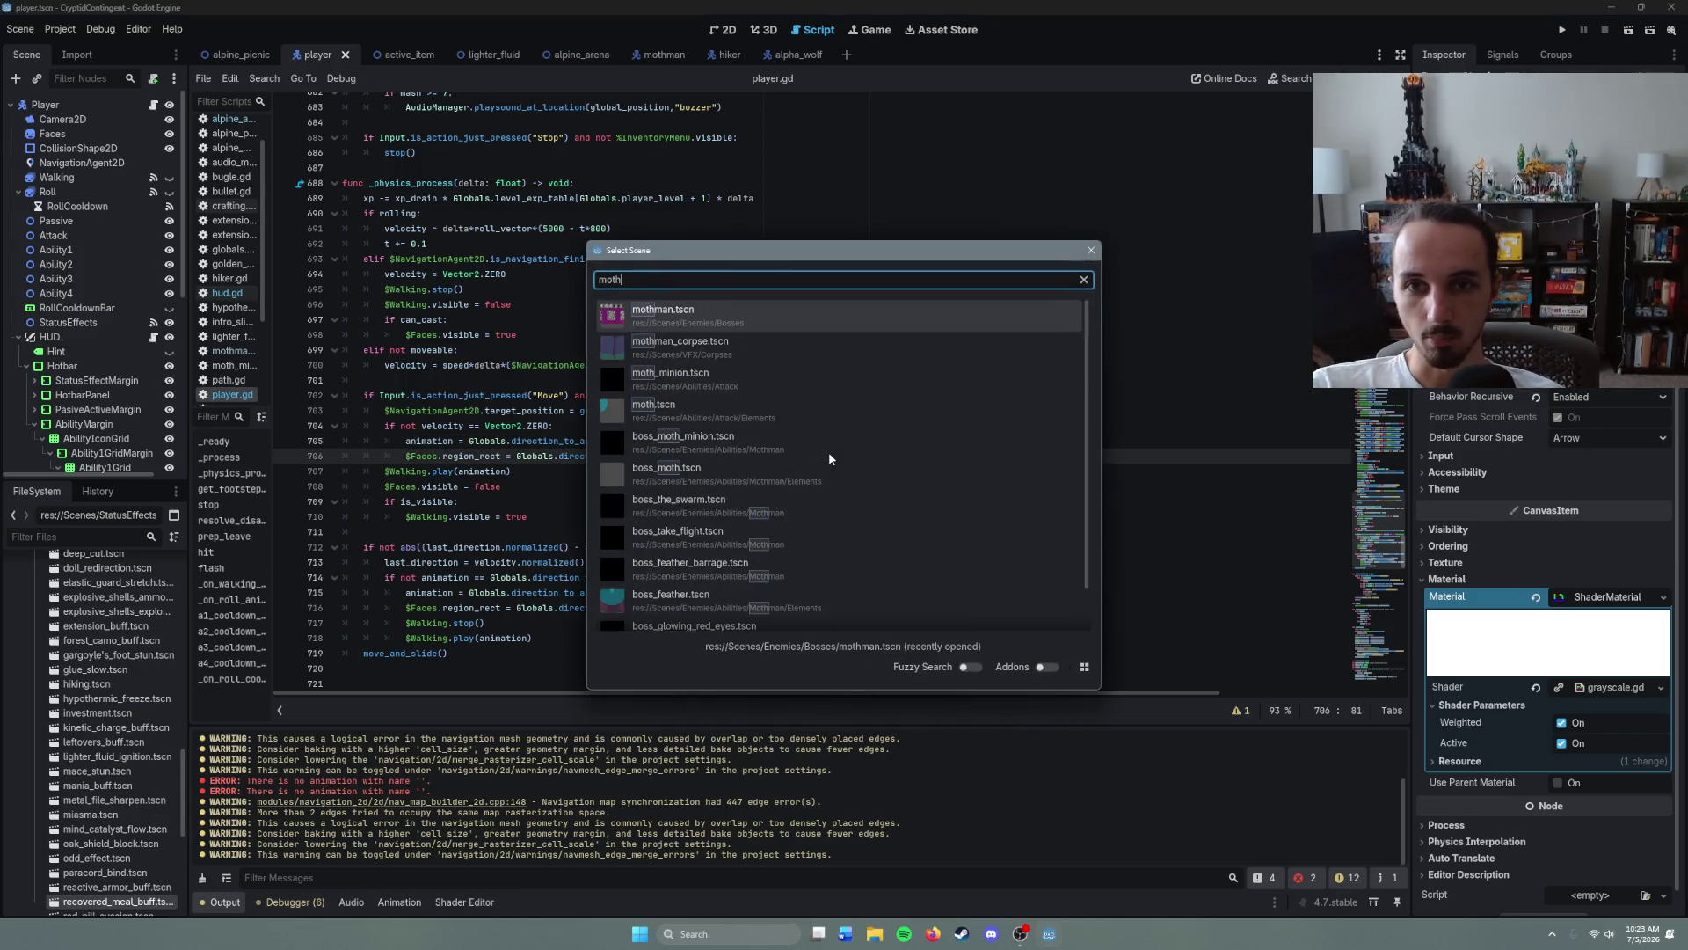
key(Down)
key(Down)
key(Return)
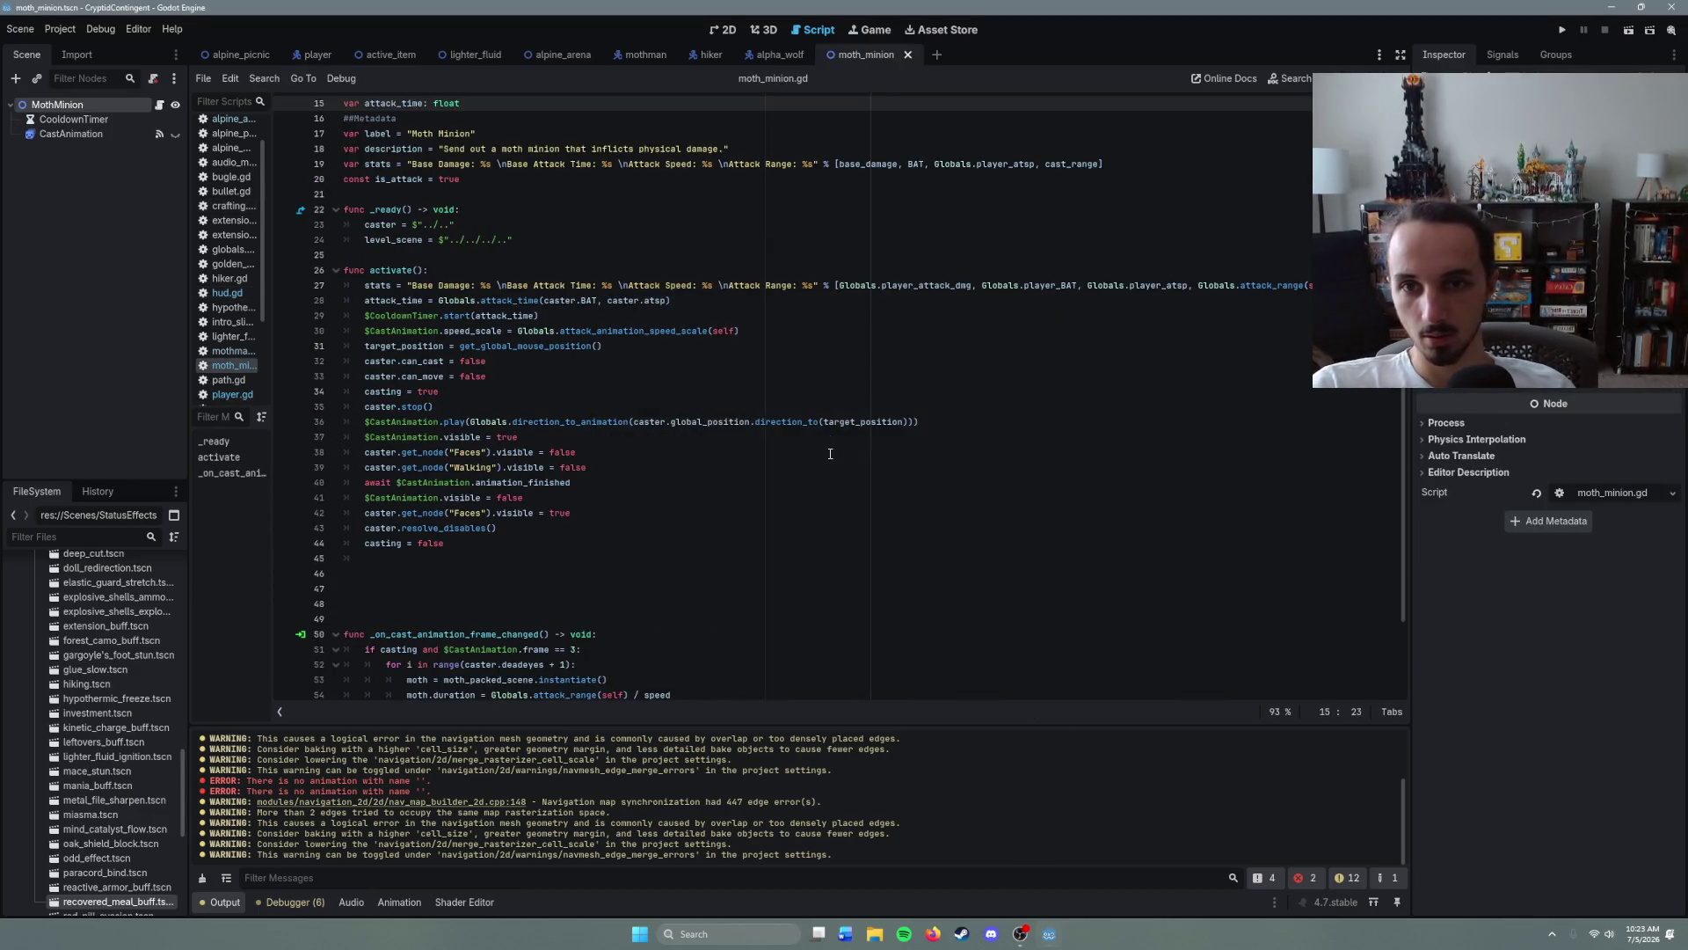
click(681, 319)
click(684, 300)
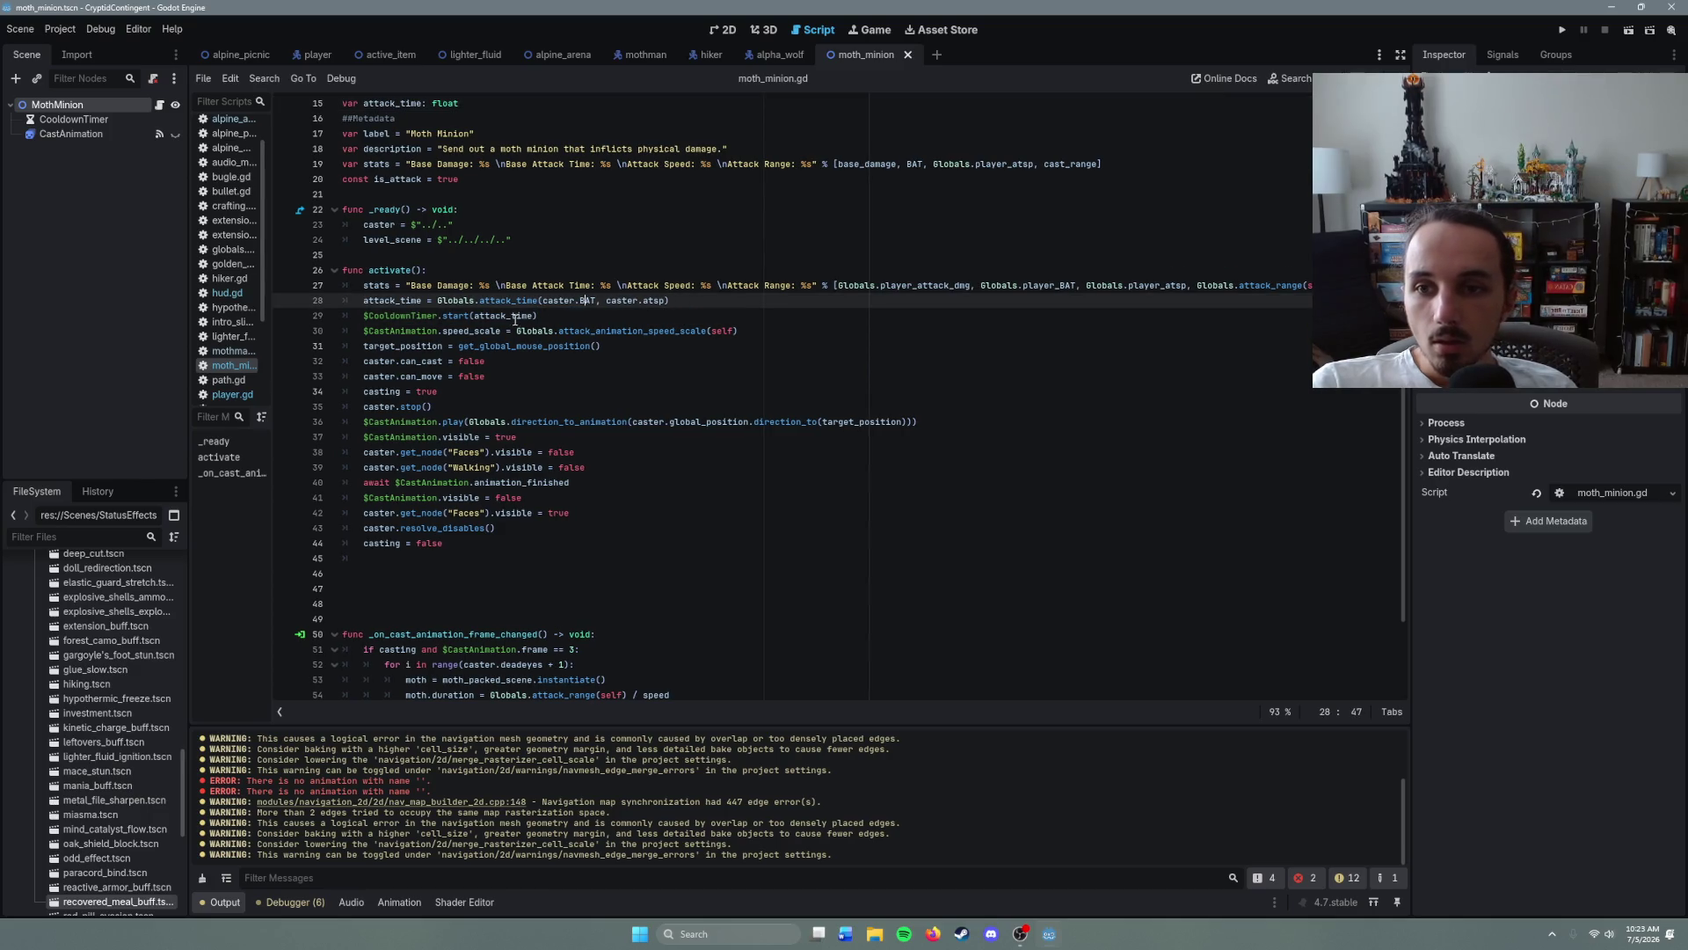
click(432, 270)
click(497, 400)
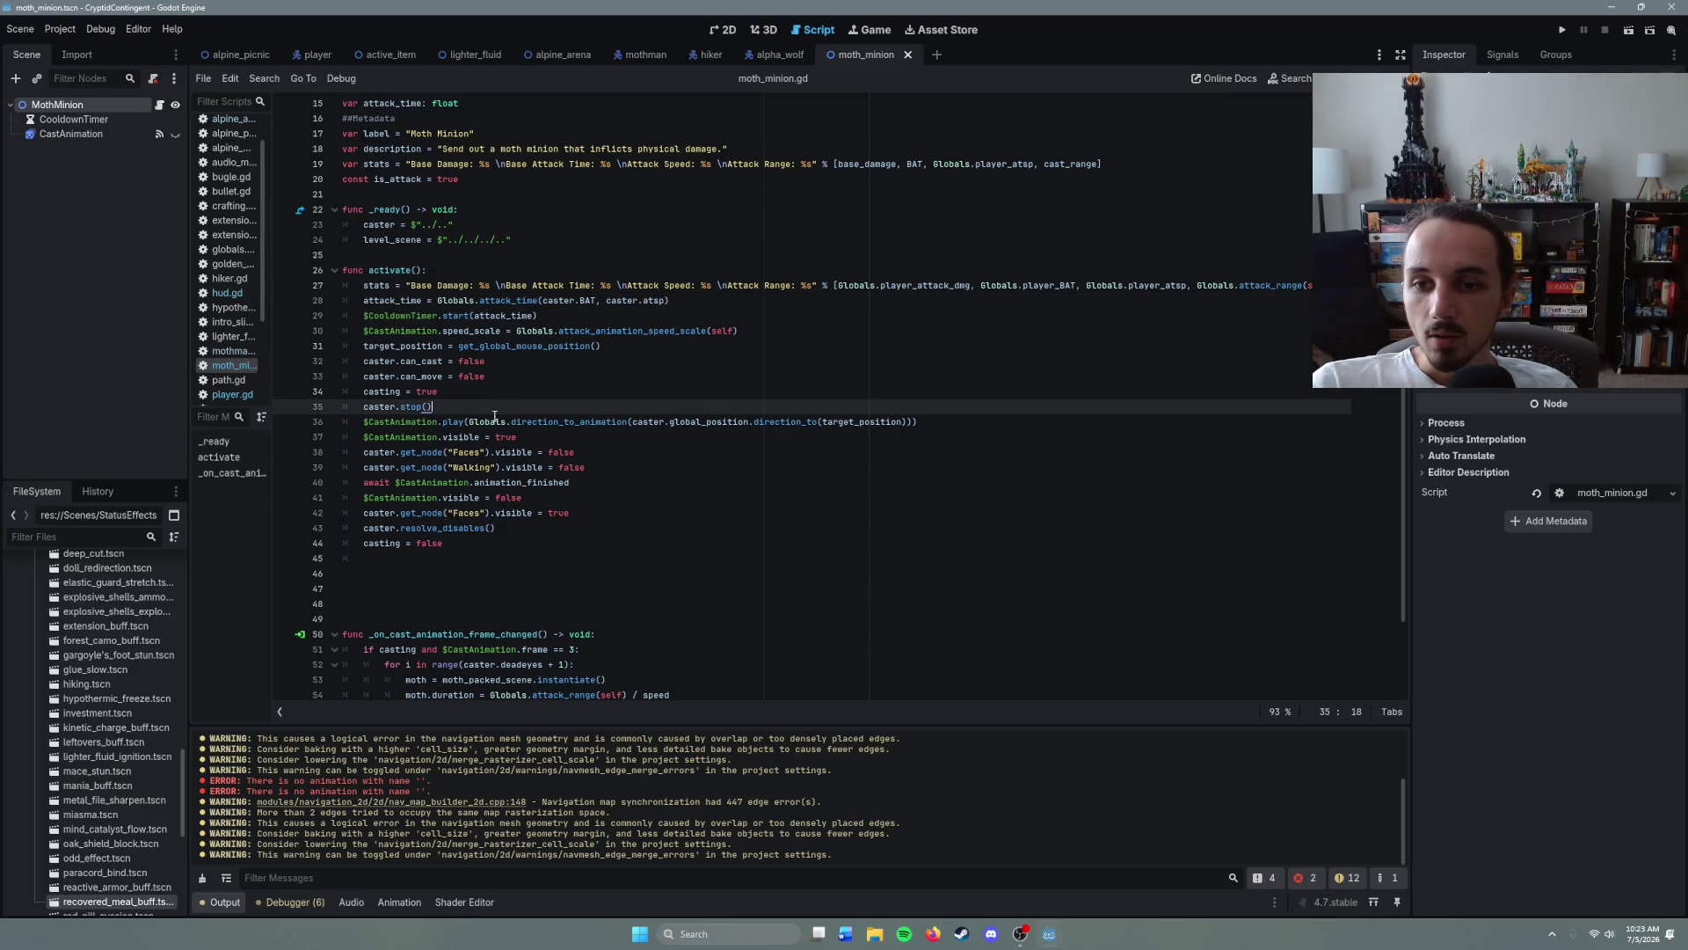
click(494, 422)
click(580, 452)
click(567, 406)
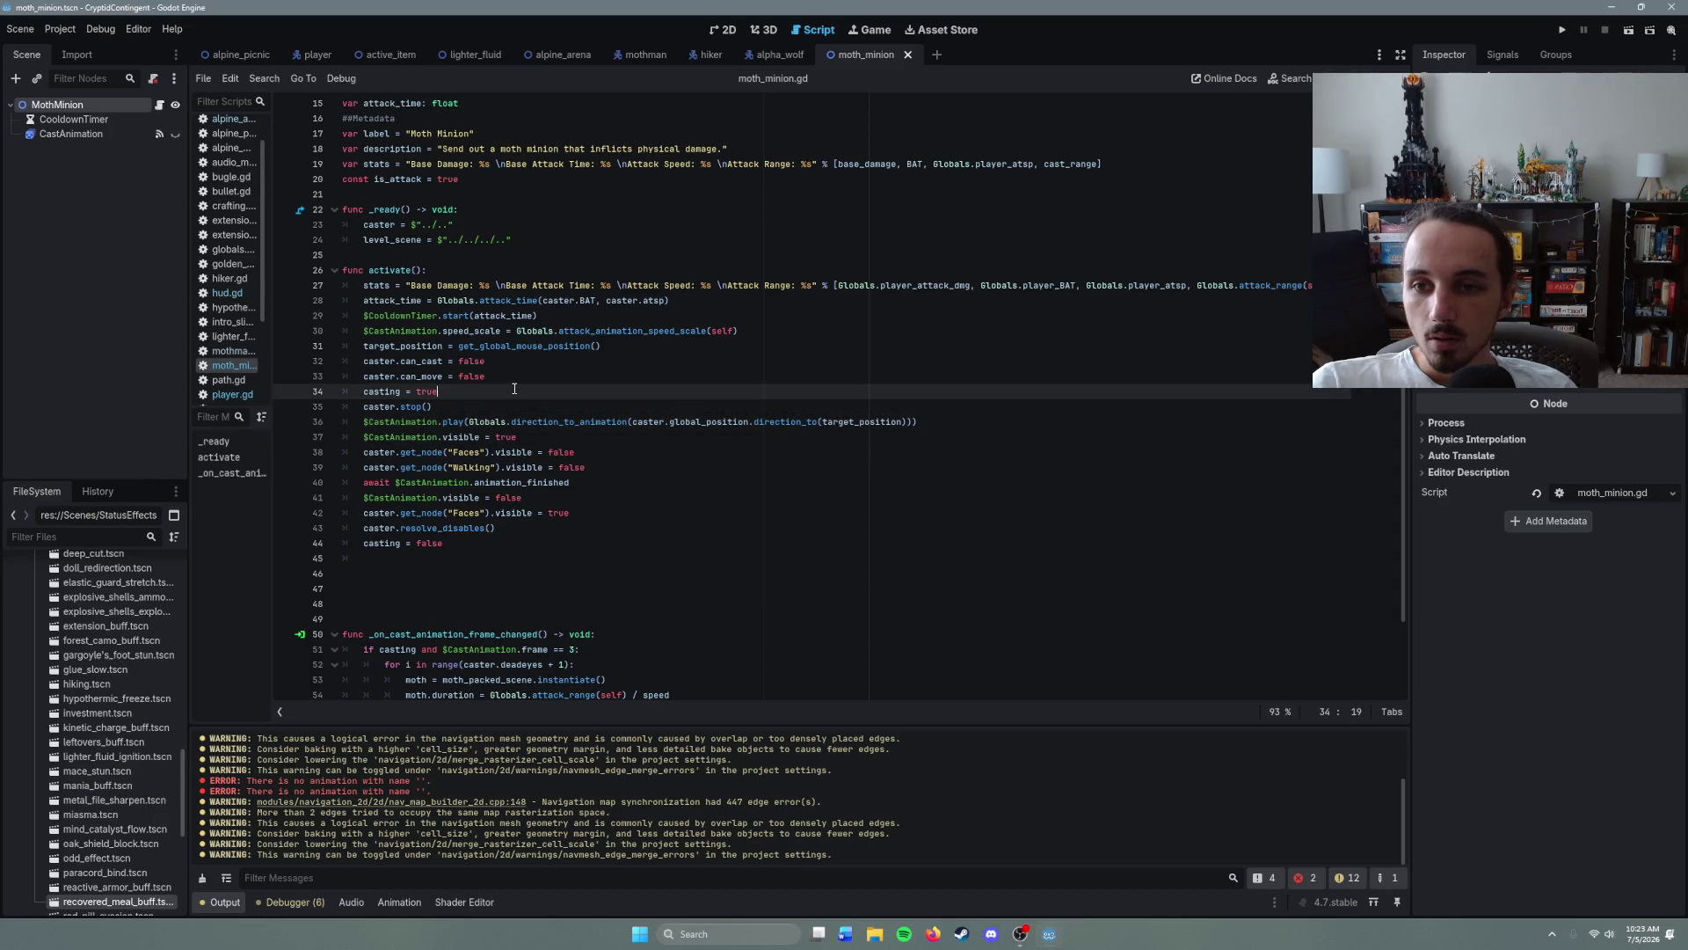
click(564, 452)
click(565, 441)
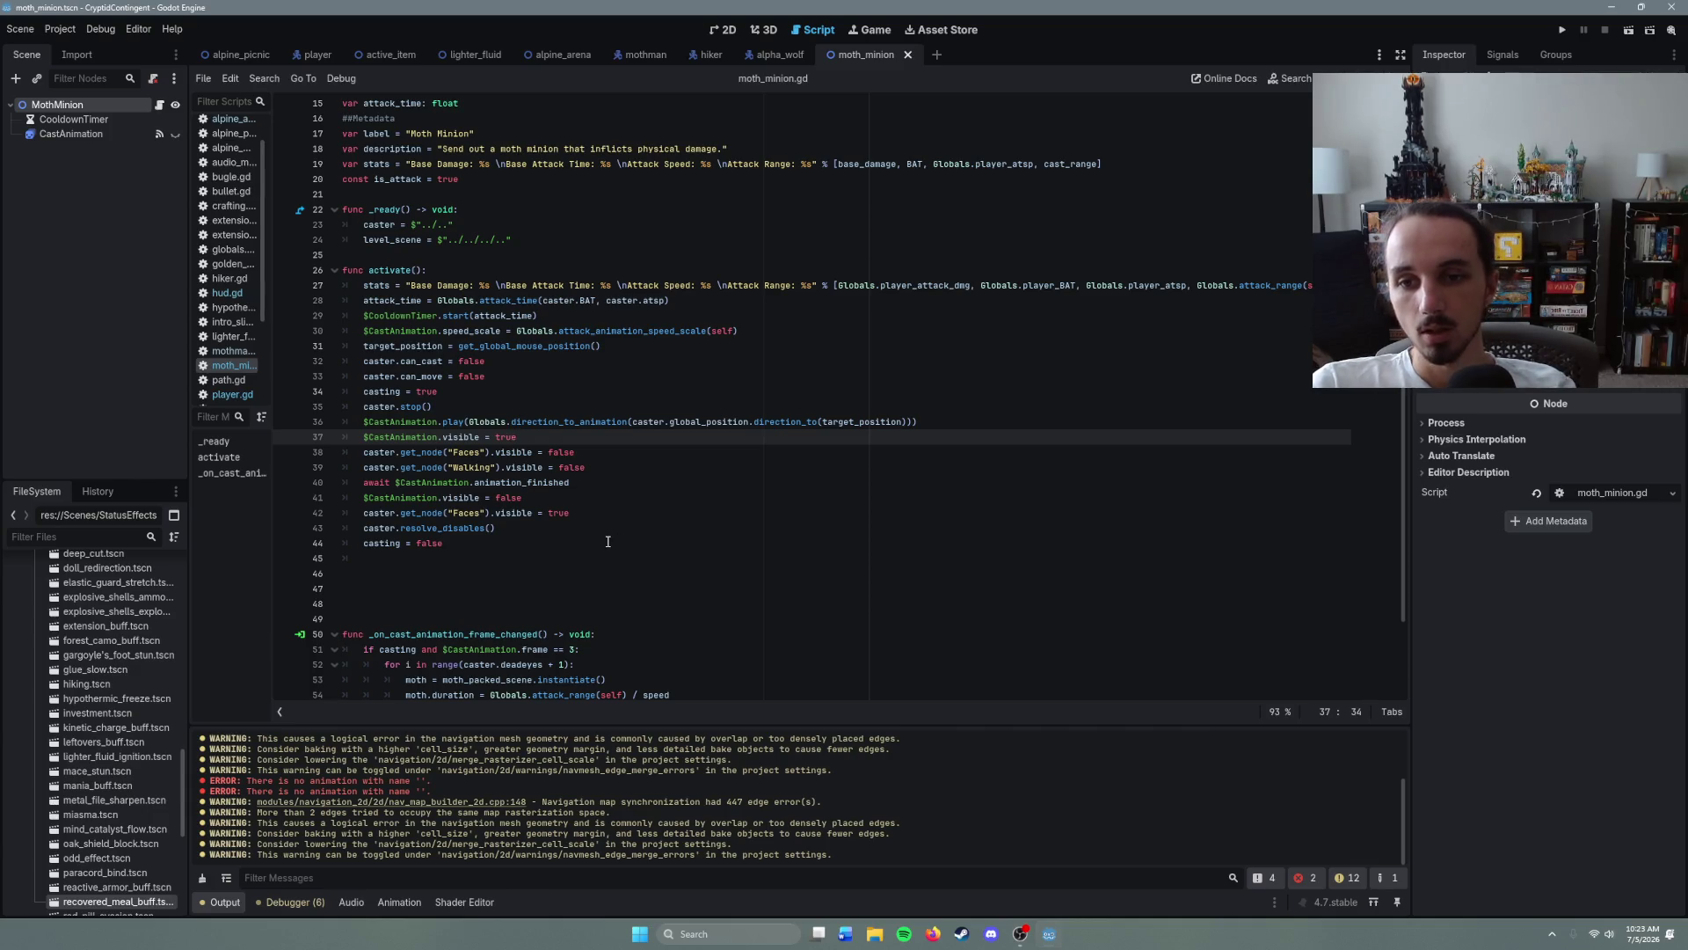
- Paste the Faces region_rect line as line 38, using caster.get_node("Faces")
key(Return)
text($Faces.region_rect = Globals.direction_to_face(velocity, faces_size))
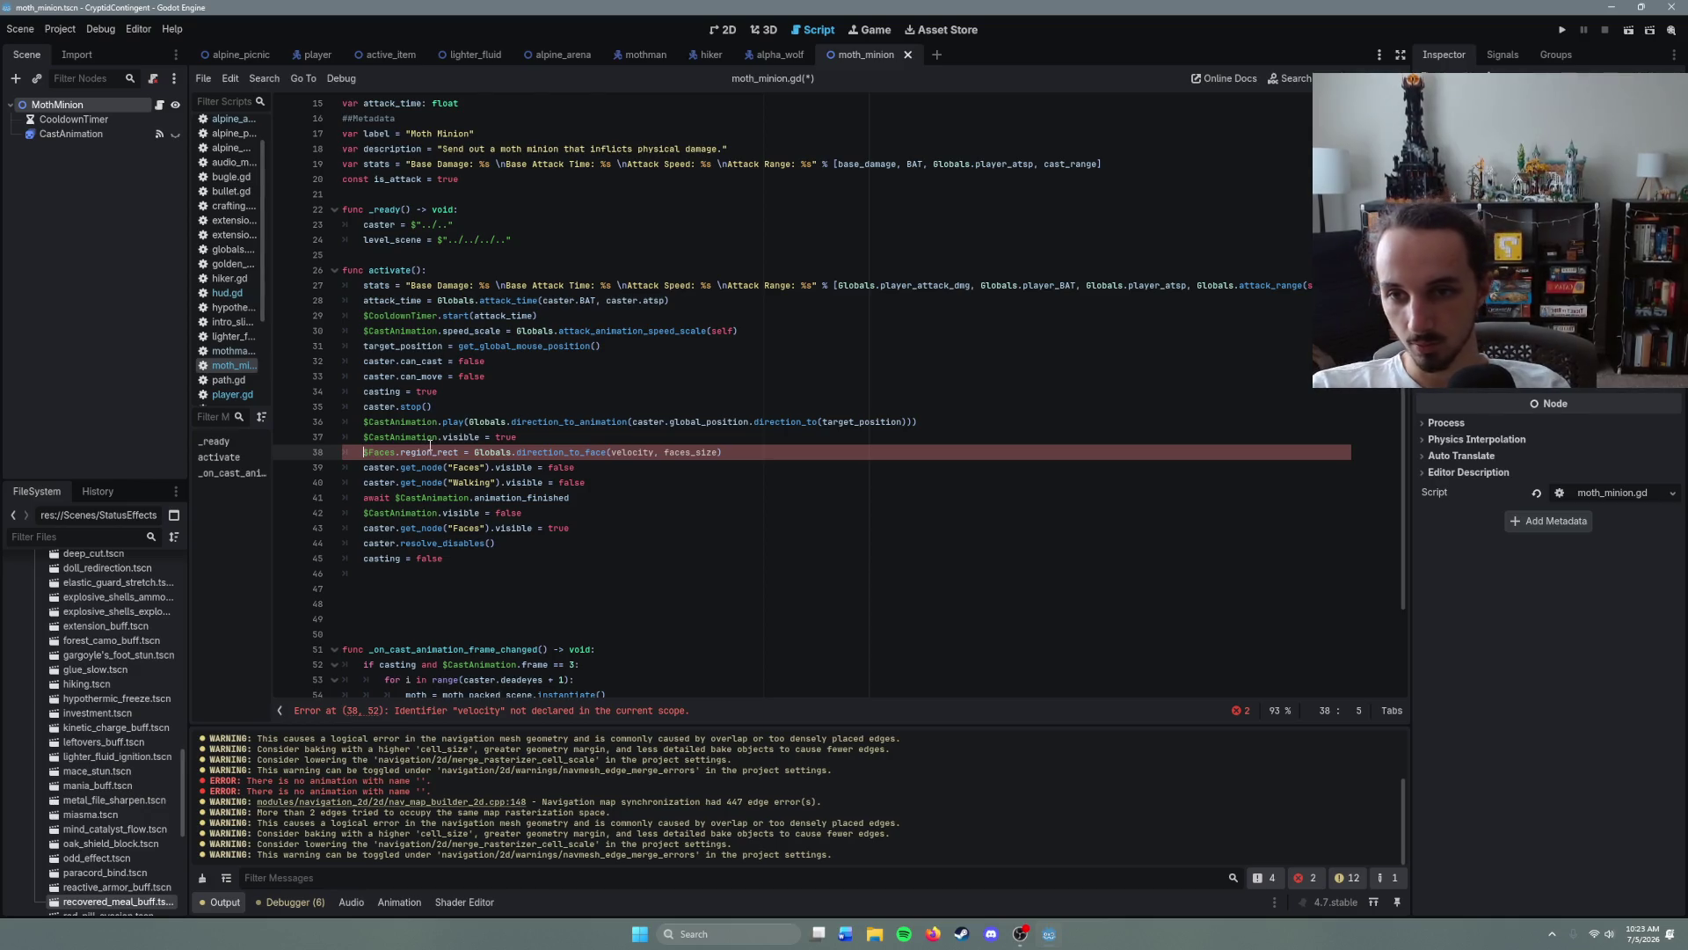
key(BackSpace)
text(caster.get)
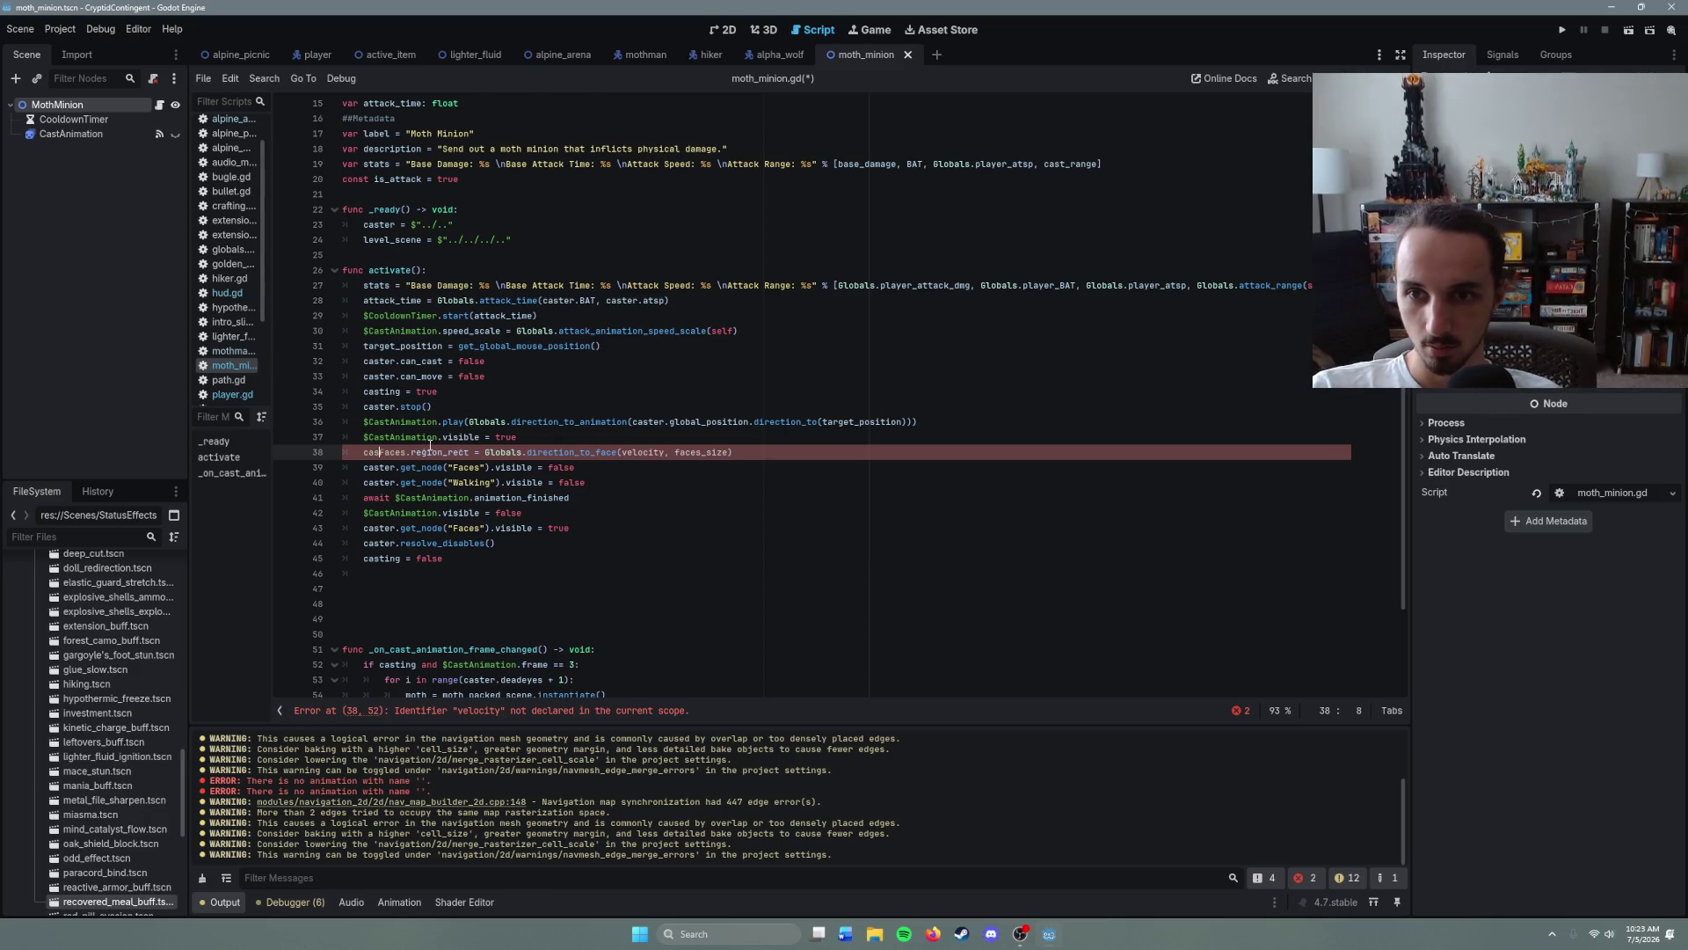
text(_node(")
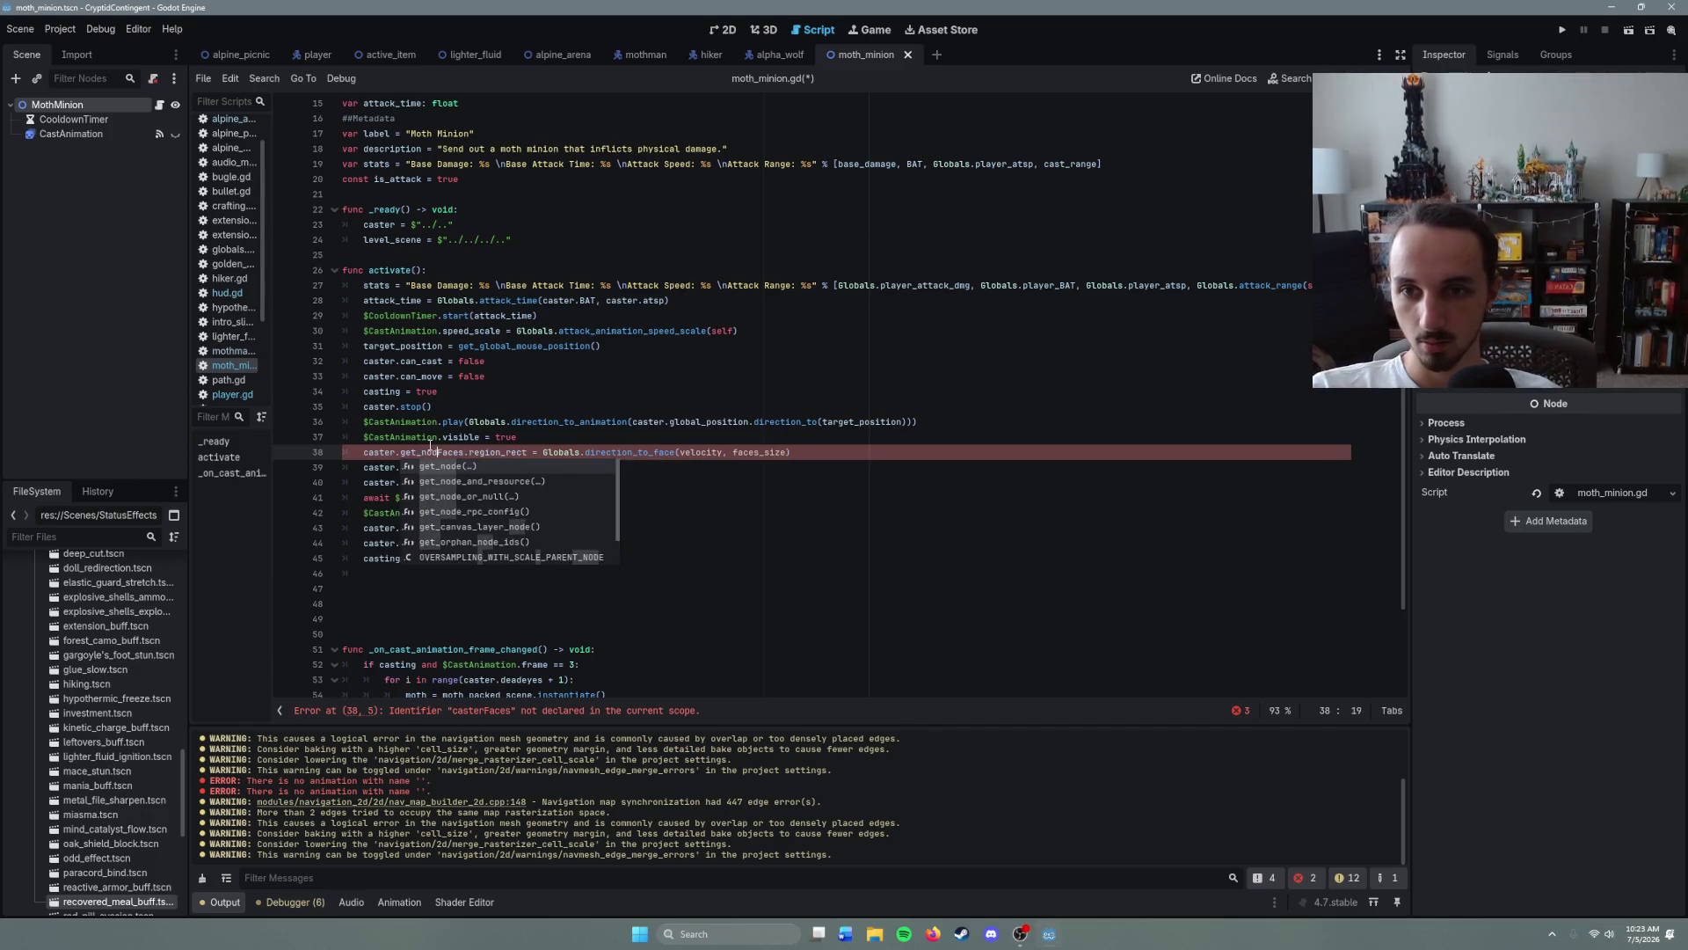
key(Right)
key(Right)
key(Right)
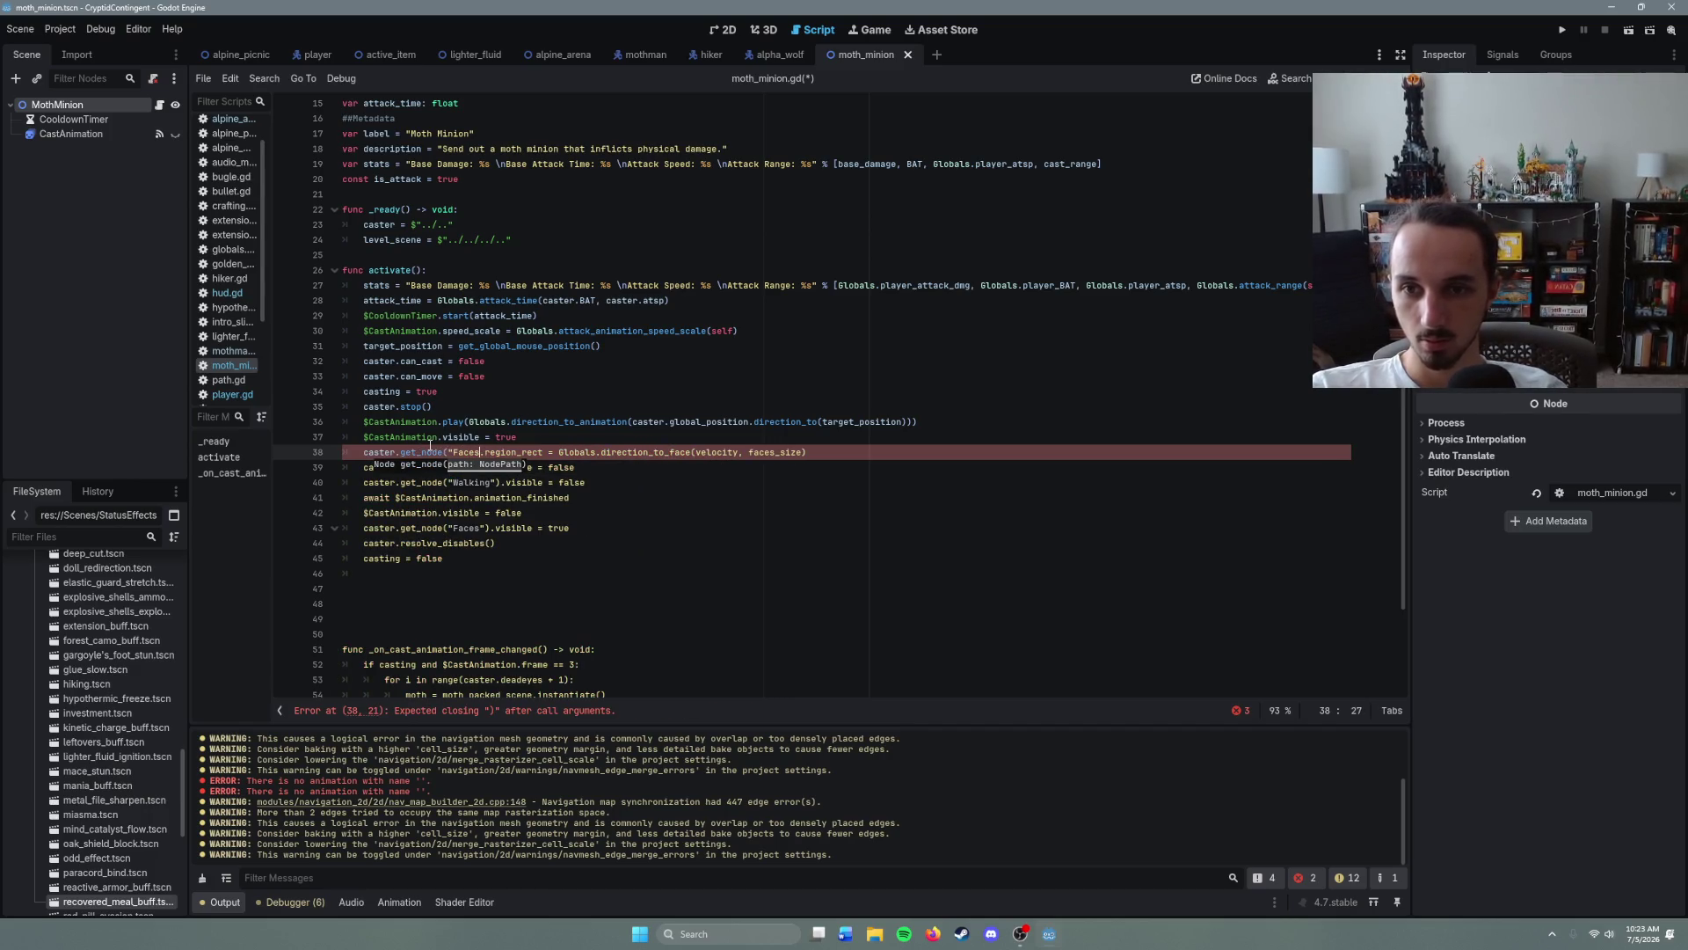
text(")
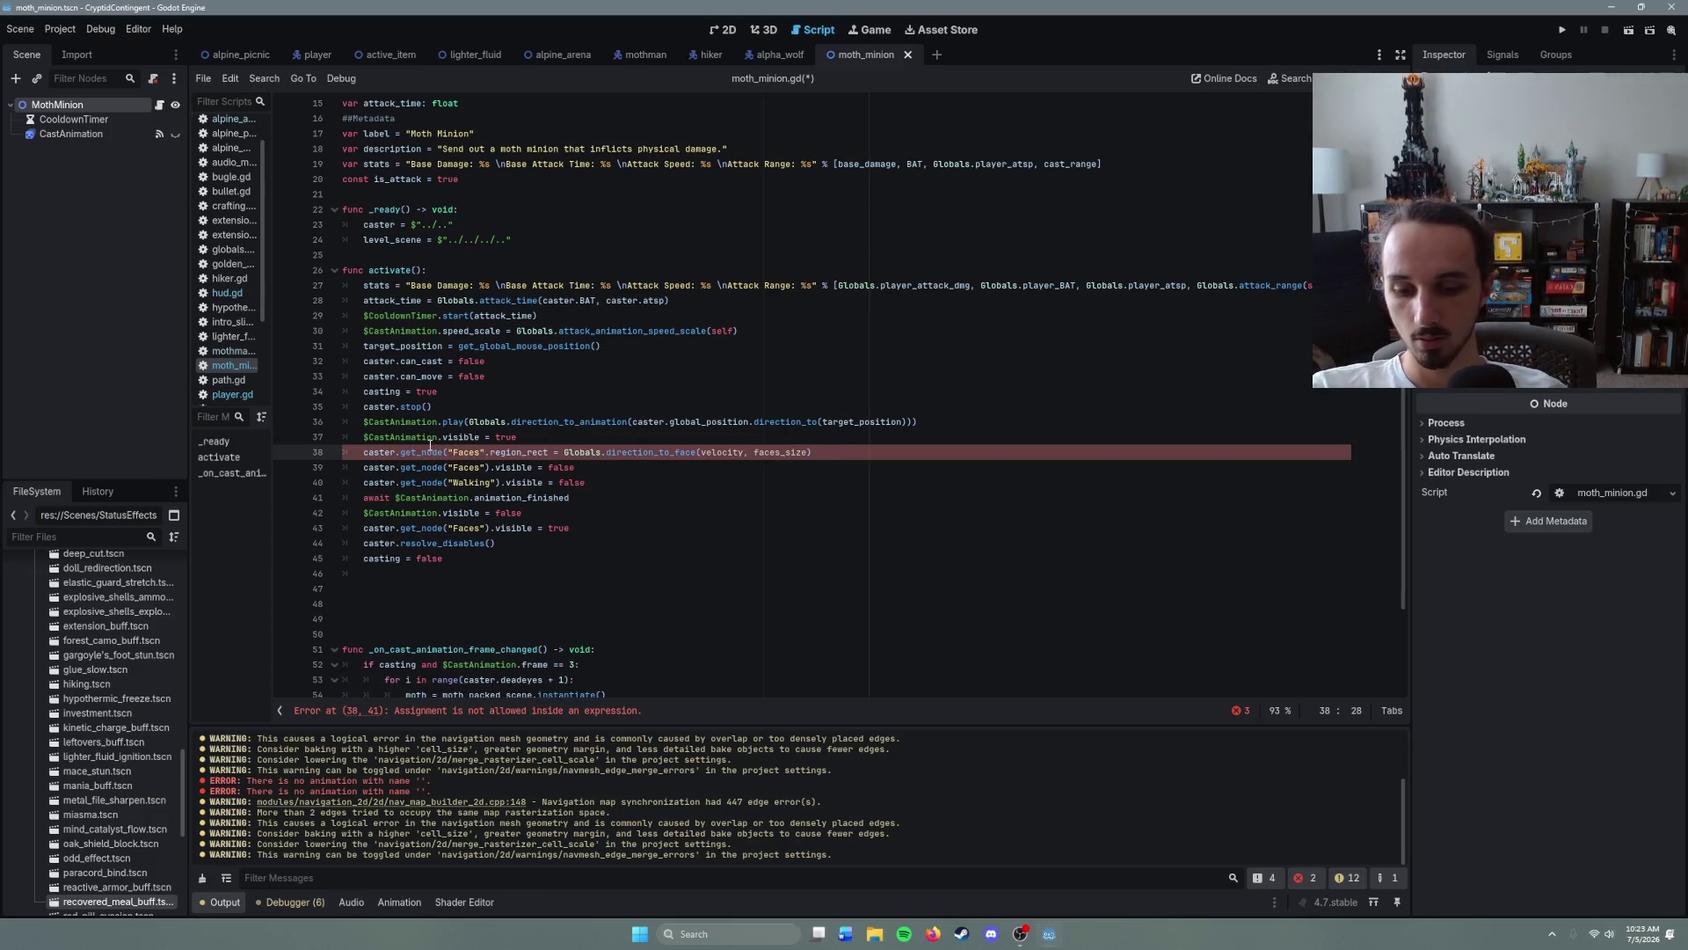
text())
- Replace velocity on line 38 with direction_to(target_position) from line 36
click(704, 514)
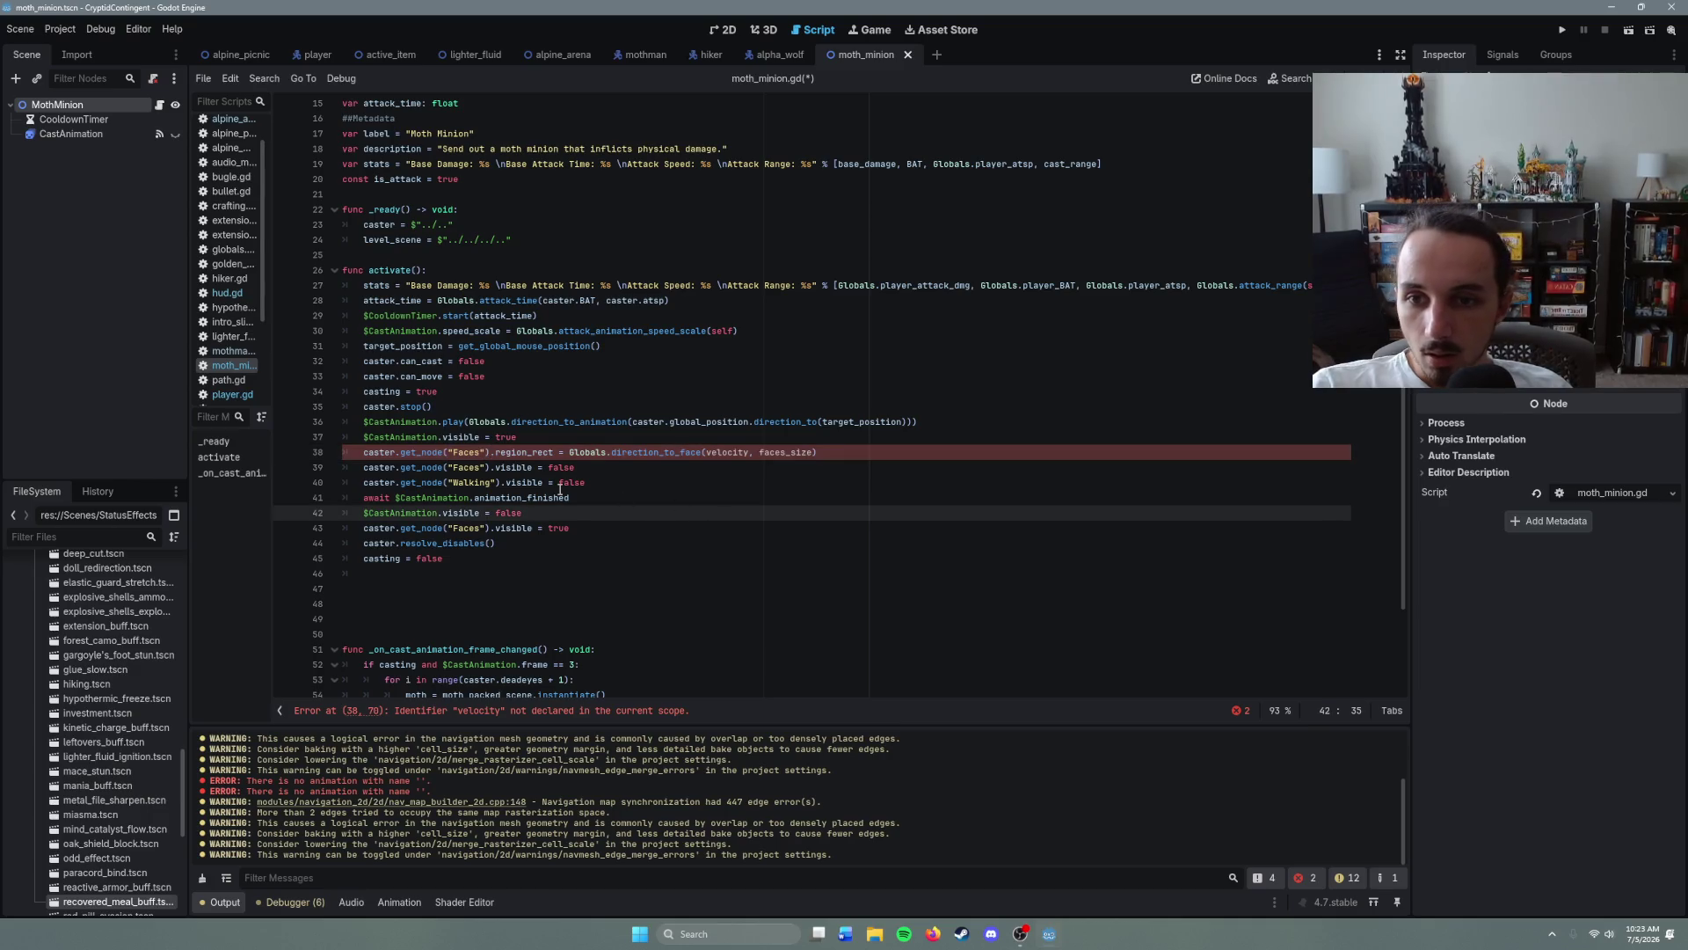
click(525, 452)
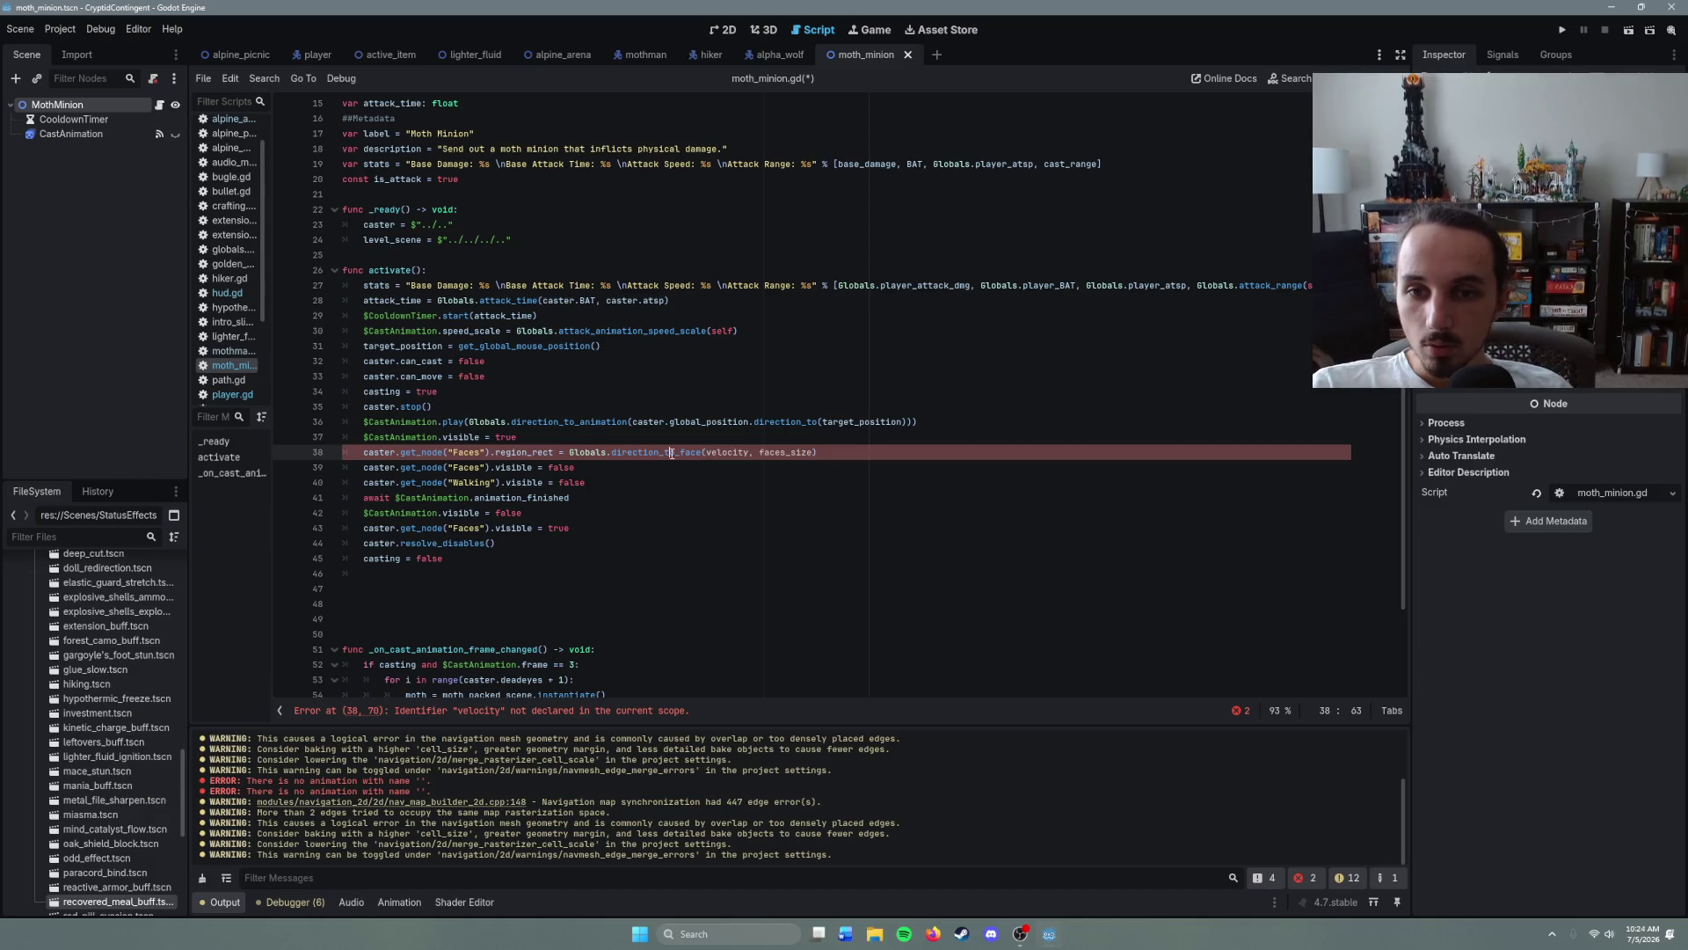
click(620, 460)
click(611, 451)
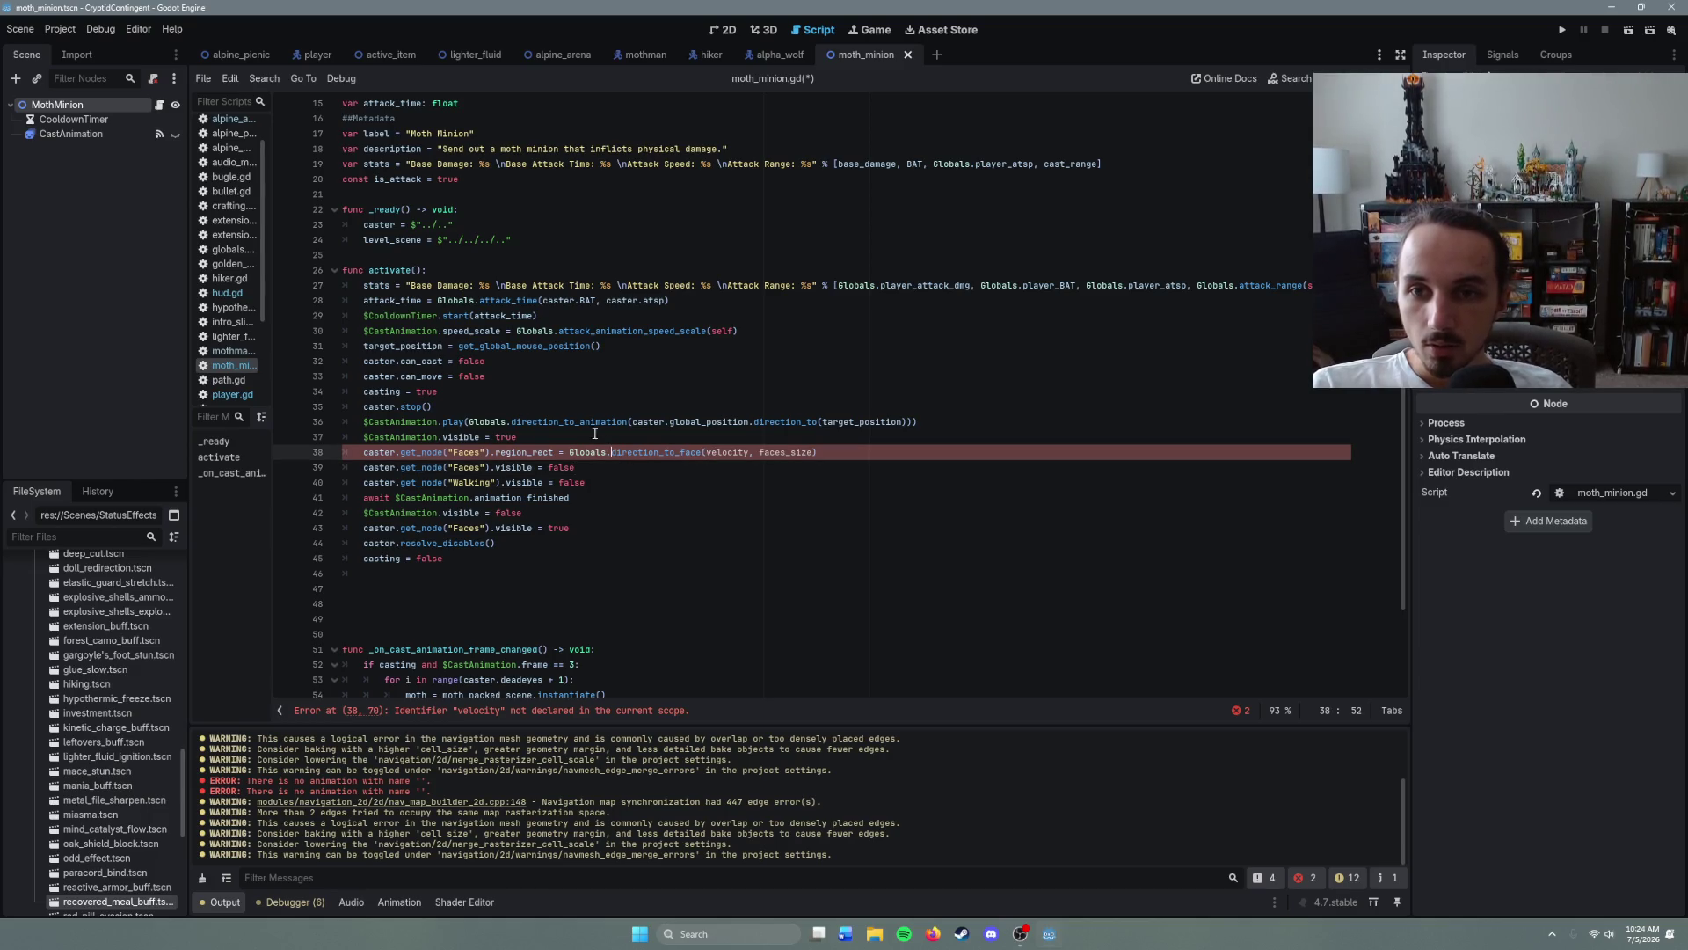
click(581, 347)
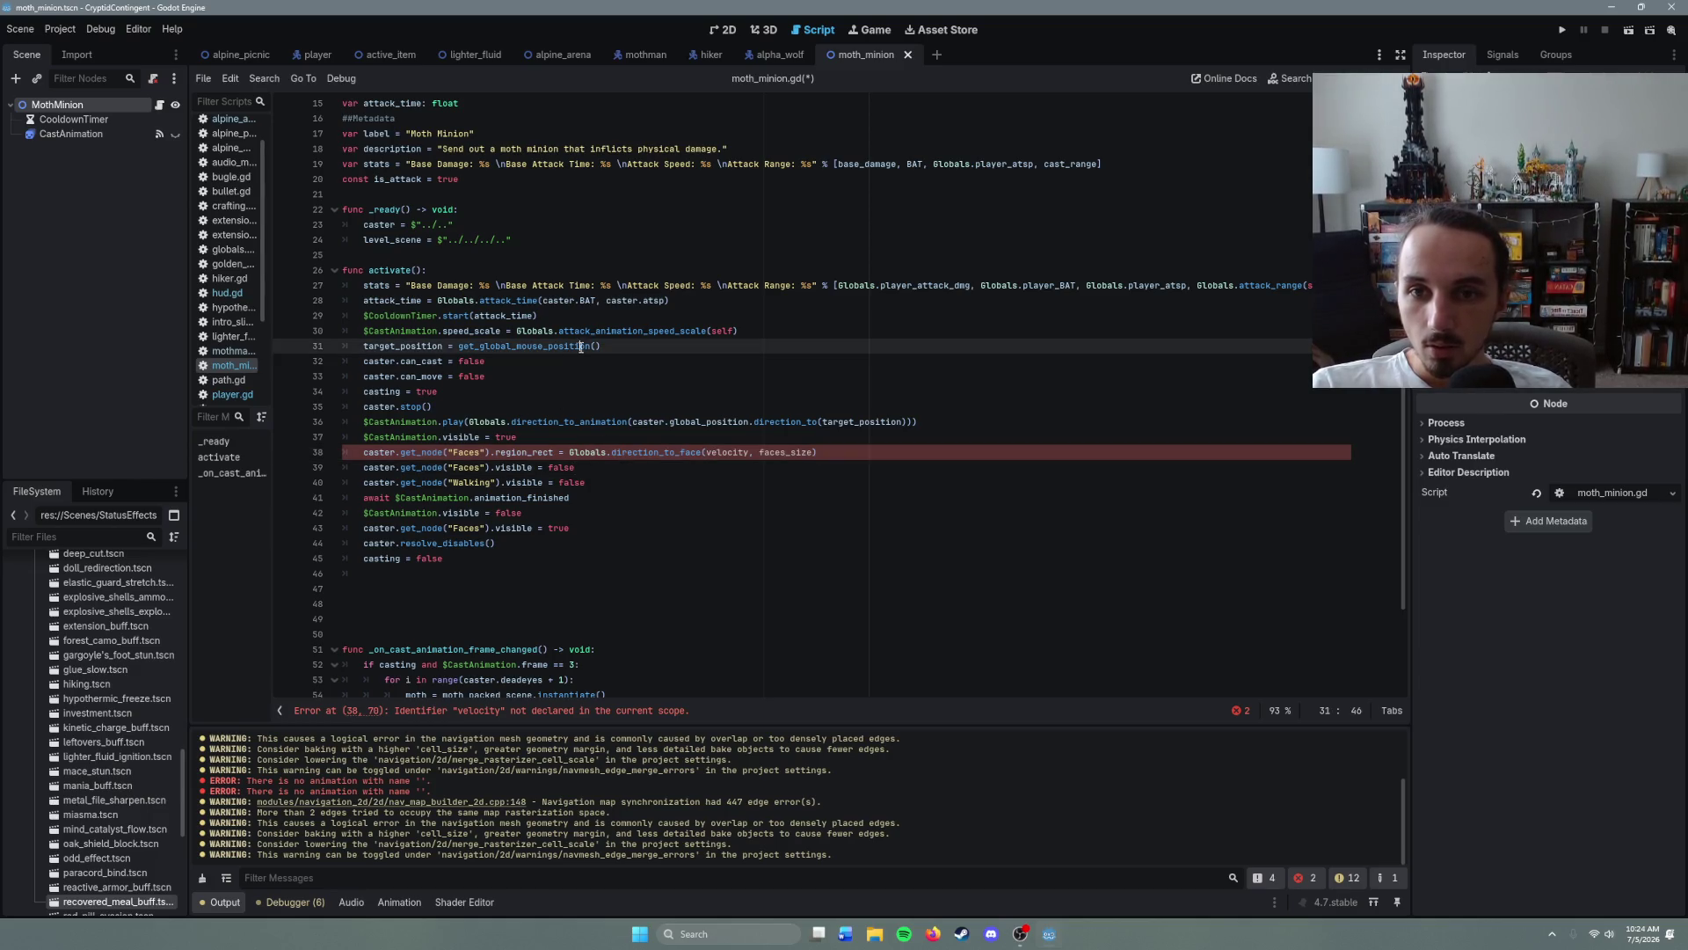
click(582, 422)
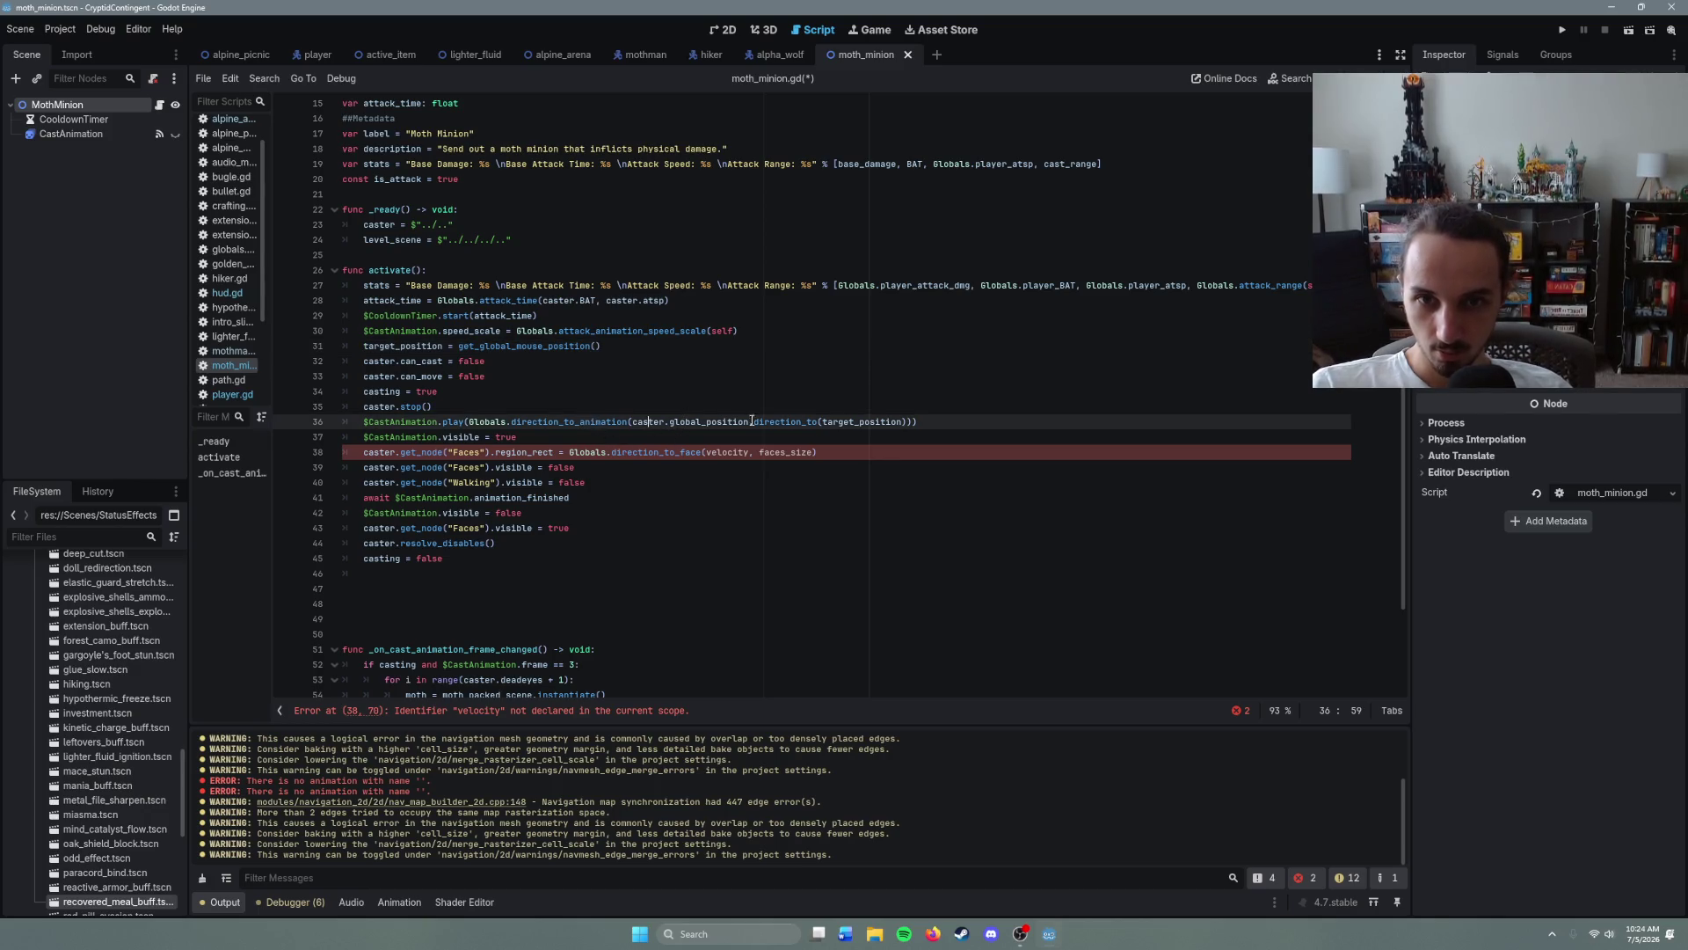
click(705, 452)
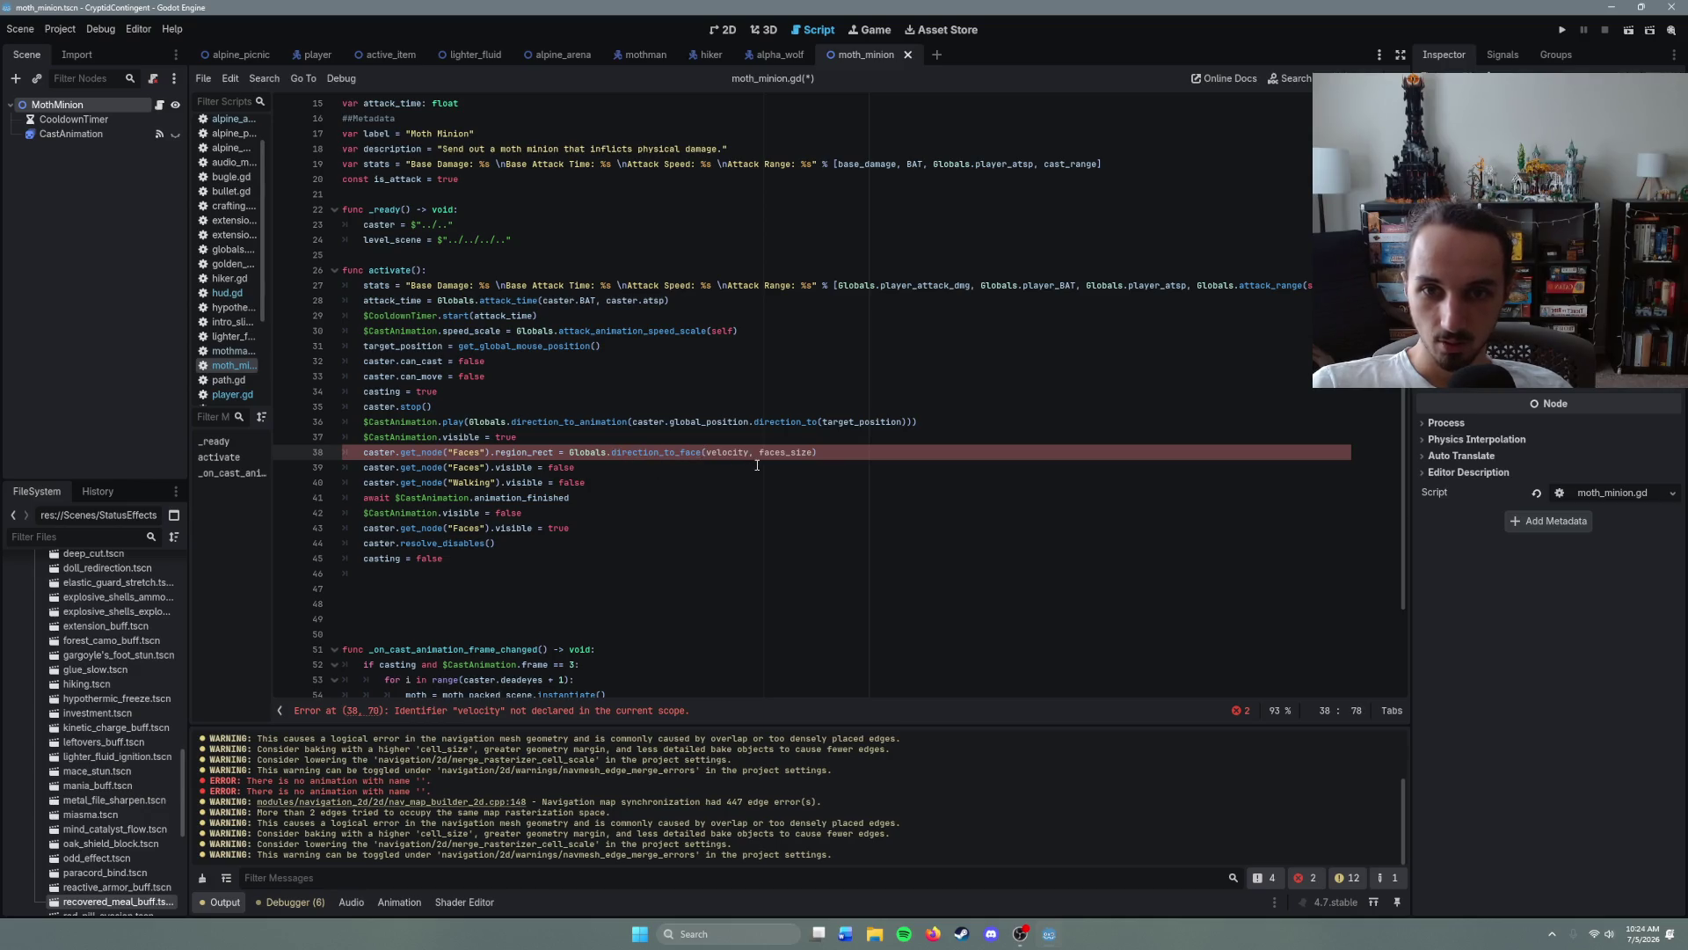
drag(724, 459, 708, 459)
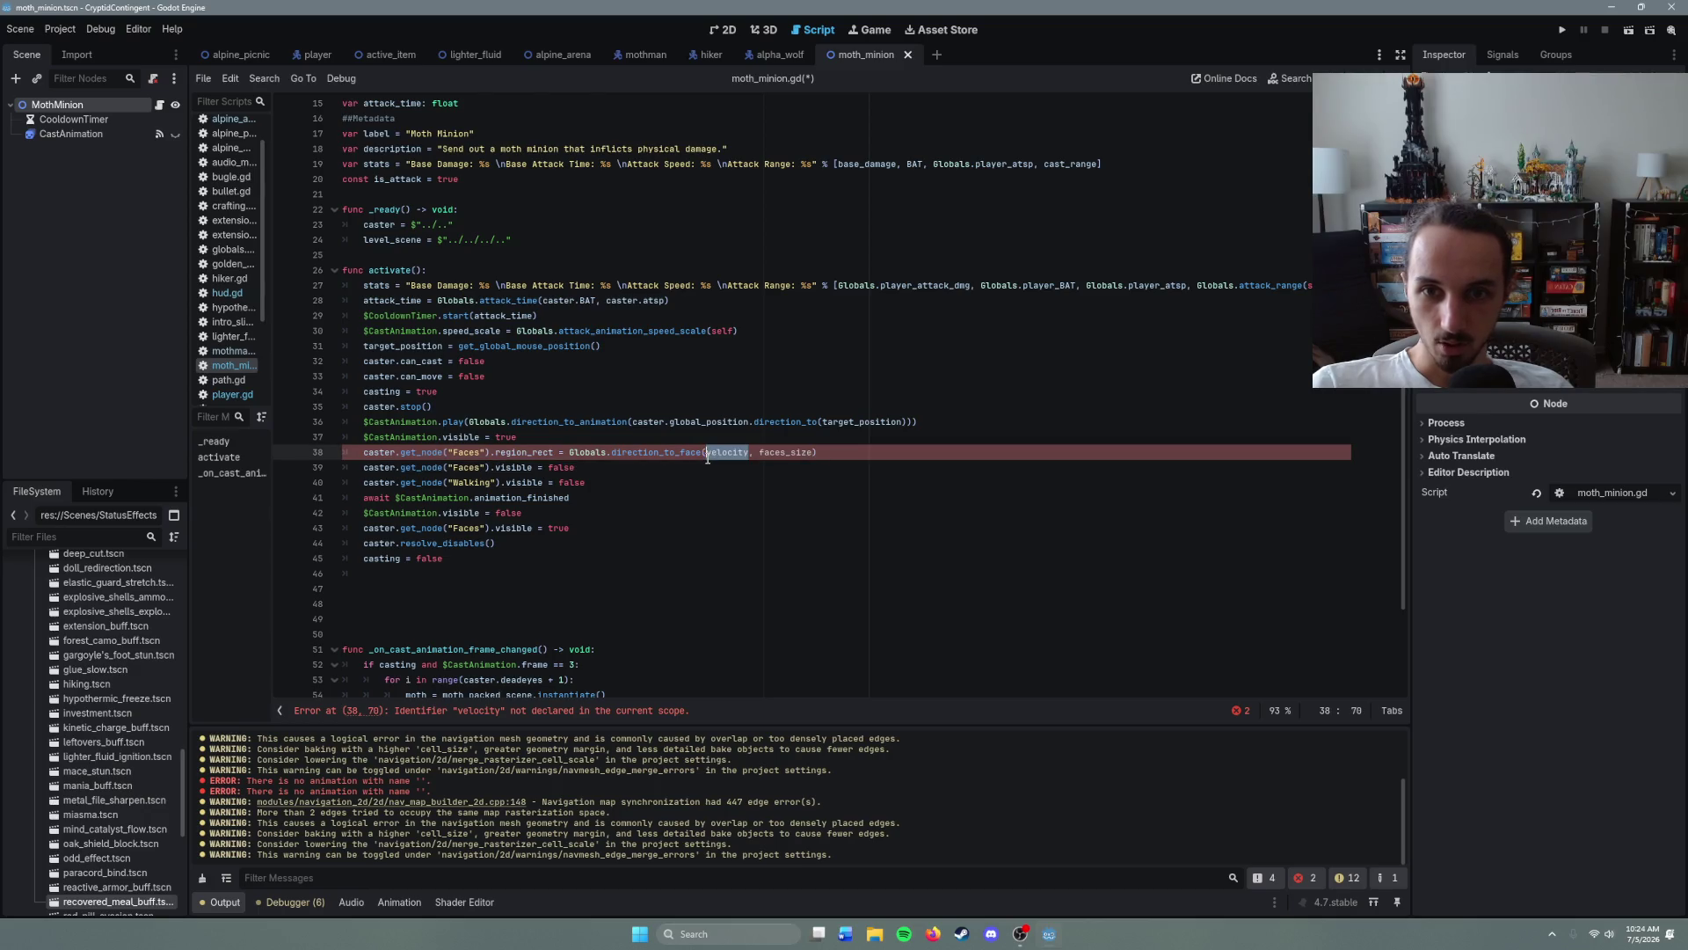
click(675, 422)
drag(680, 423, 902, 423)
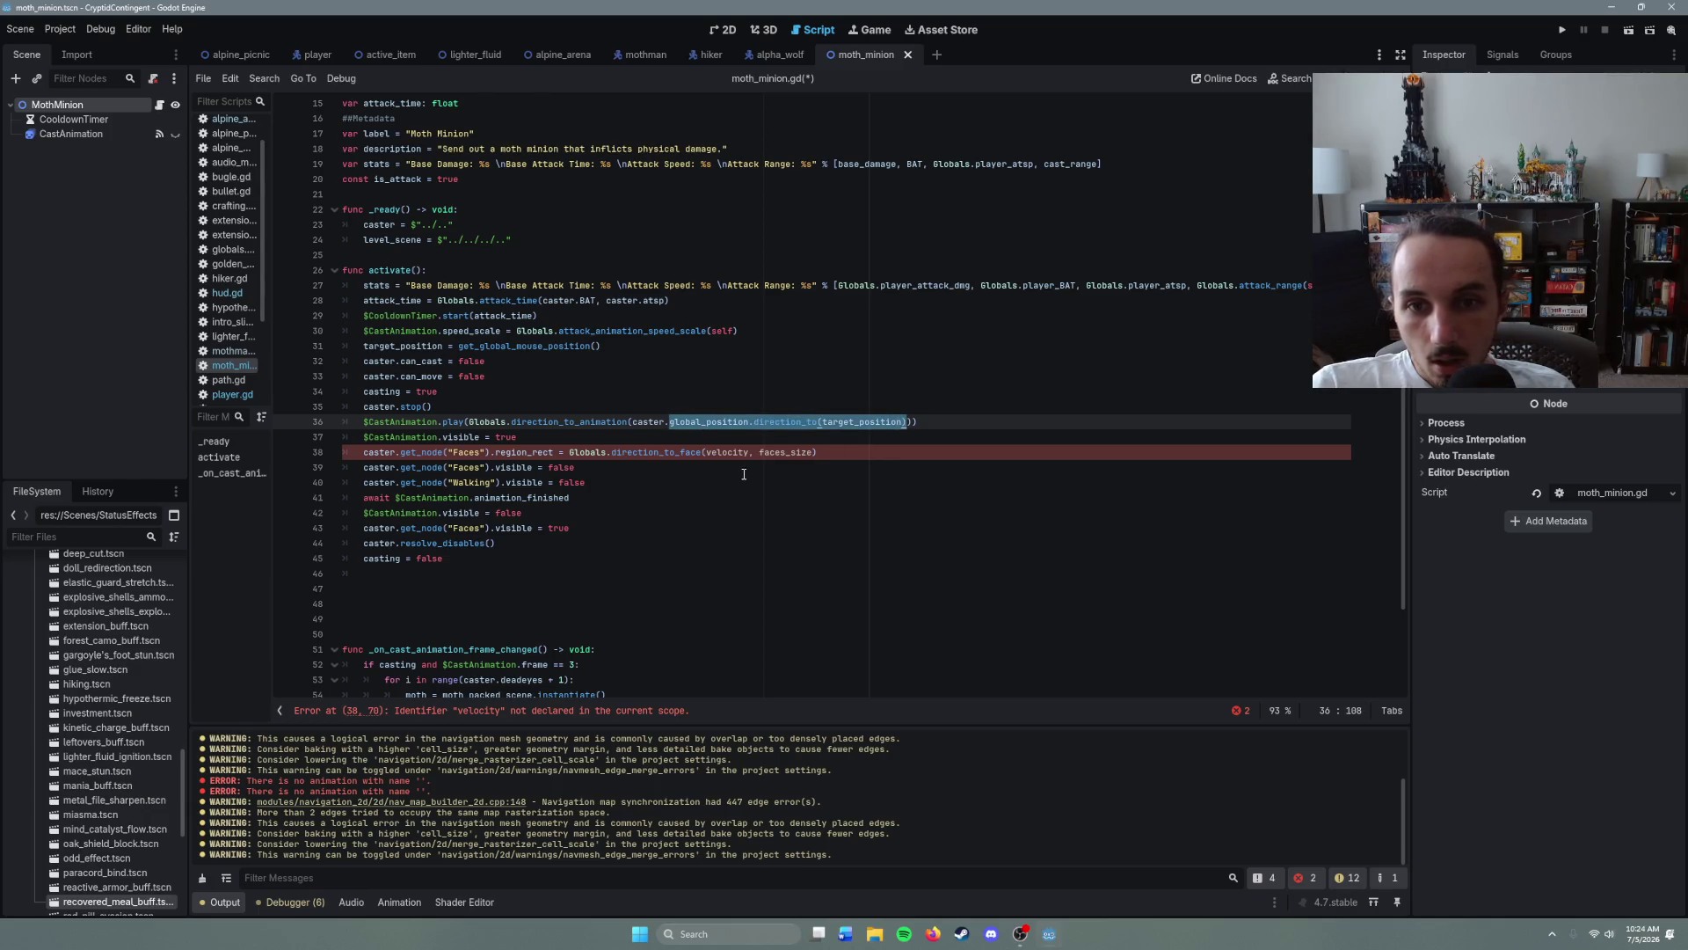
drag(753, 454, 723, 456)
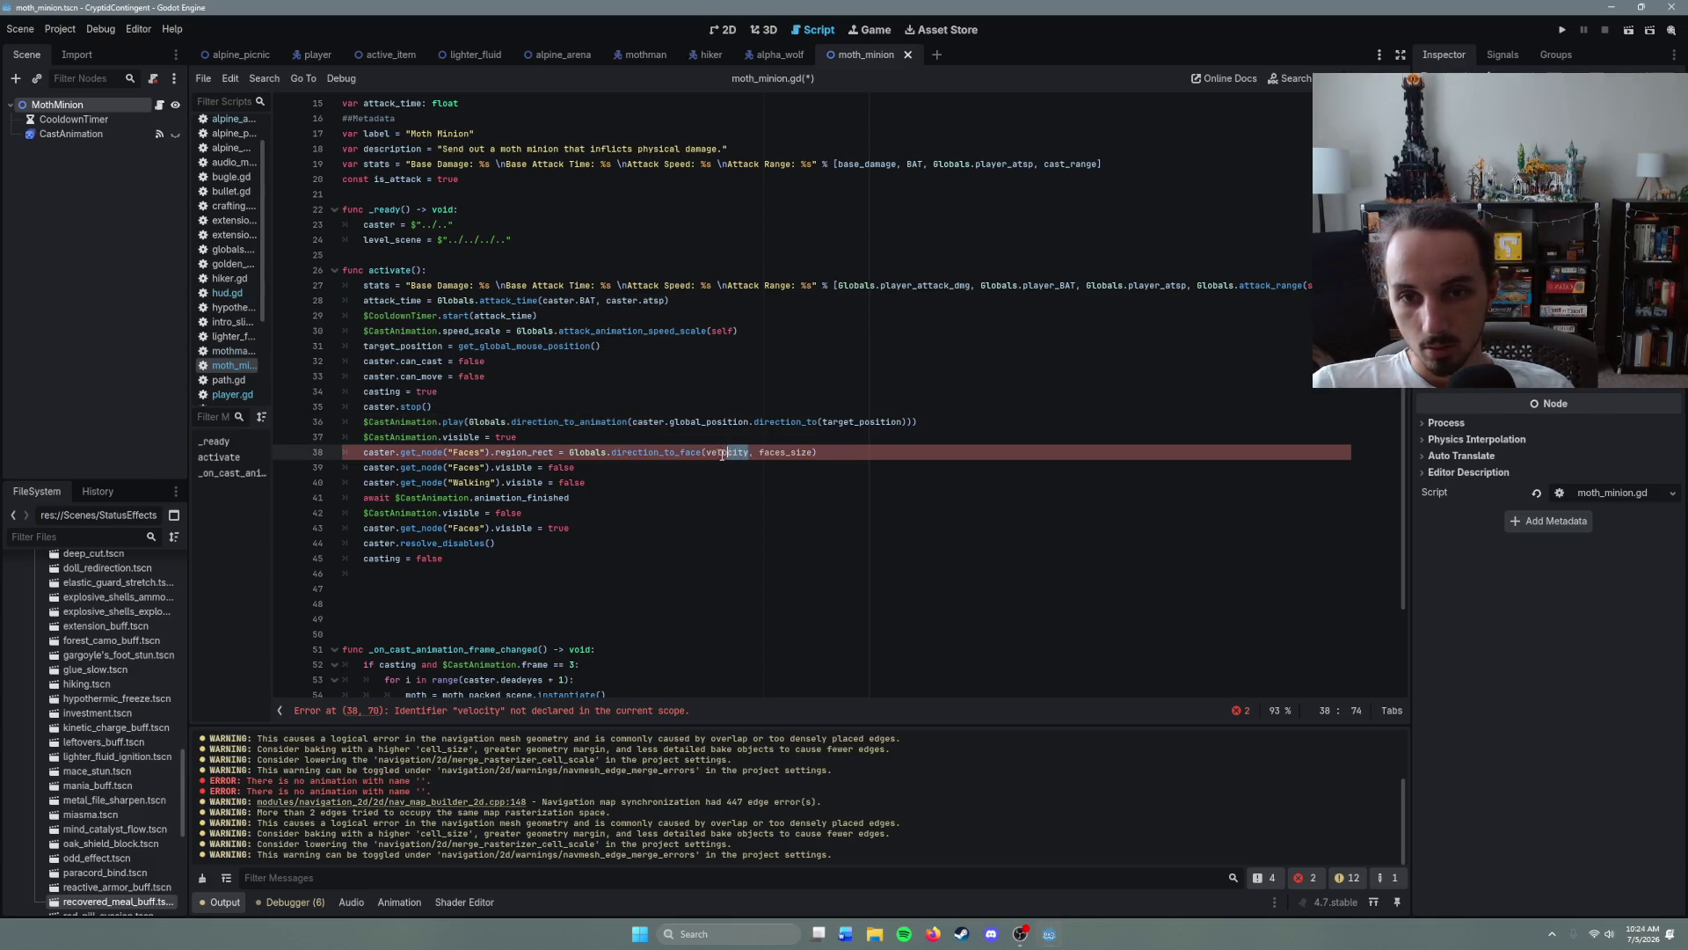
text(global_position.direction_to(target_position))
- Make the line use caster.faces_size, save the script, and run the alpine_arena scene
click(878, 519)
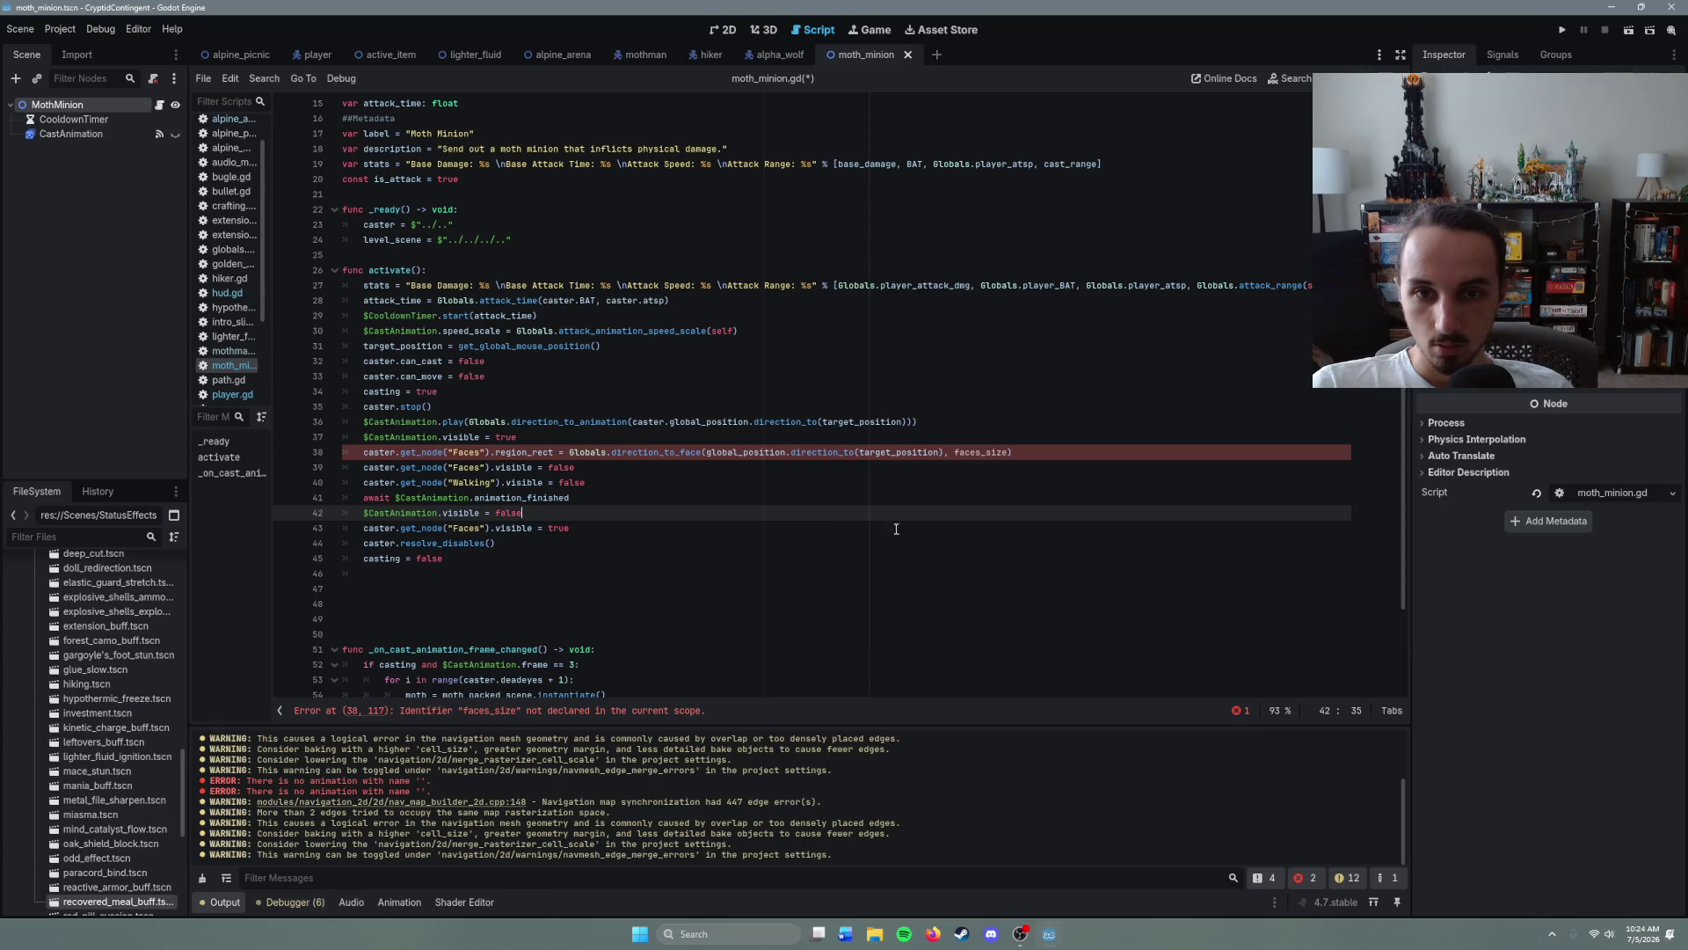
click(1009, 461)
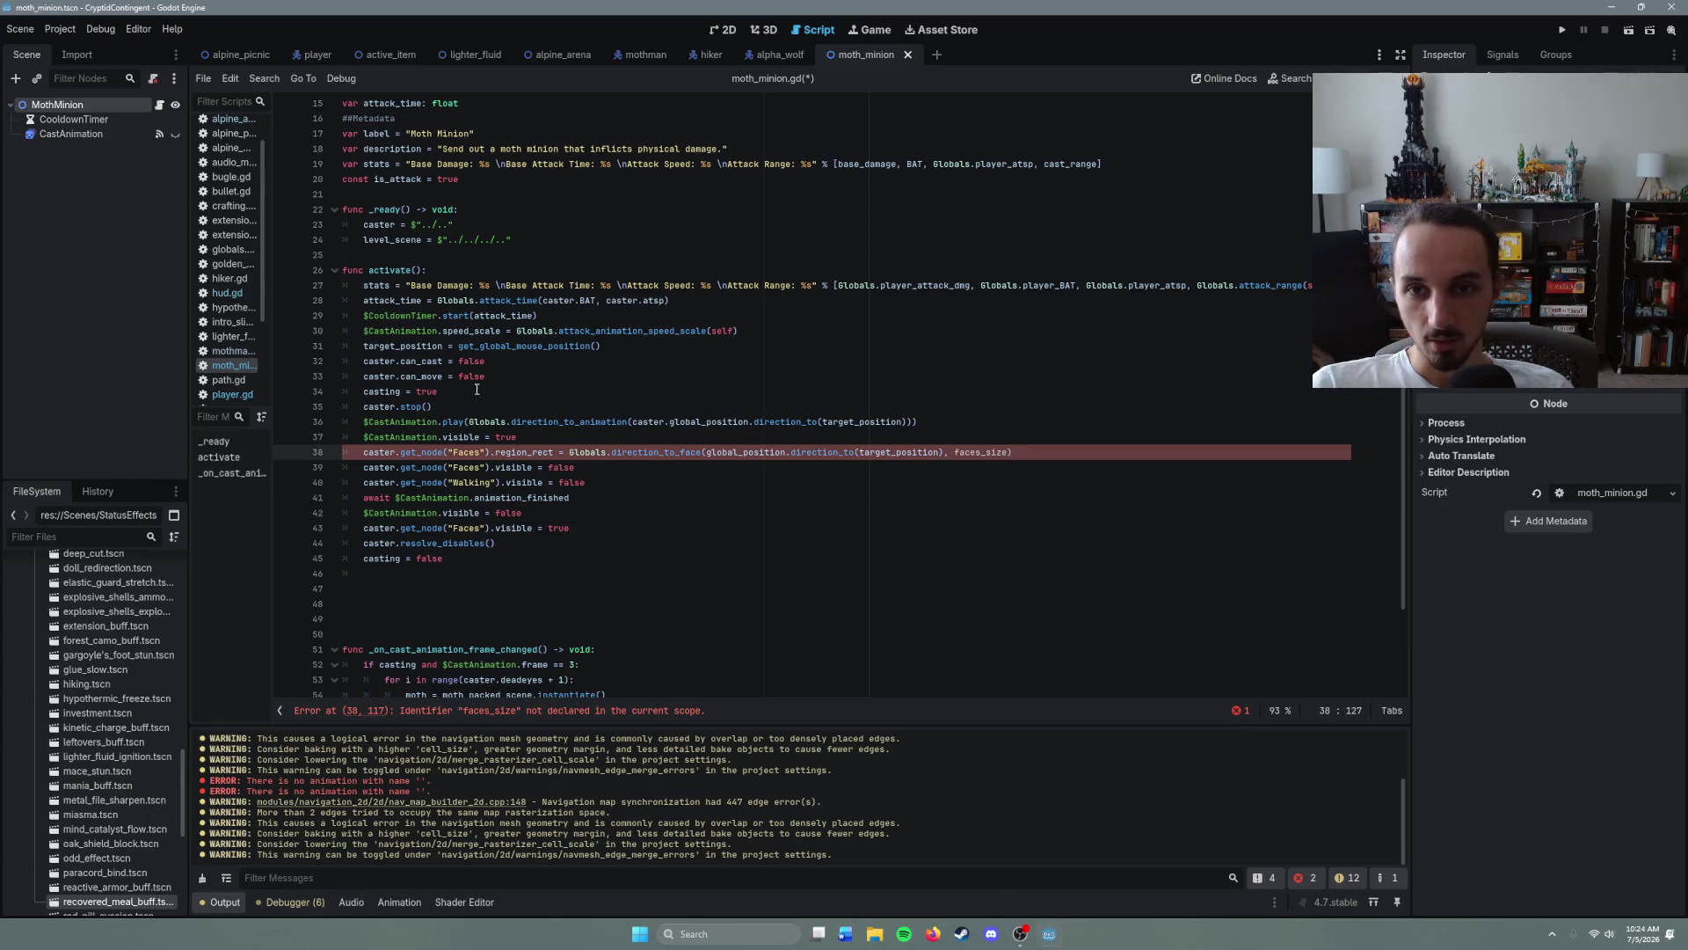
scroll(518, 394, up, 2)
scroll(518, 395, down, 2)
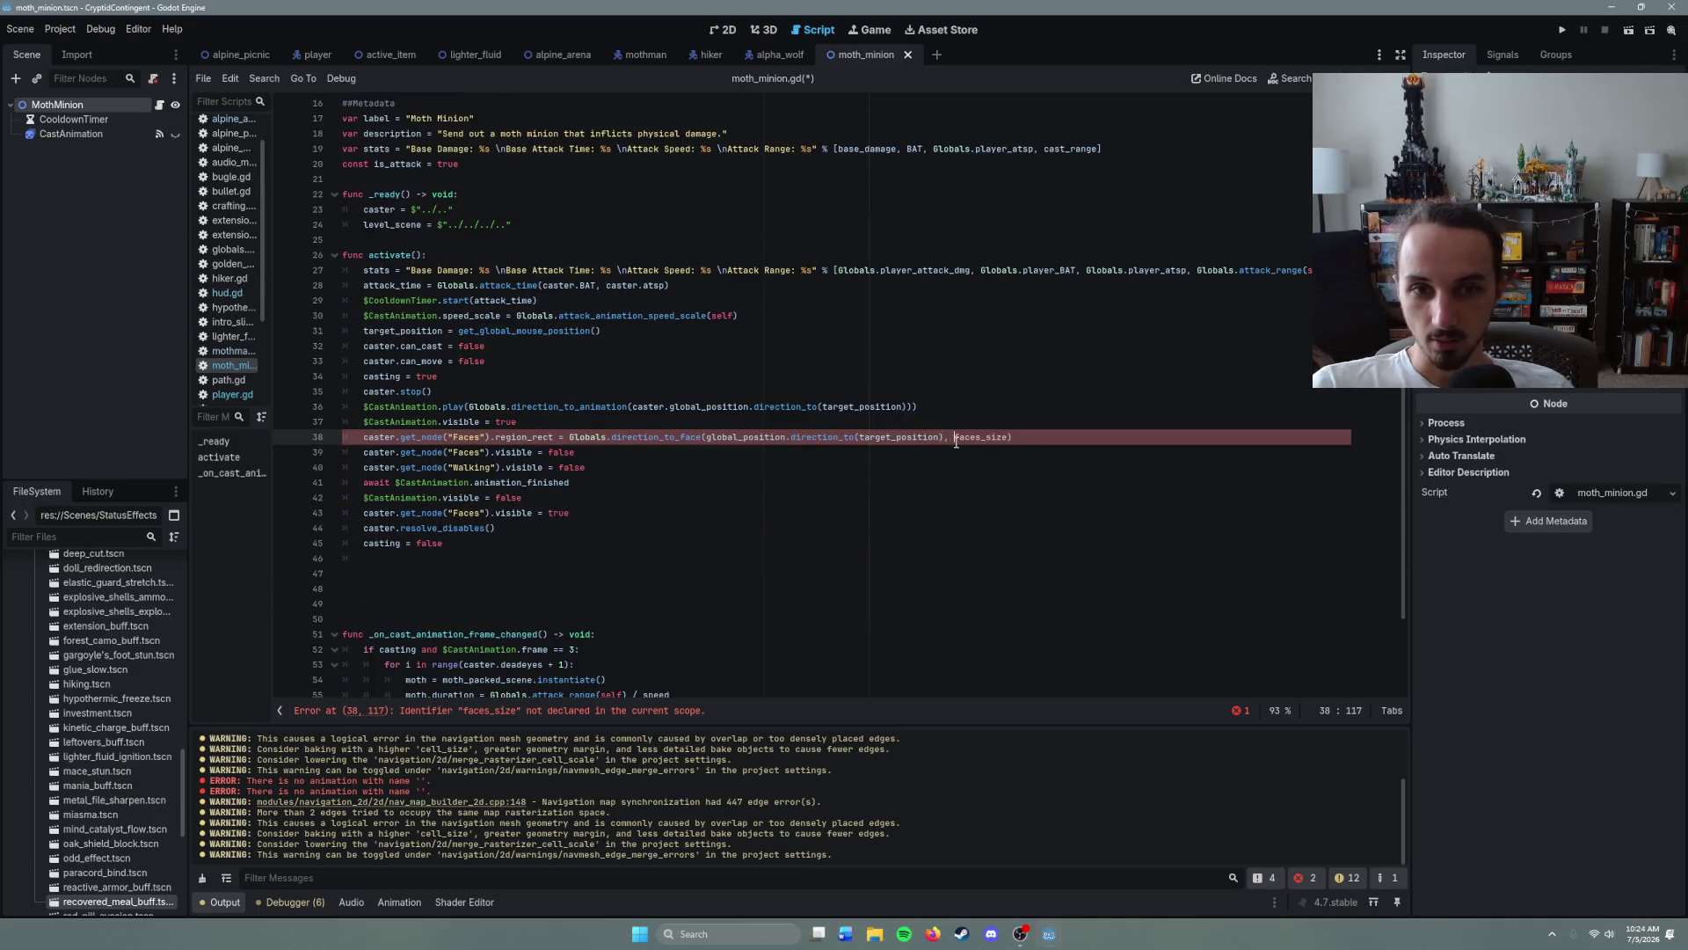
text(caster.)
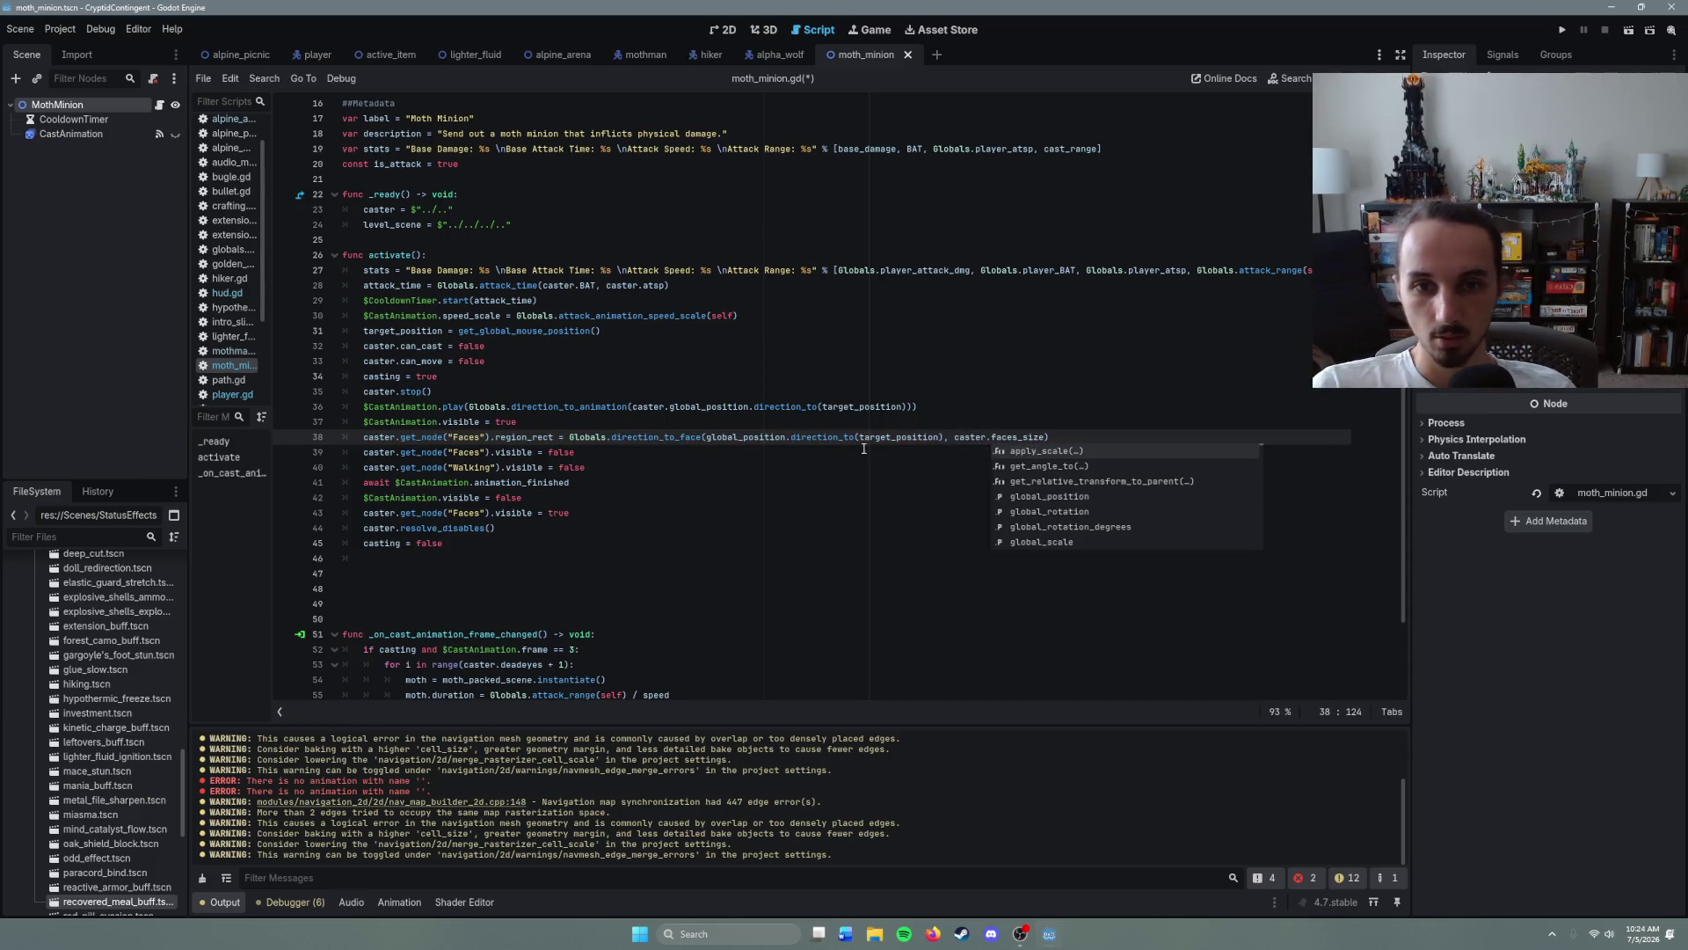
click(580, 483)
key(ctrl+s)
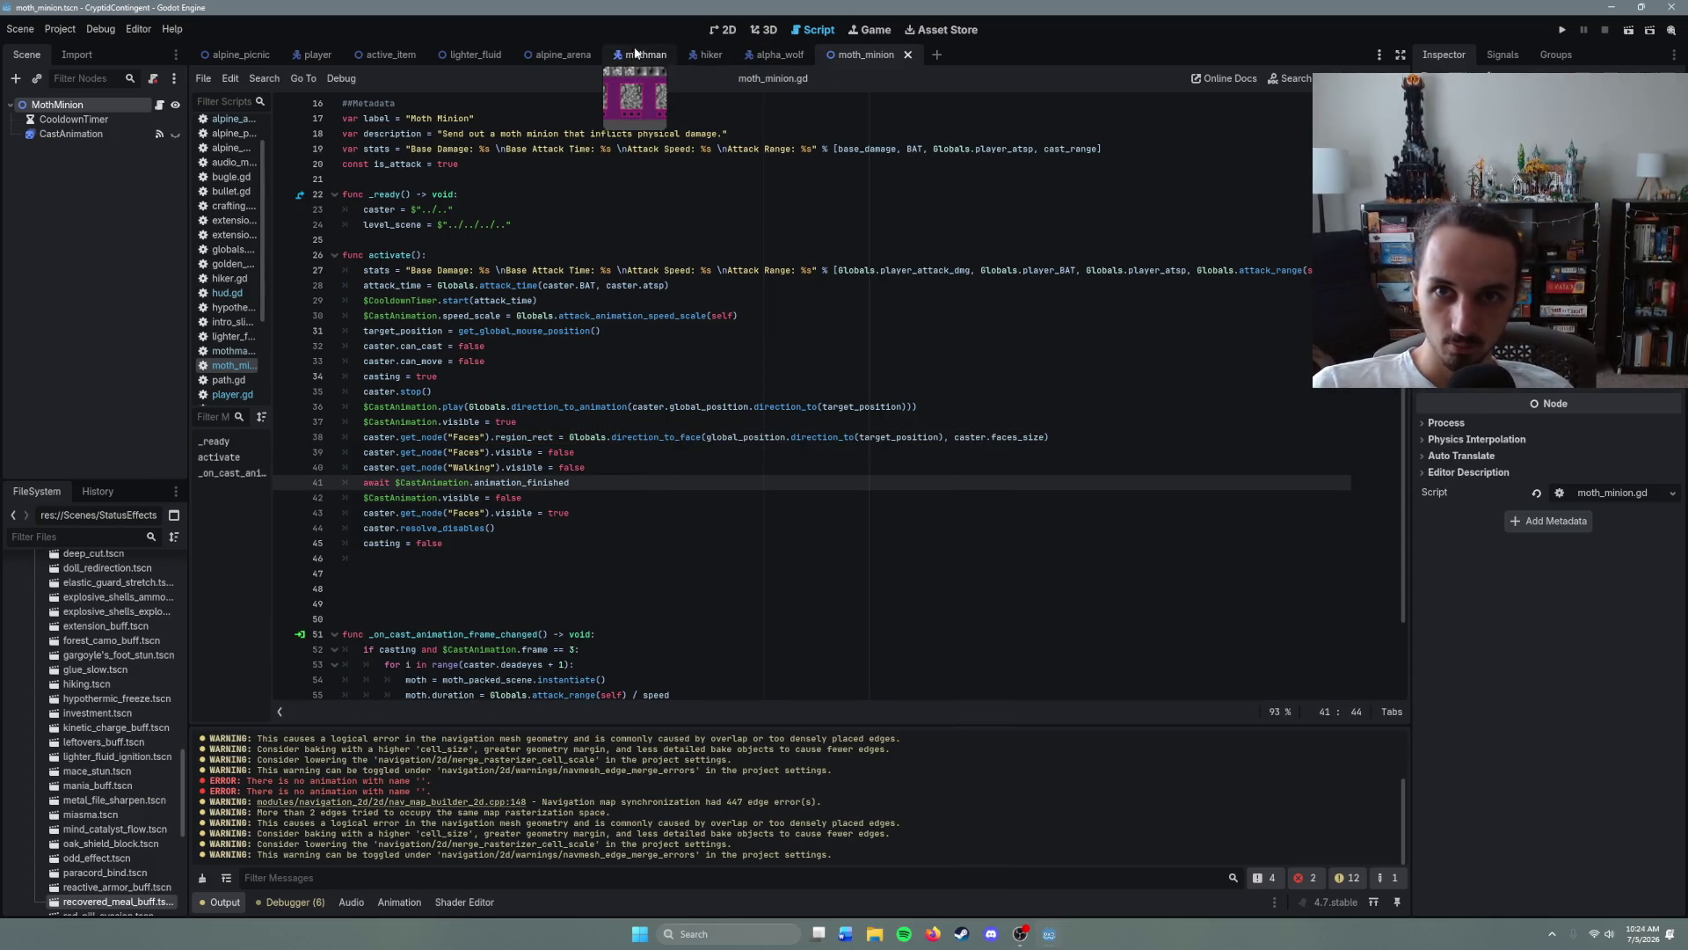
click(562, 54)
key(F6)
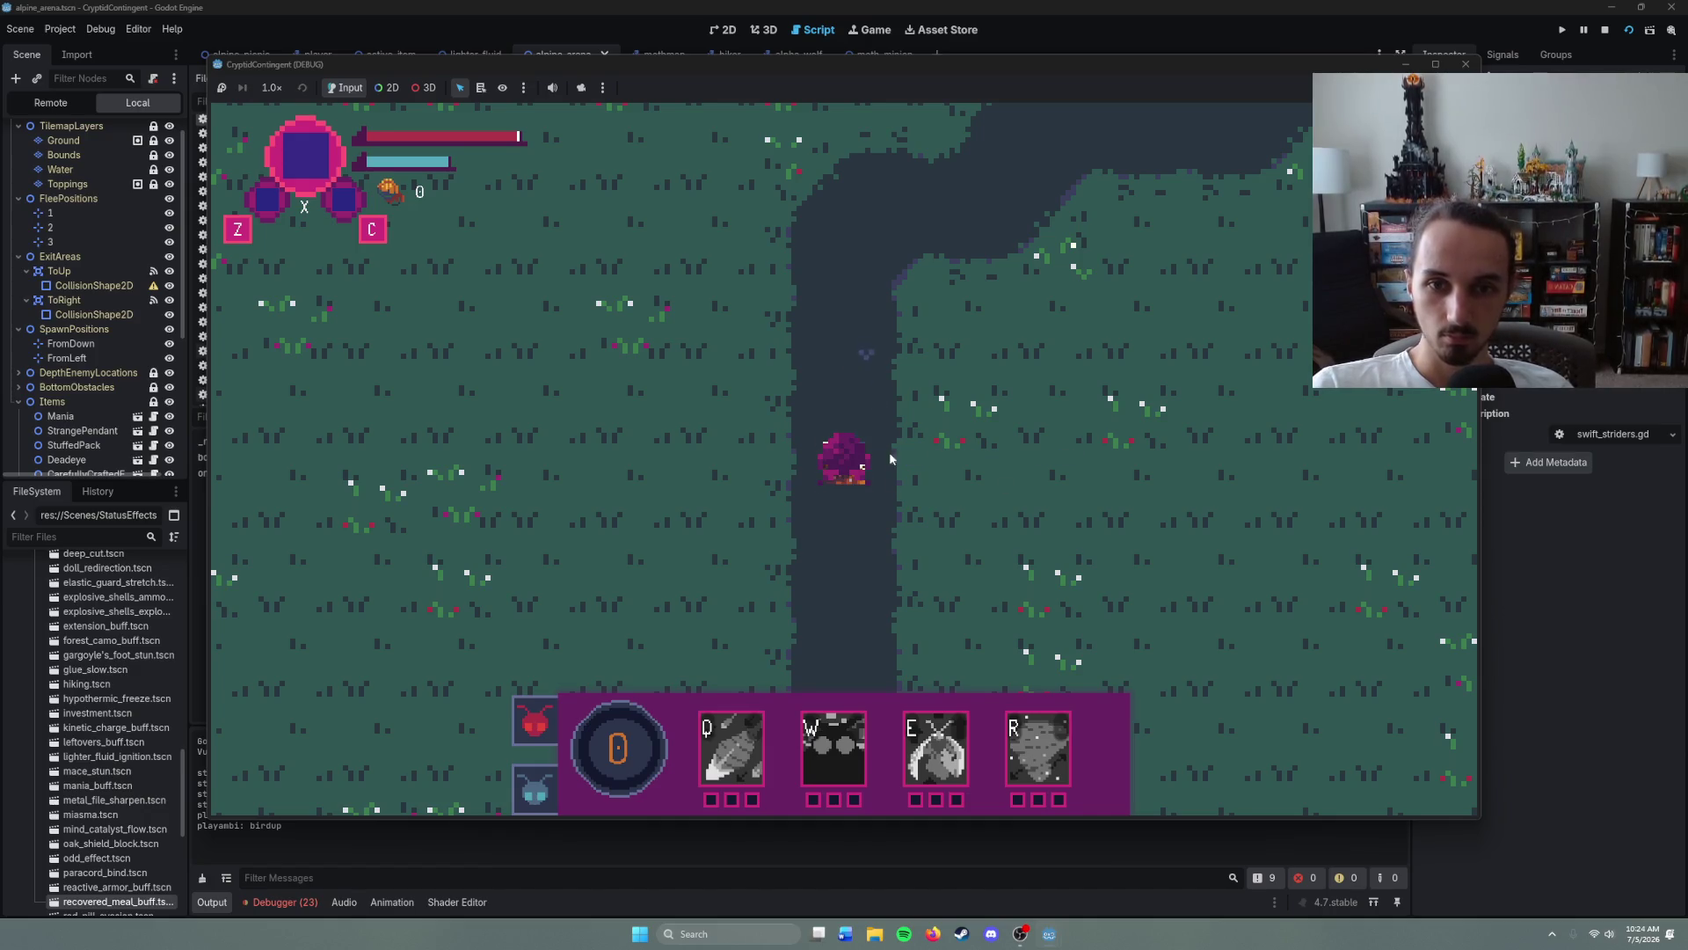
- Walk the character up the river into the purple area, then stop the game with F8
right_click(861, 288)
right_click(994, 264)
right_click(1173, 347)
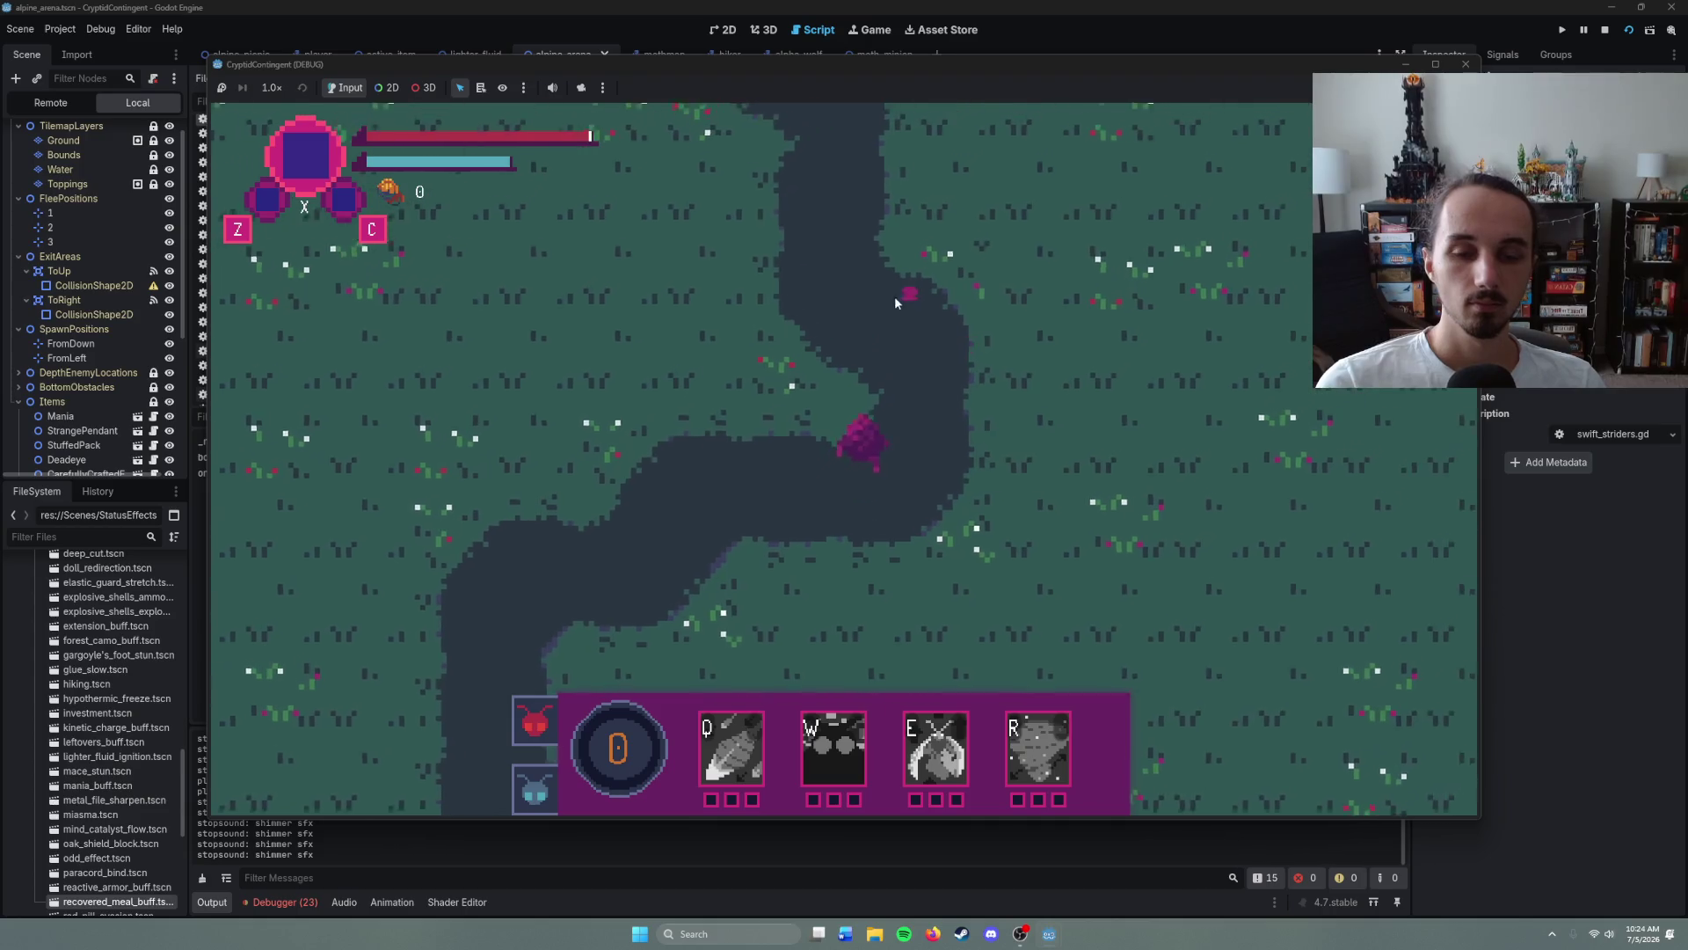
right_click(794, 273)
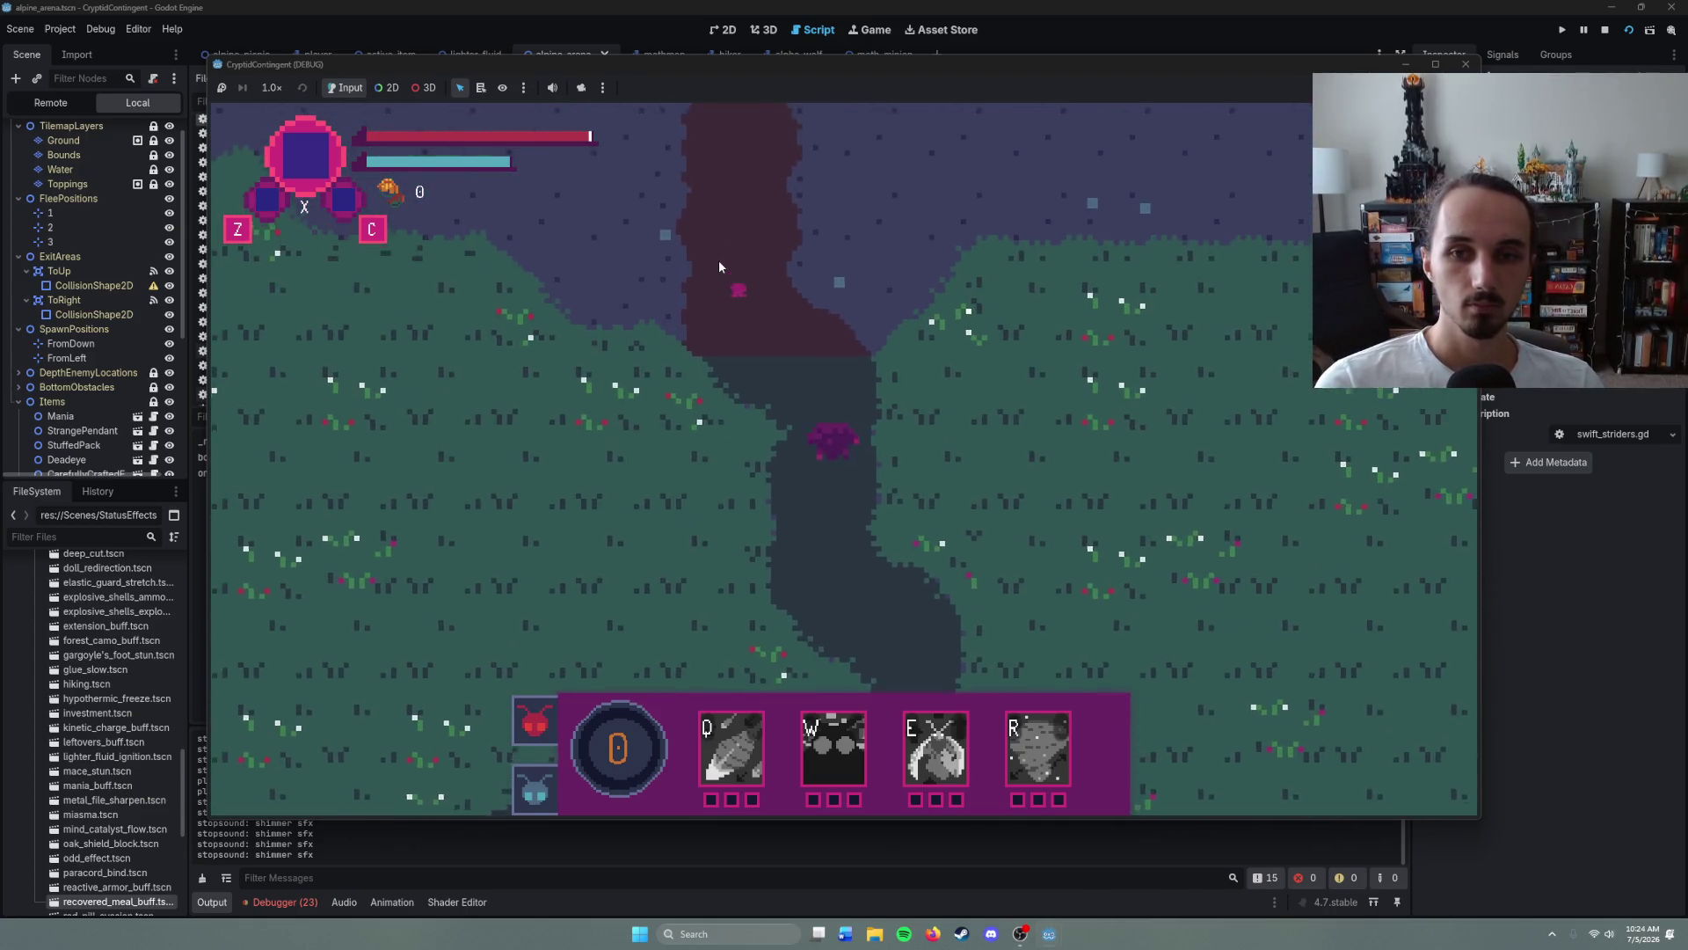
right_click(741, 259)
right_click(789, 257)
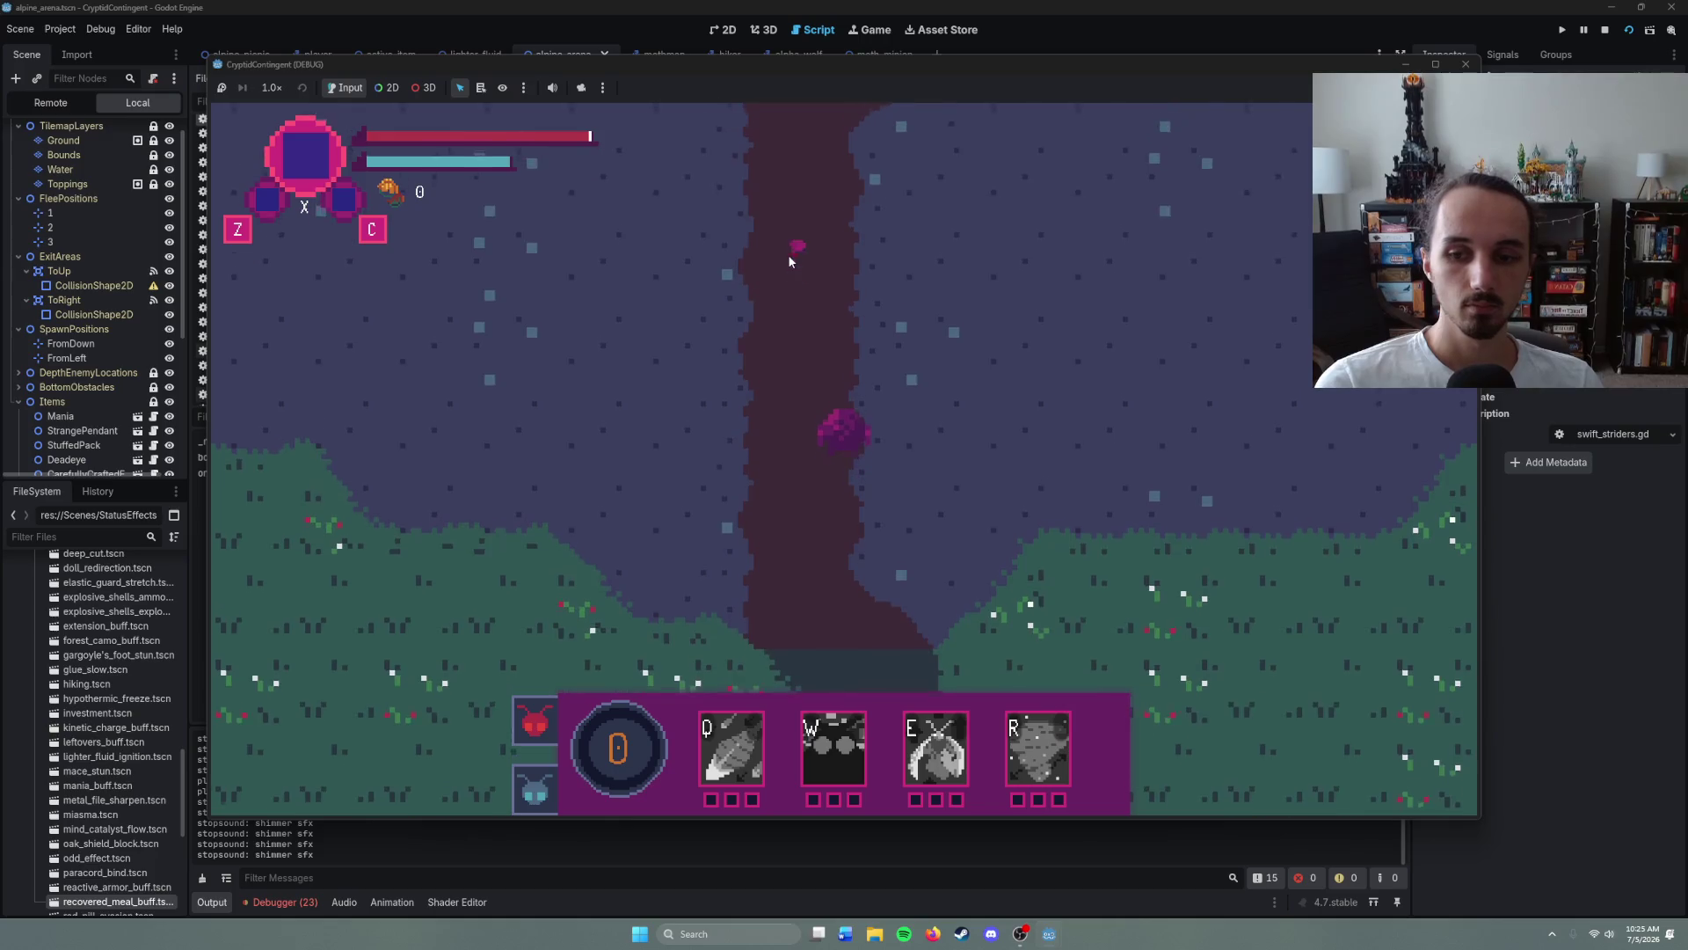
right_click(878, 271)
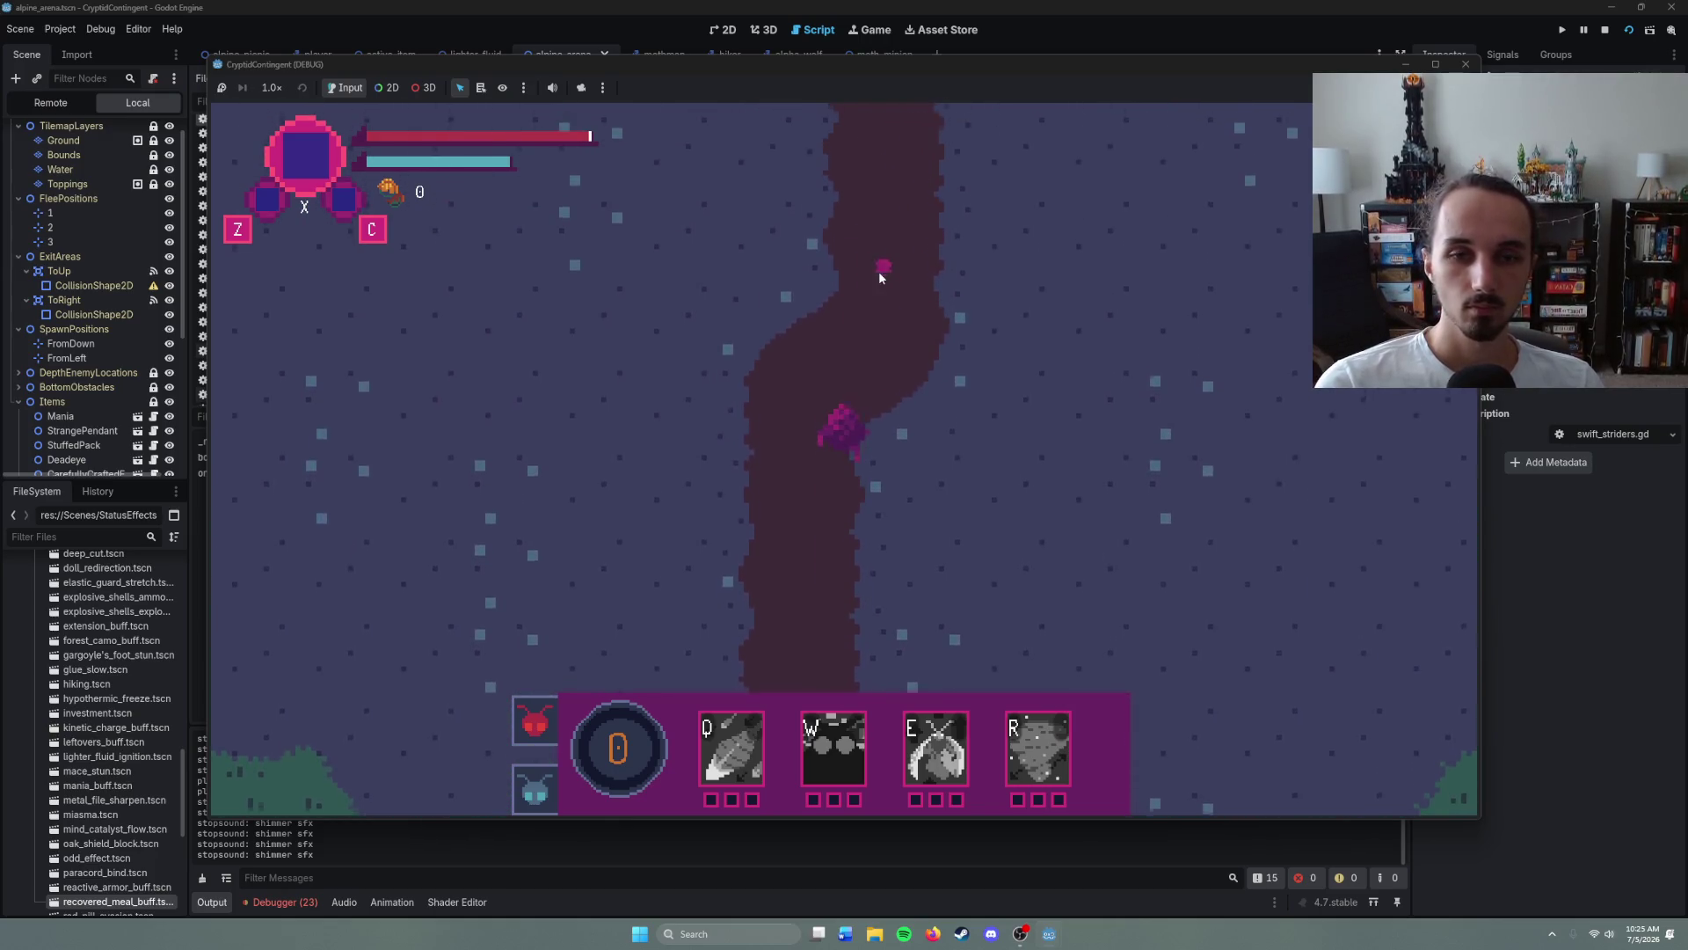
key(F8)
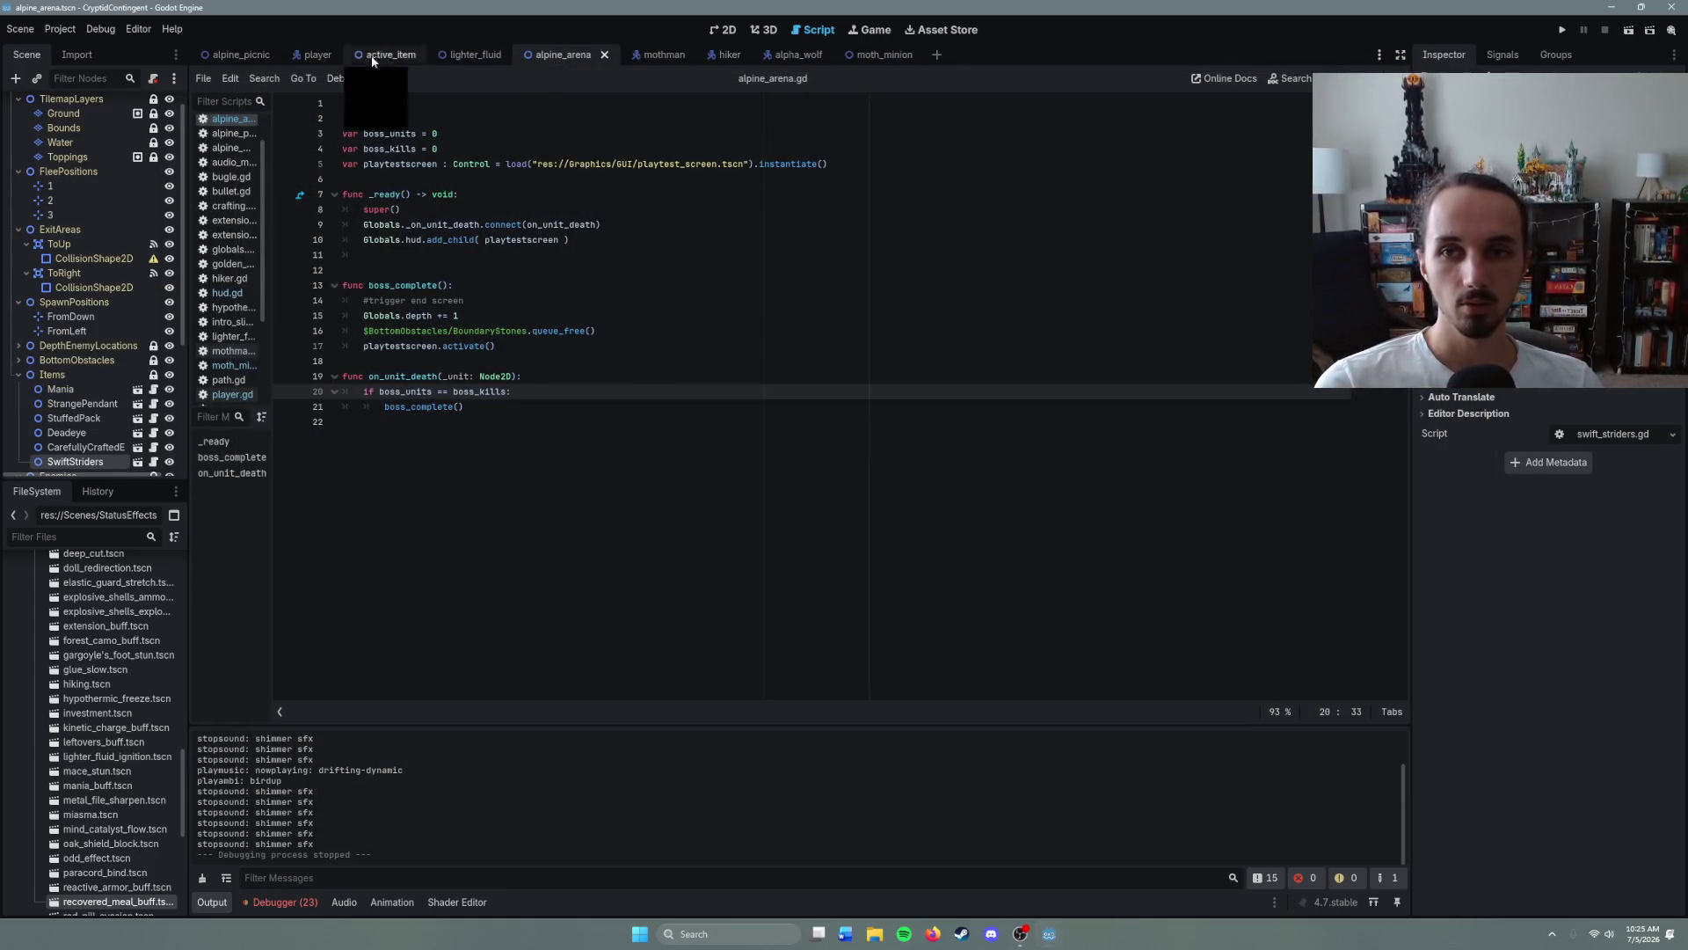
- Run the current scene with F6 and open the inventory menu
mouse_move(246, 60)
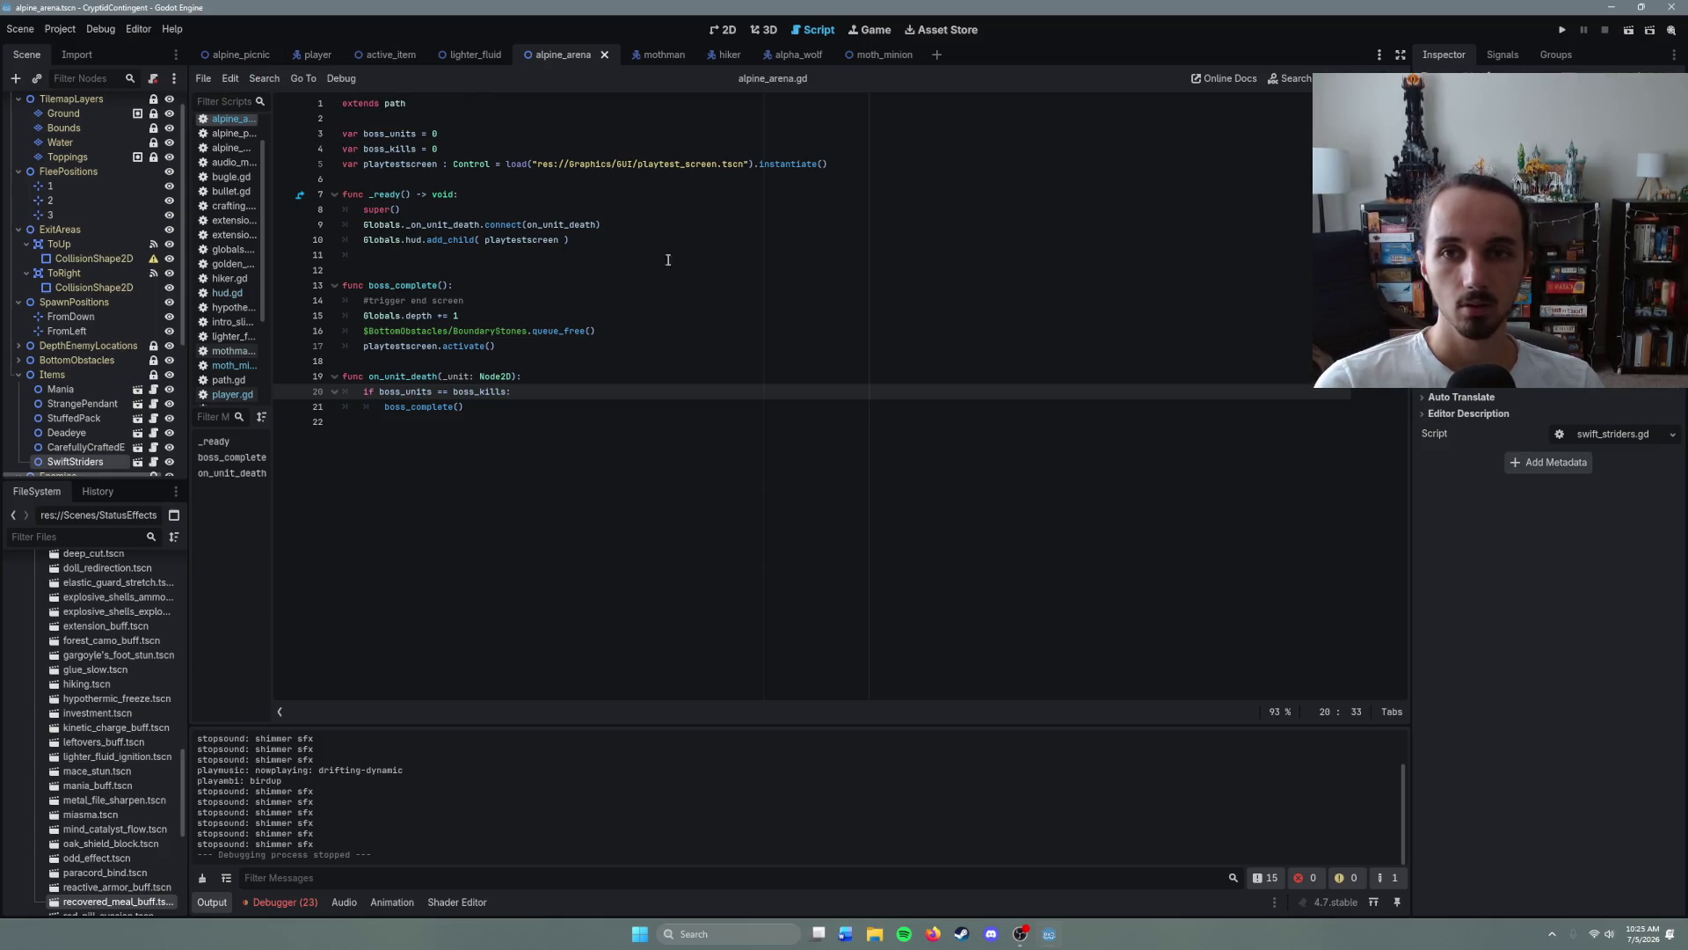
key(F6)
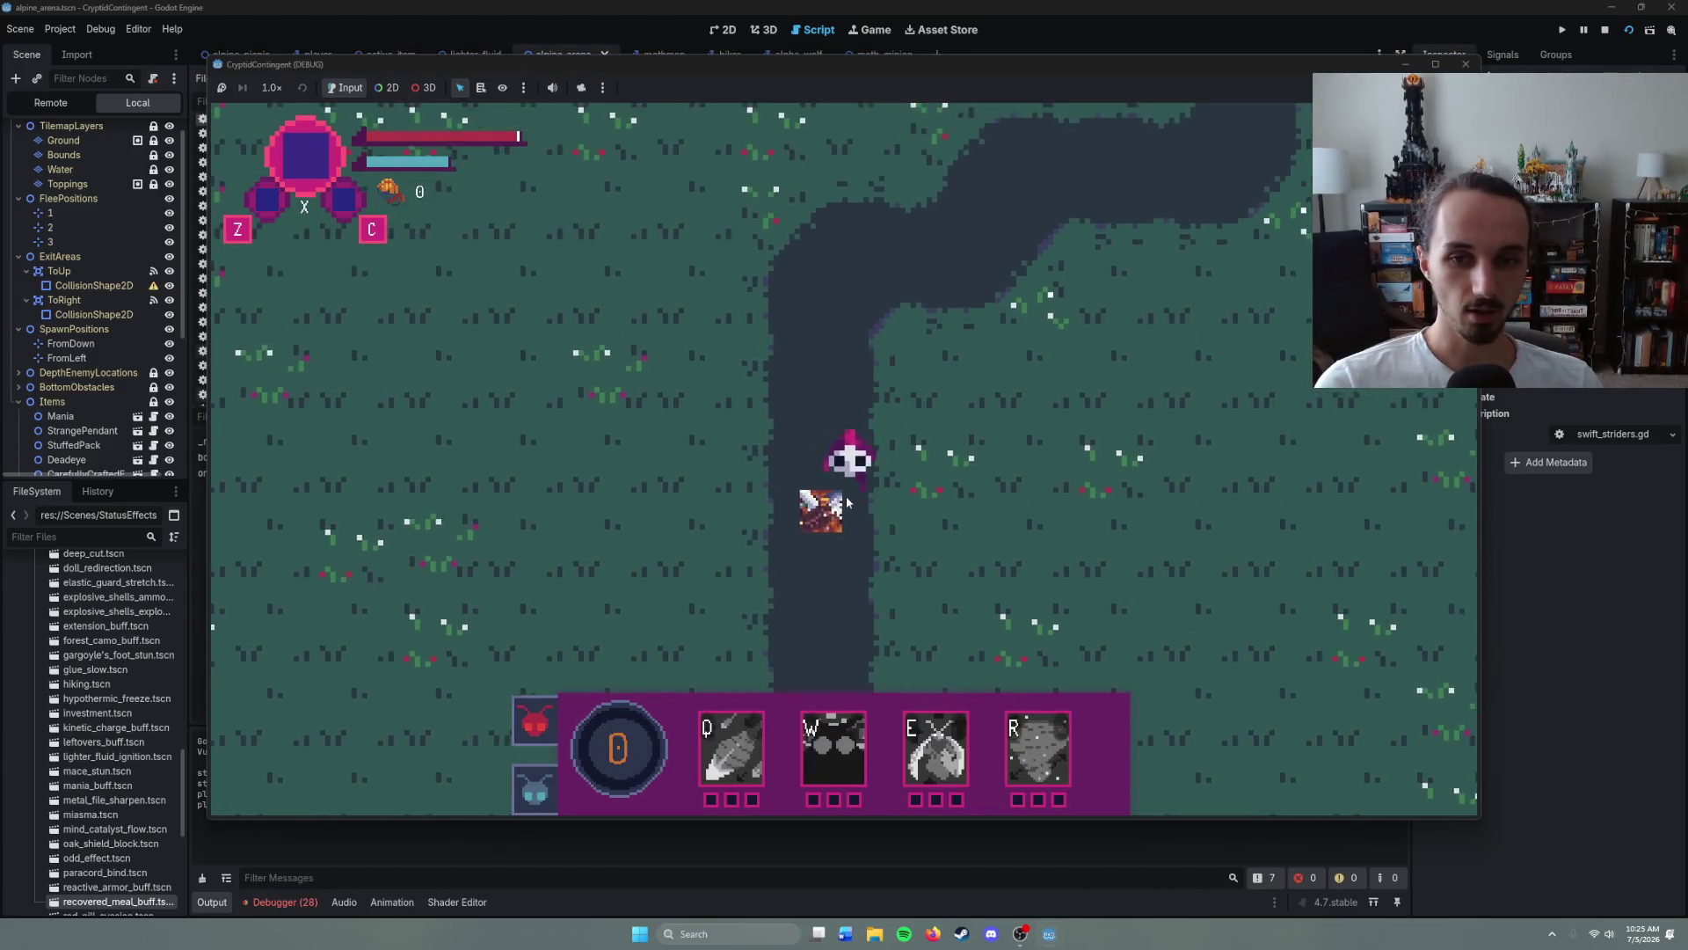
key(Tab)
key(Tab)
- Walk the character up the river into the Mothman boss area
right_click(1020, 351)
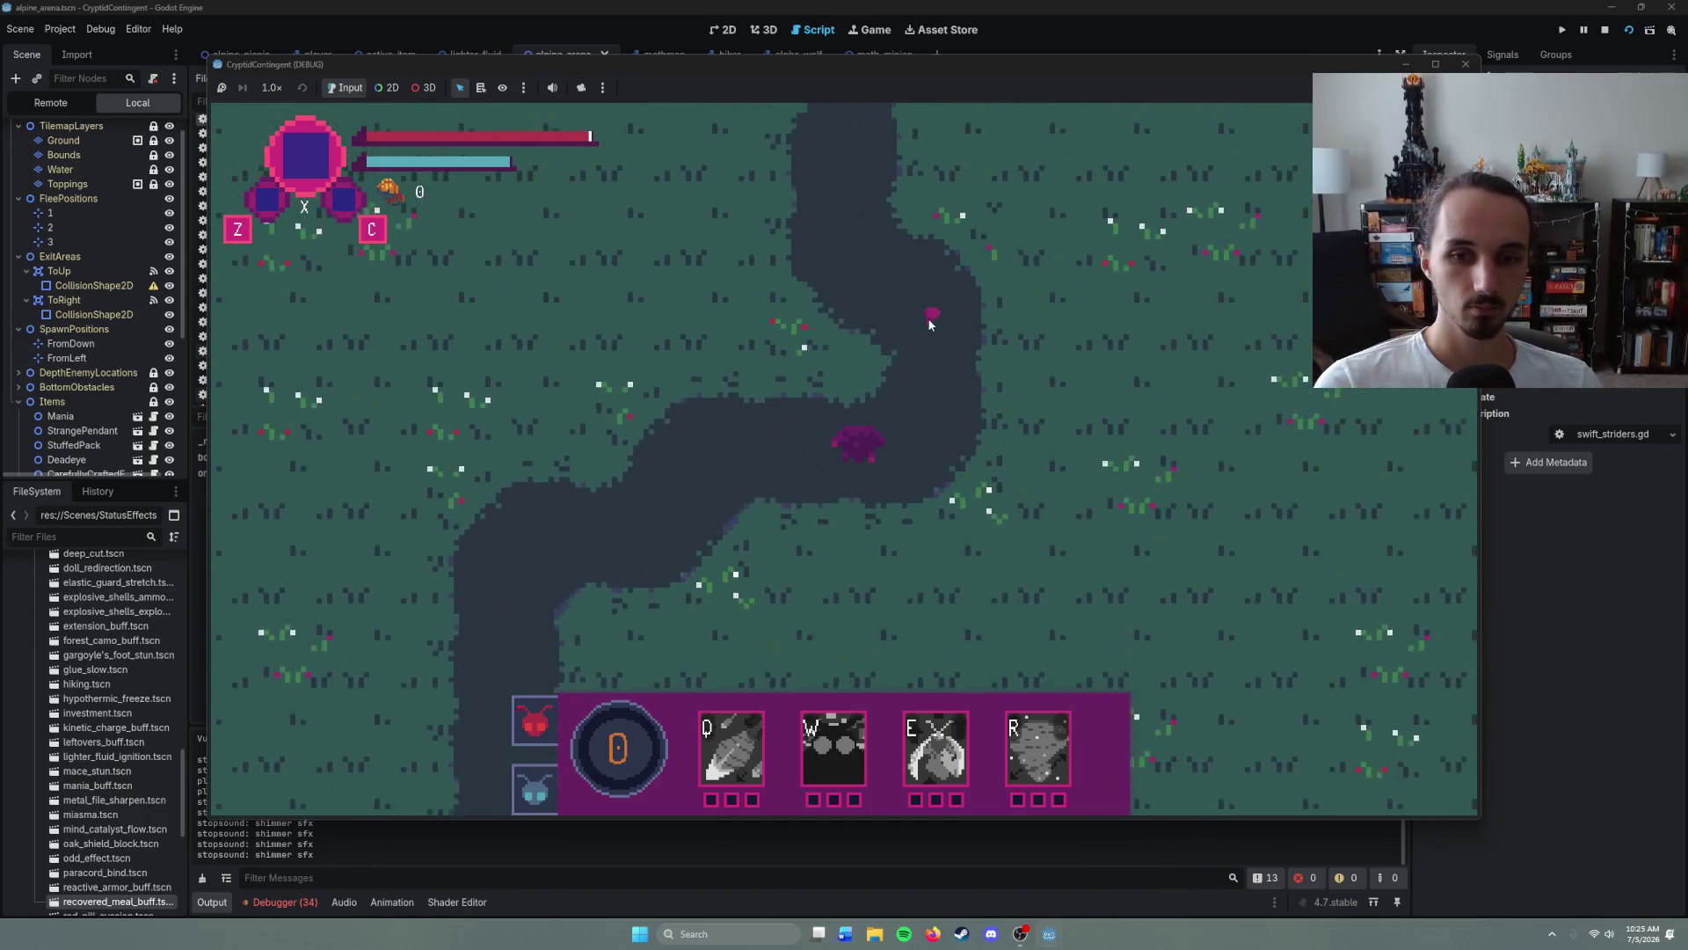
right_click(797, 280)
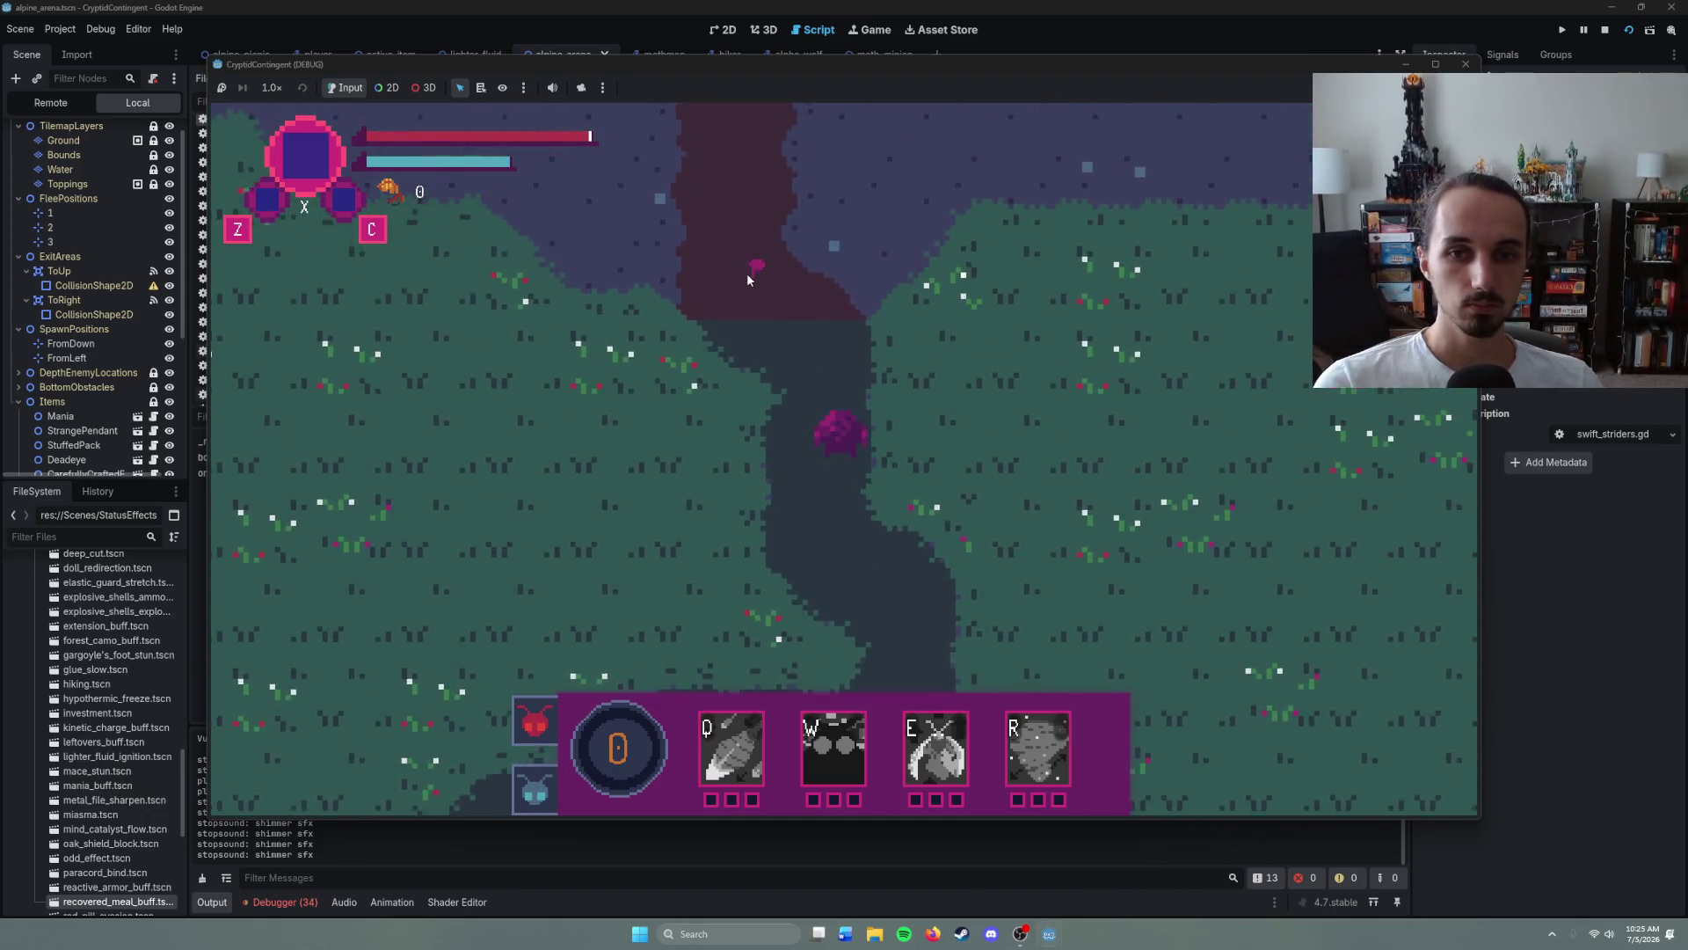
right_click(778, 276)
right_click(794, 272)
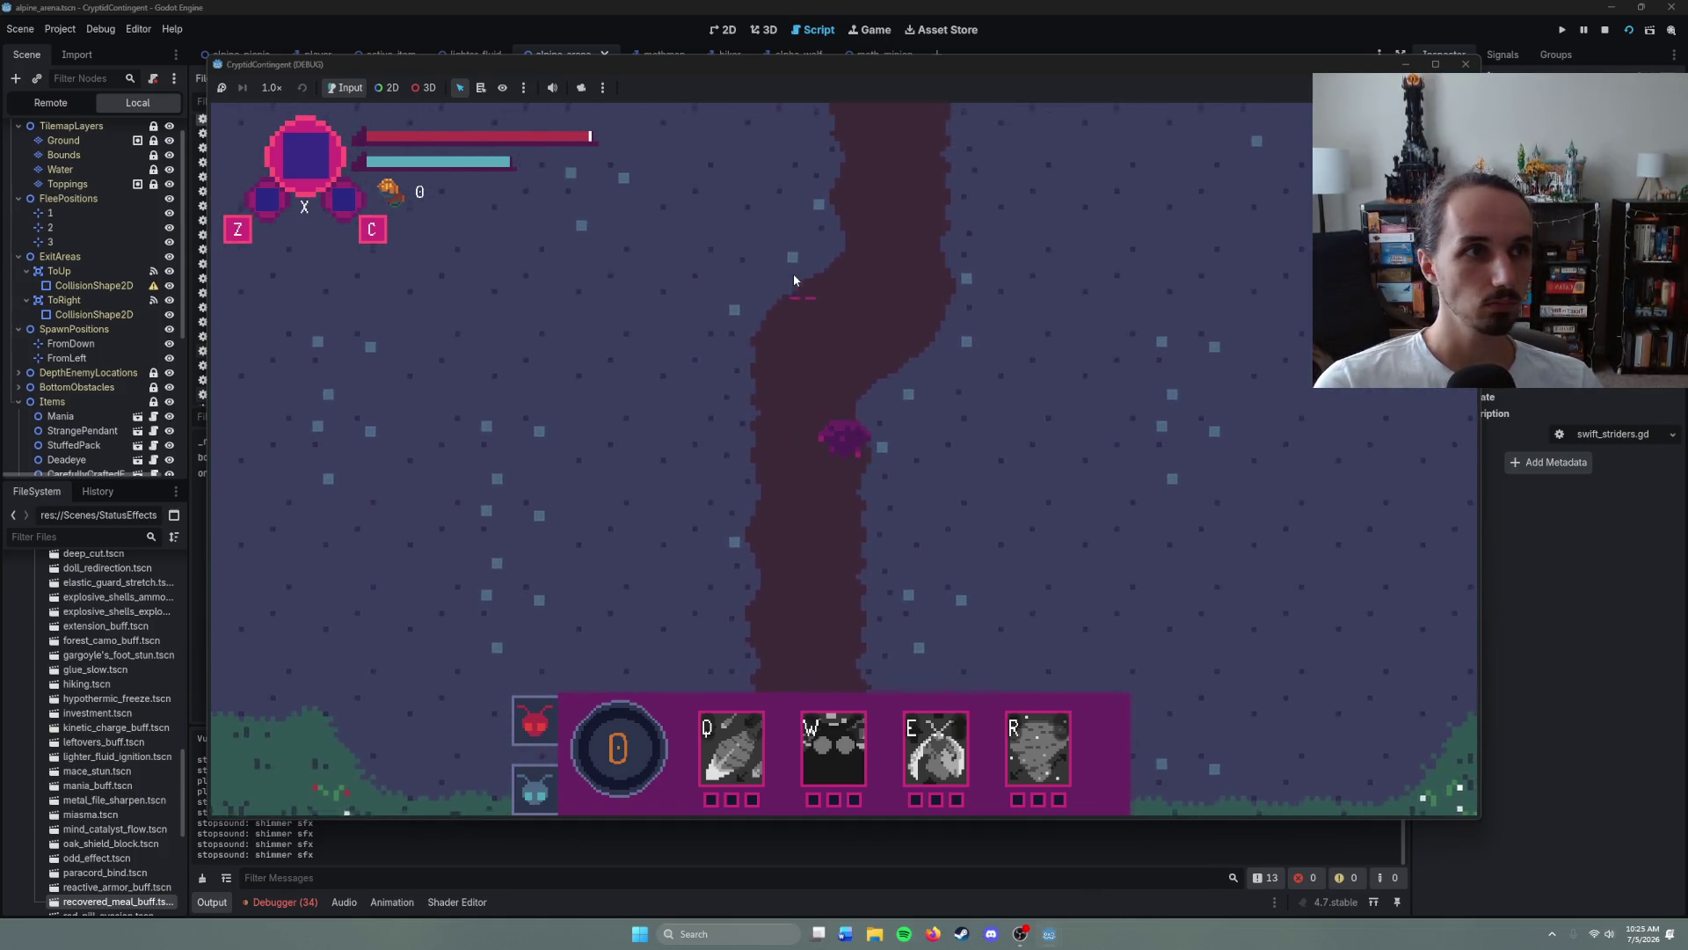
right_click(794, 280)
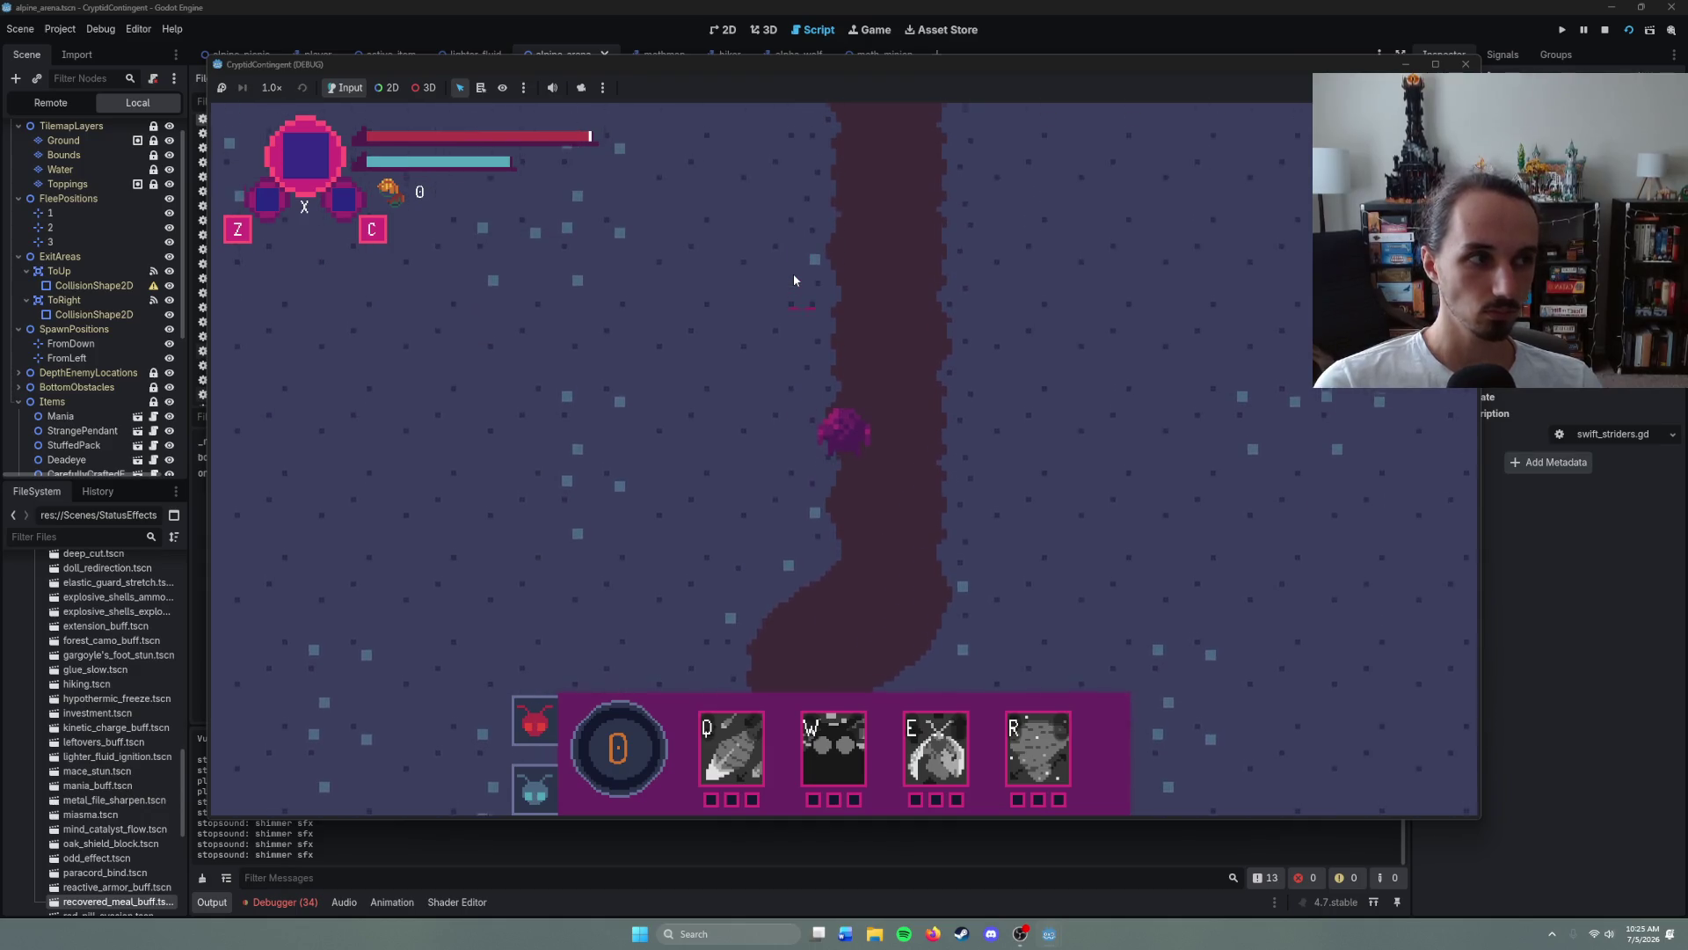
right_click(794, 277)
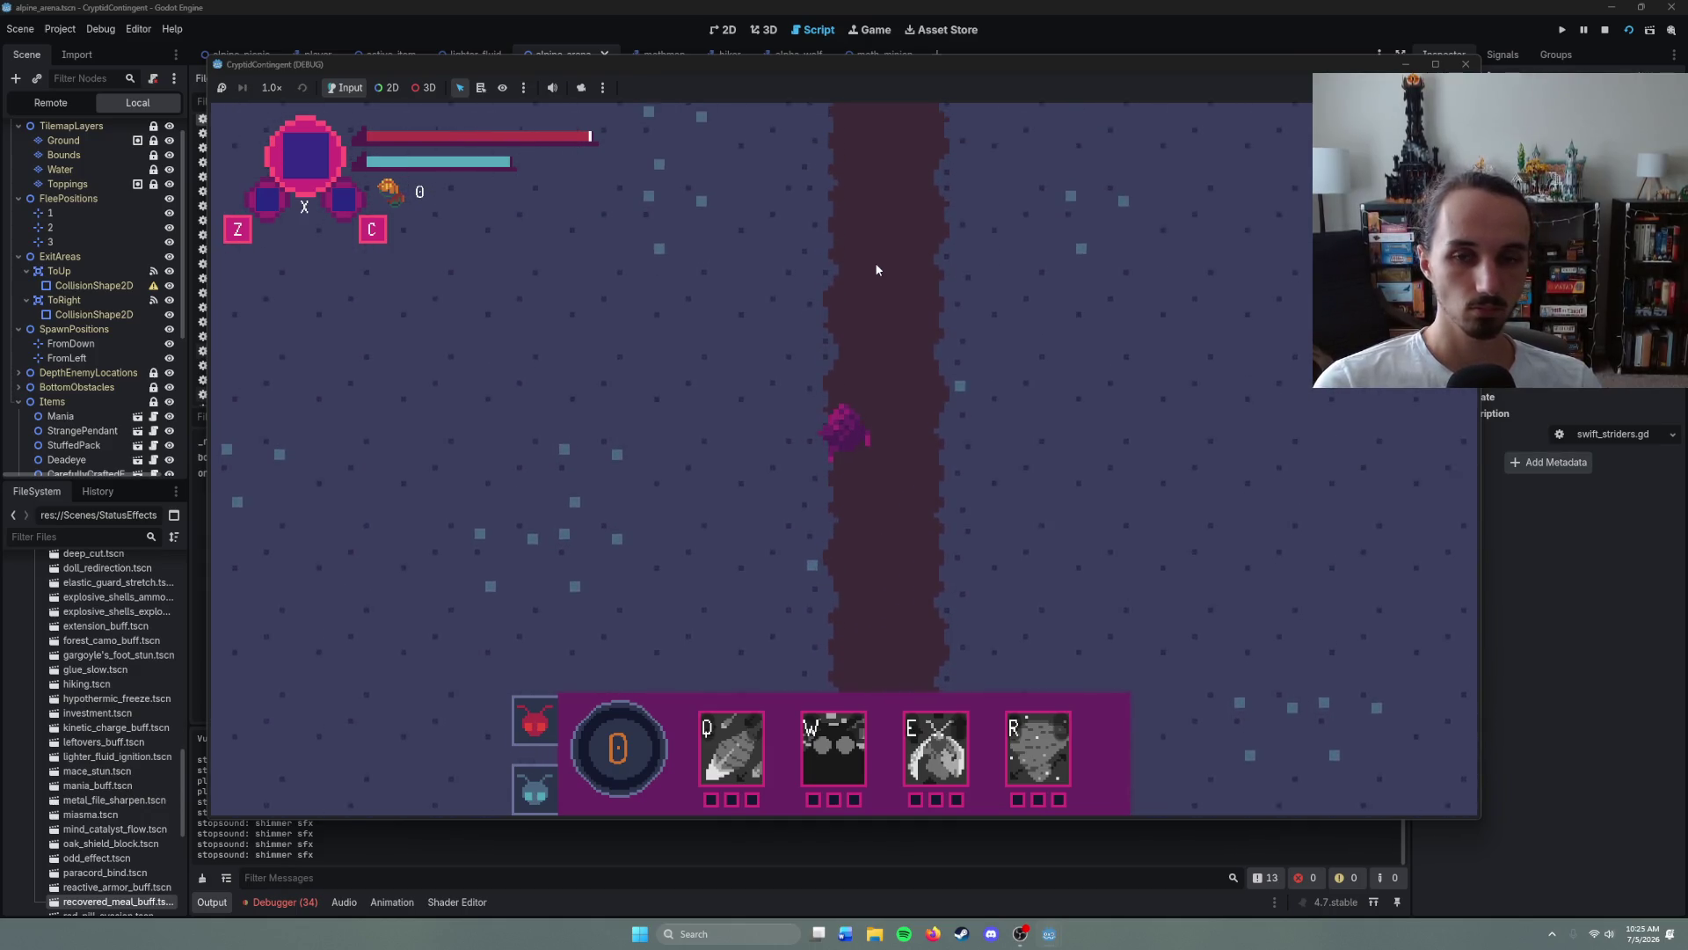
right_click(878, 262)
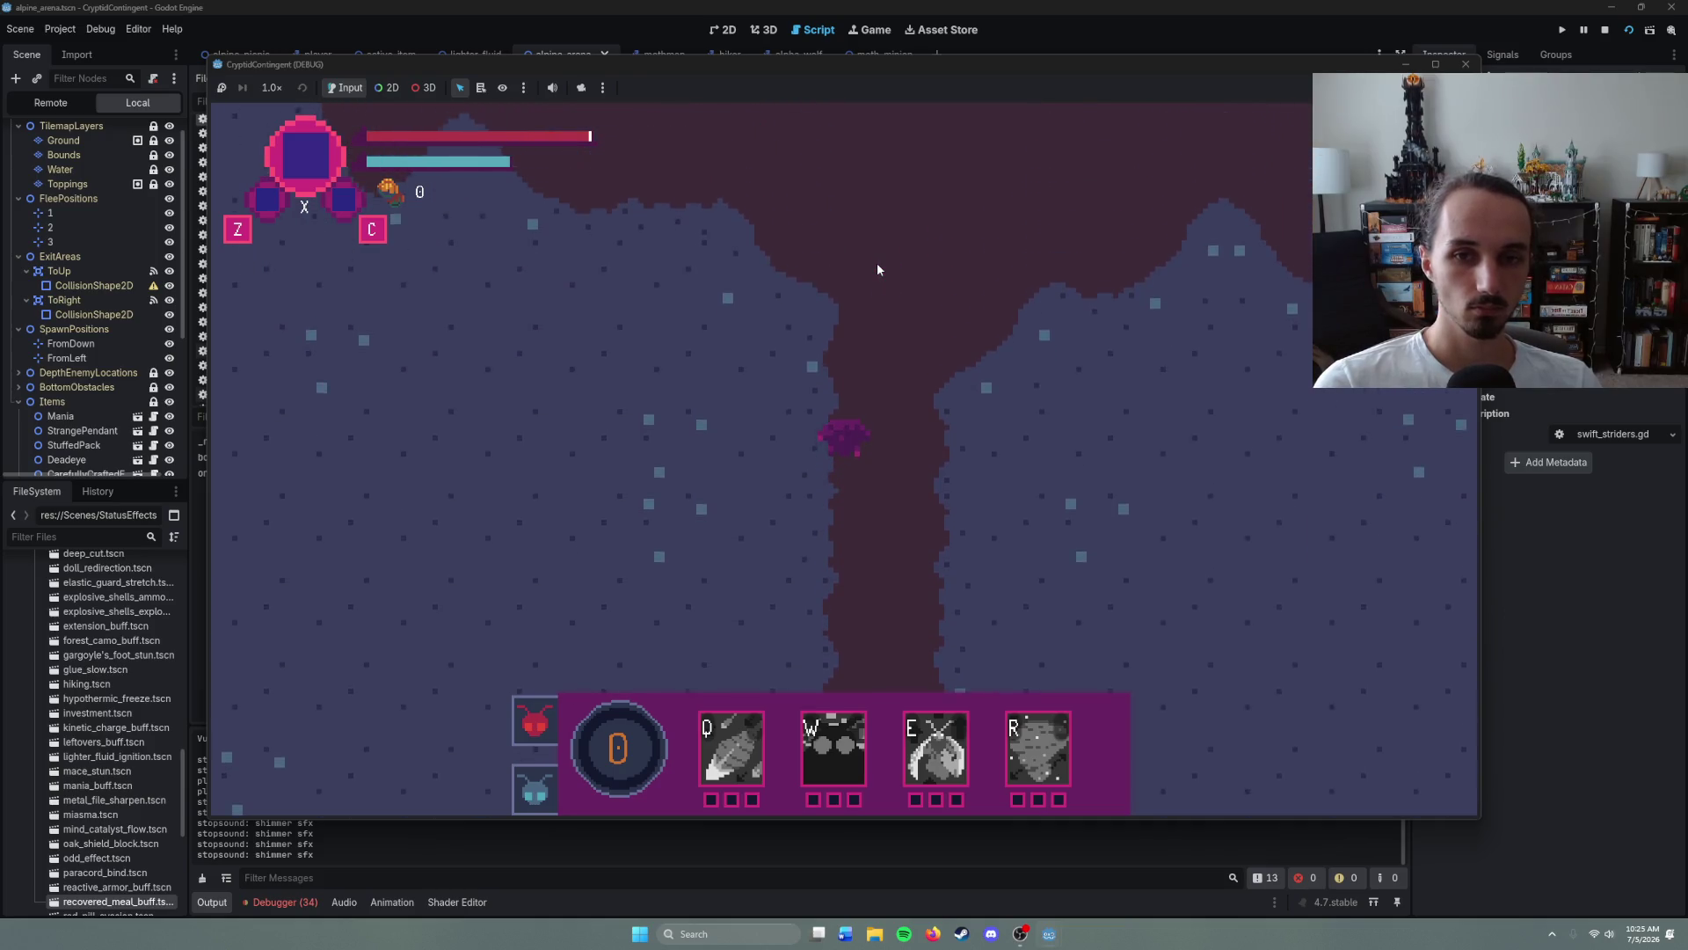
right_click(877, 265)
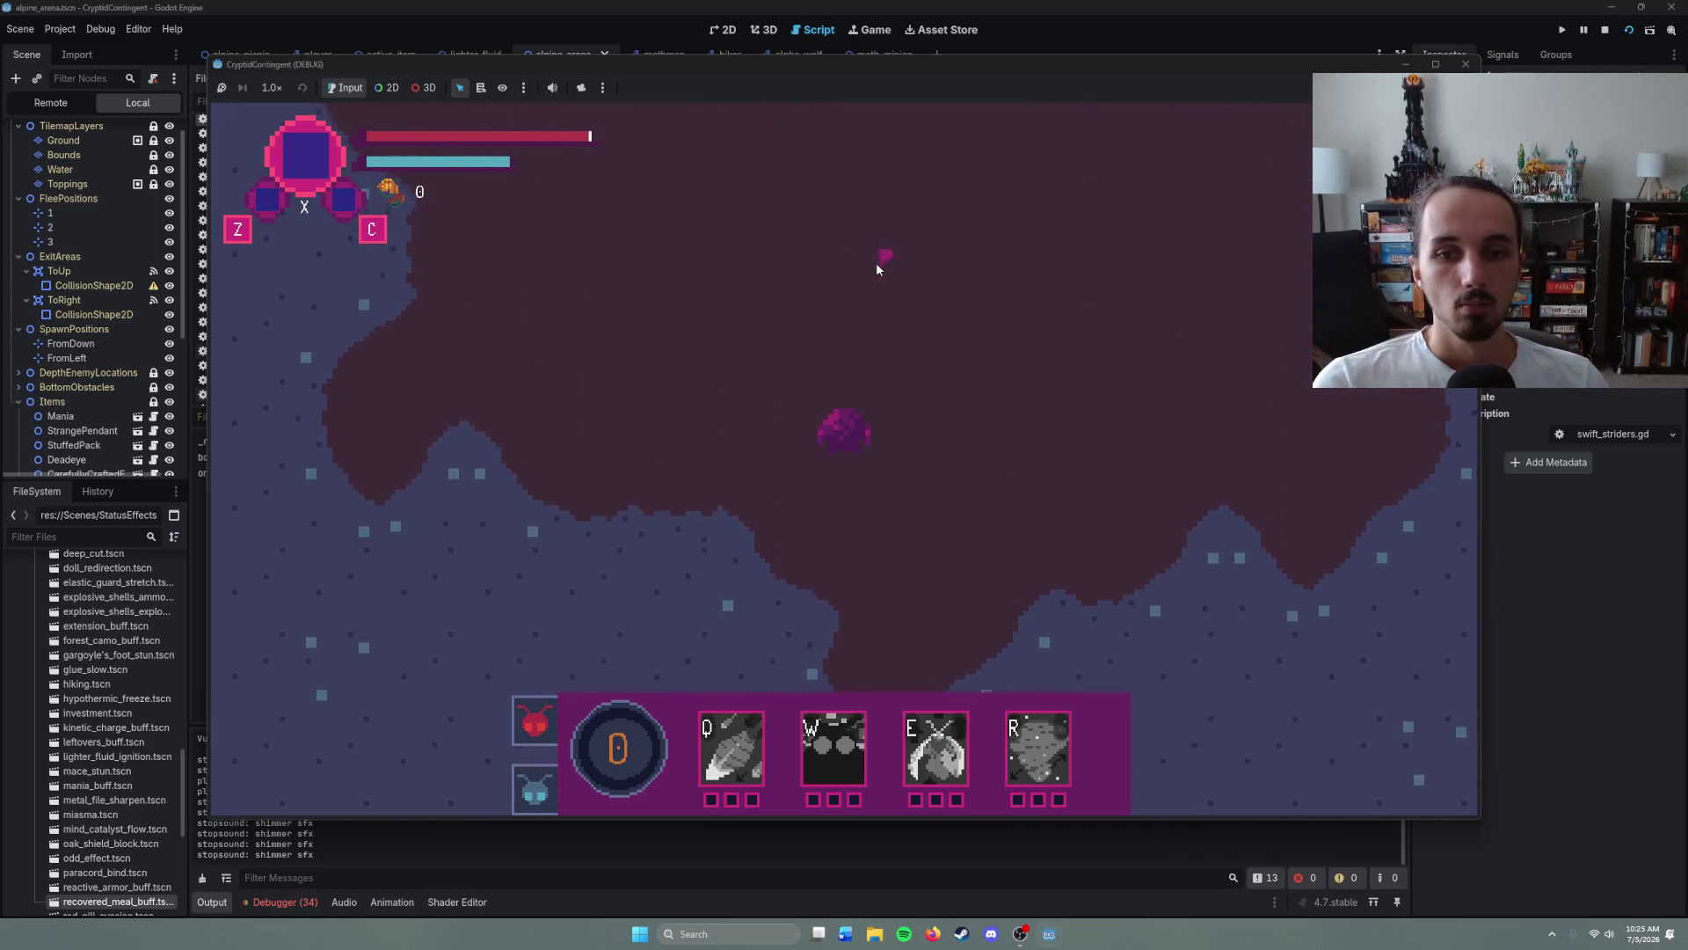
right_click(811, 260)
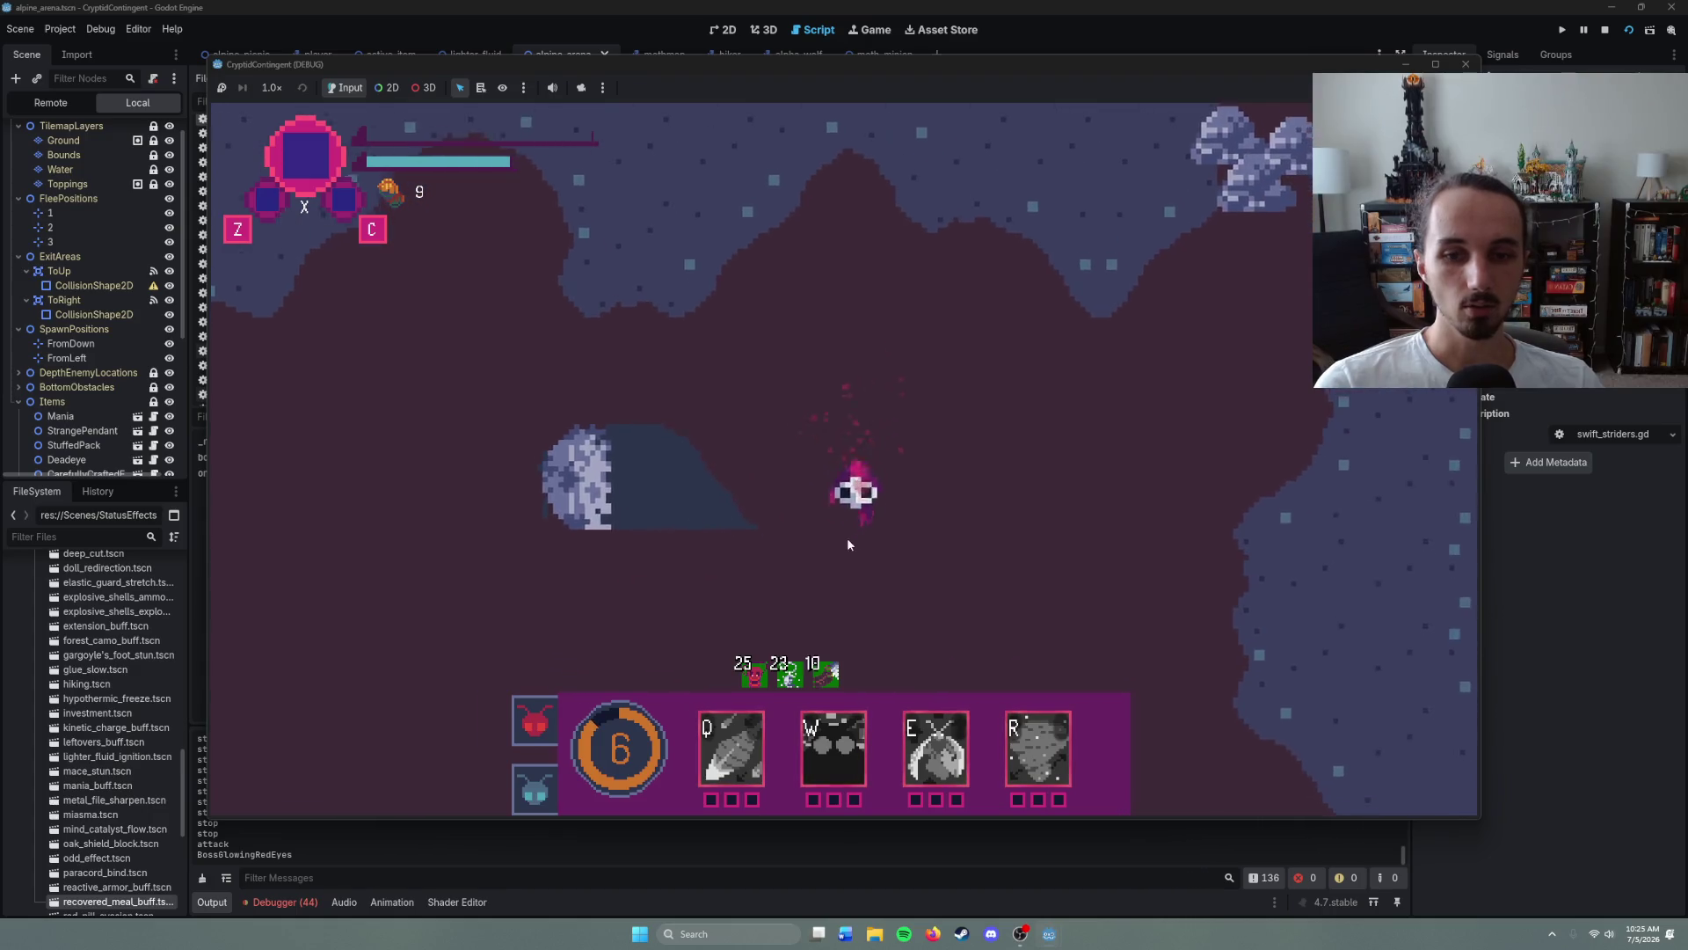
- Fight the moth boss, pick up the dropped pink item, and stop the game with F8
right_click(673, 444)
right_click(876, 475)
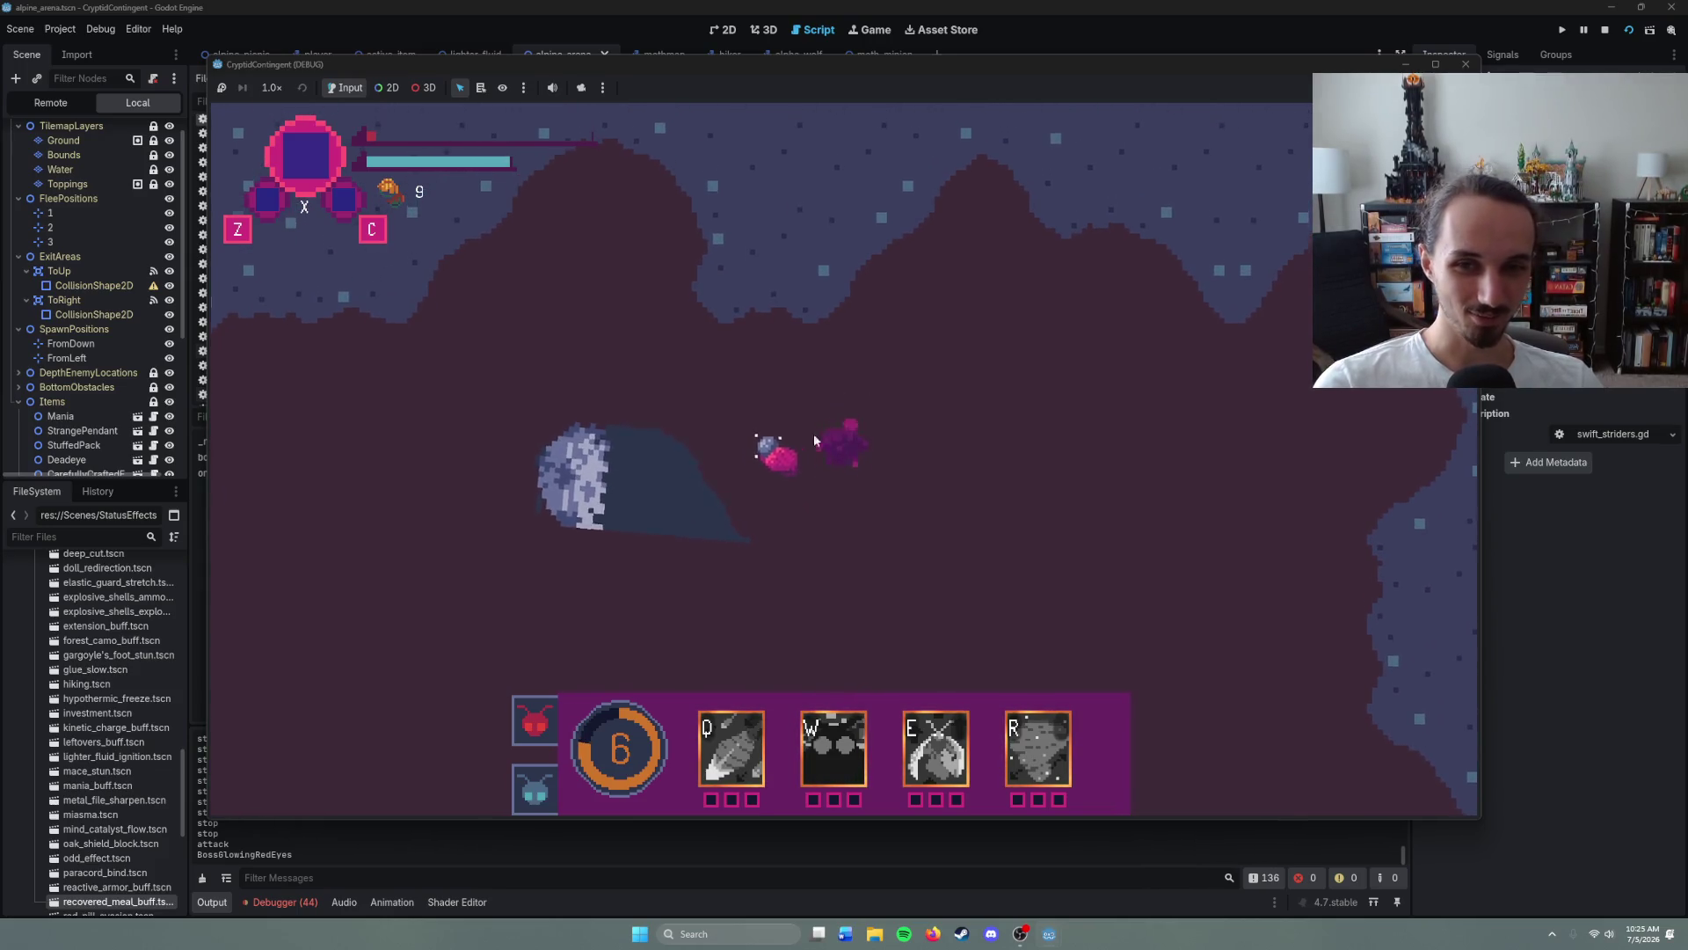
right_click(962, 361)
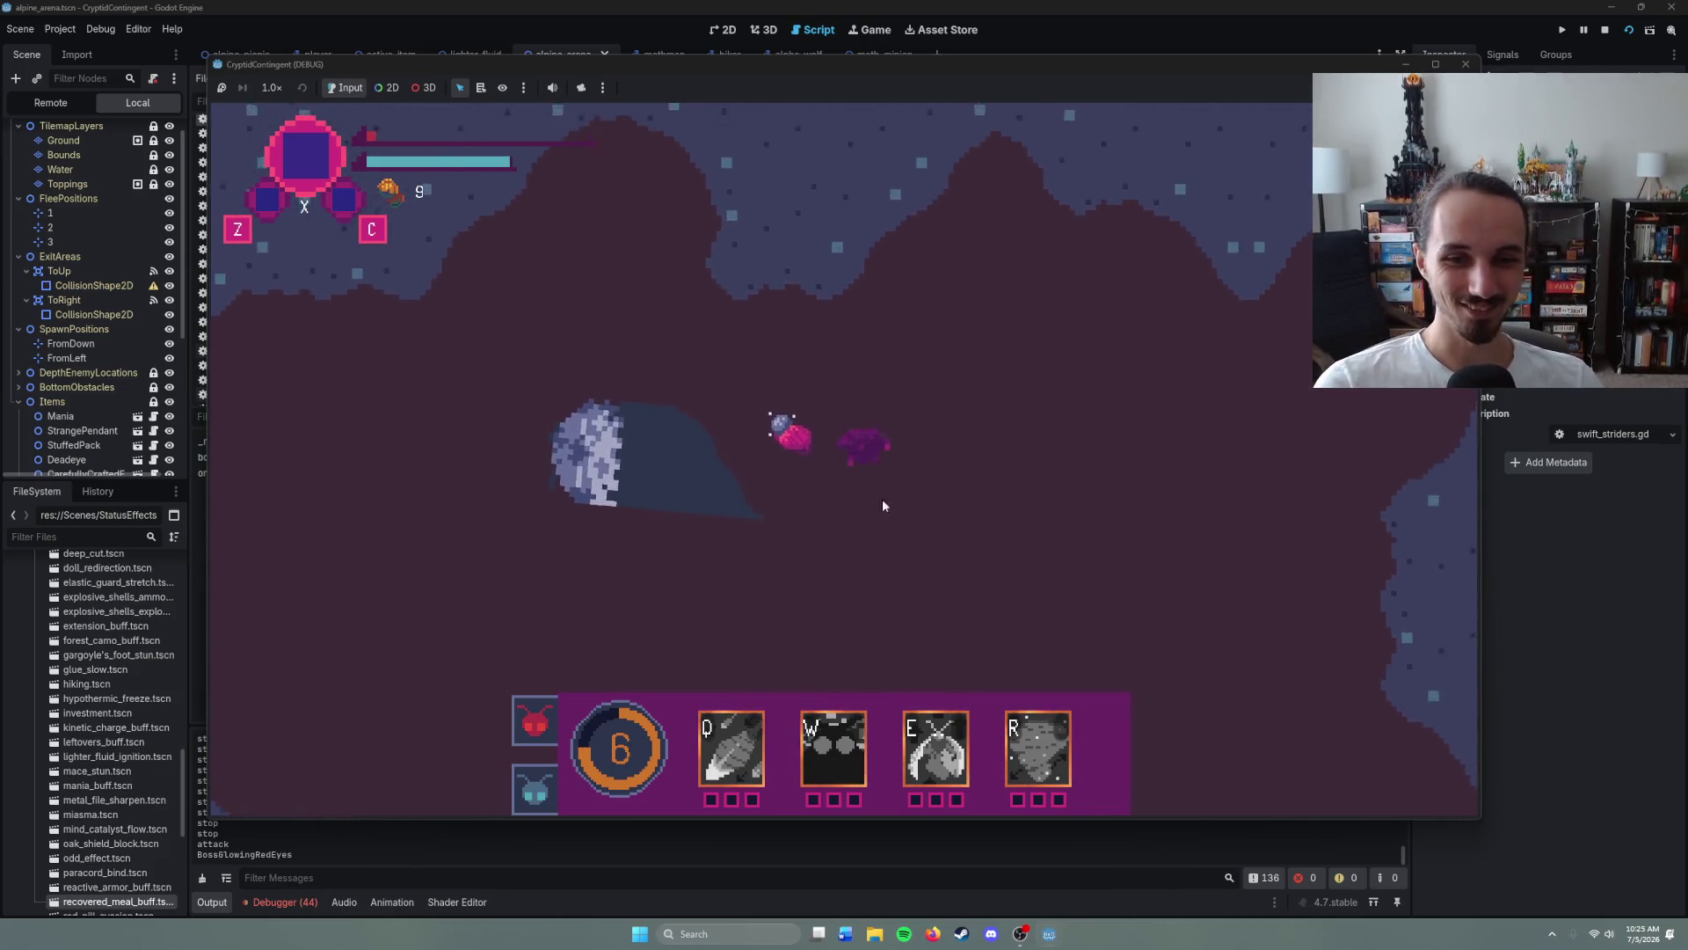
mouse_move(875, 739)
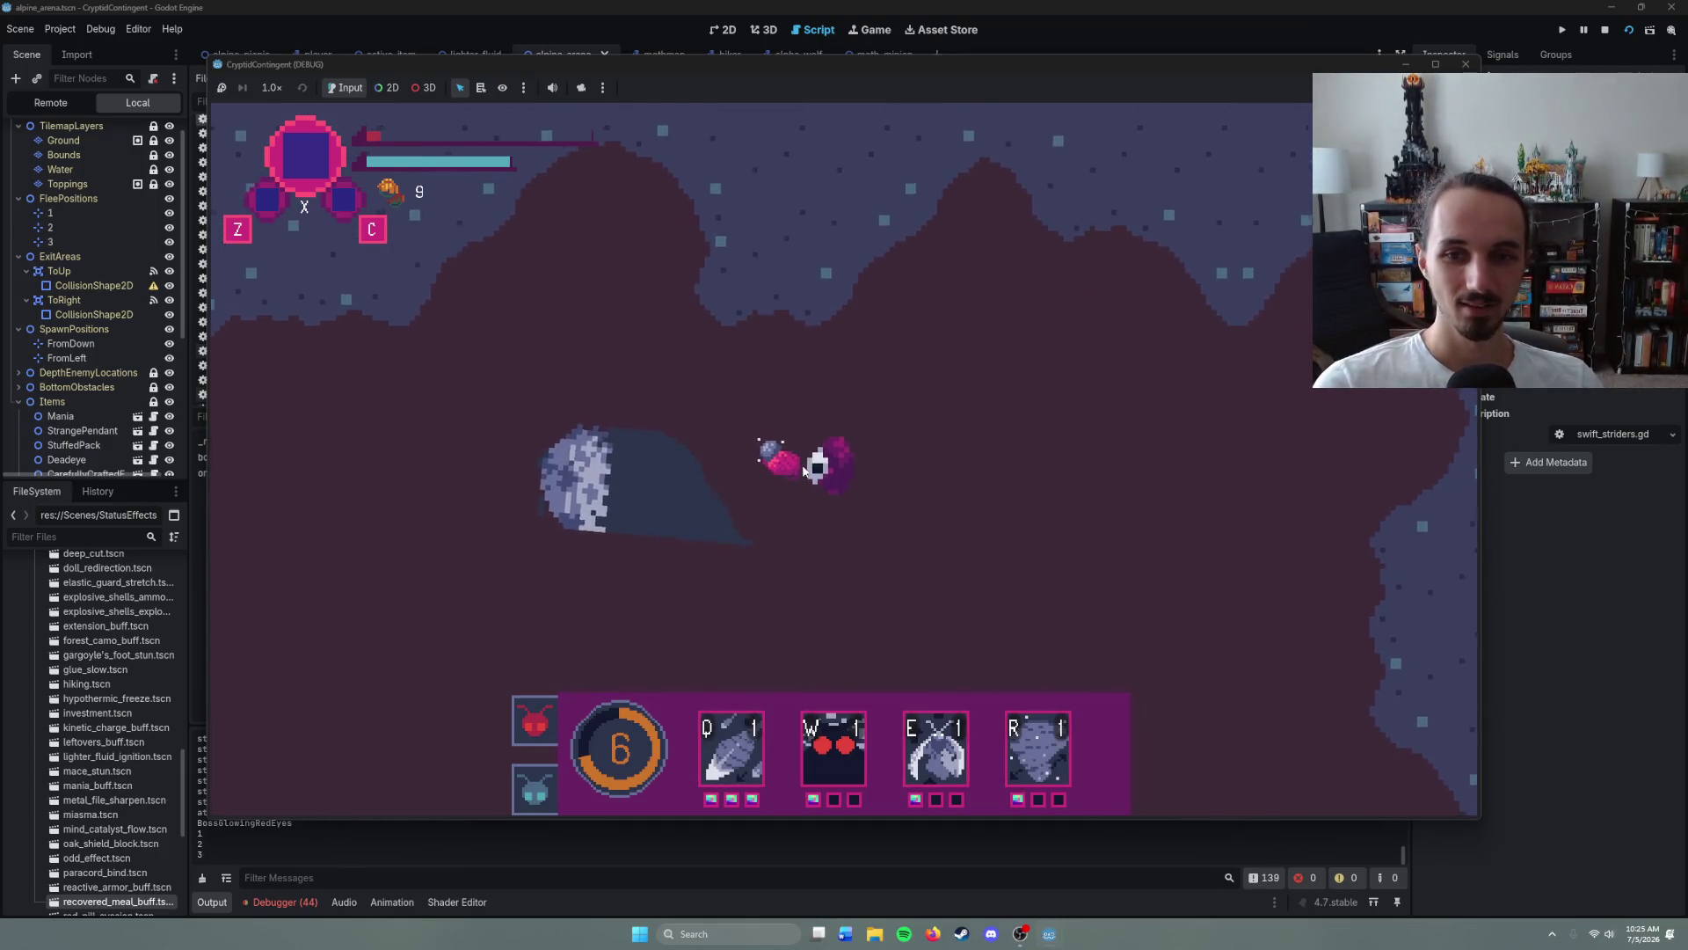
right_click(1288, 374)
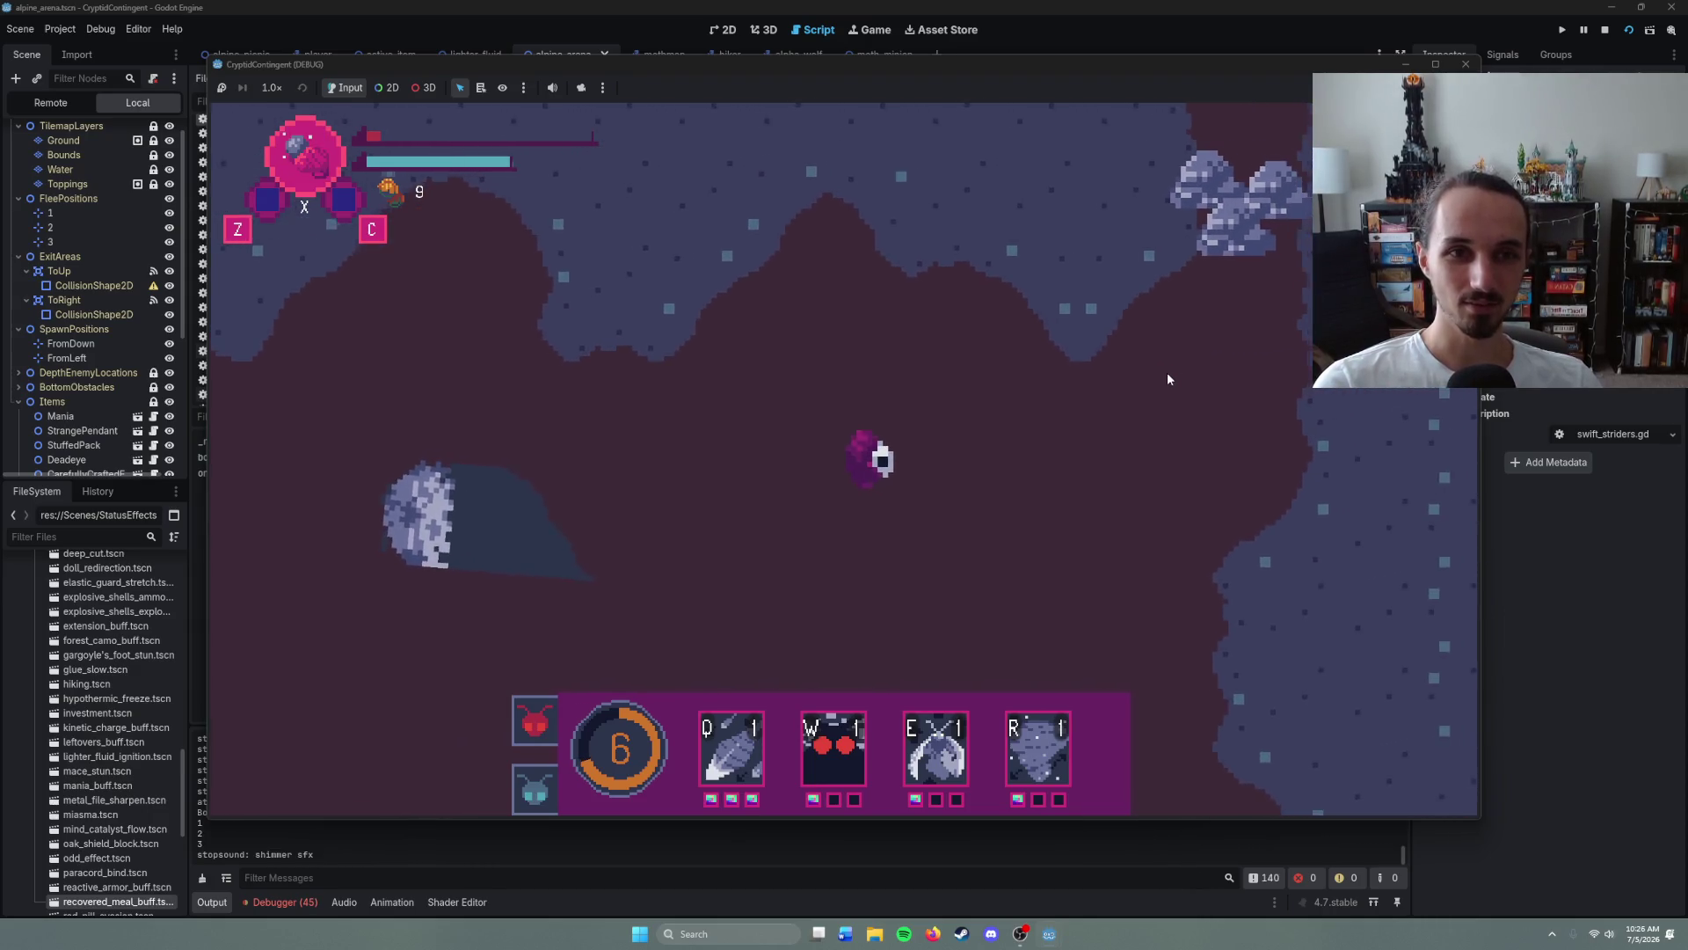
right_click(1087, 287)
right_click(1069, 371)
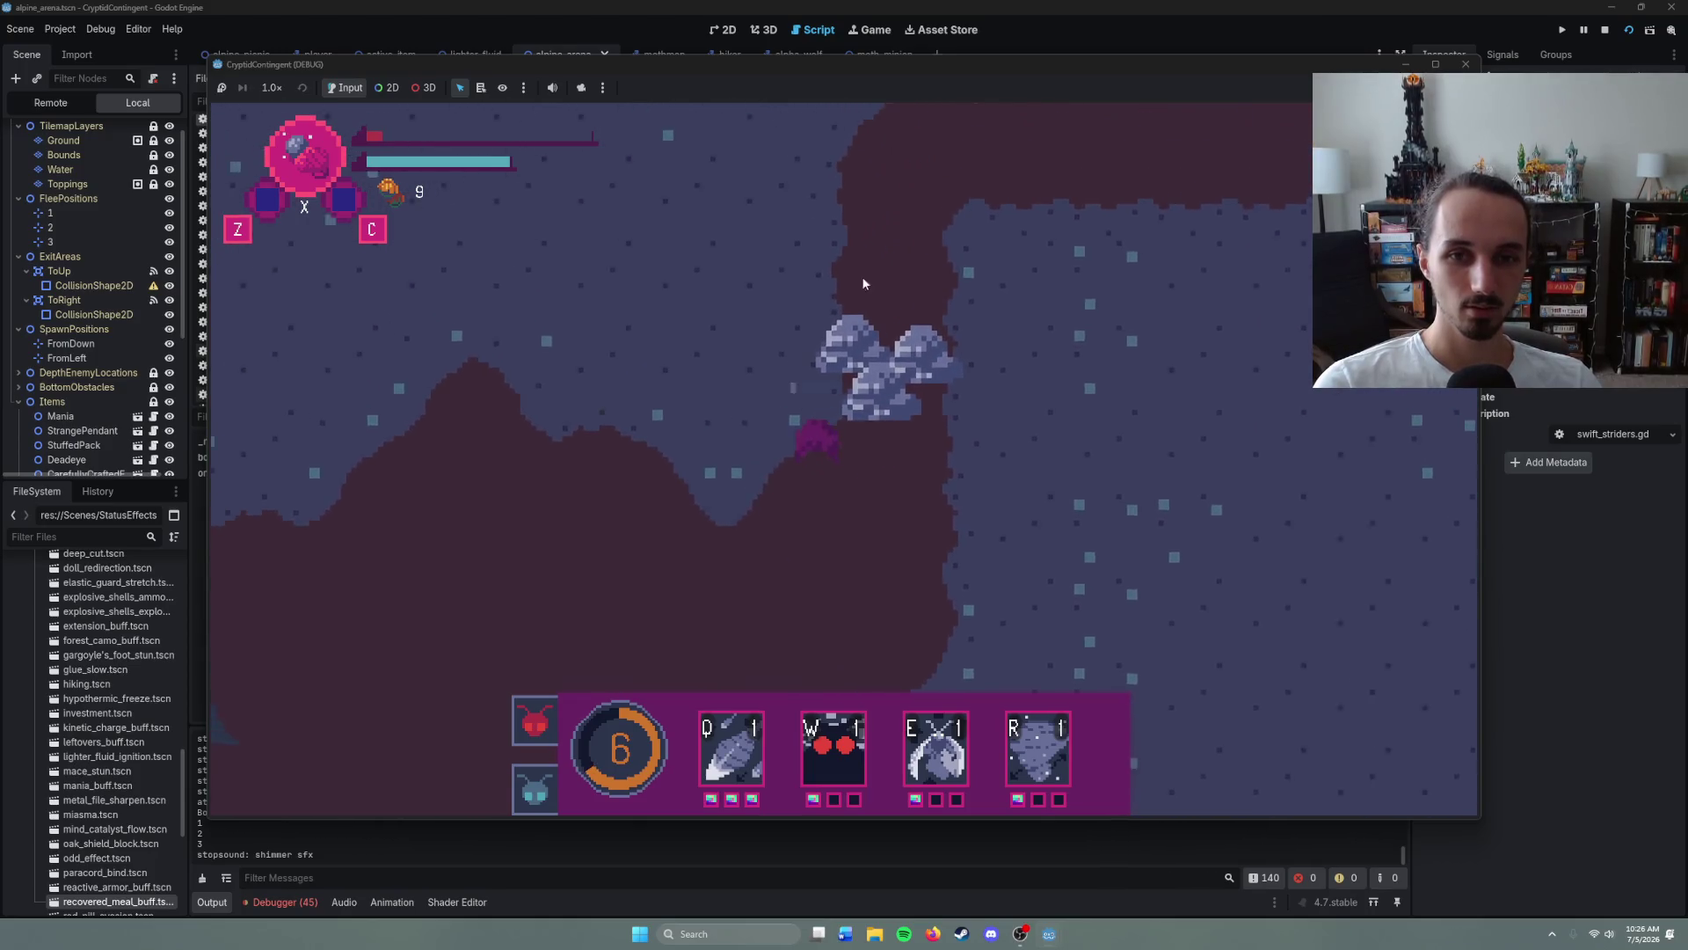
right_click(795, 580)
key(F8)
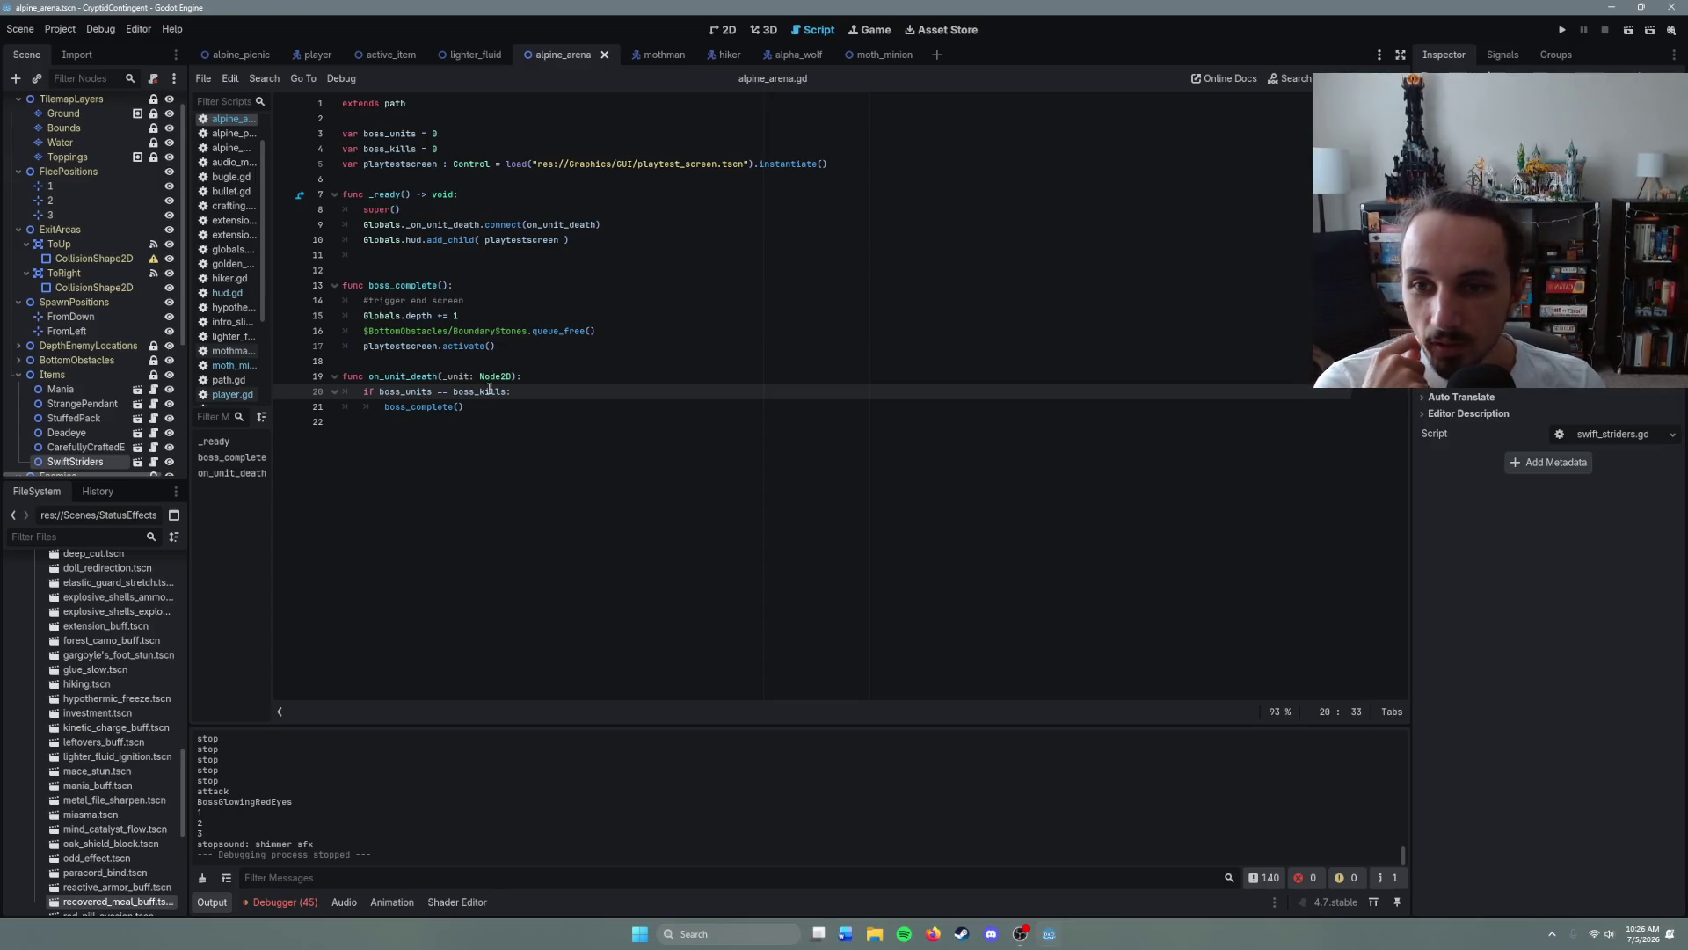
- Add print(boss_units, boss_kills) at the top of on_unit_death and rerun the scene with F6
click(510, 421)
click(529, 385)
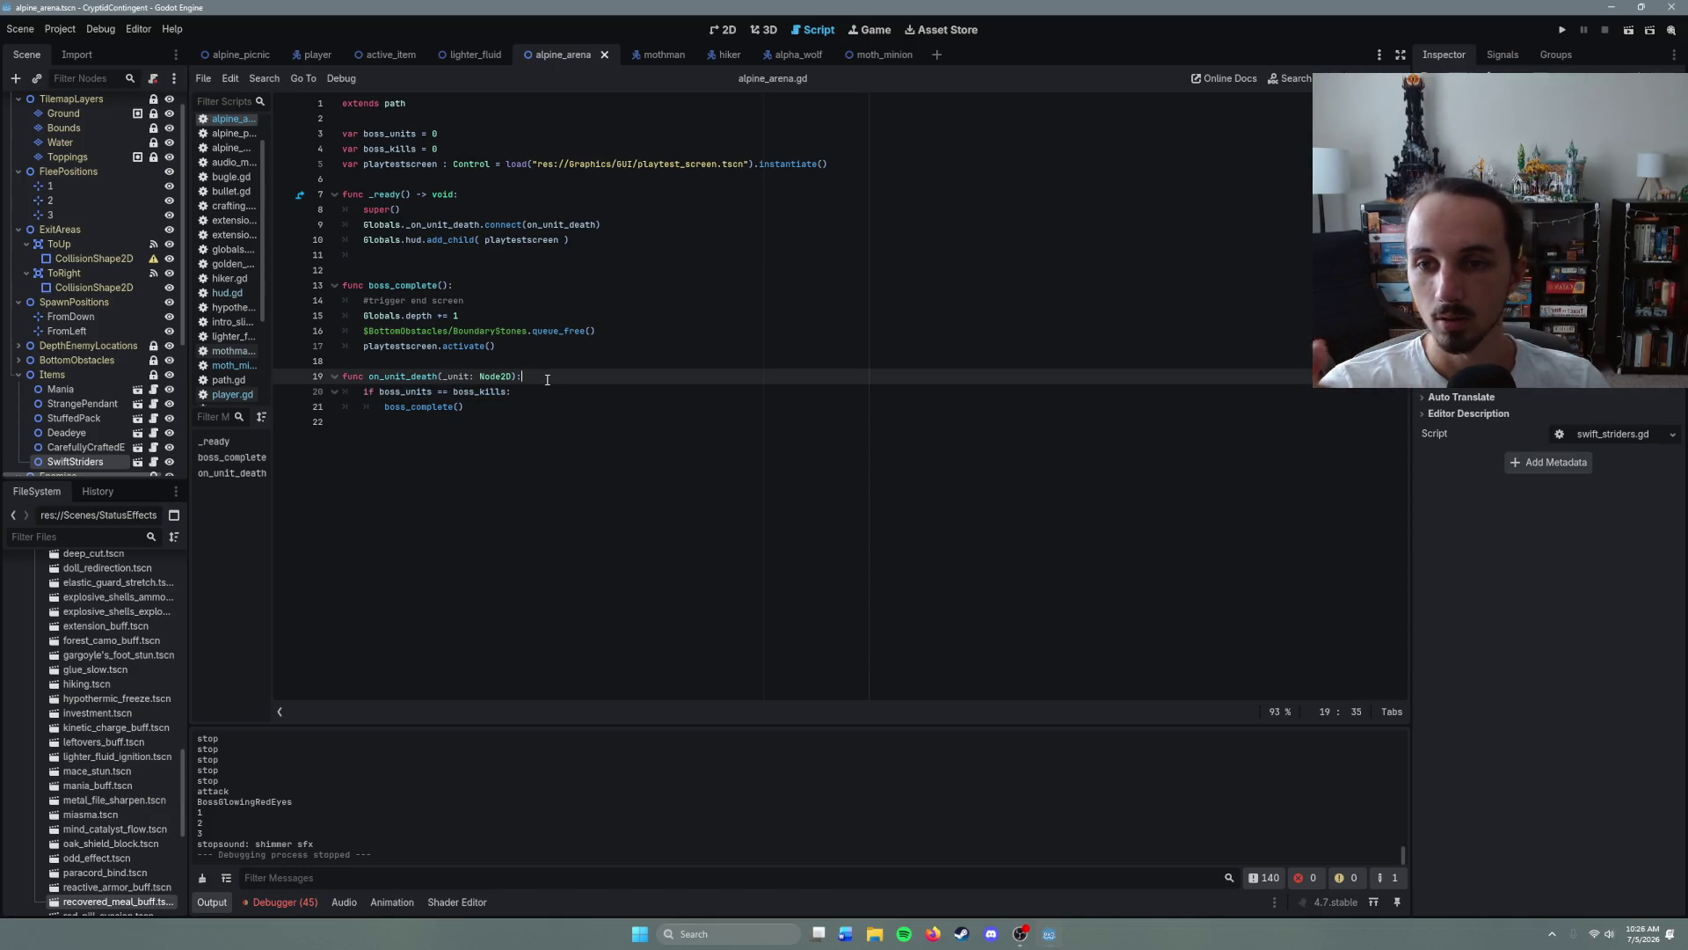
key(ctrl+shift+Return)
key(BackSpace)
key(BackSpace)
key(BackSpace)
text(pr)
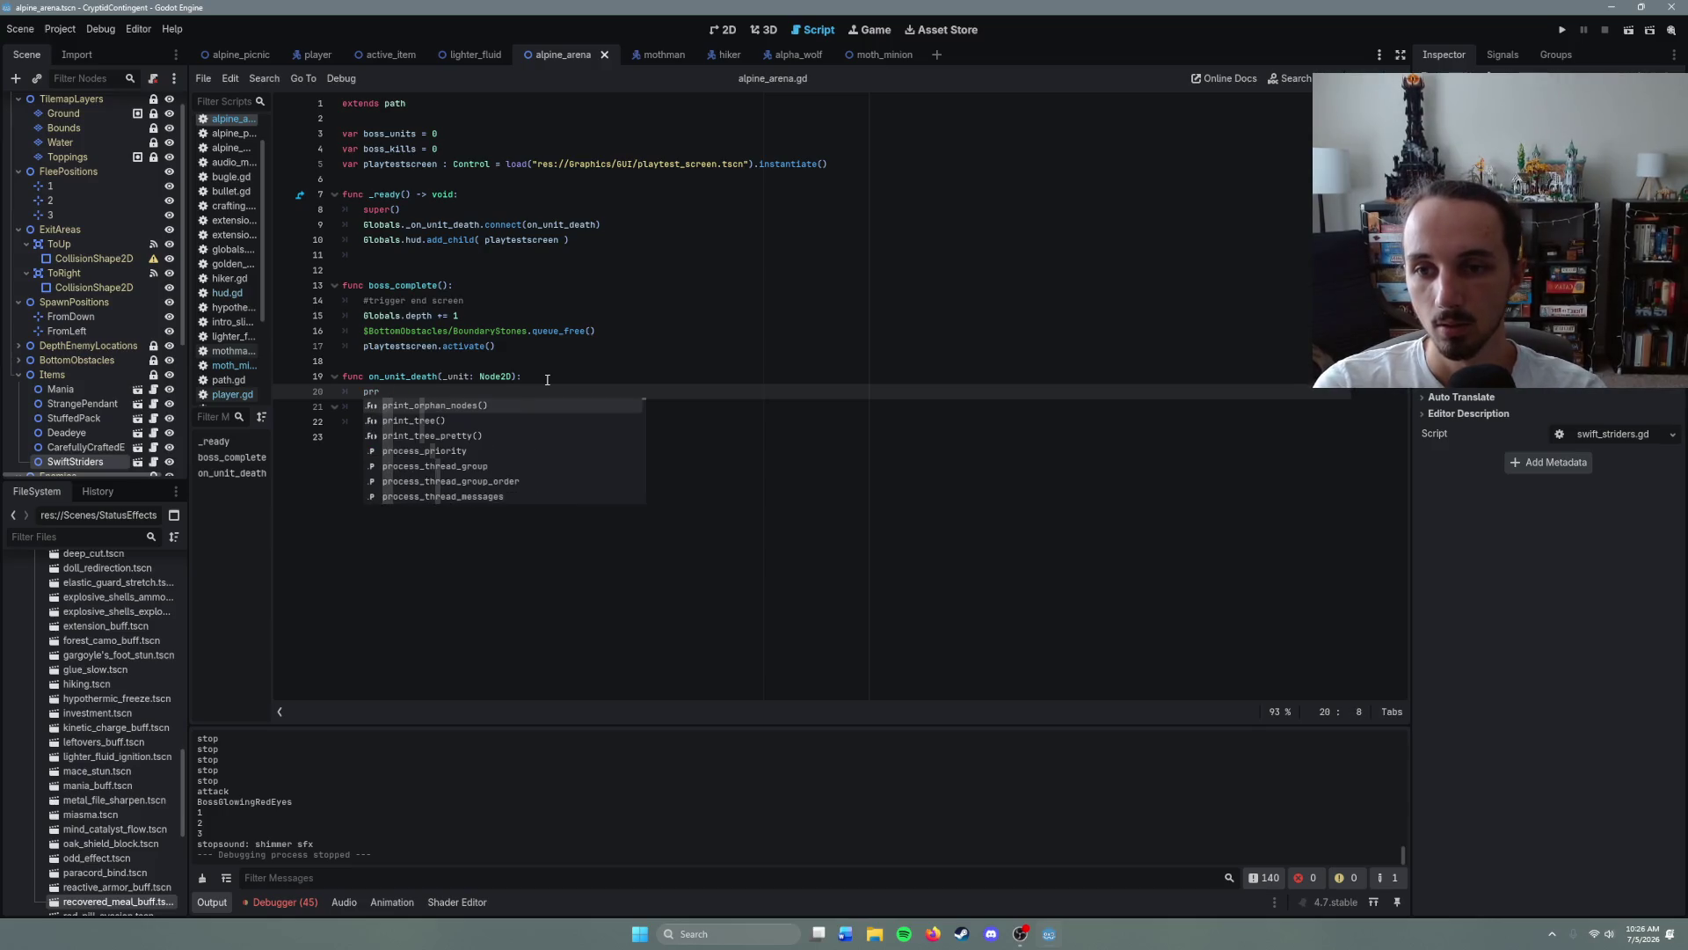
text(int(boss_units,)
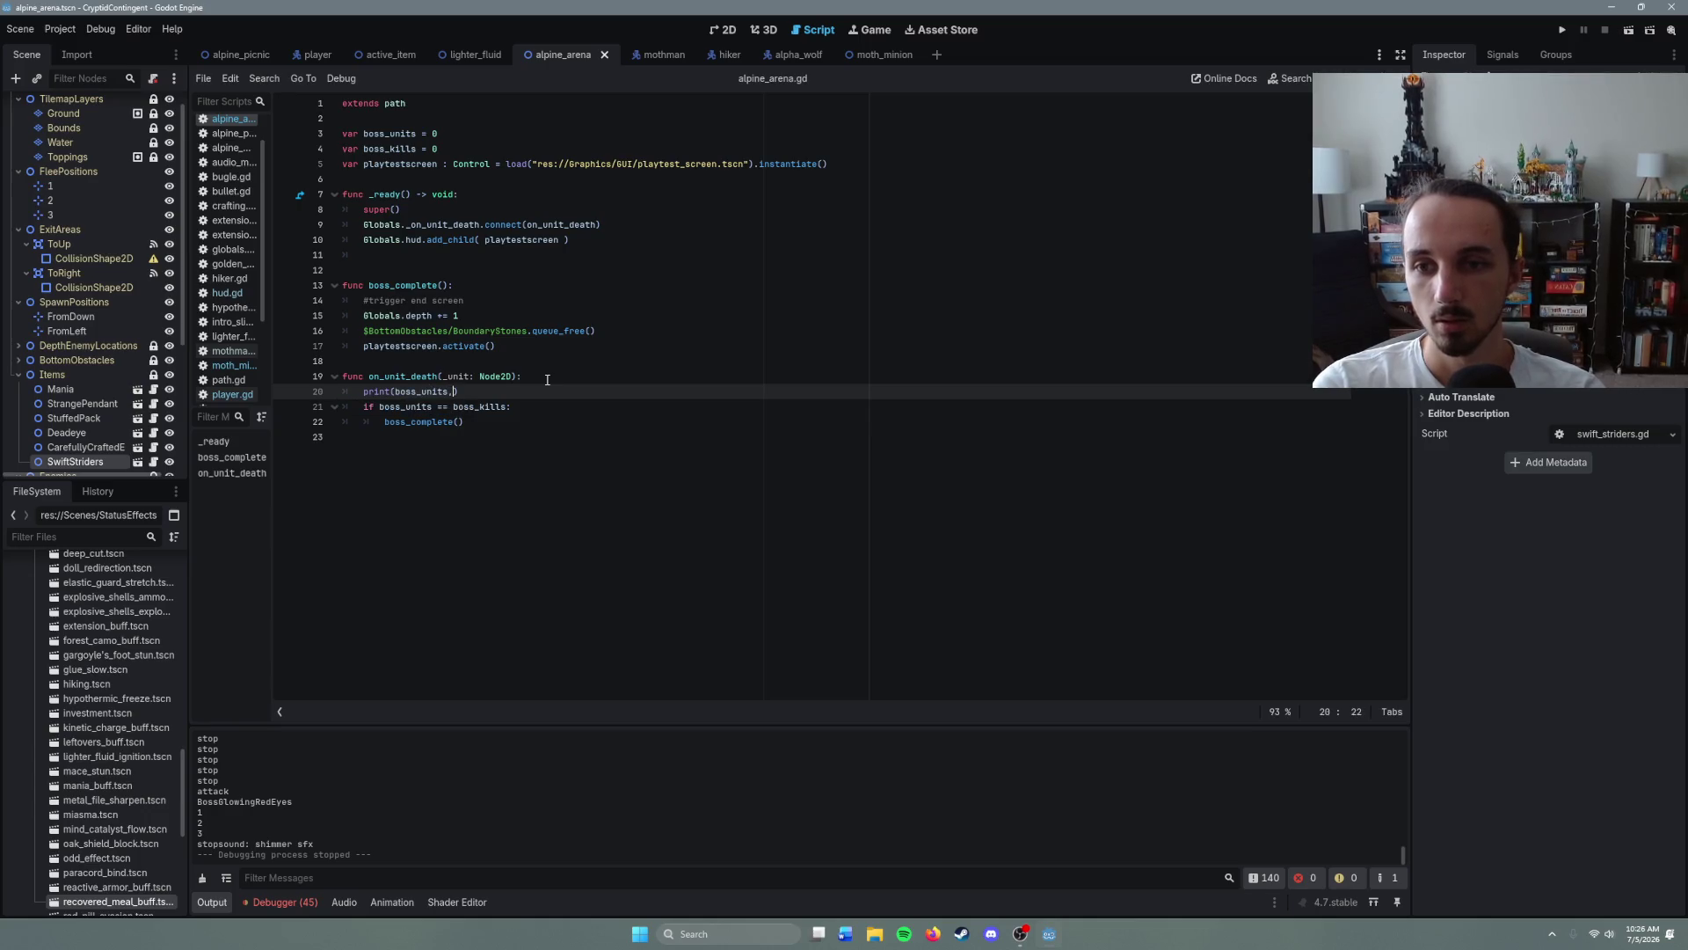
key(BackSpace)
key(BackSpace)
text(ss_kills)
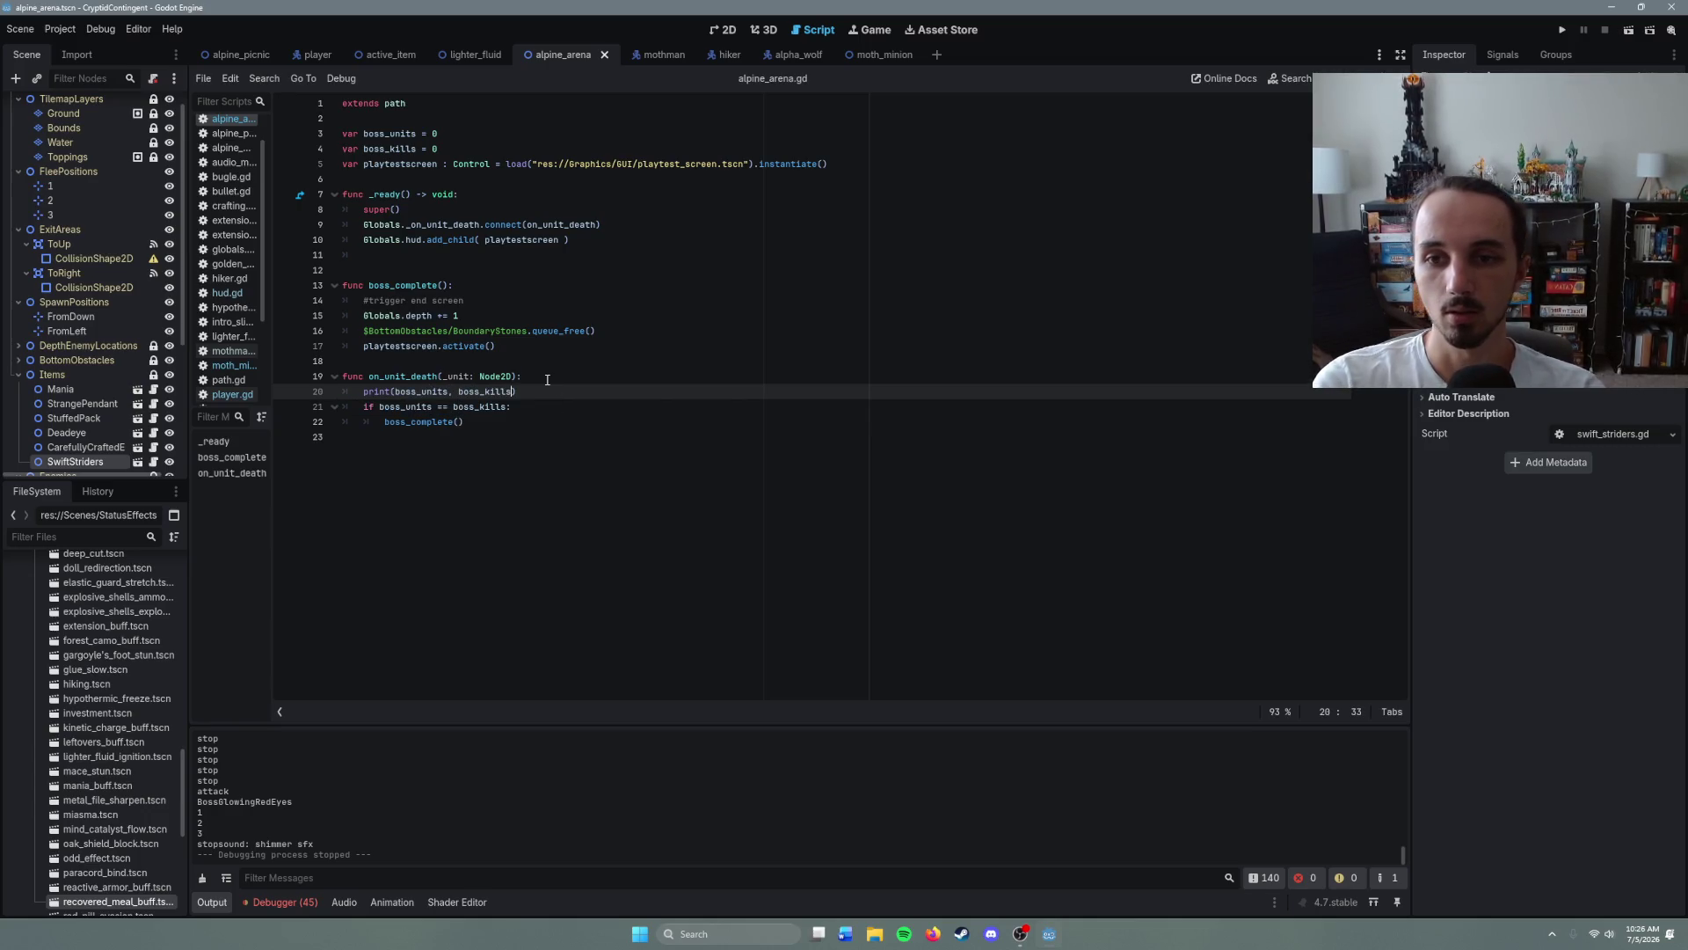
key(F6)
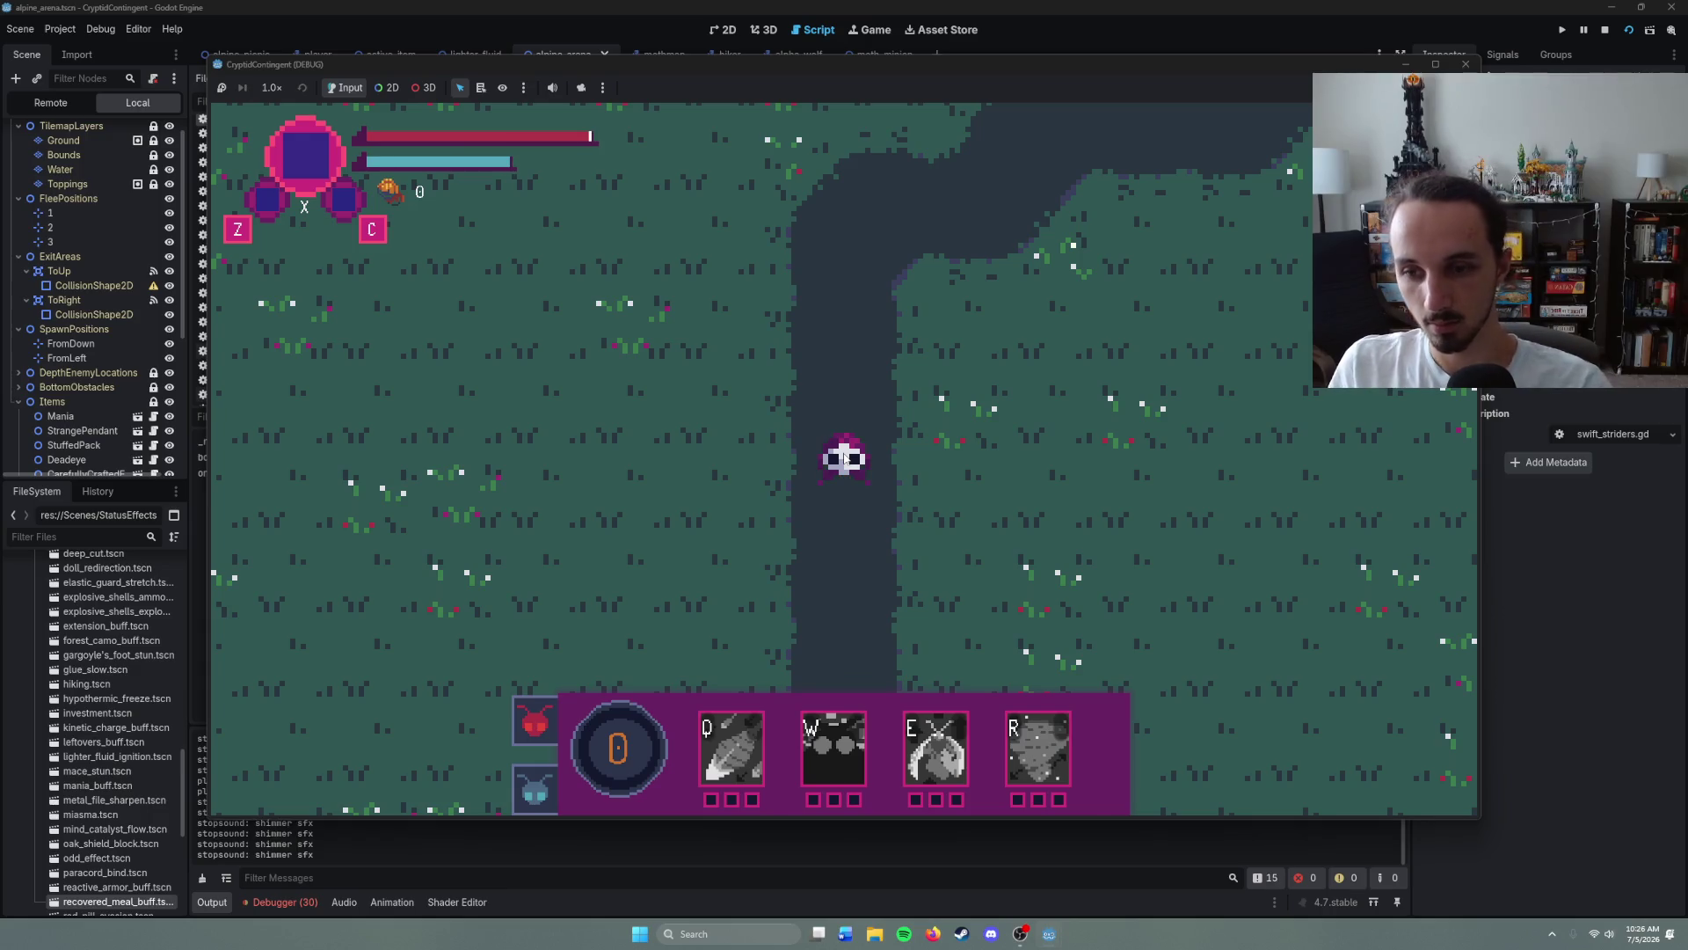
- Walk the character up the river path into the boss area
right_click(992, 275)
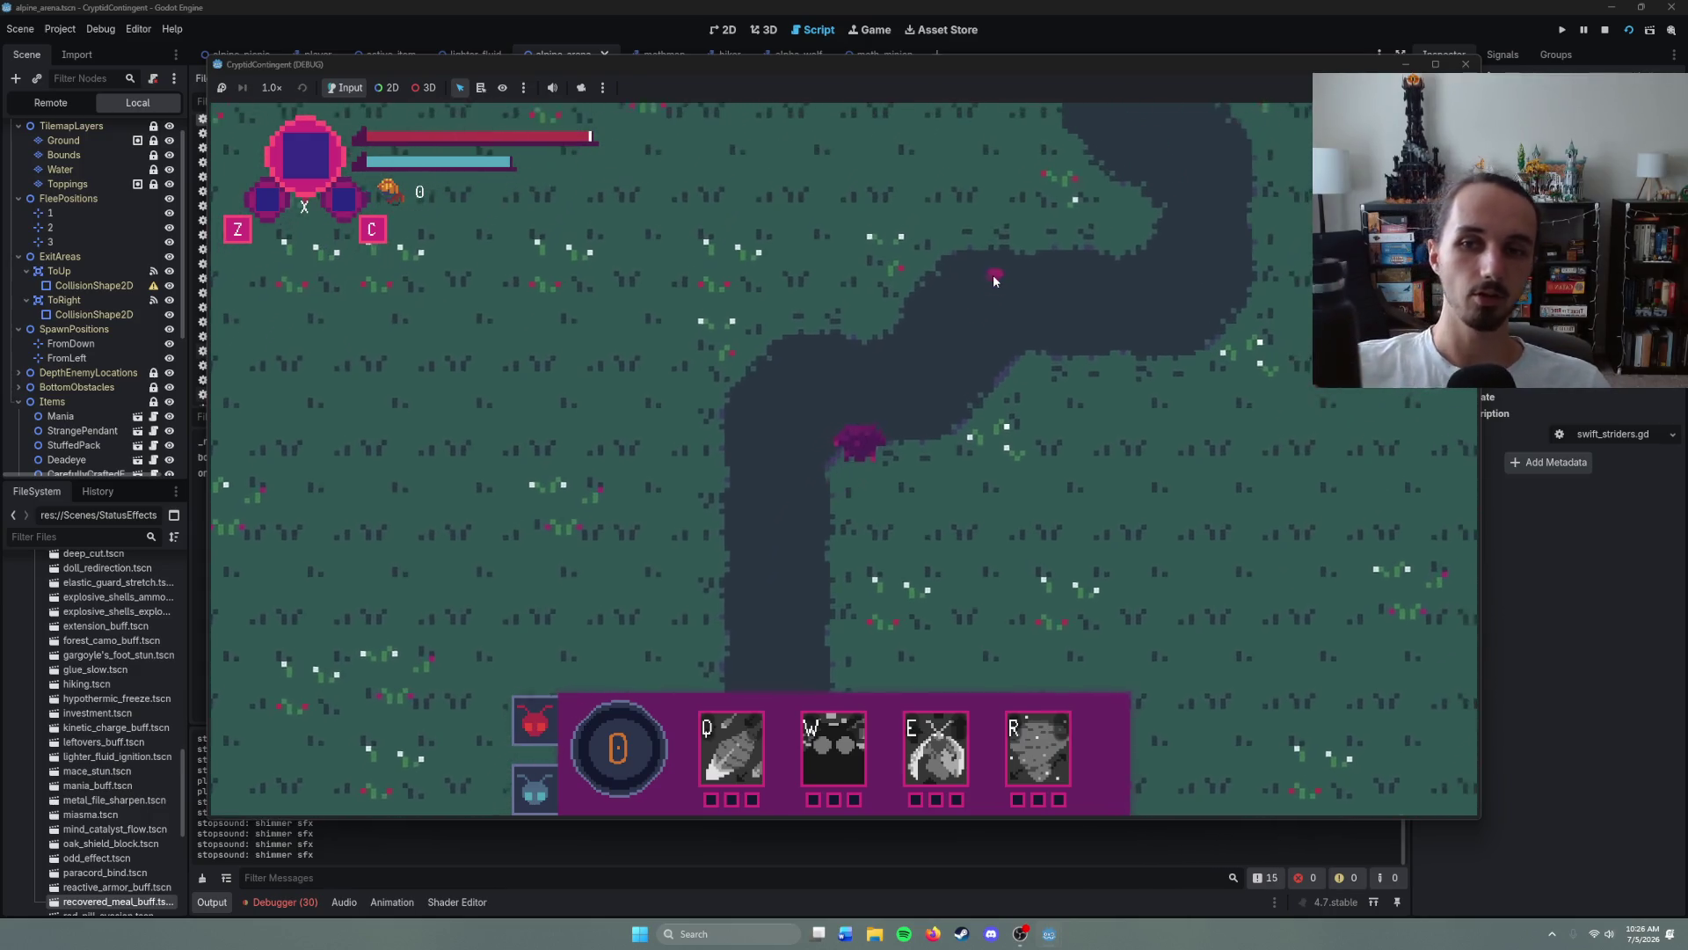
right_click(1099, 352)
right_click(927, 261)
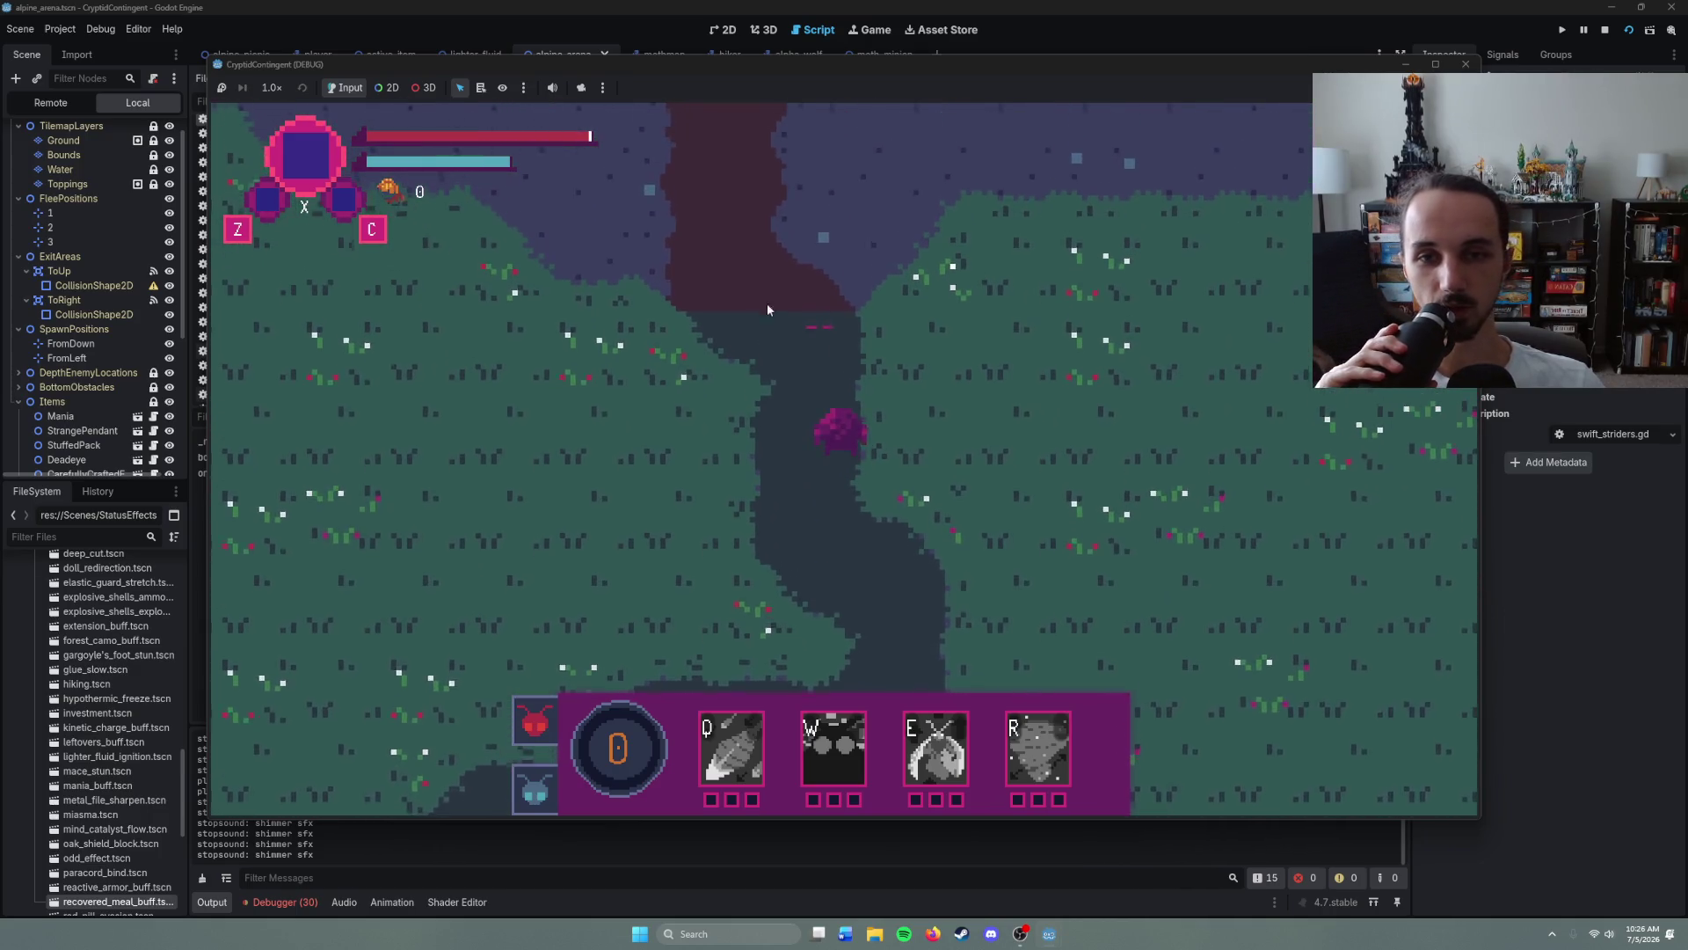
right_click(753, 308)
right_click(819, 289)
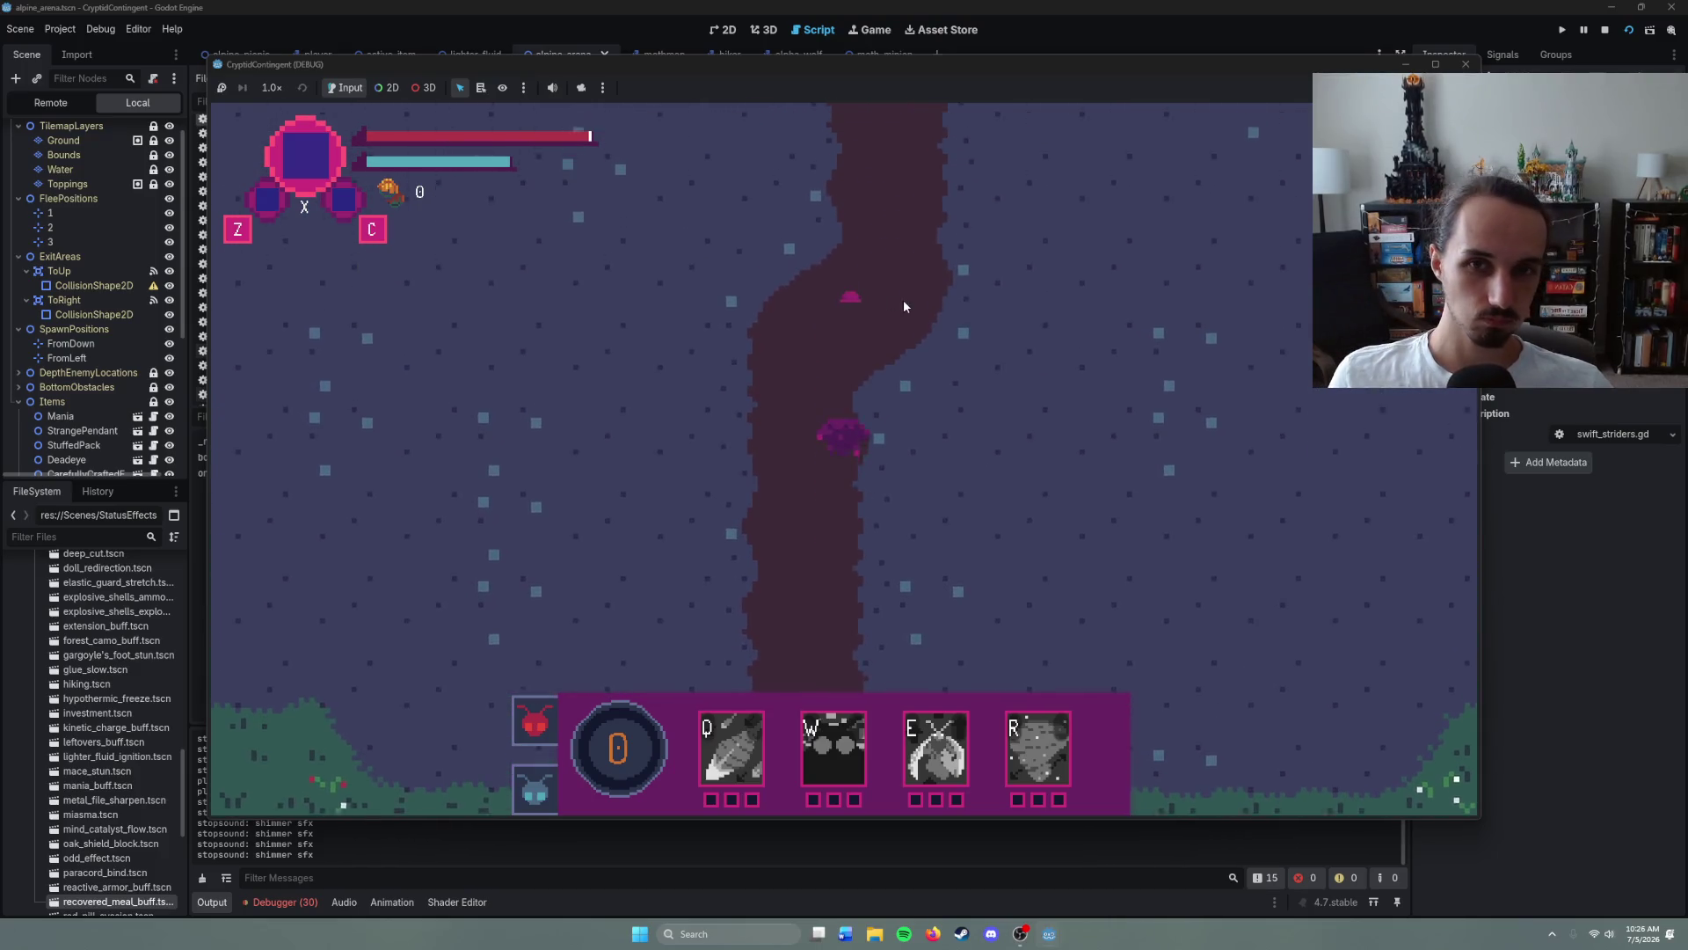
right_click(897, 306)
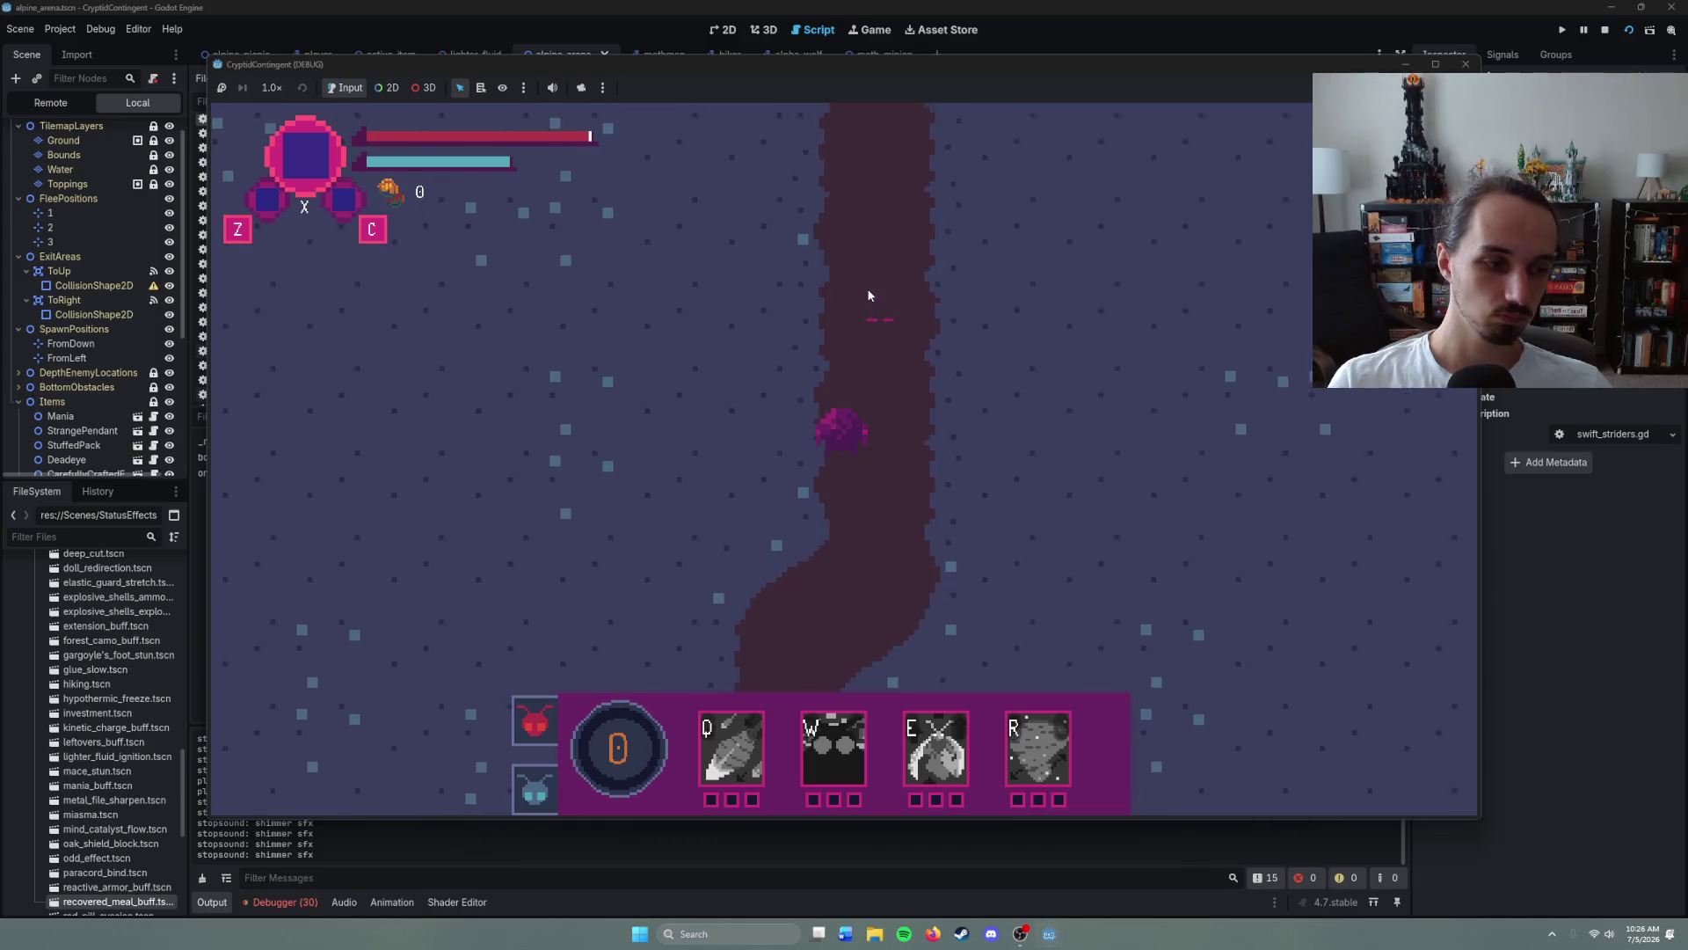
right_click(868, 290)
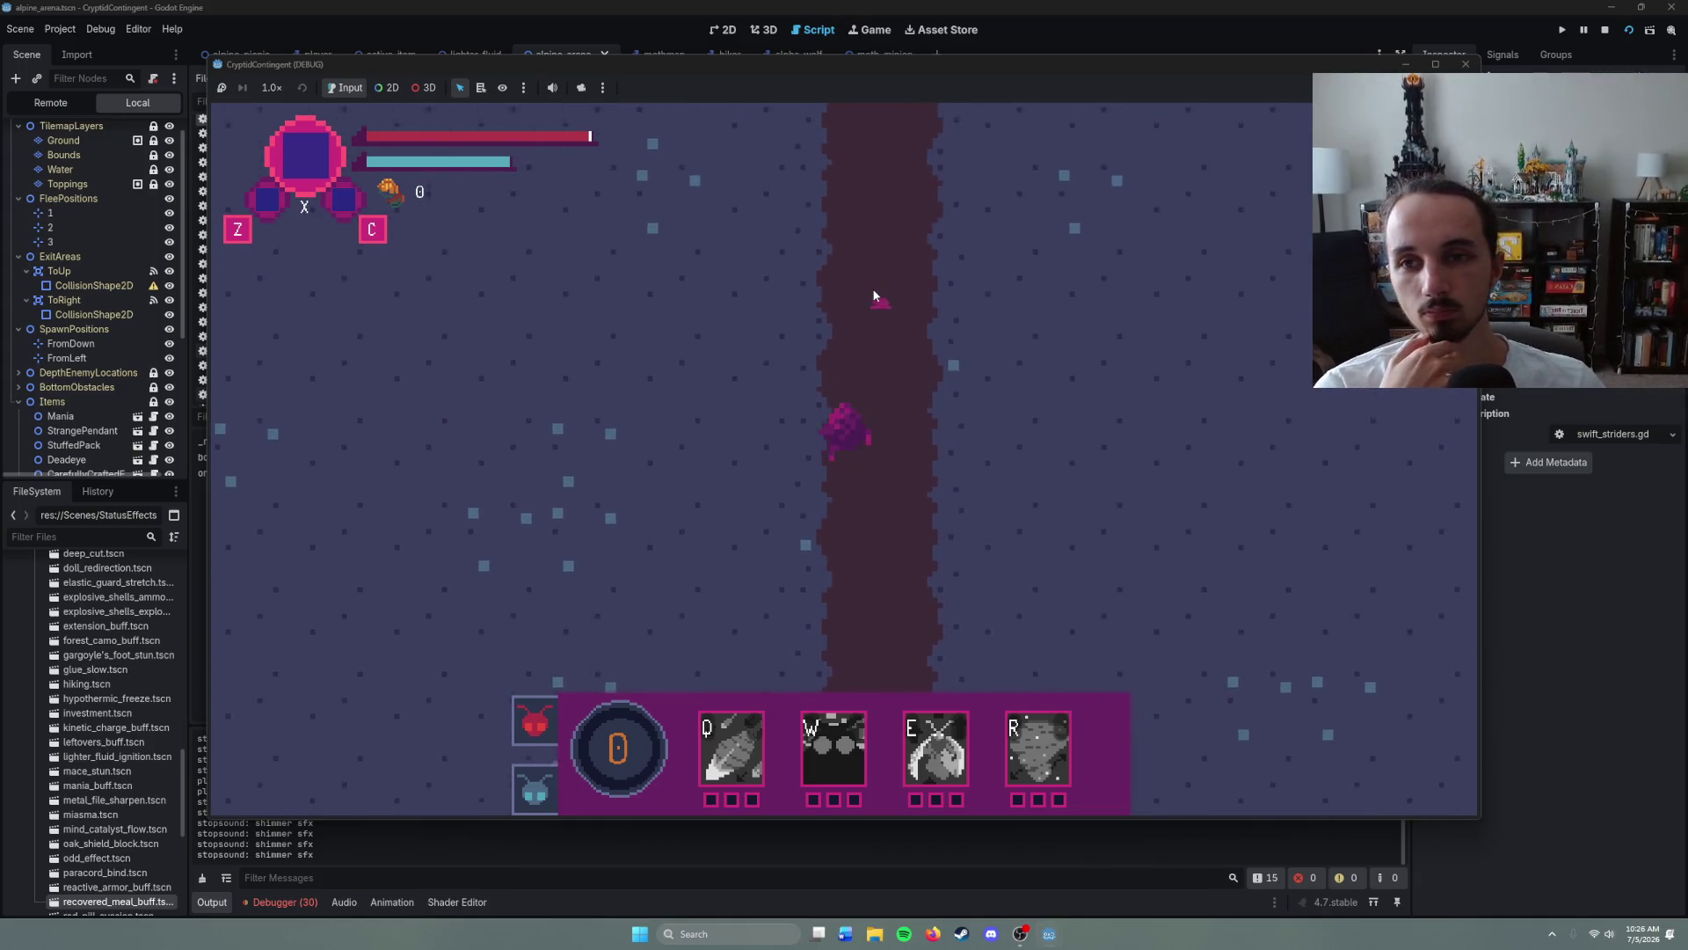
right_click(873, 292)
right_click(897, 296)
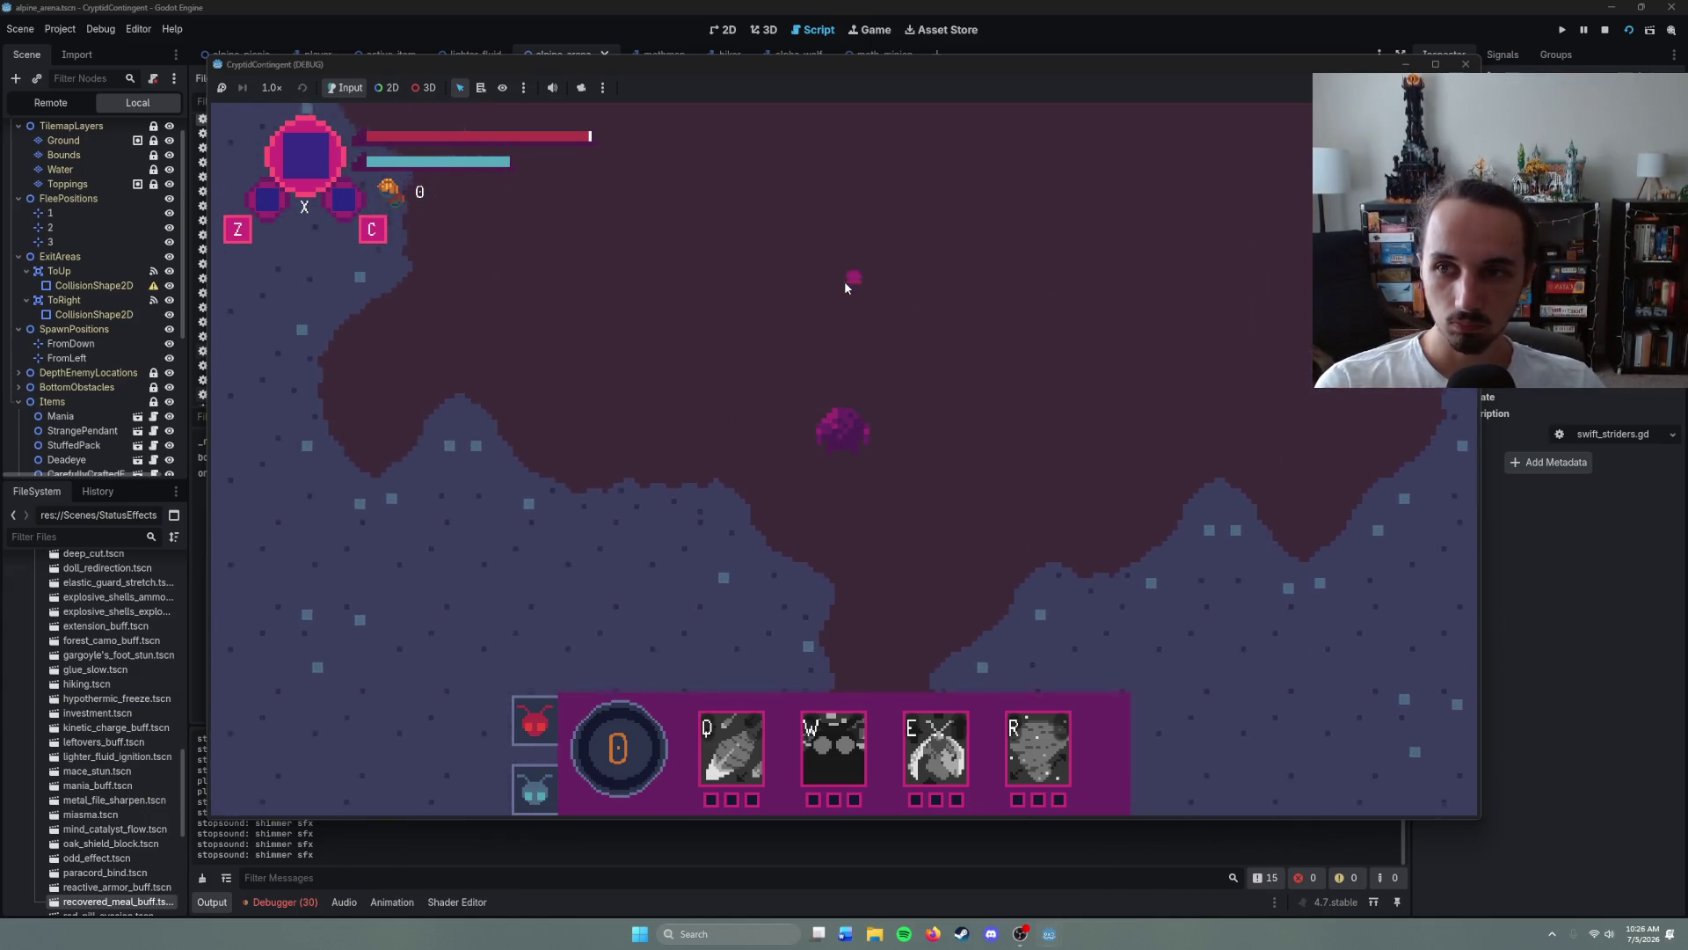
right_click(846, 288)
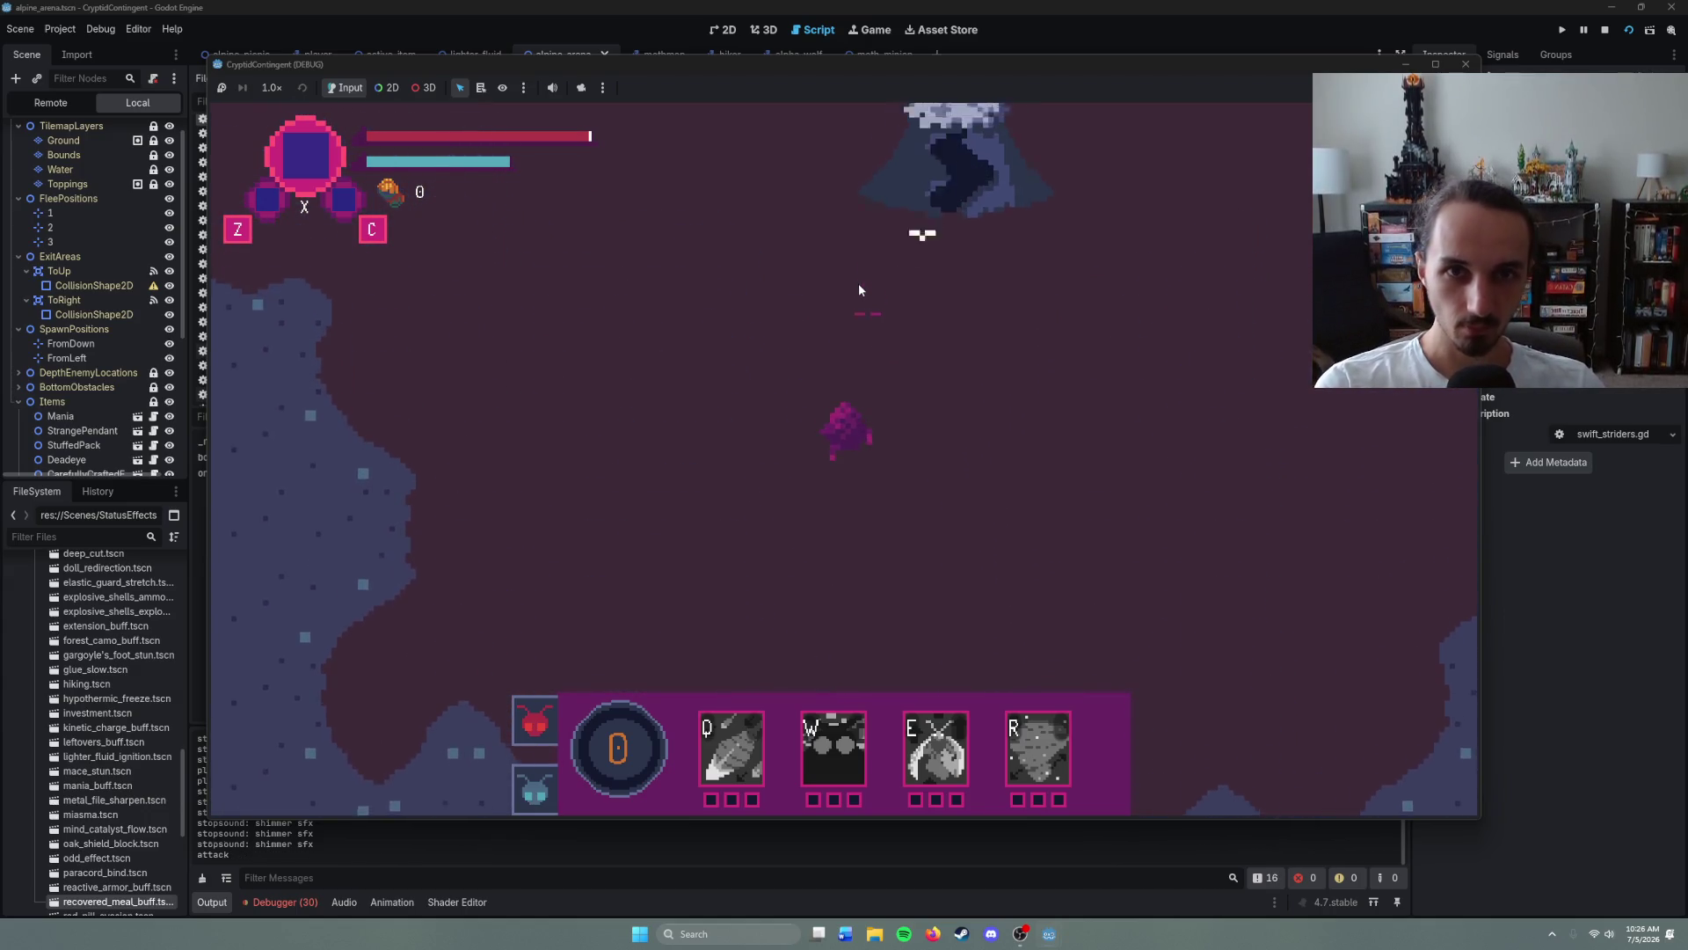
right_click(897, 295)
- Attack the Mothman boss until it falls, then move around the arena
right_click(975, 394)
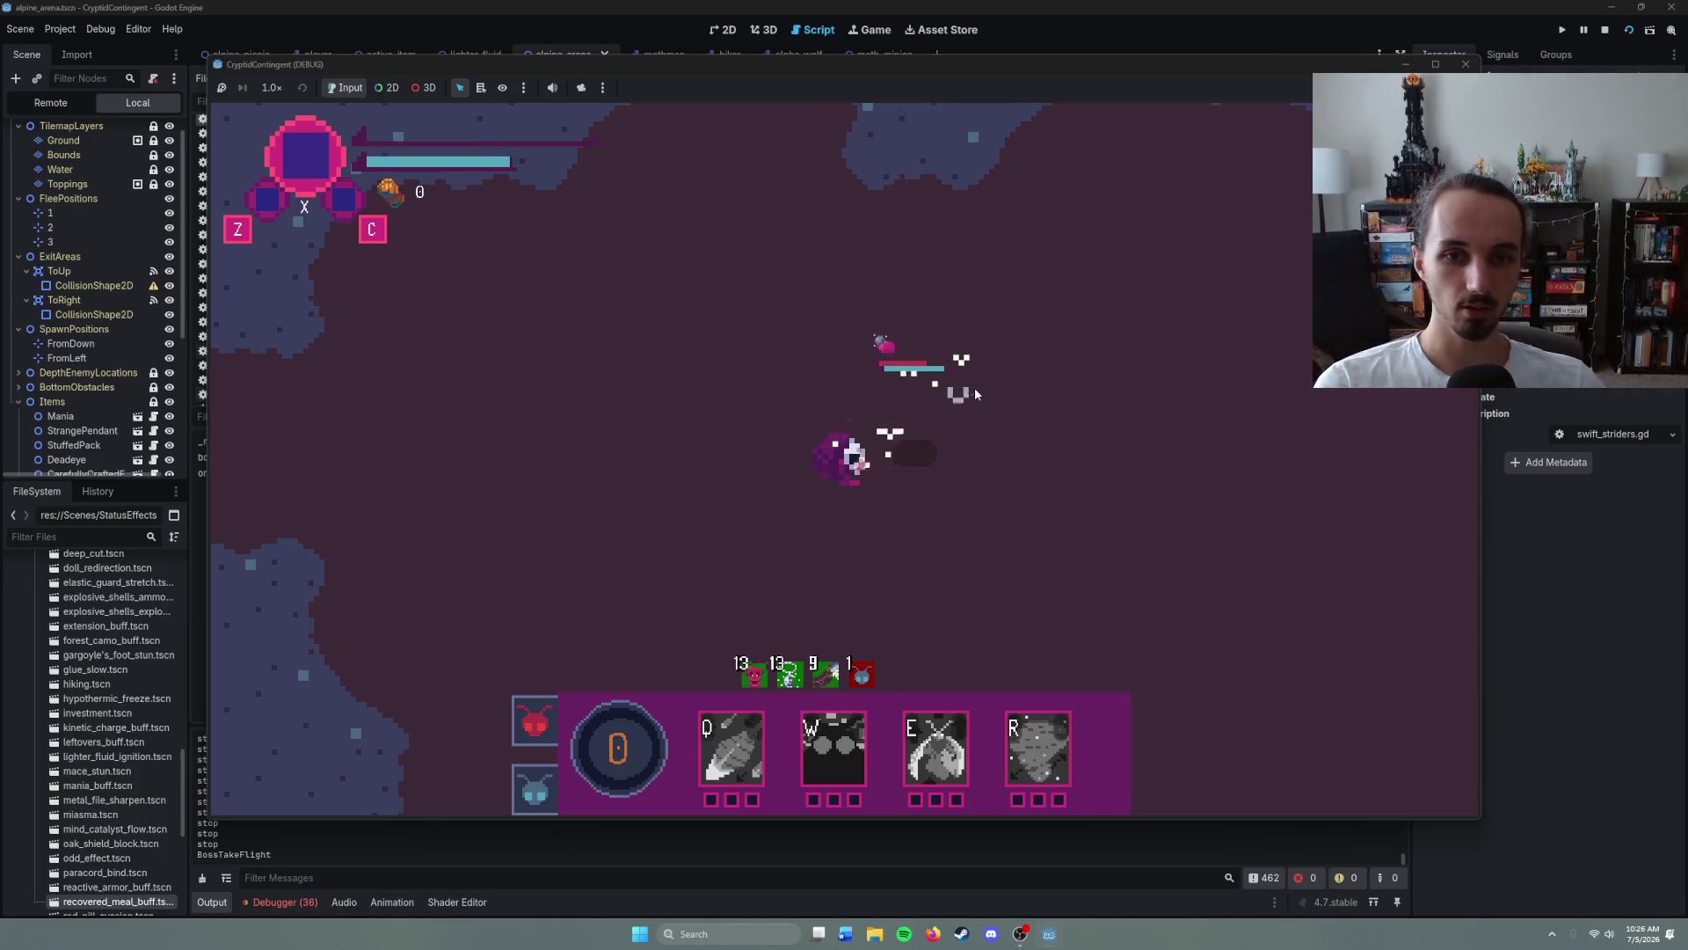
right_click(1031, 436)
right_click(756, 455)
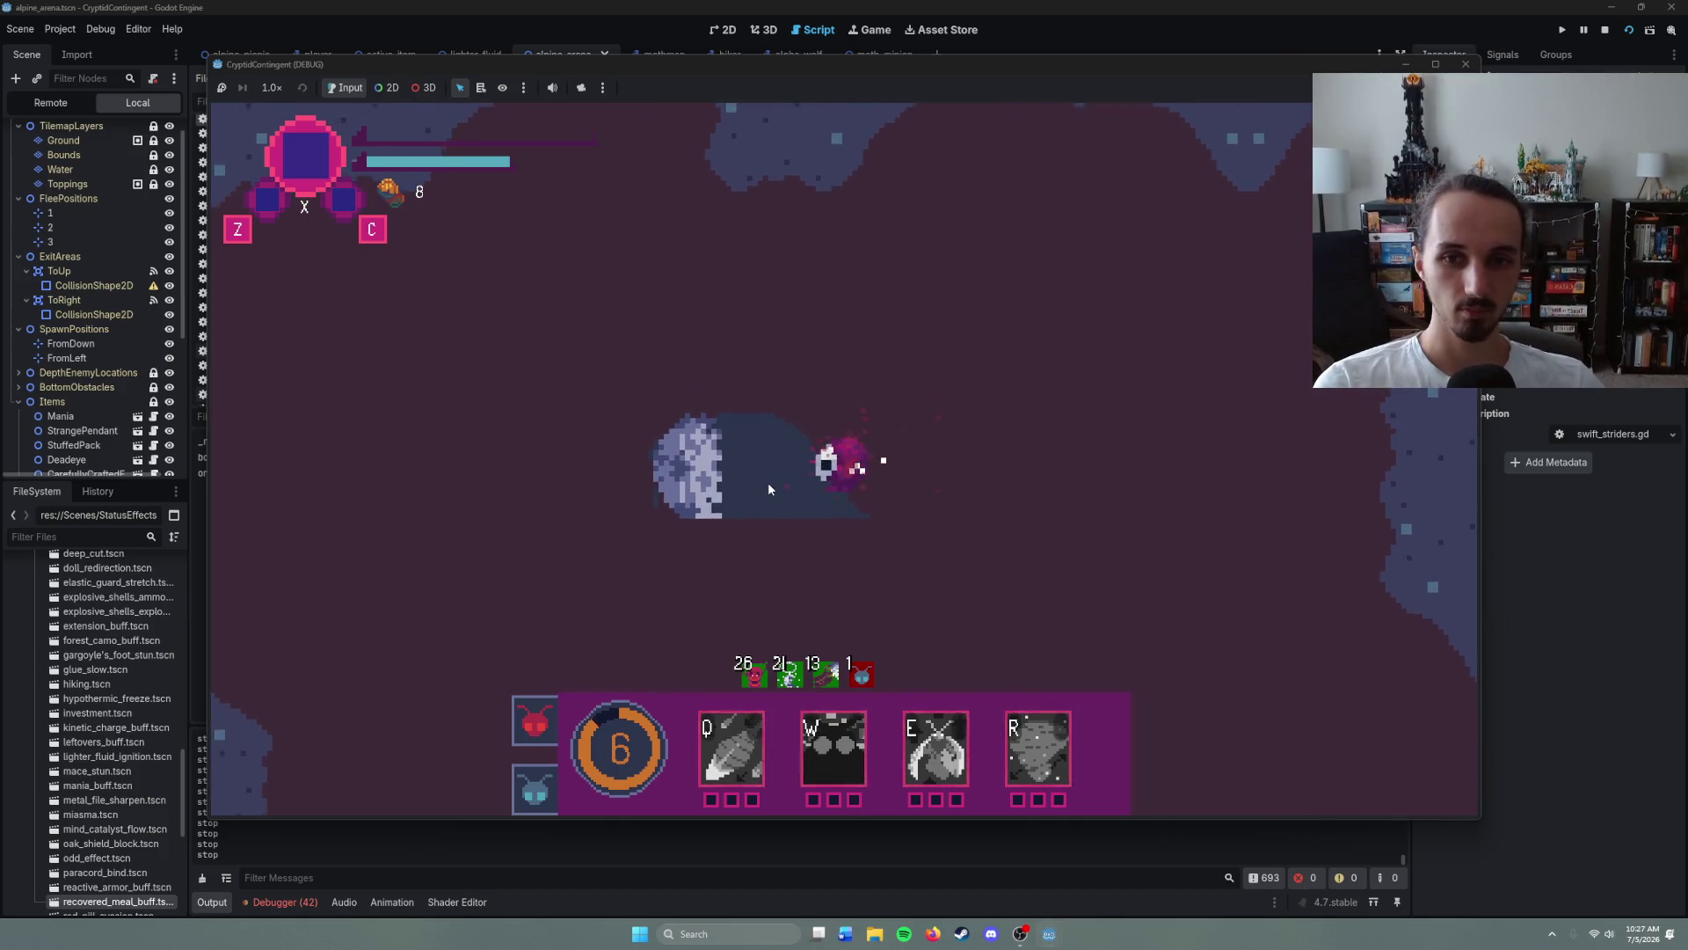
right_click(853, 386)
right_click(768, 533)
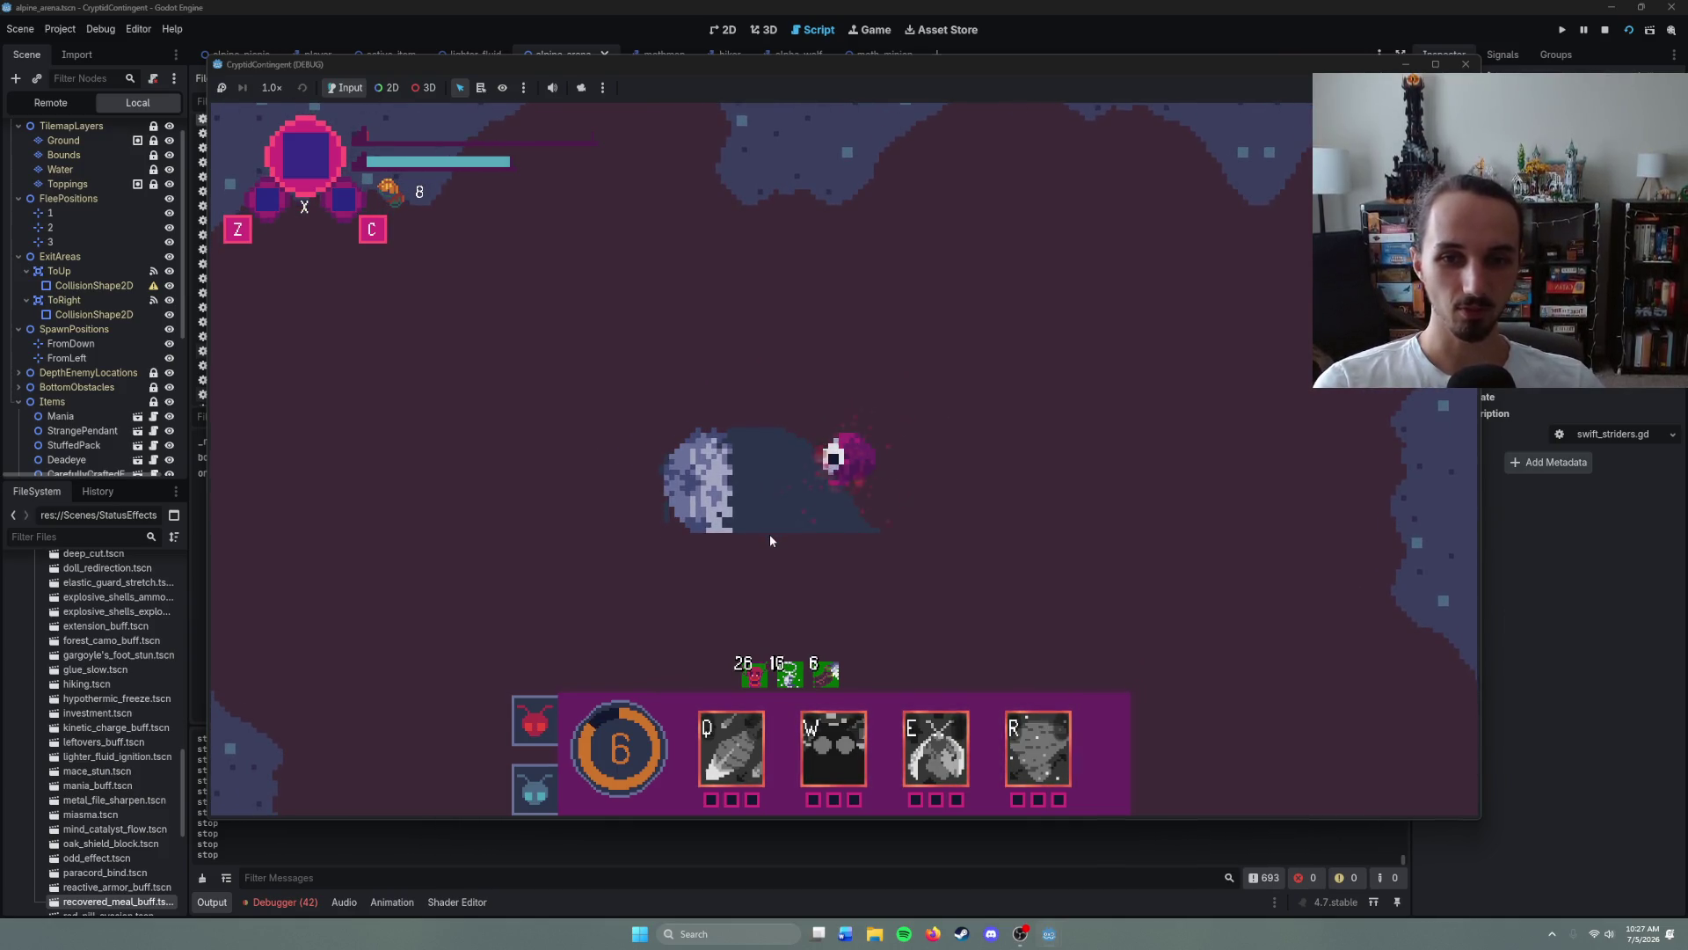
right_click(933, 401)
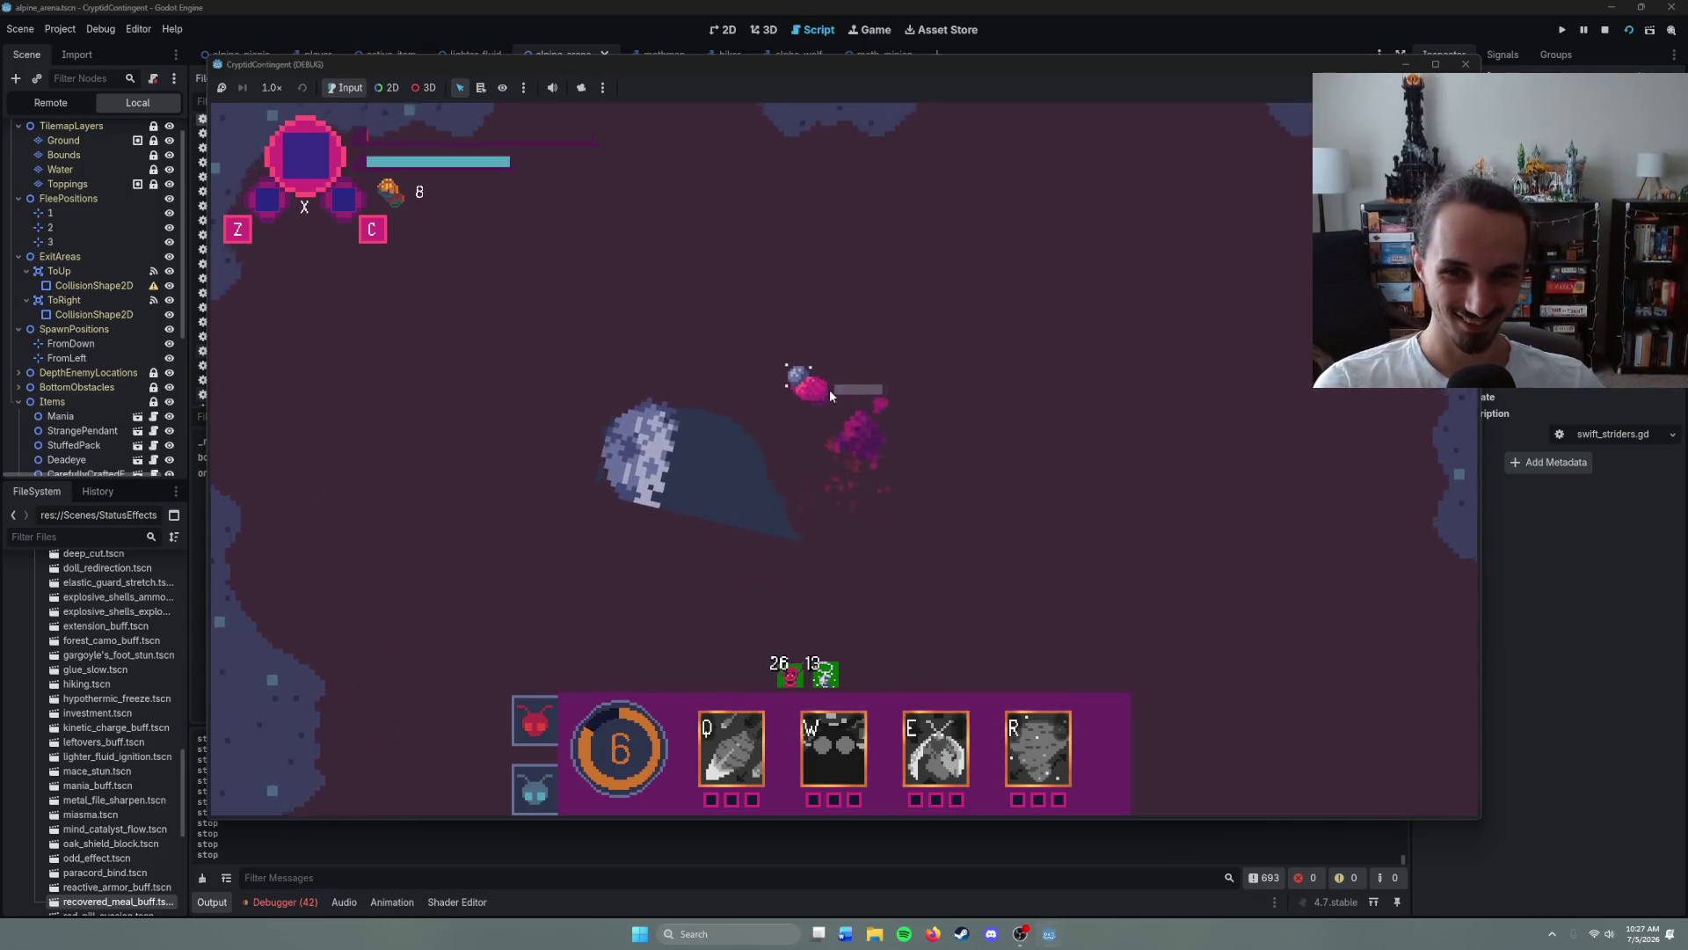
right_click(852, 435)
key(F8)
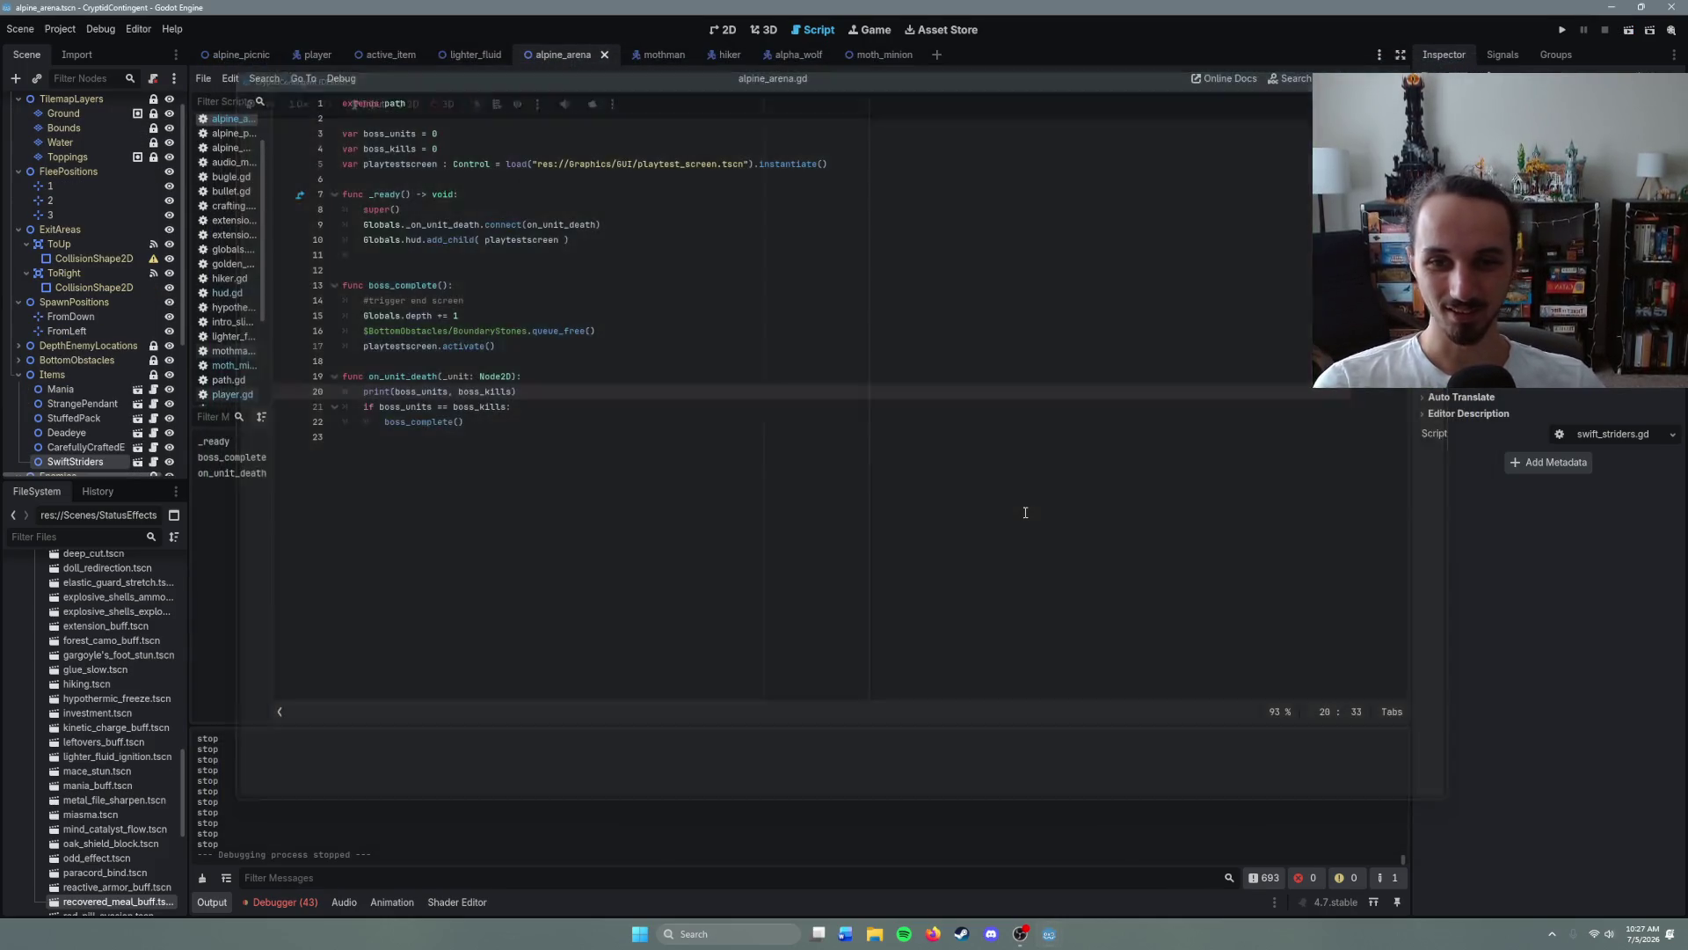
scroll(453, 809, up, 1)
scroll(446, 823, up, 4)
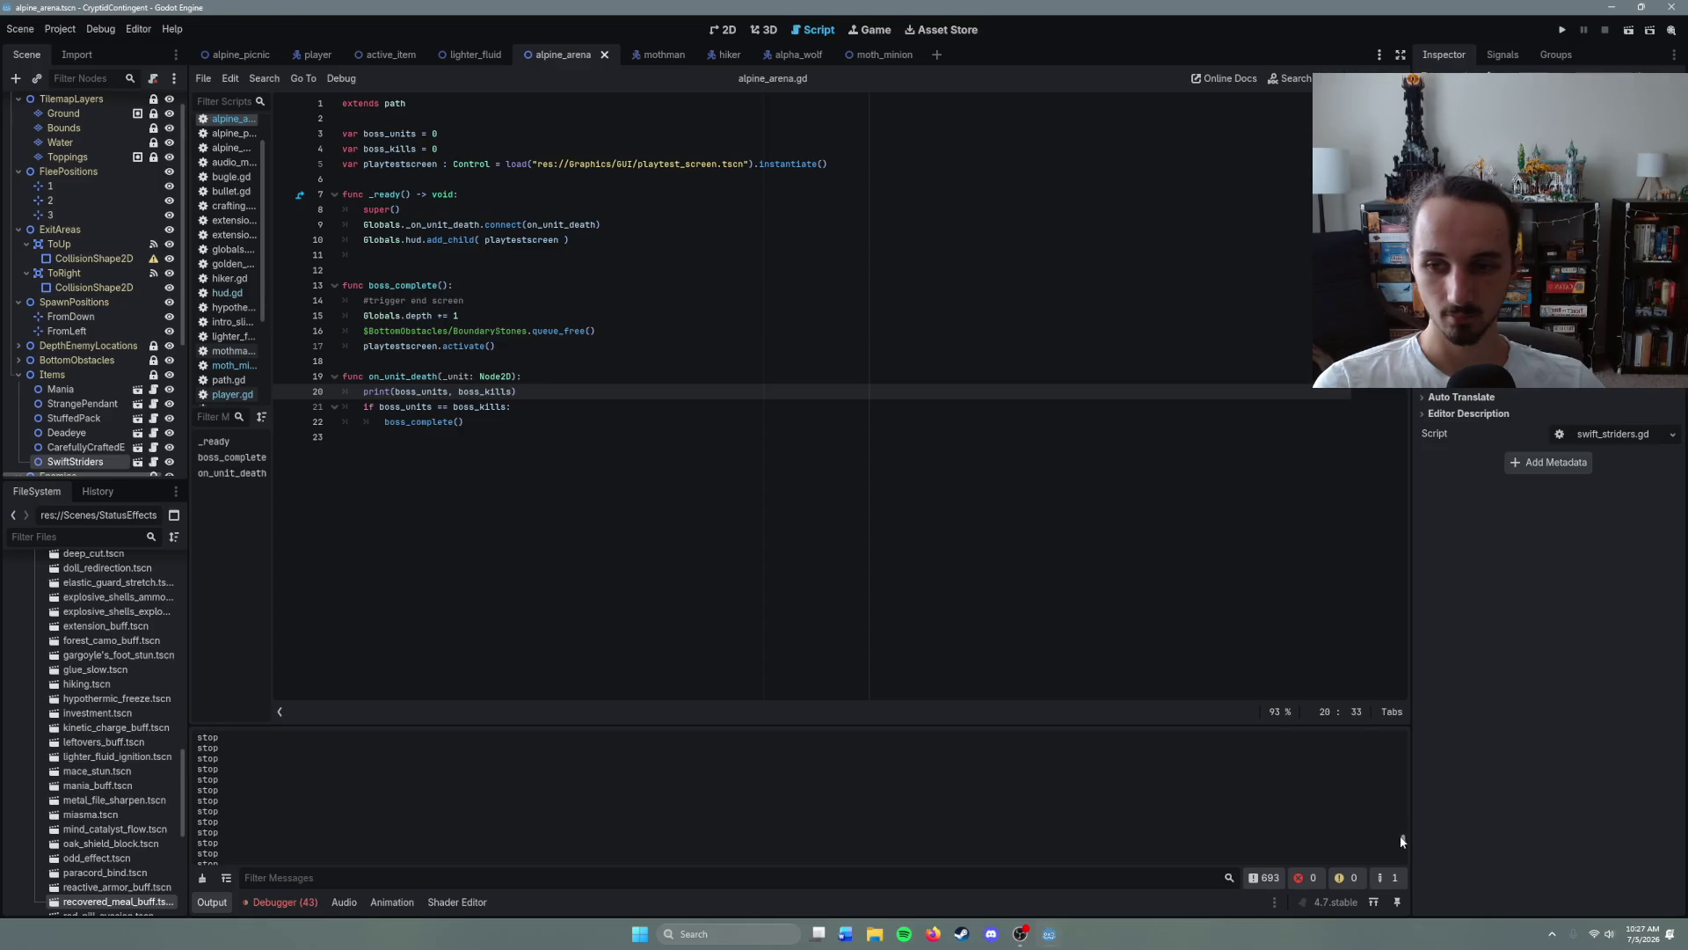
drag(1401, 842, 1387, 779)
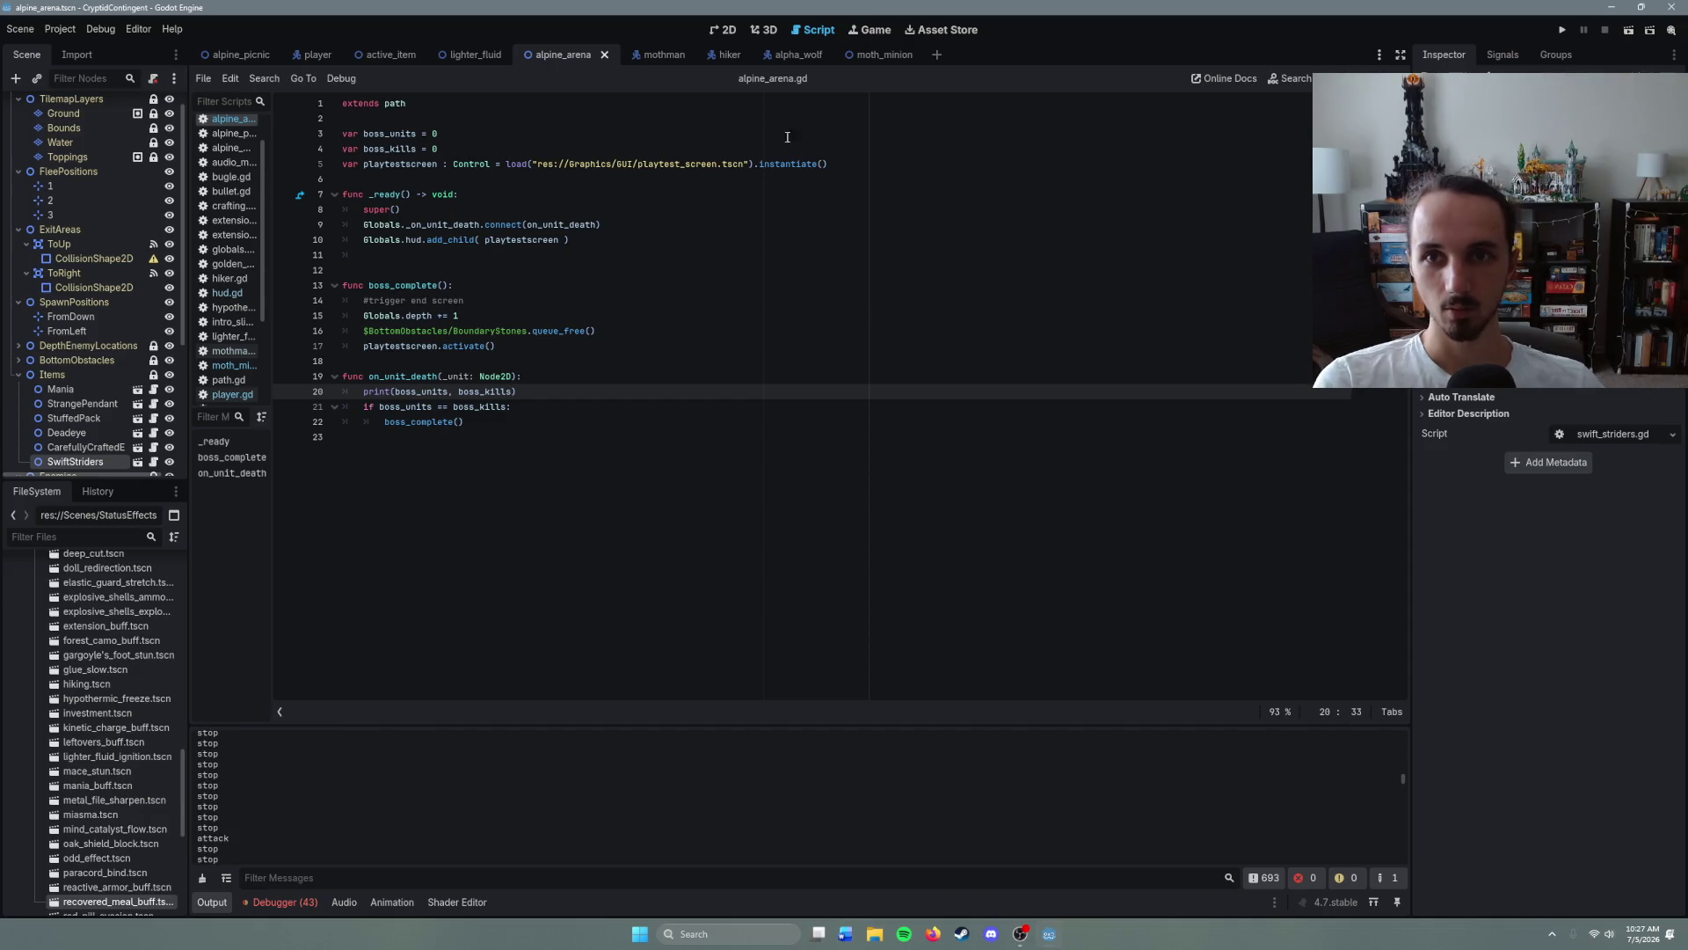
- In the mothman script, delete the print("attack") and print("item") debug lines
click(658, 55)
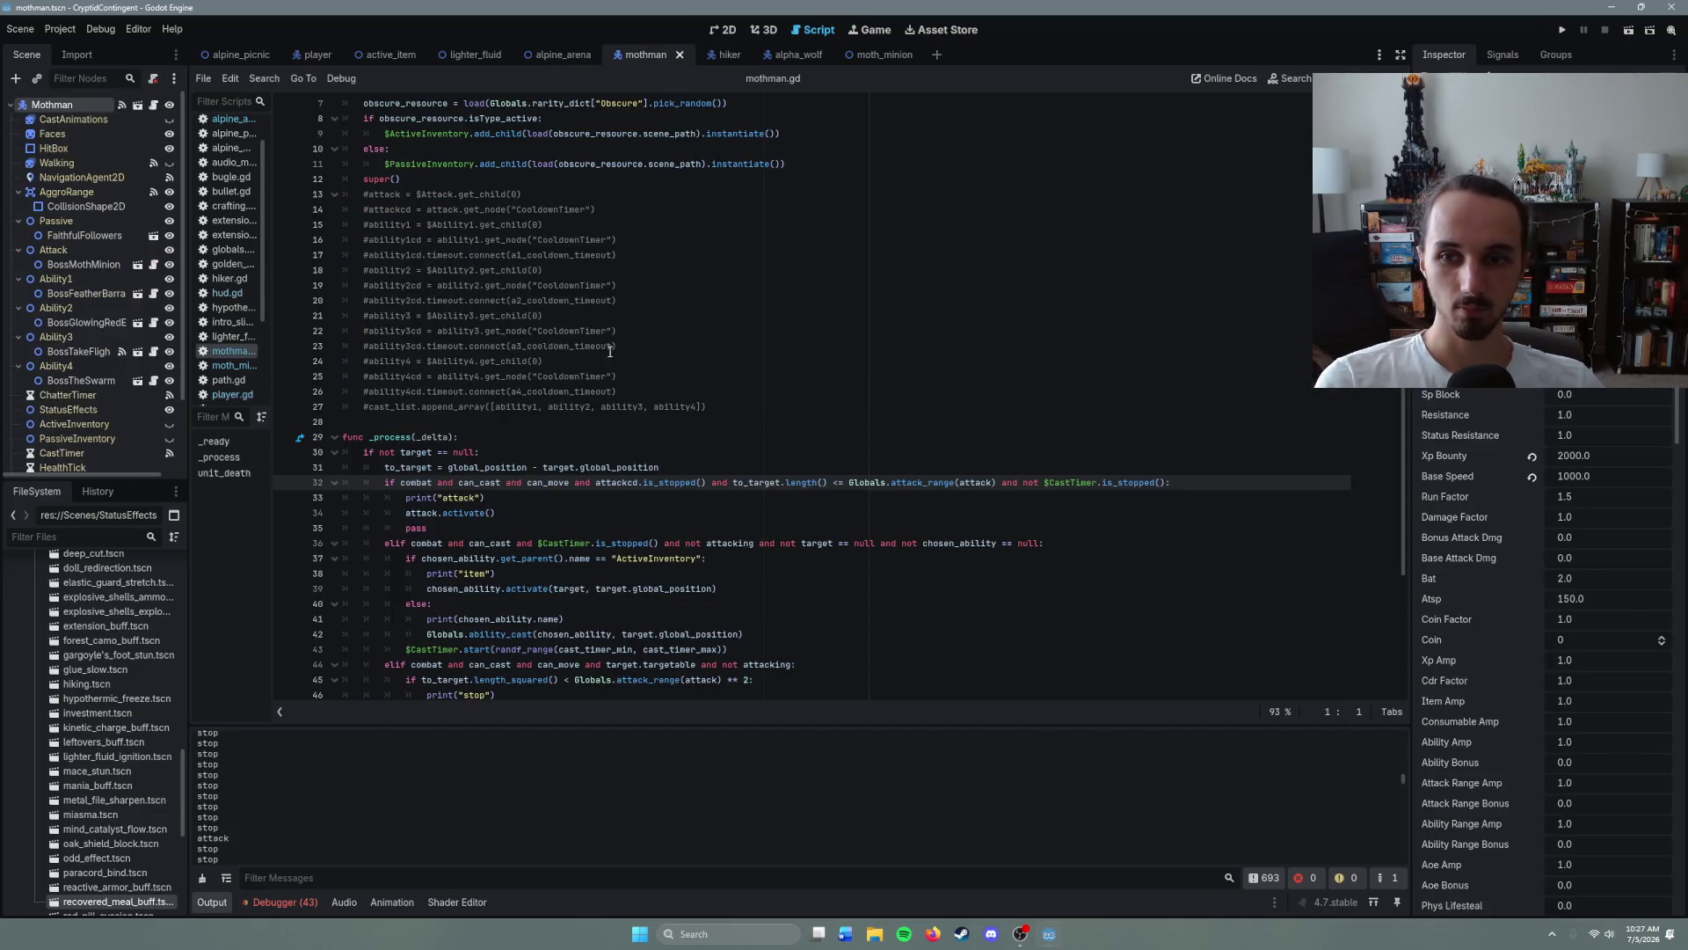
click(489, 498)
key(shift+Right)
click(509, 498)
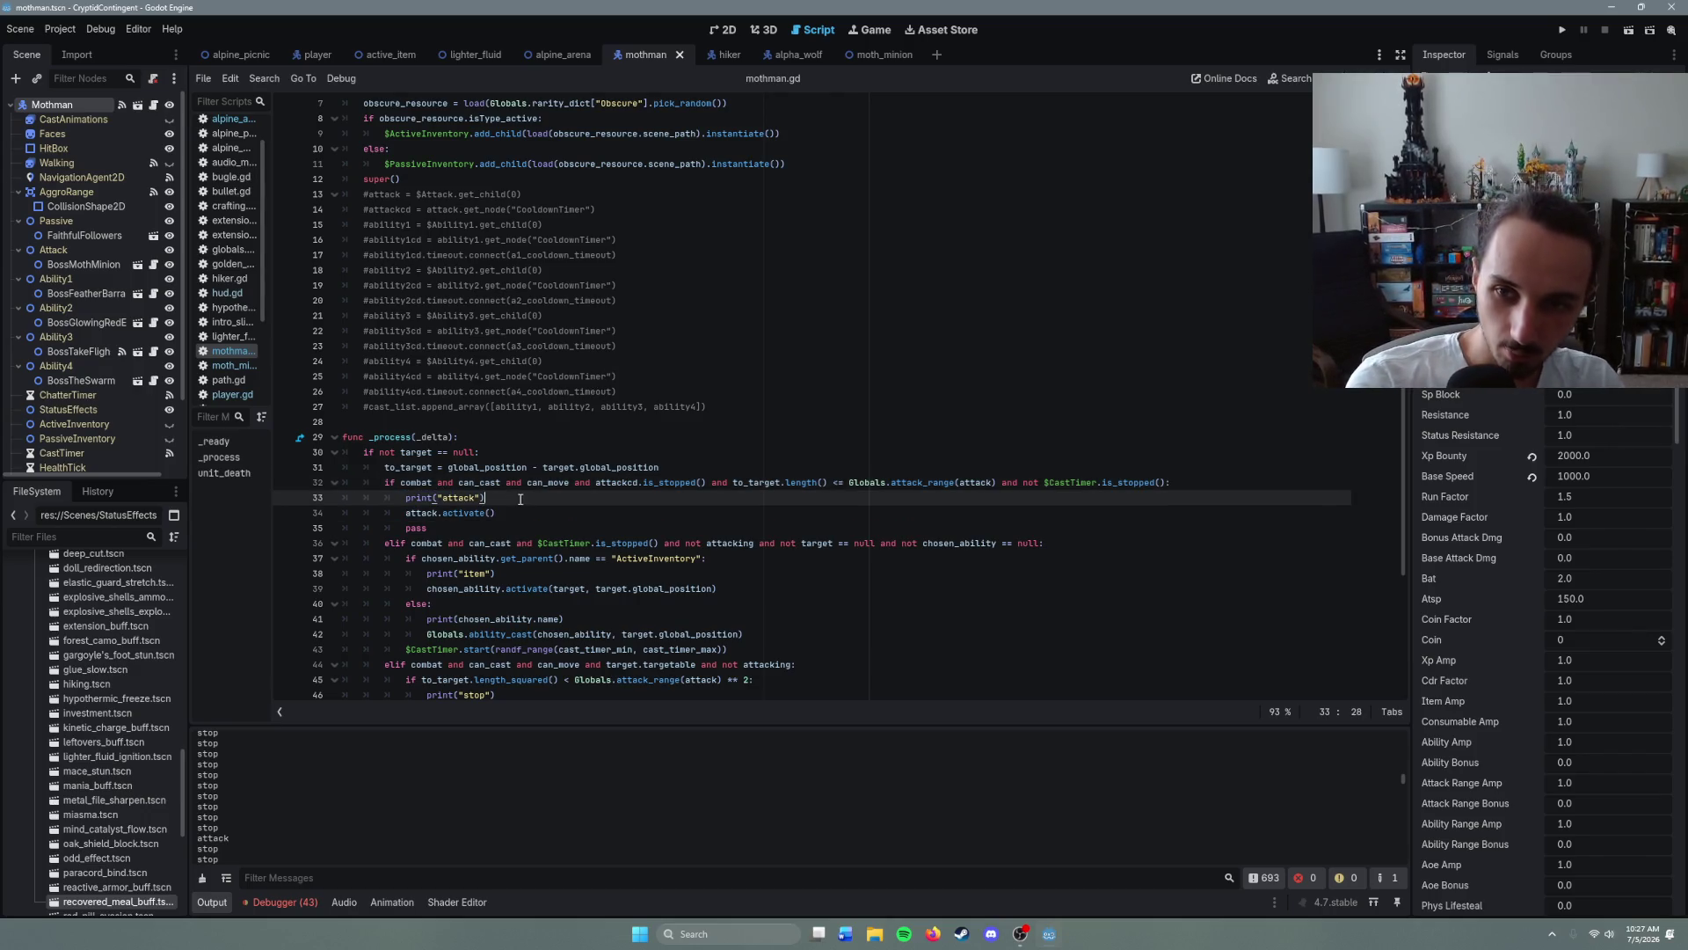
key(shift+Home)
key(BackSpace)
key(BackSpace)
drag(516, 544, 421, 559)
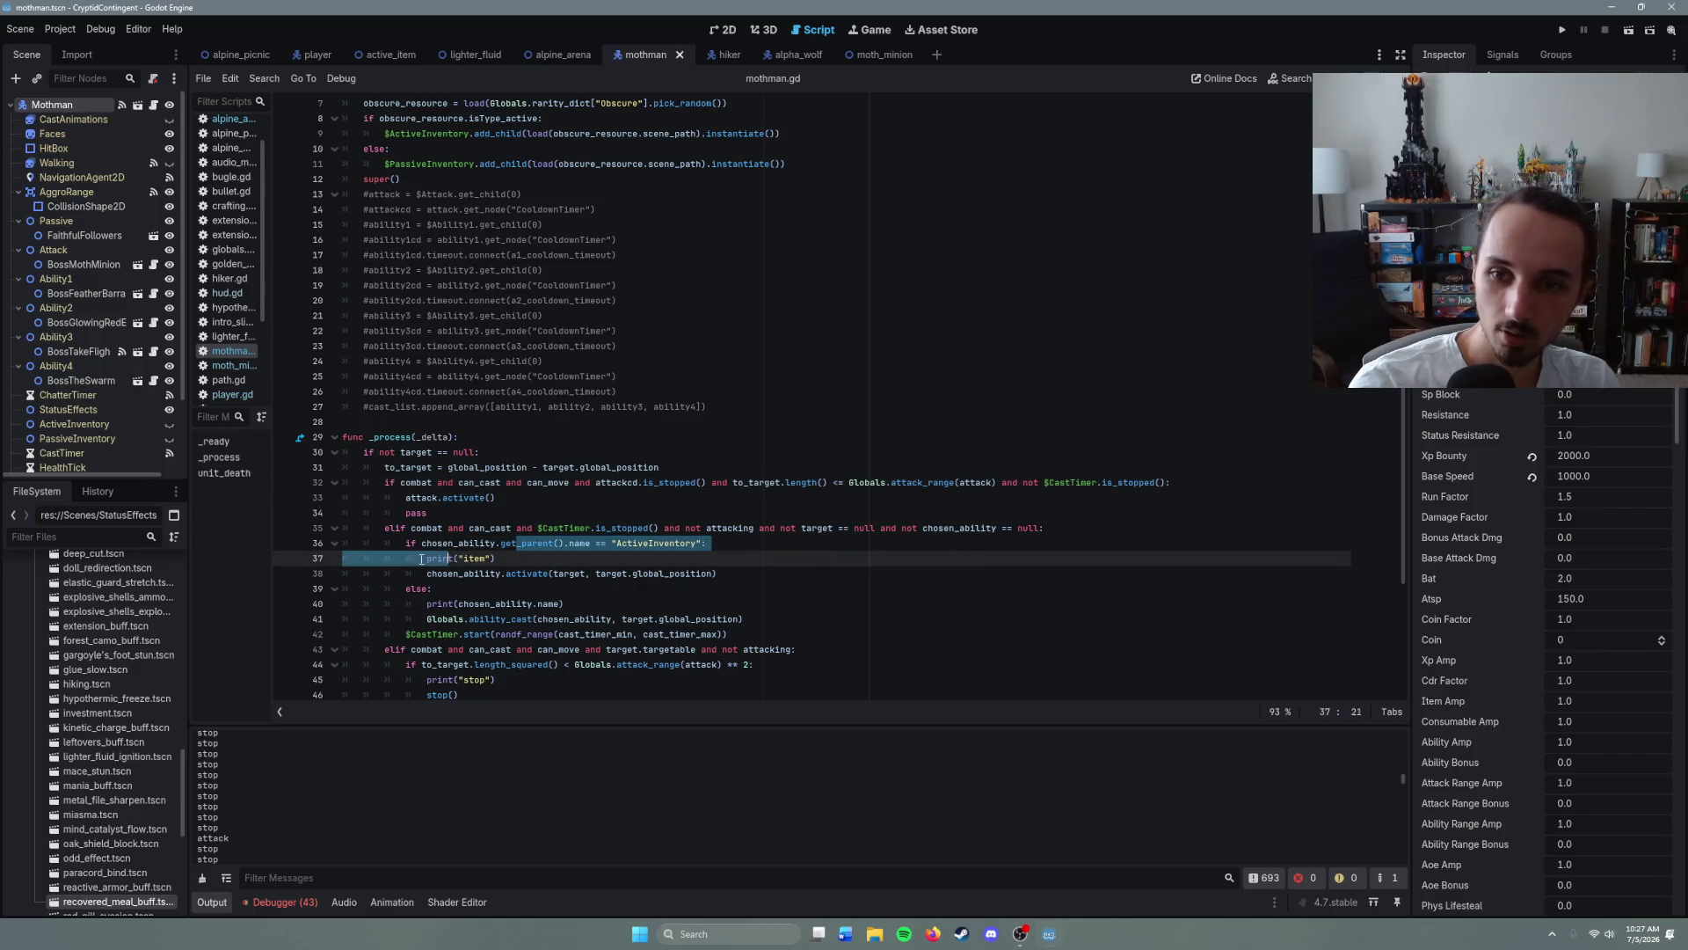
click(497, 559)
key(shift+Home)
- Delete the print("stop") and print("path") debug lines and save mothman.gd
key(BackSpace)
key(BackSpace)
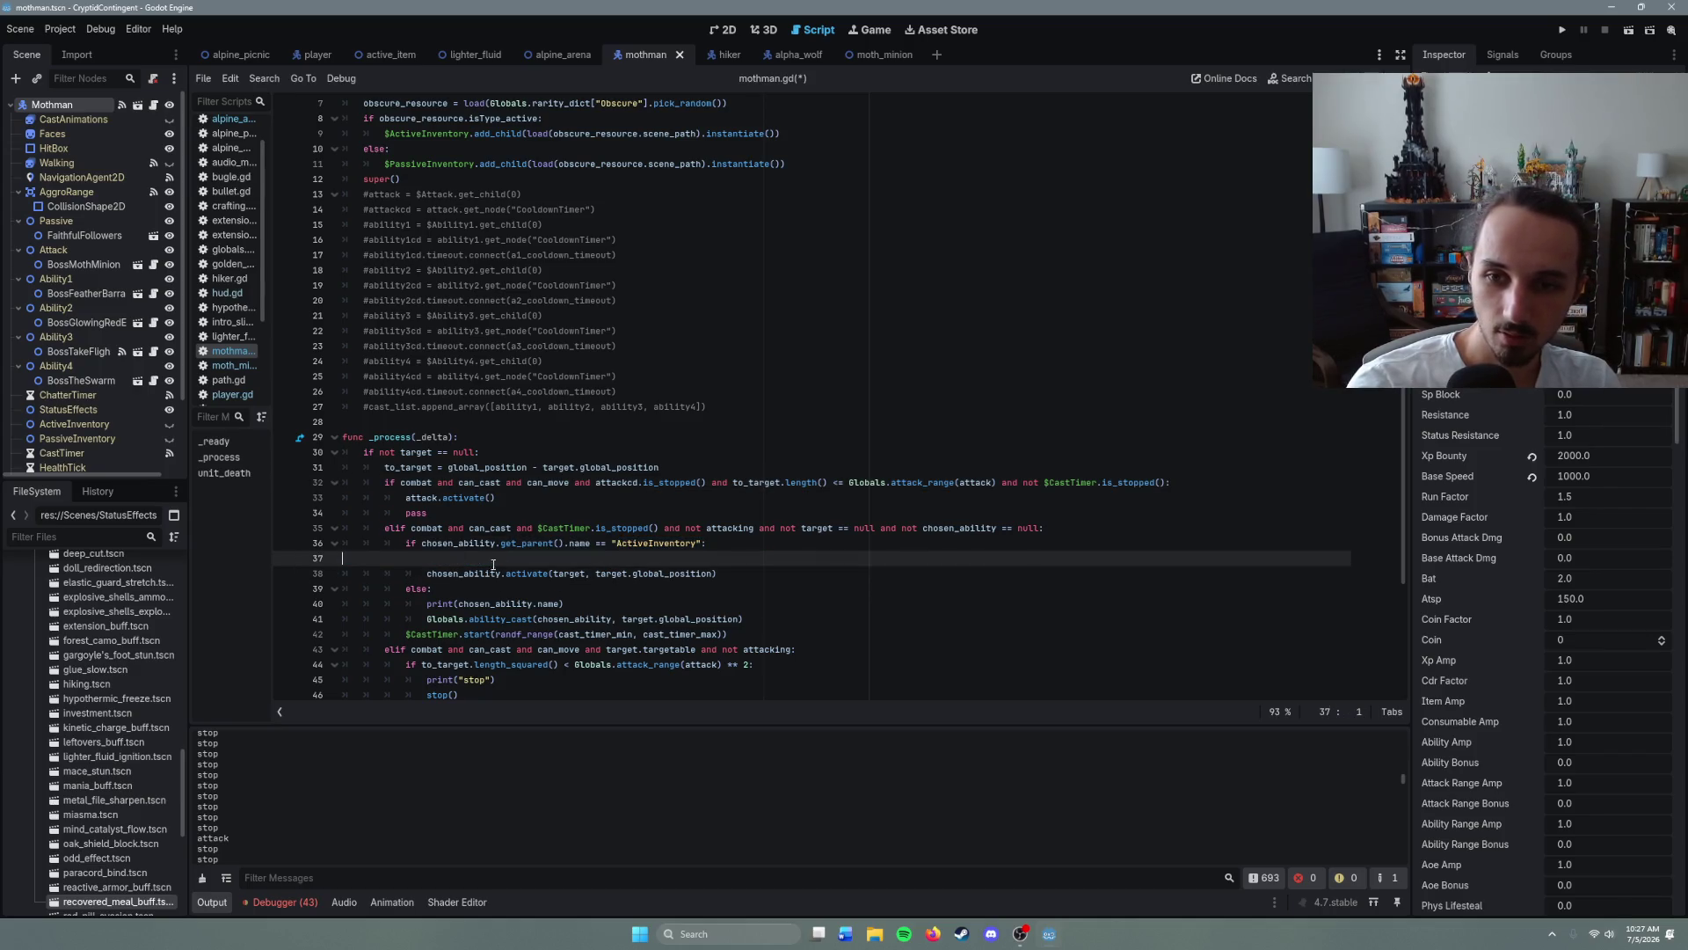
scroll(518, 575, down, 3)
click(503, 527)
key(BackSpace)
key(BackSpace)
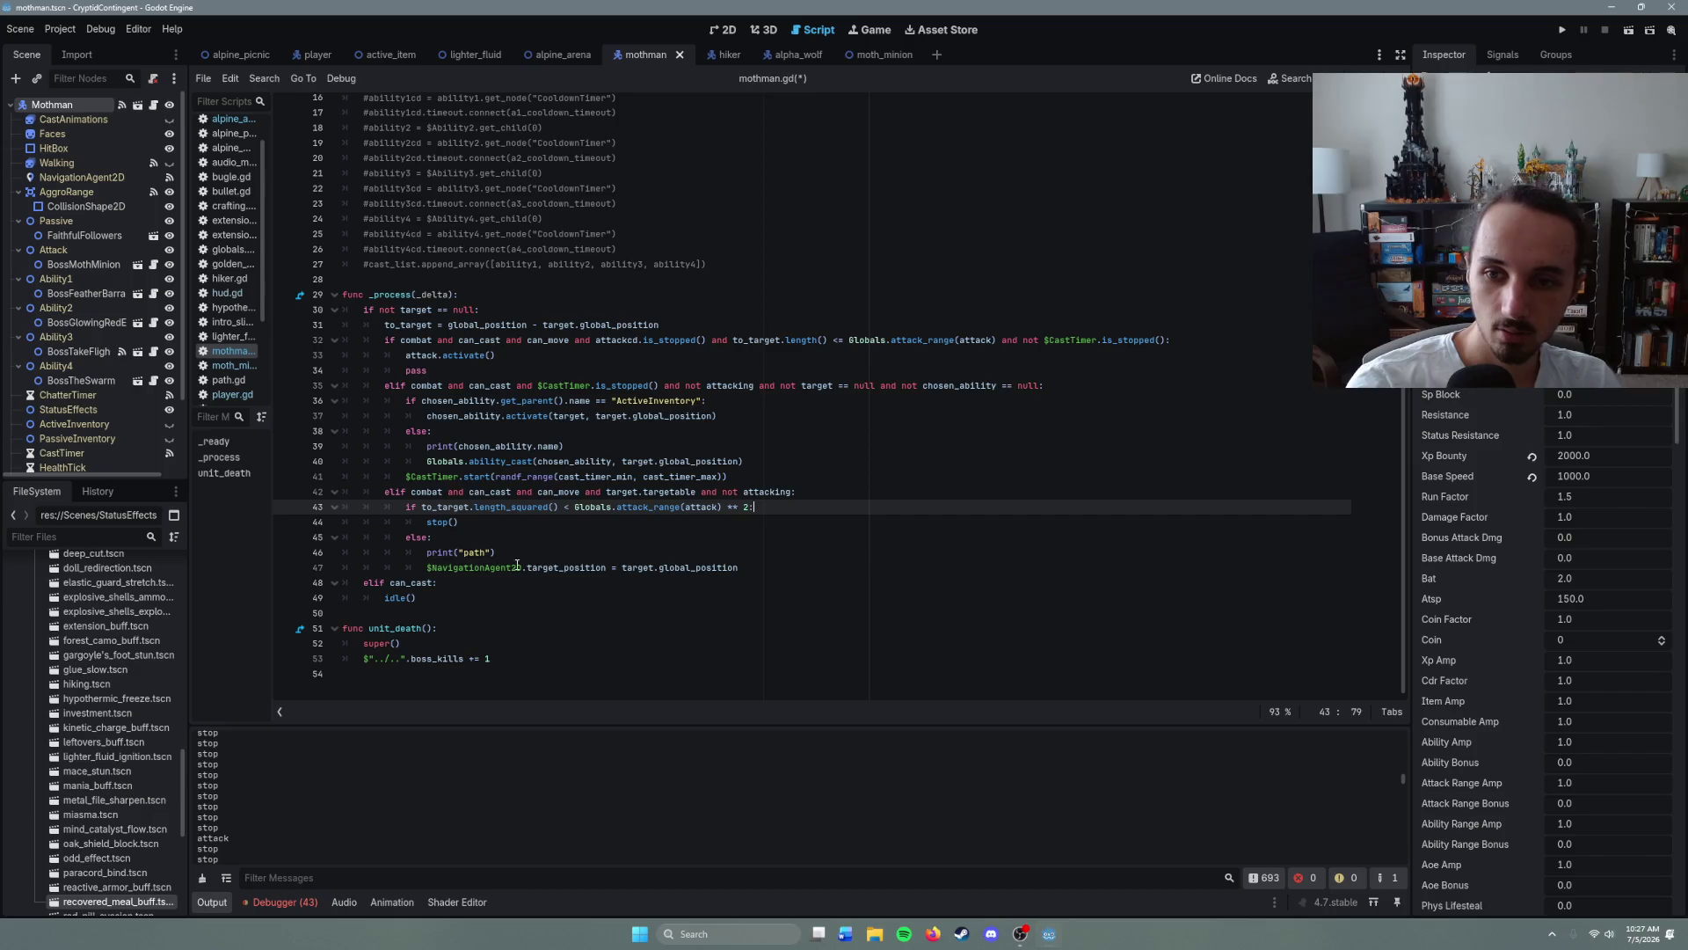
click(497, 553)
key(shift+Home)
key(BackSpace)
key(BackSpace)
click(491, 523)
key(ctrl+s)
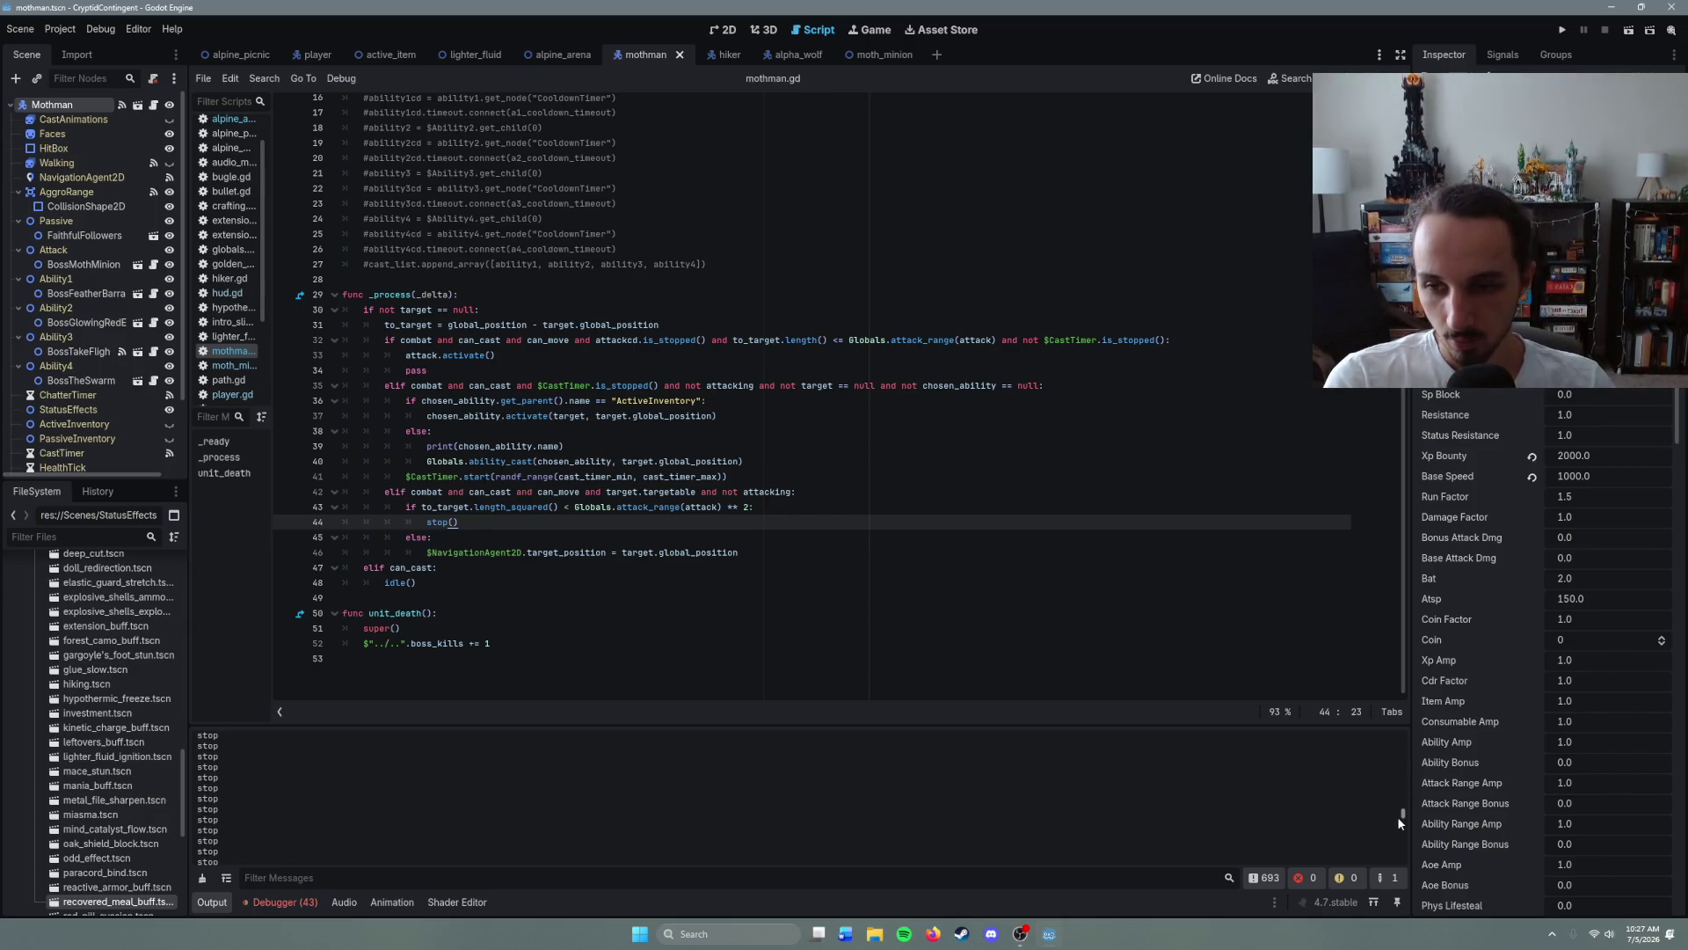
- Stop the running game with F8 and save again from unit_death
drag(1398, 816, 1398, 847)
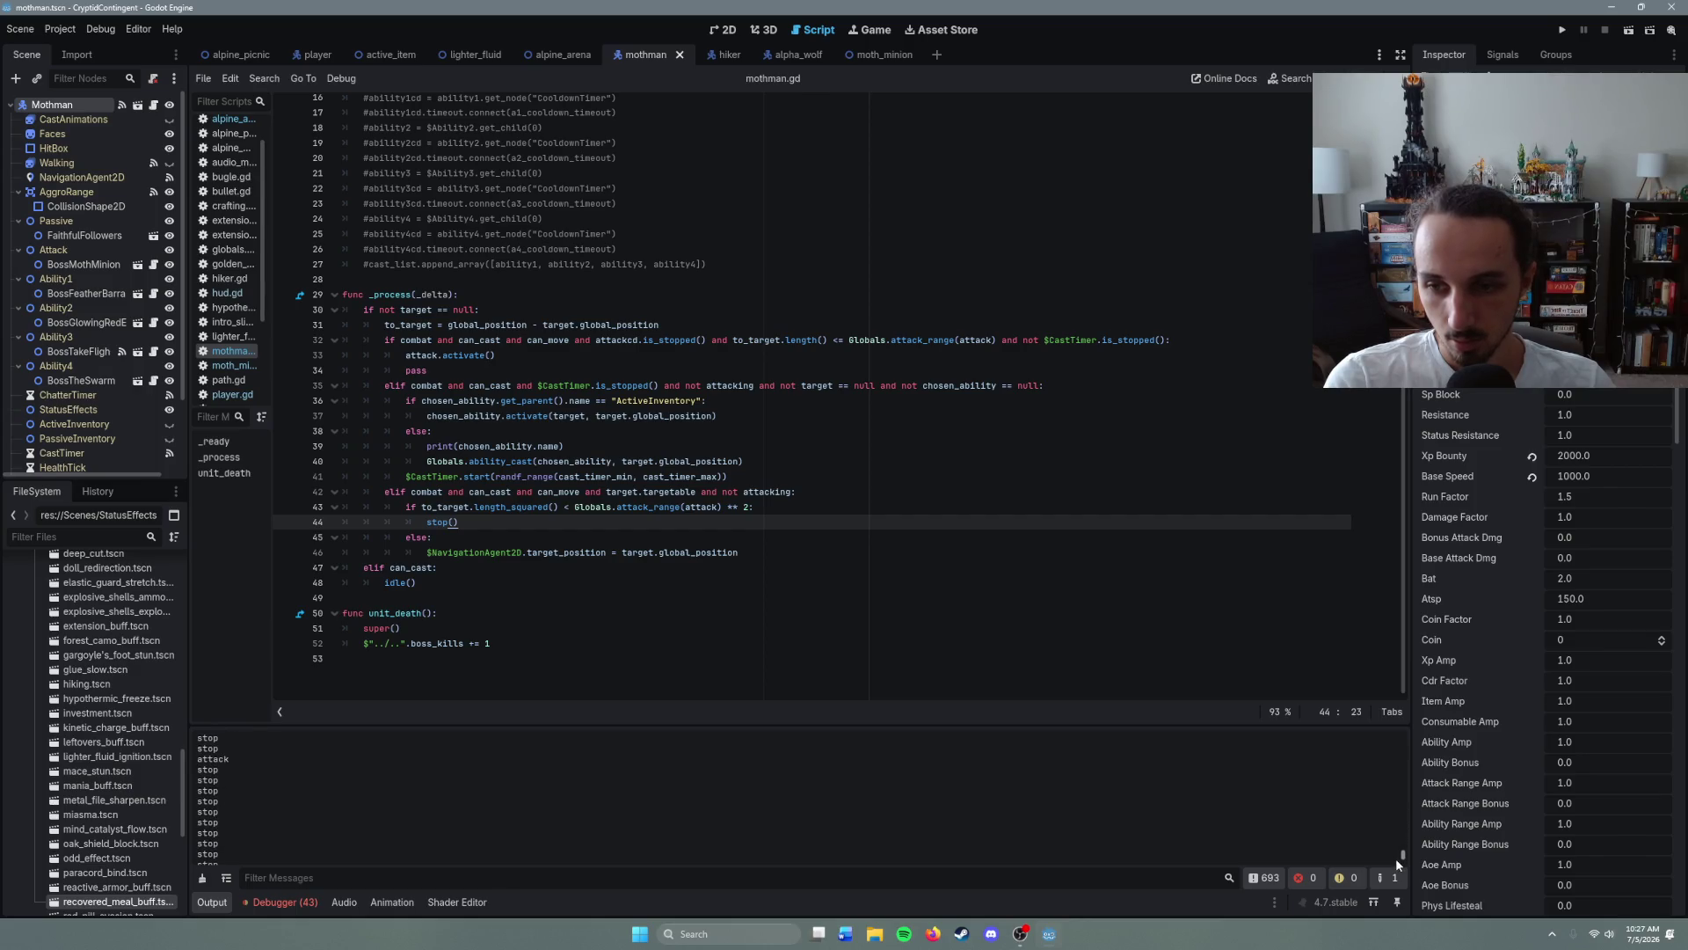
key(F8)
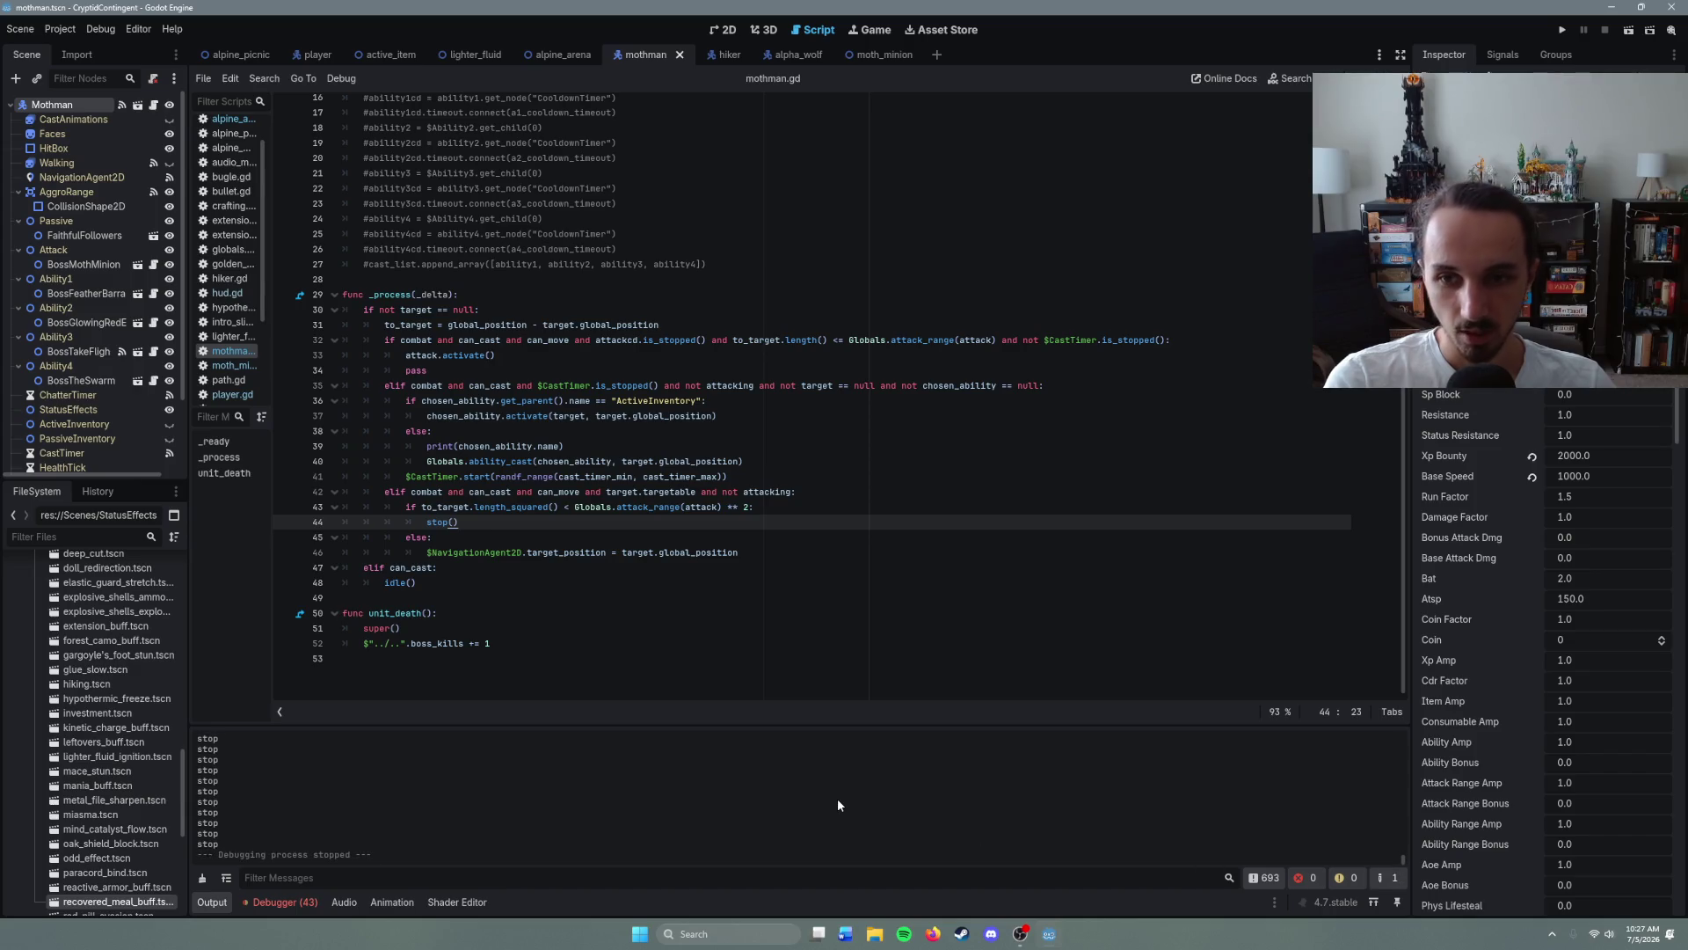
click(426, 627)
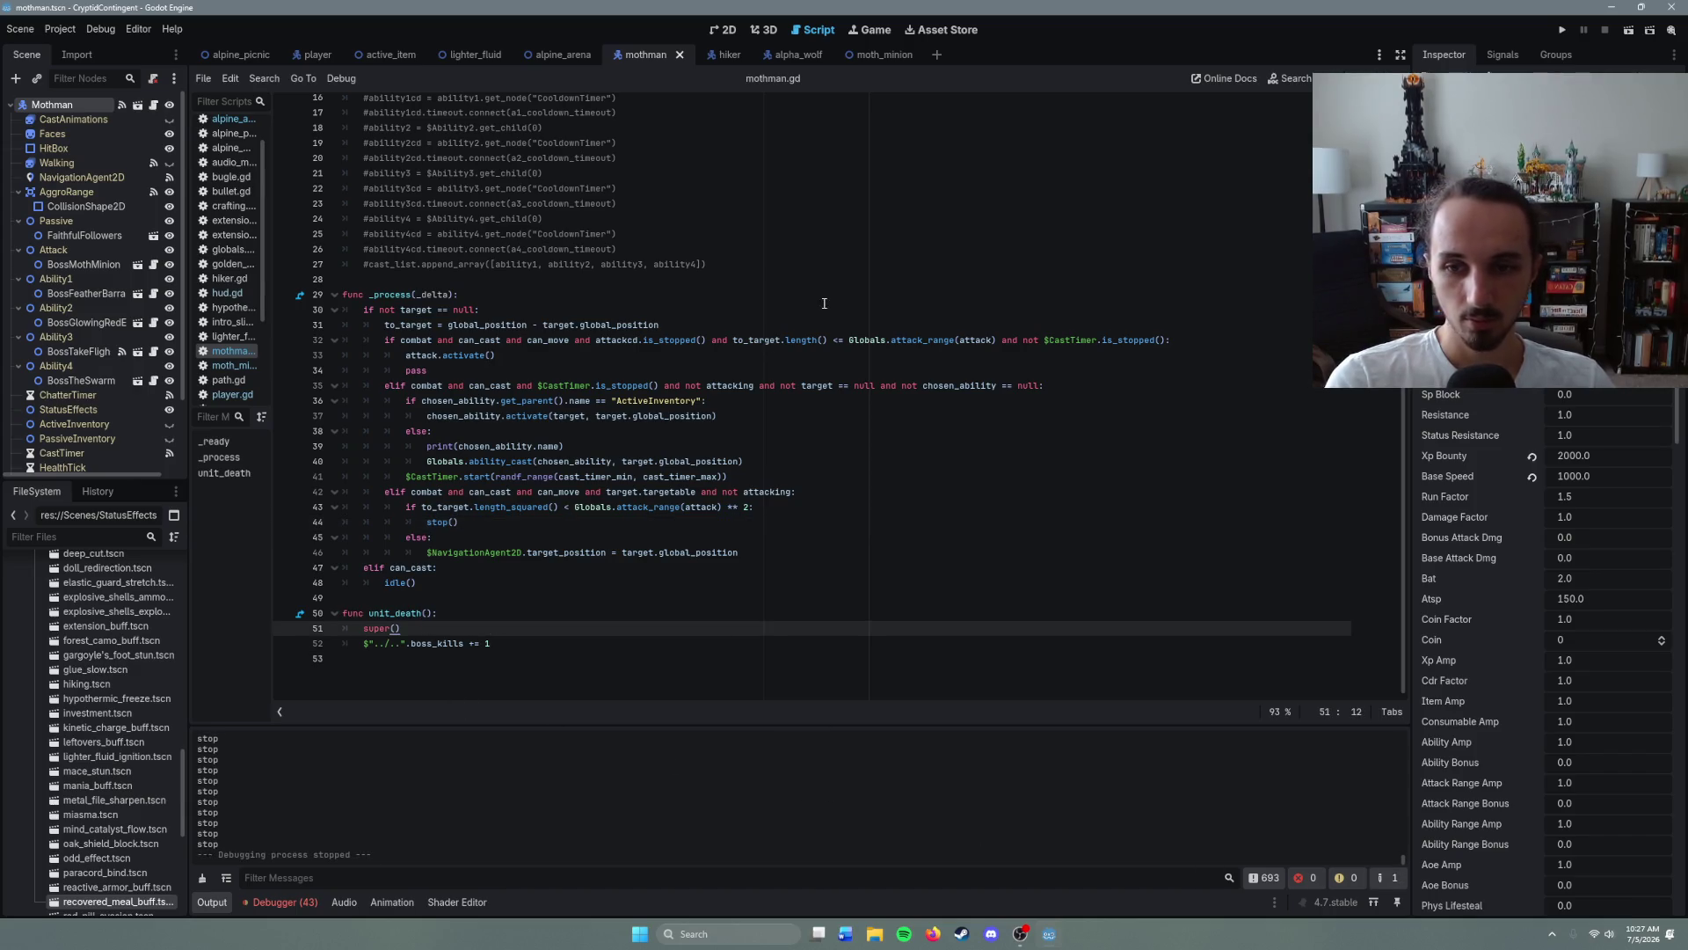
key(ctrl+s)
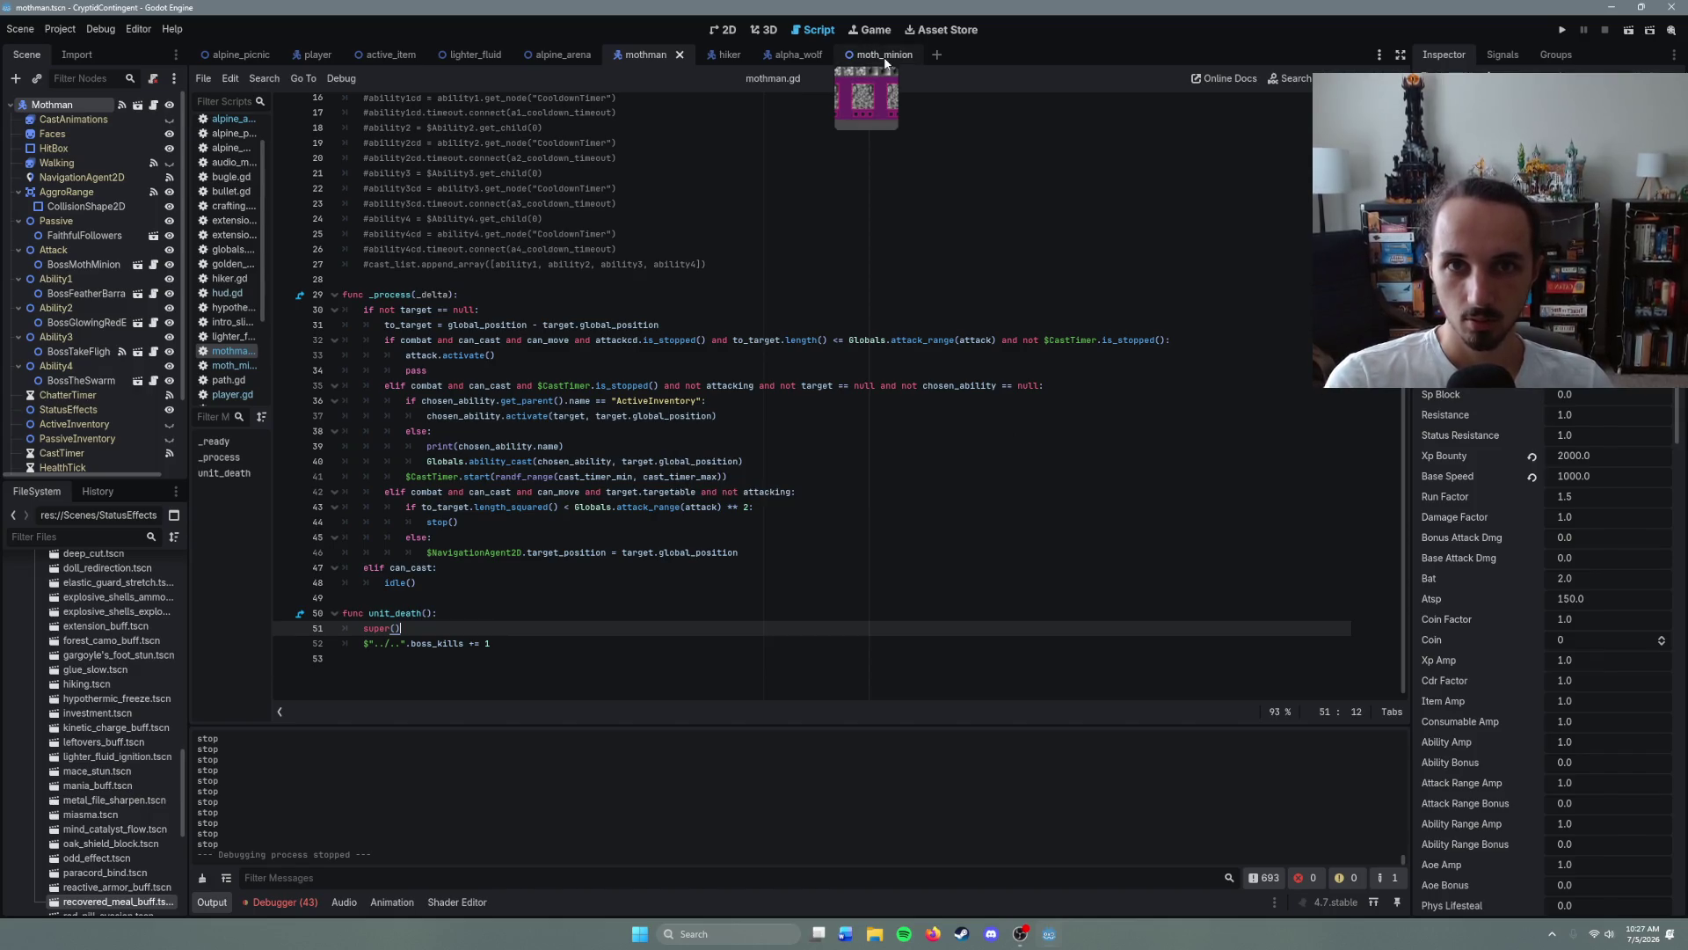
- In alpine_arena, review on_unit_death's kill-count print and its boss_complete() call
click(563, 54)
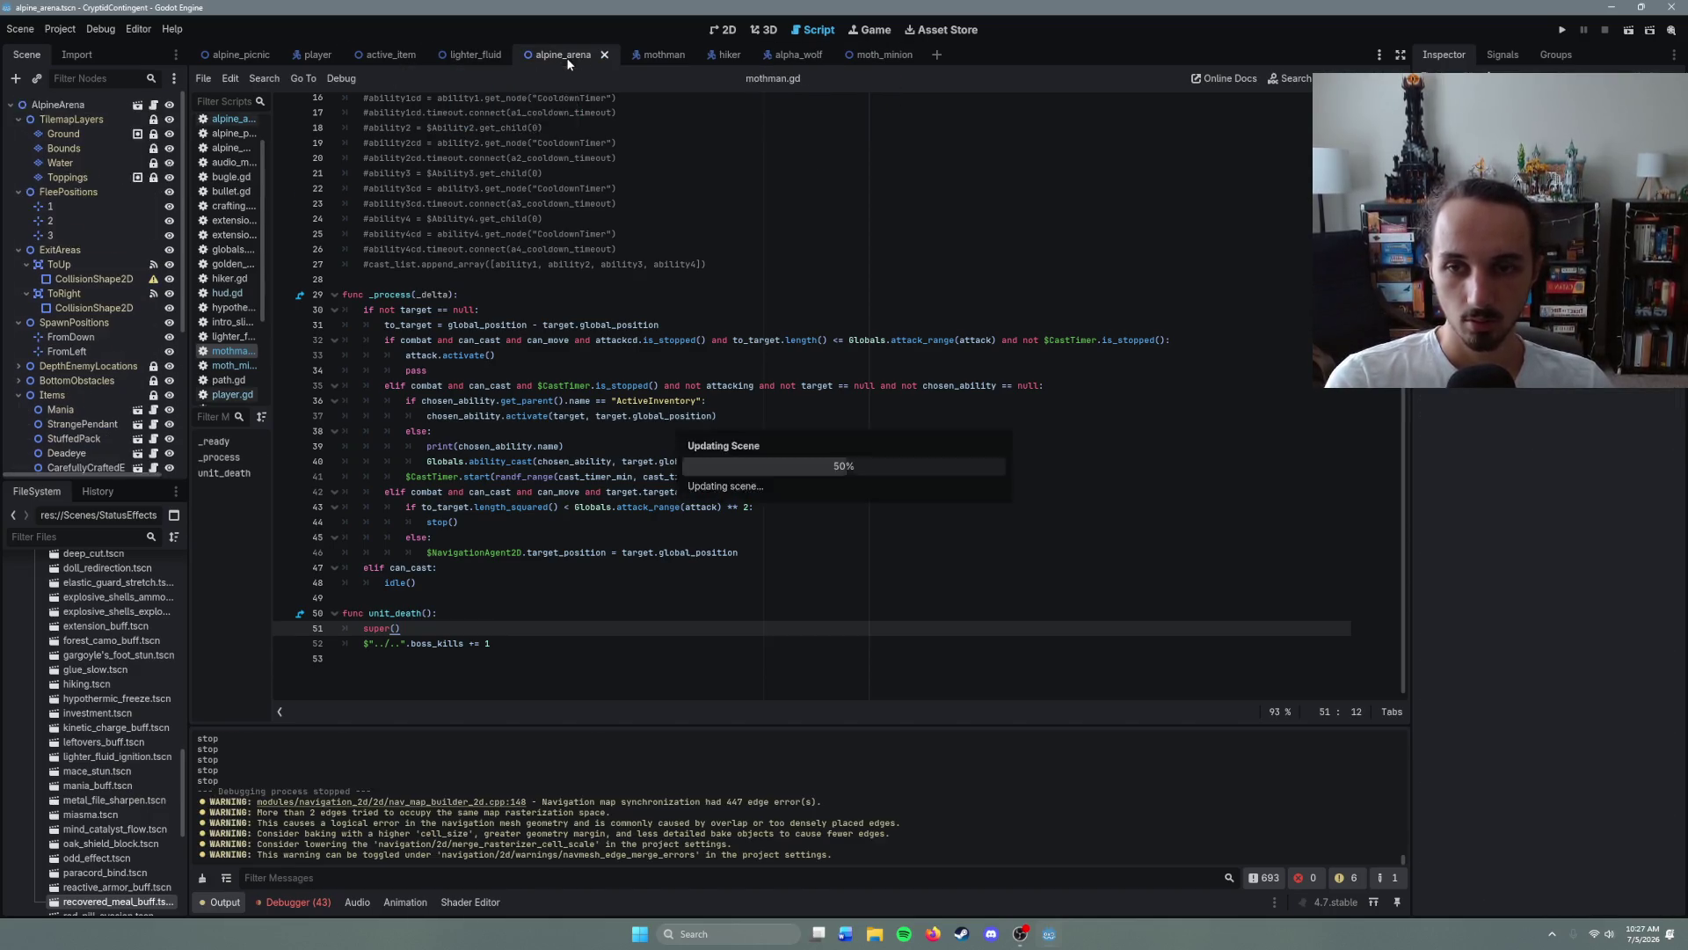
click(539, 388)
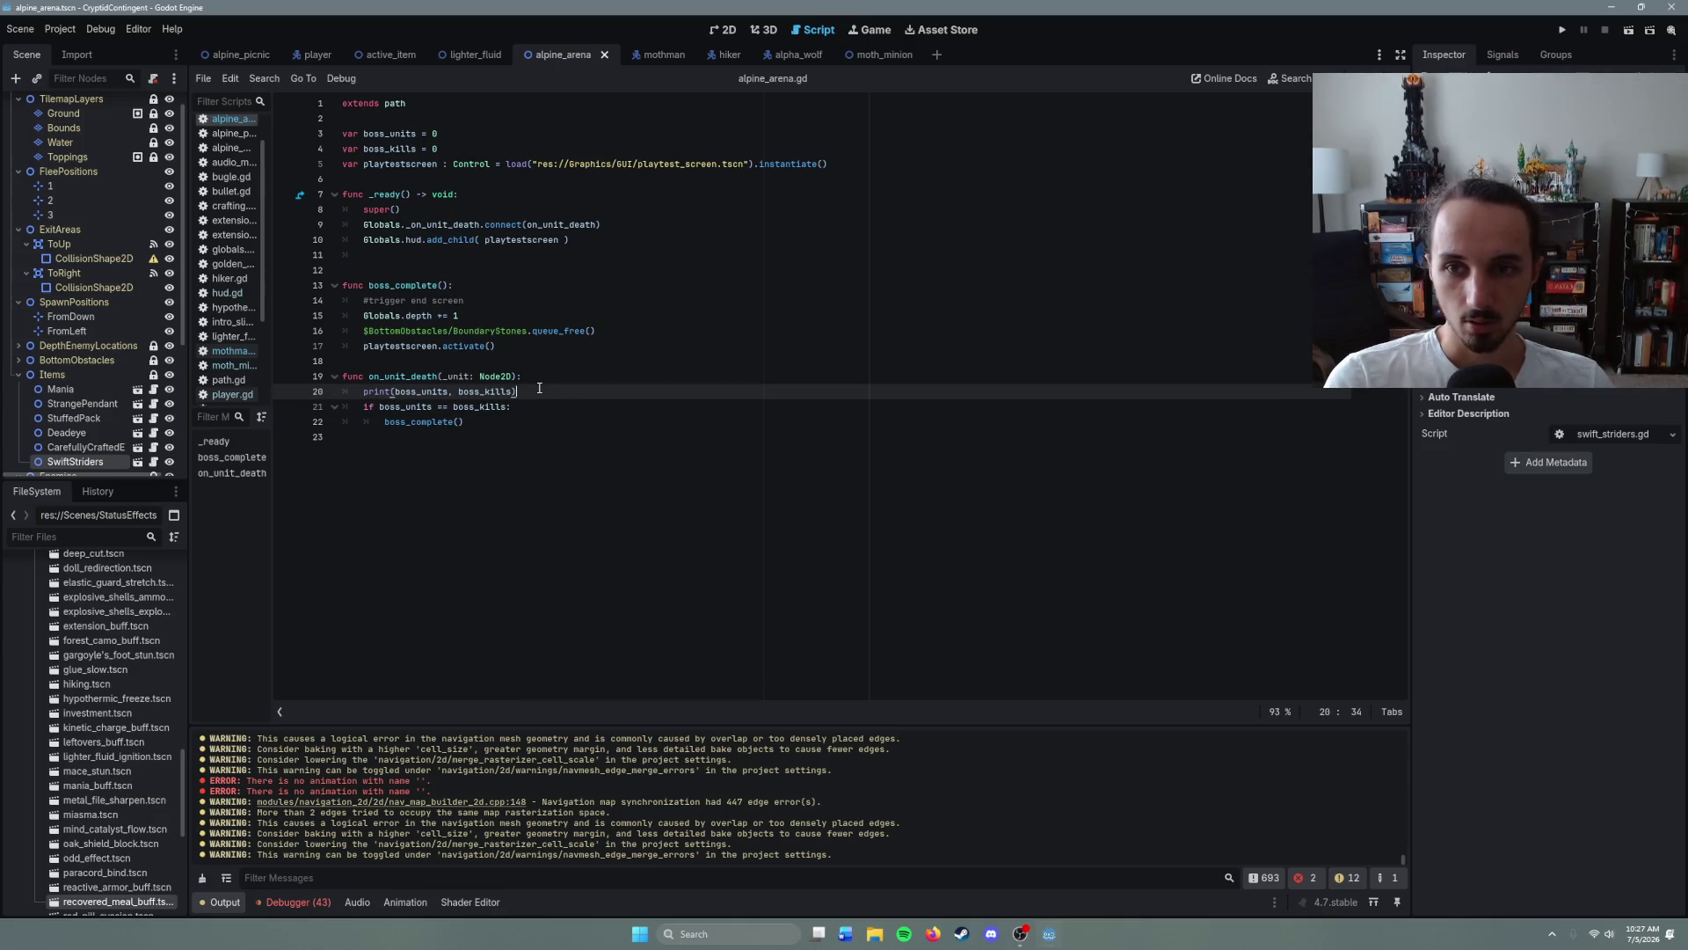
click(464, 422)
click(527, 393)
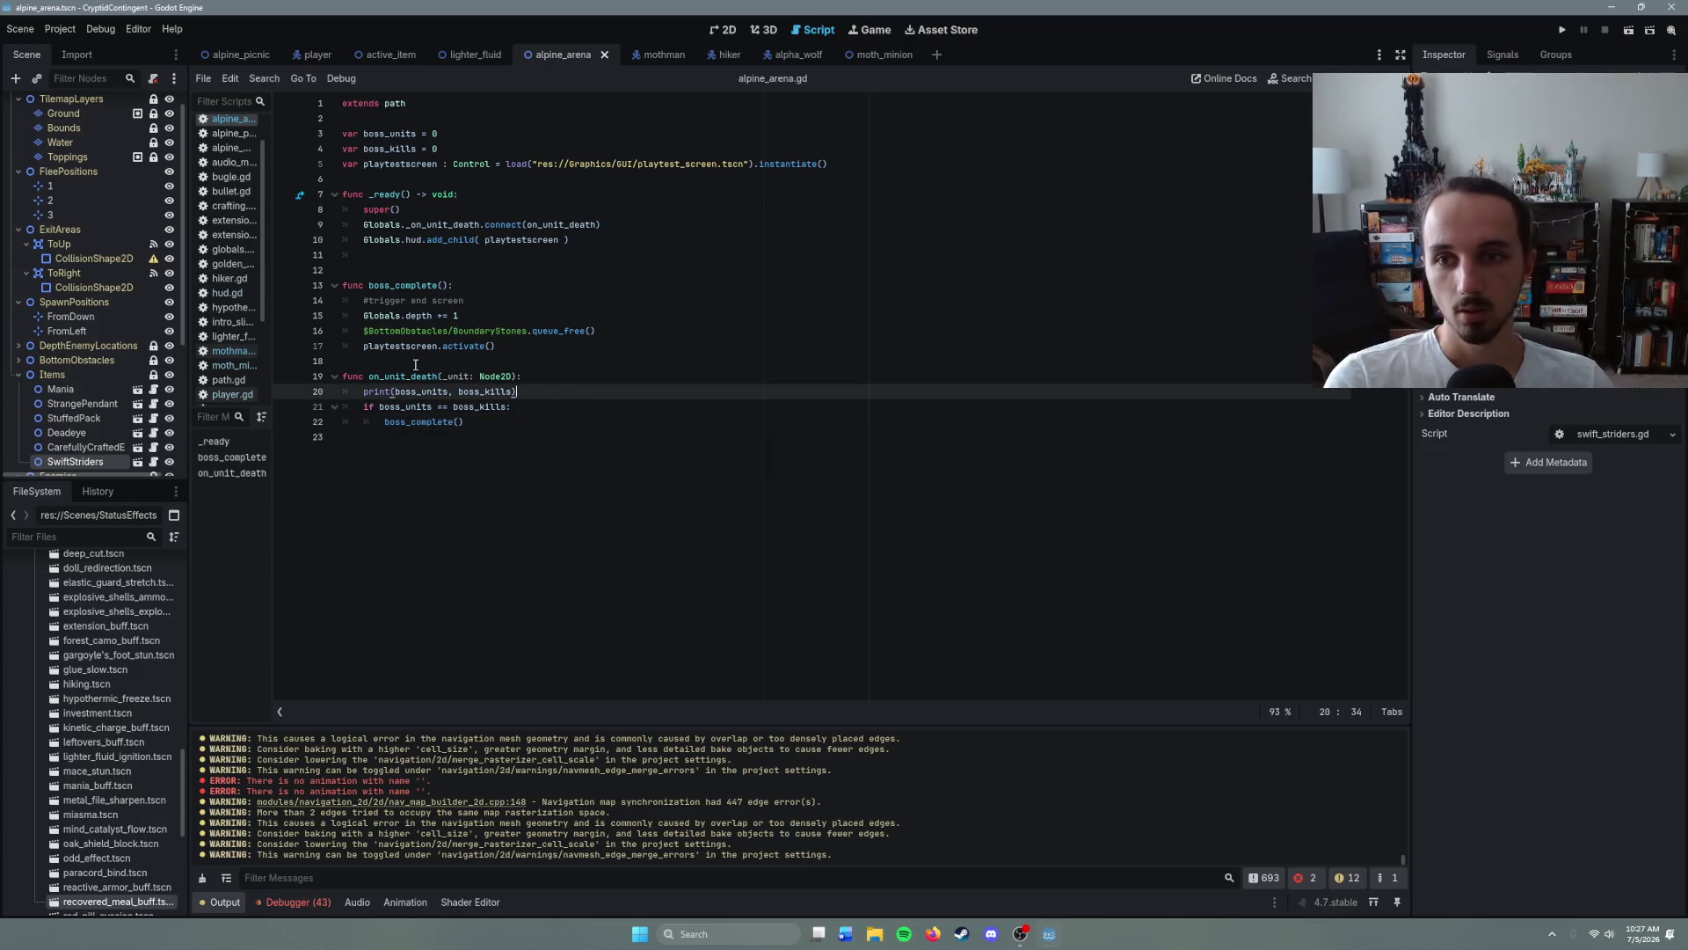
mouse_move(547, 246)
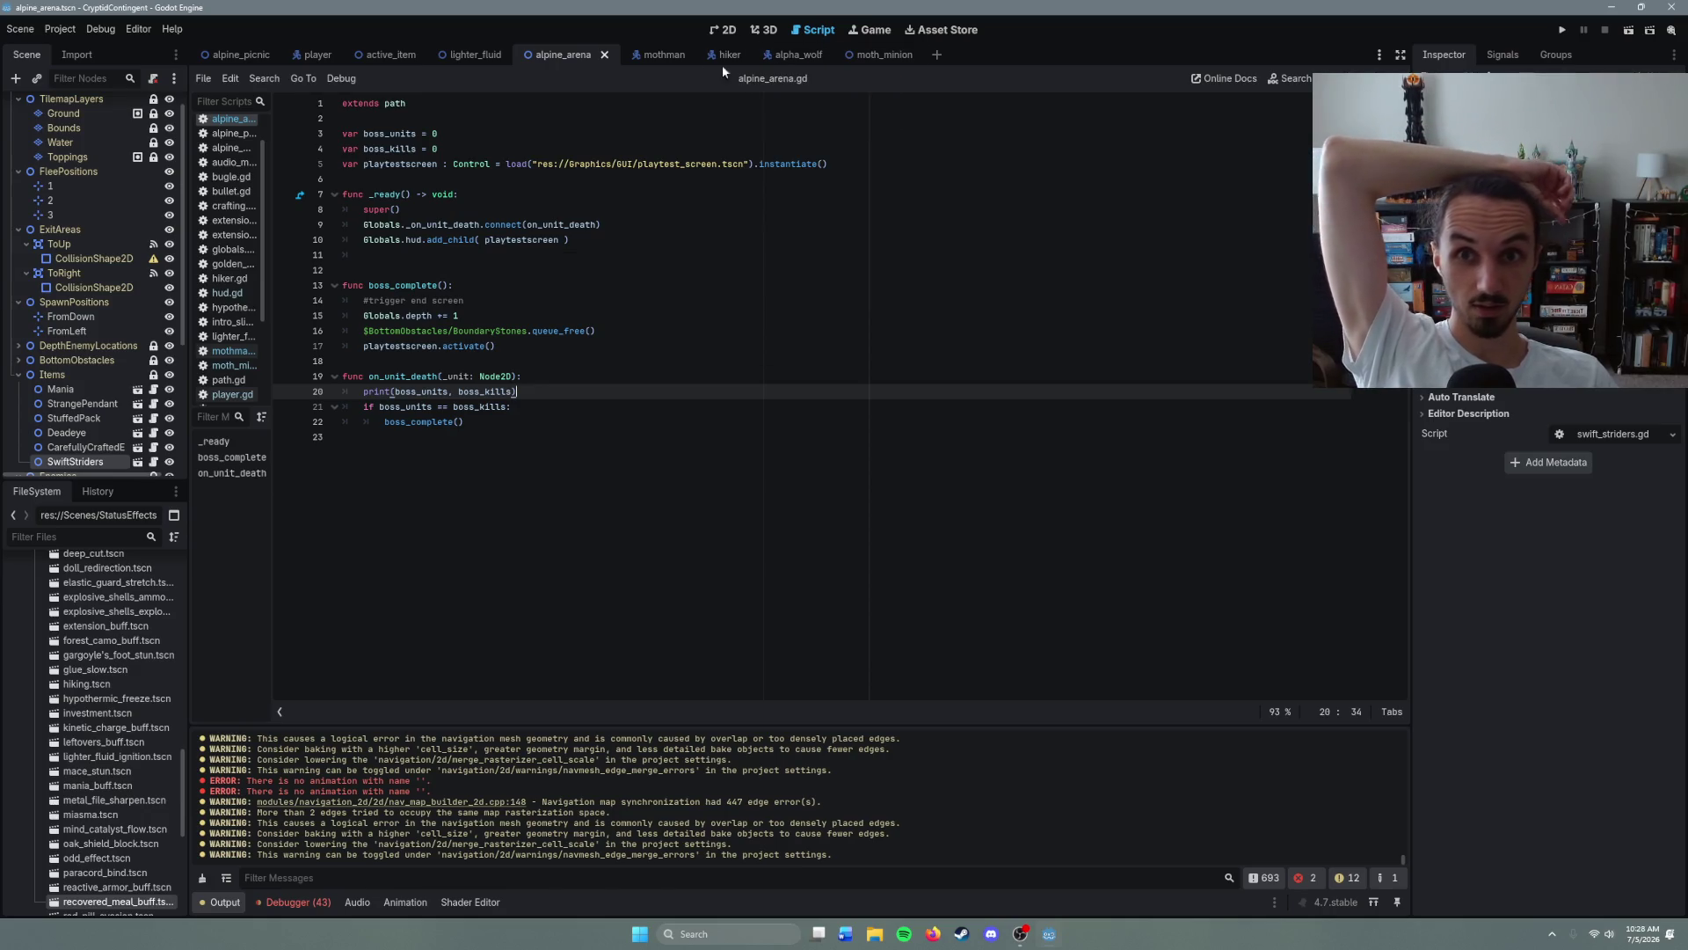
- Back in mothman.gd, review unit_death's boss_kills increment, then jump to unit_death's definition in enemy.gd
click(648, 63)
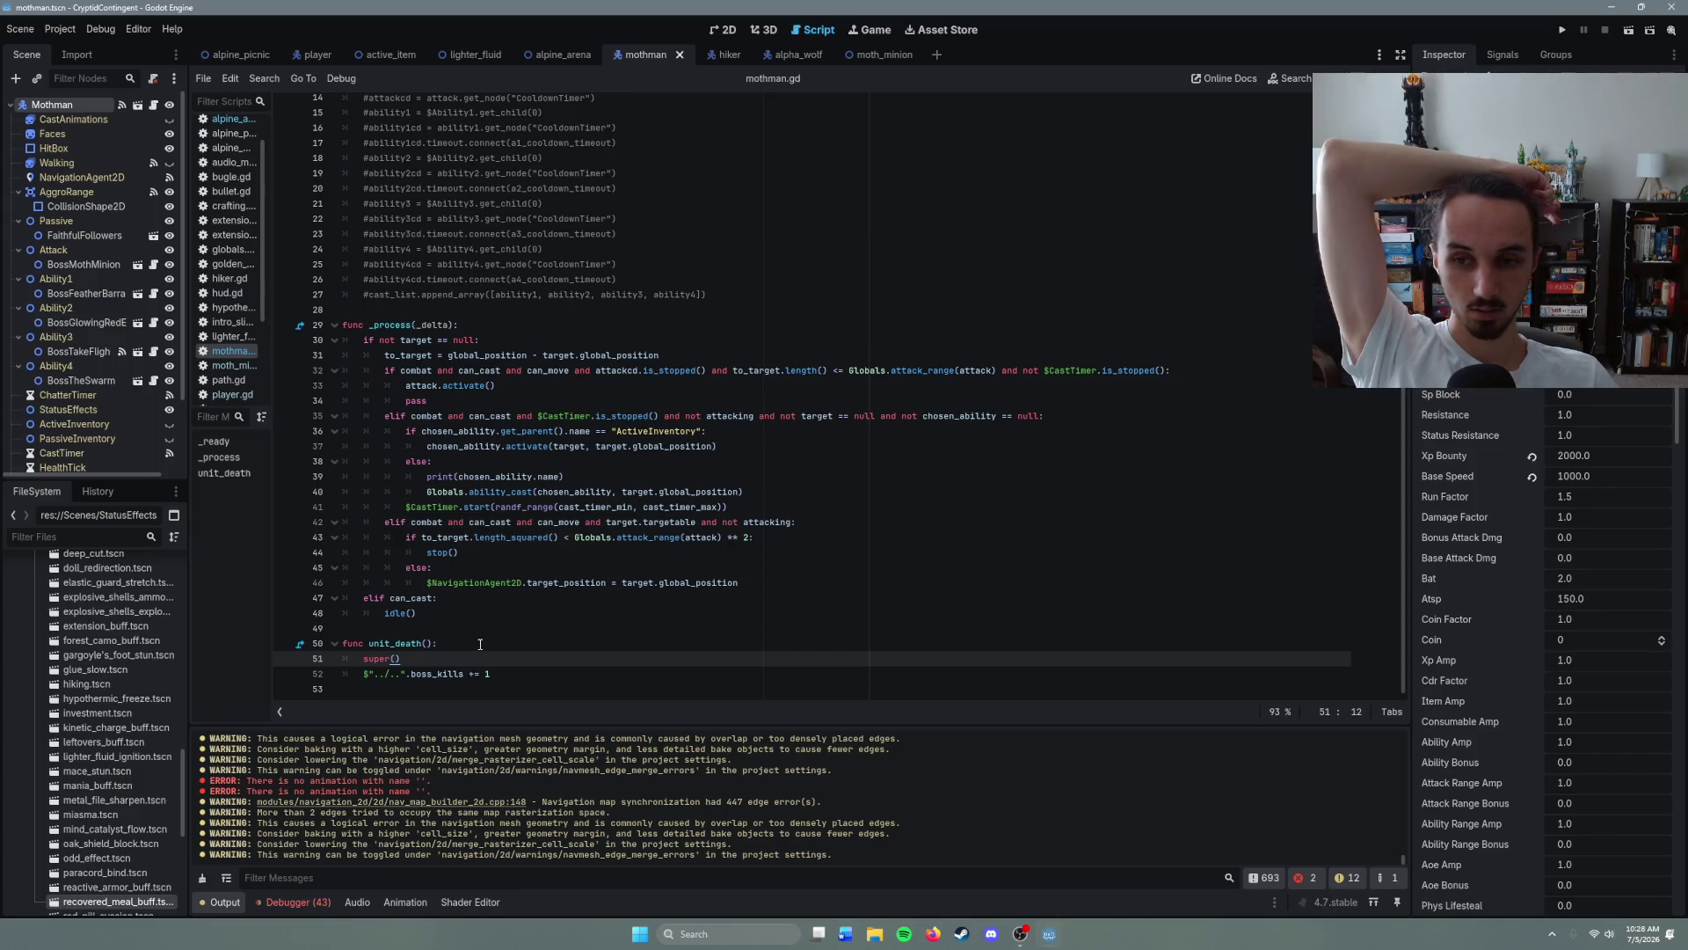
click(523, 675)
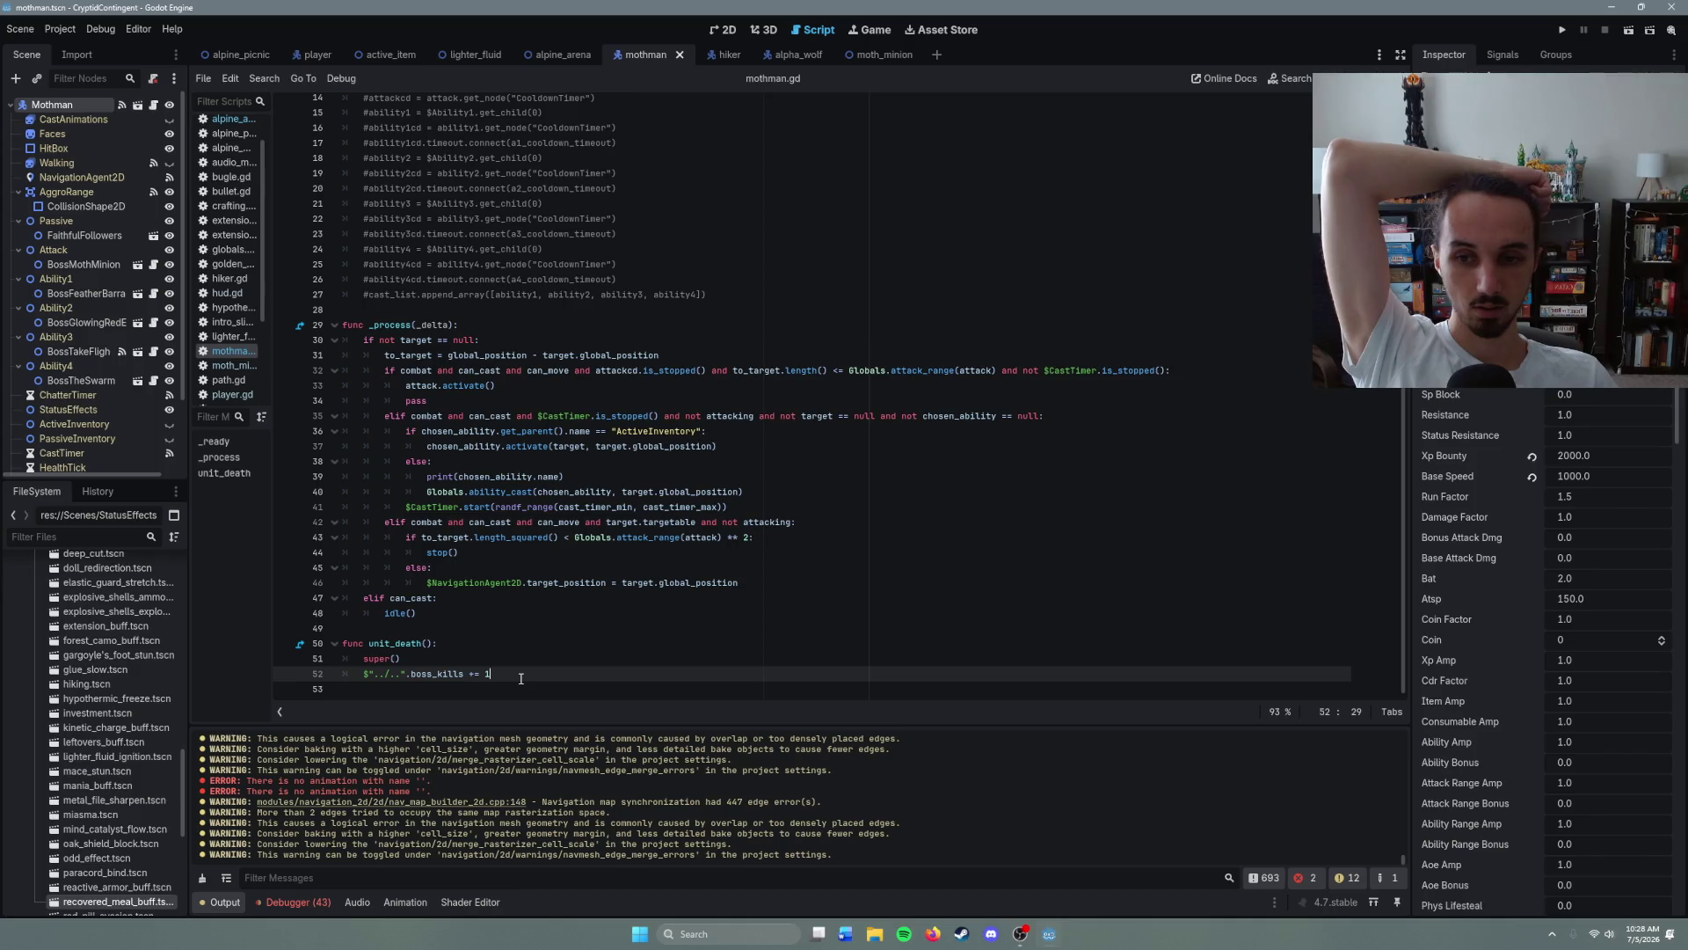
scroll(521, 679, up, 5)
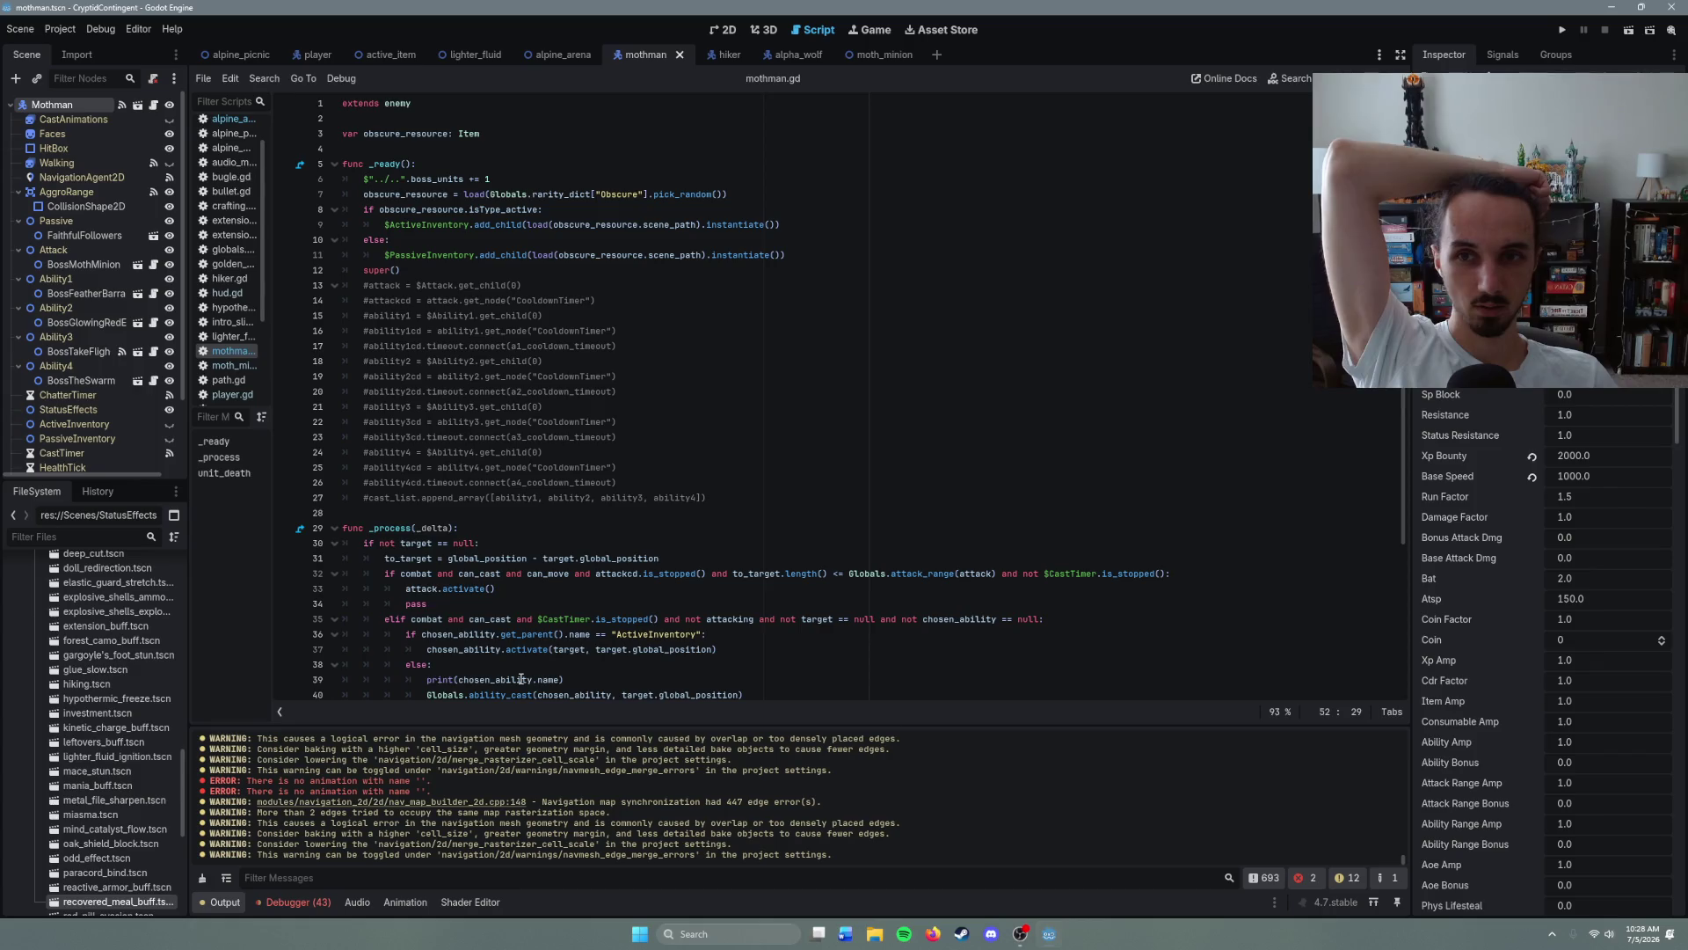
scroll(521, 679, down, 5)
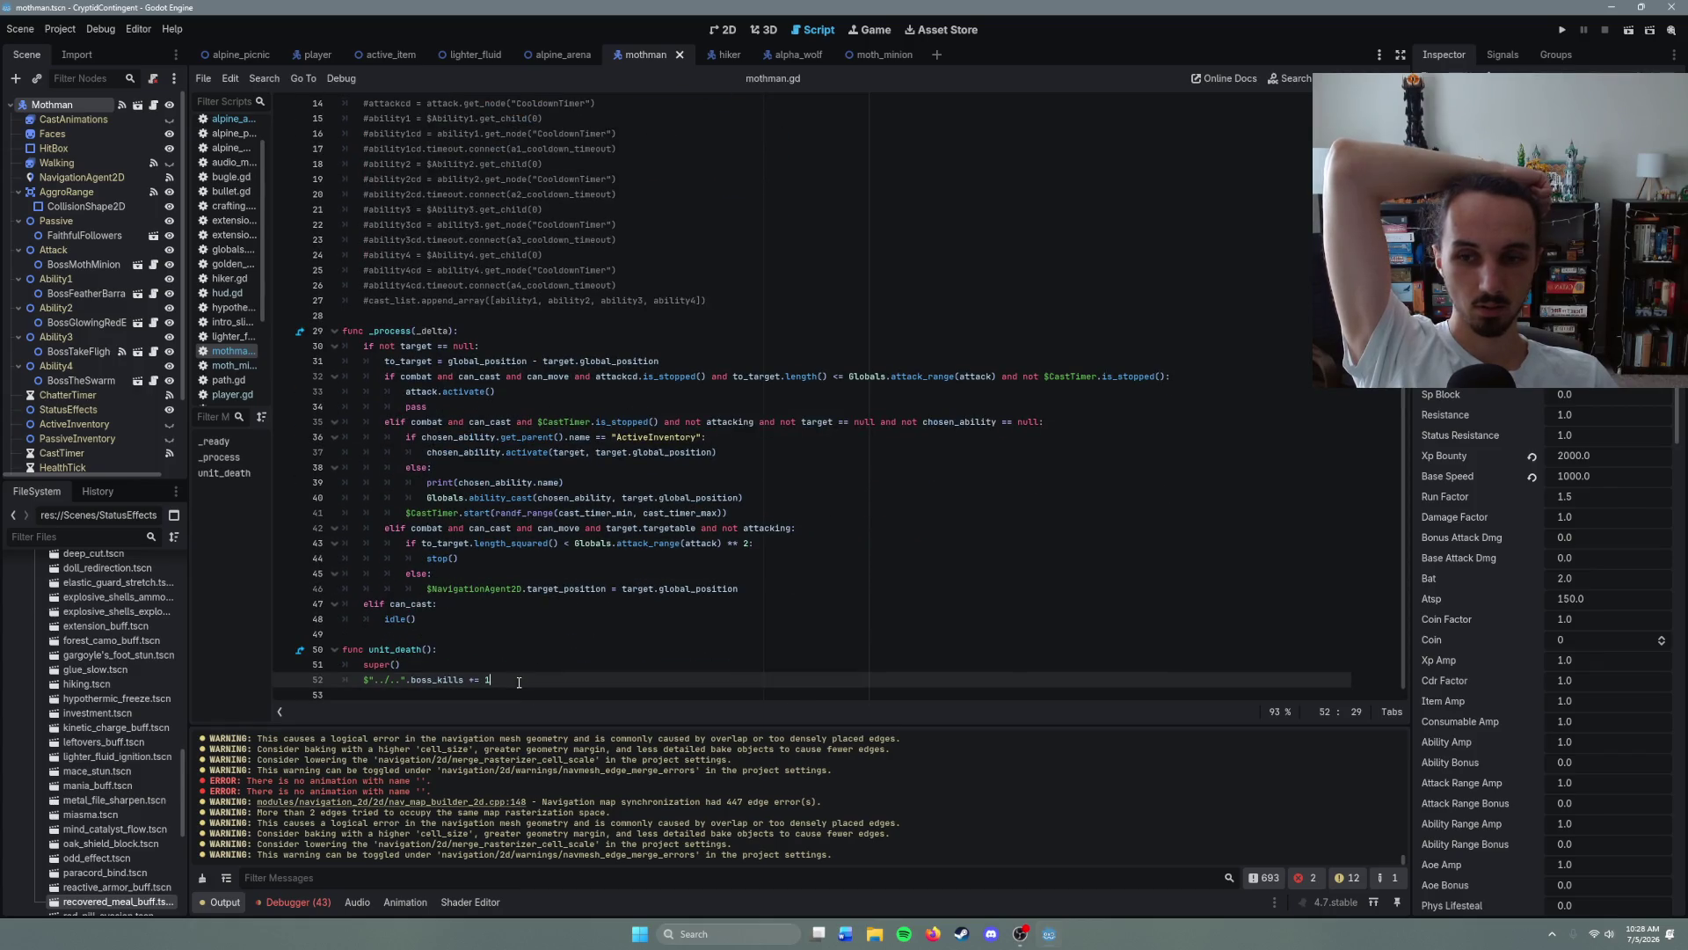
scroll(518, 682, up, 5)
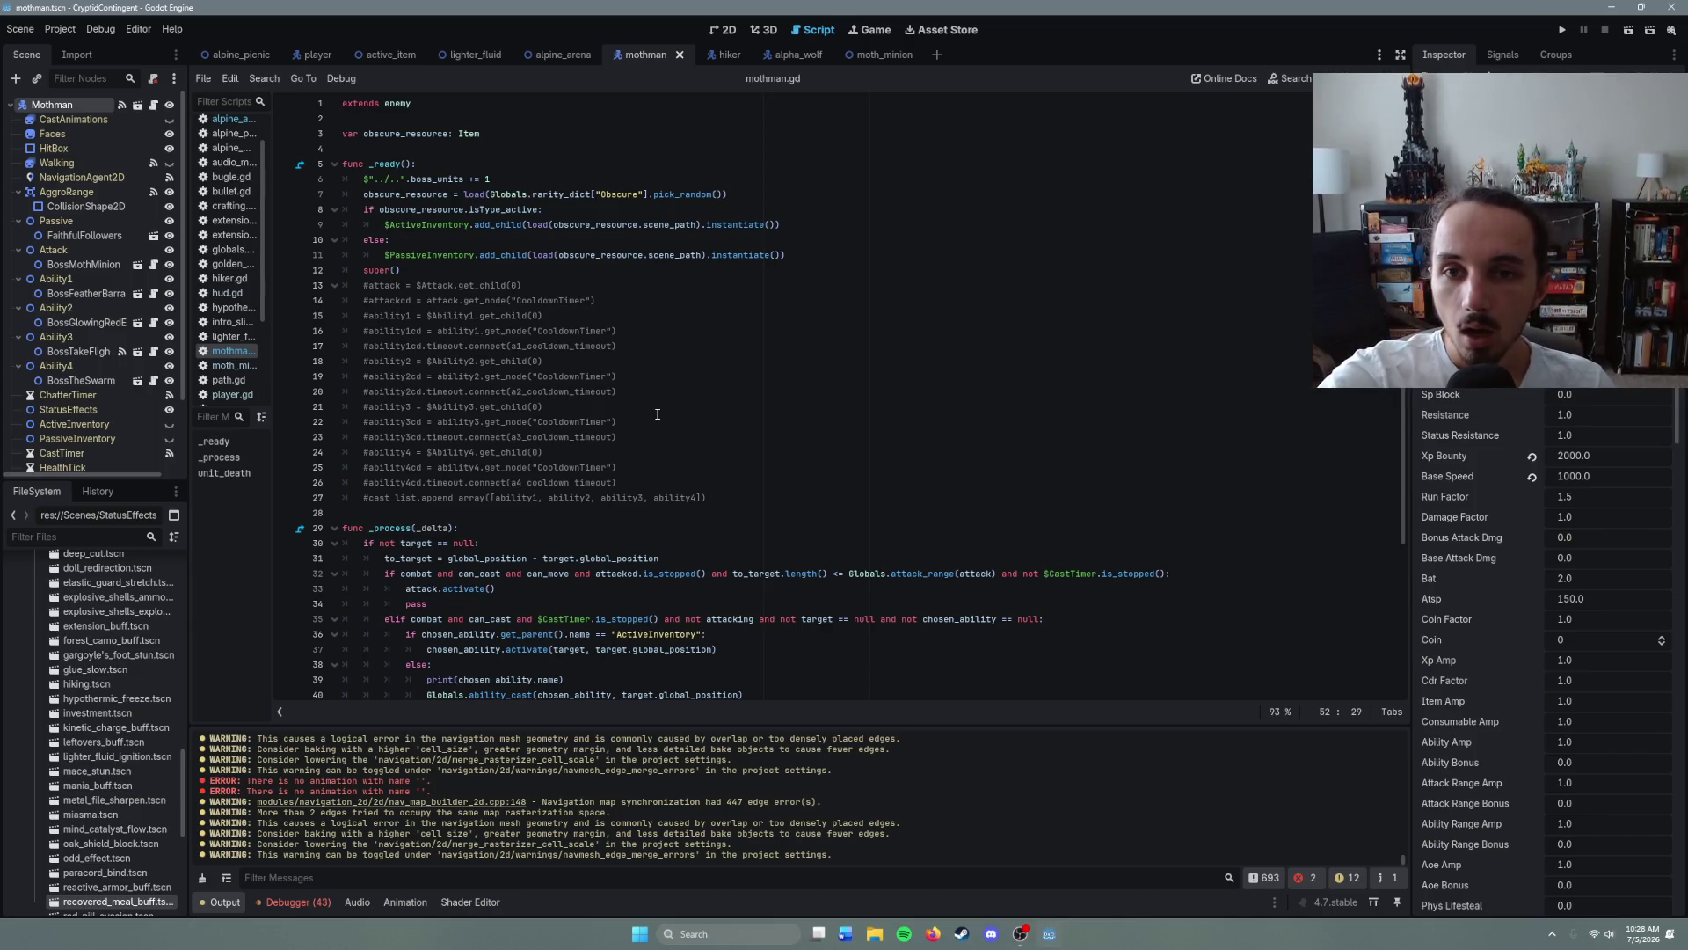
scroll(657, 415, down, 5)
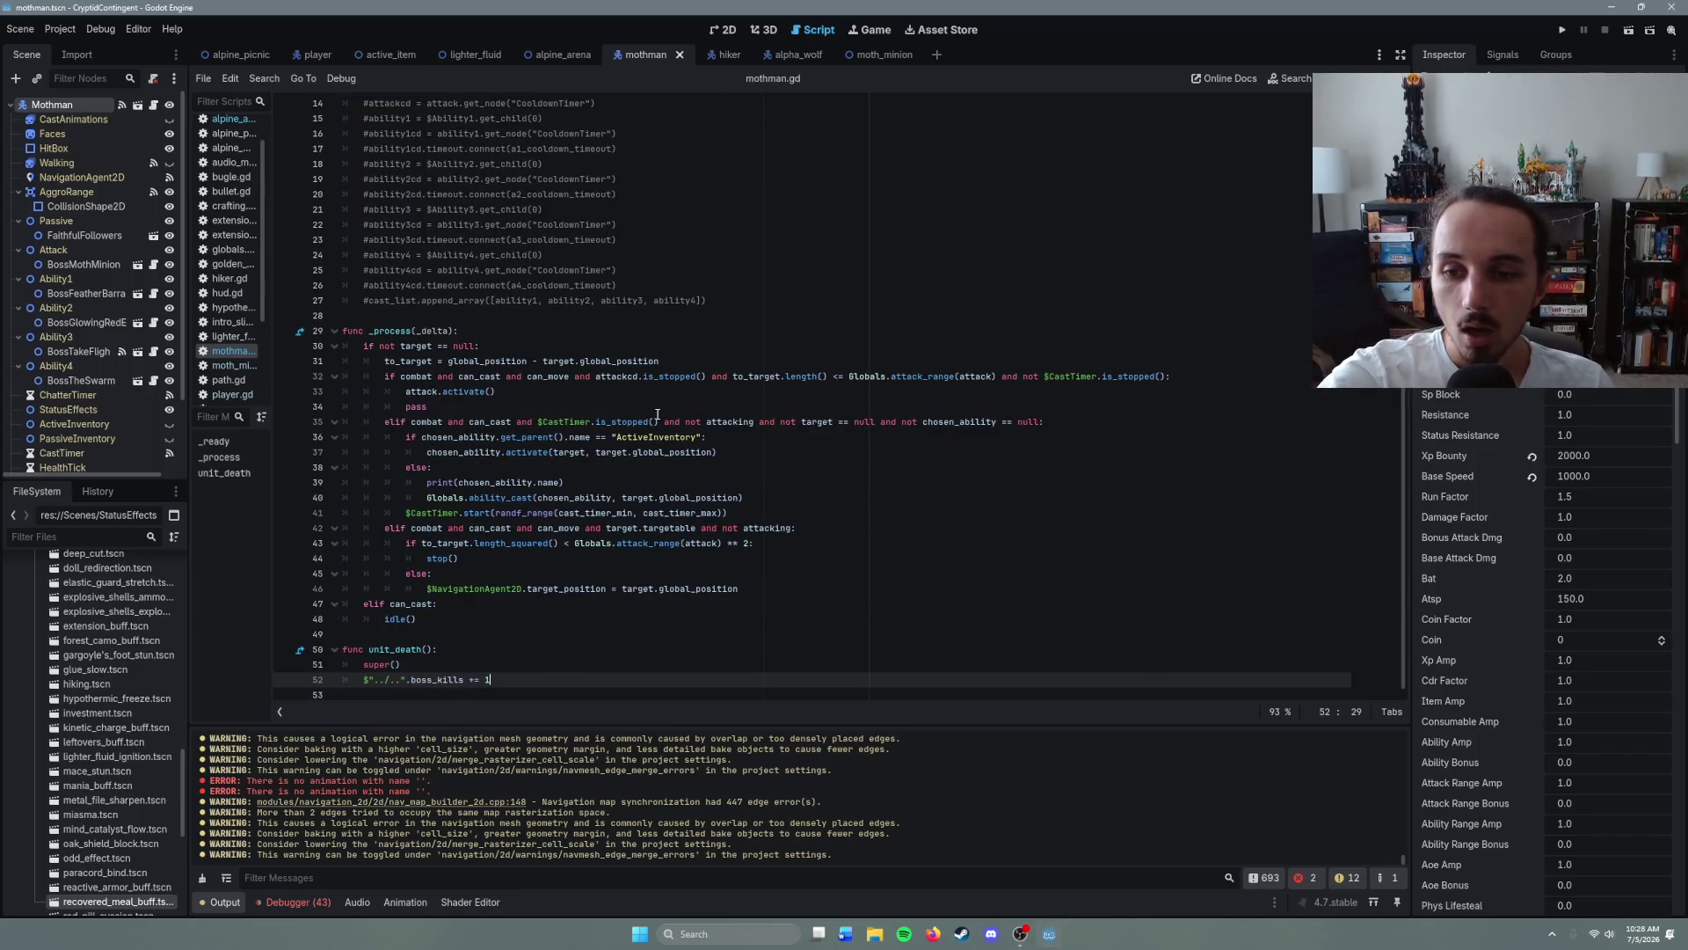
ctrl+click(403, 651)
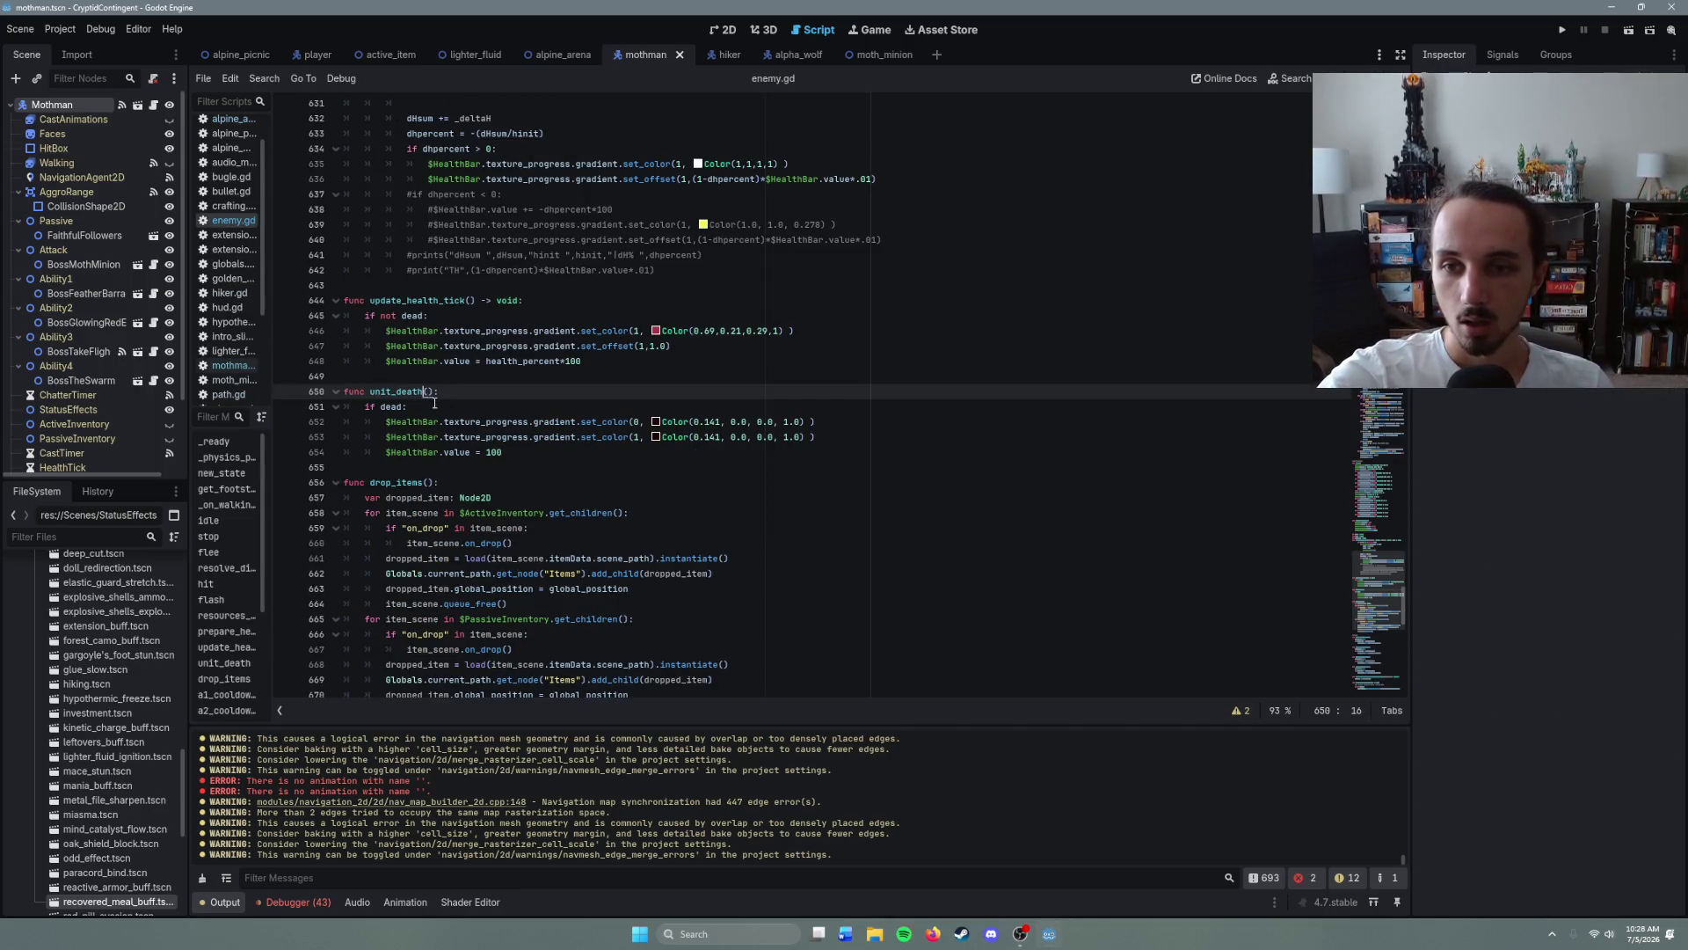
- Inspect enemy.gd's if dead: check and the health bar reset line in unit_death
click(451, 412)
click(589, 458)
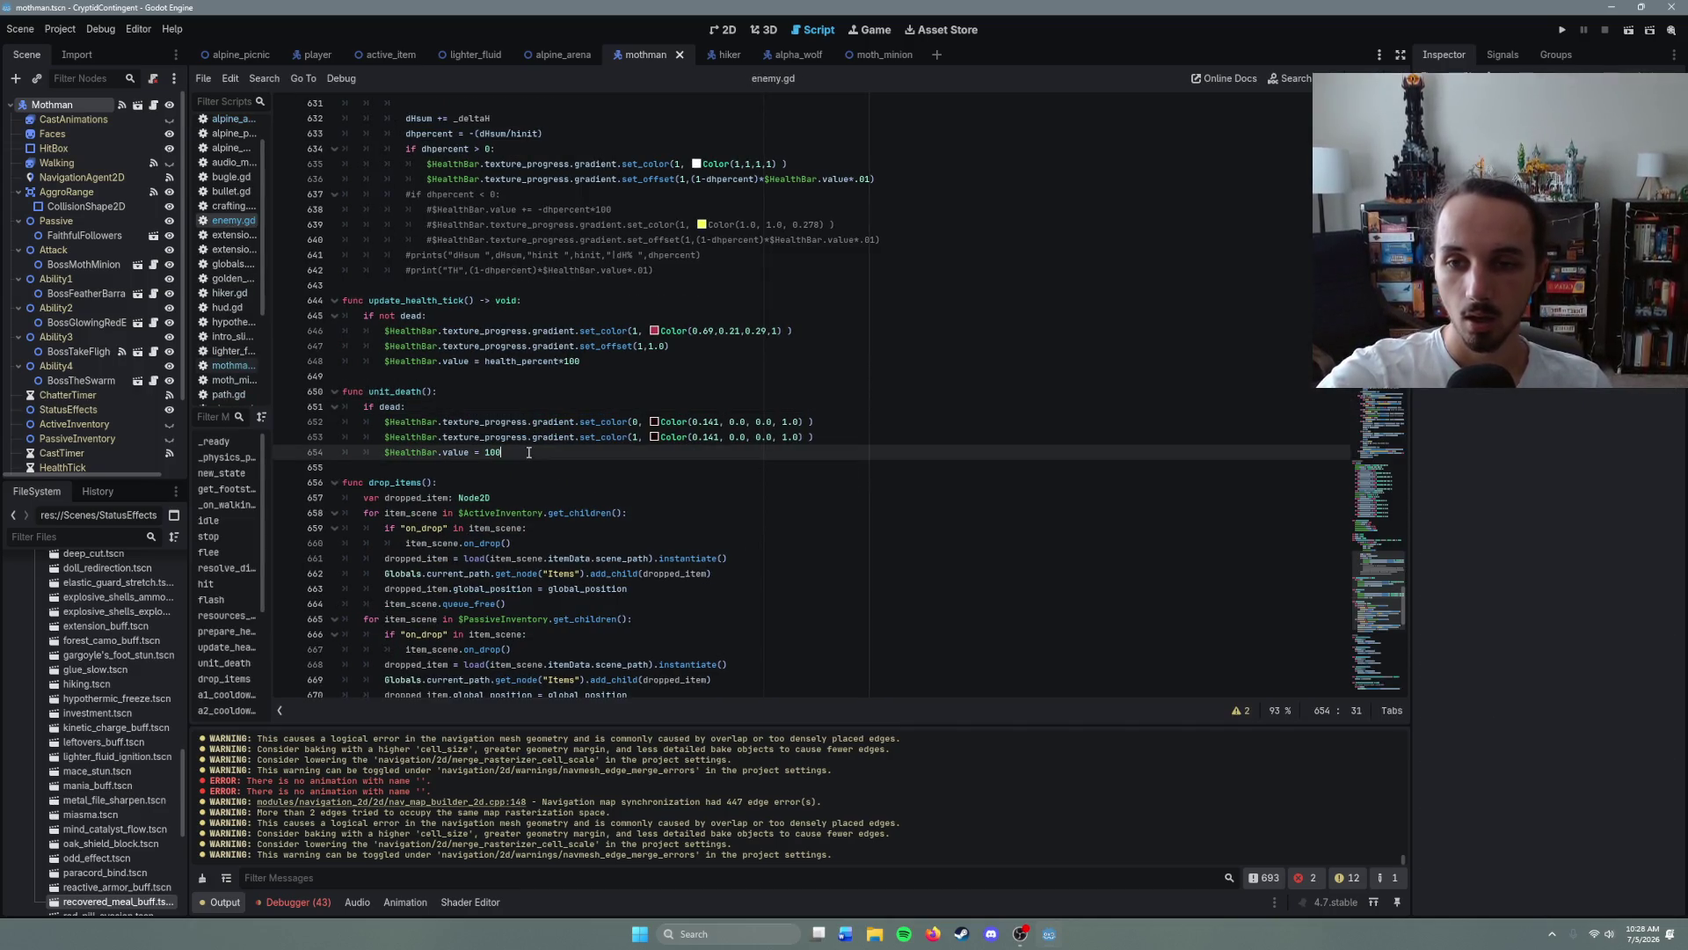
click(446, 403)
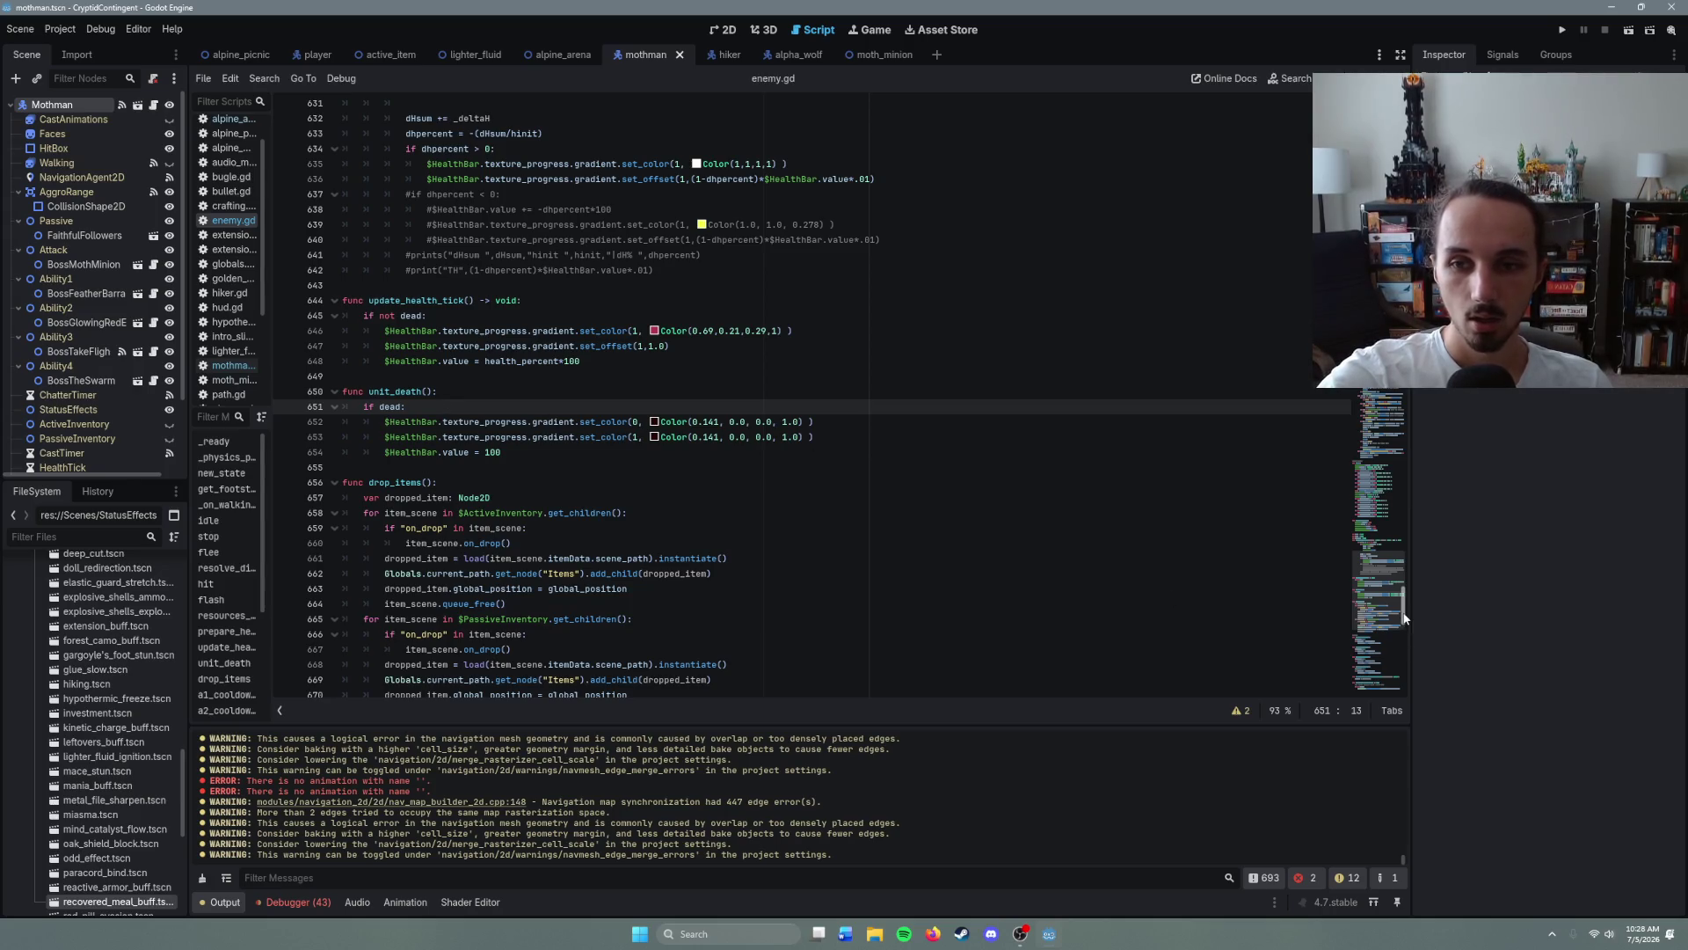
- Review the health setter's unit_death() call and on_unit_death emit (lines 38–40), then run with F5
drag(1404, 618, 1404, 105)
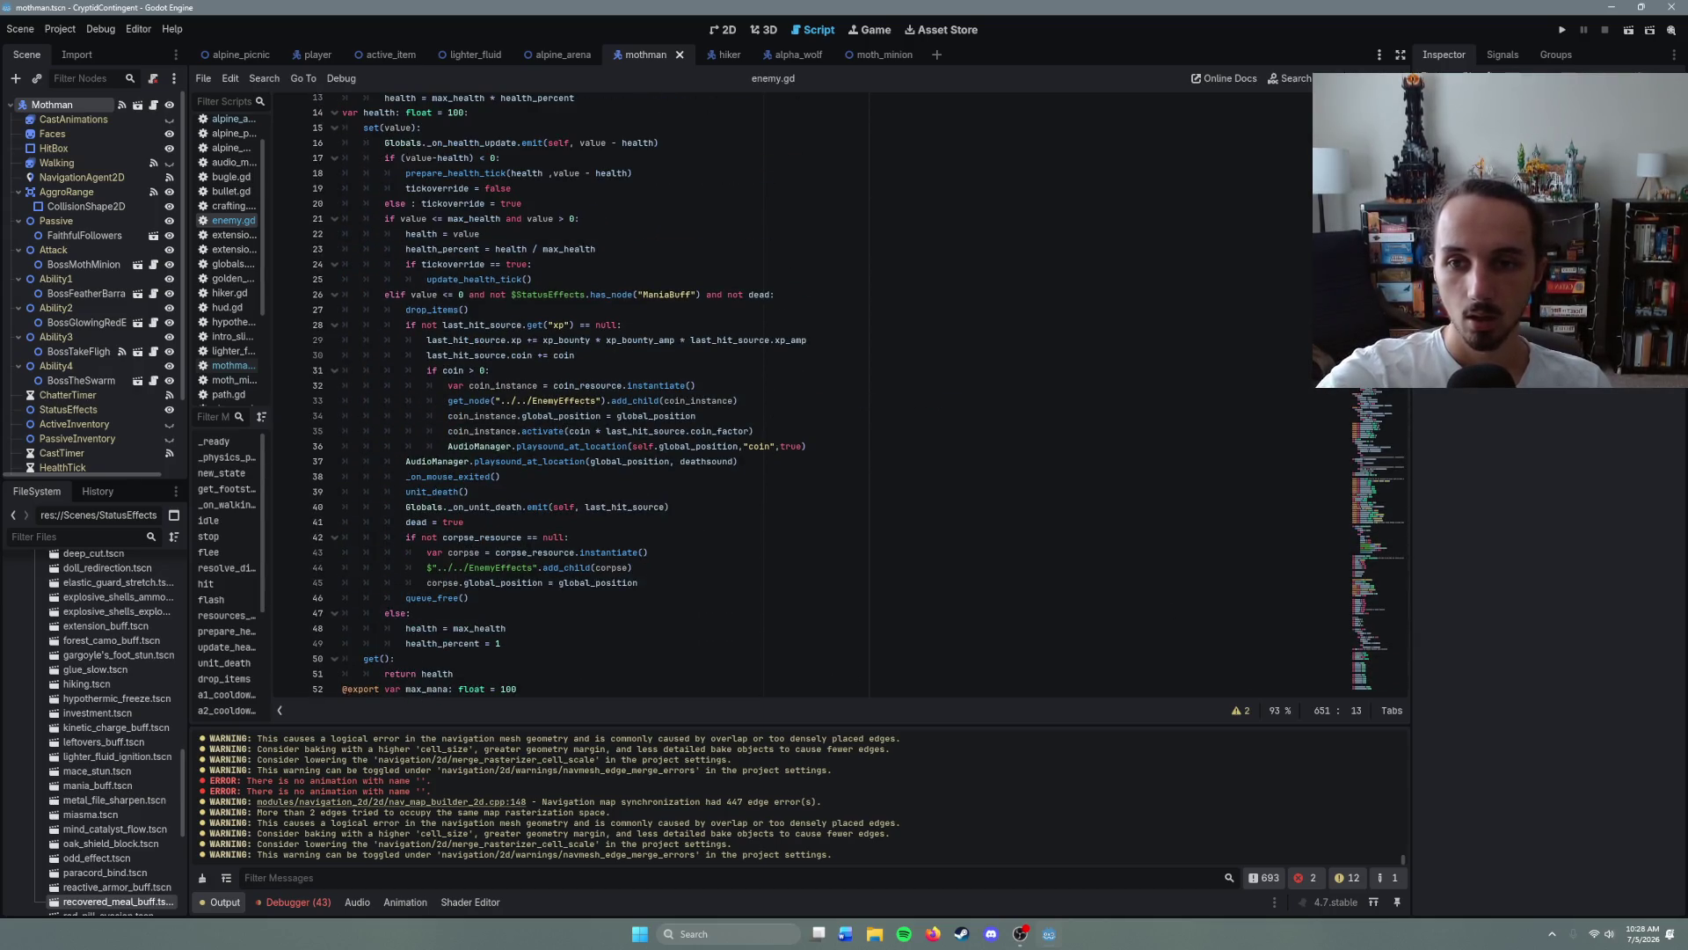
scroll(653, 388, up, 1)
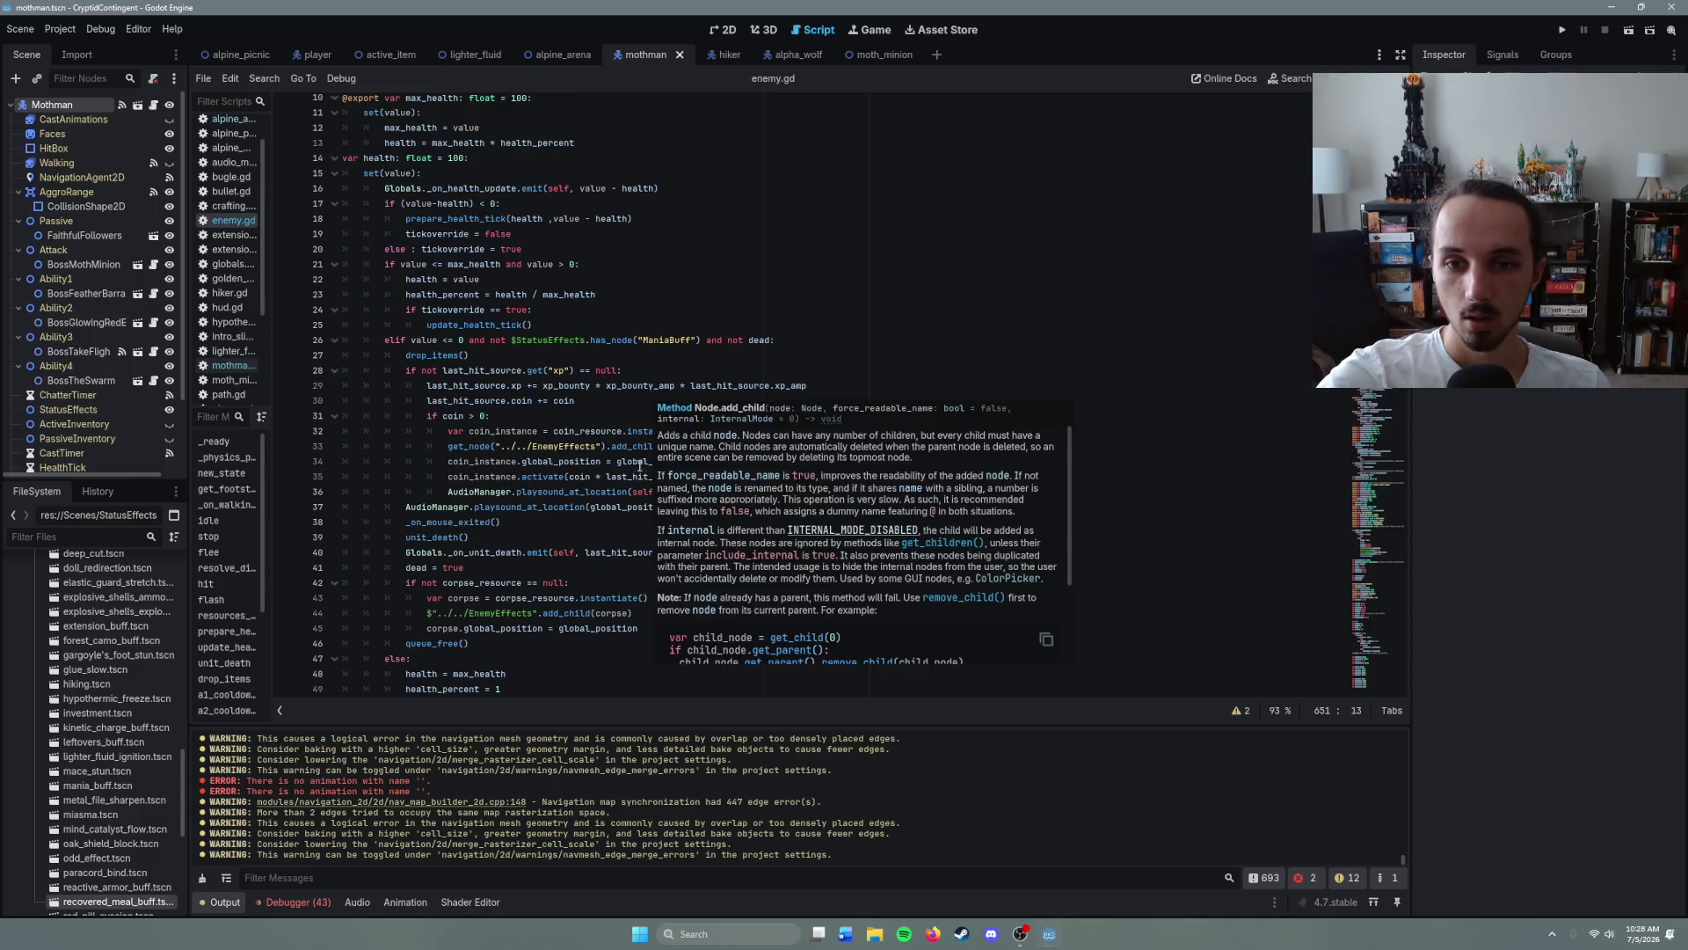
click(525, 520)
click(525, 530)
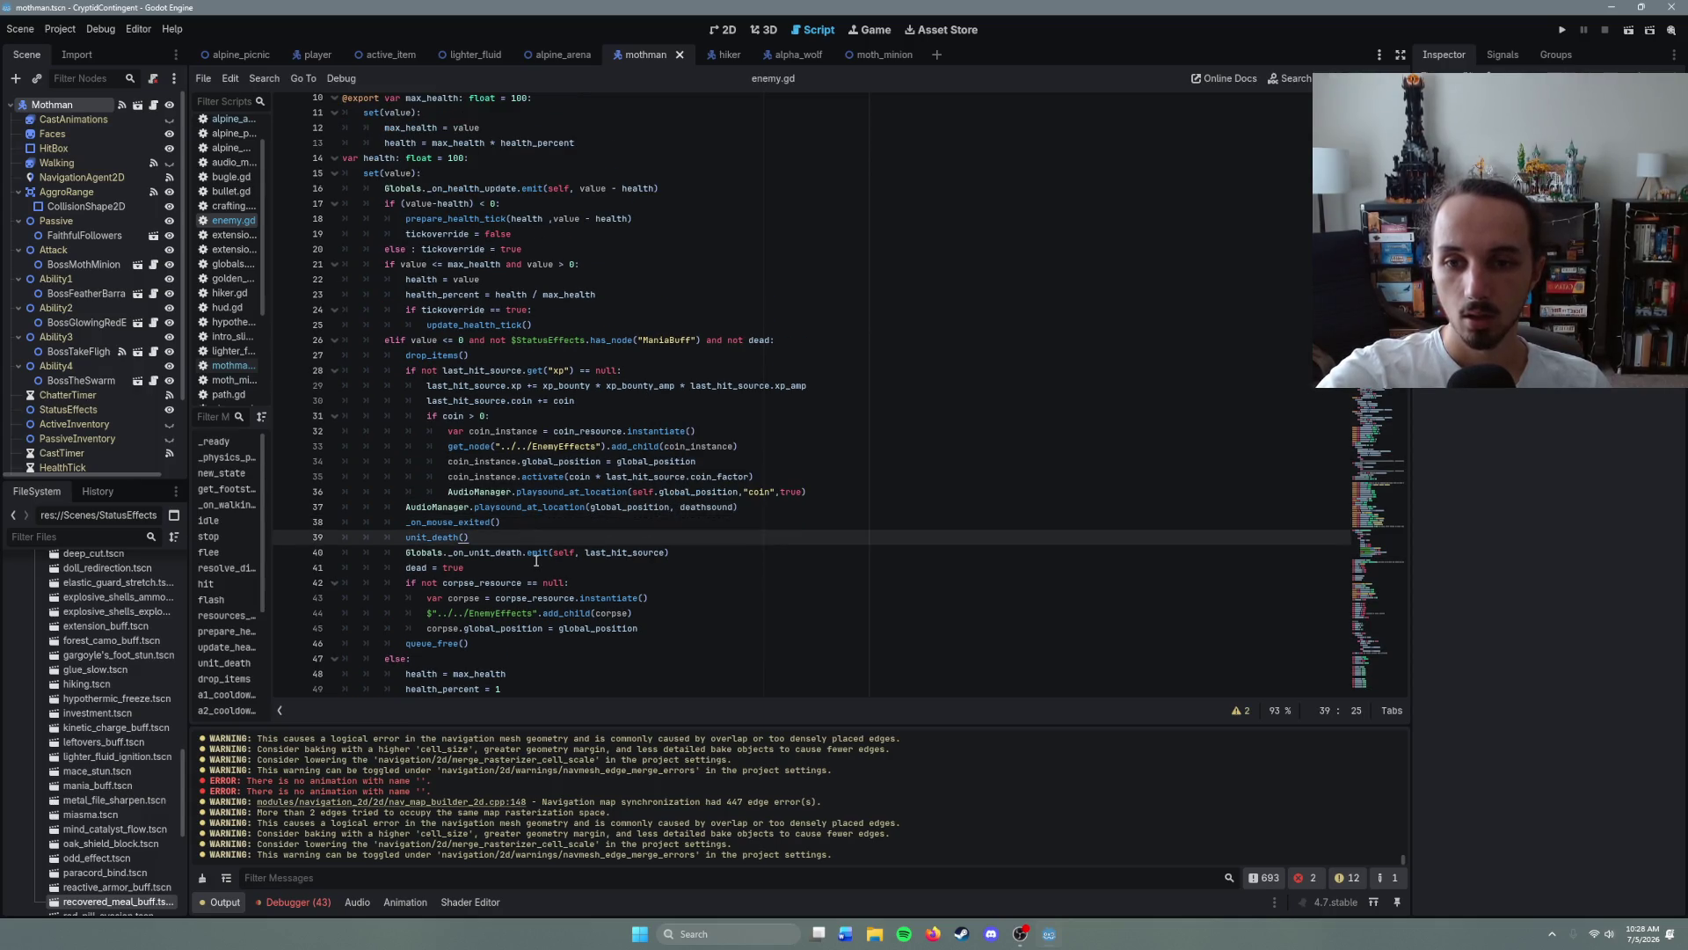
click(528, 554)
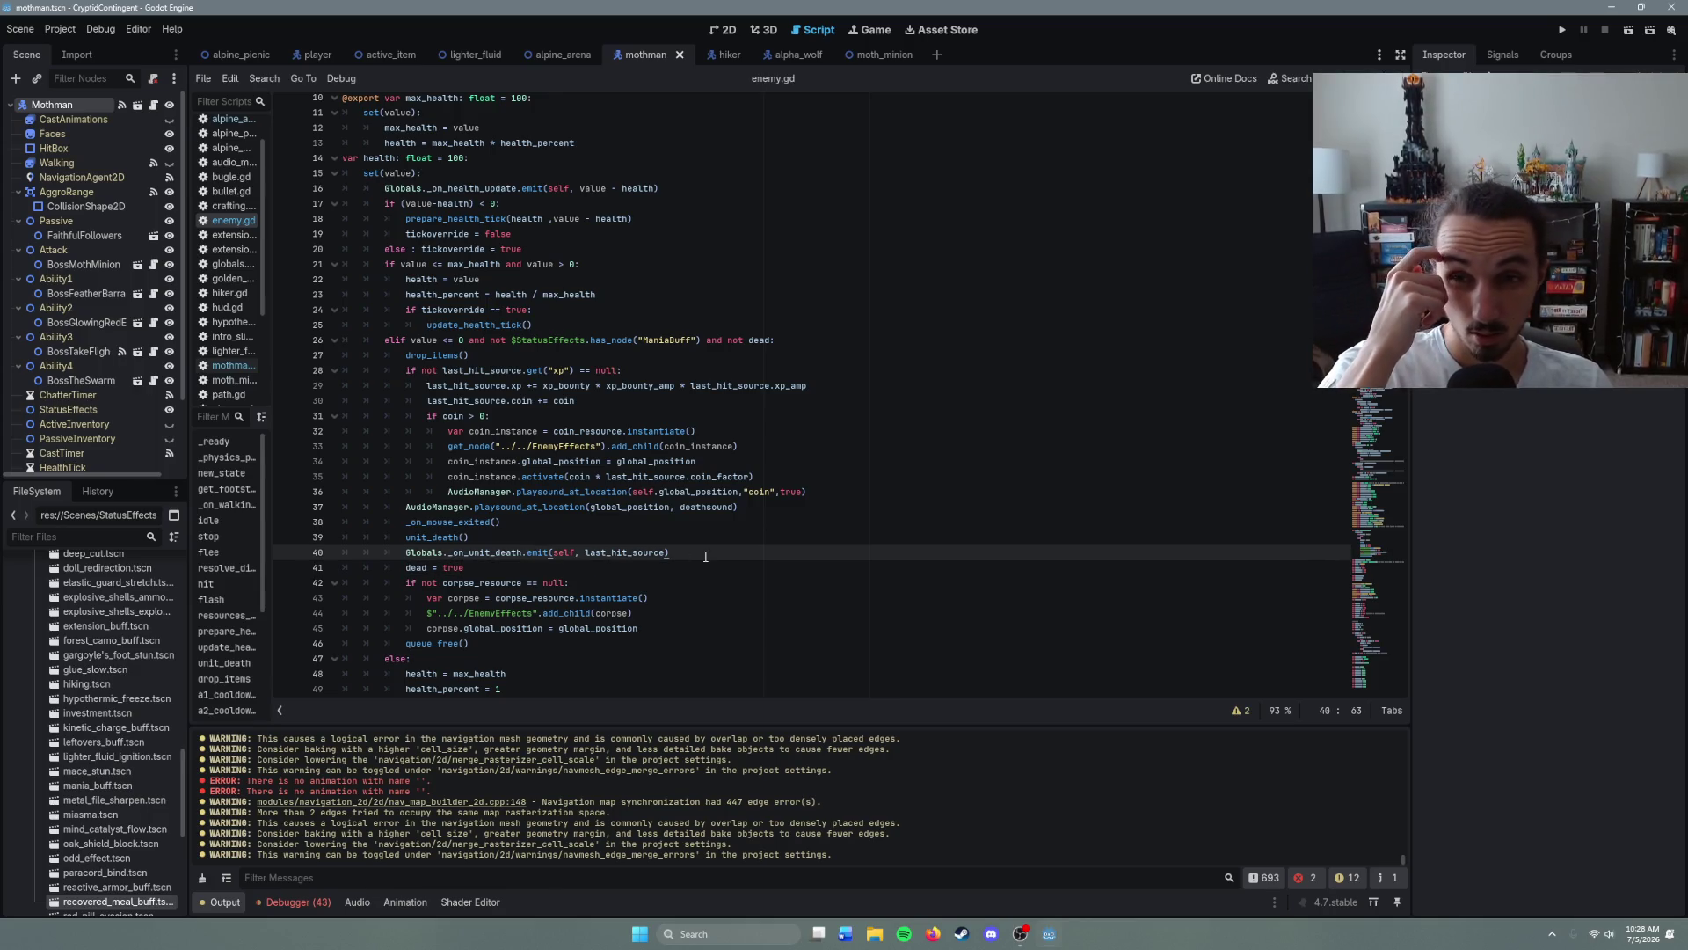
key(F5)
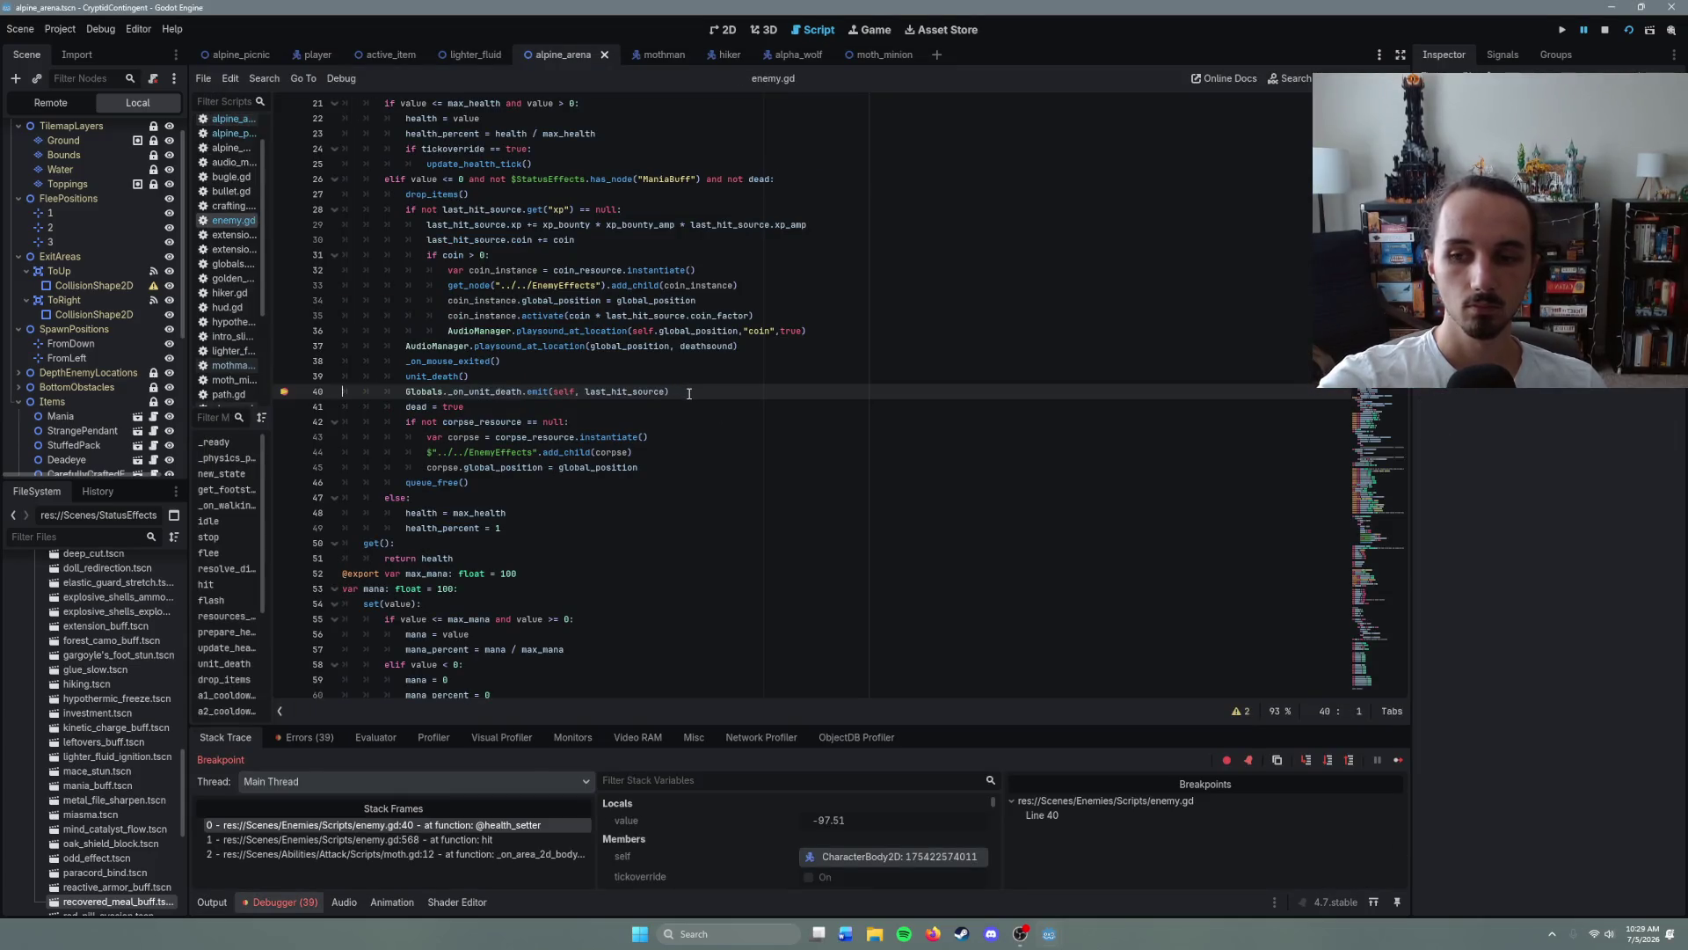
click(674, 393)
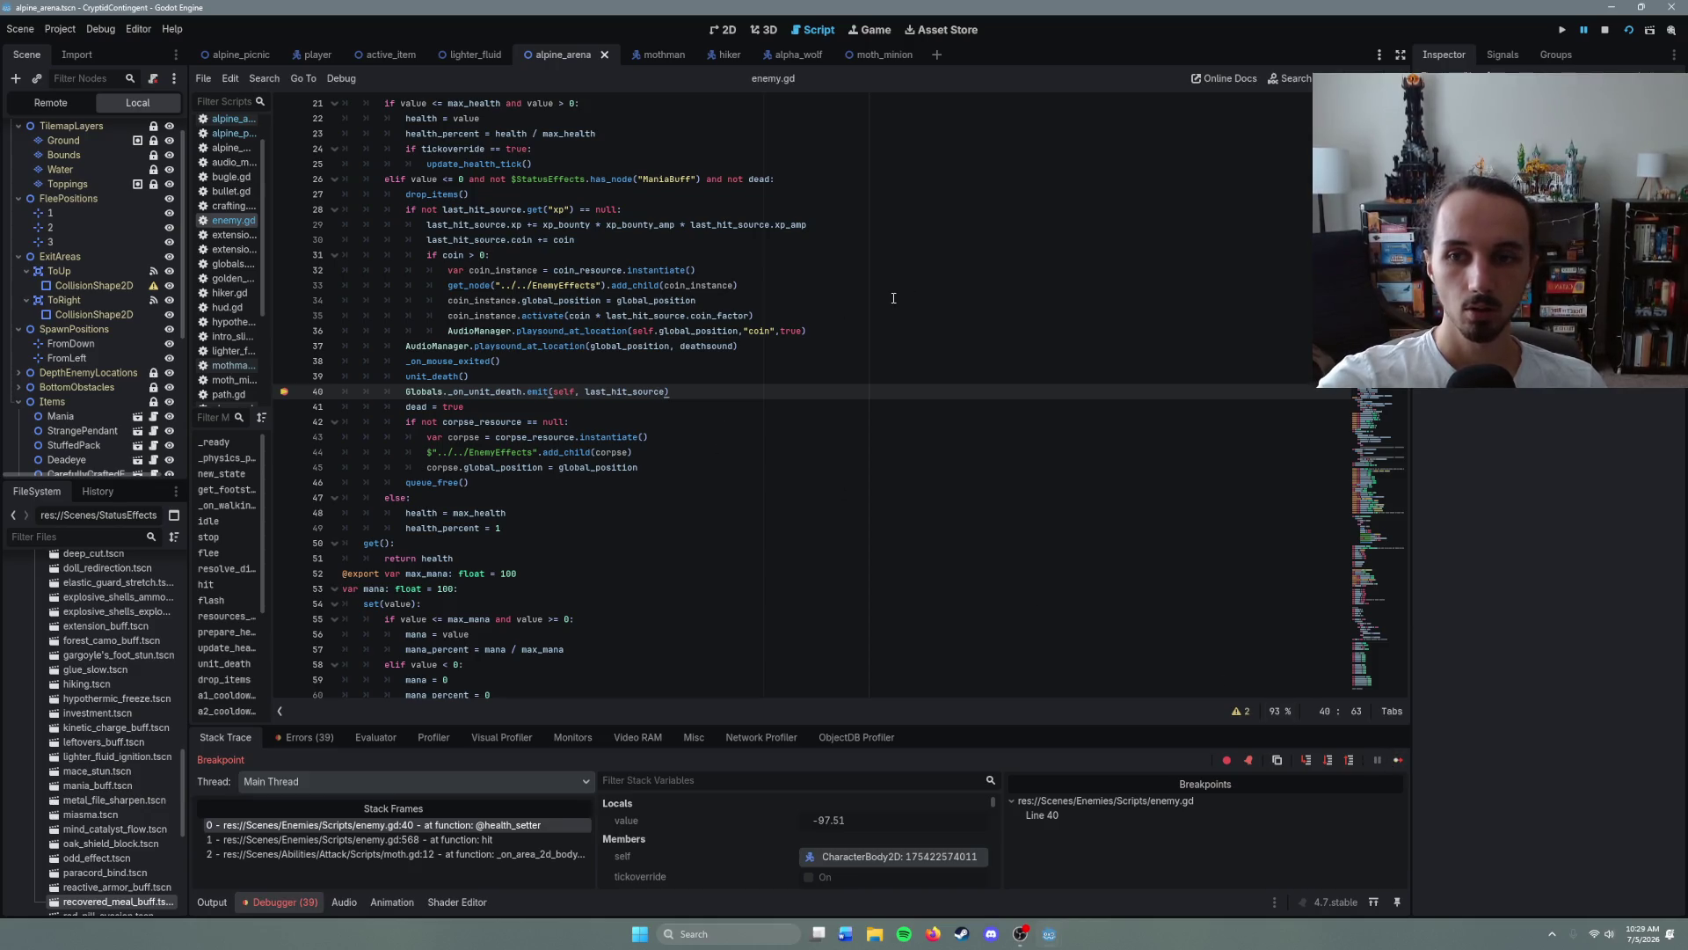
- Review mothman's unit_death super() call and boss_kills line, then glance at the moth_minion script
click(669, 53)
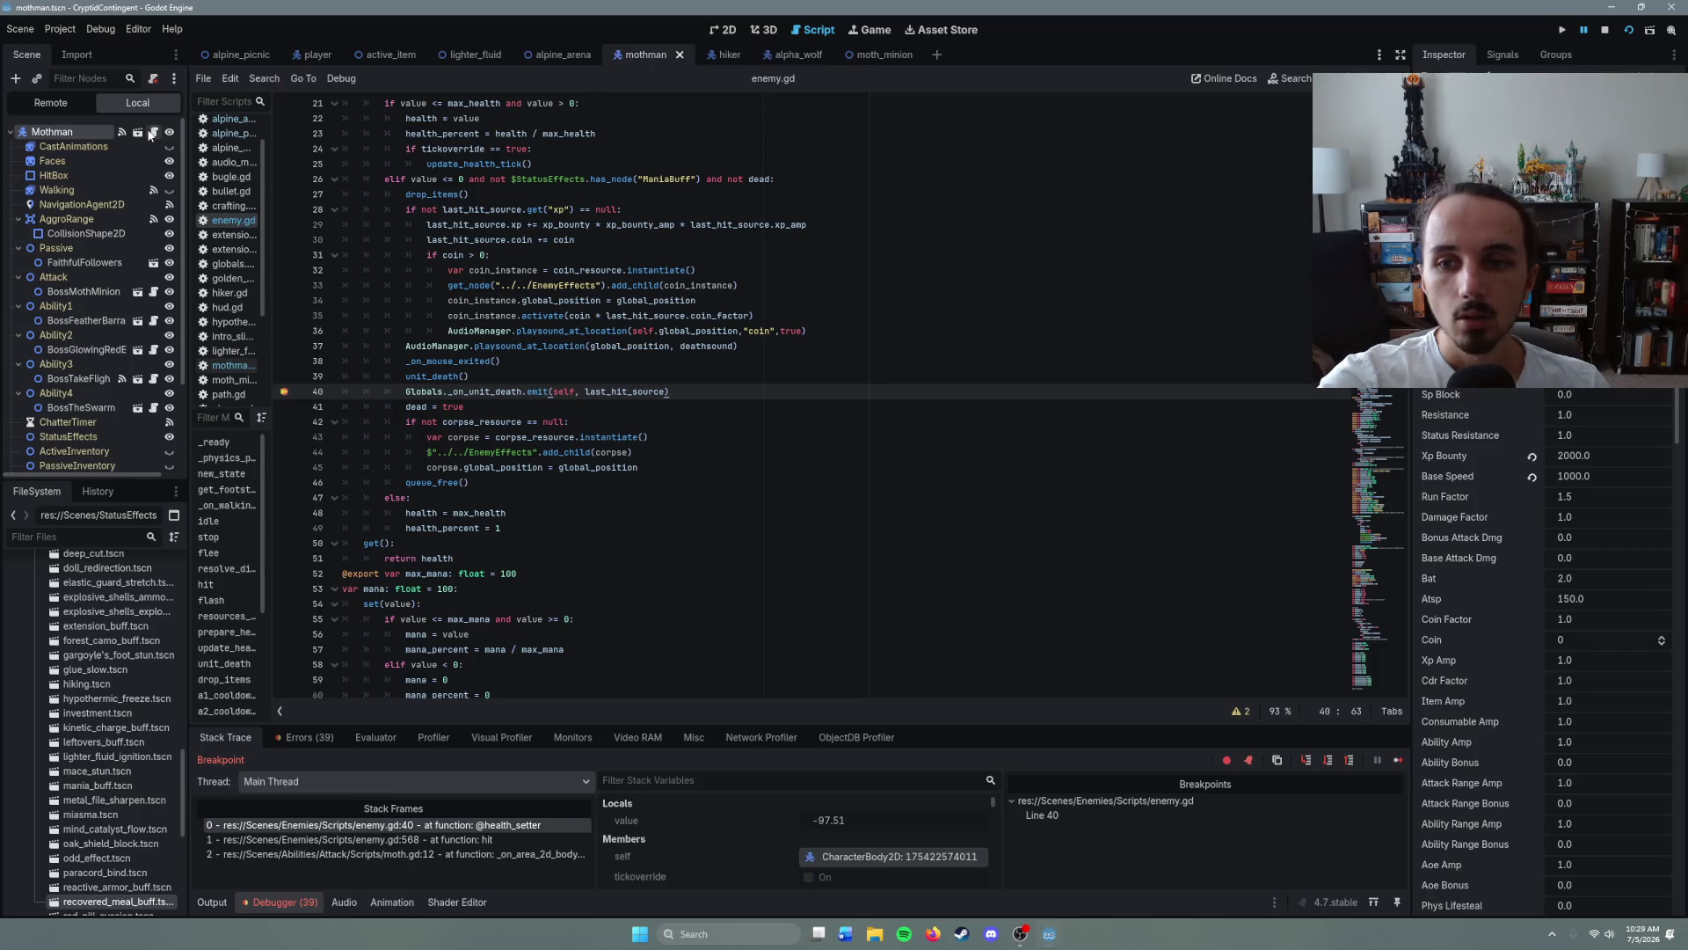
click(426, 666)
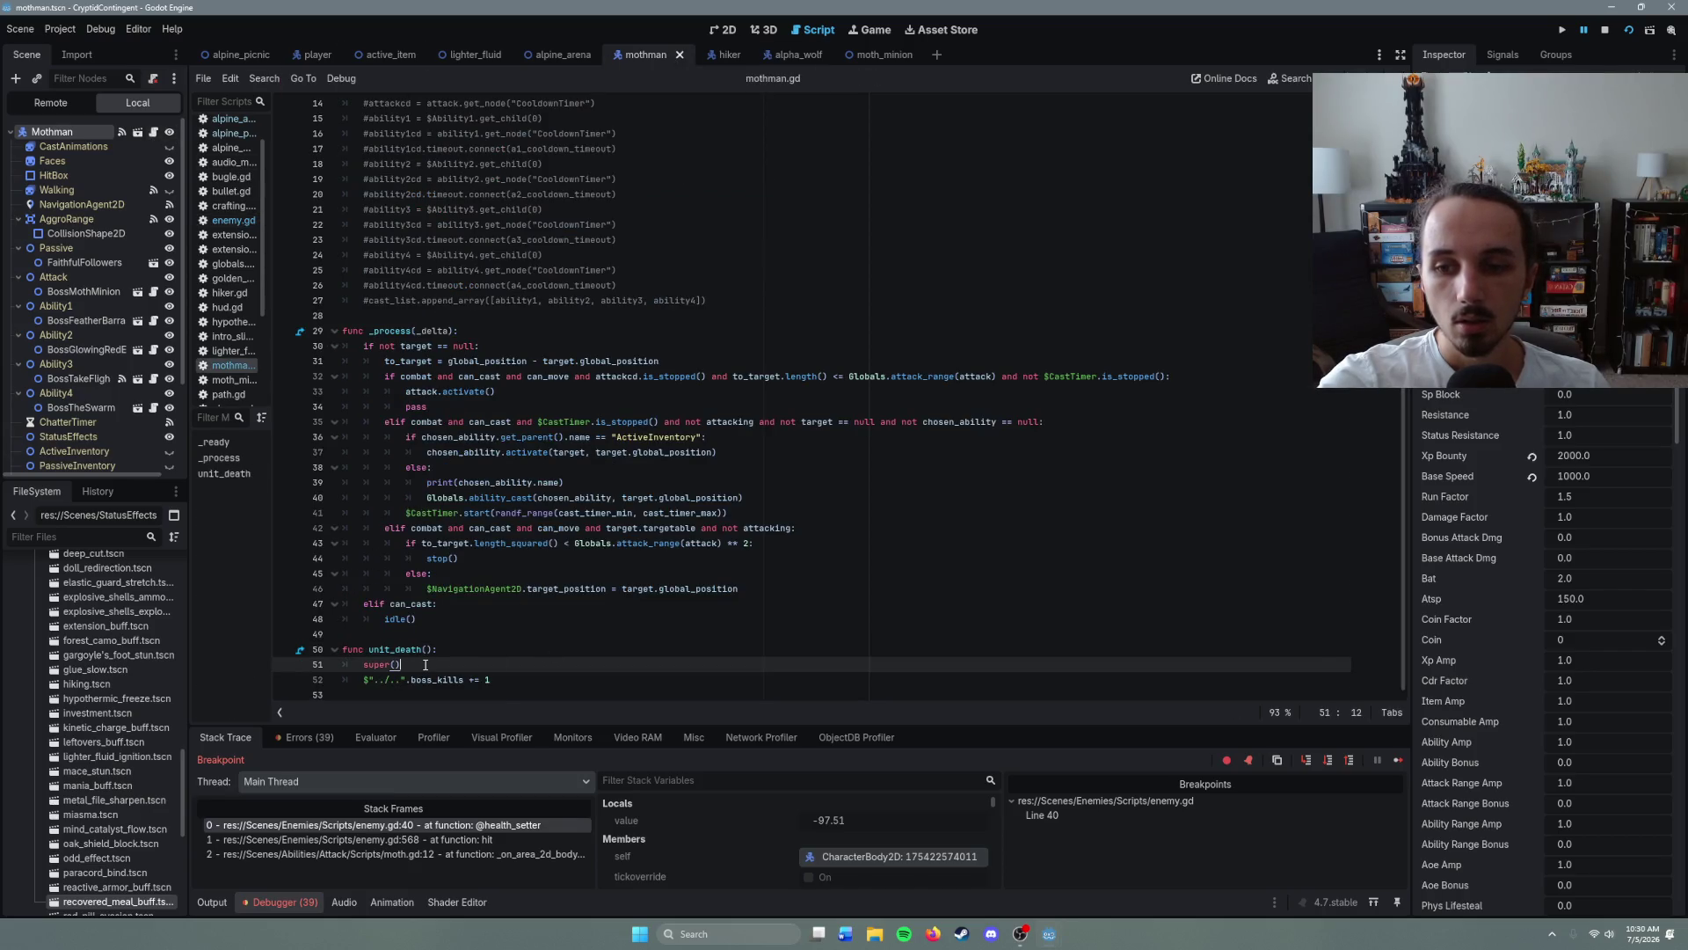
click(499, 674)
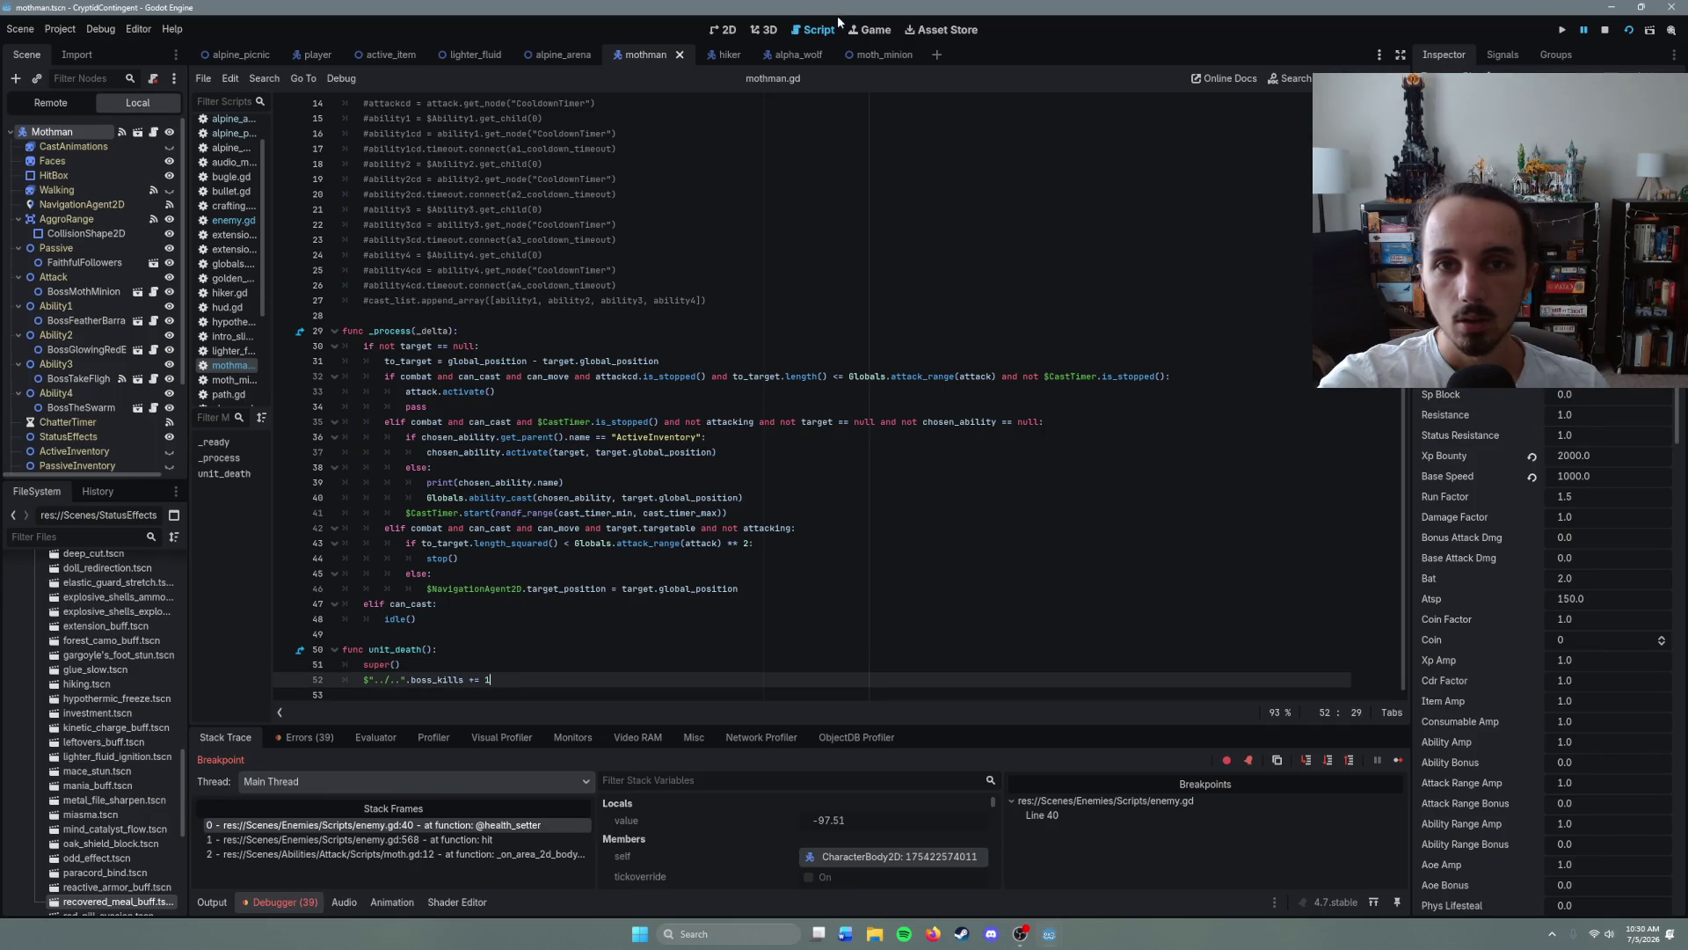
click(877, 56)
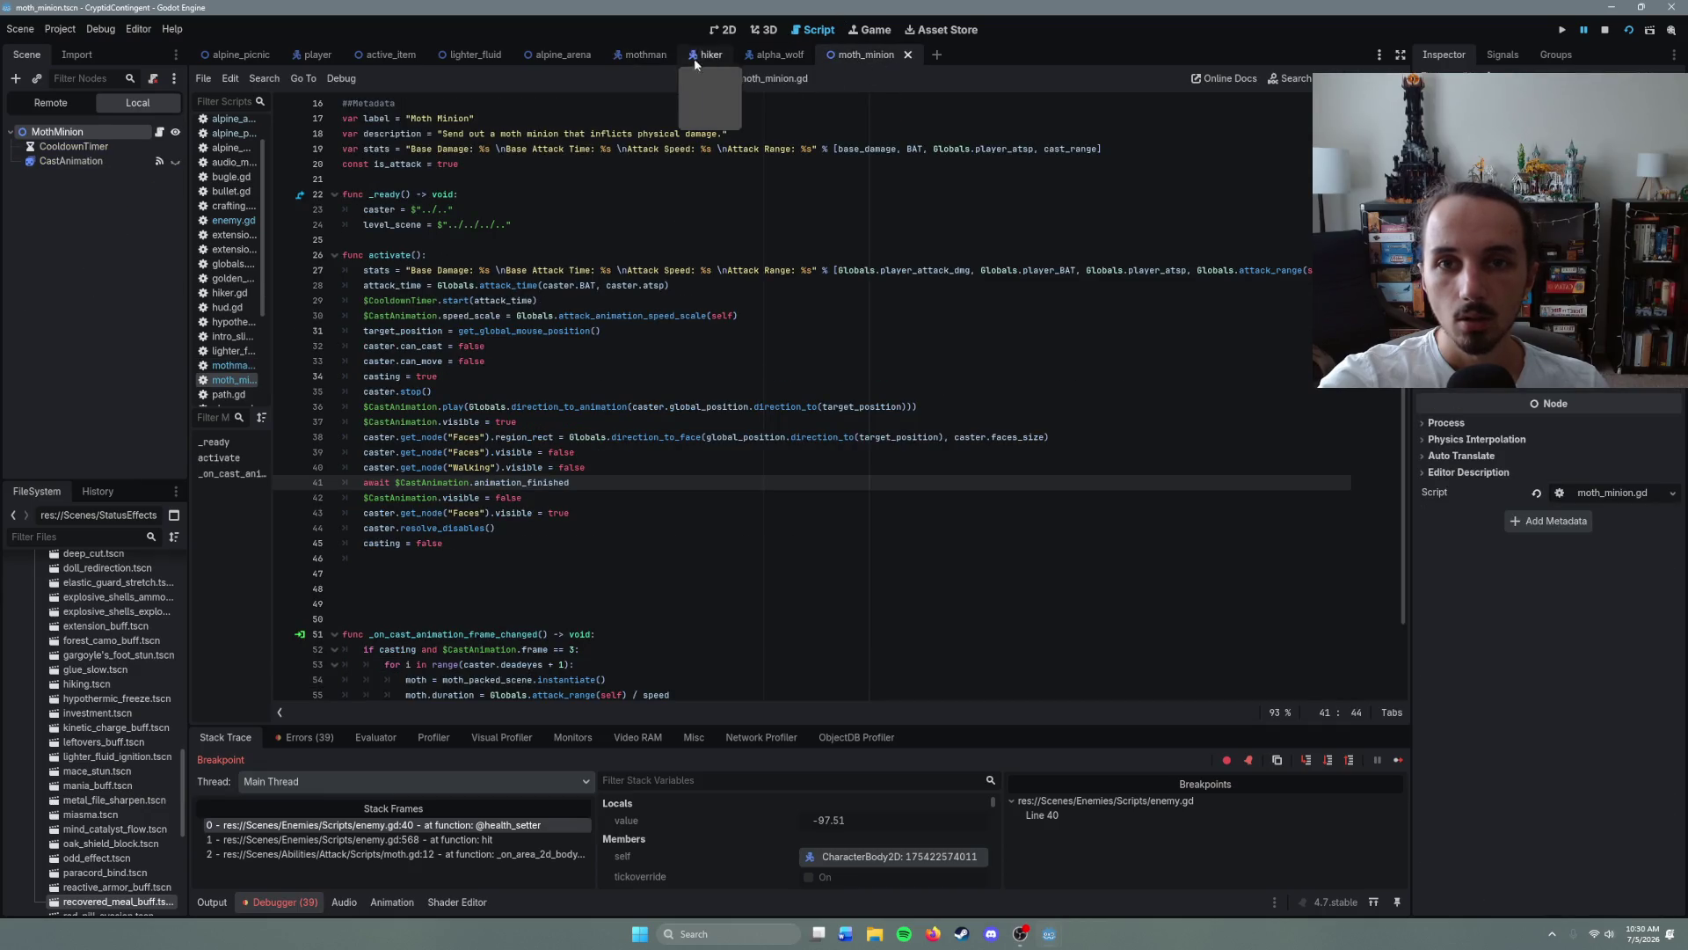
- Return to the alpine_arena tab and open alpine_arena.gd from the script list
click(546, 55)
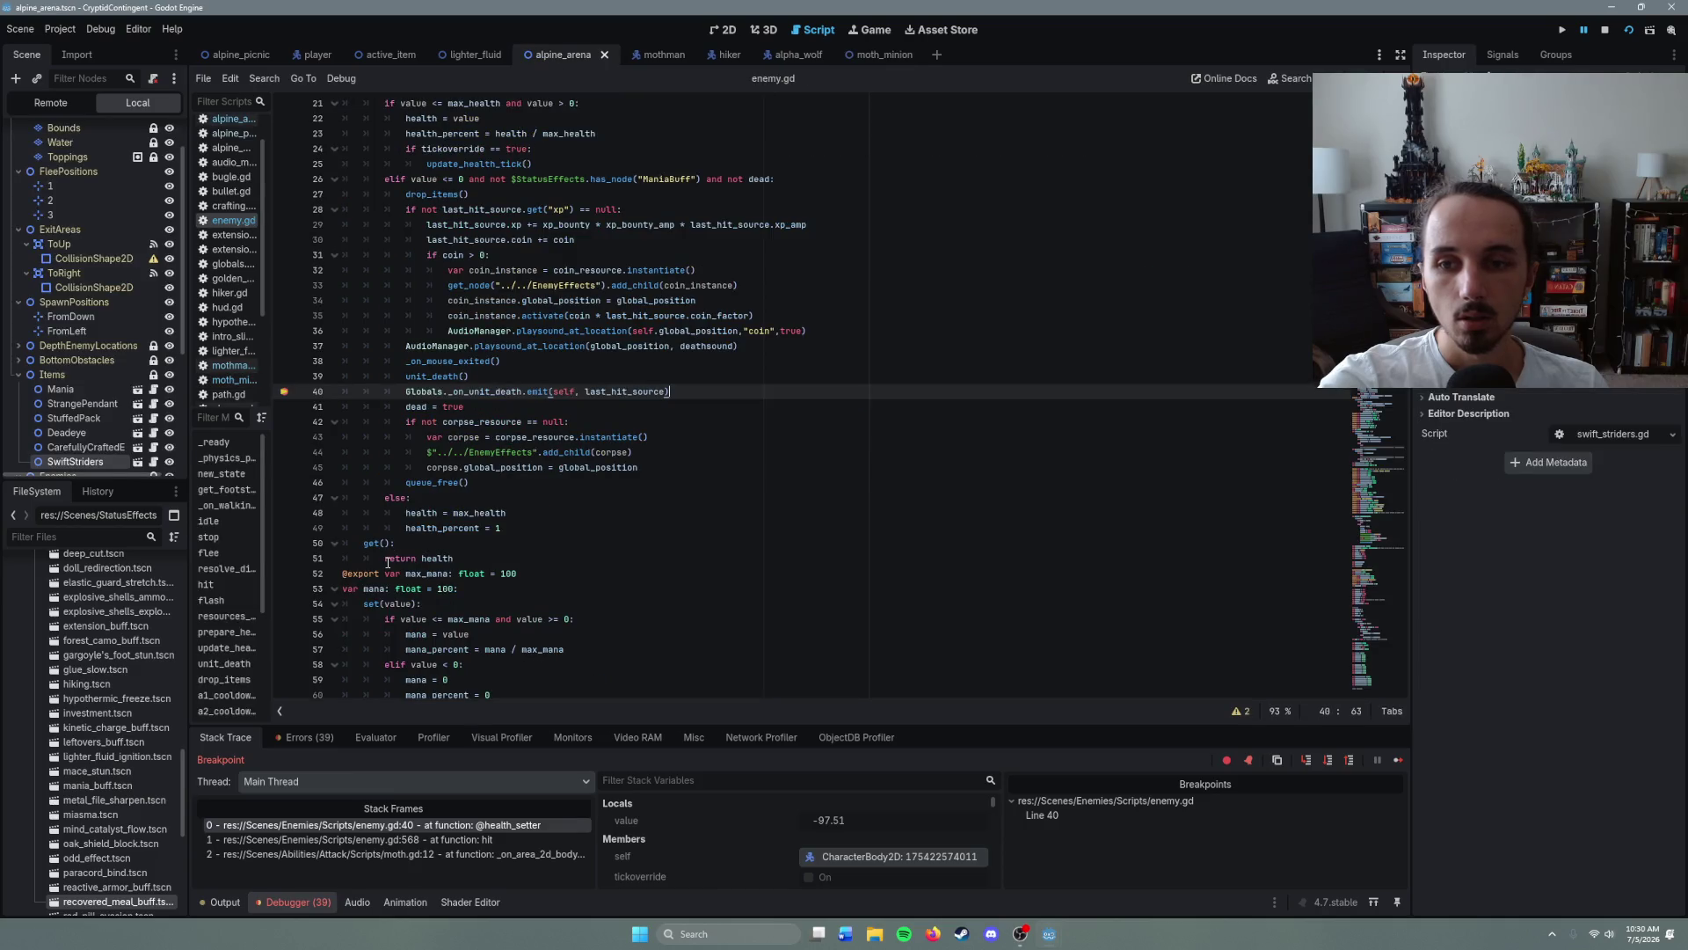
scroll(120, 387, down, 4)
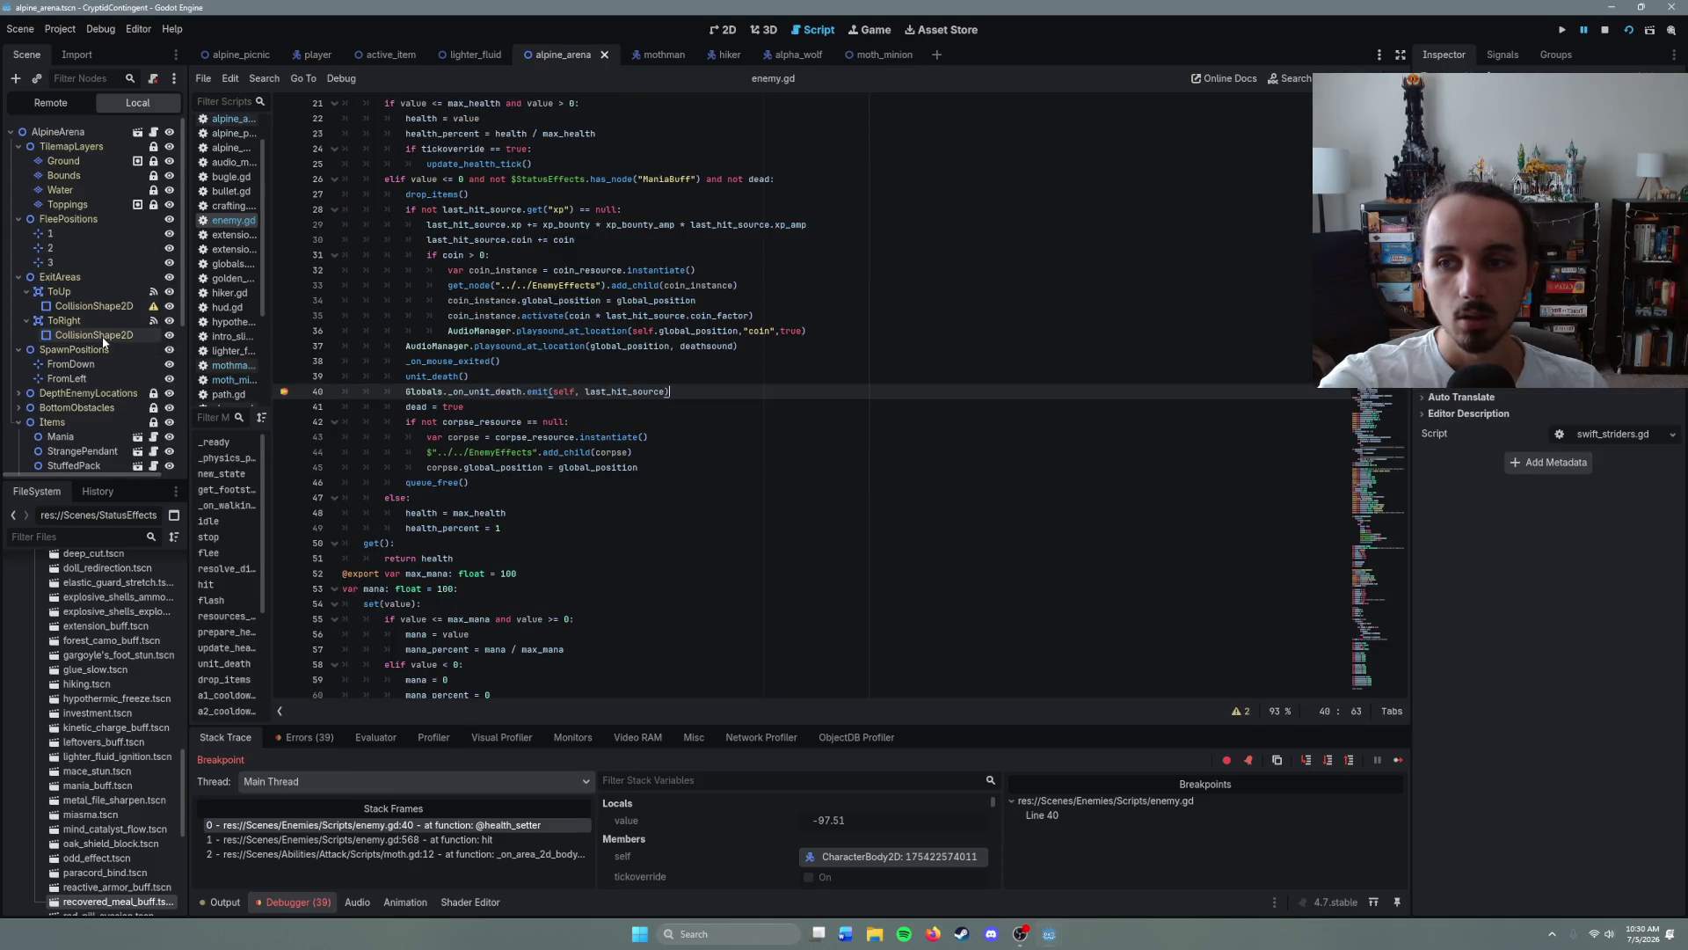
scroll(440, 308, up, 4)
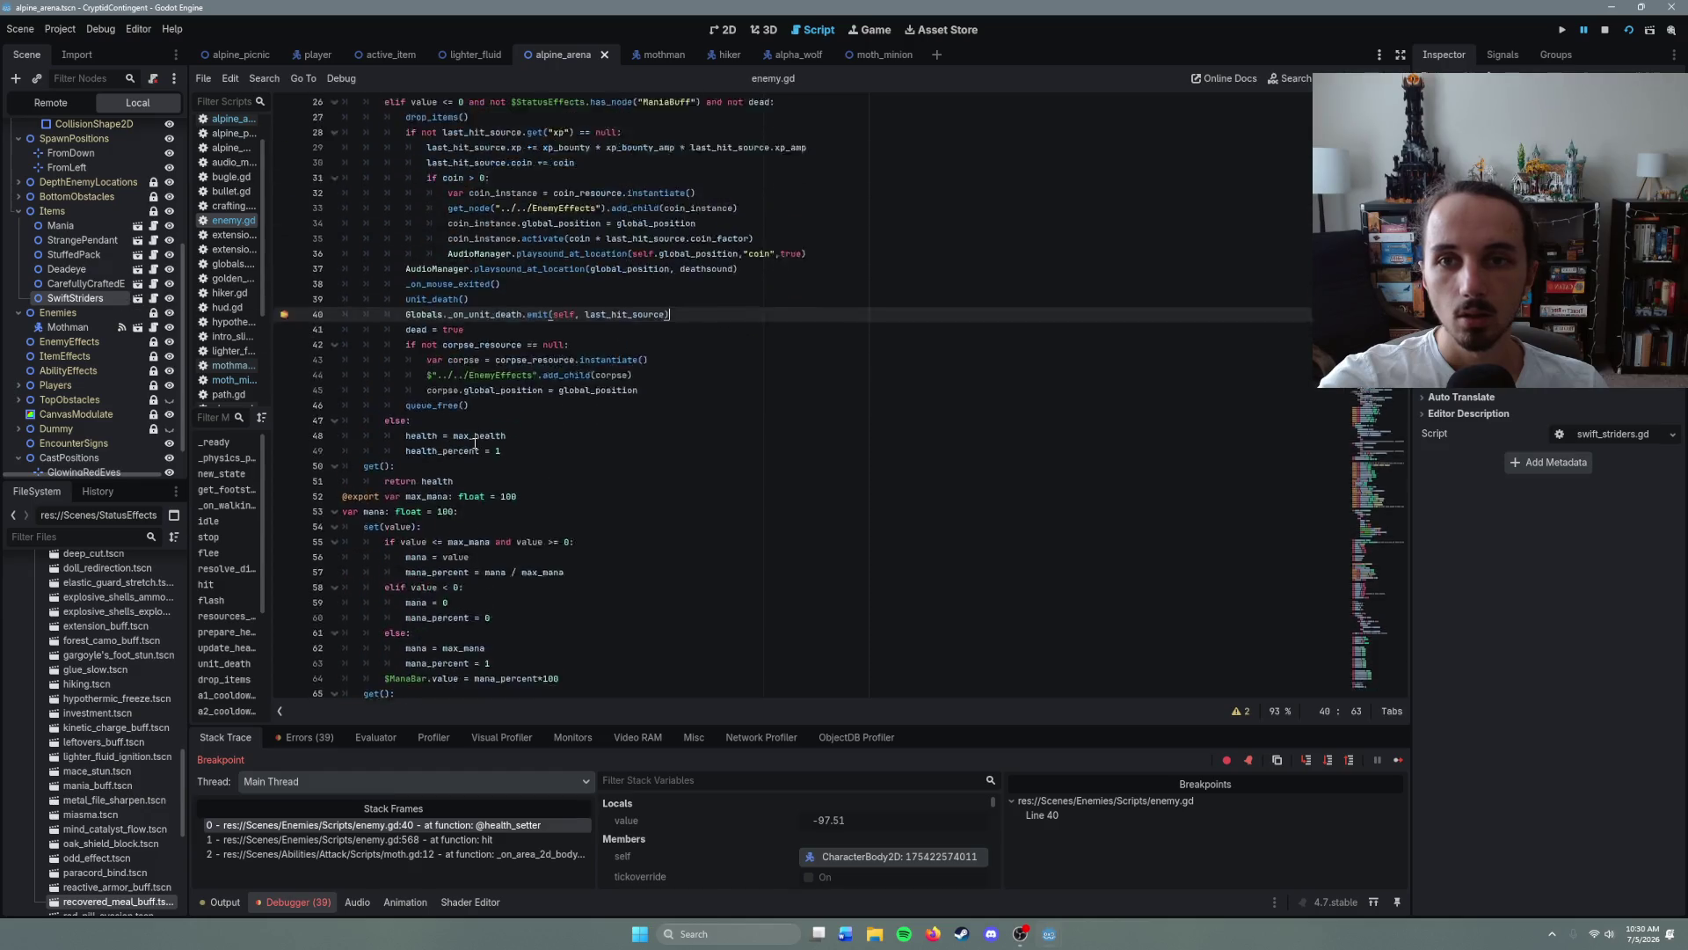
click(242, 121)
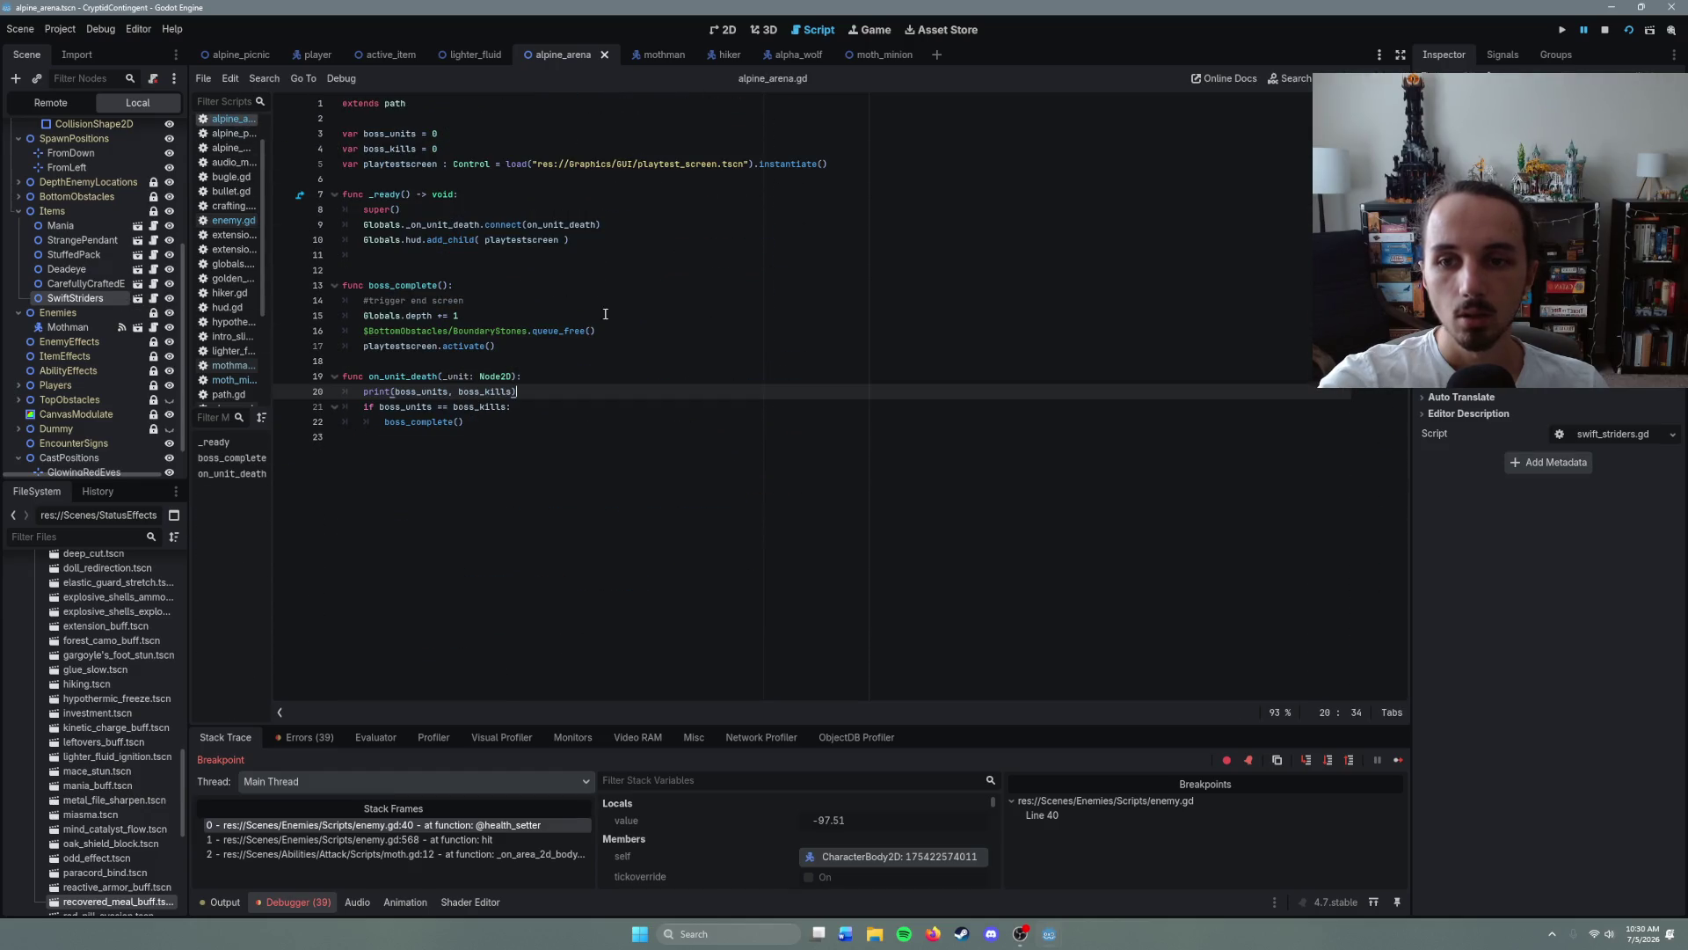
- Set a breakpoint on line 20's boss_units/boss_kills print in alpine_arena.gd
click(284, 391)
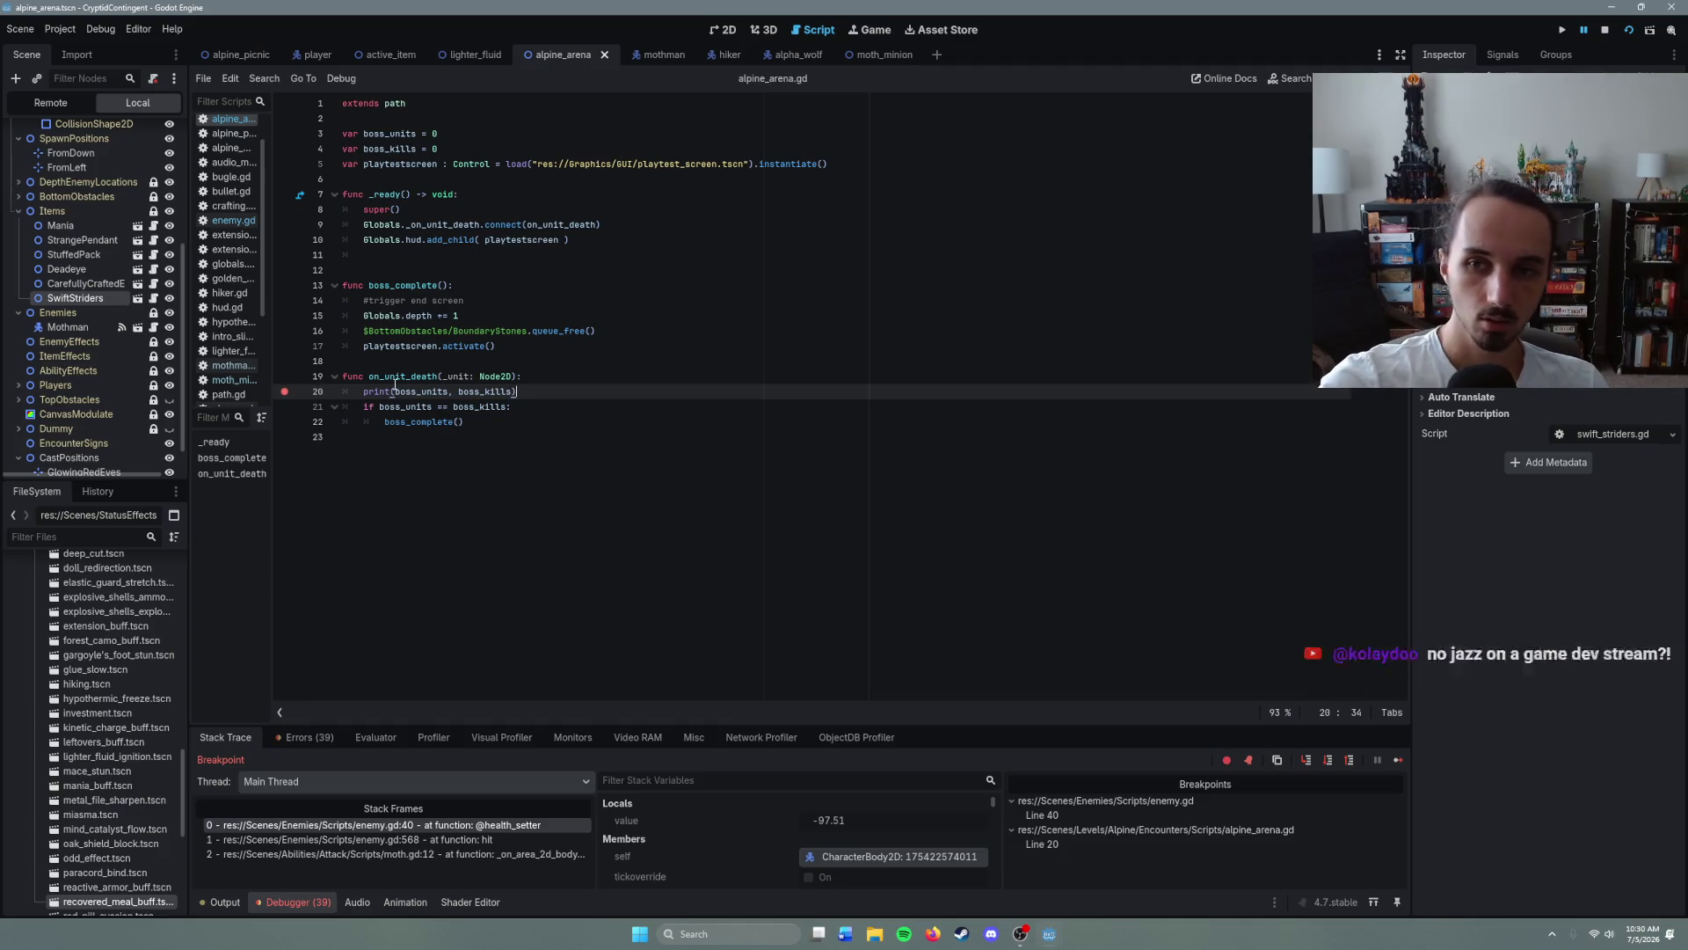
mouse_move(498, 376)
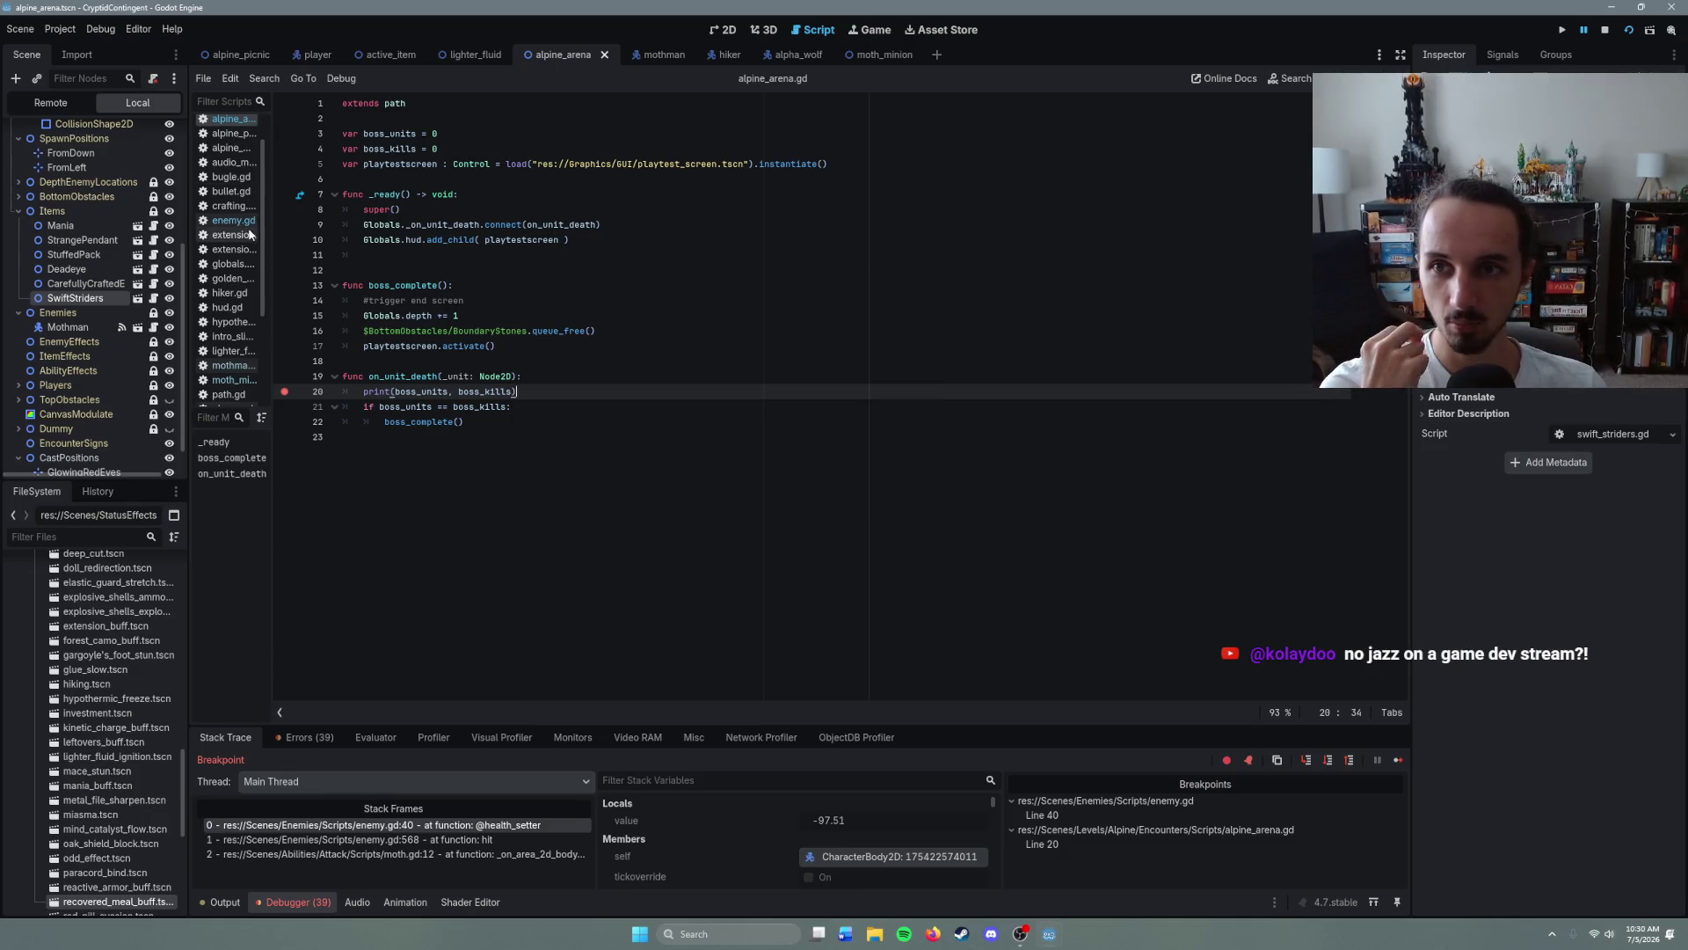
scroll(250, 219, up, 1)
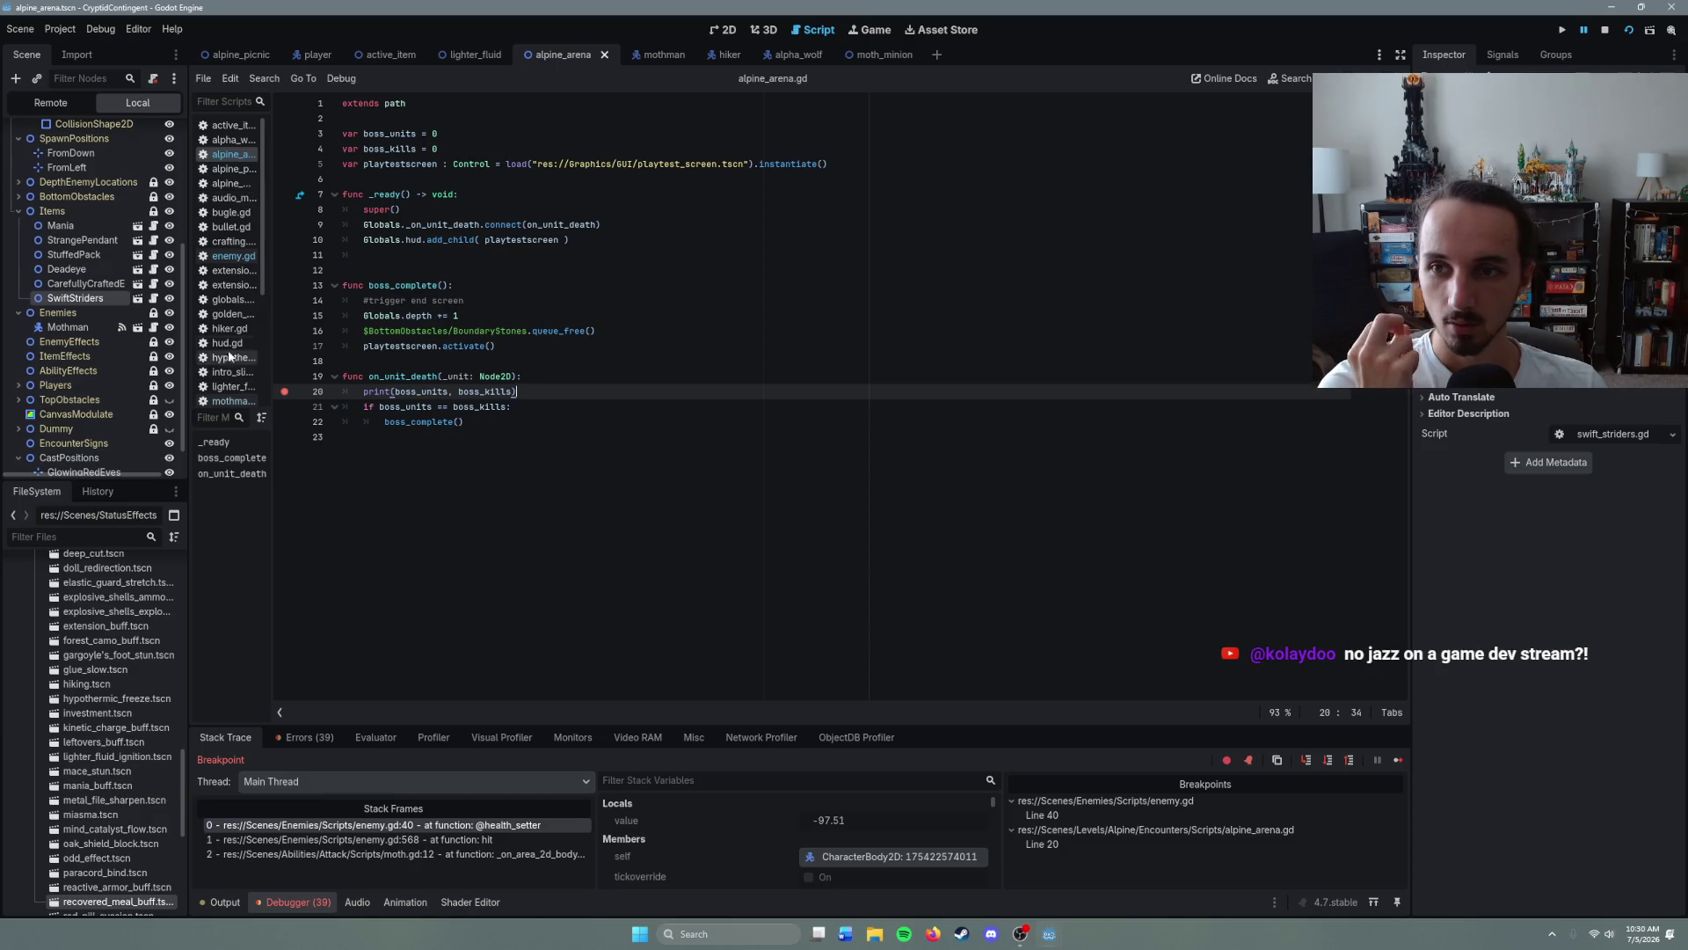
- Check the _on_unit_death signal declaration in globals.gd
click(239, 300)
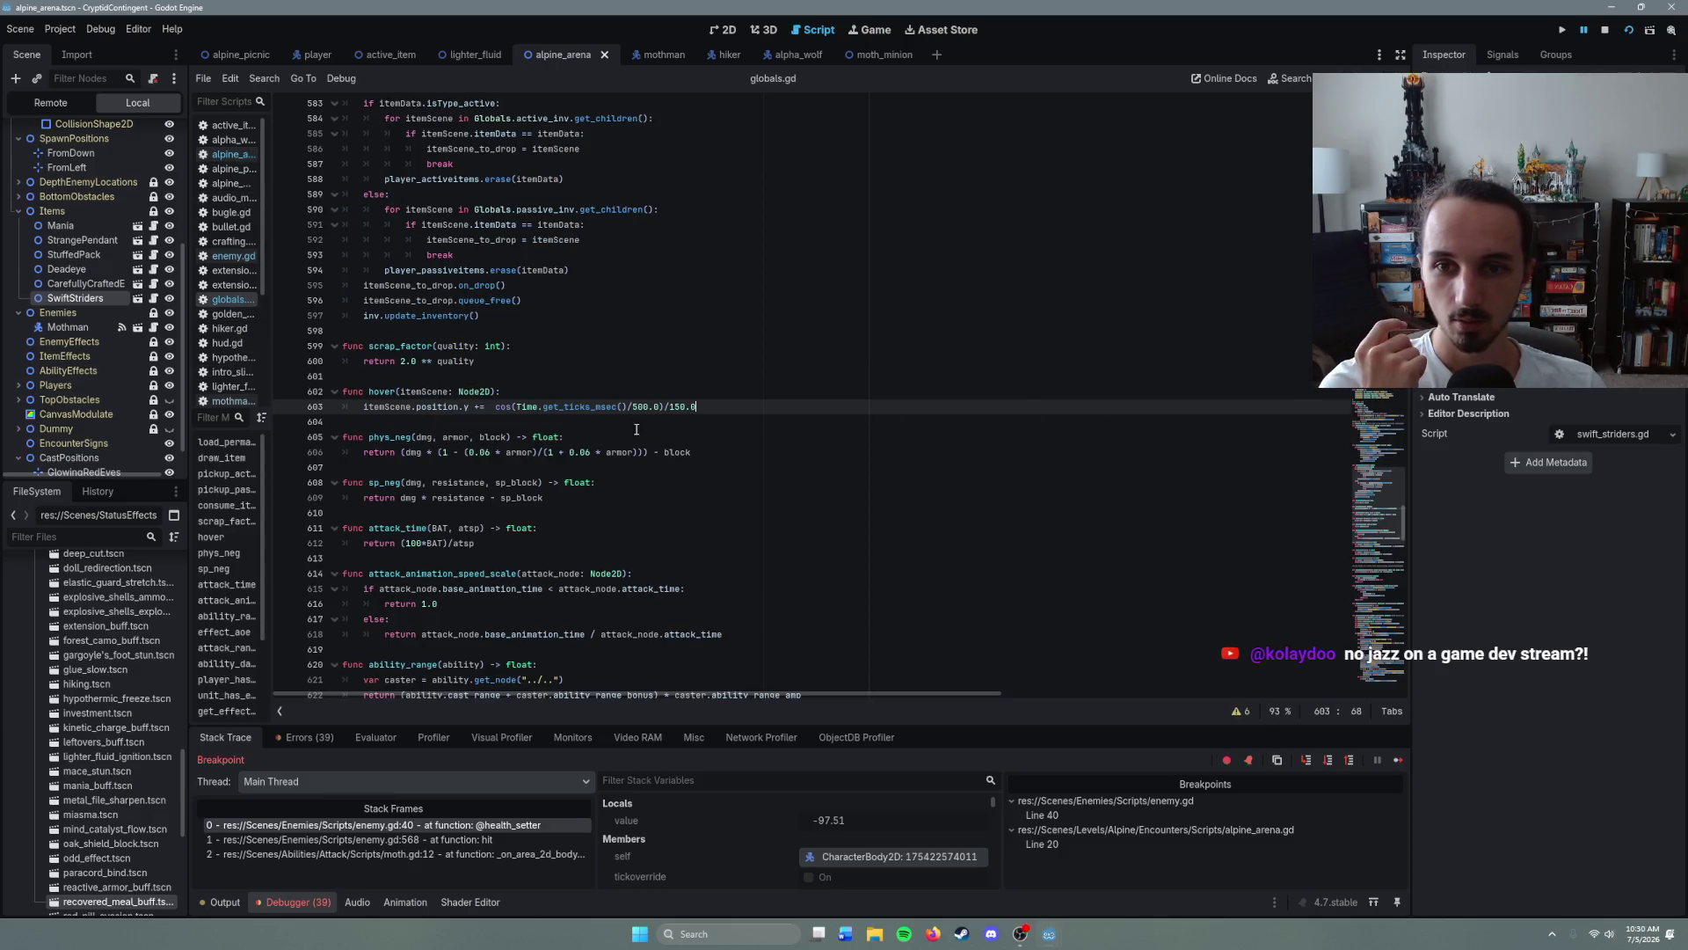
scroll(815, 377, up, 20)
scroll(455, 173, up, 3)
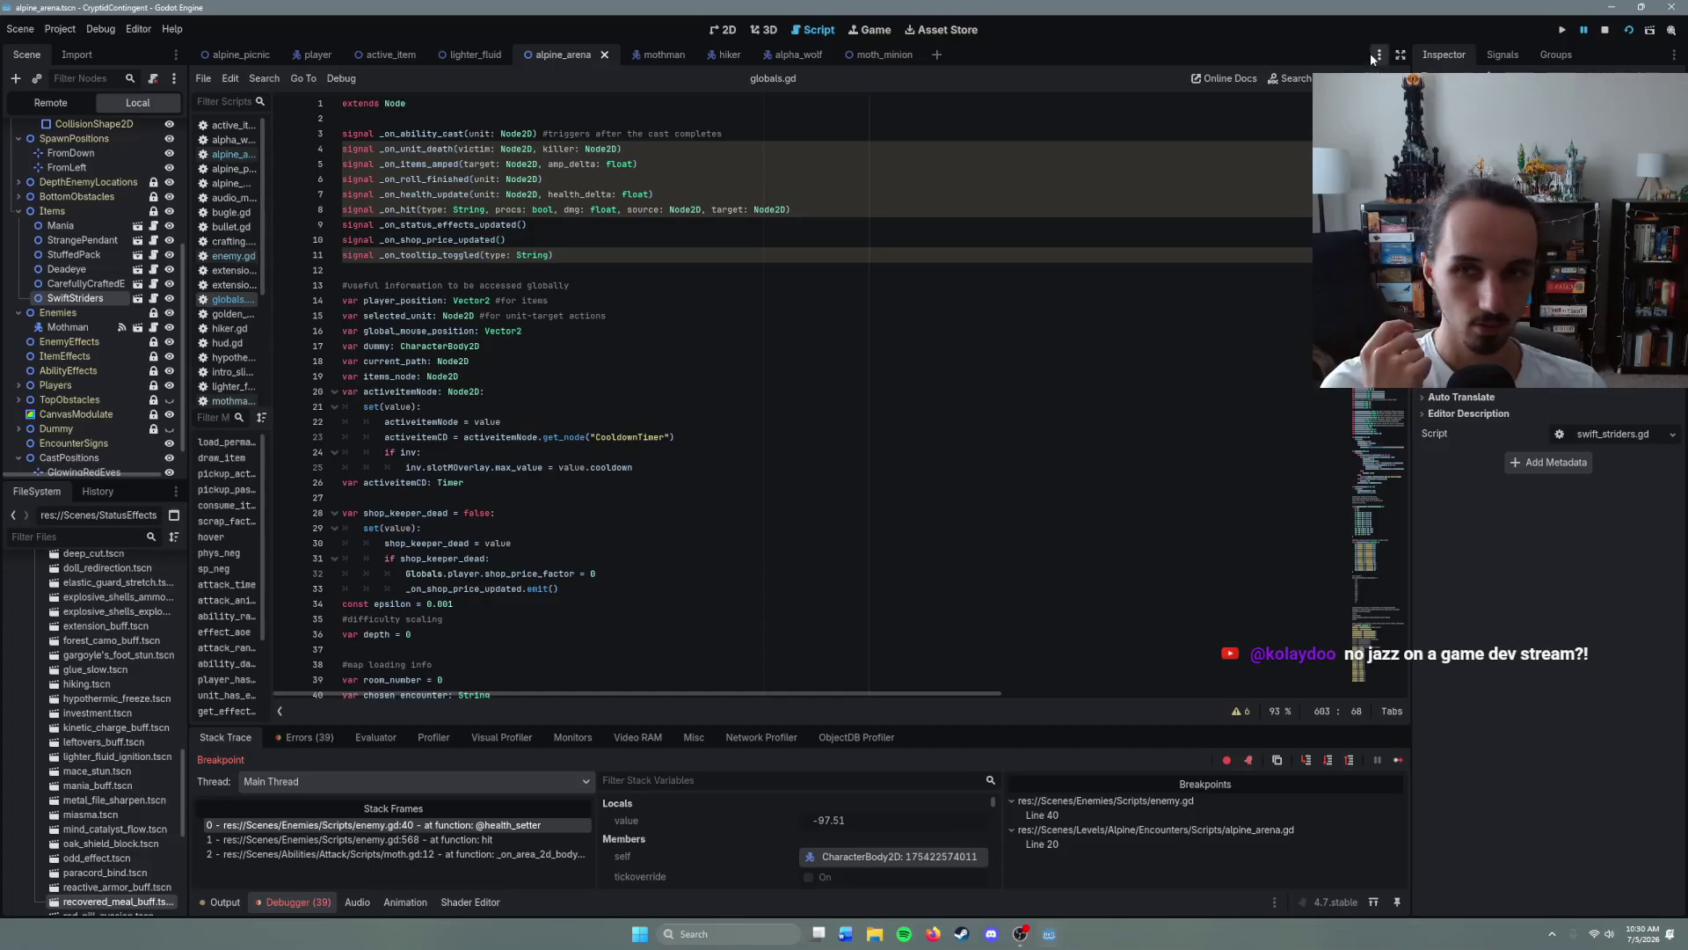
click(384, 149)
- Flip through the moth_minion and mothman tabs, then stop the debug session with F8
click(882, 58)
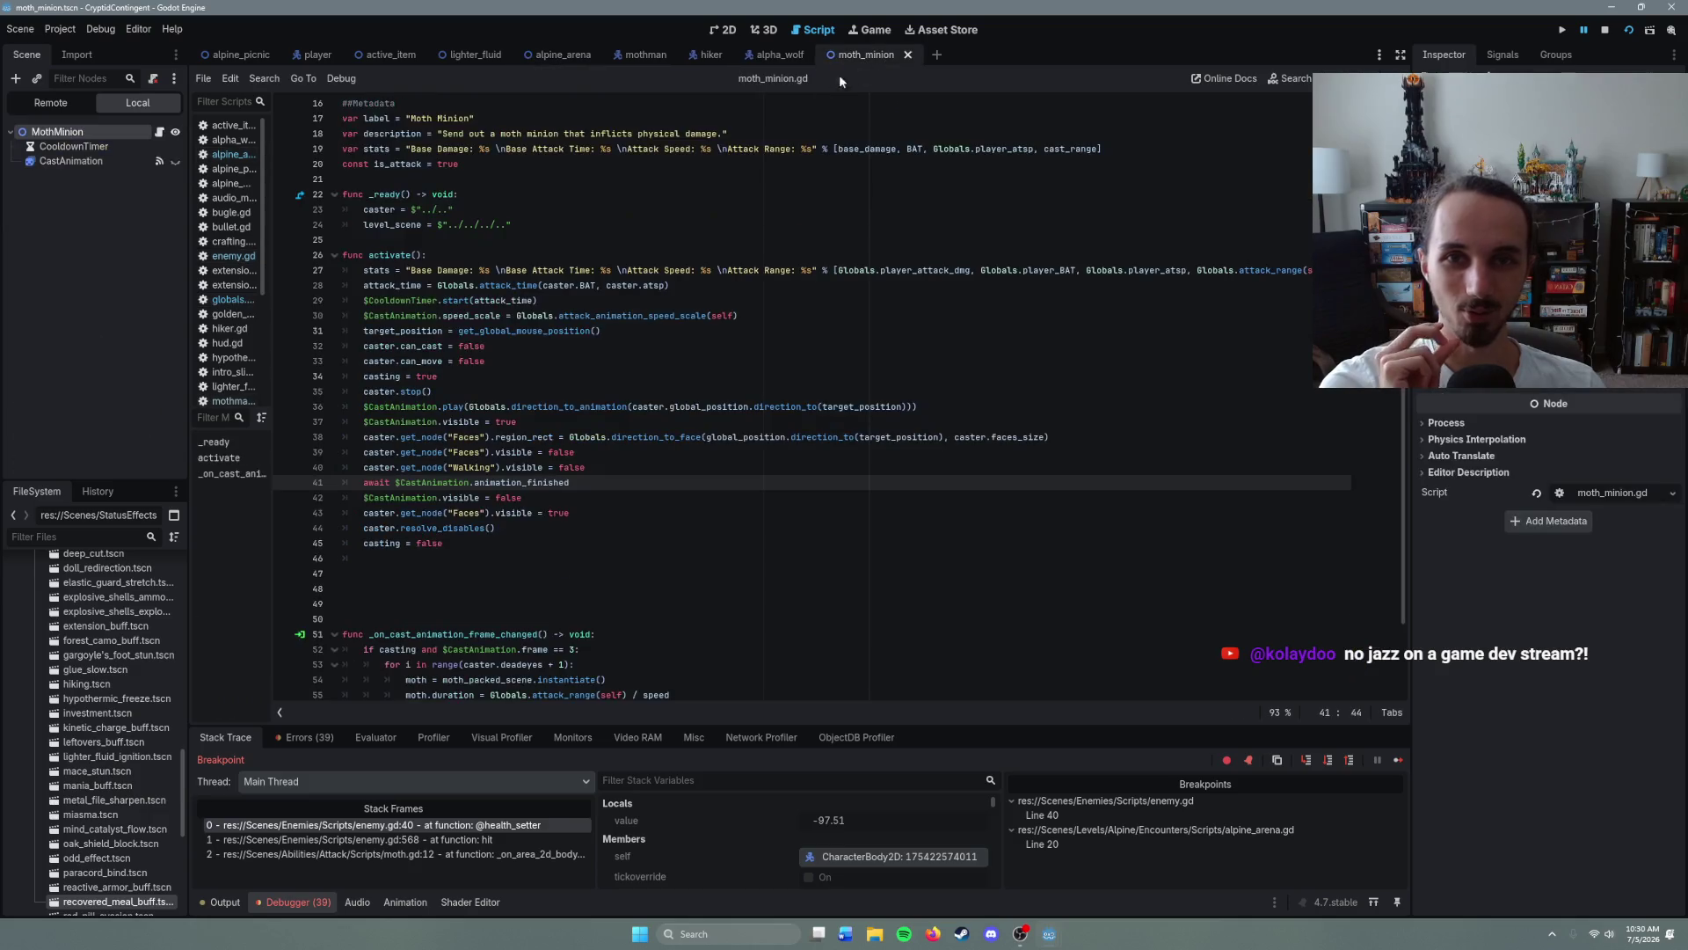
click(774, 54)
click(866, 54)
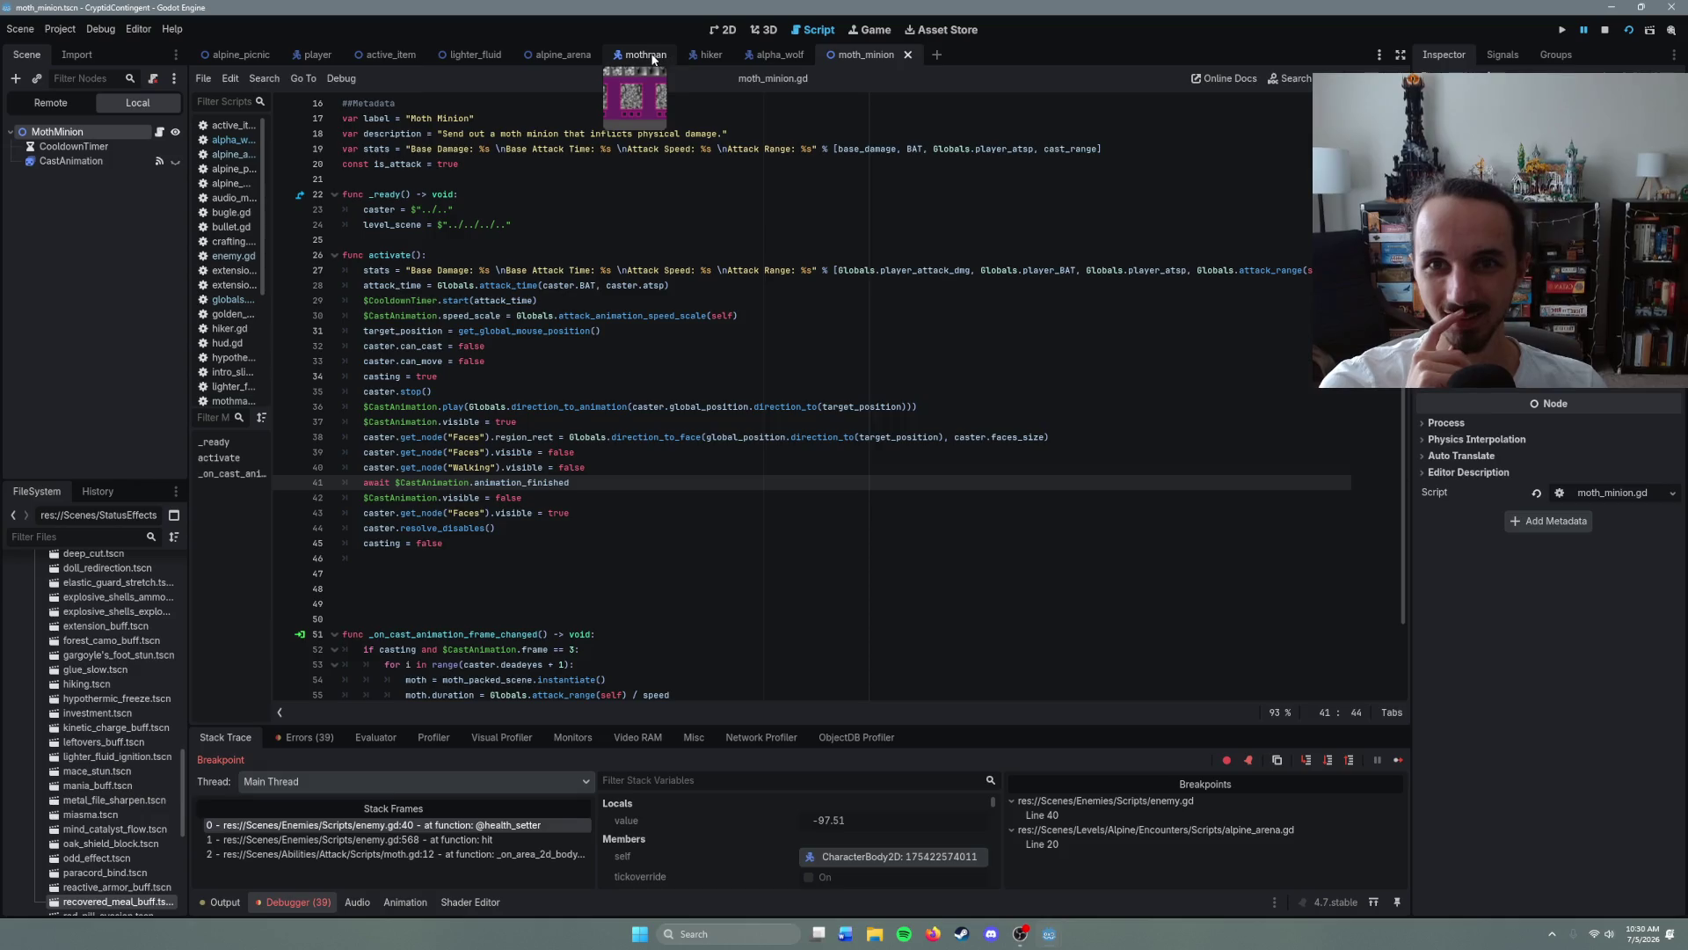
click(647, 55)
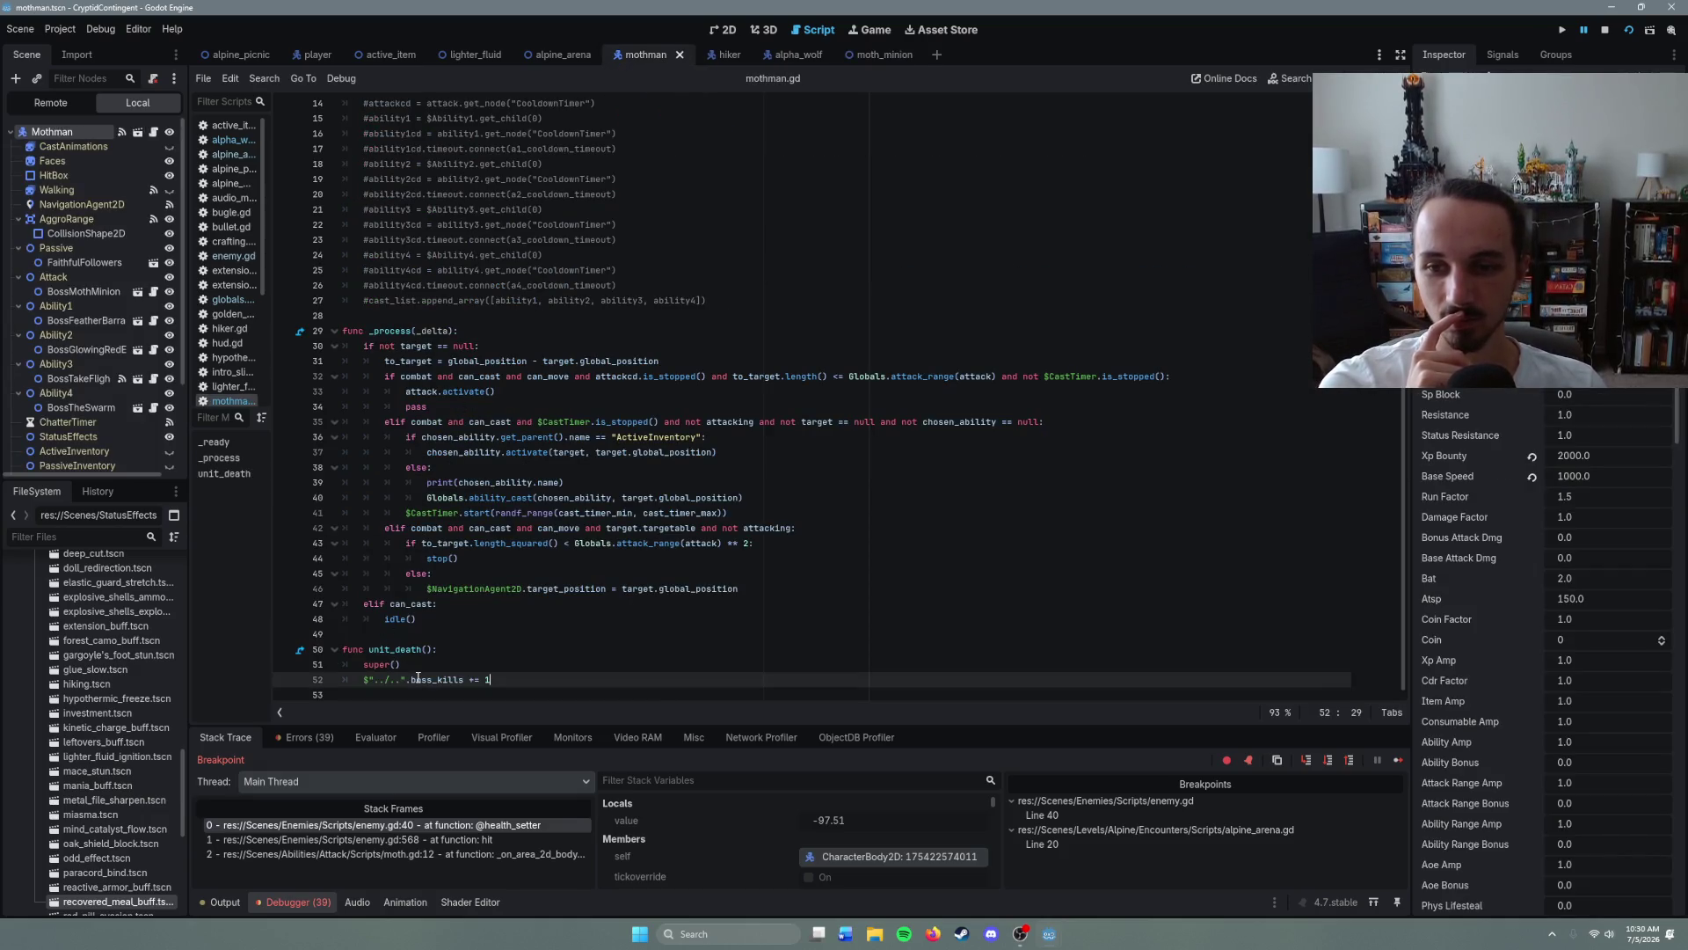
key(F8)
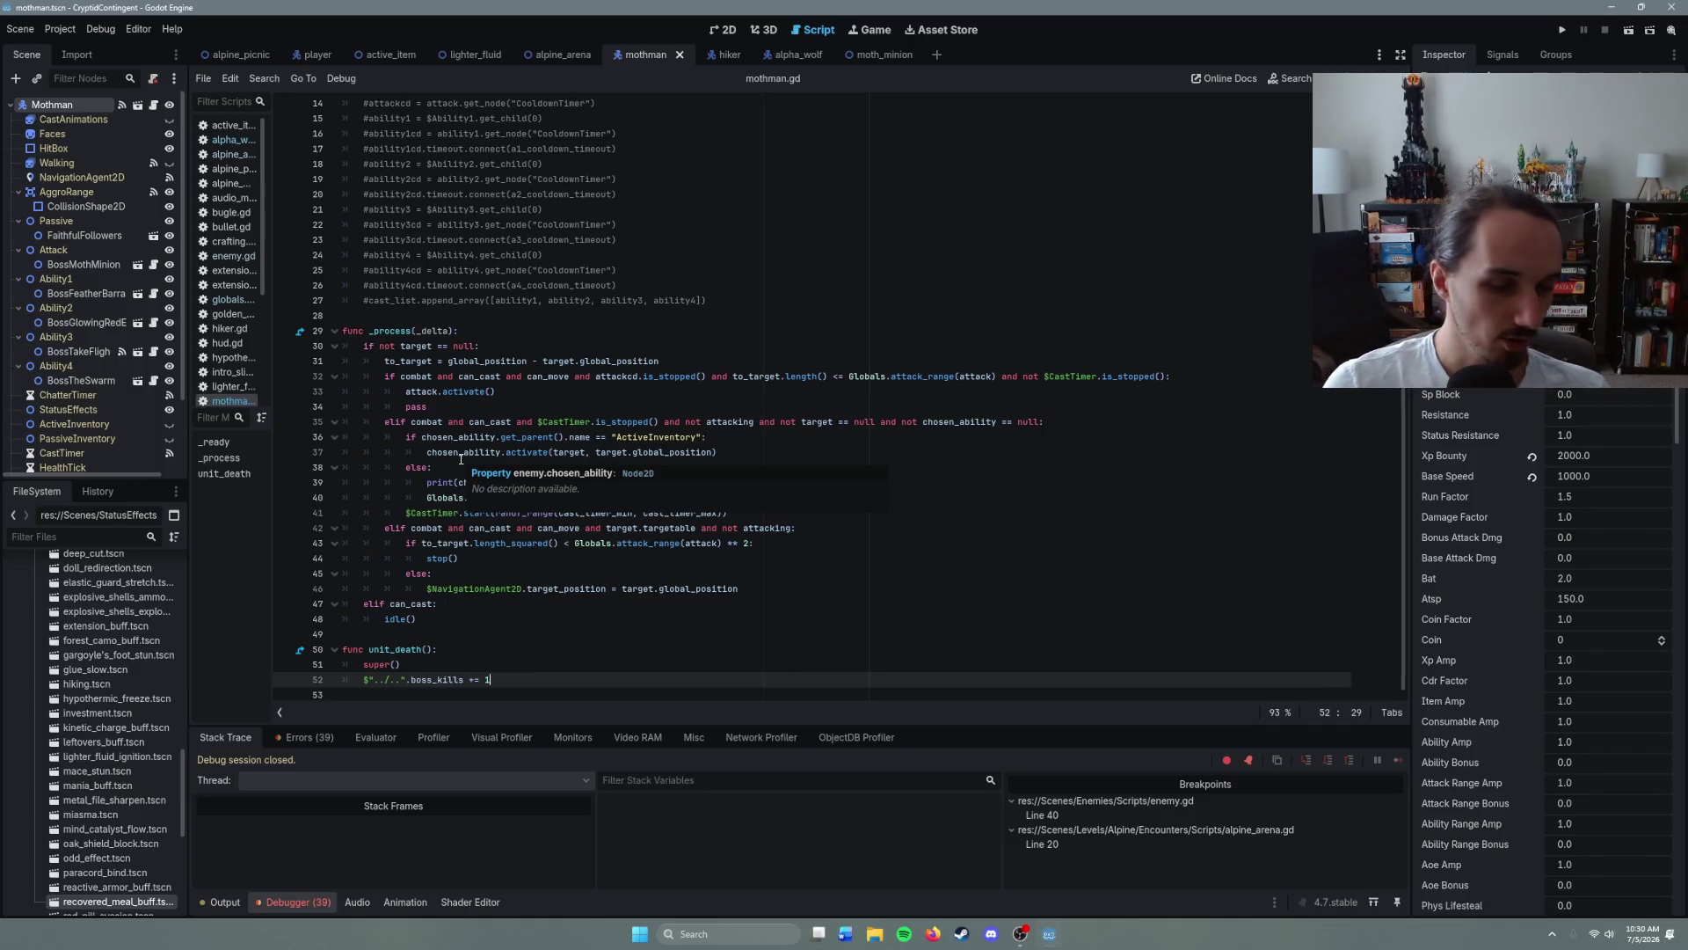
scroll(629, 622, up, 2)
scroll(629, 621, up, 3)
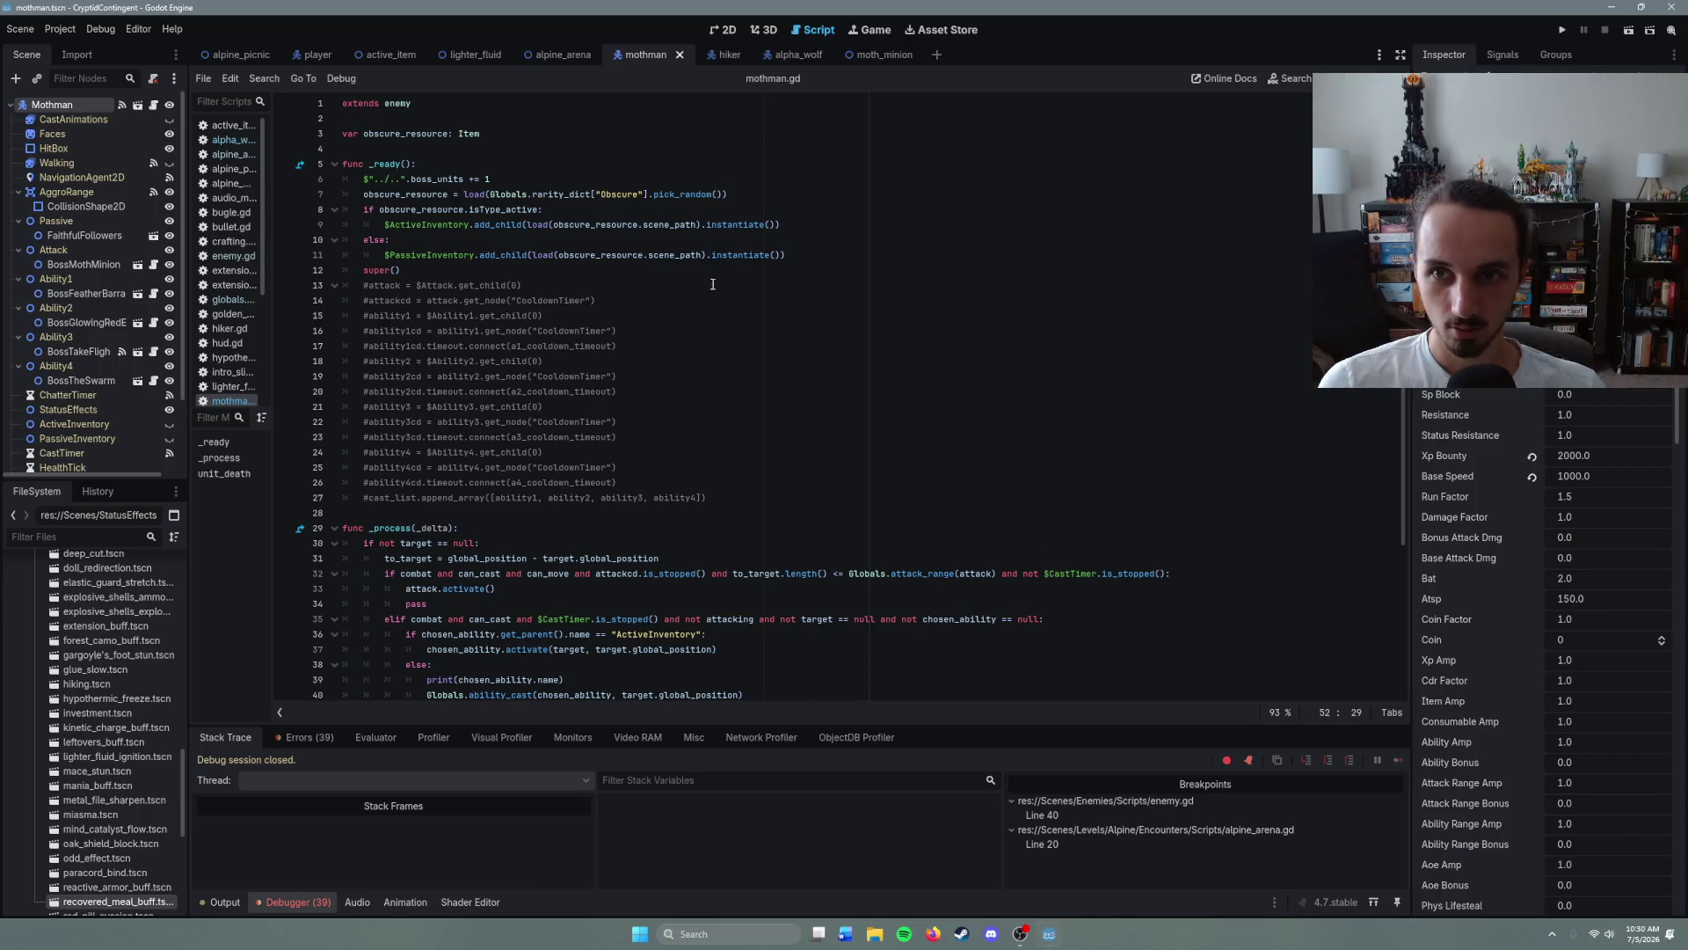
click(933, 933)
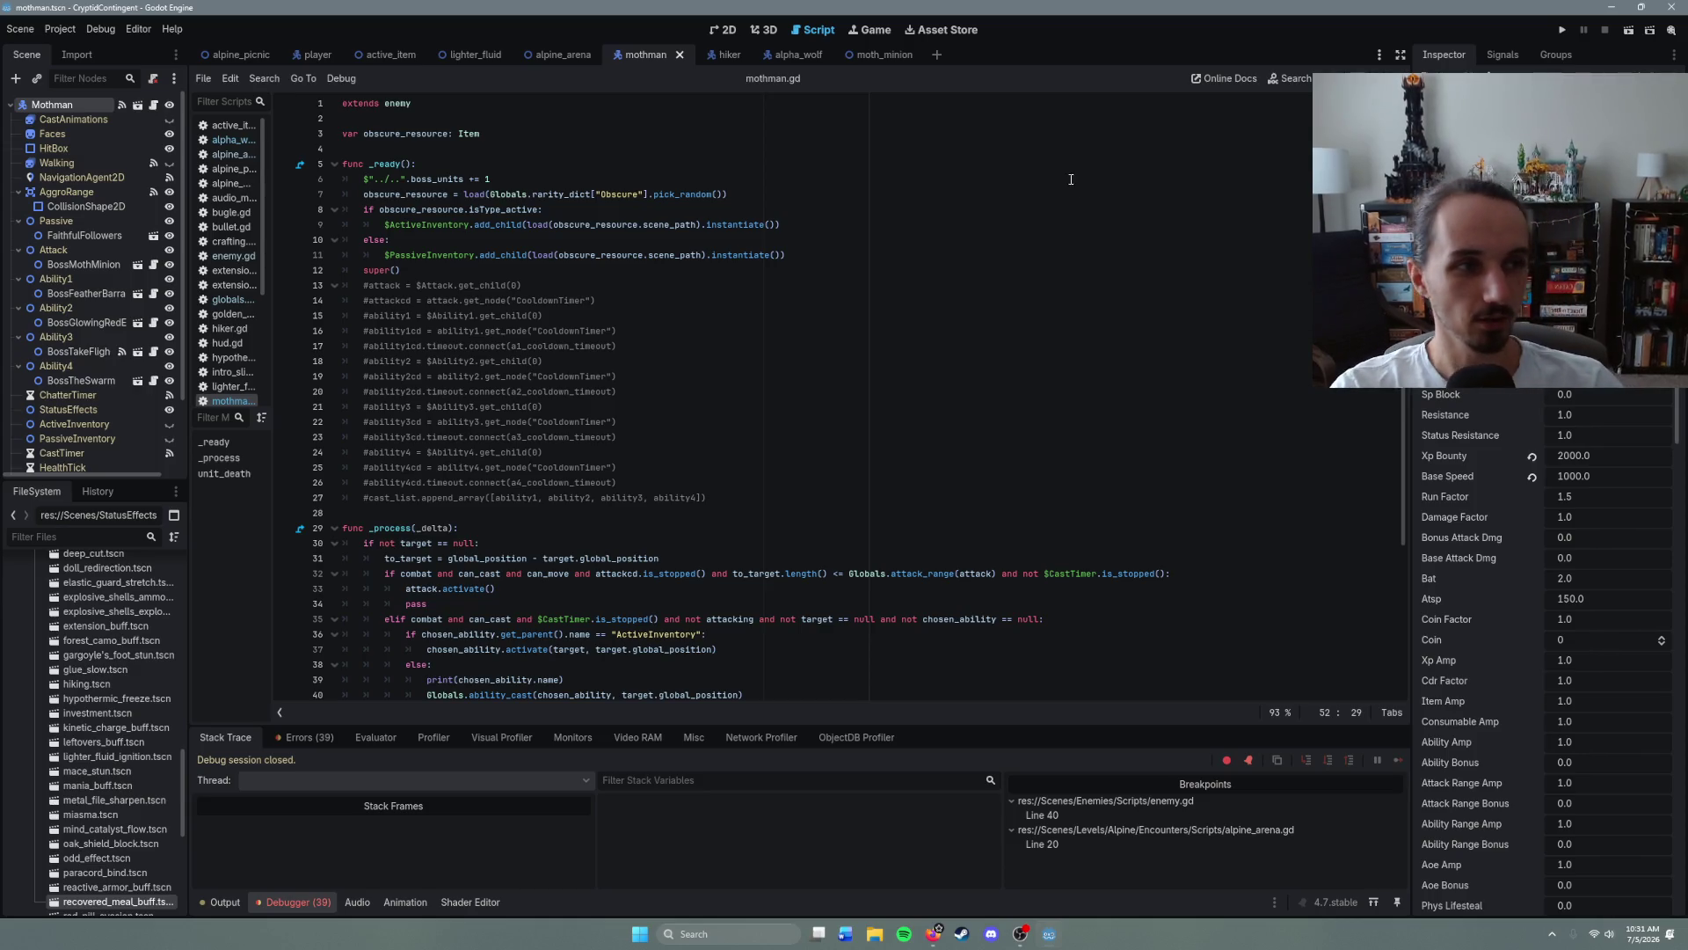
- Inspect the super() calls in mothman's _ready and unit_death and the boss_kills increment
click(628, 283)
click(628, 265)
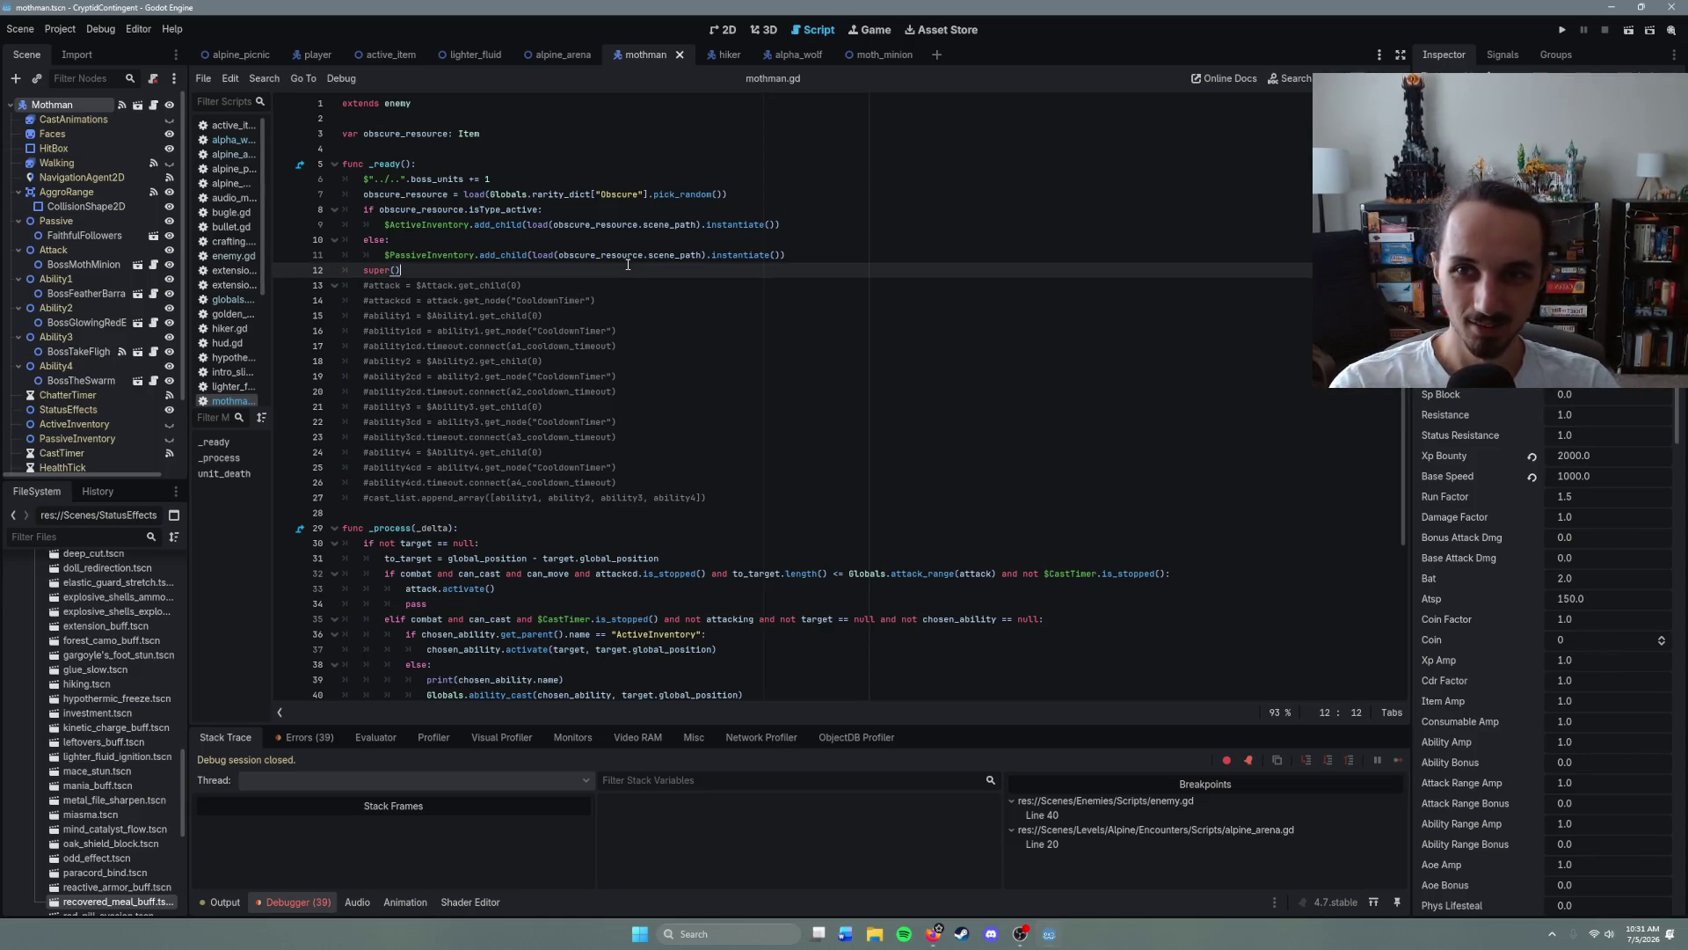
scroll(698, 521, down, 5)
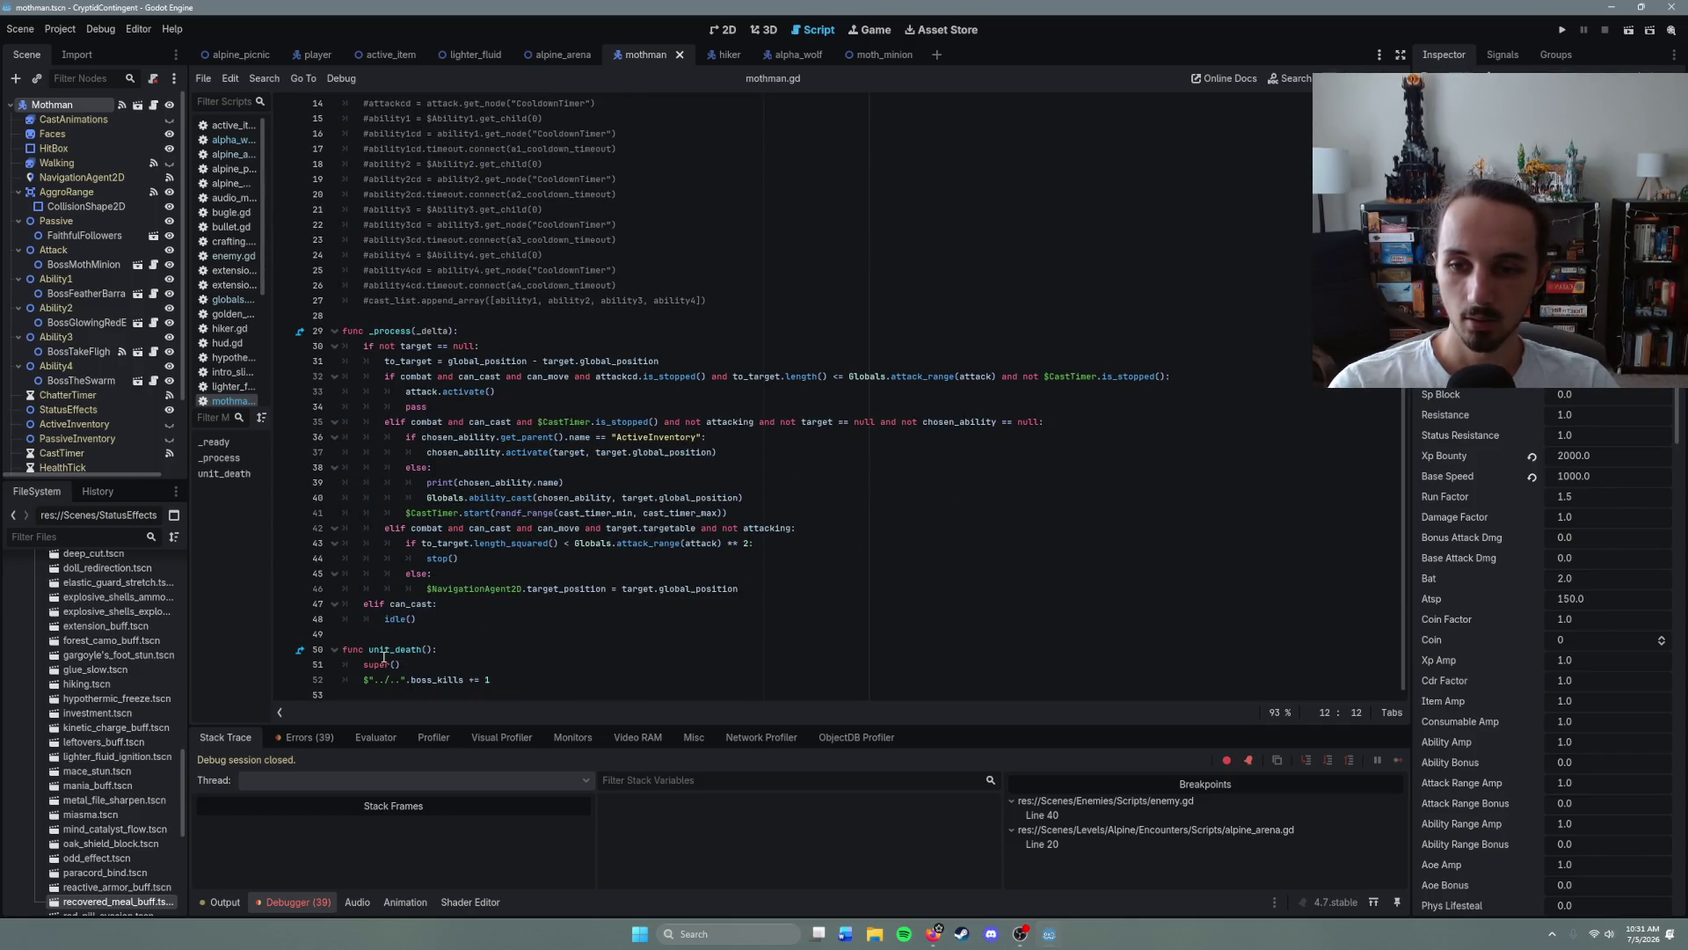
scroll(541, 224, up, 5)
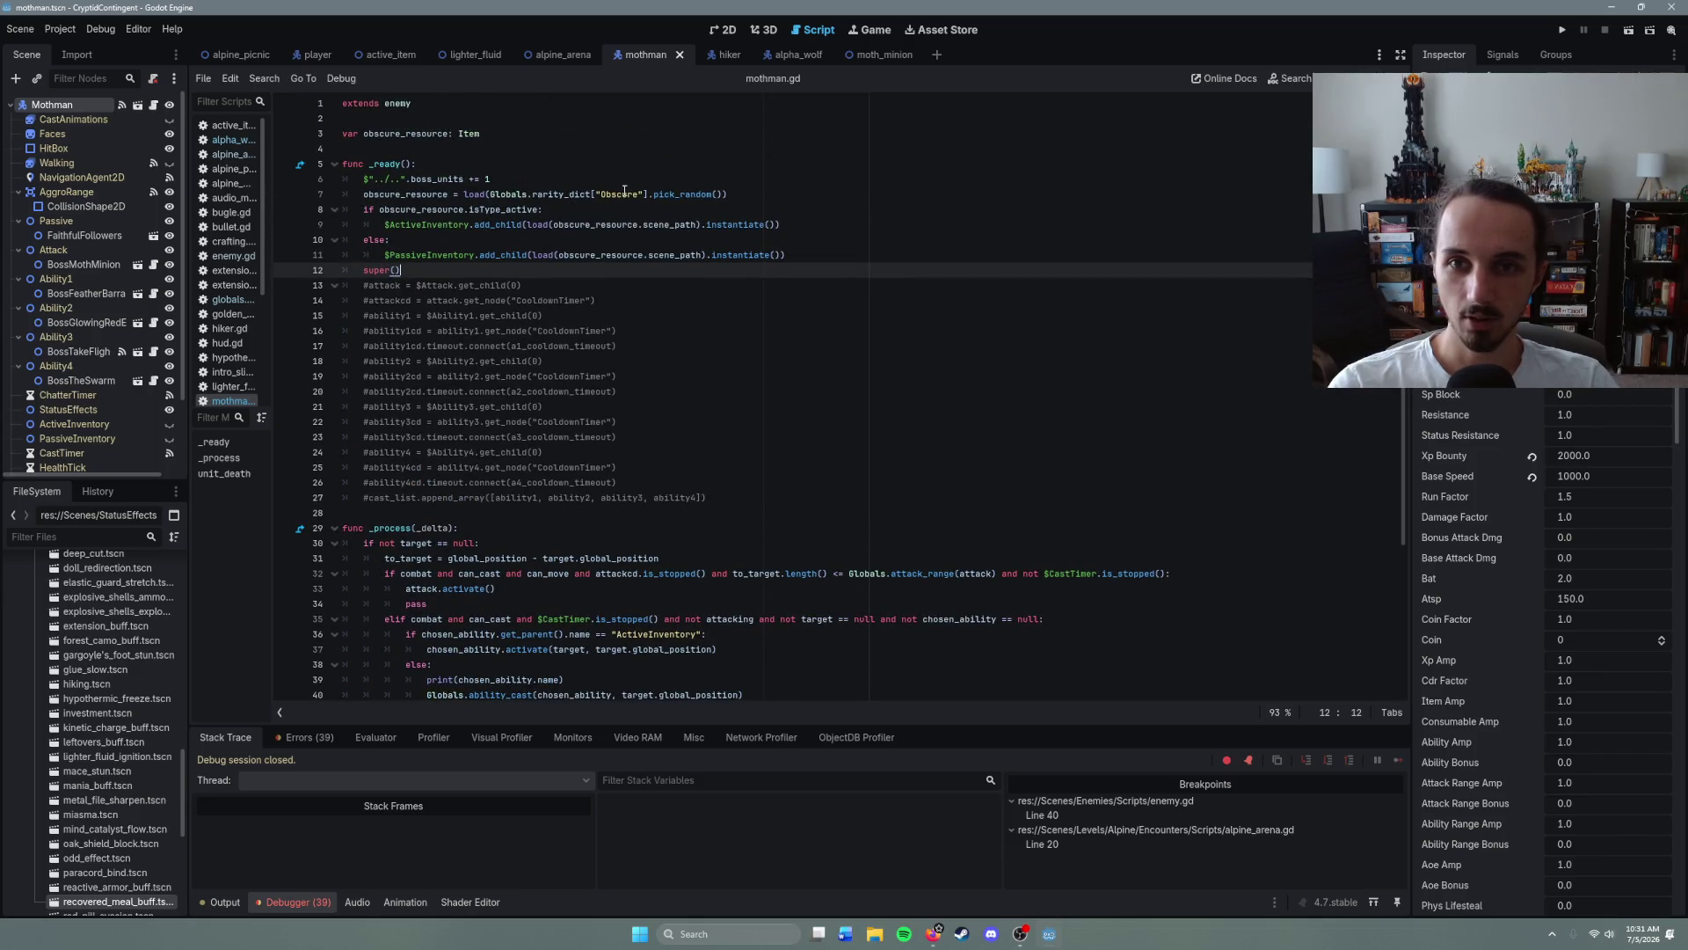
scroll(497, 219, down, 1)
scroll(488, 224, up, 1)
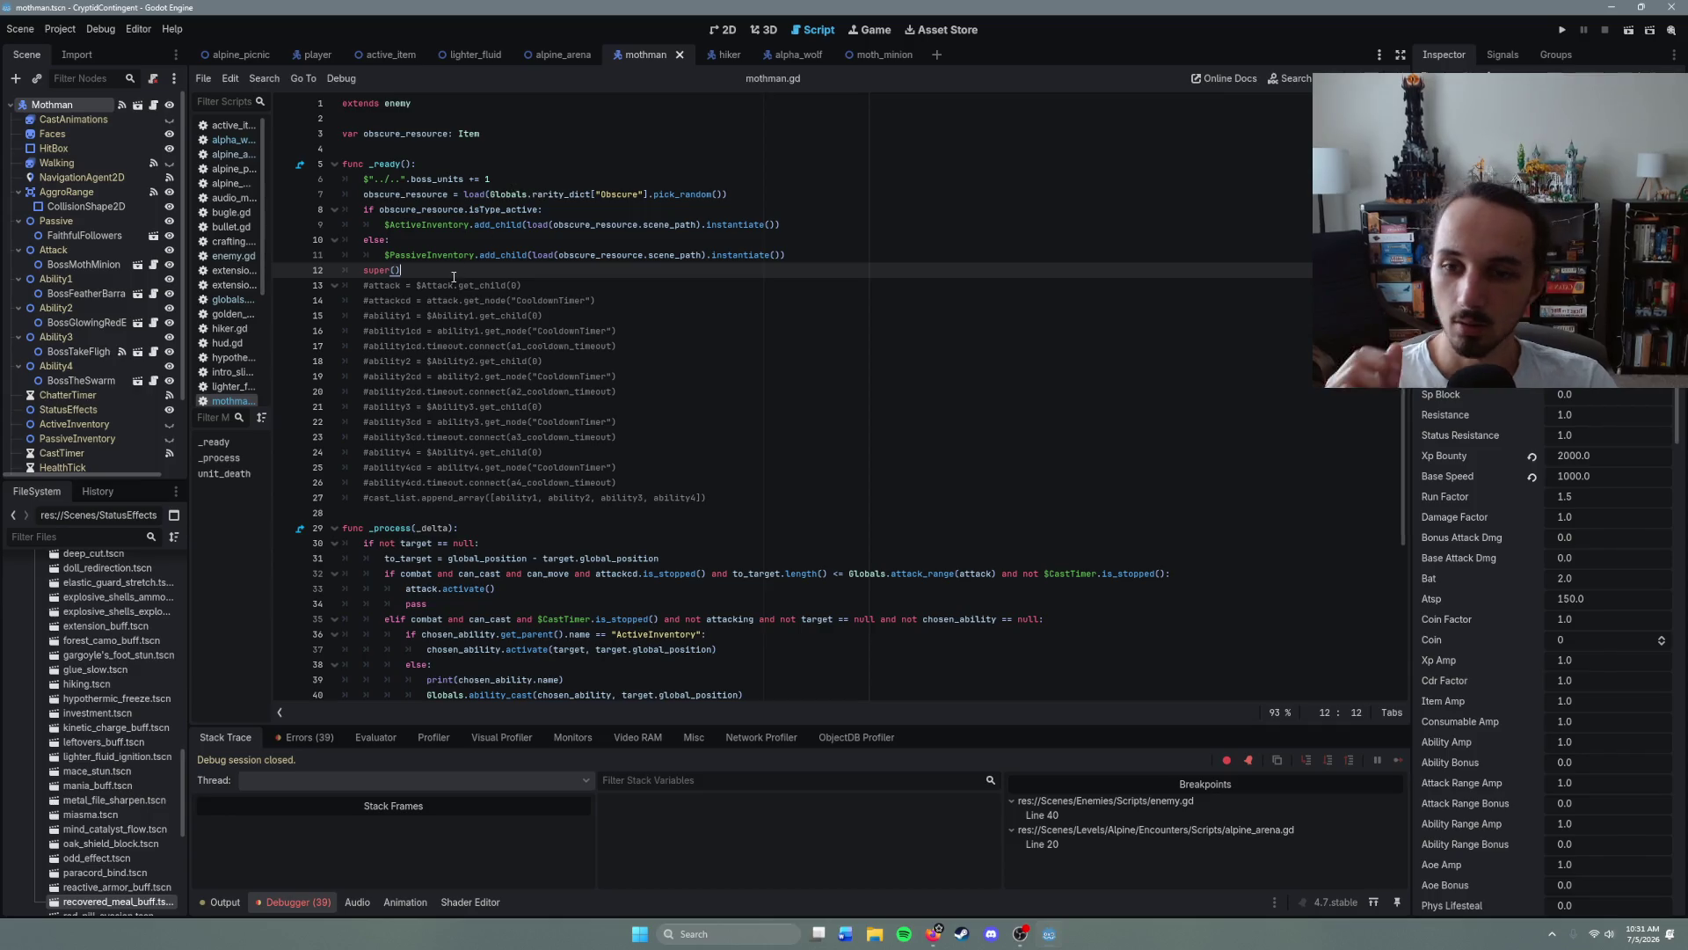
scroll(454, 277, down, 4)
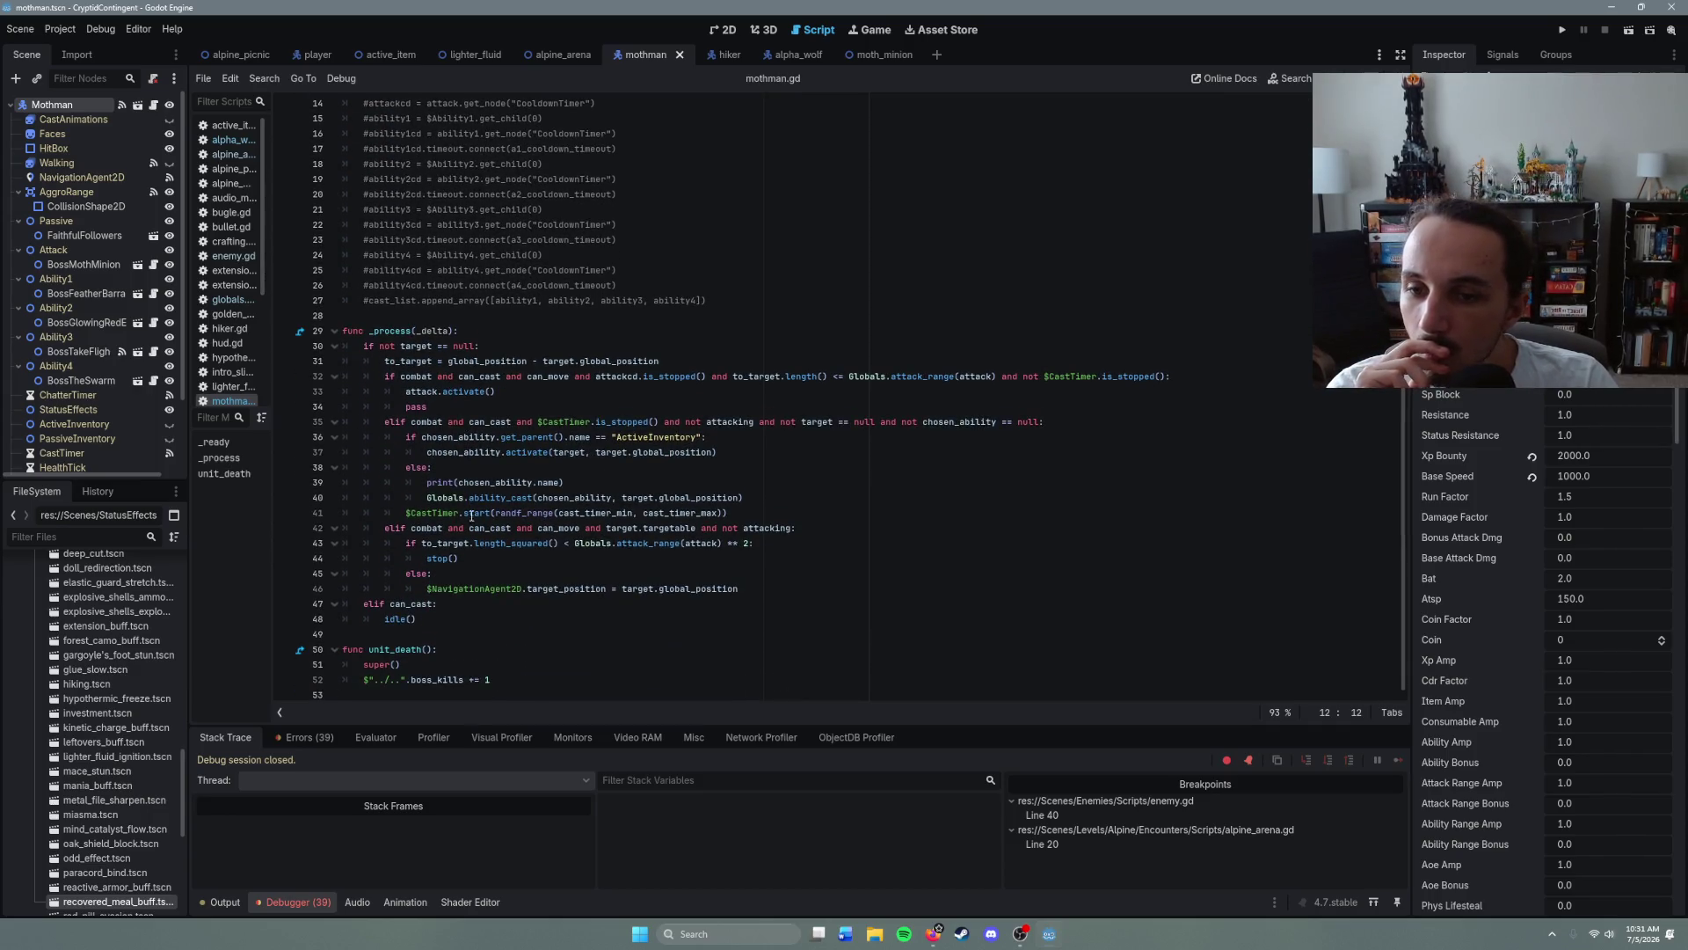
click(440, 665)
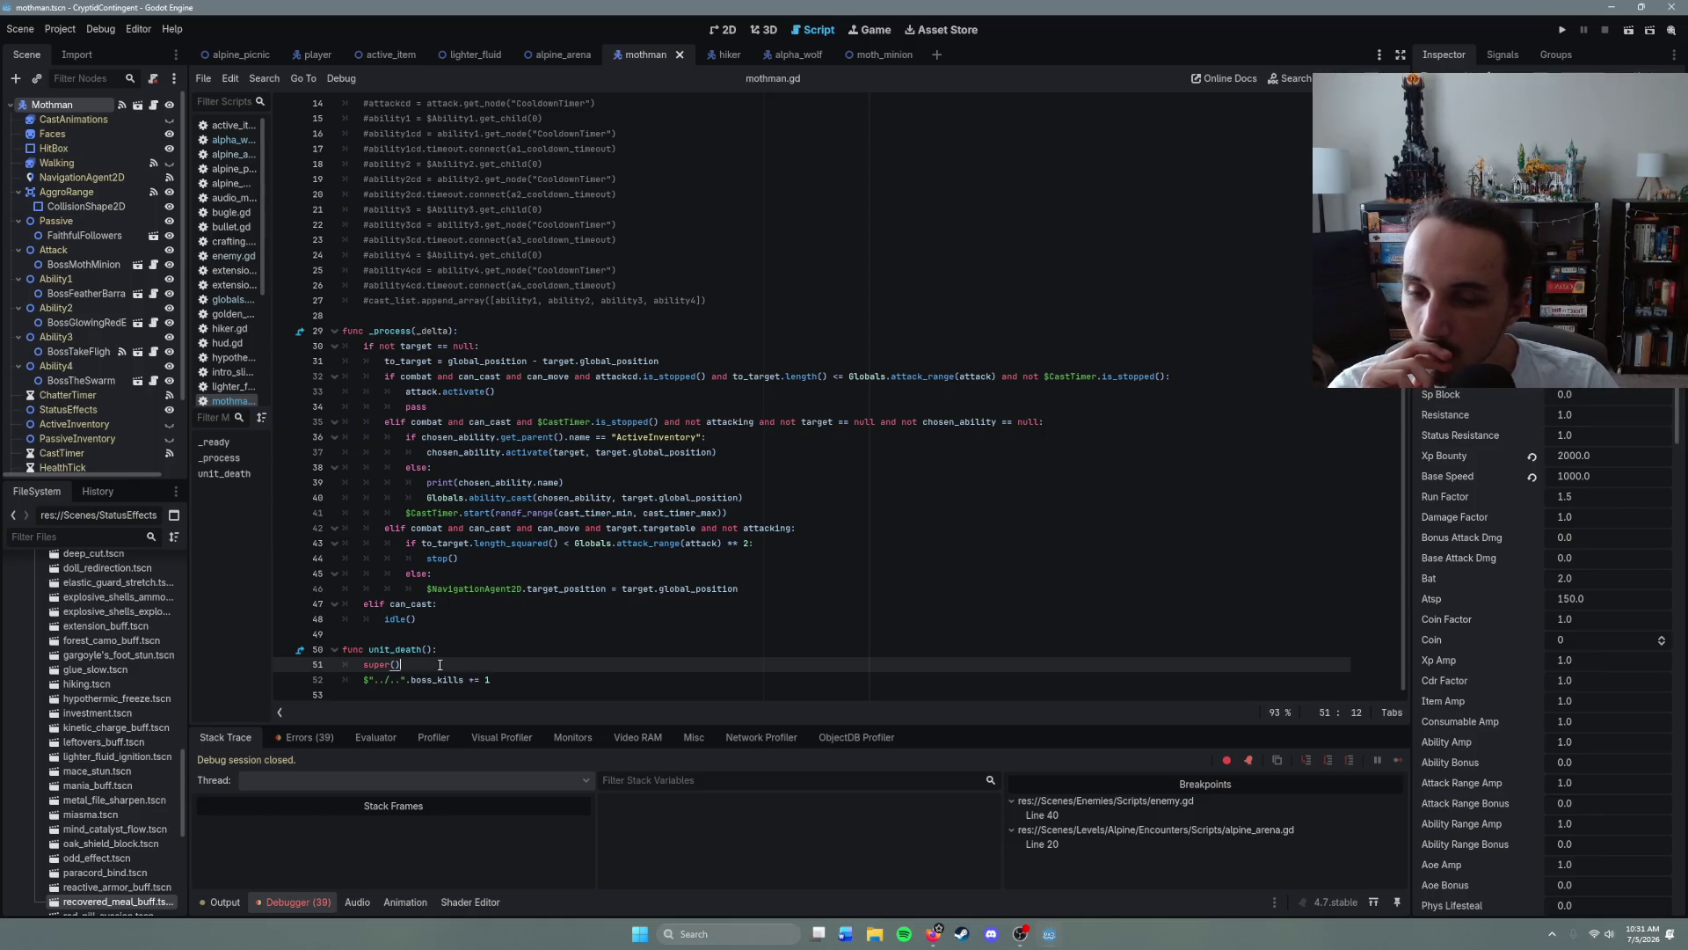
click(513, 679)
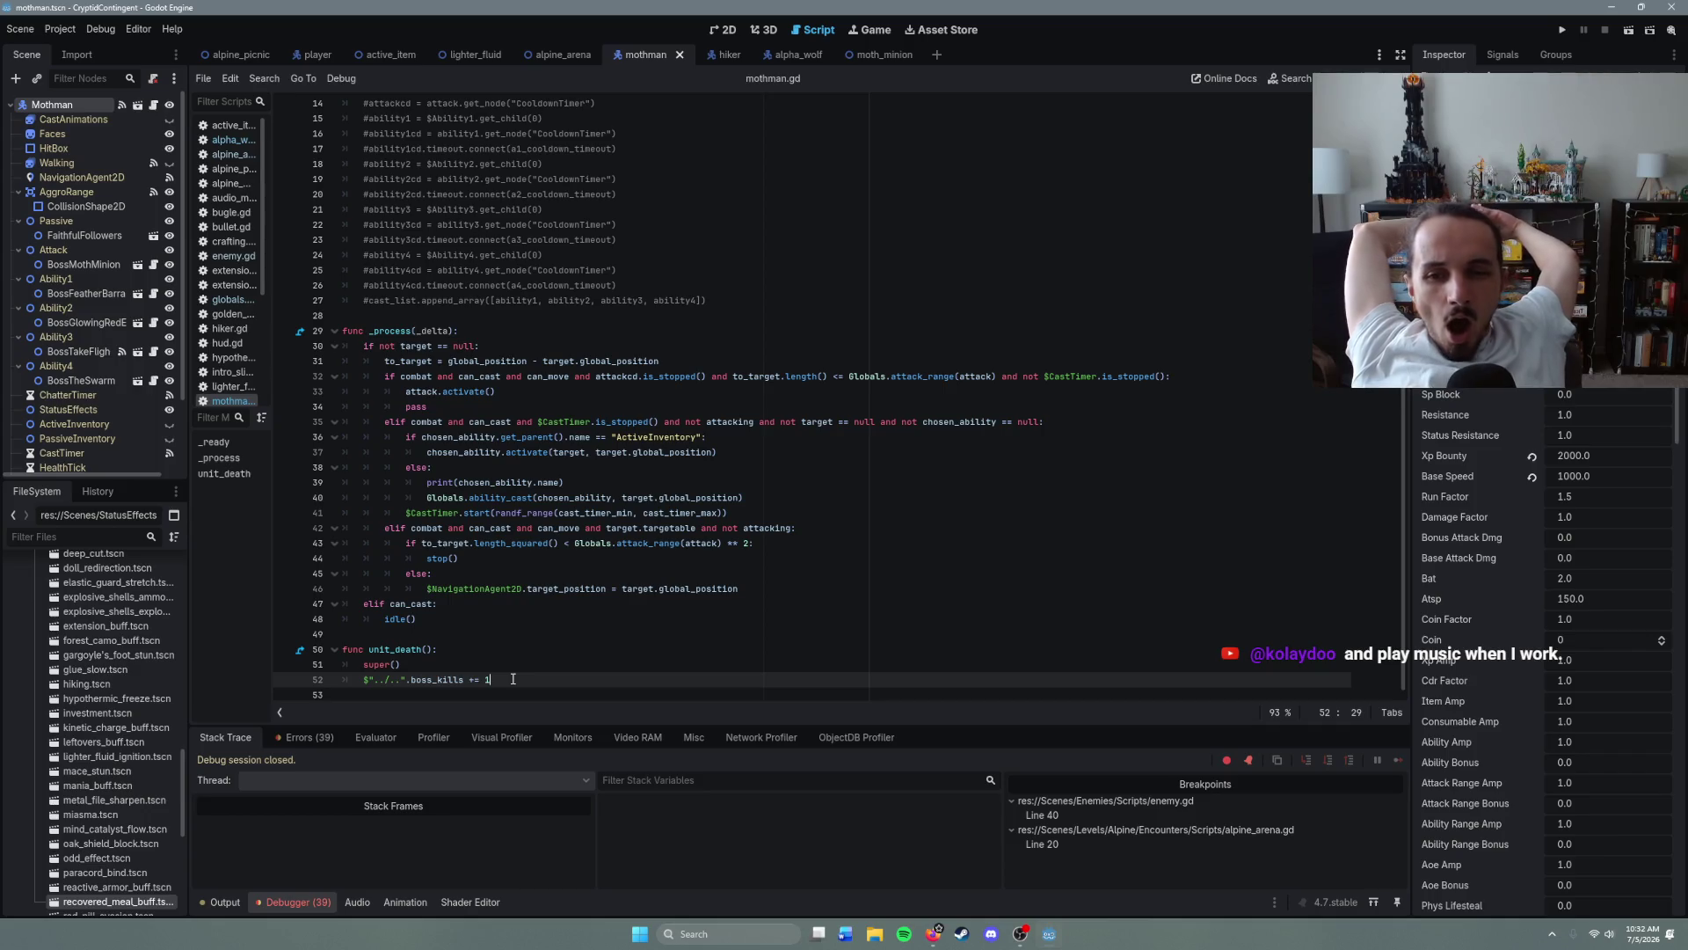
- Check the isType_active condition on line 8 and the boss_kills line, then go to alpine_arena
scroll(580, 537, up, 5)
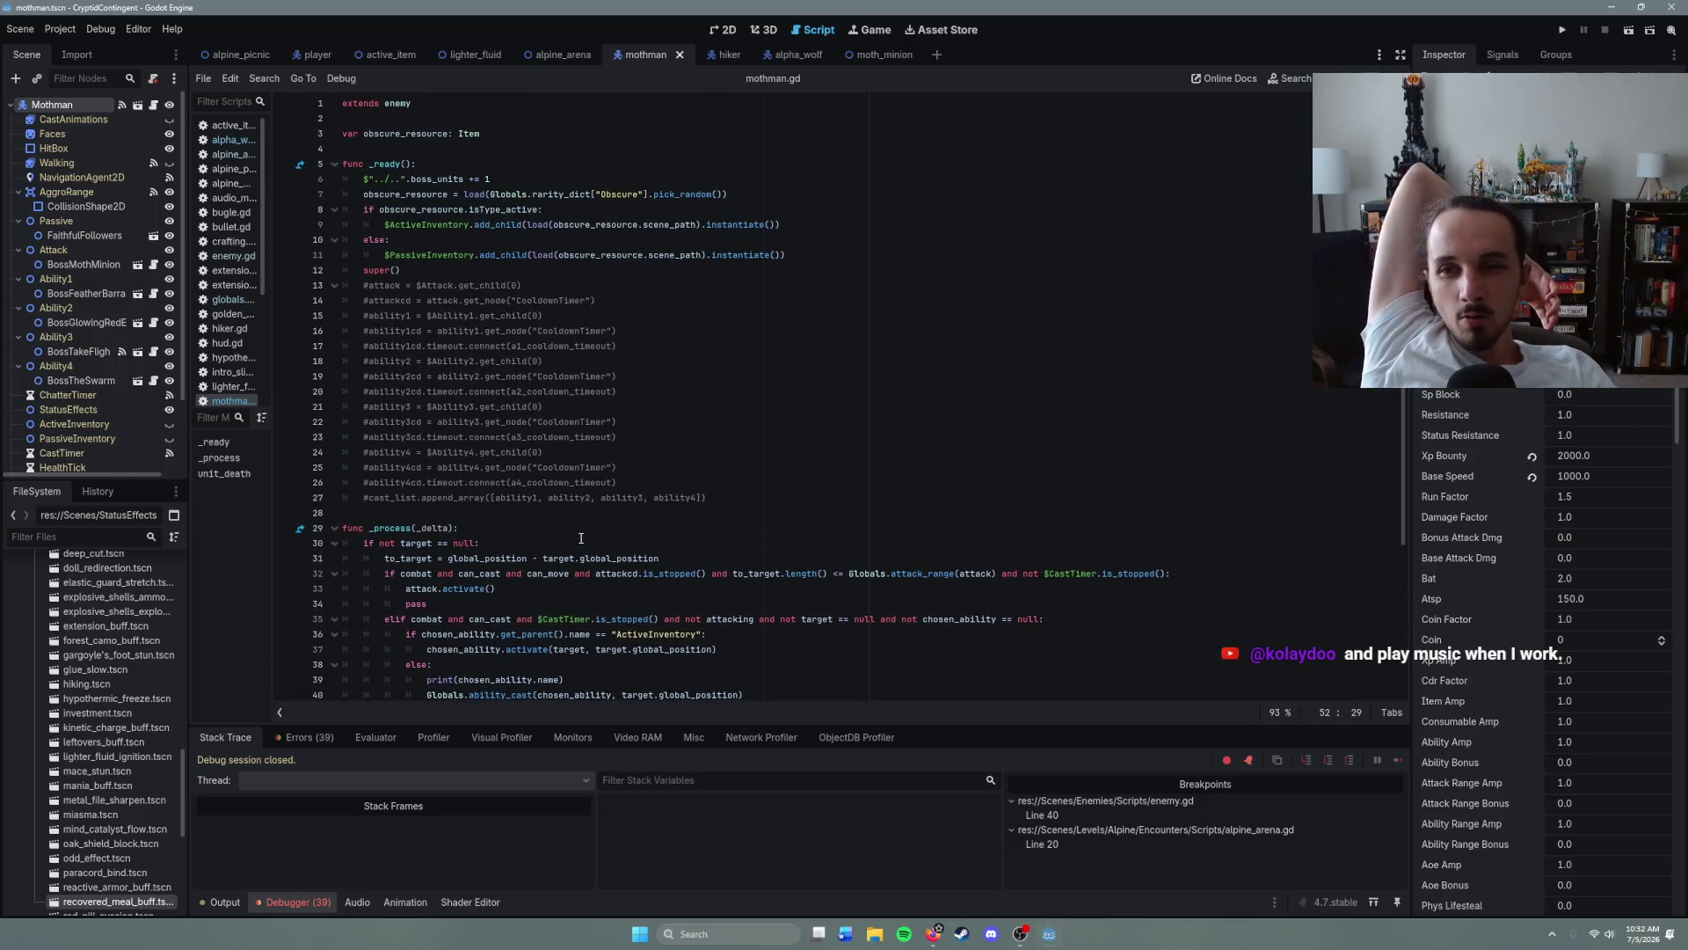
click(504, 179)
click(583, 209)
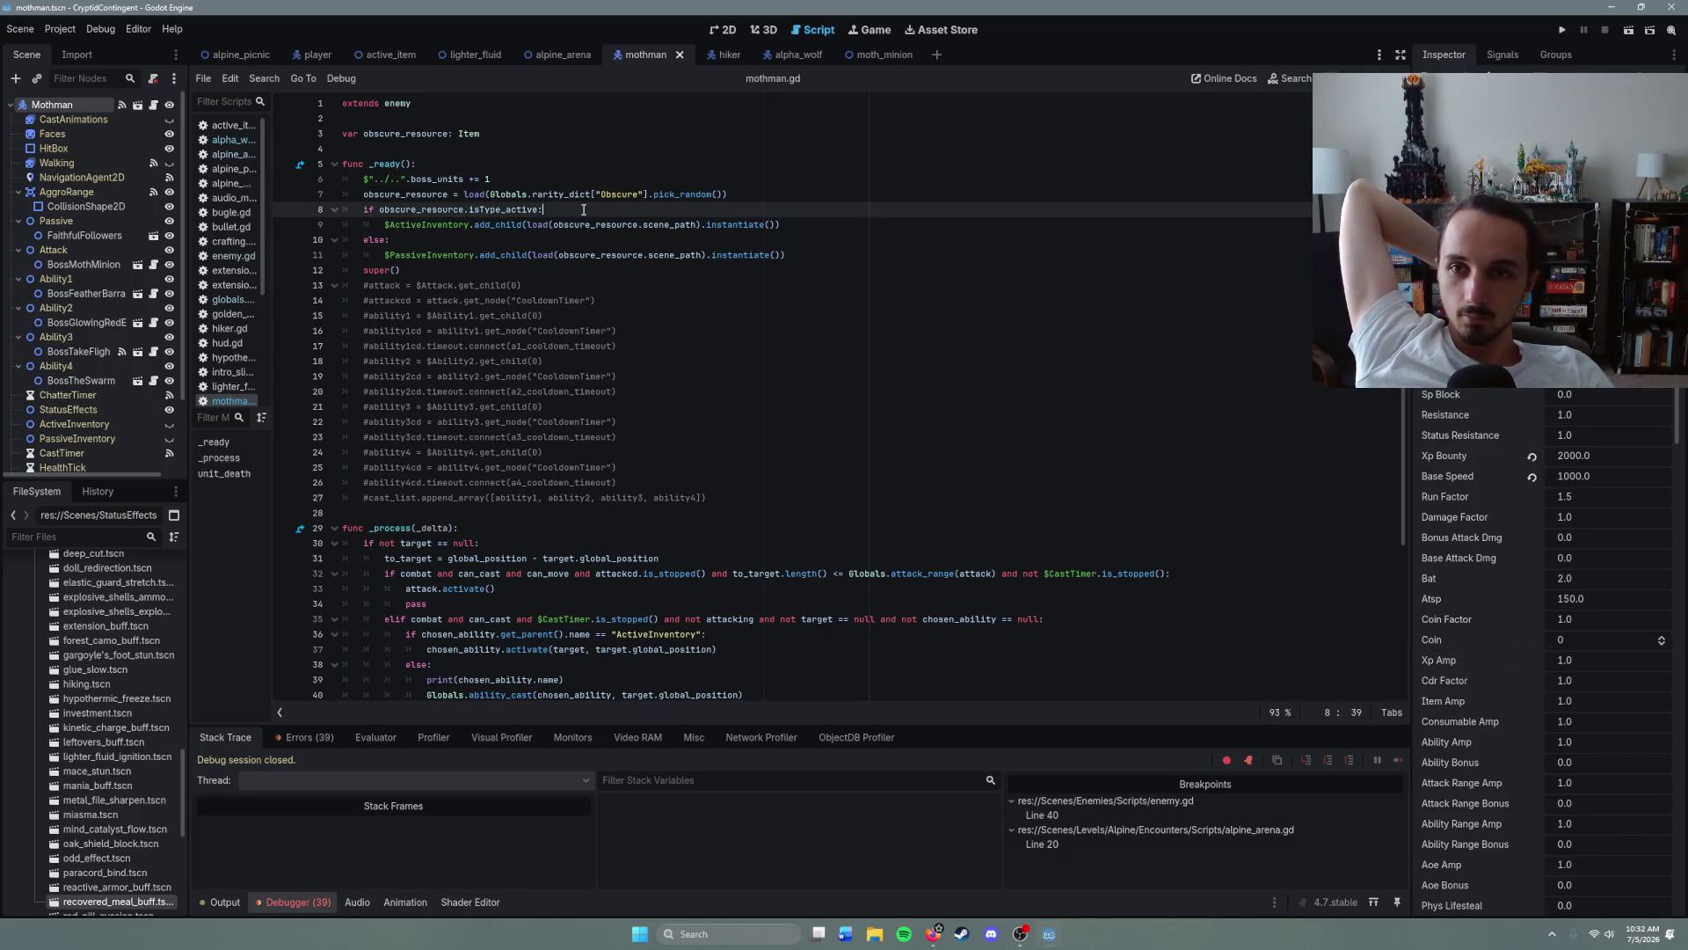
scroll(652, 520, down, 4)
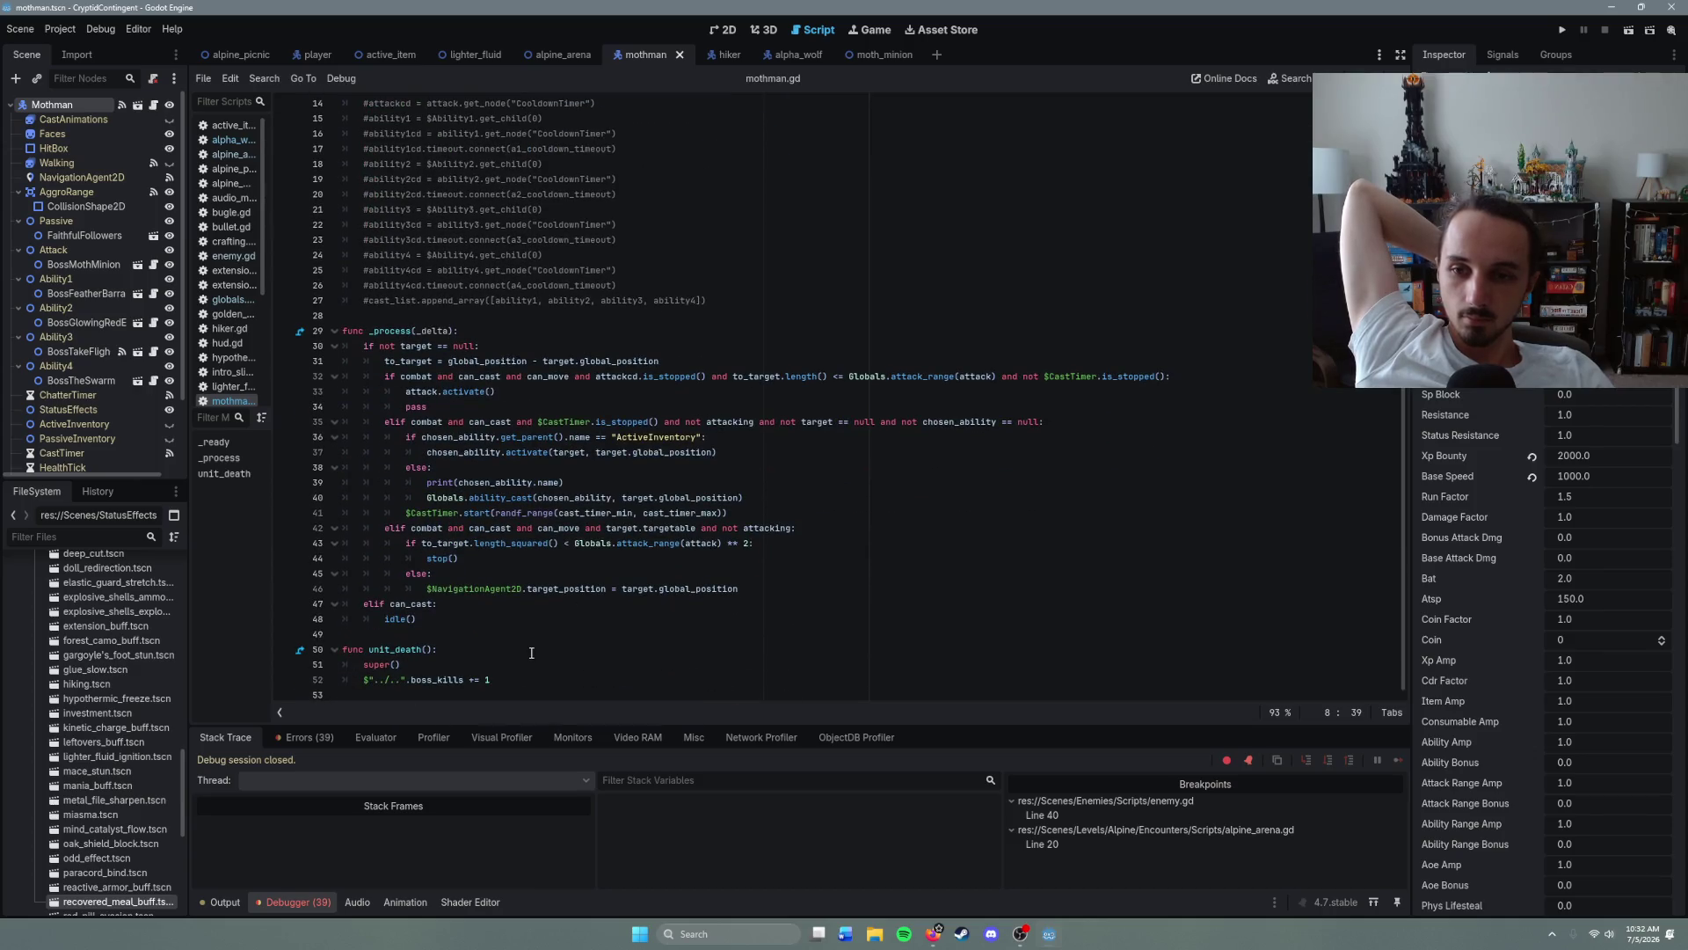
click(512, 686)
scroll(506, 527, up, 4)
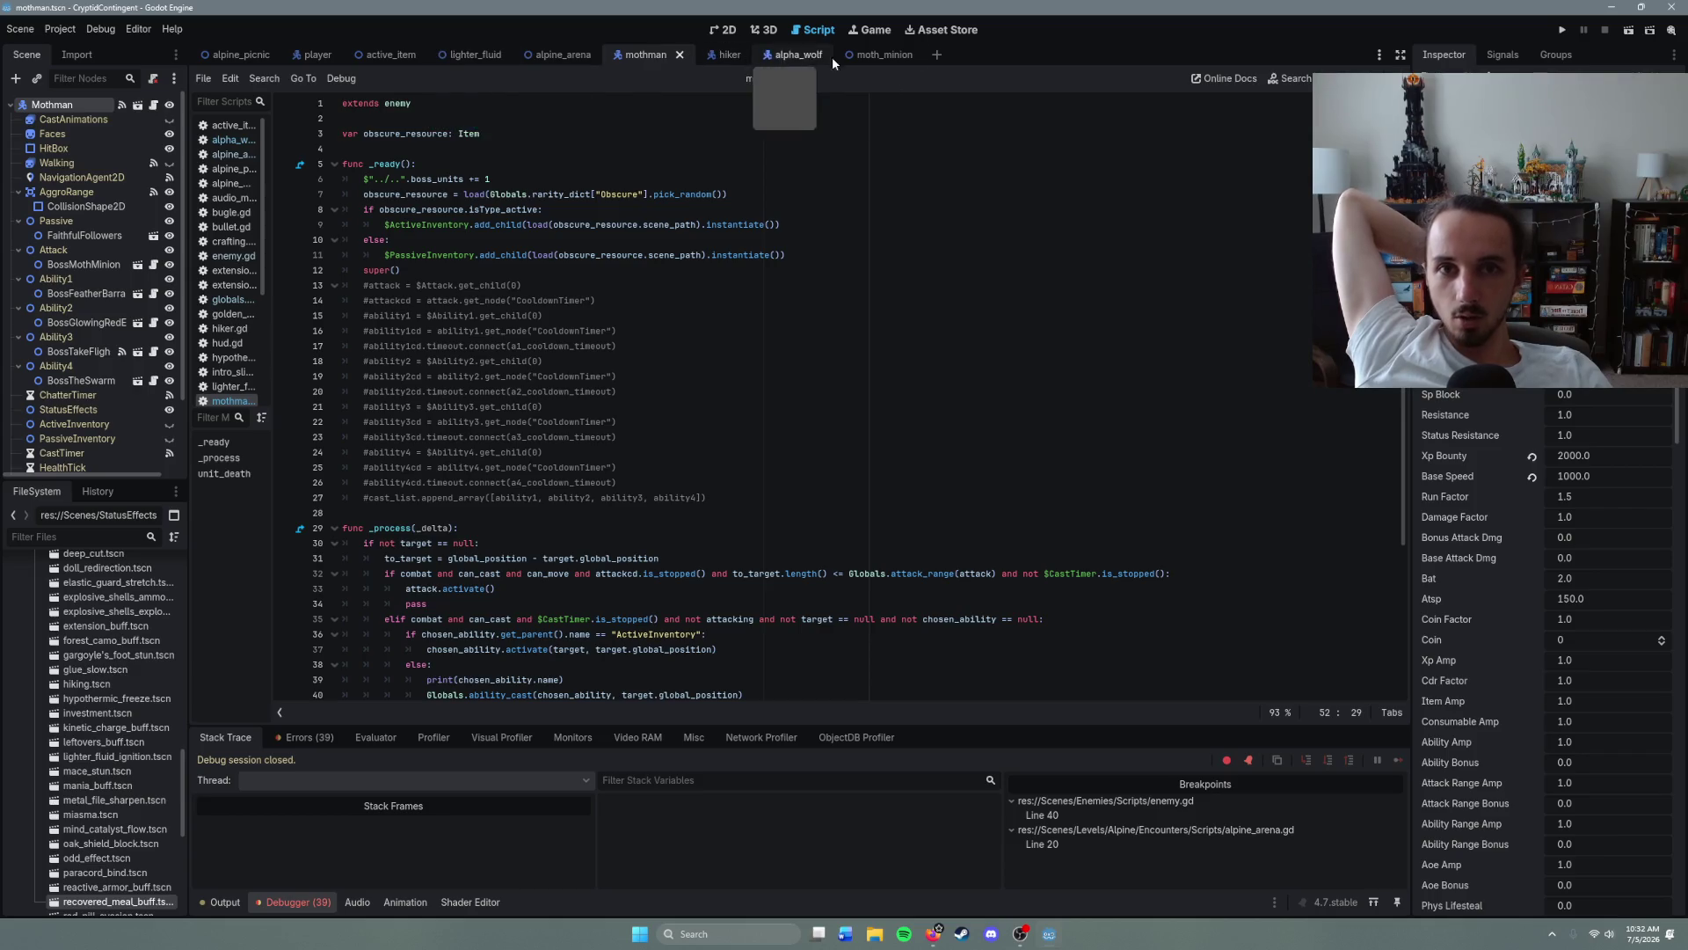
click(551, 60)
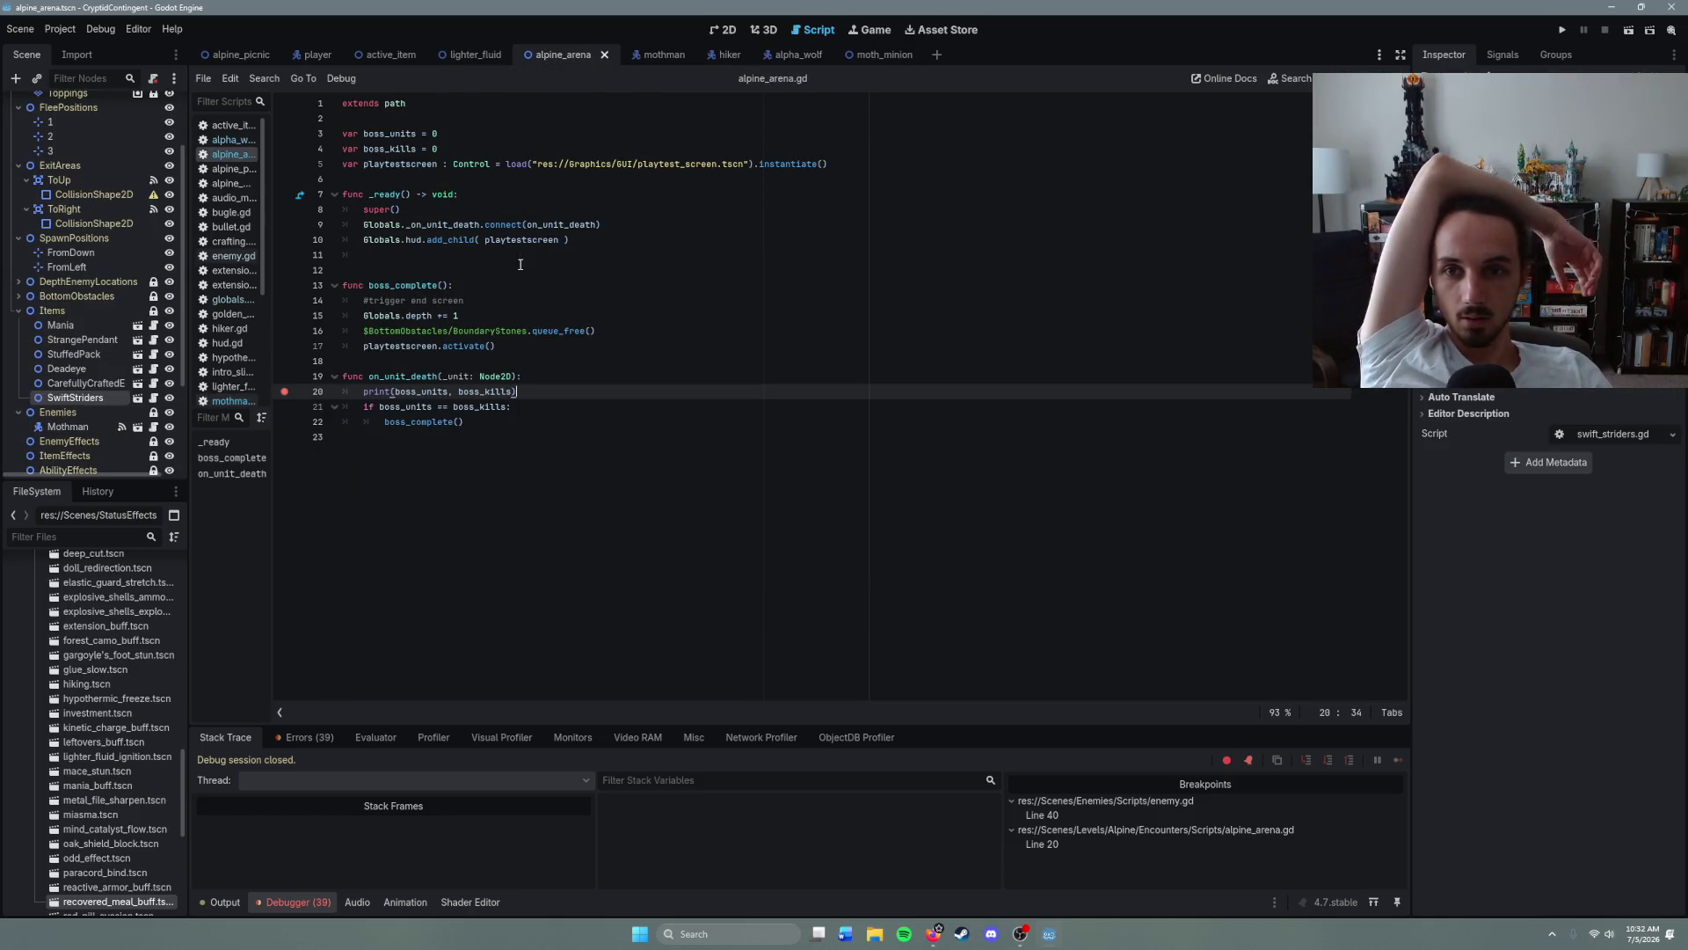
- Check the on_unit_death connection on line 9 and run the arena scene with F6
click(528, 224)
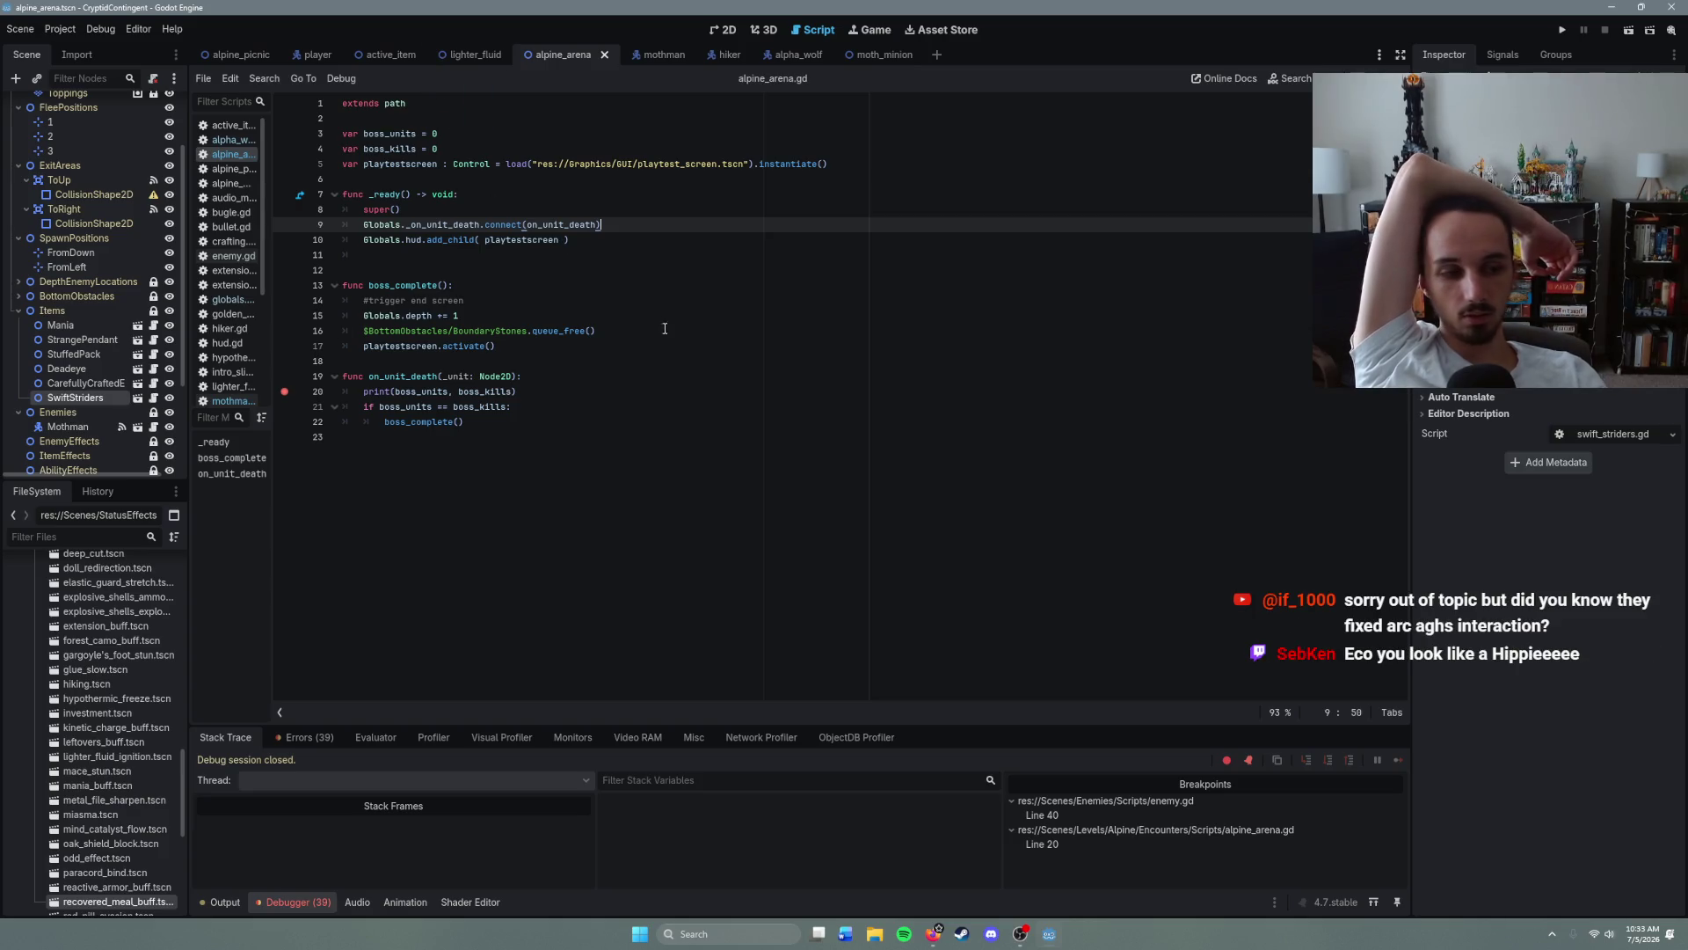
key(F6)
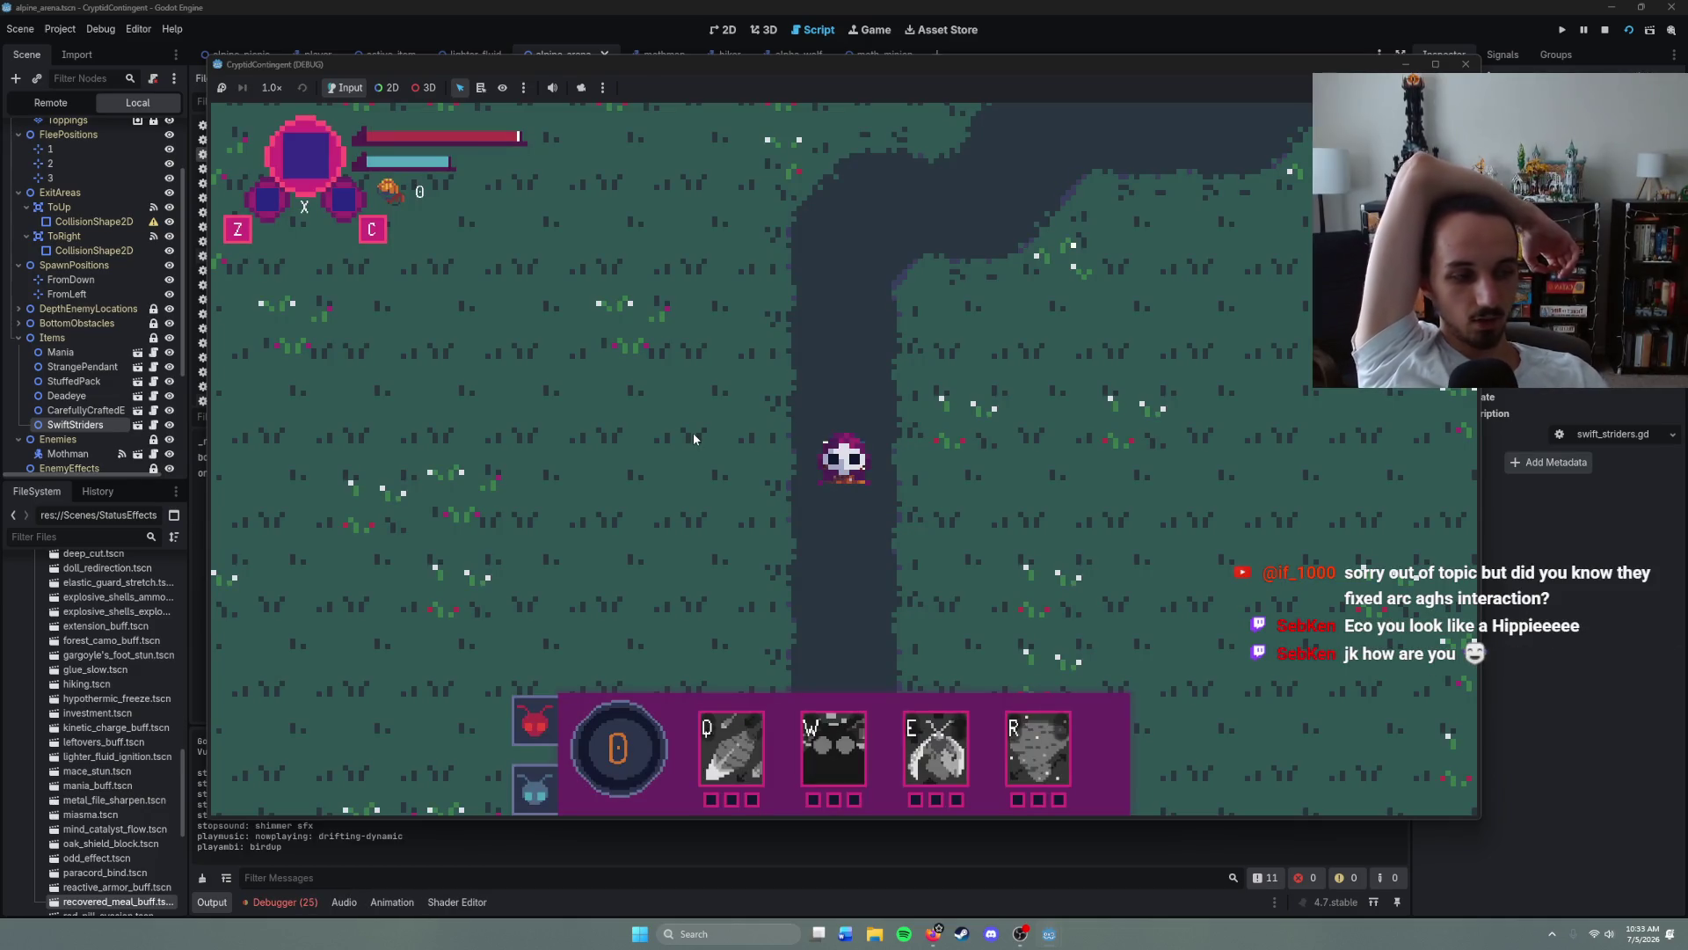
- Walk the player up the path into the open area and fight the Mothman boss
right_click(735, 341)
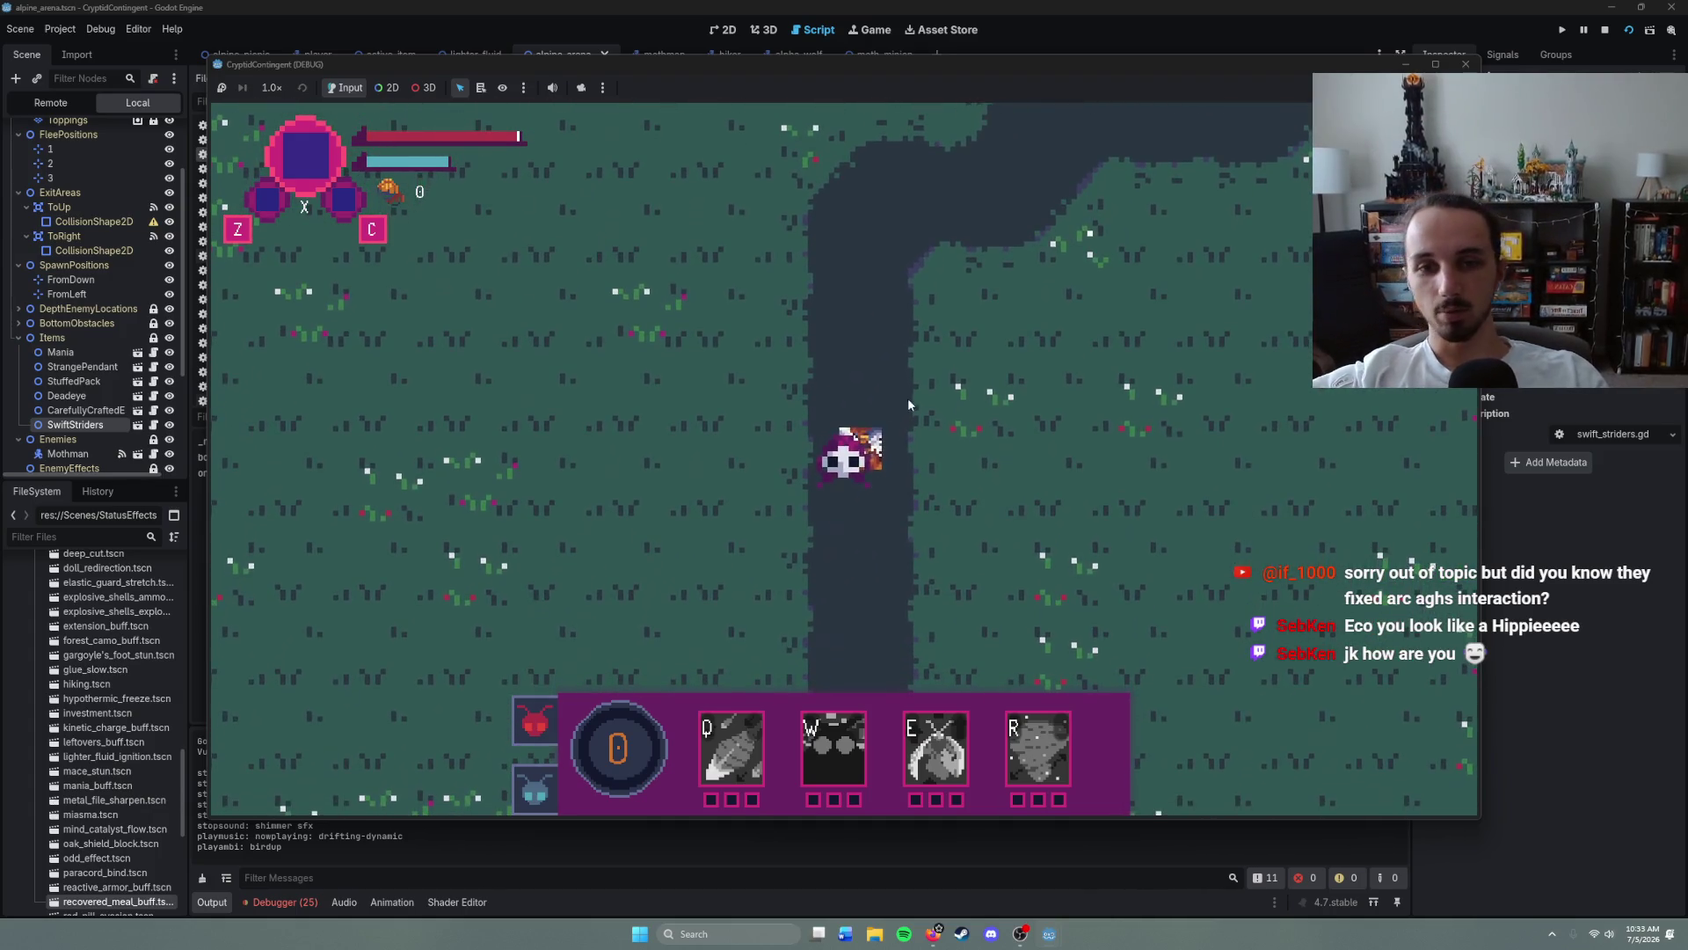
right_click(910, 259)
right_click(1038, 271)
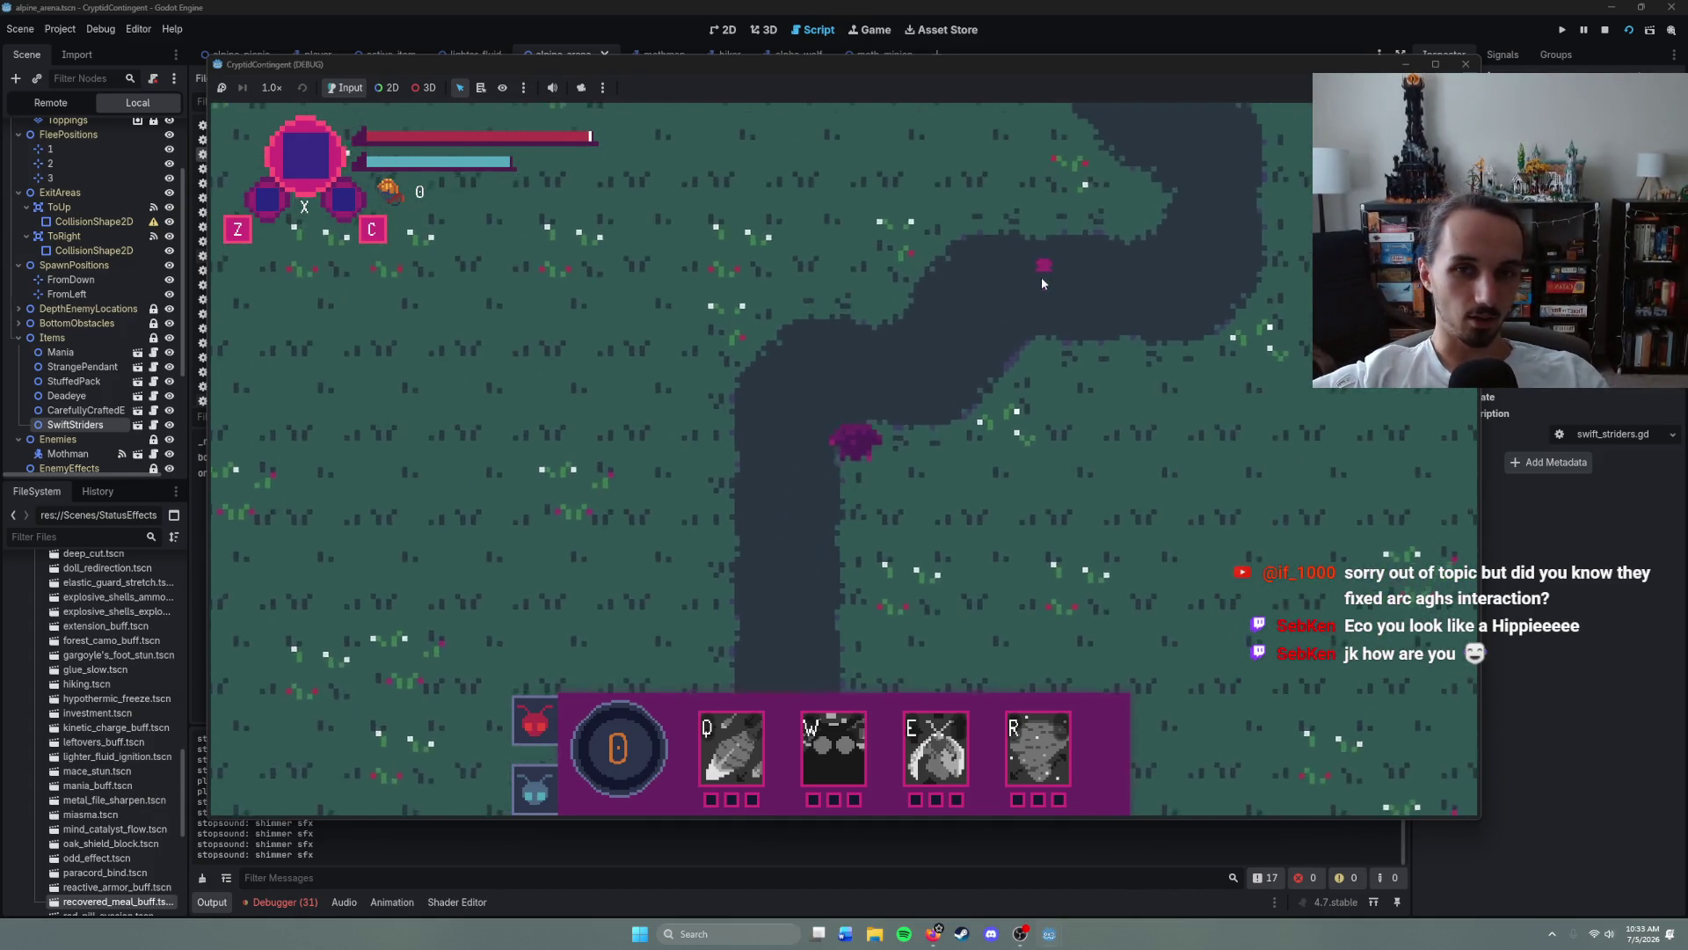
right_click(1050, 293)
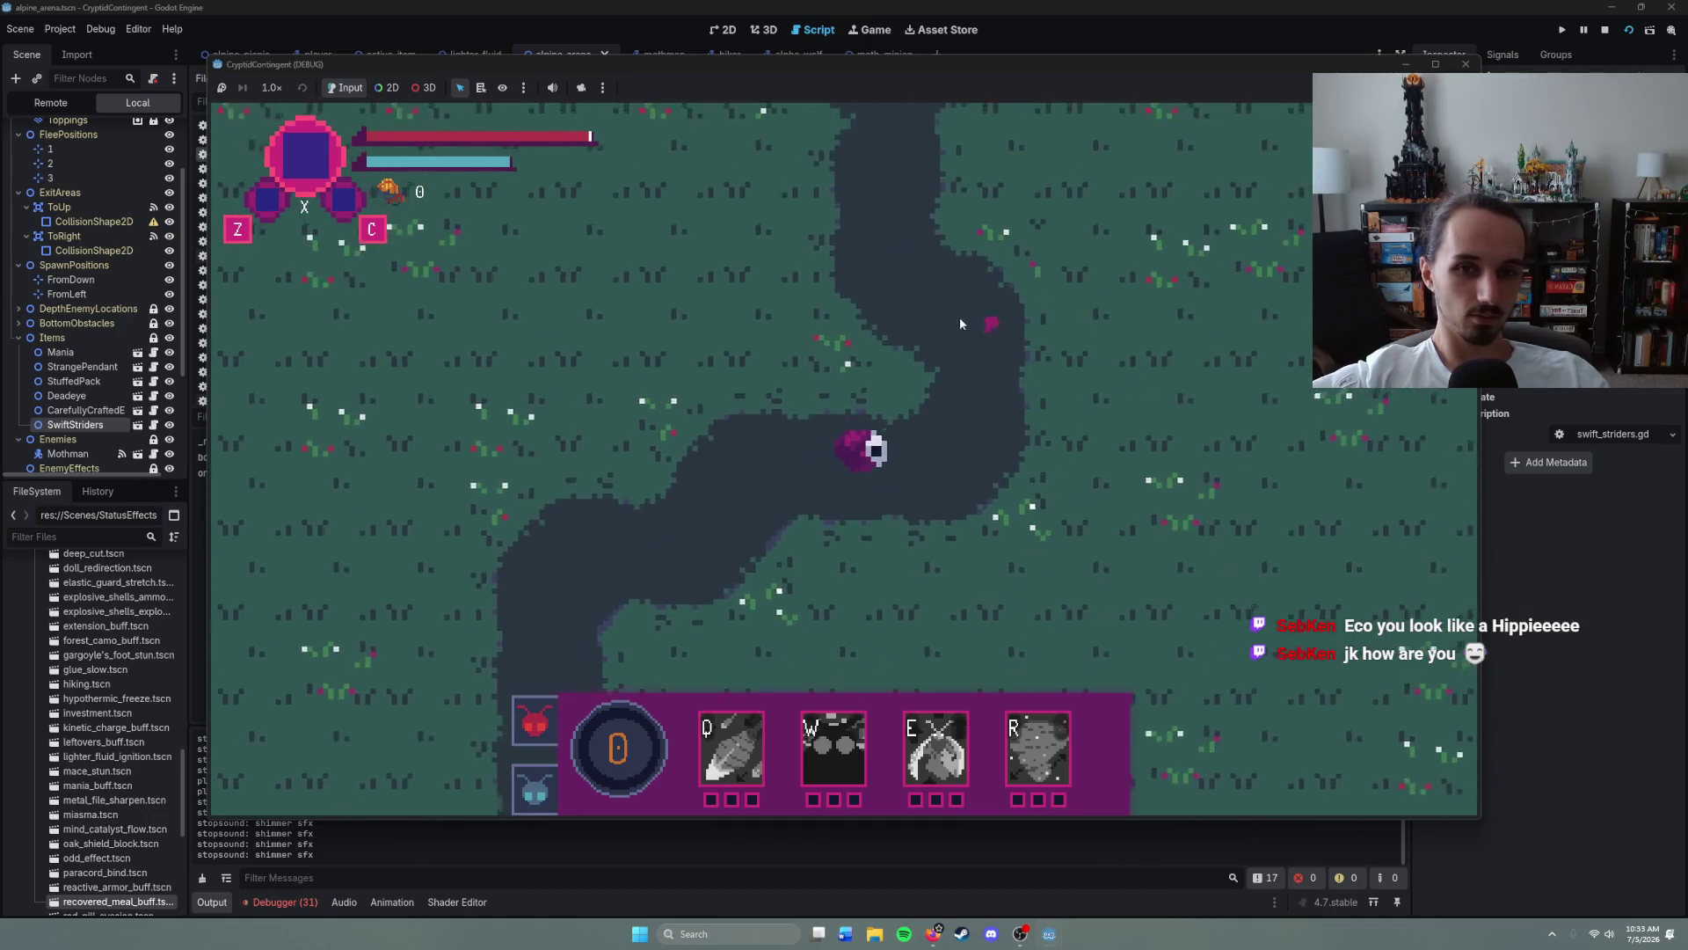
right_click(835, 313)
right_click(793, 305)
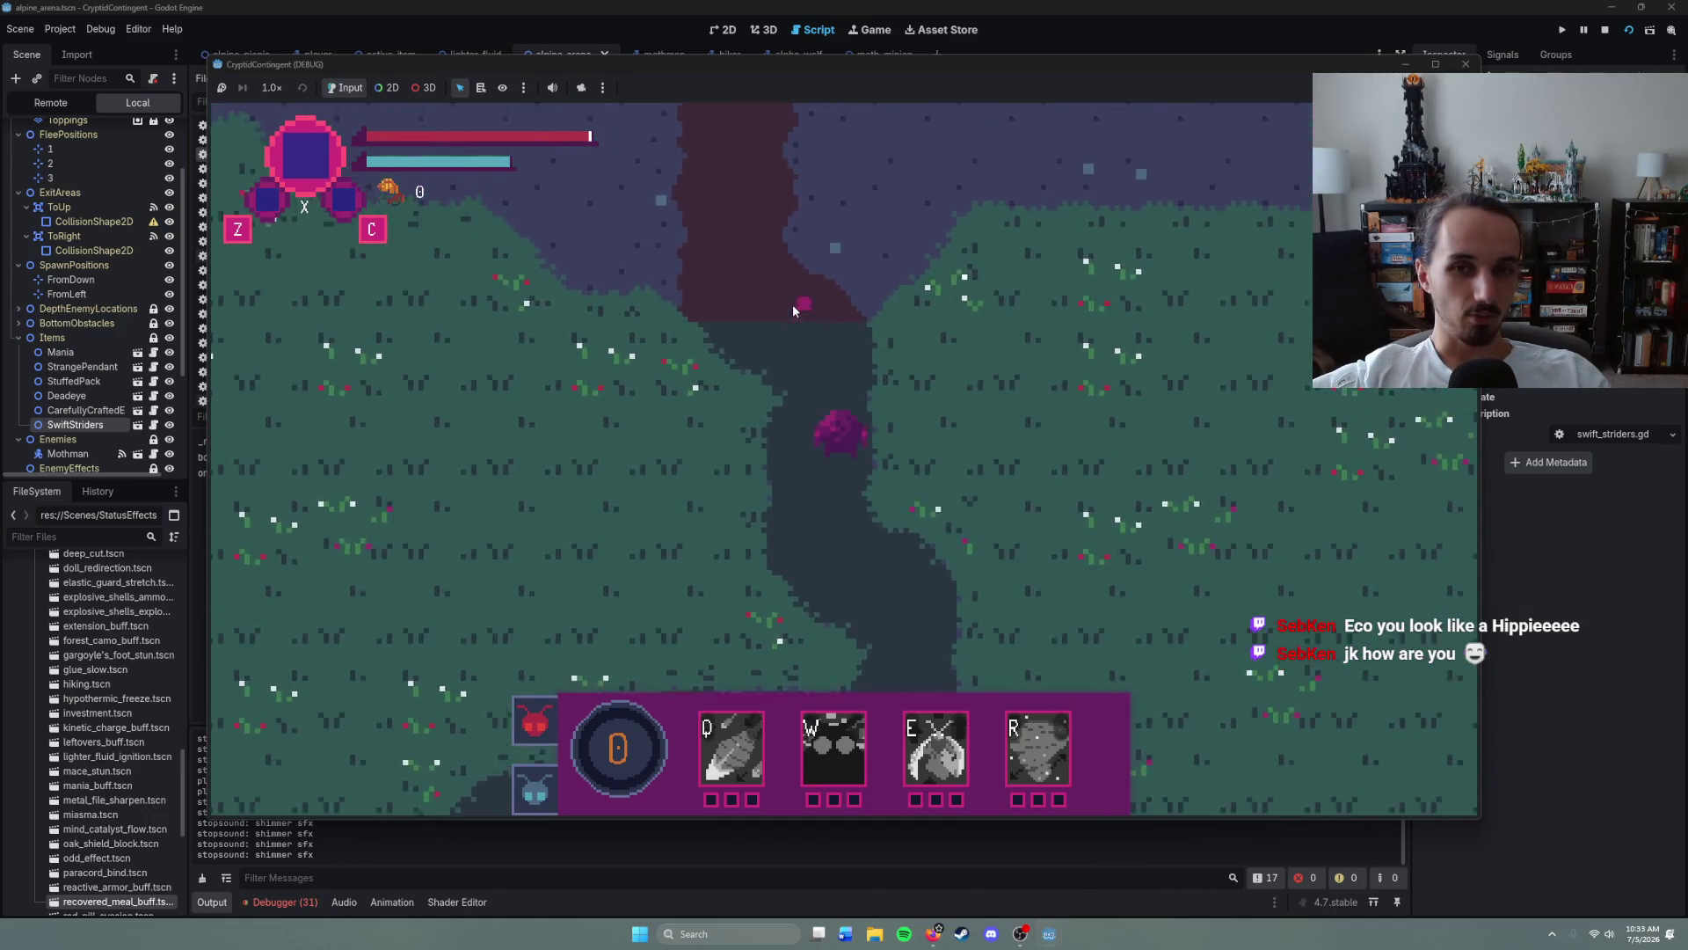
right_click(742, 299)
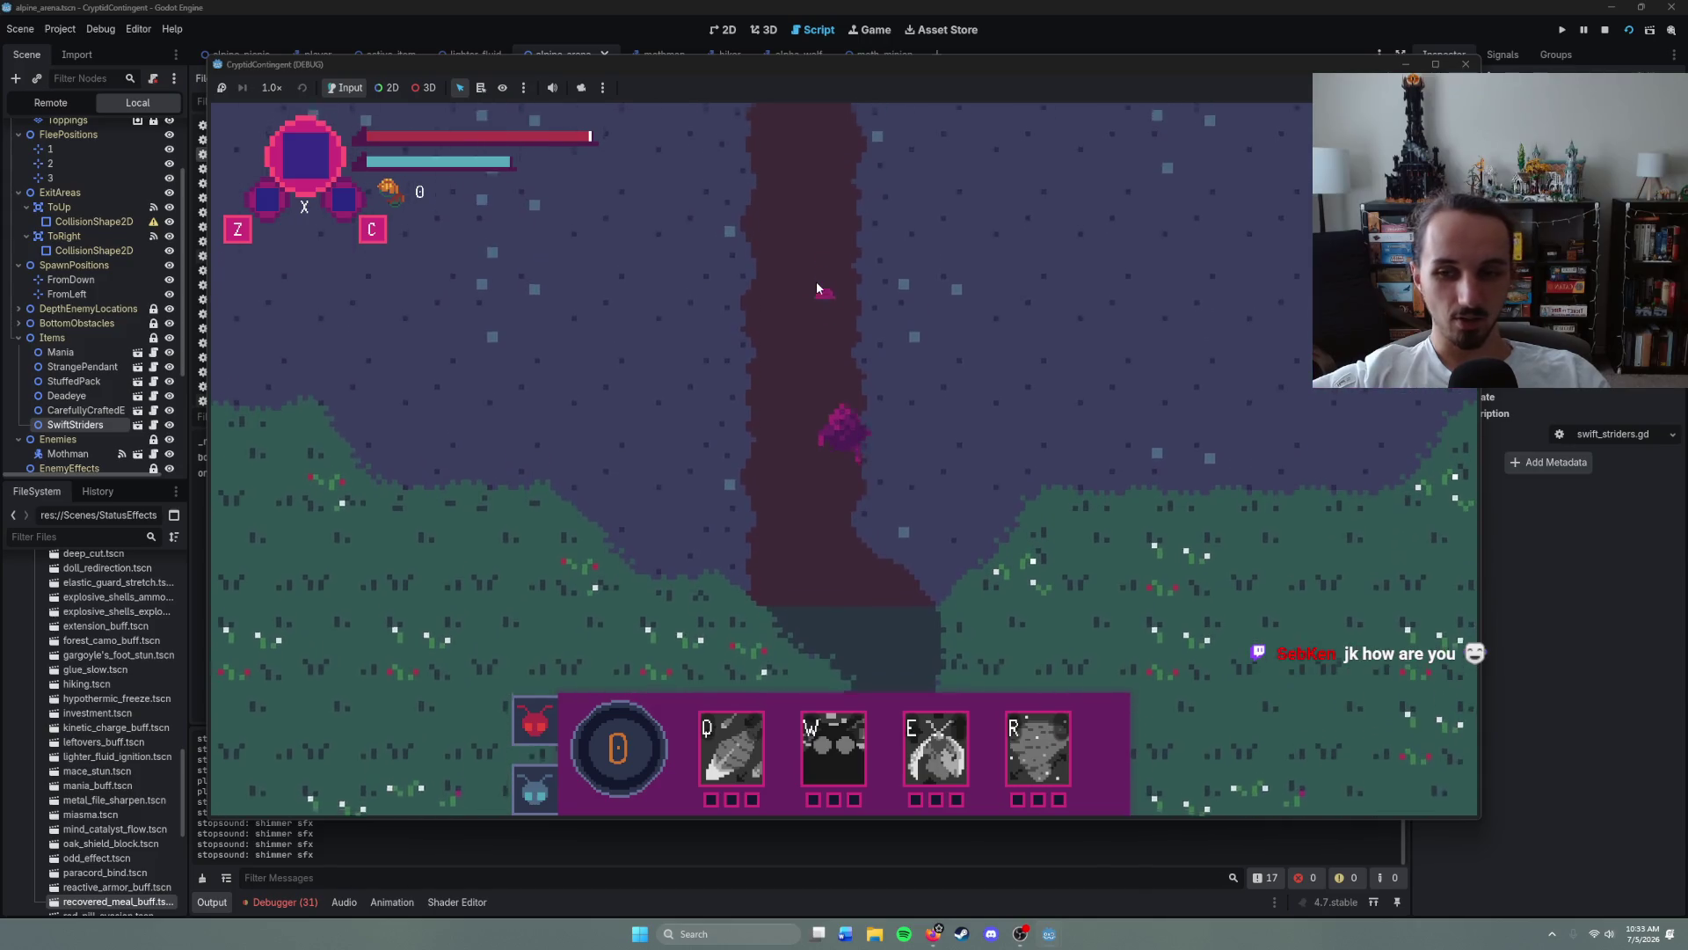
right_click(817, 282)
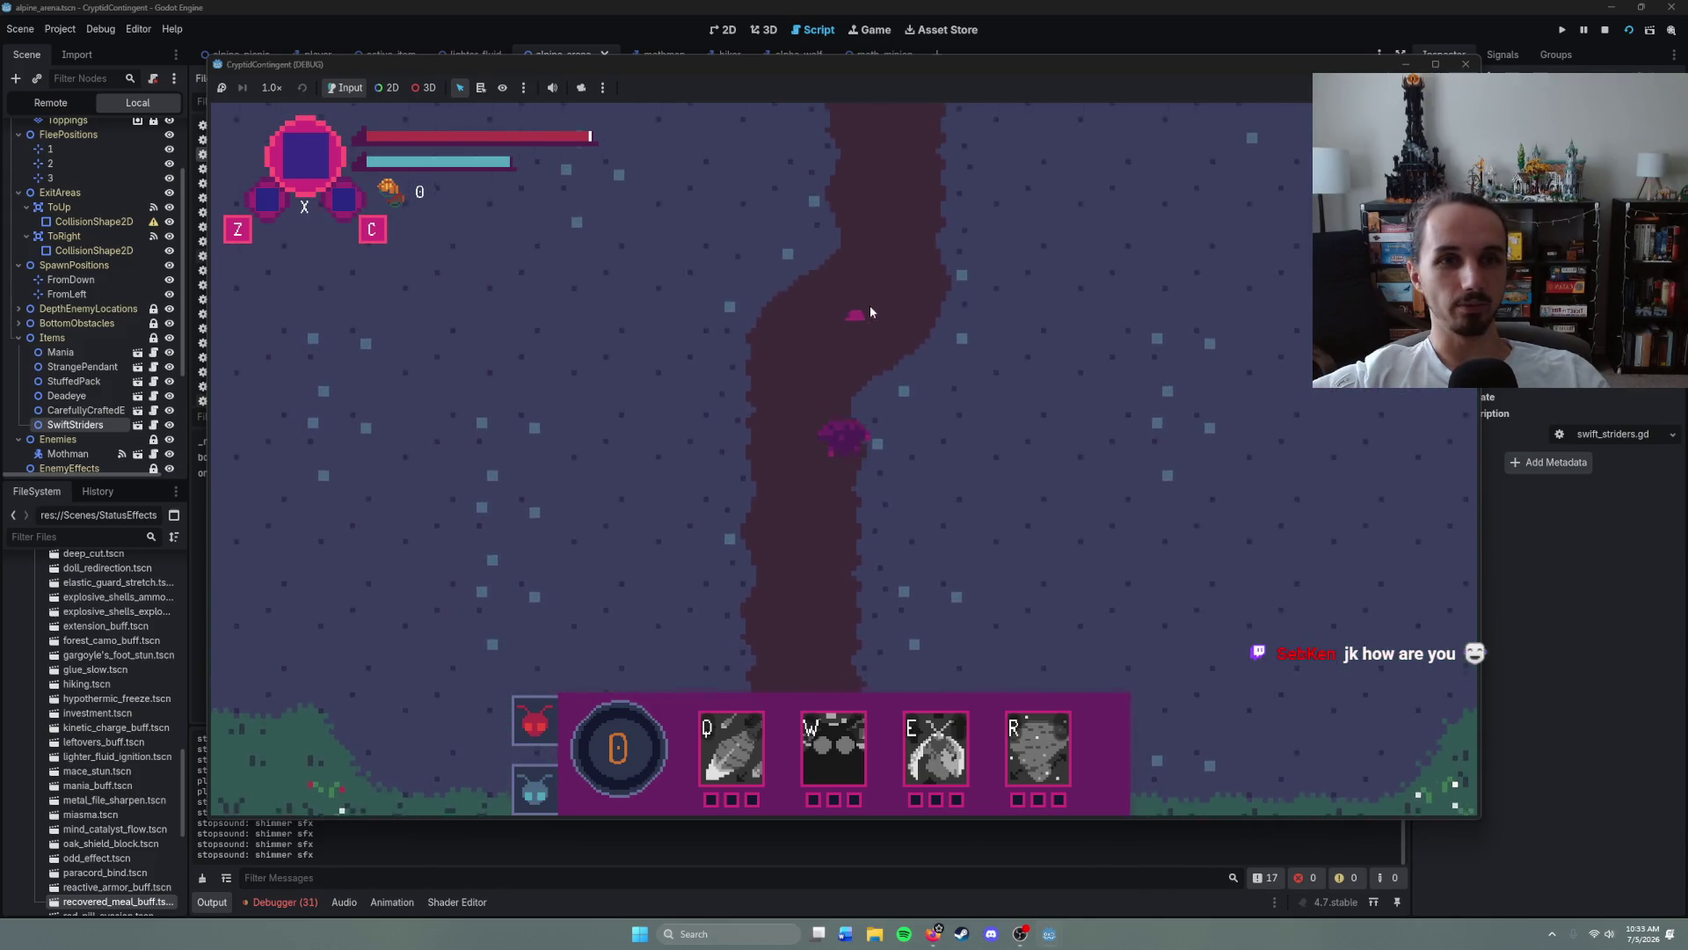
right_click(887, 324)
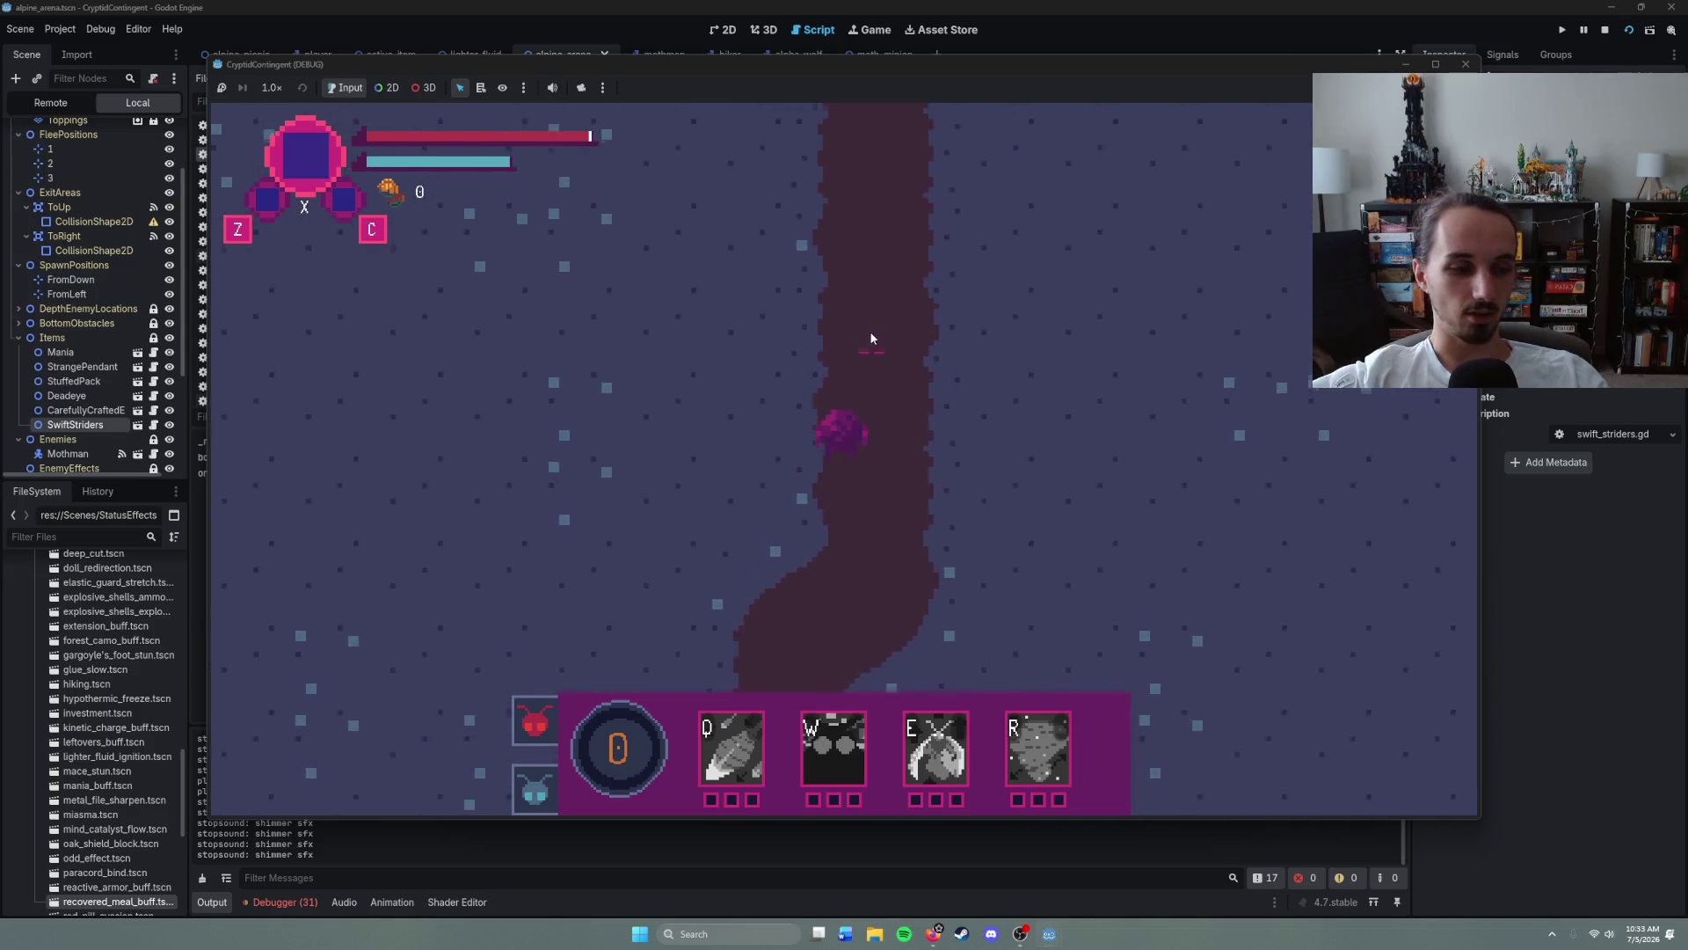
right_click(874, 341)
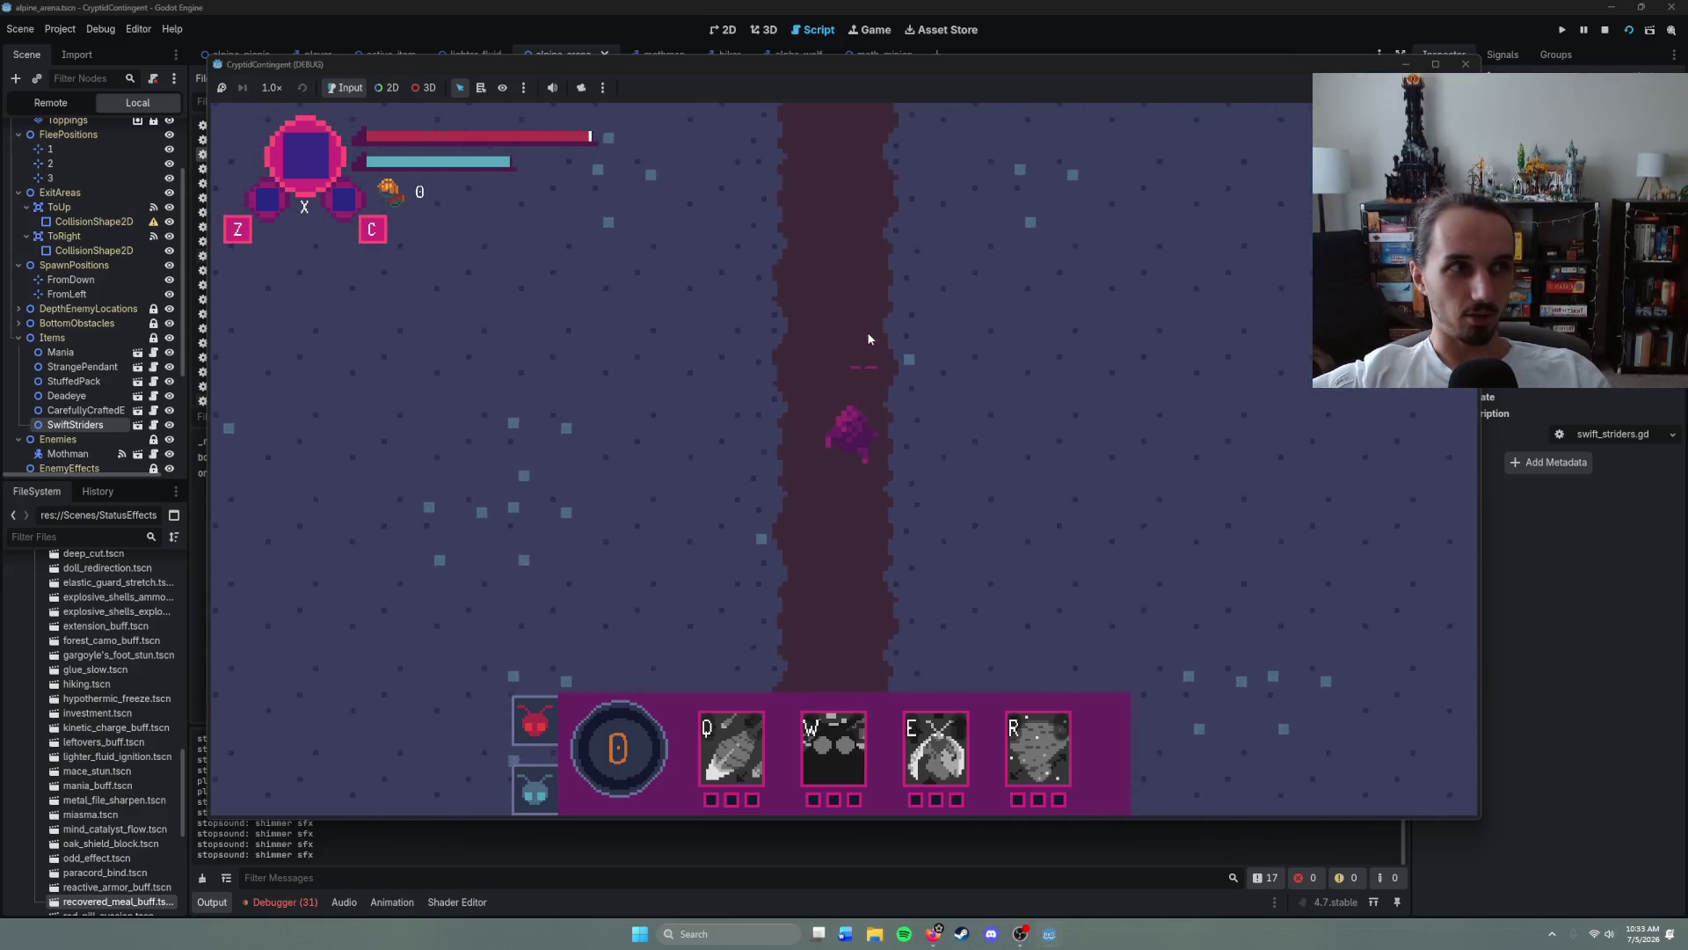
right_click(852, 333)
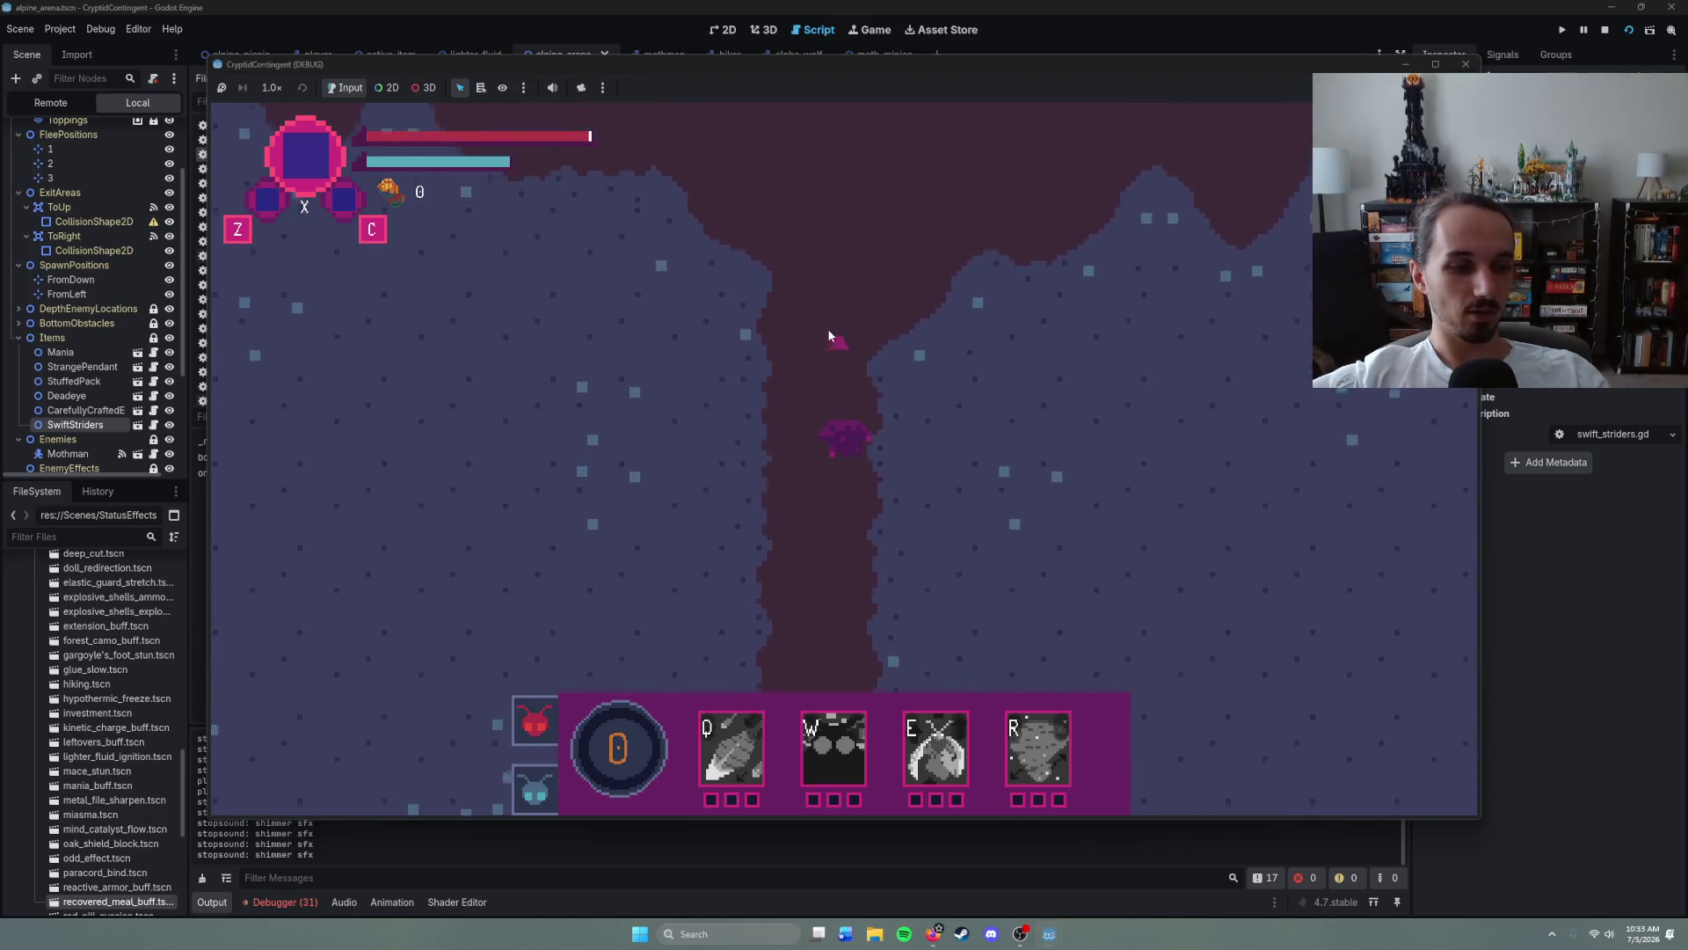
right_click(830, 334)
right_click(742, 326)
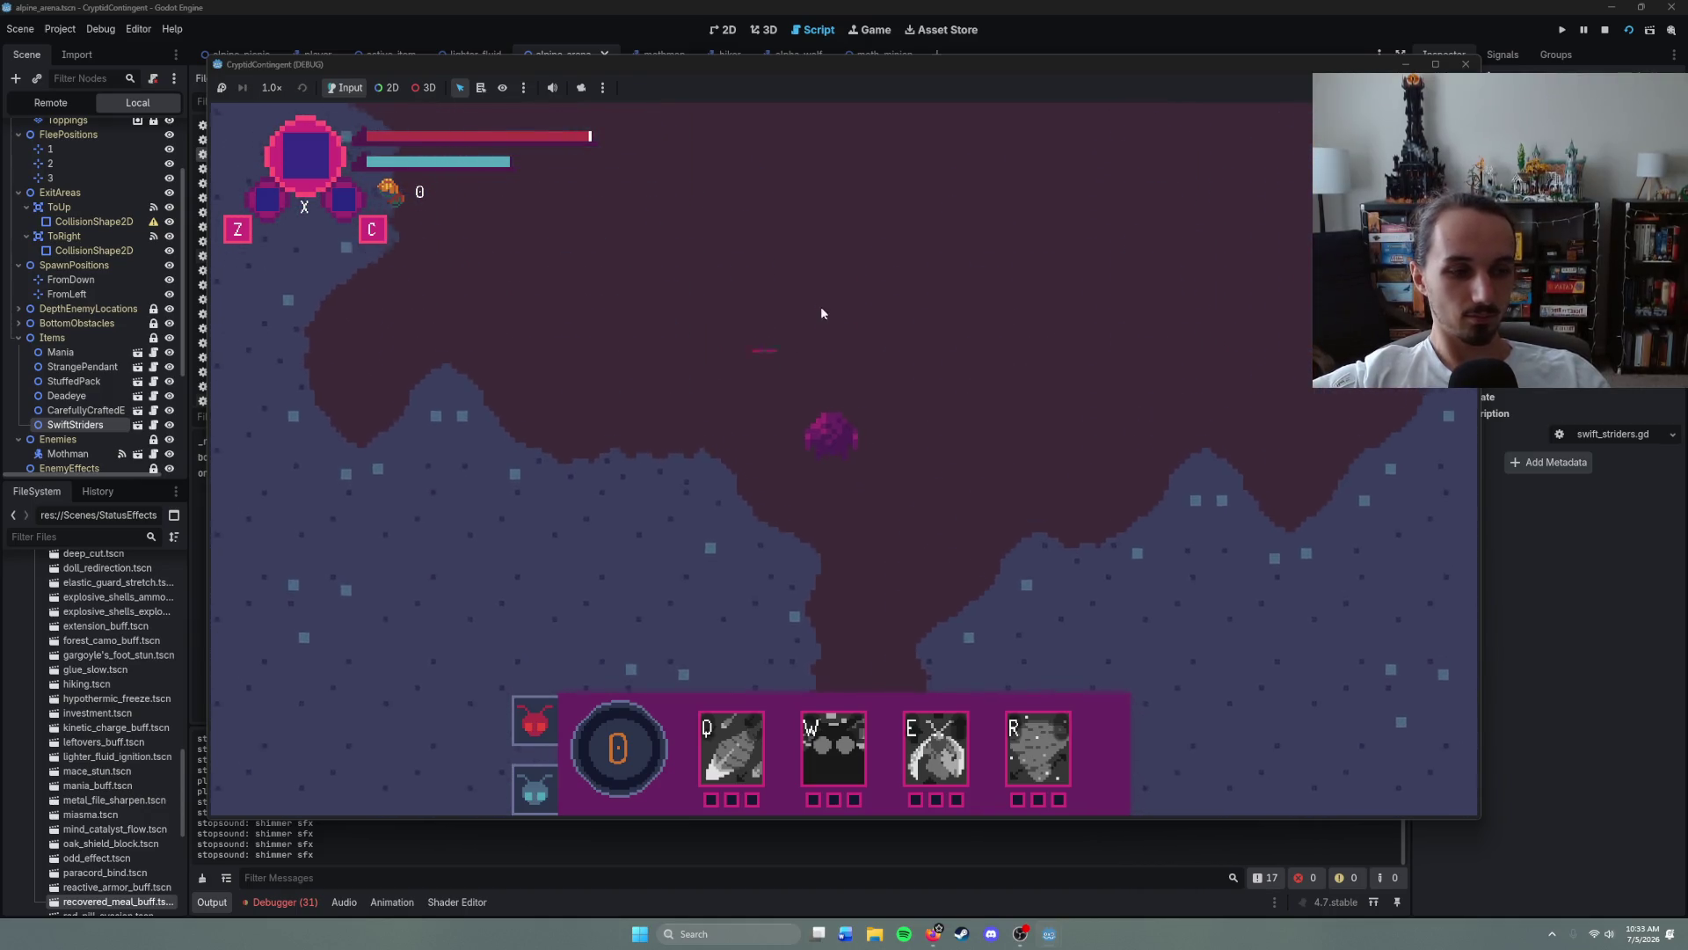
right_click(844, 301)
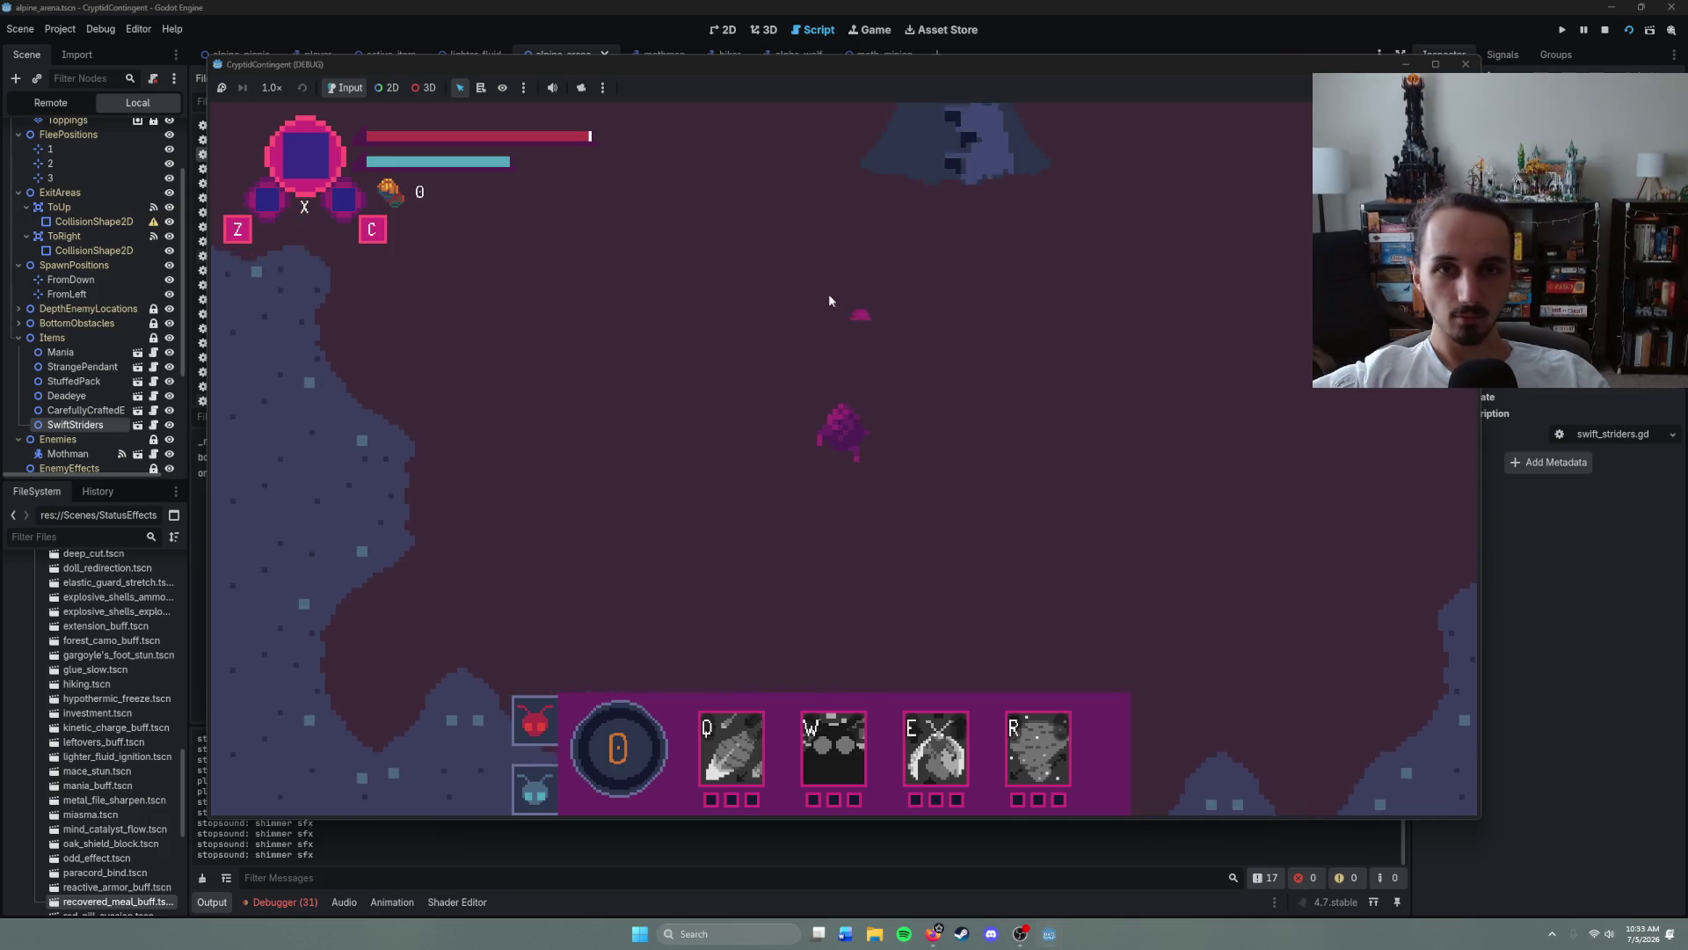
right_click(739, 303)
right_click(999, 355)
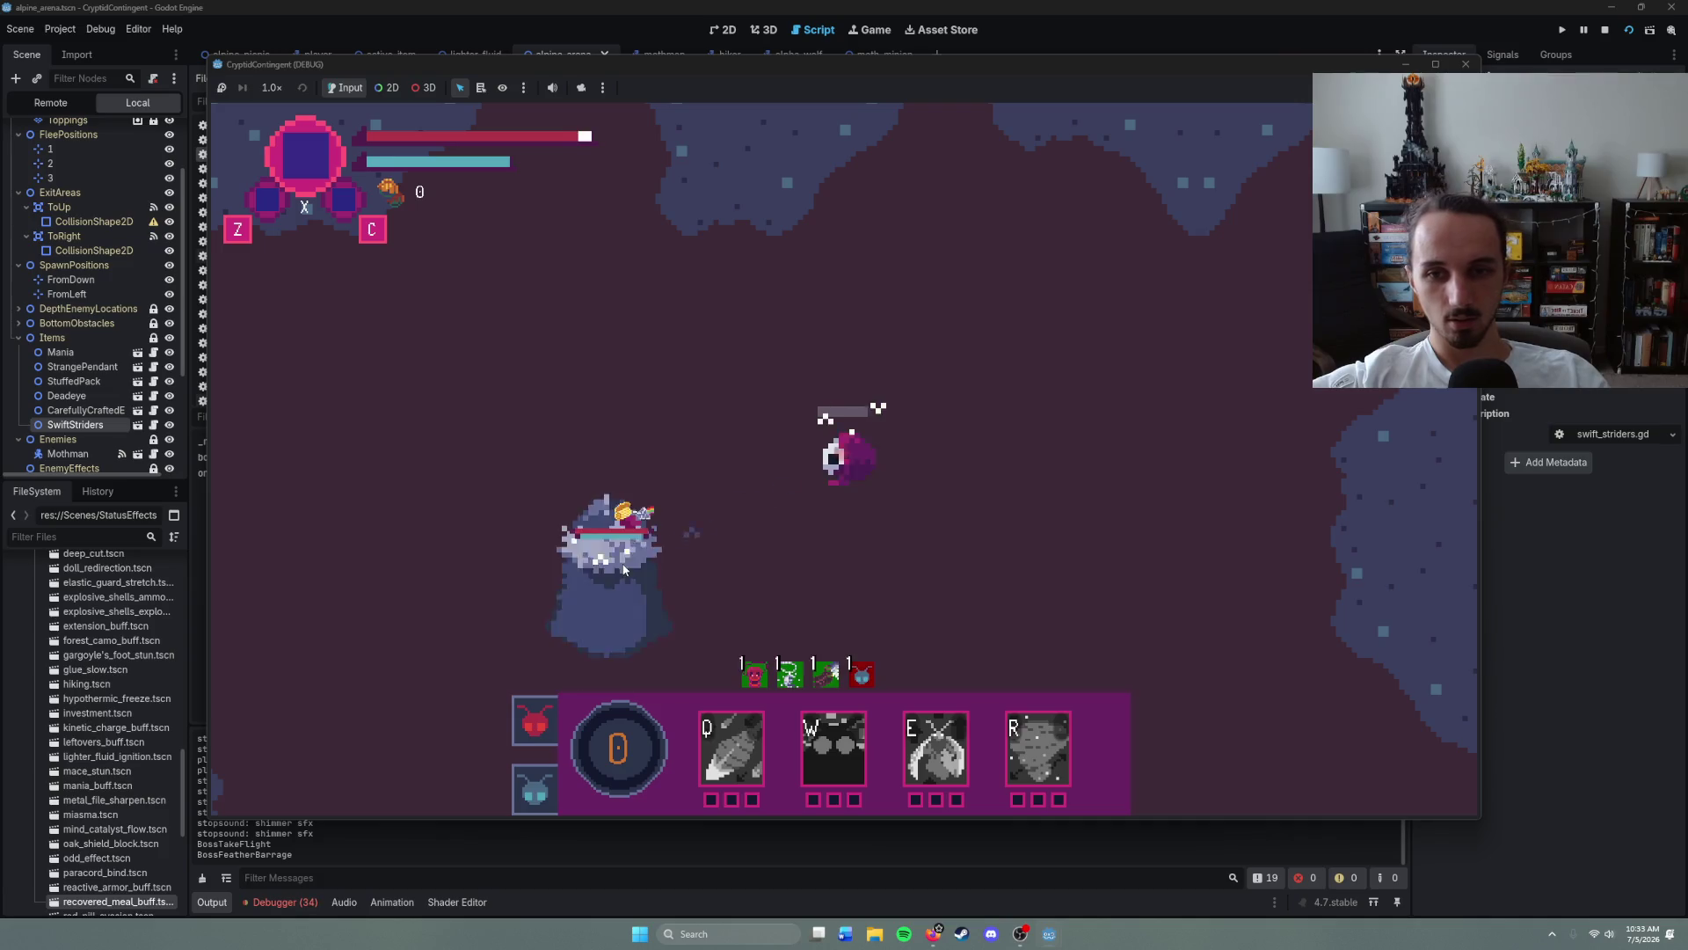
right_click(804, 568)
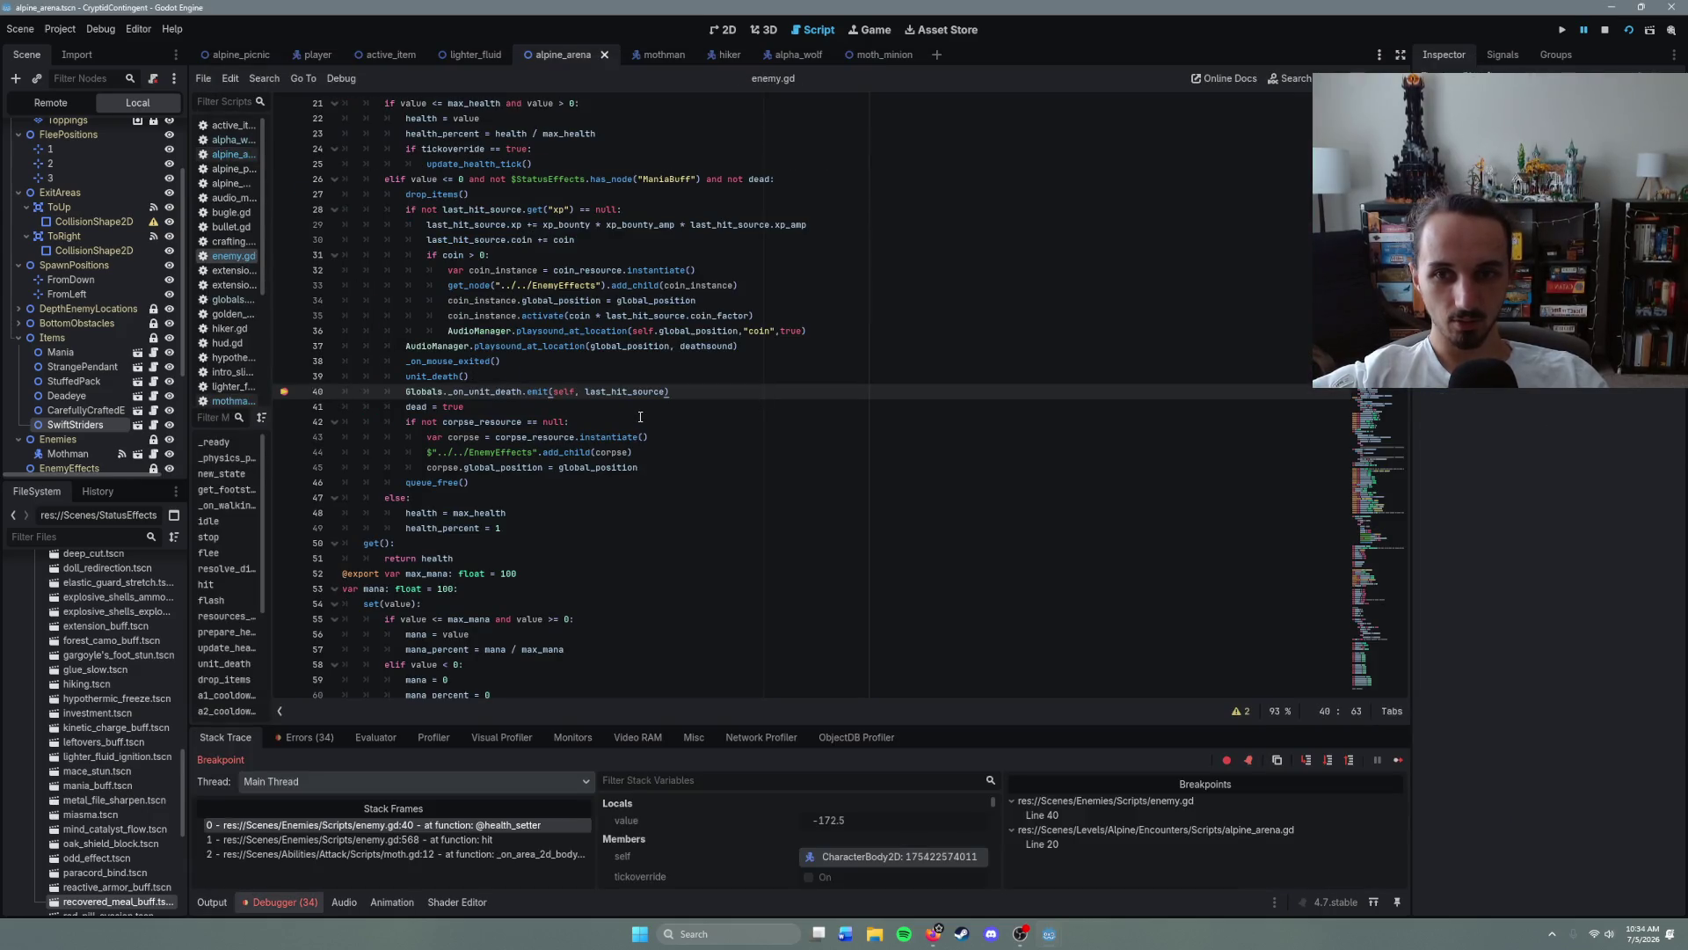
- Remove the enemy.gd line 40 breakpoint, resume the game, then stop it with F8
click(640, 420)
click(286, 394)
click(1399, 761)
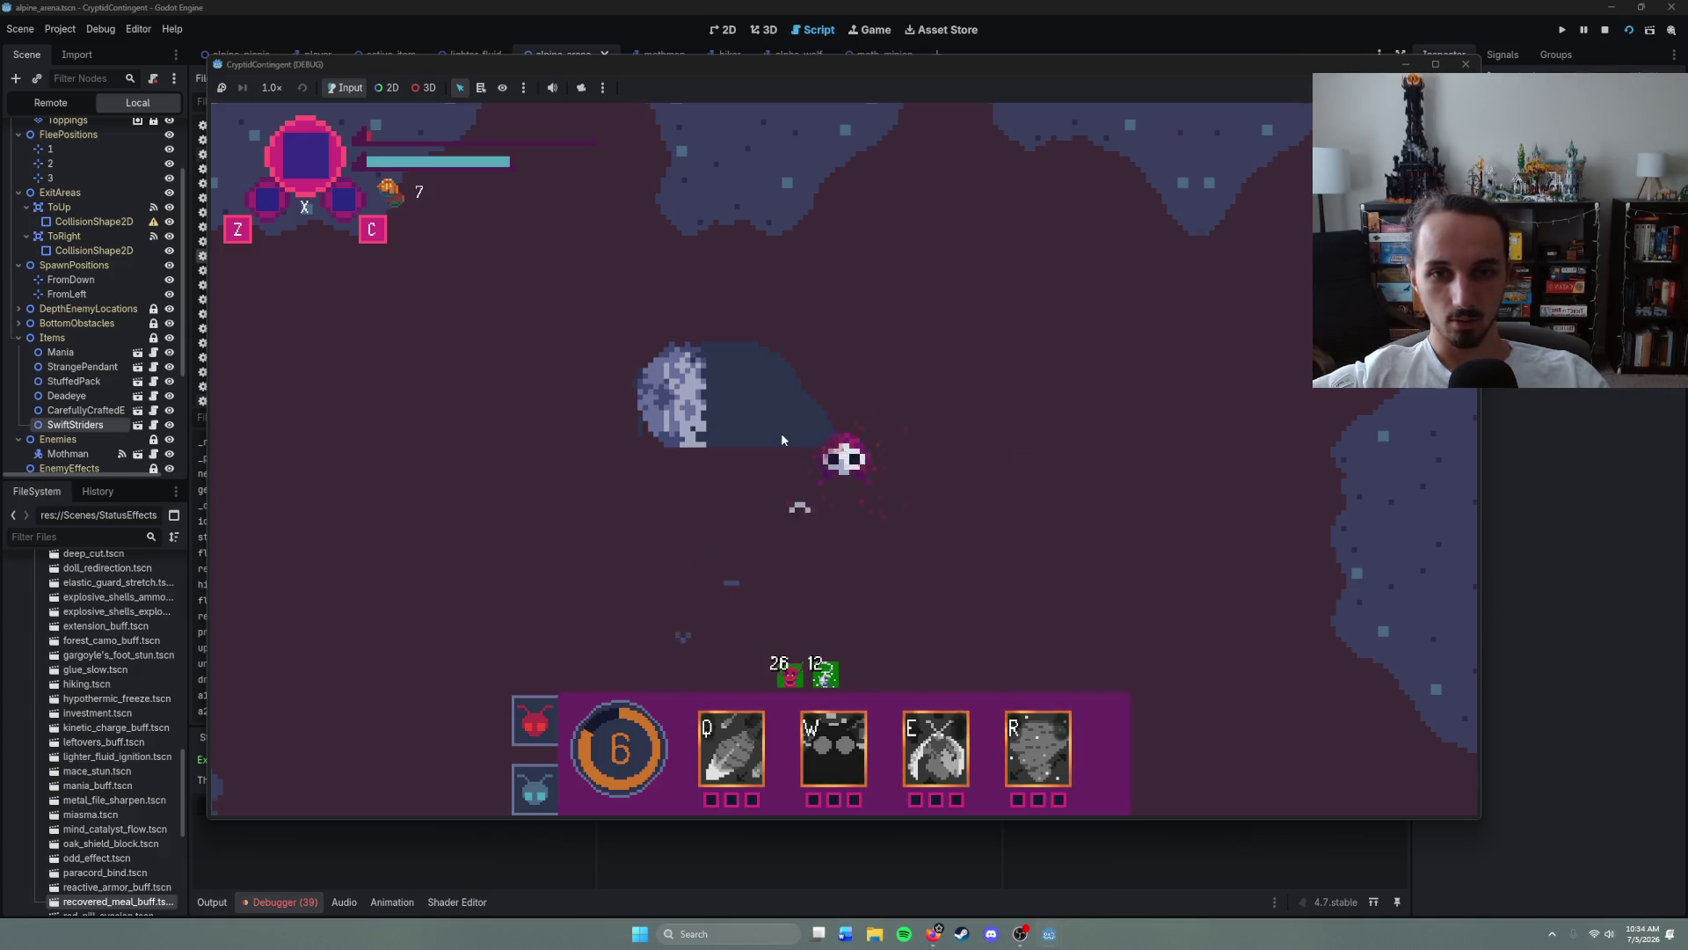
right_click(873, 517)
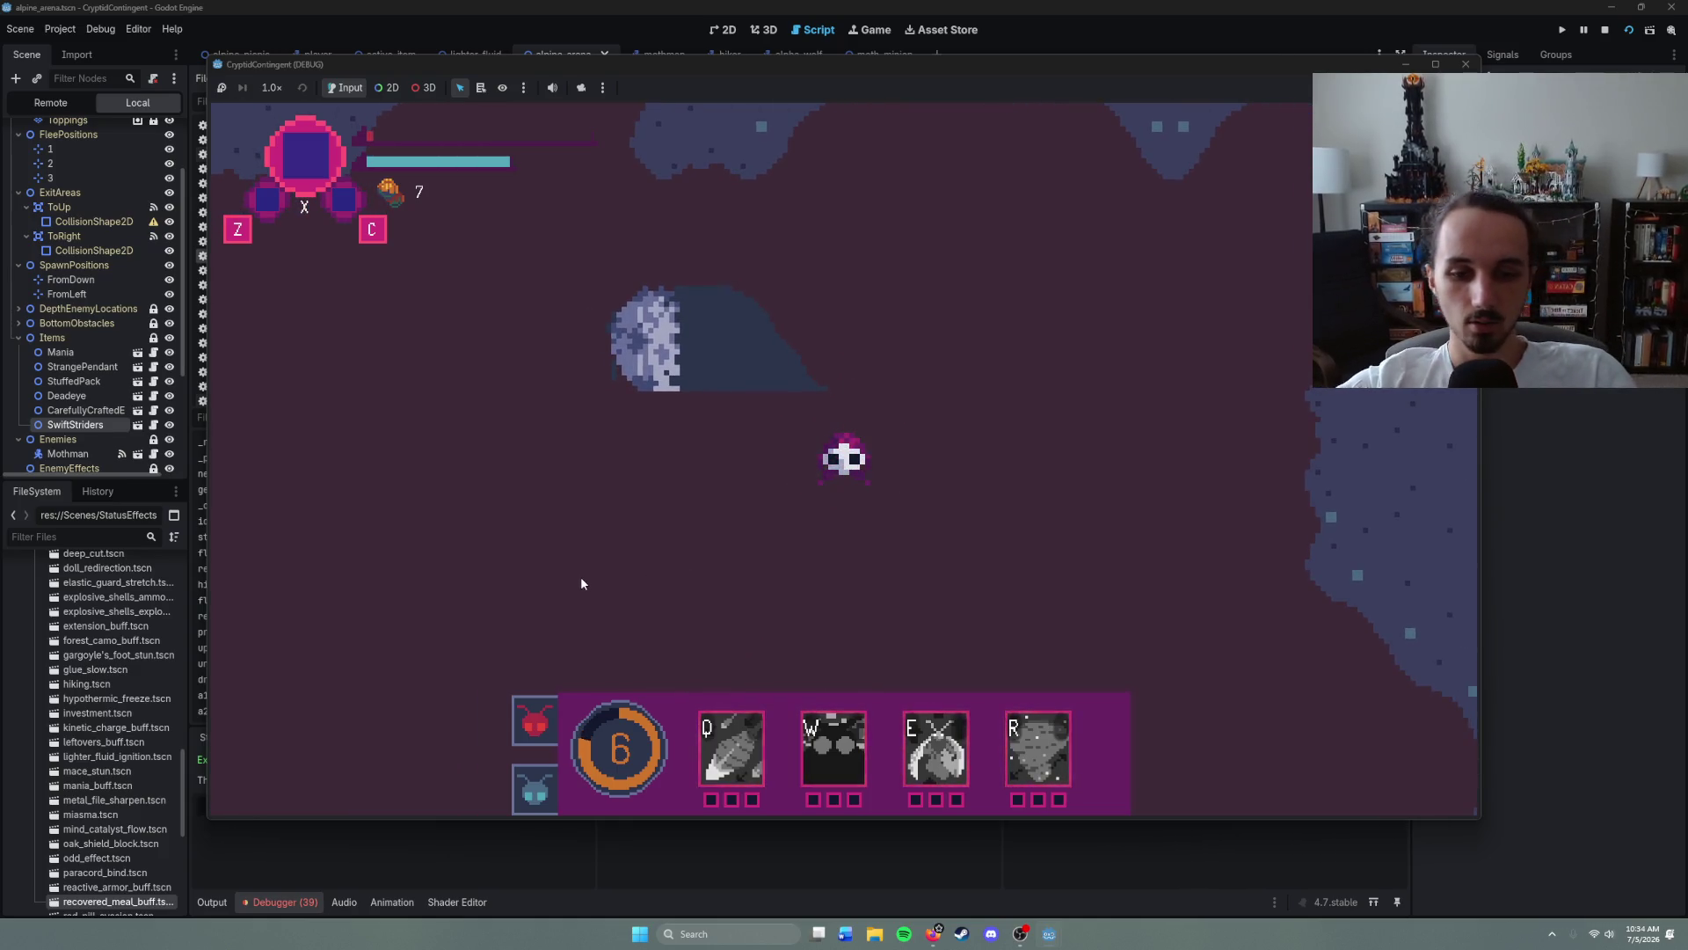
key(F8)
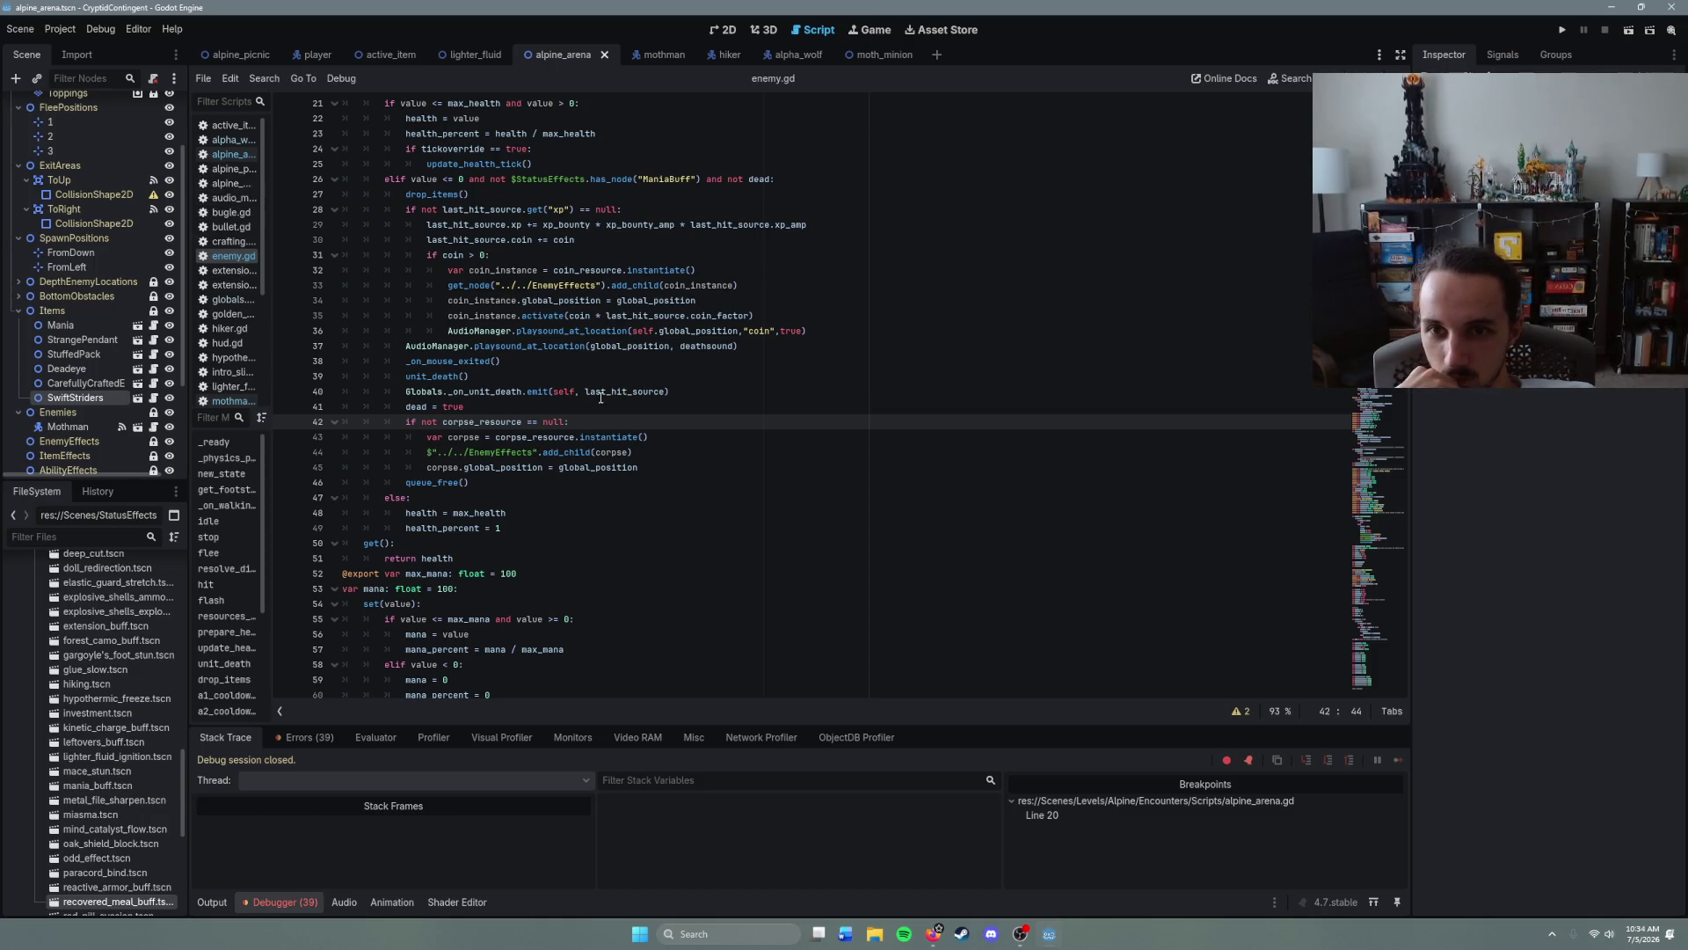
scroll(603, 397, up, 2)
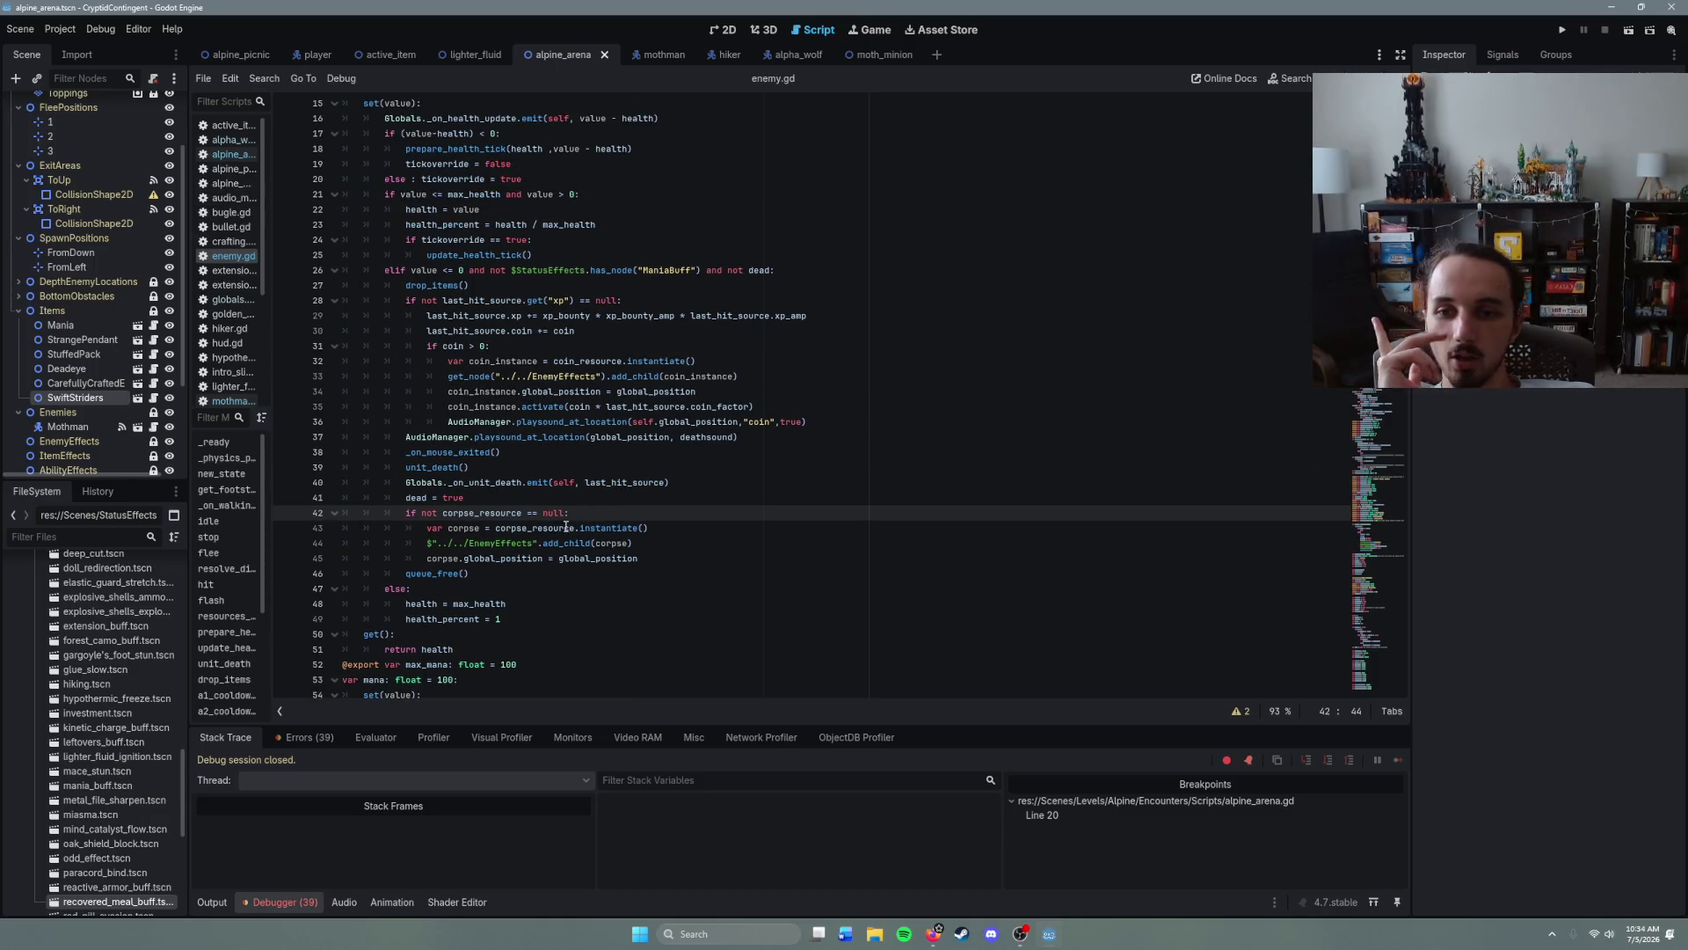
click(518, 496)
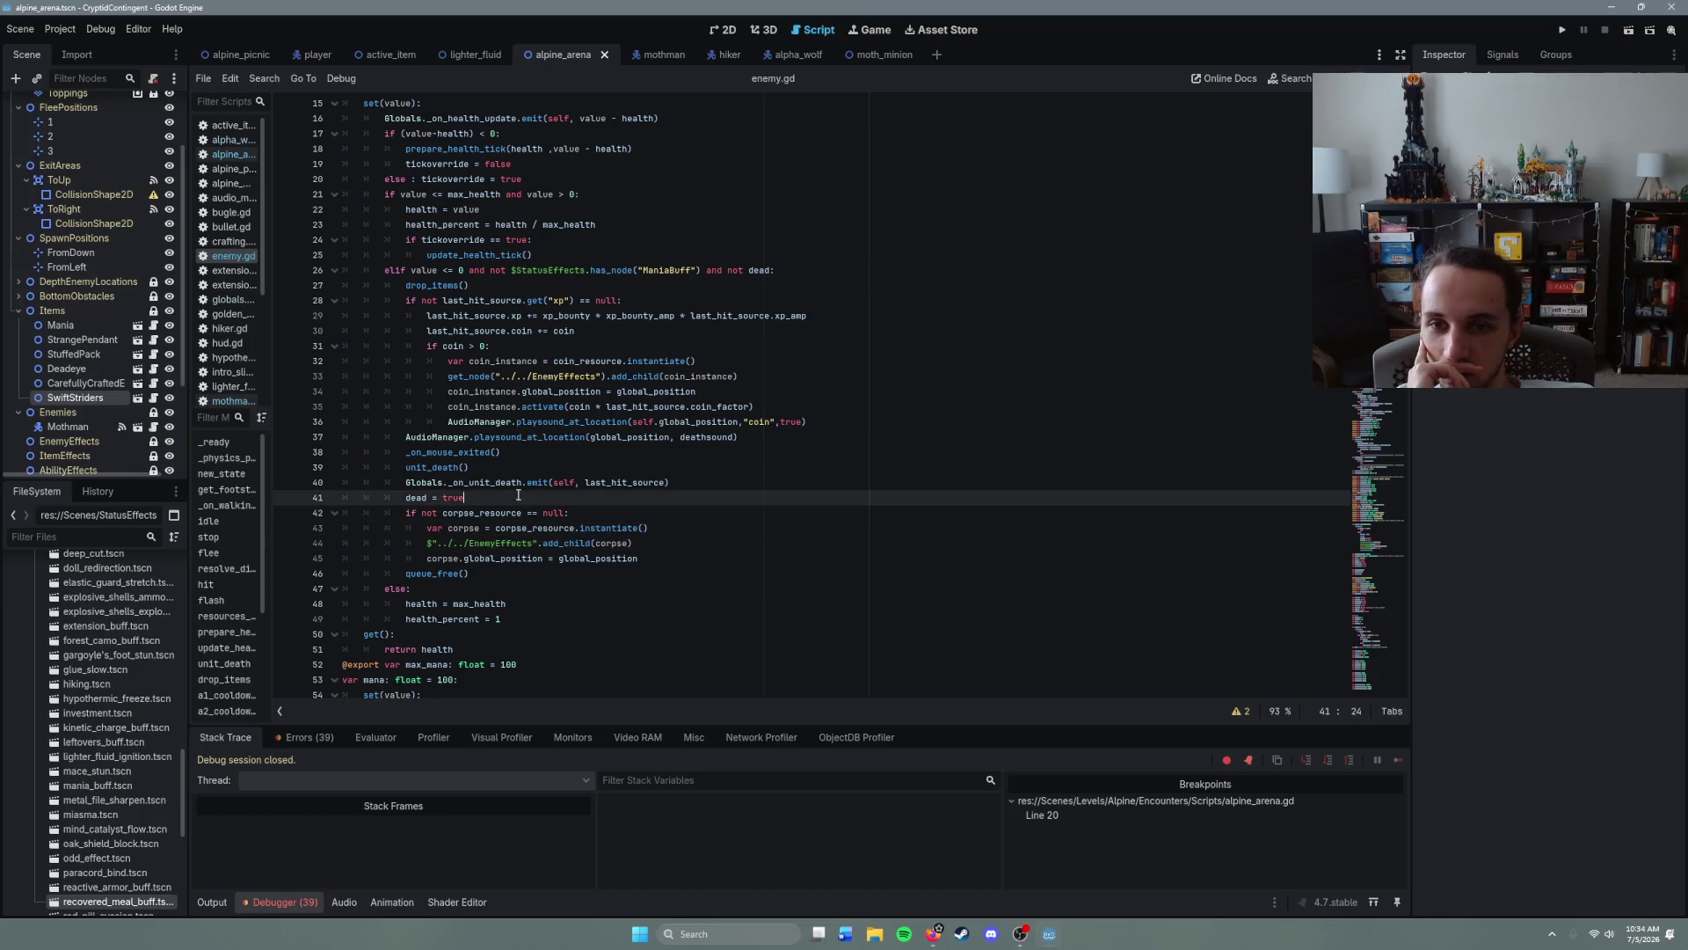
click(715, 486)
mouse_move(716, 487)
mouse_down()
mouse_move(352, 483)
mouse_move(402, 479)
mouse_up()
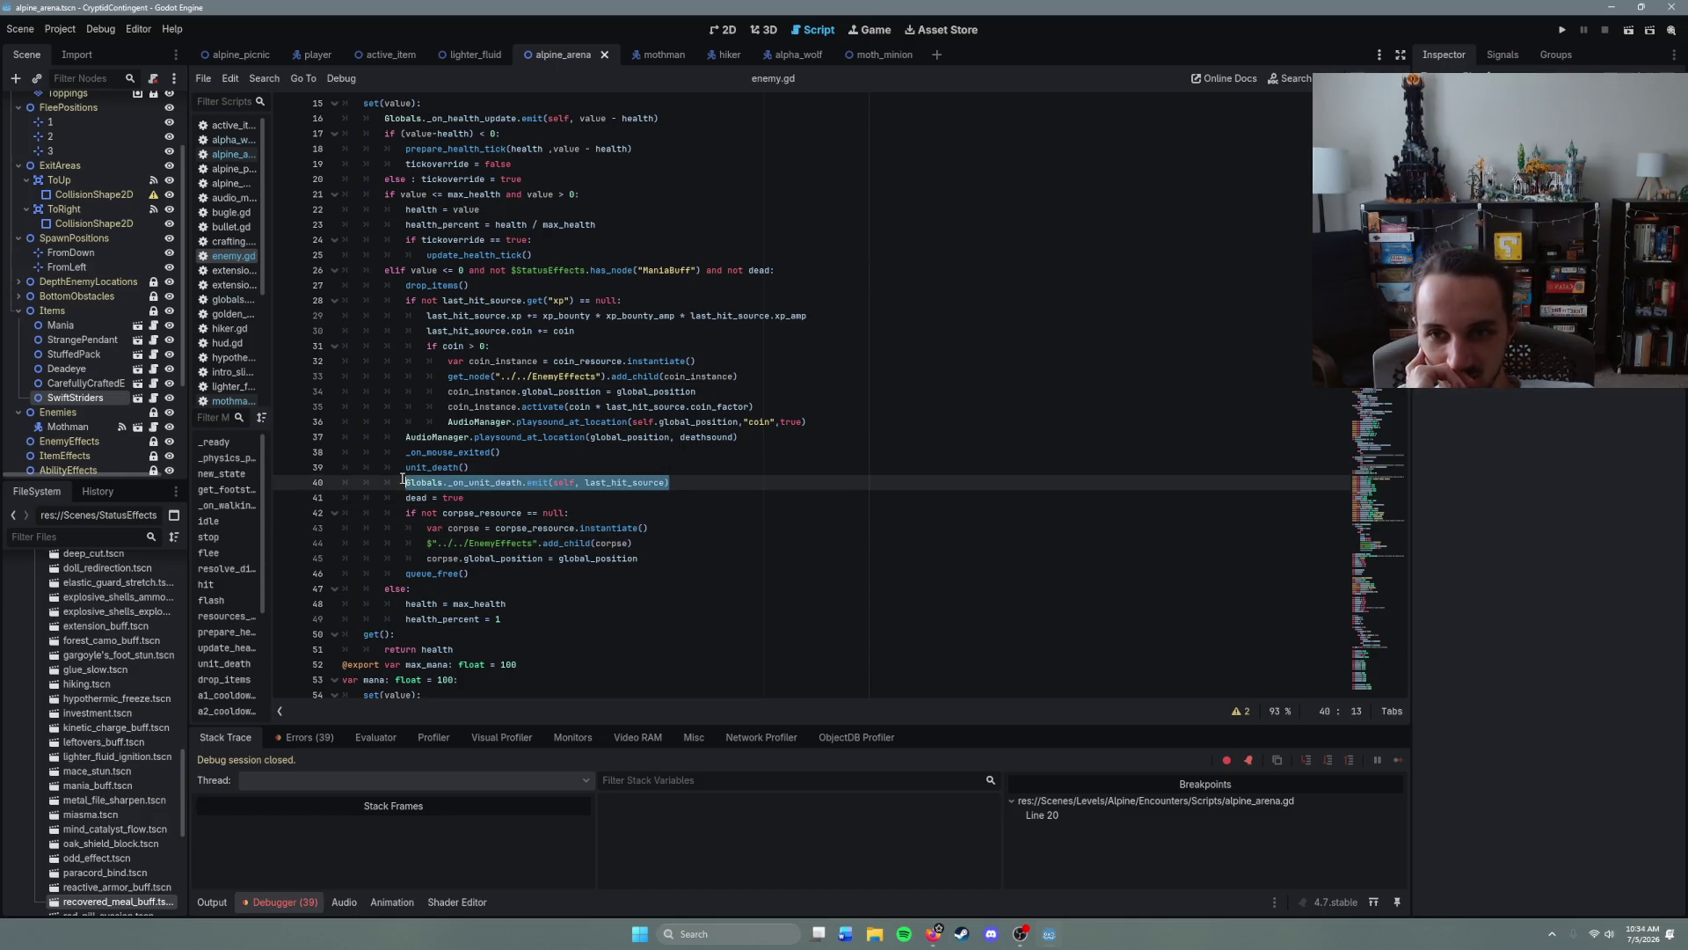
click(685, 474)
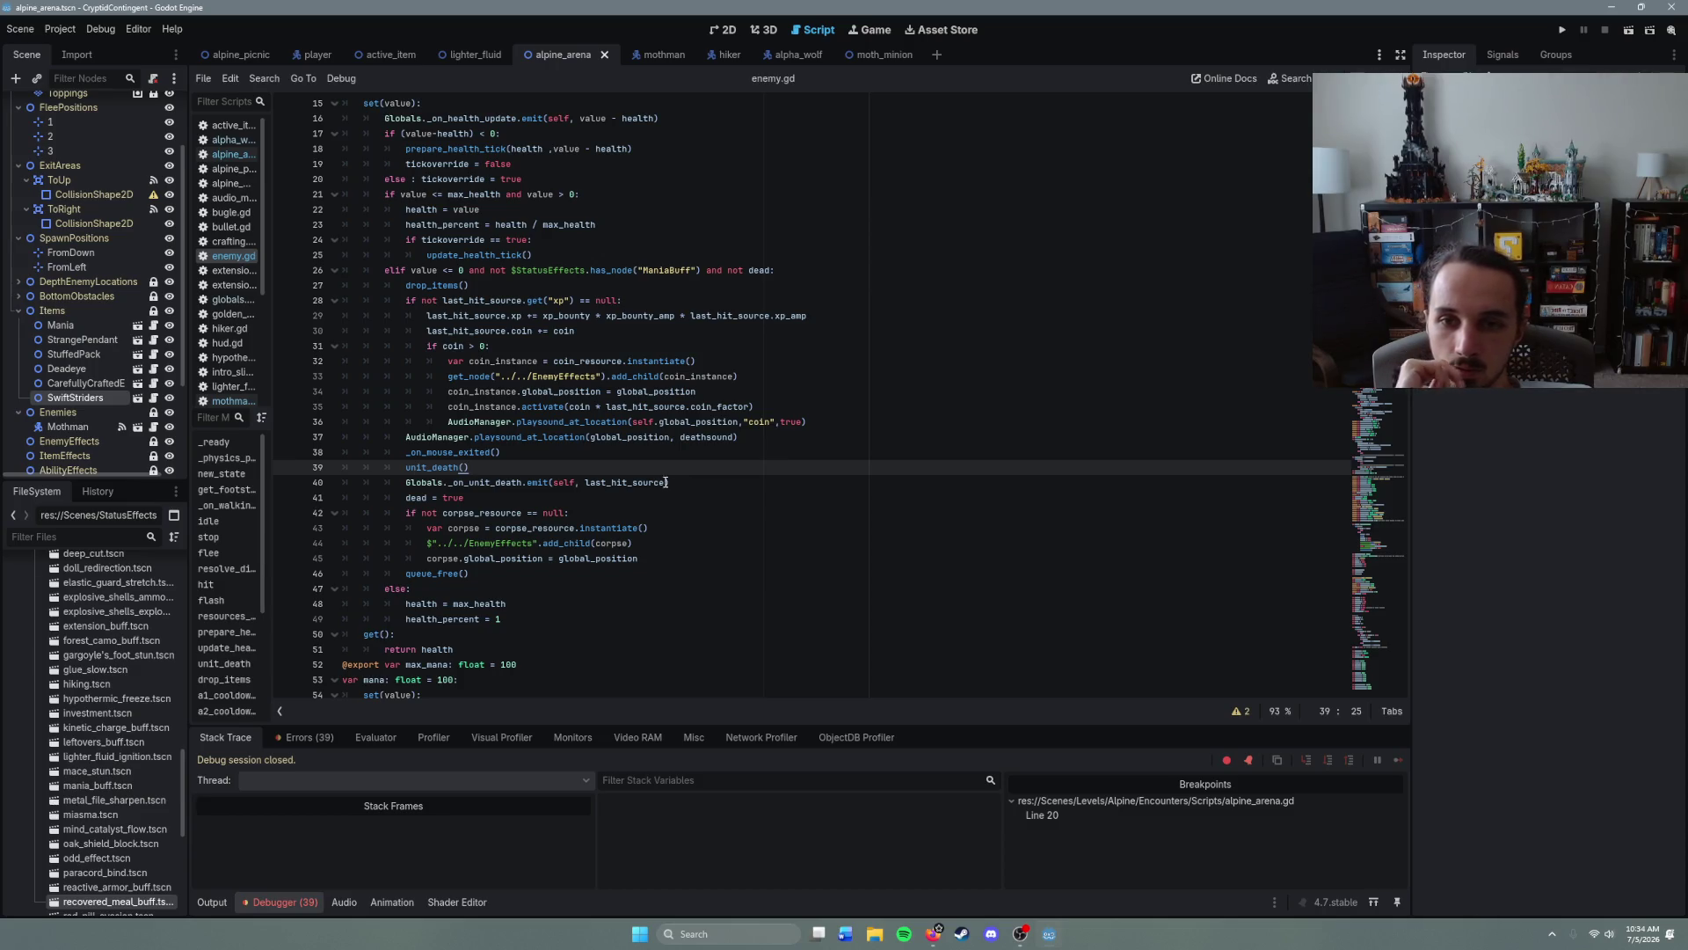
click(667, 482)
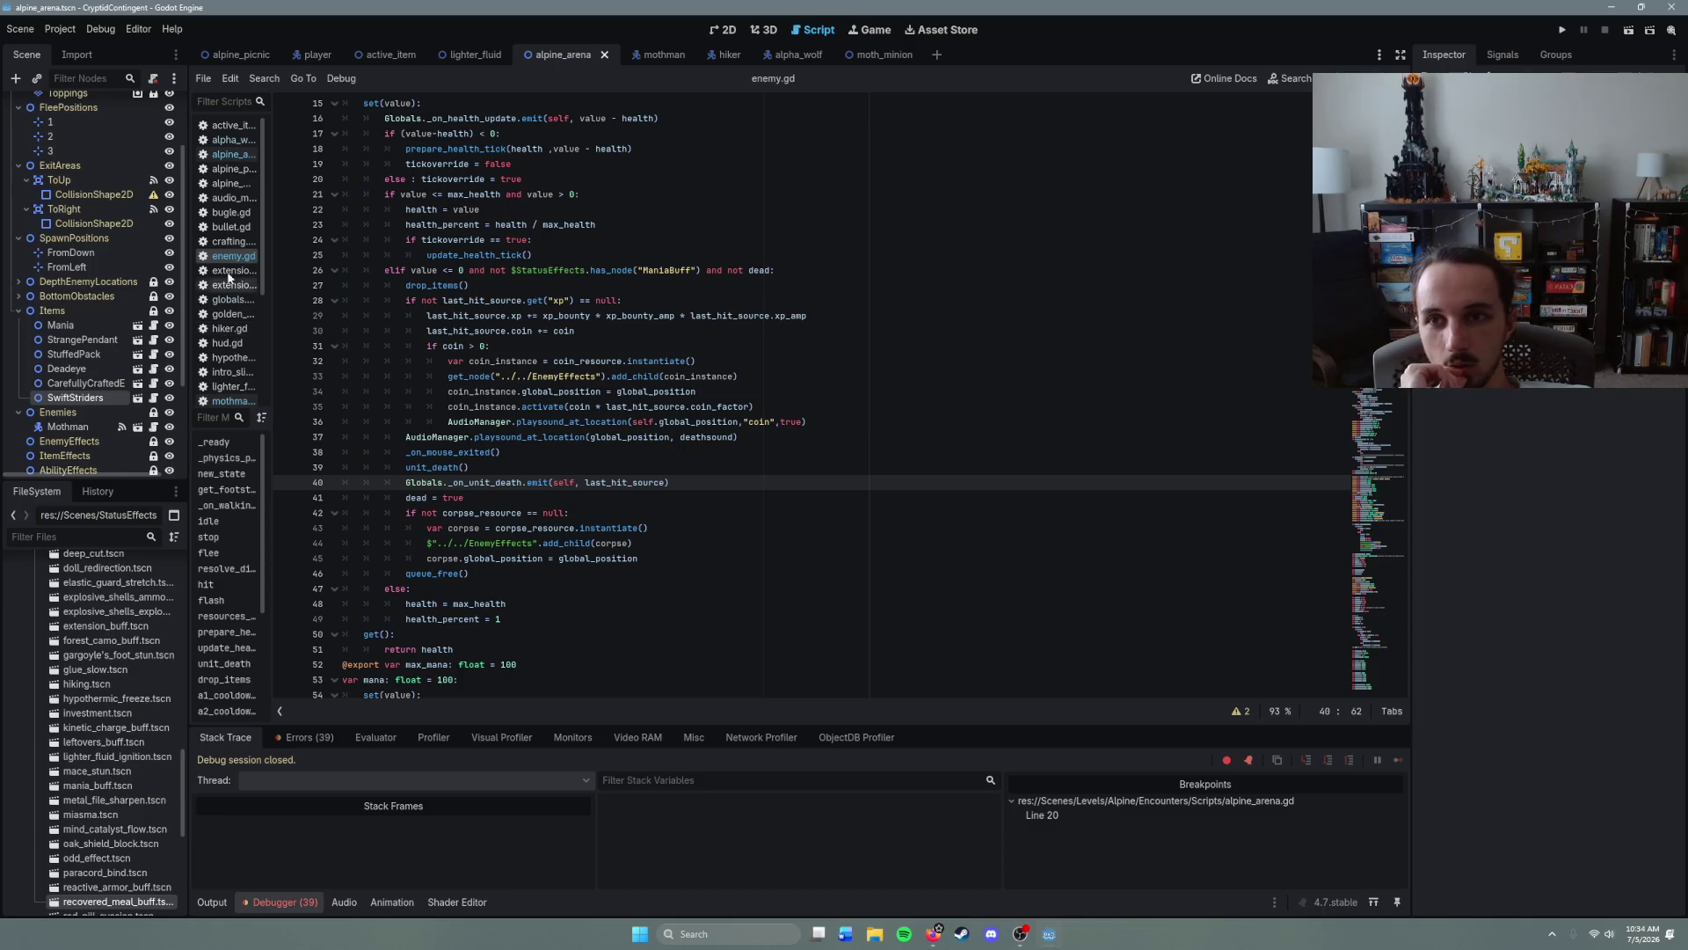
scroll(227, 318, down, 3)
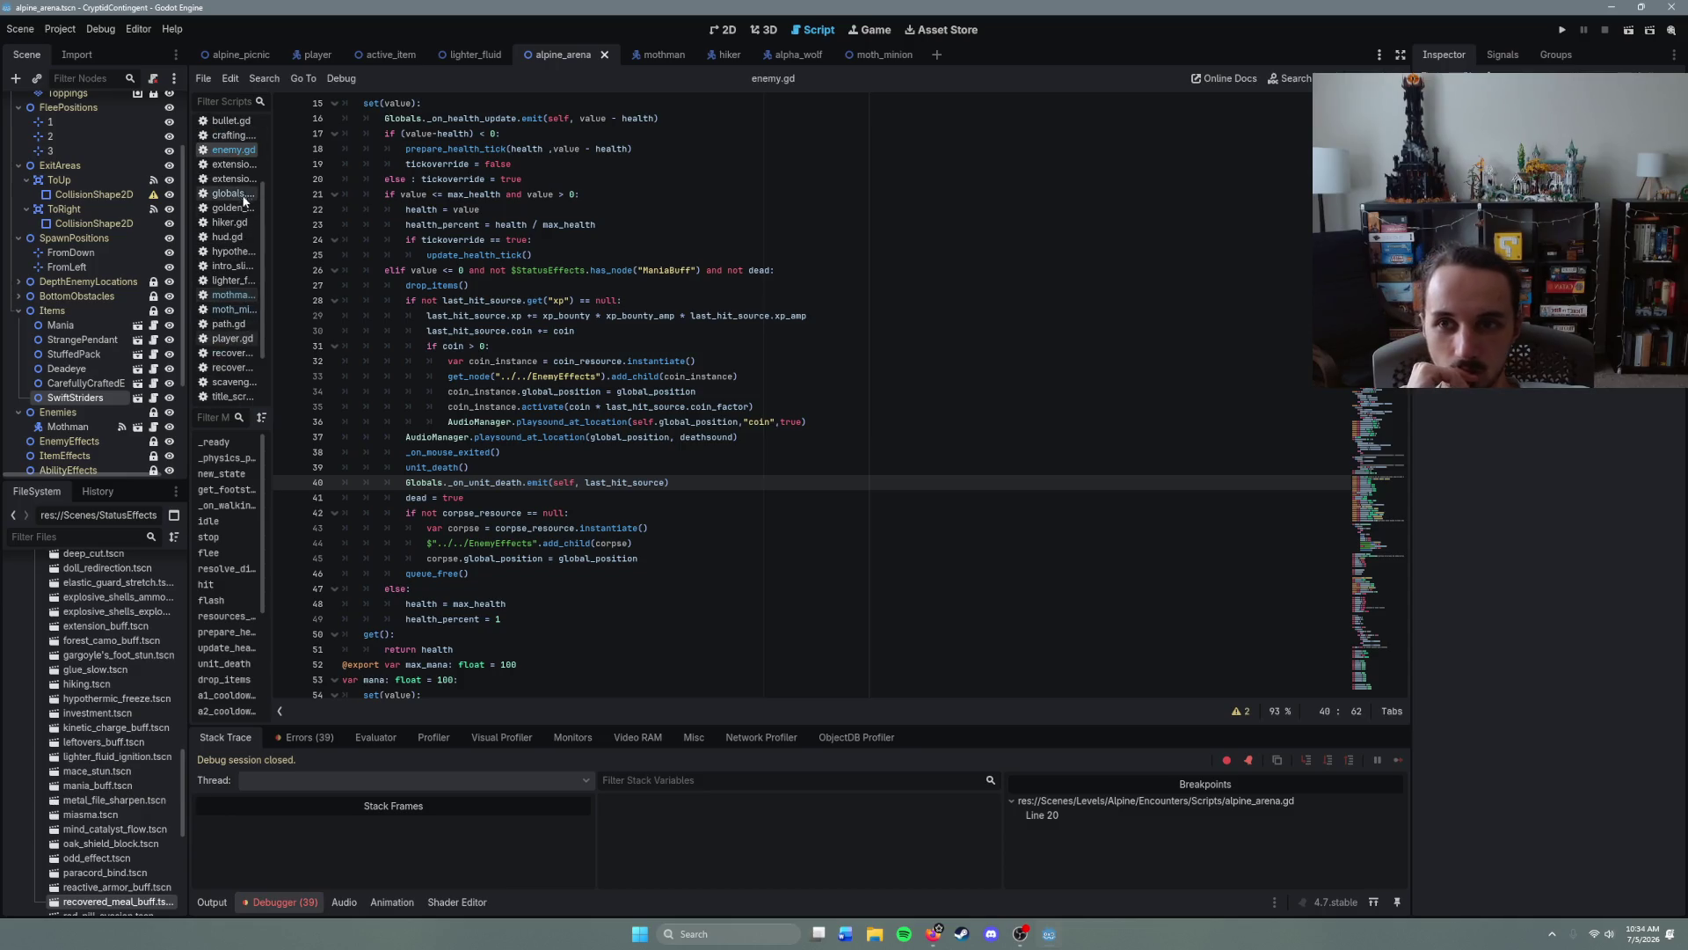
- Read the _on_unit_death signal's victim and killer parameters in globals.gd, then return to alpine_arena.gd
click(265, 194)
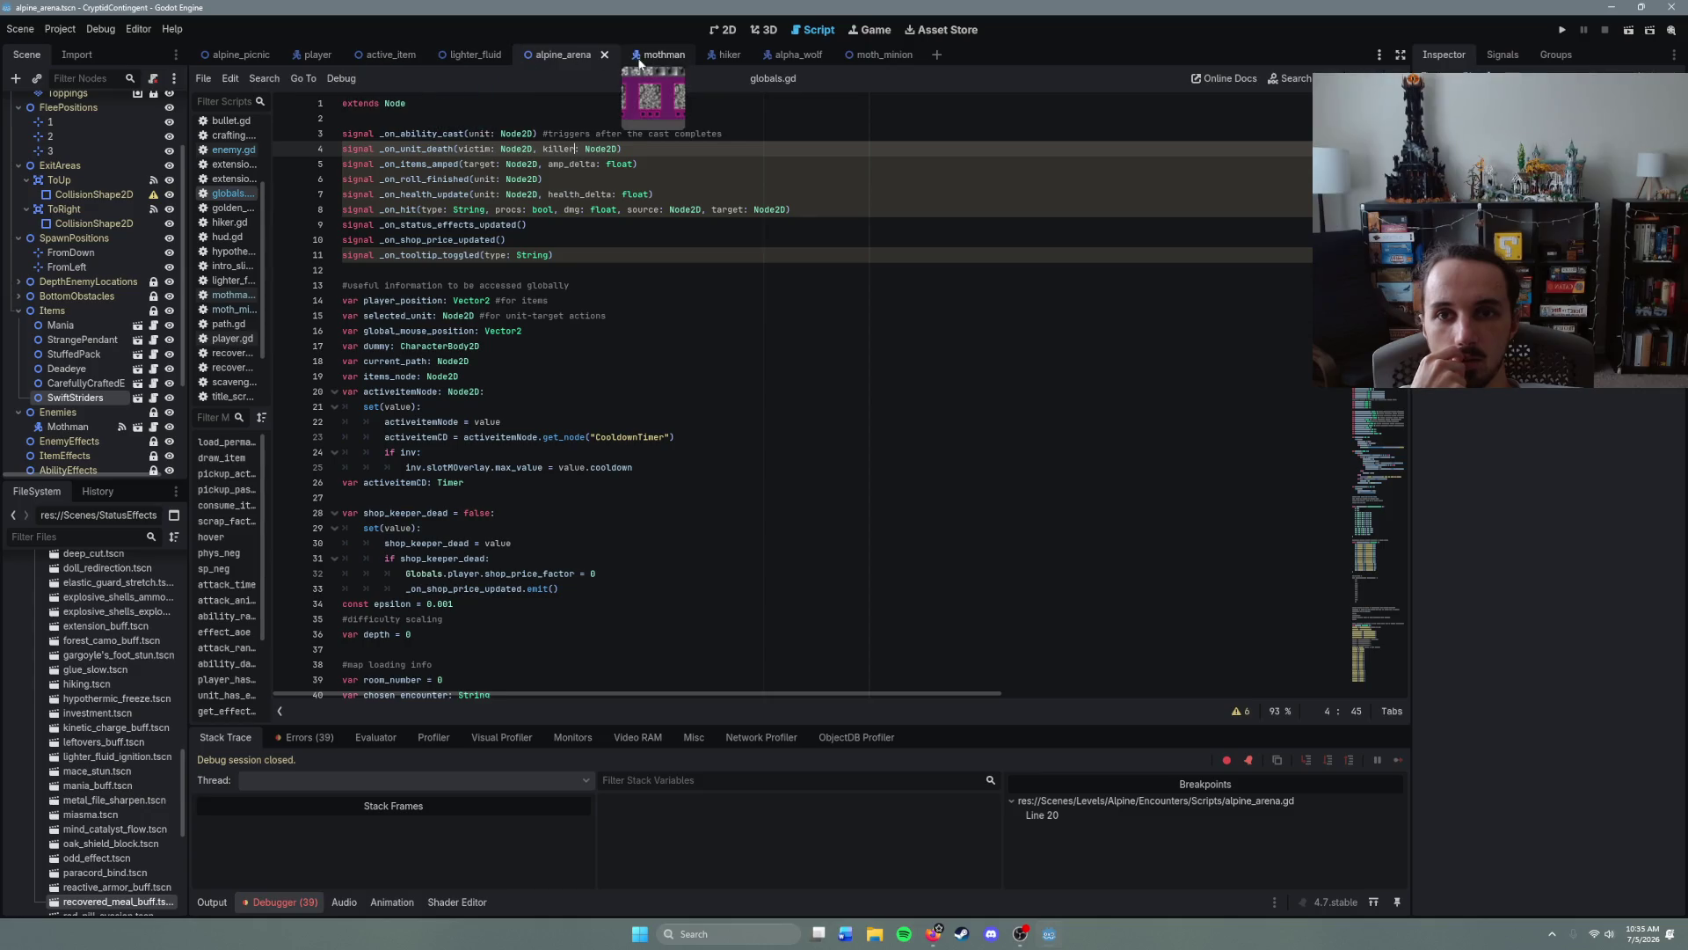
scroll(90, 167, up, 3)
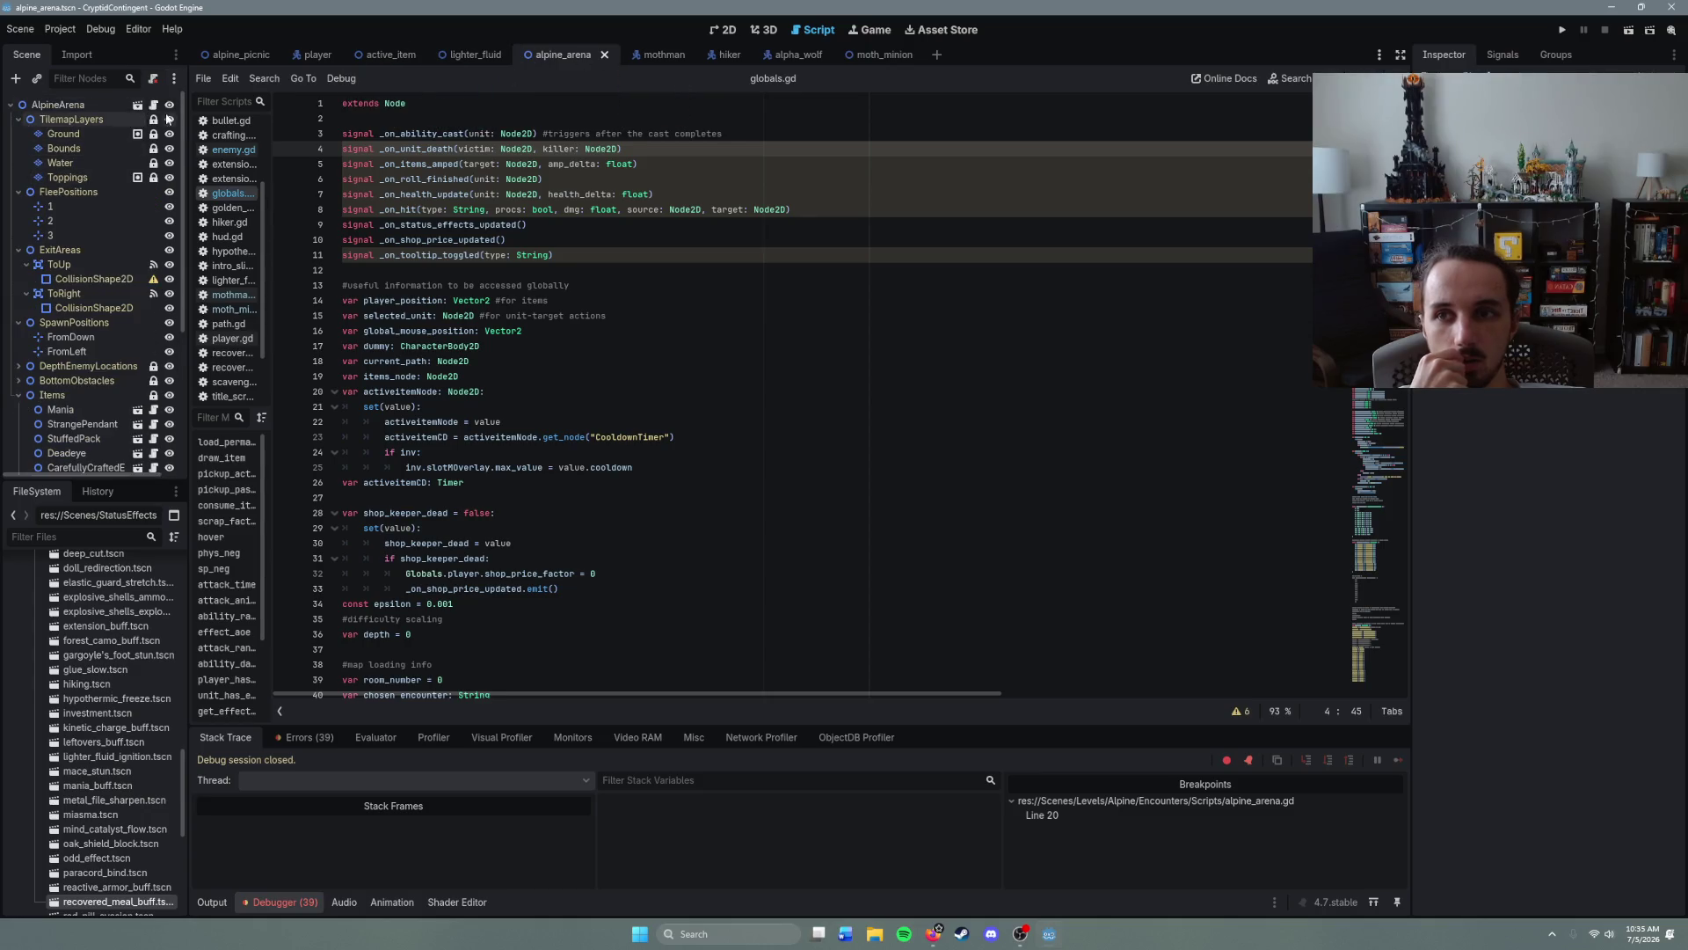
click(153, 105)
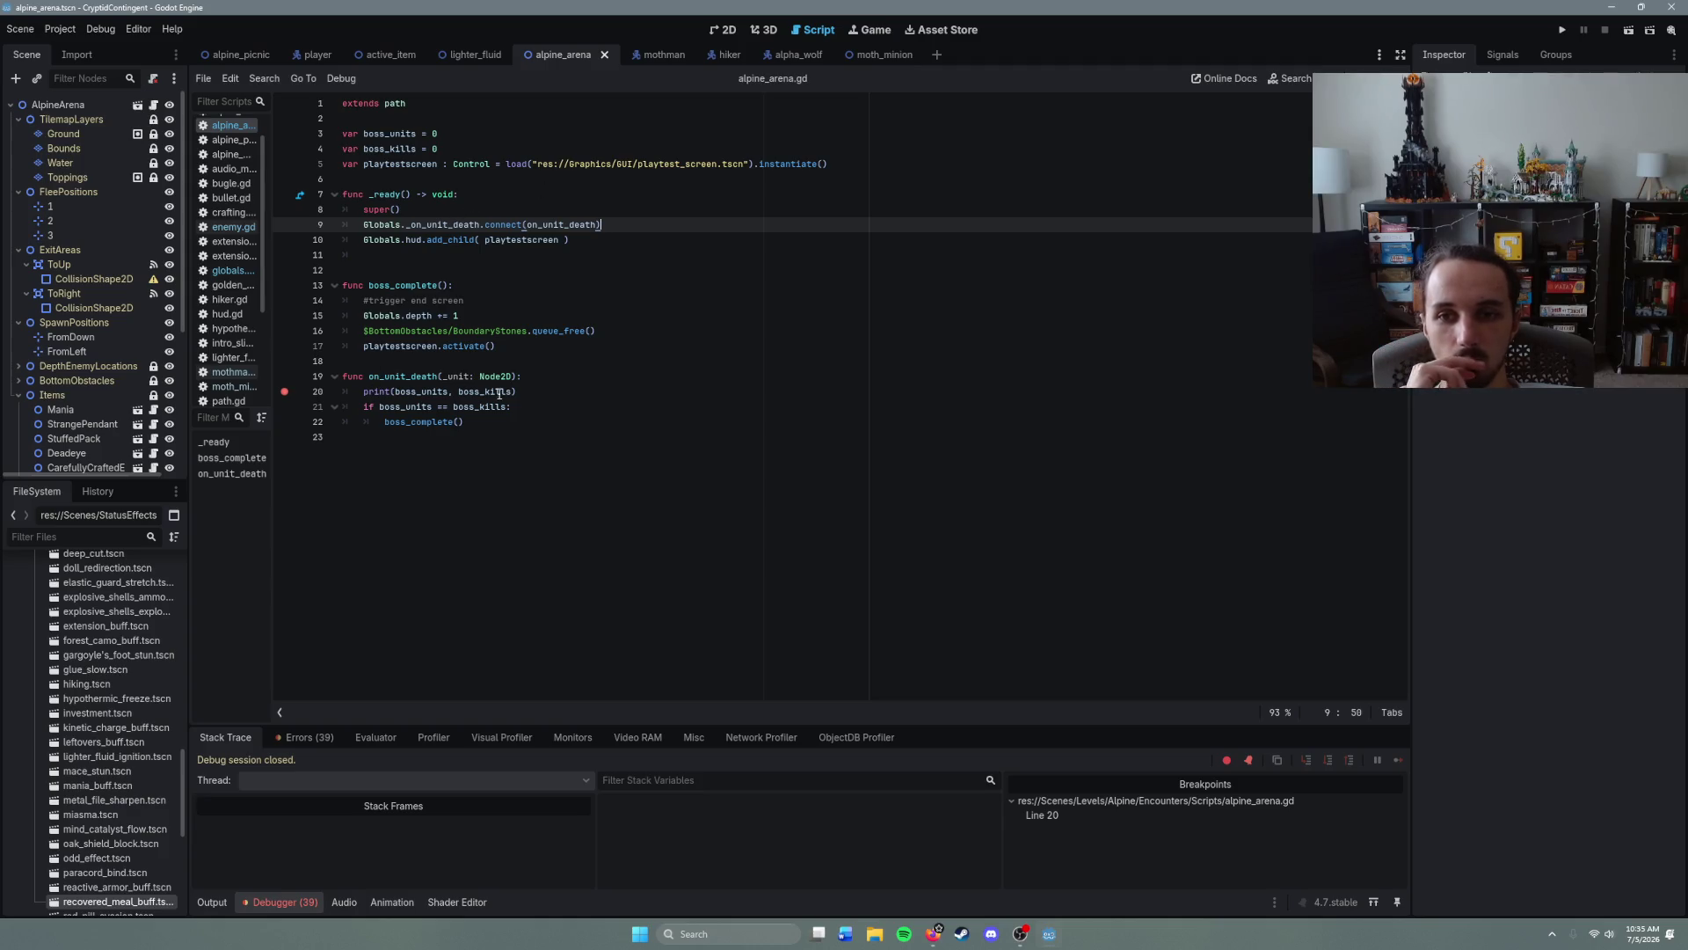
- Add a killer parameter to on_unit_death (typing e2D), save alpine_arena.gd, and run the scene with F6
click(516, 376)
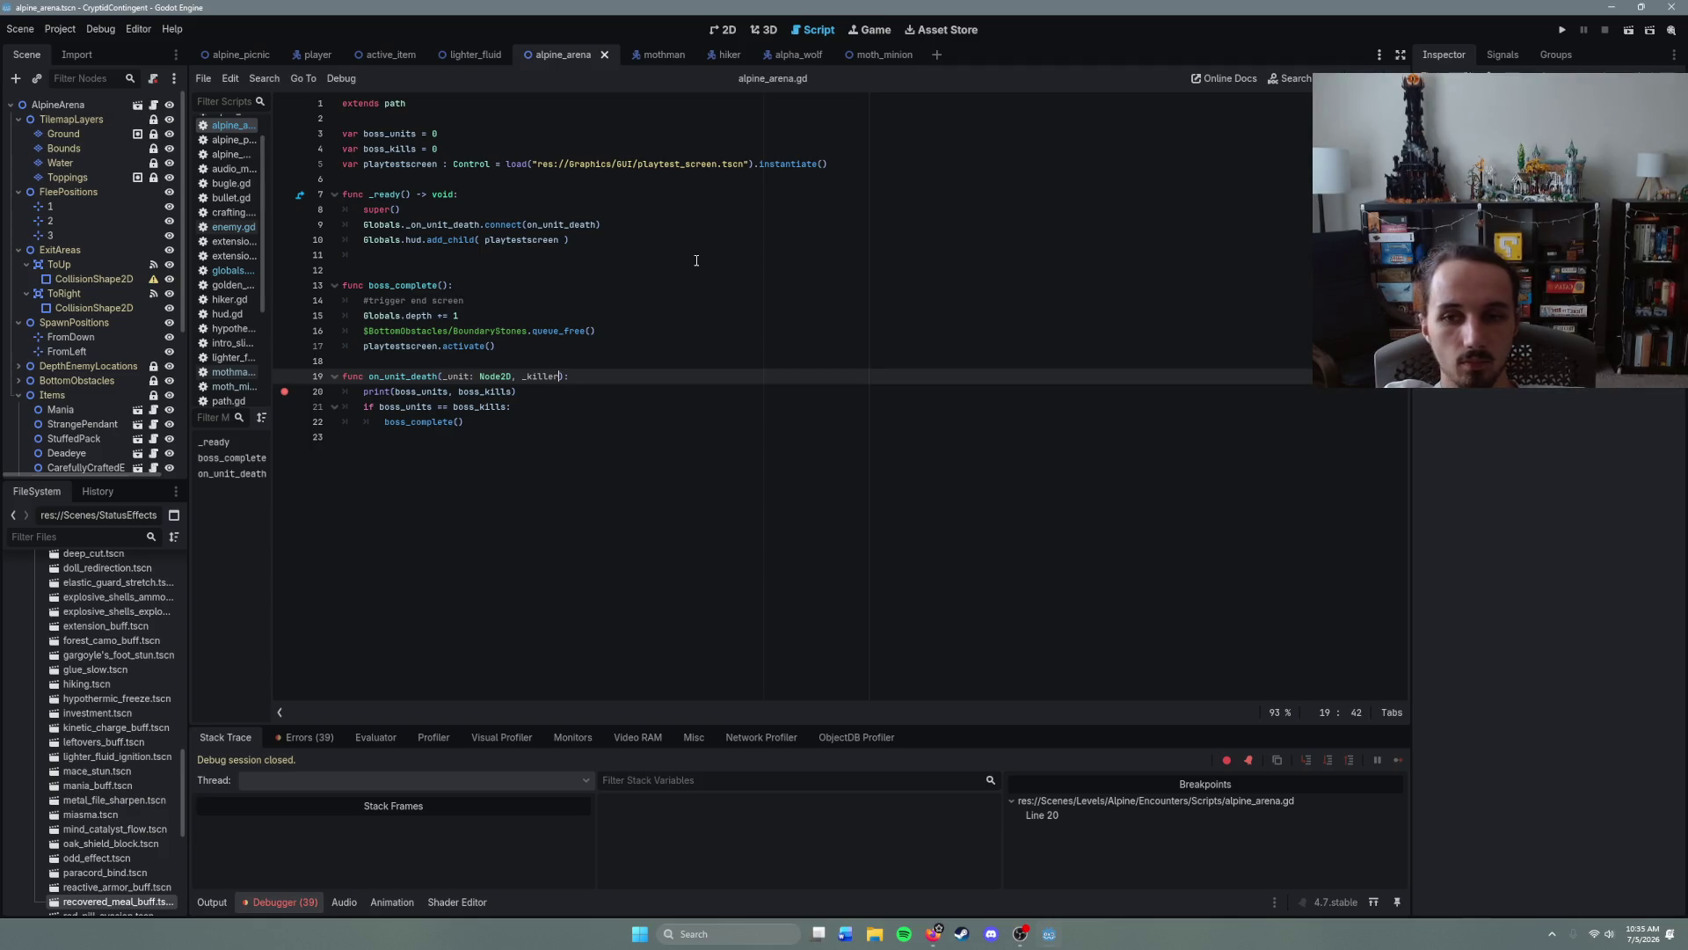
text(e2D)
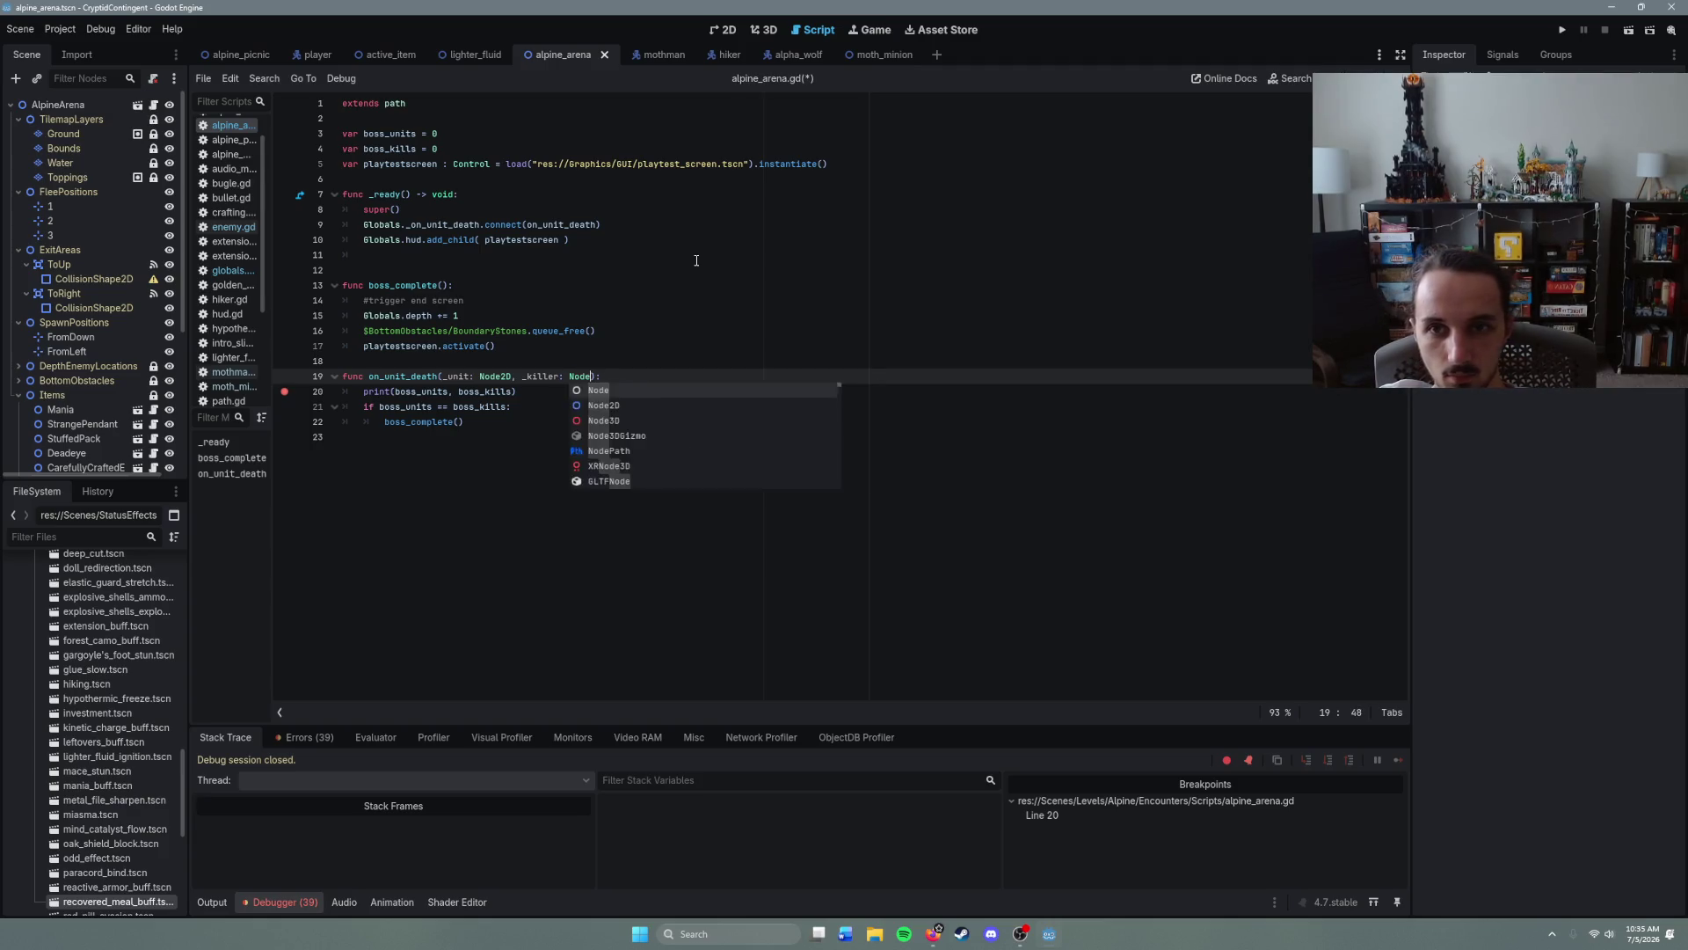
key(ctrl+s)
key(Escape)
key(Down)
key(Down)
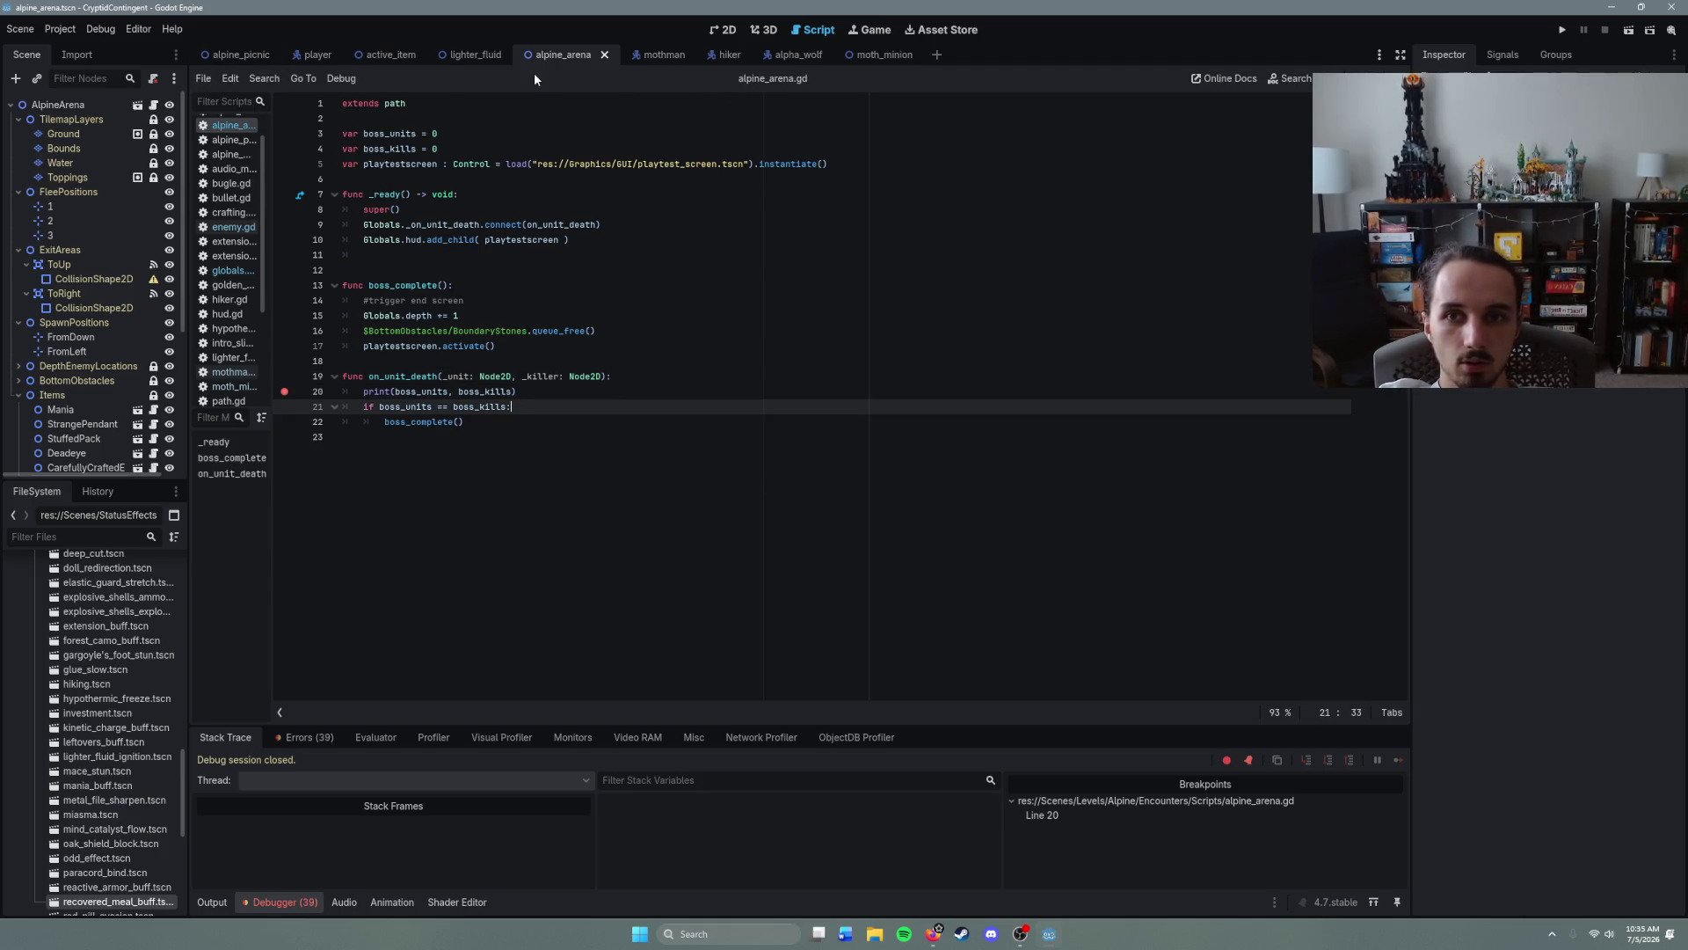
key(F6)
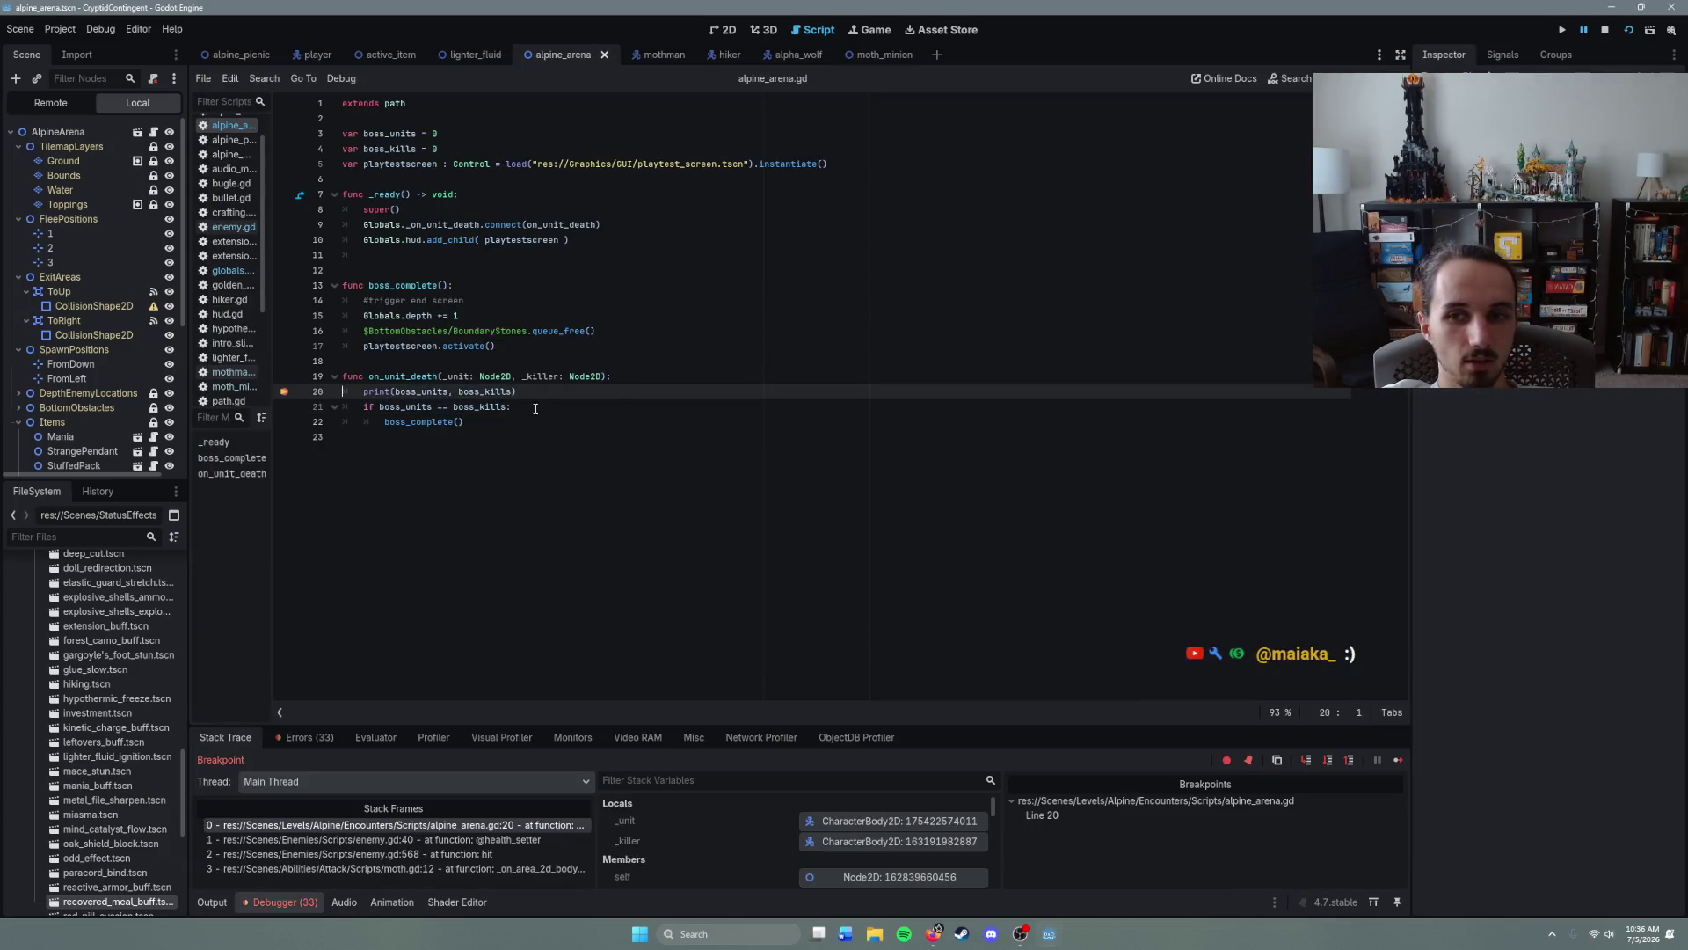
- Resume past the line-20 breakpoint at boss_complete() so the game reaches the end-of-playtest screen
click(519, 424)
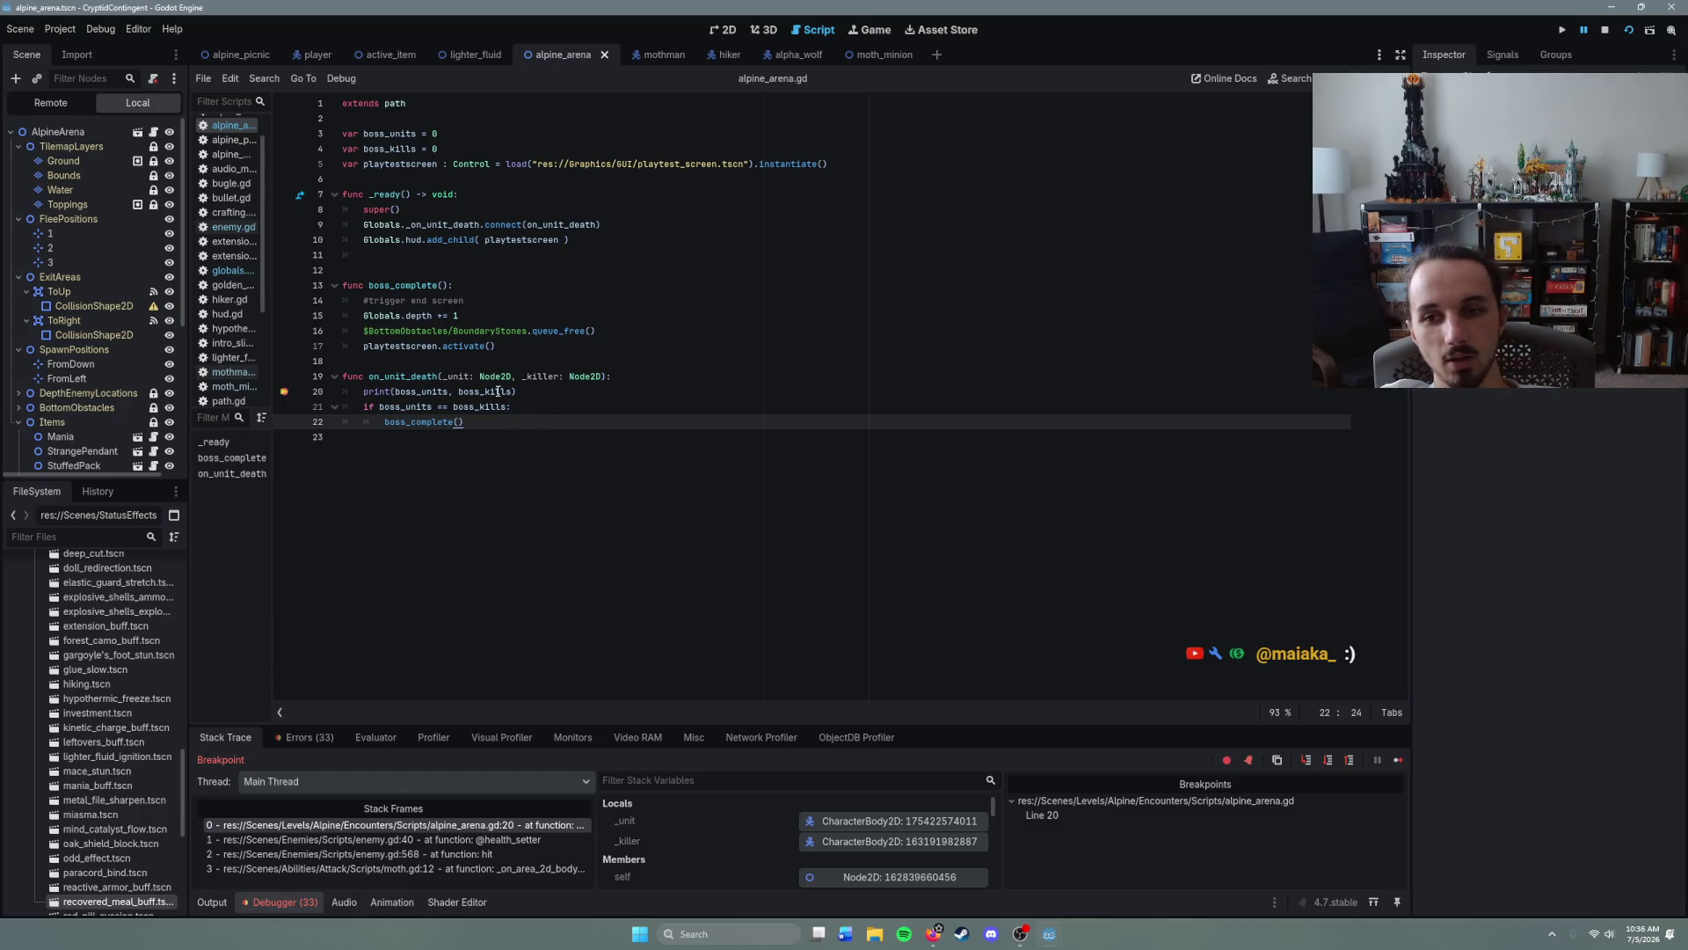
click(1396, 761)
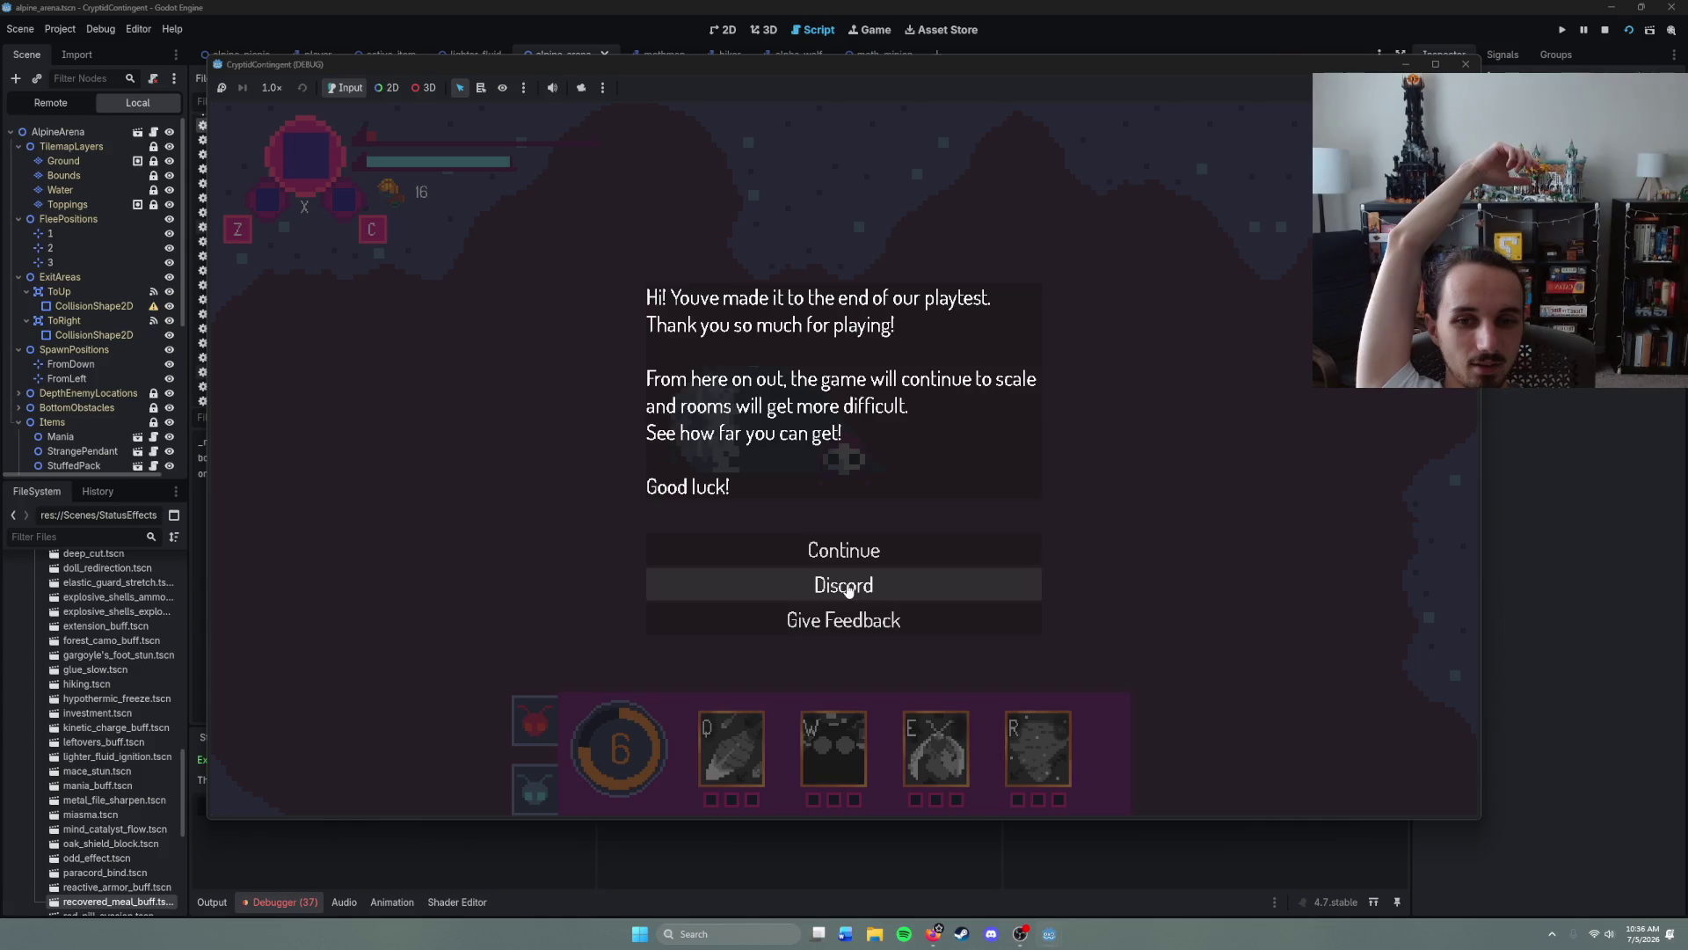
- Dismiss the end-of-playtest message and walk the character right into the next corridor
click(894, 545)
right_click(1116, 444)
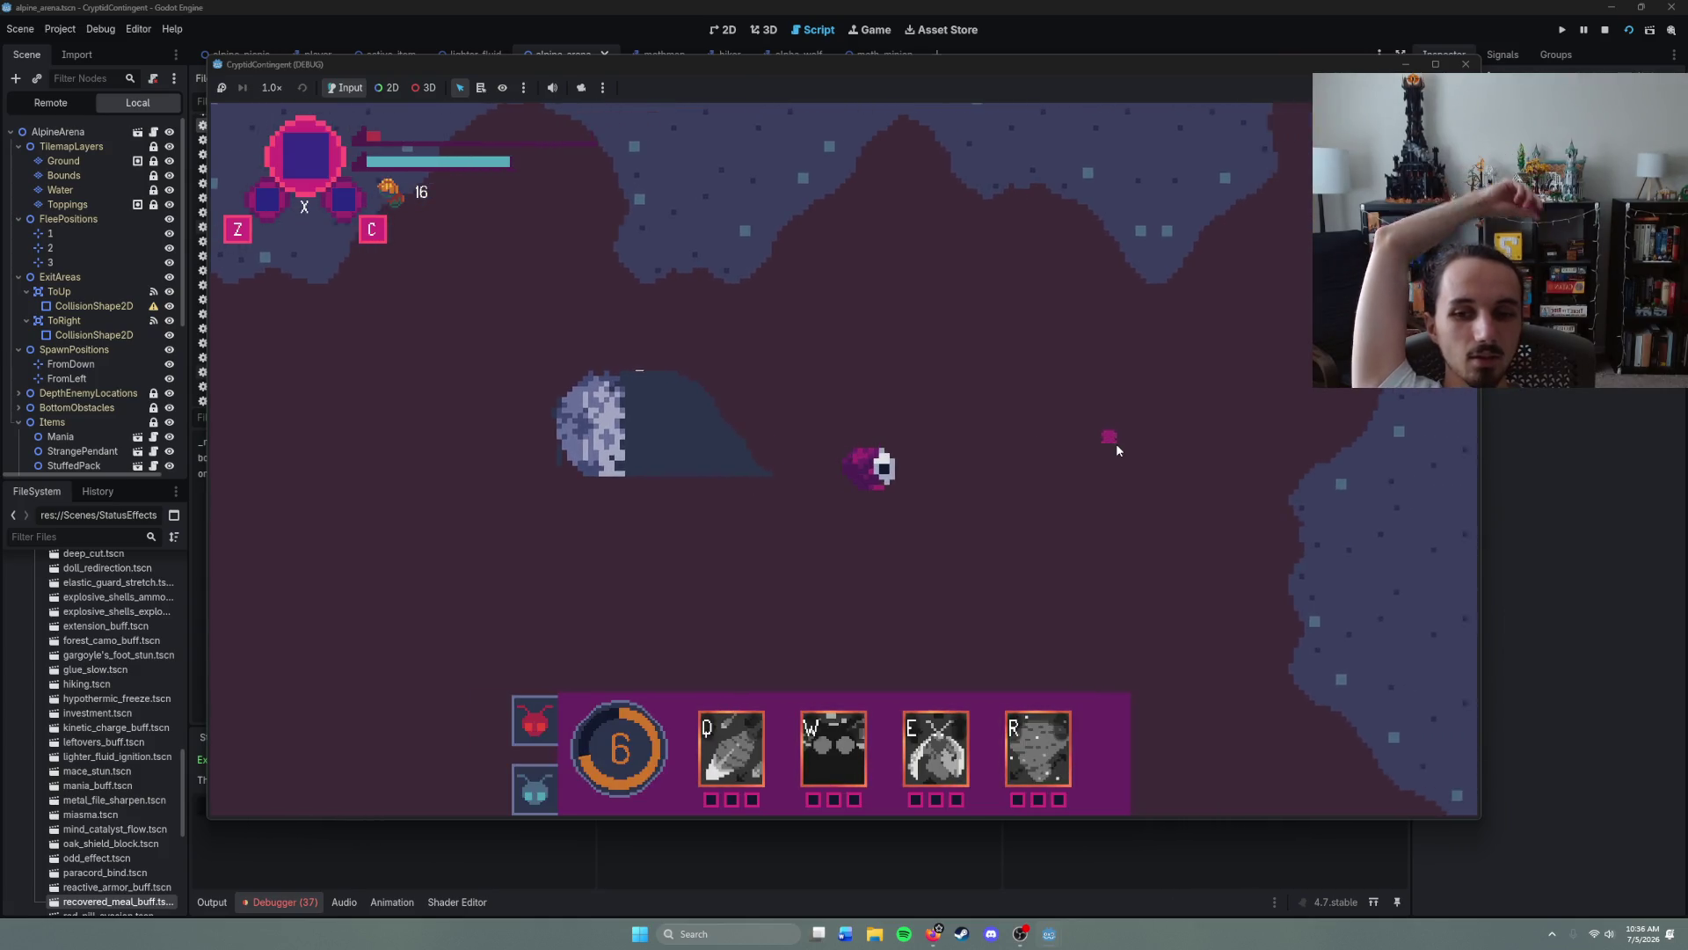
right_click(1017, 362)
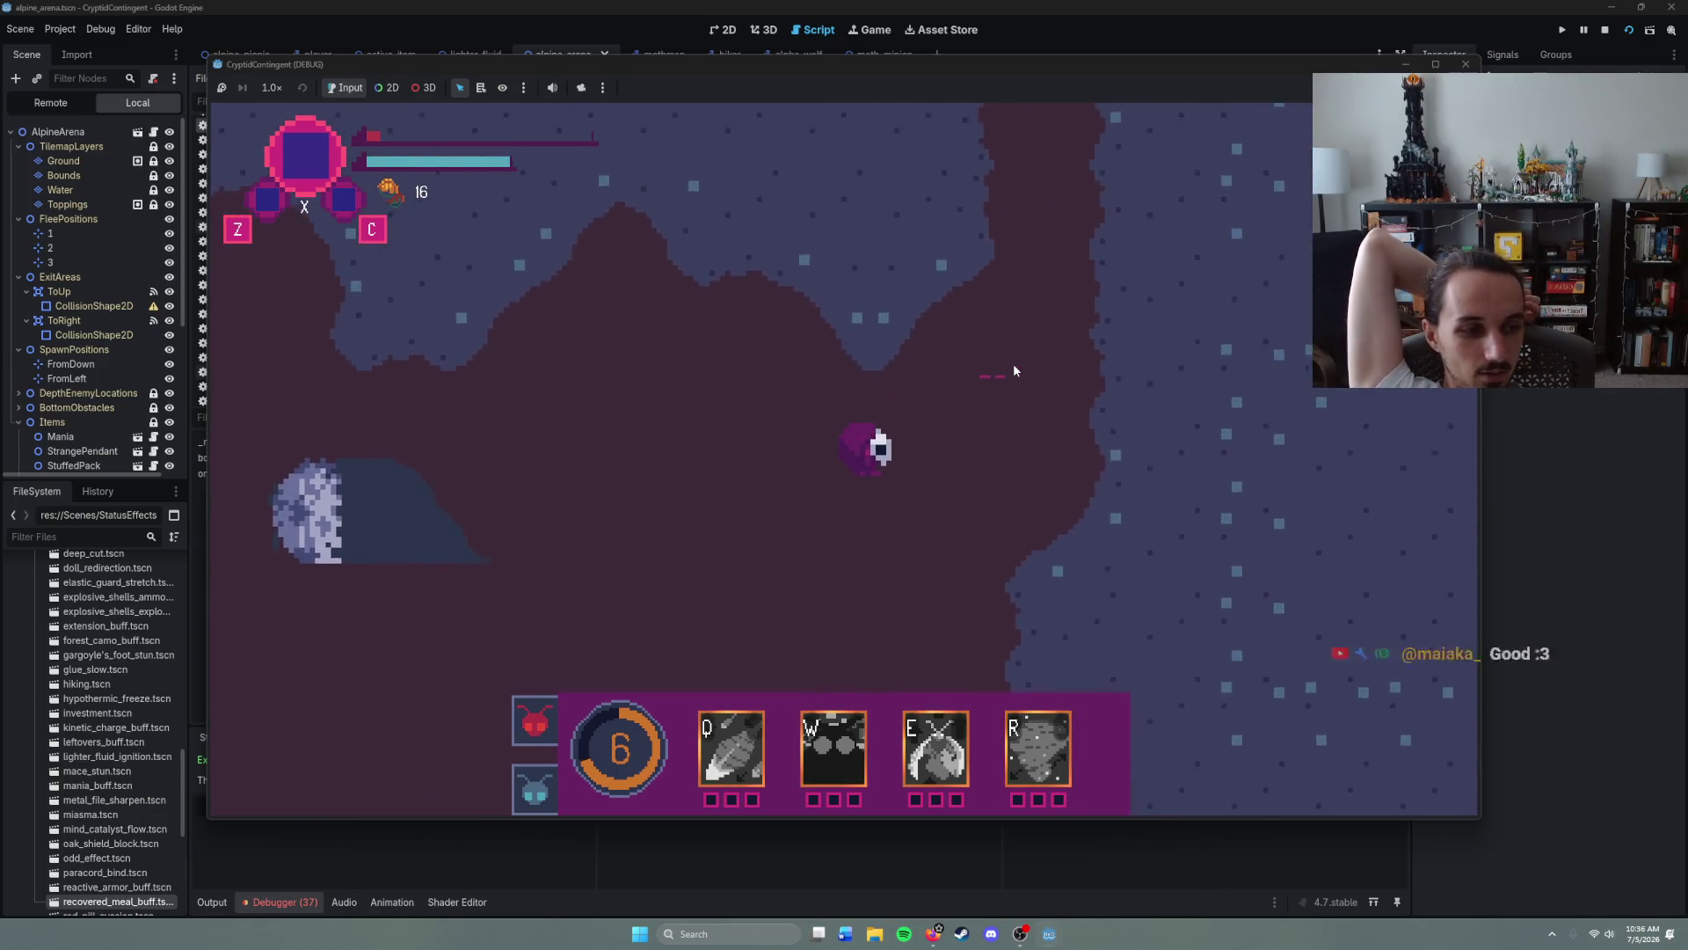
right_click(935, 347)
right_click(897, 334)
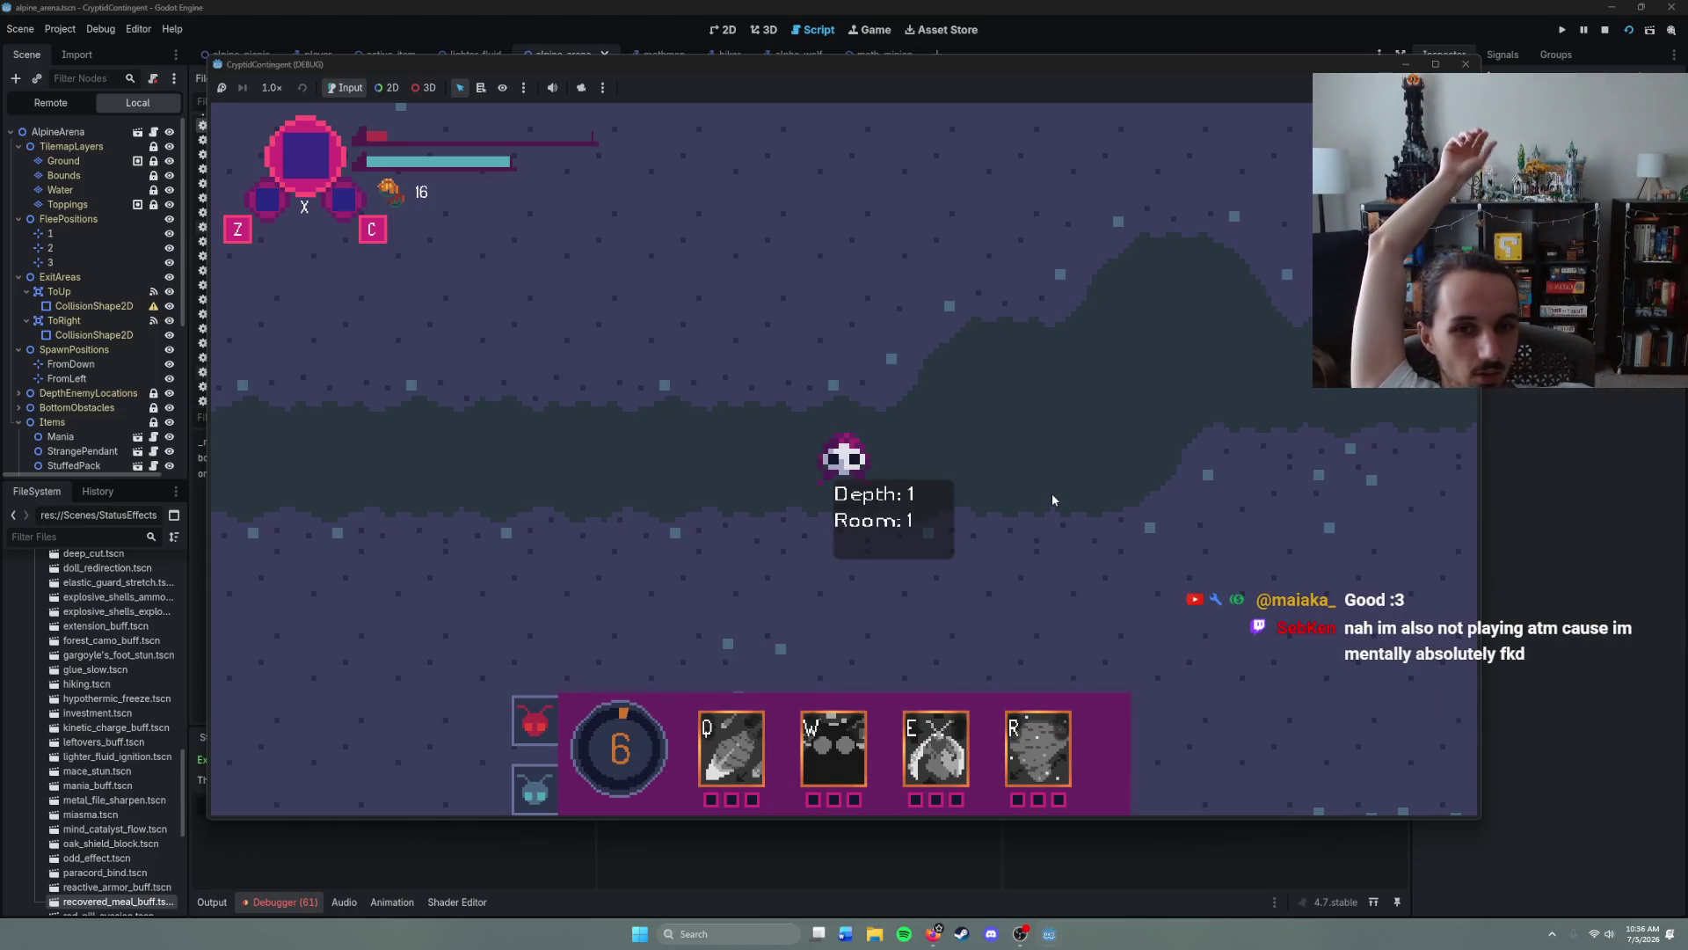
right_click(1048, 471)
right_click(927, 370)
right_click(990, 406)
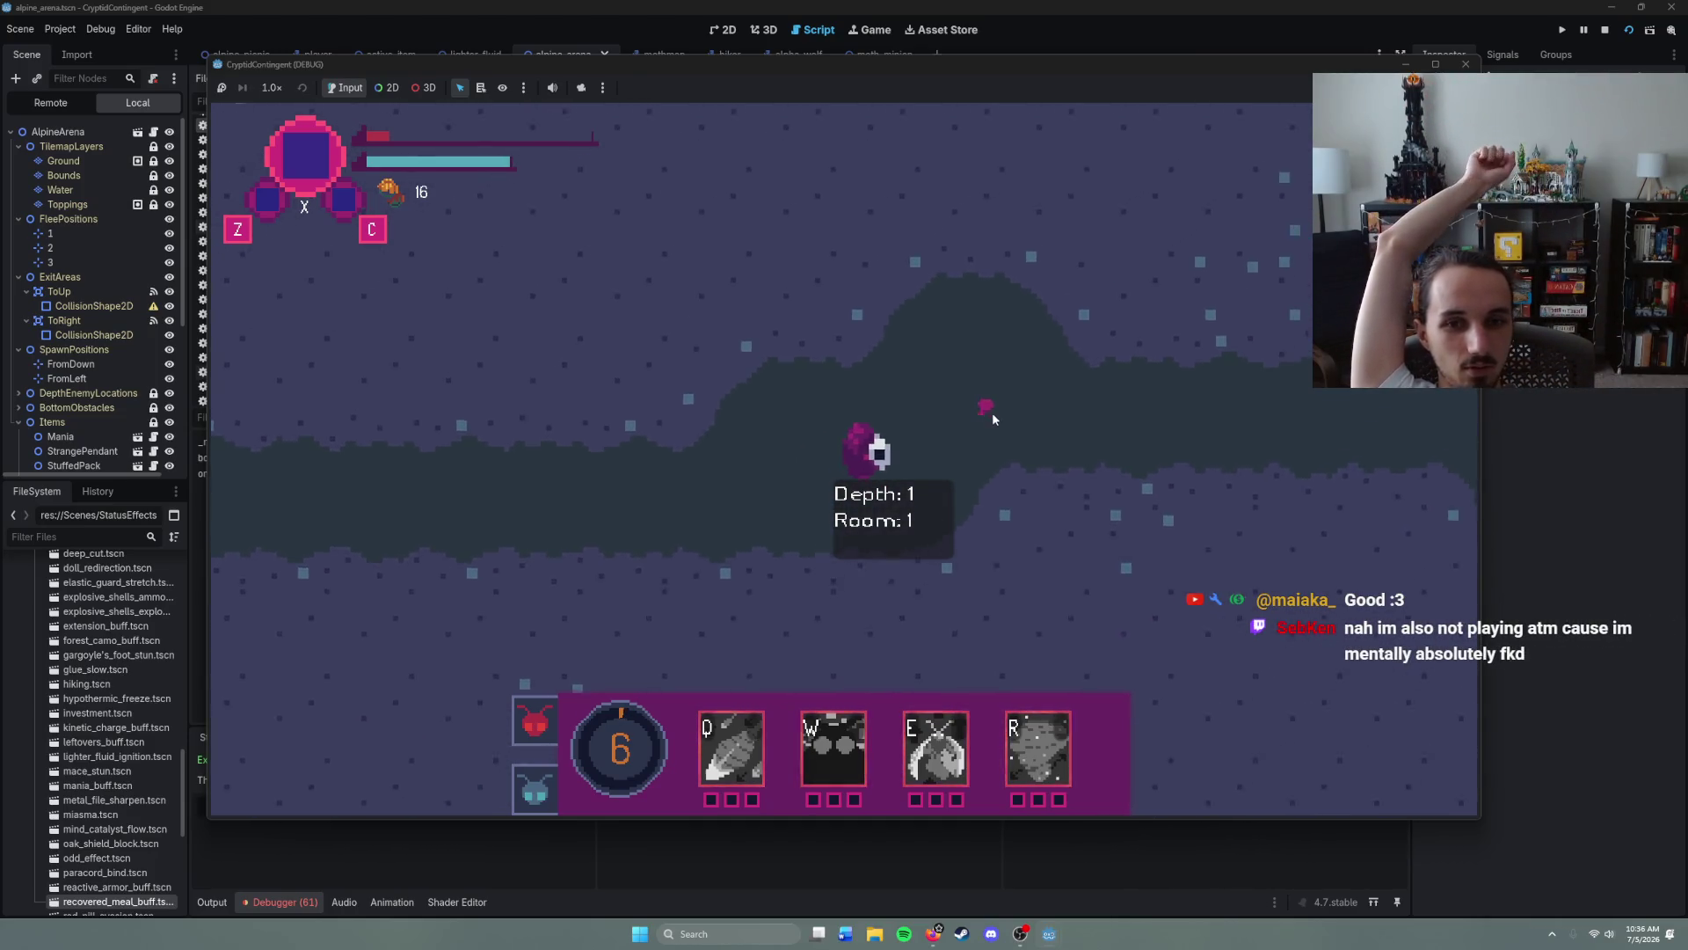
right_click(1020, 440)
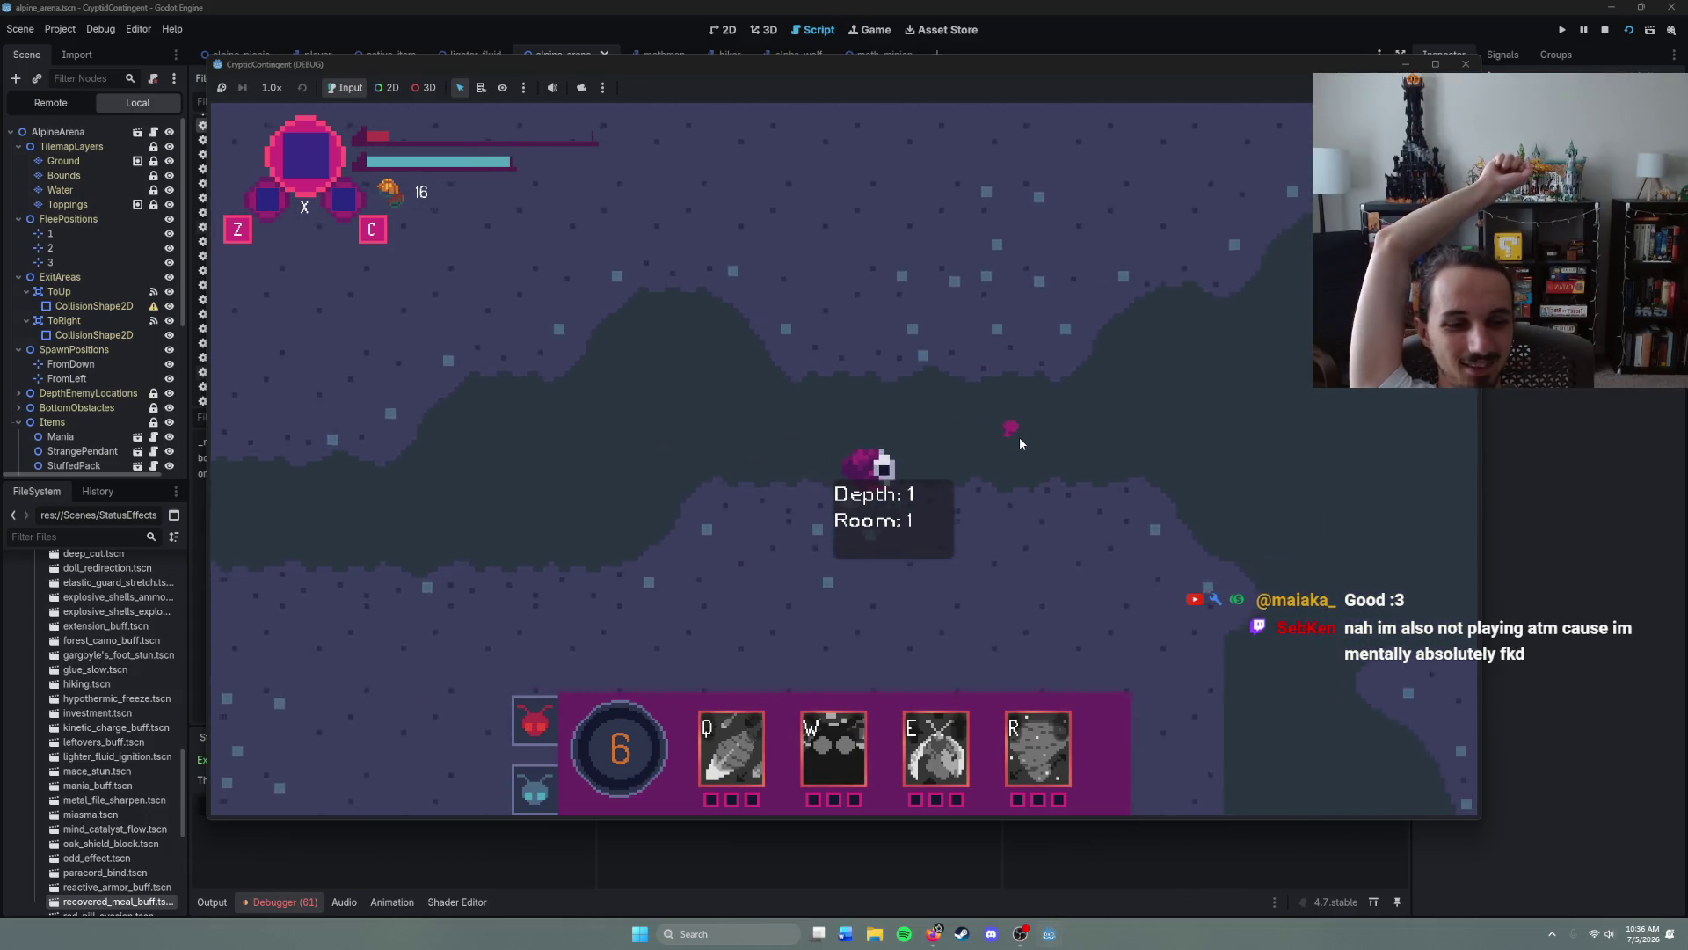
right_click(1020, 436)
right_click(1020, 436)
right_click(1025, 435)
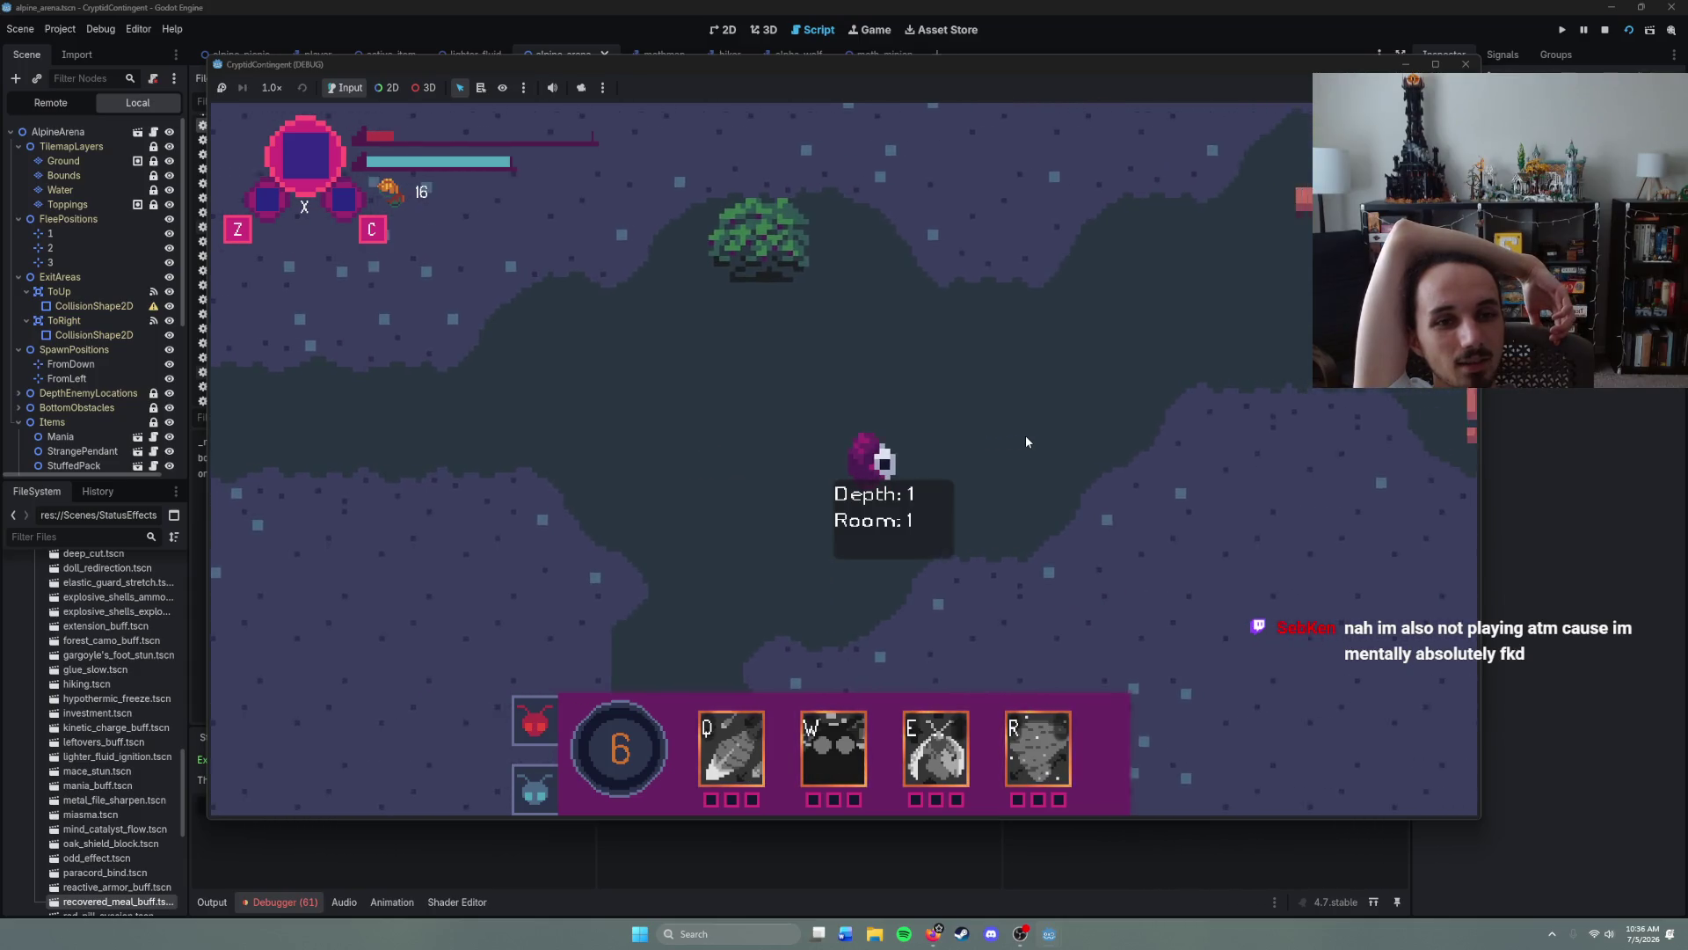
- Walk the character along the Depth 1 shop items and on to the room exit
right_click(1011, 390)
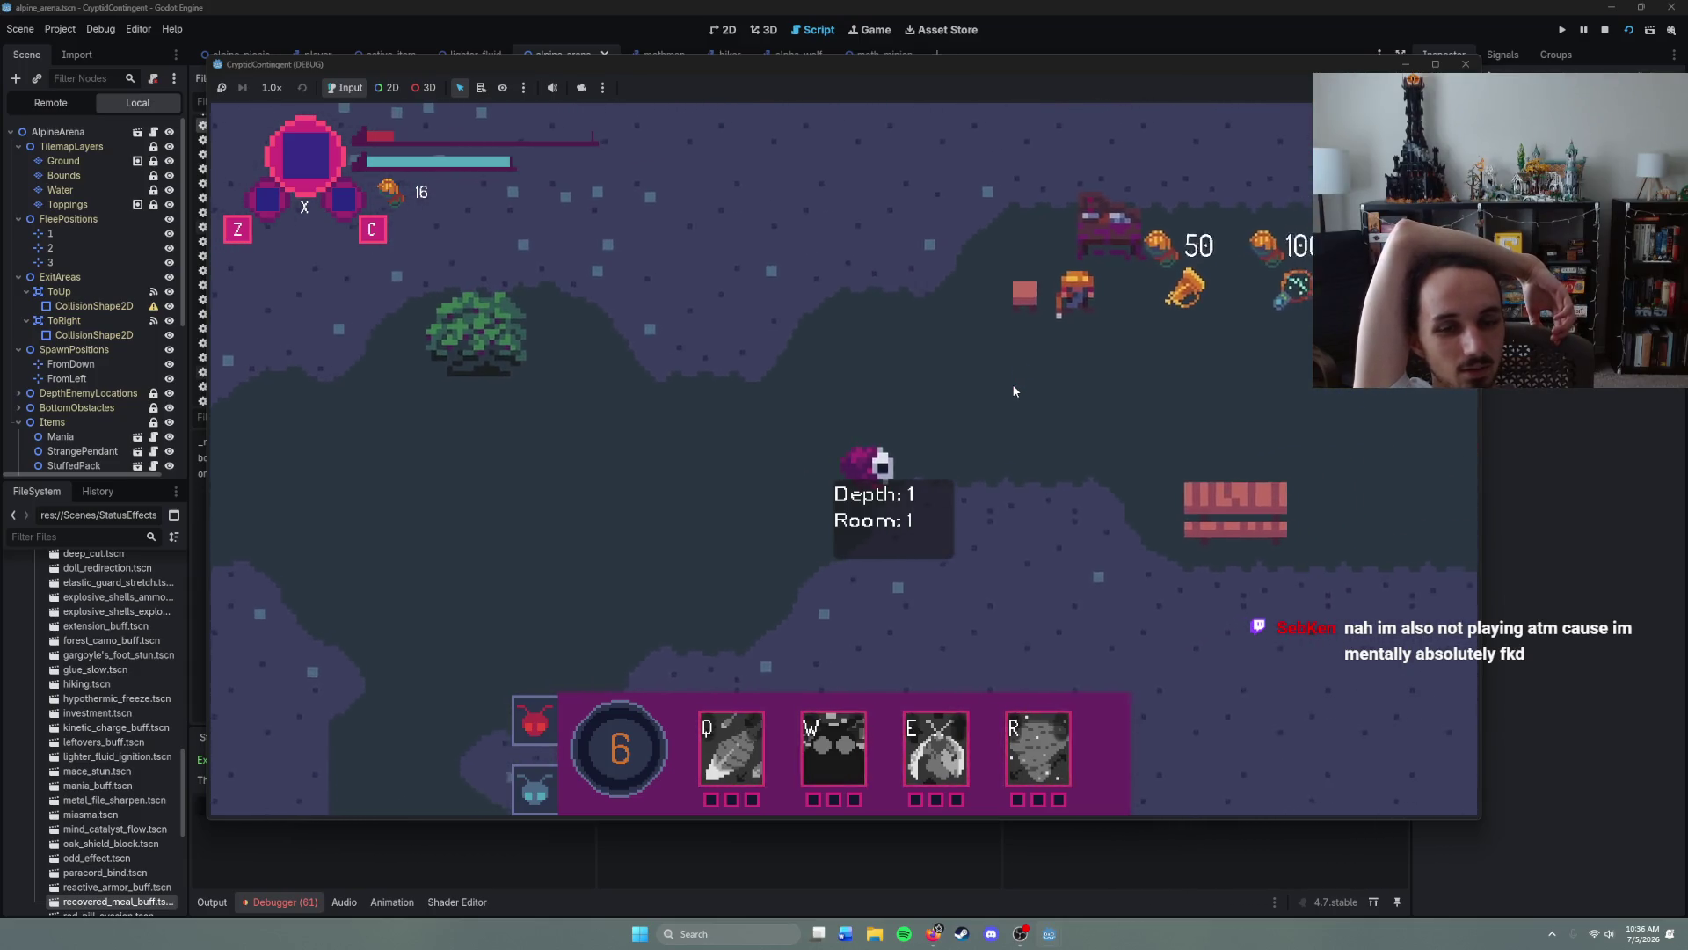
right_click(1020, 398)
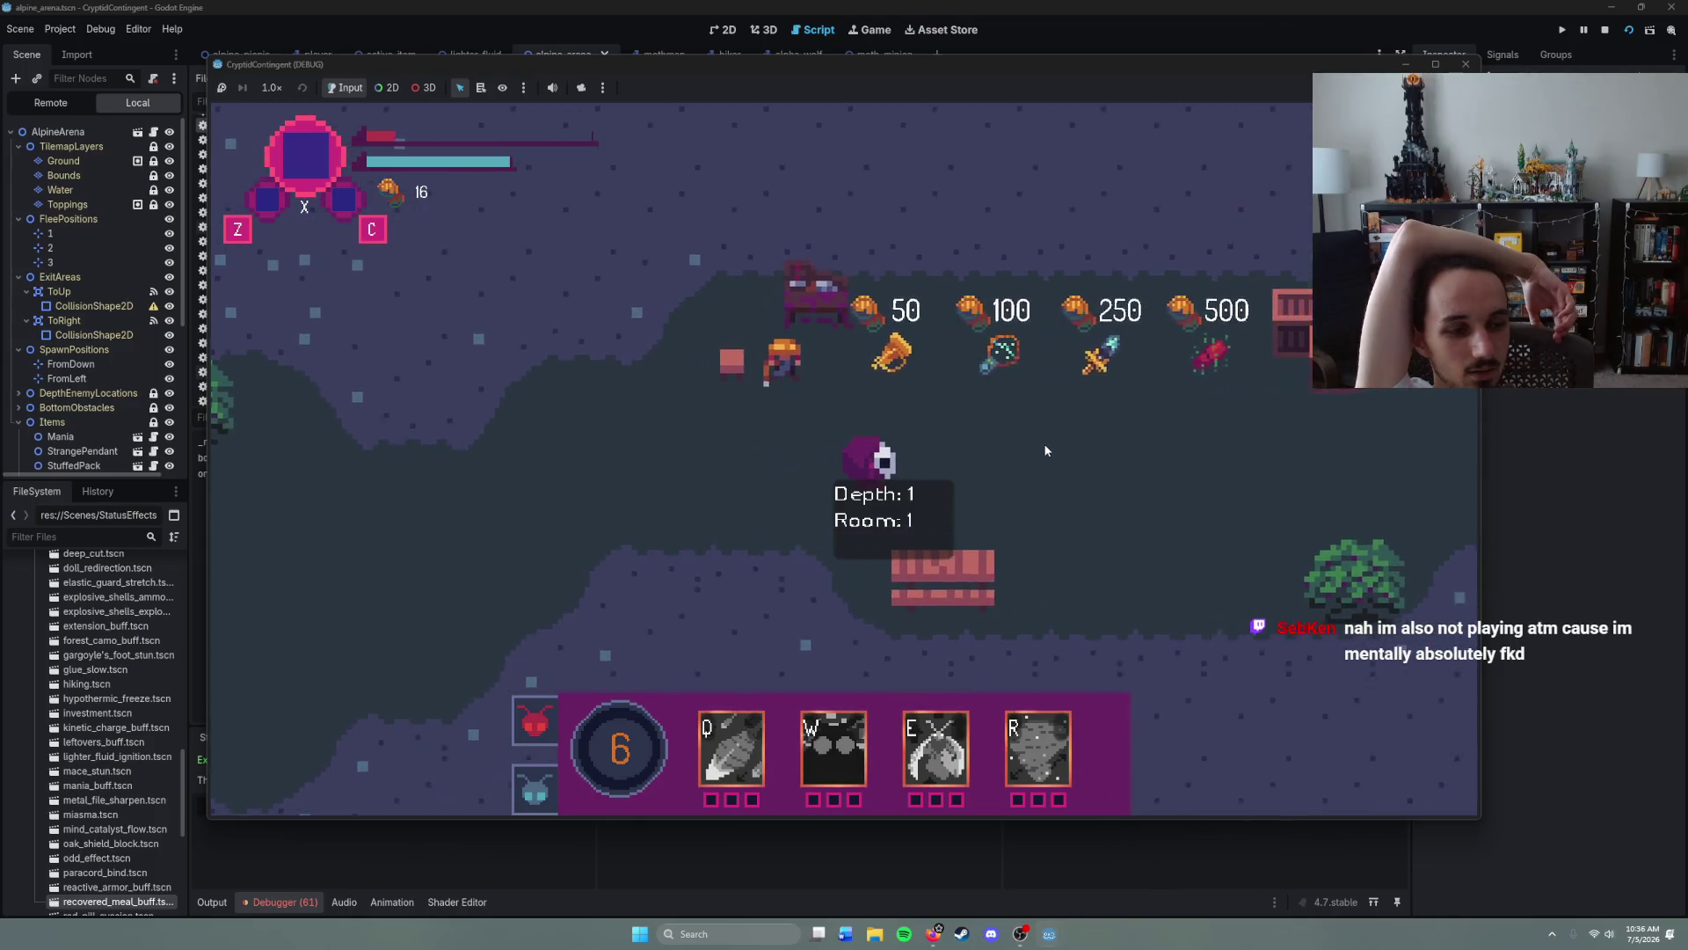
right_click(1043, 445)
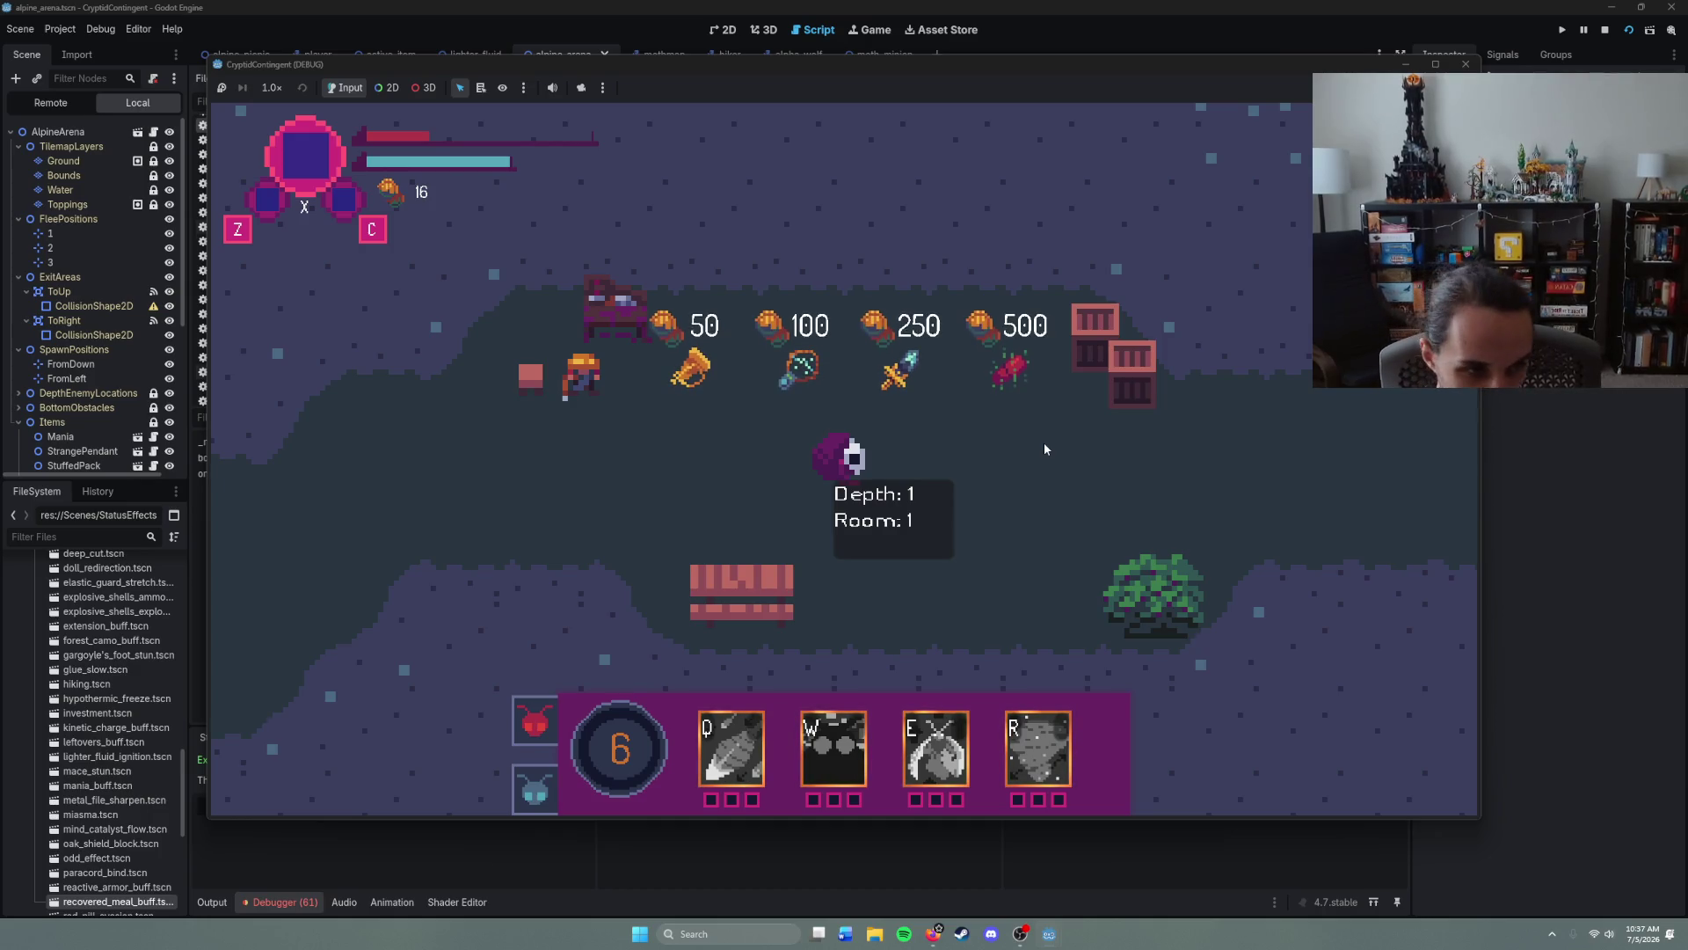
right_click(1045, 445)
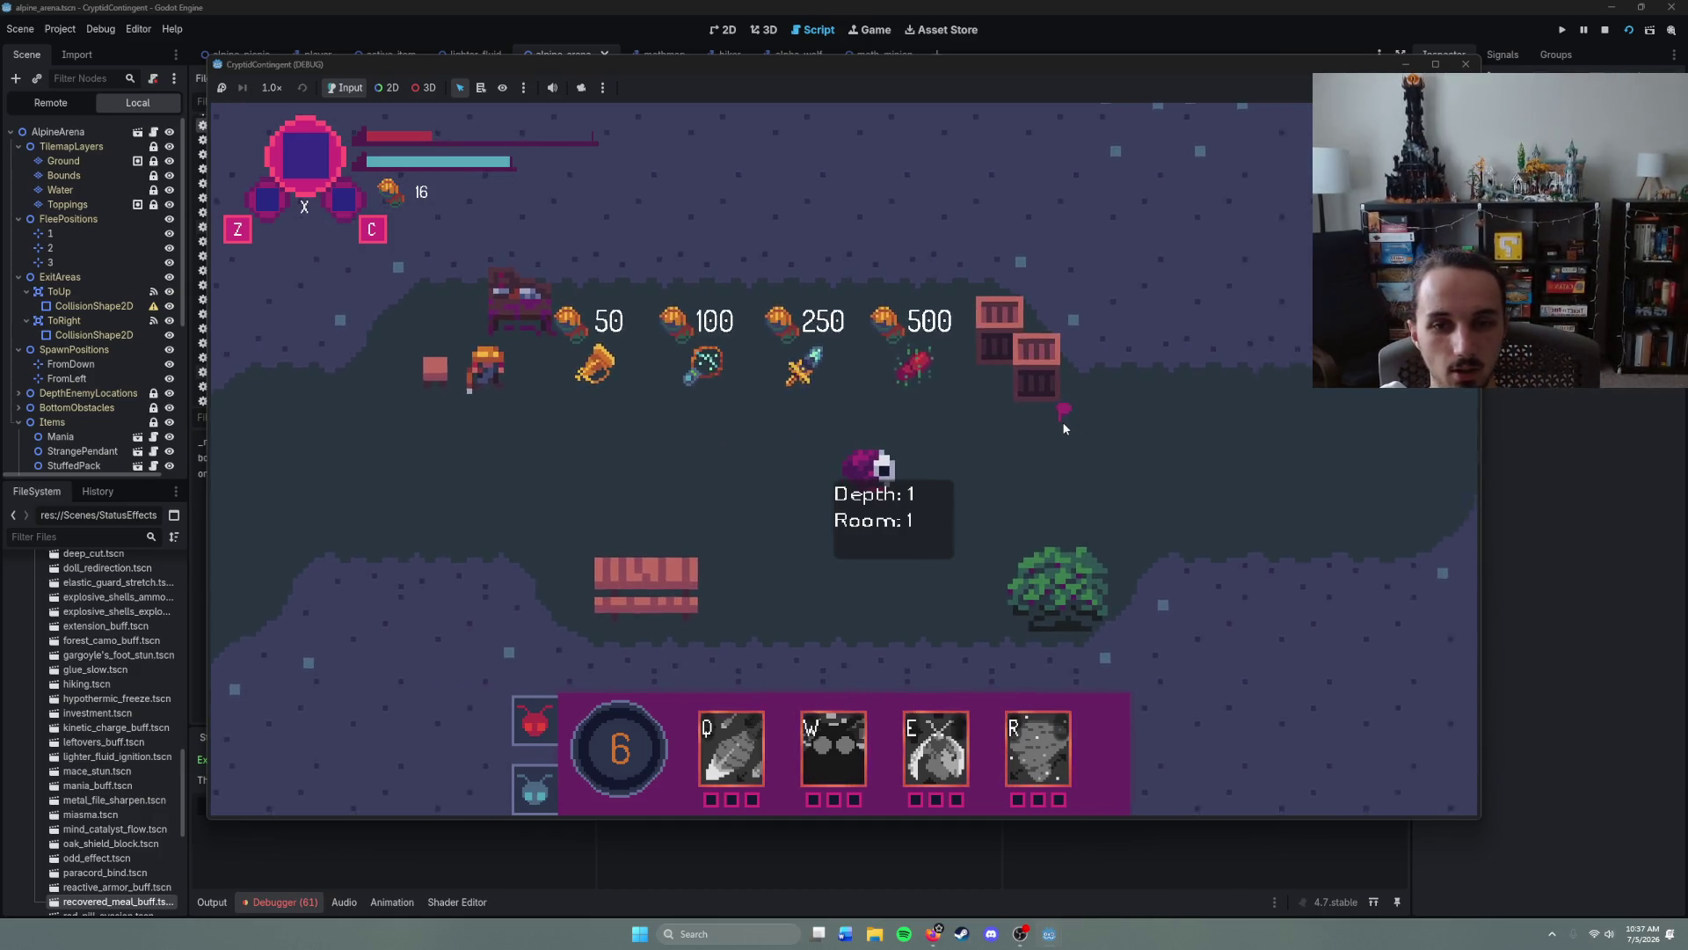
right_click(1063, 420)
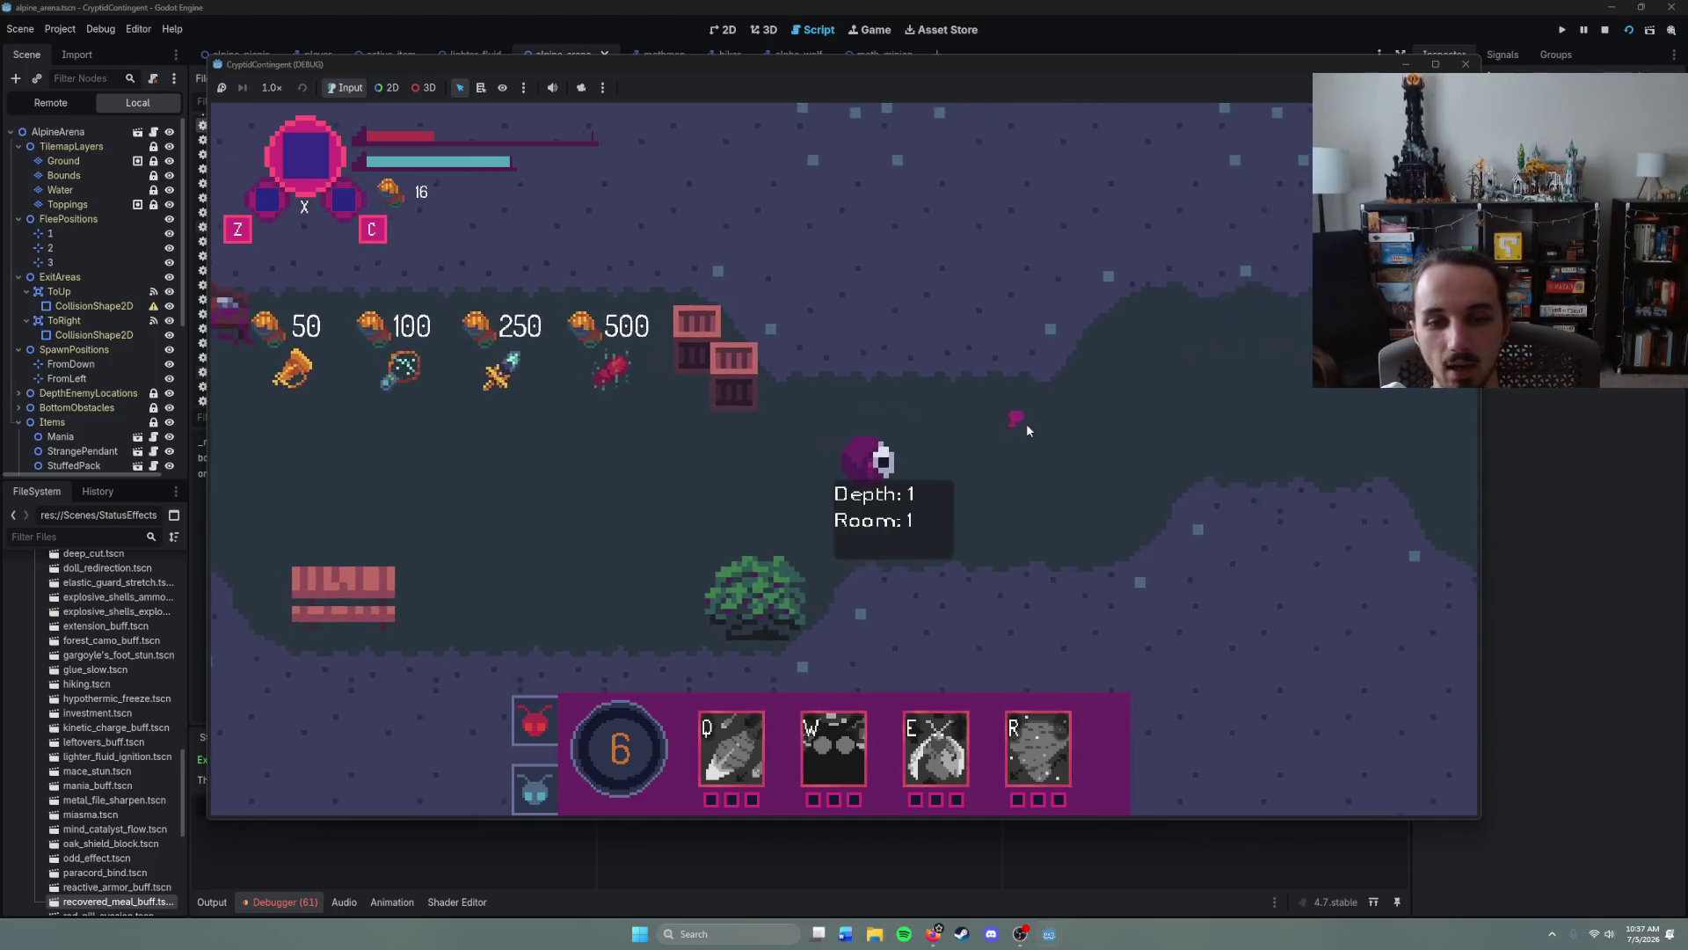
right_click(1147, 405)
right_click(1107, 356)
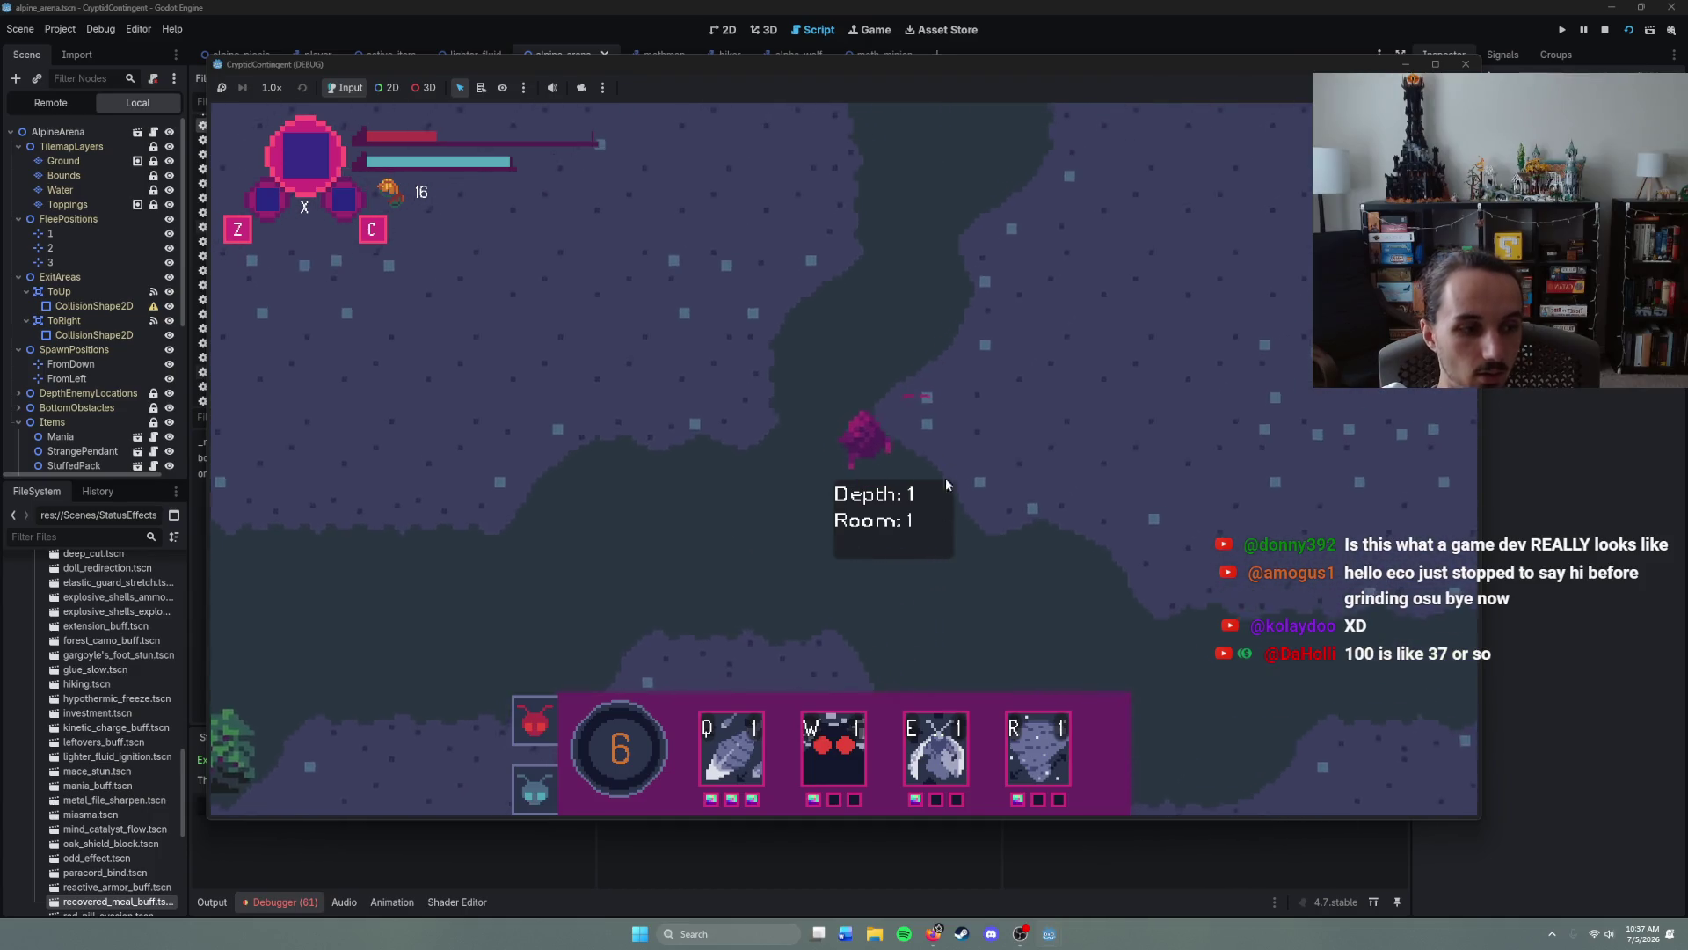
right_click(941, 577)
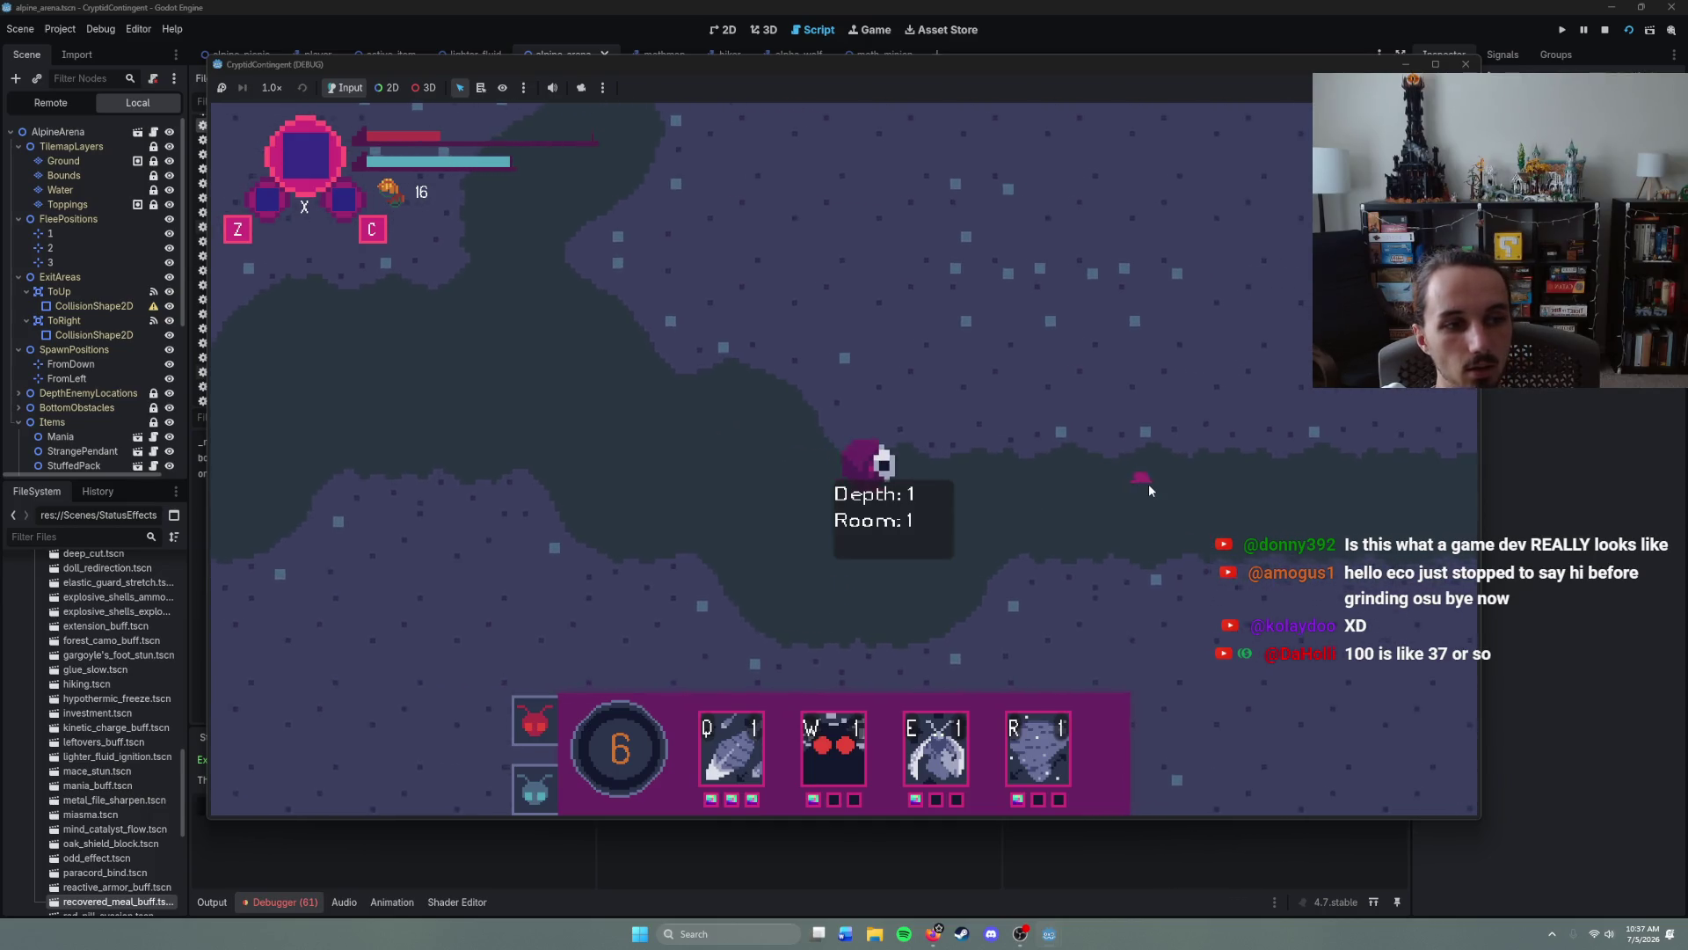
right_click(1148, 483)
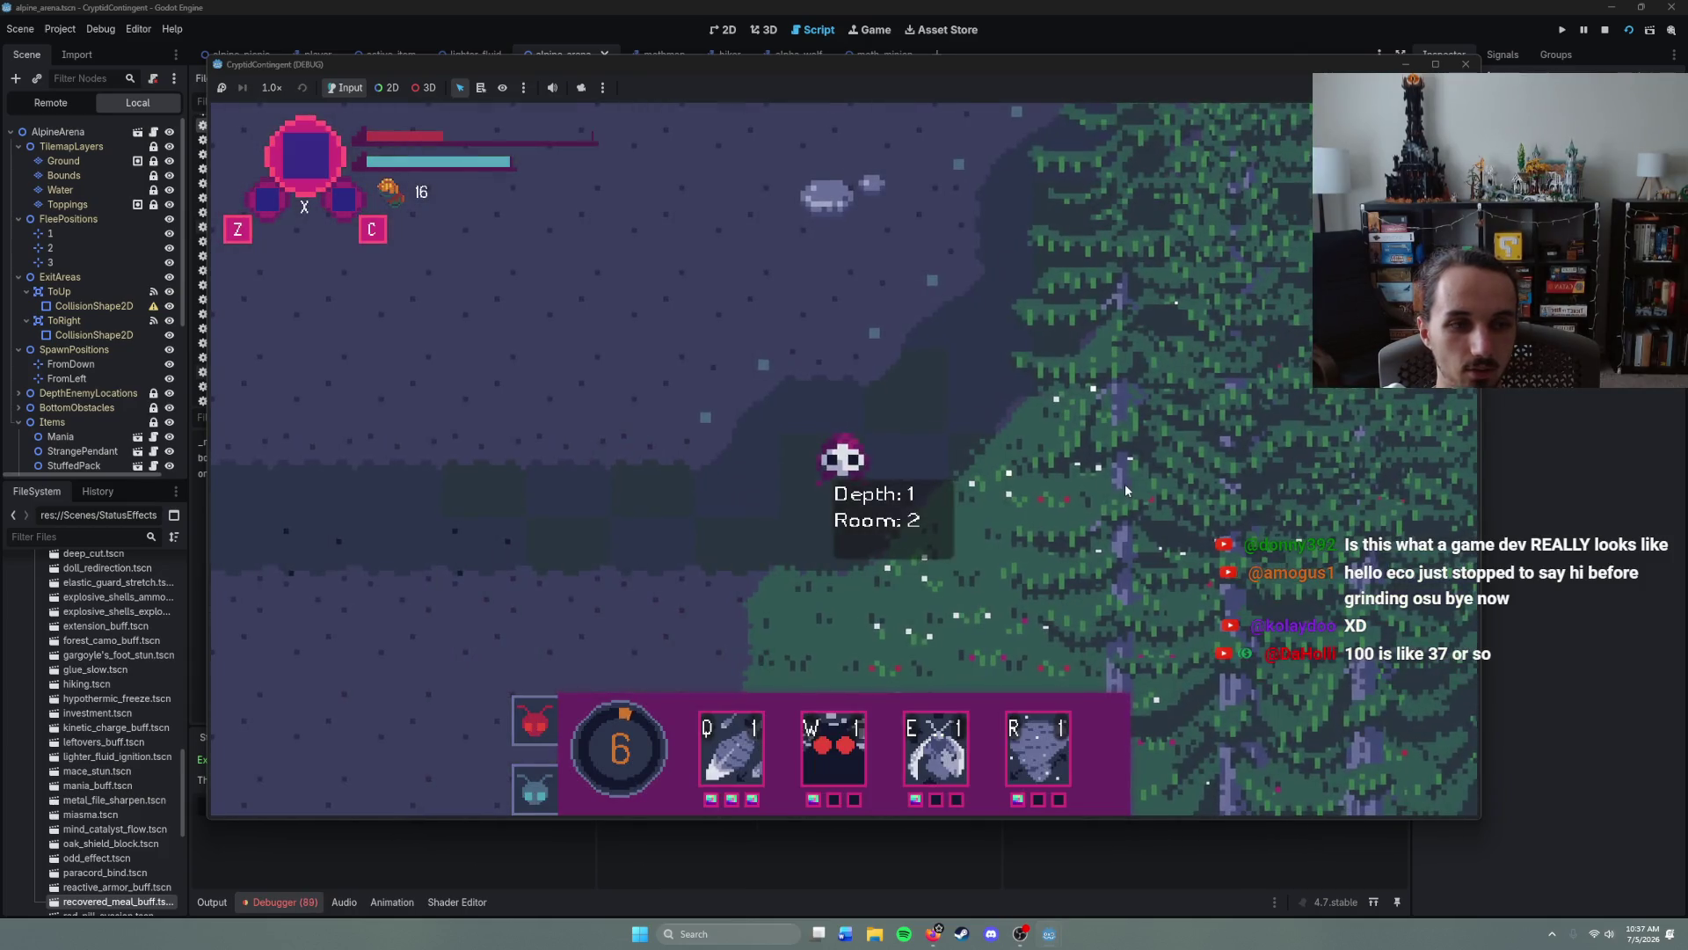
- Walk into Room 2's forest toward the enemies and check the inventory panel
right_click(1080, 271)
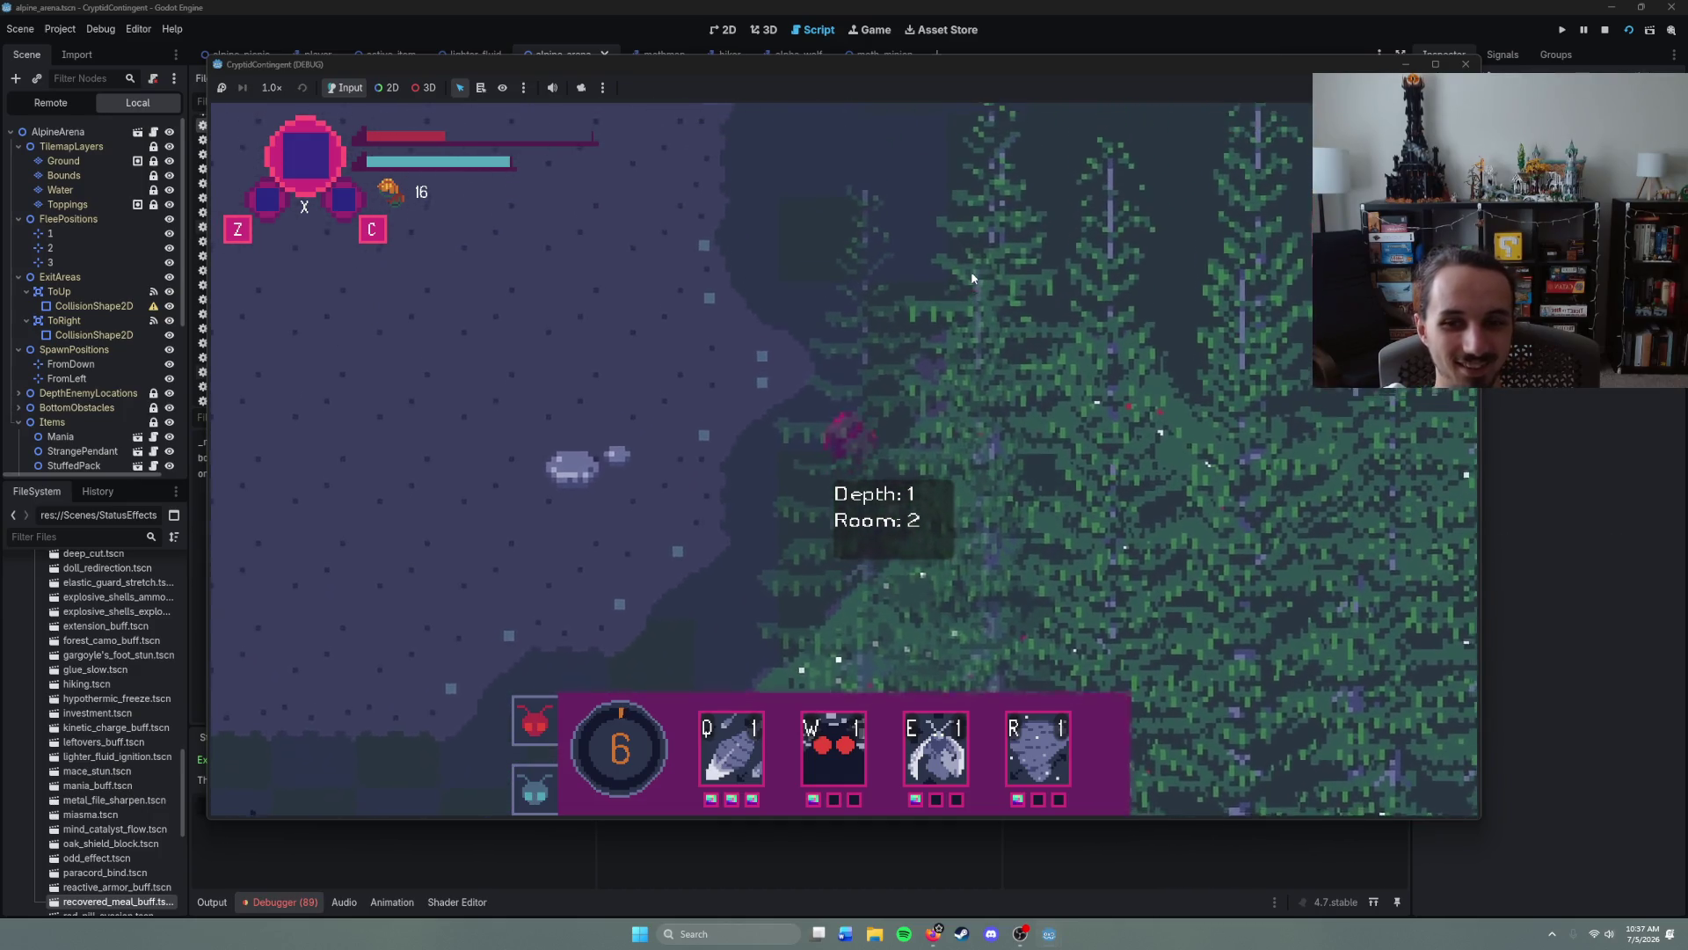
right_click(978, 272)
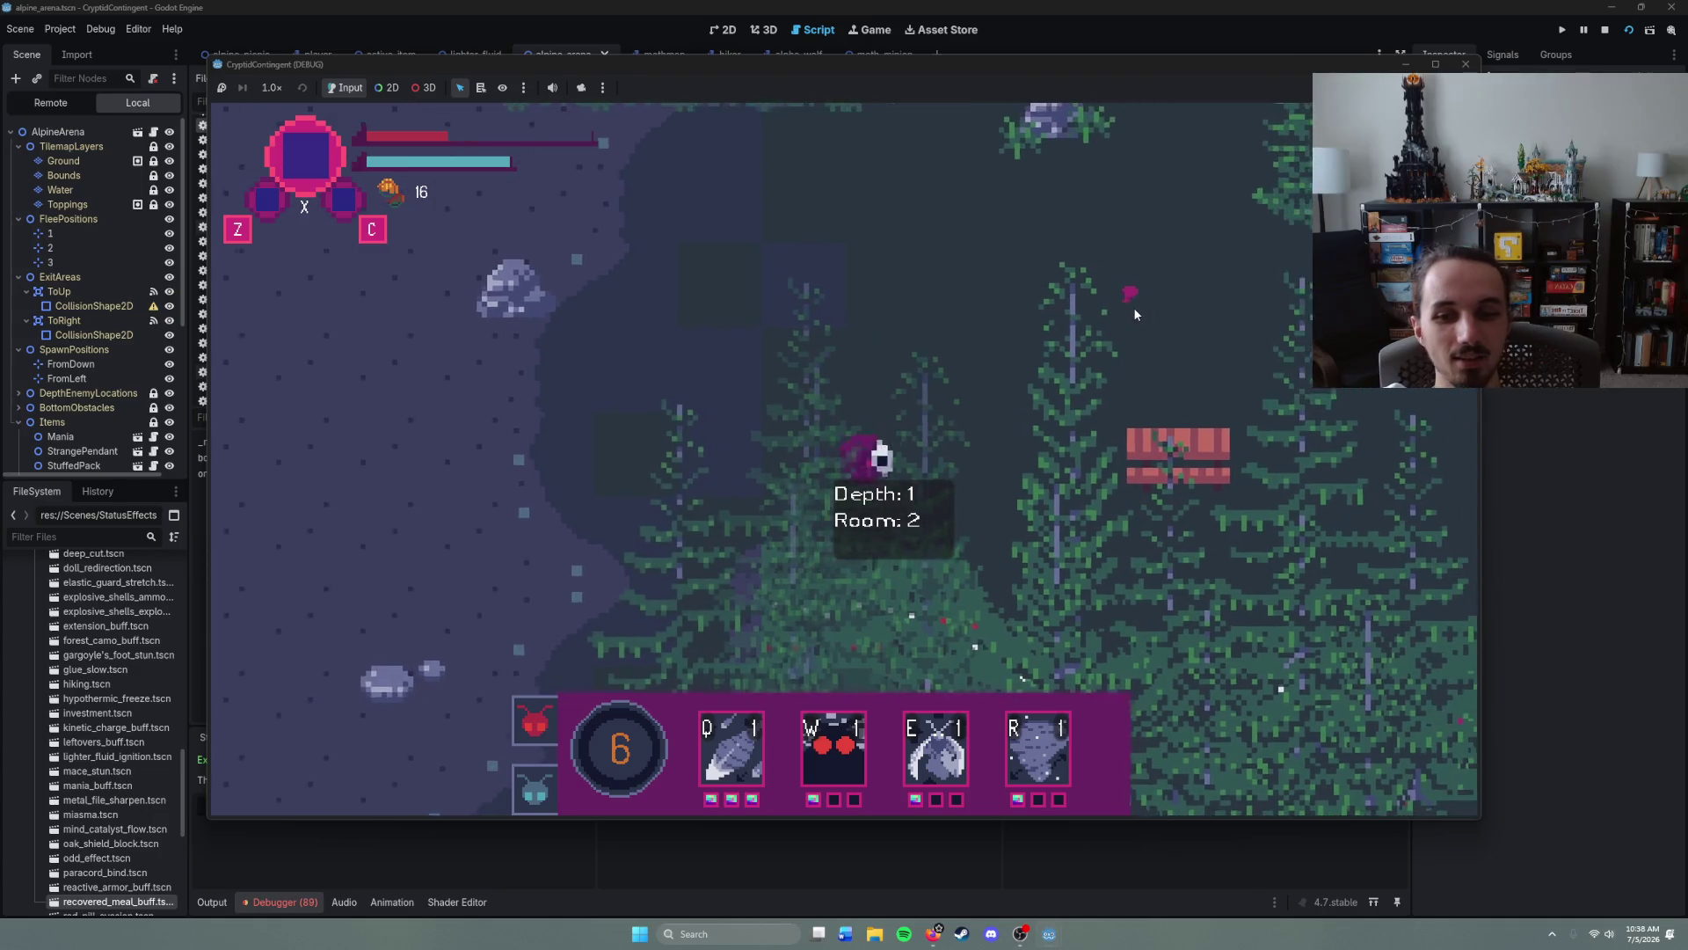
right_click(1089, 303)
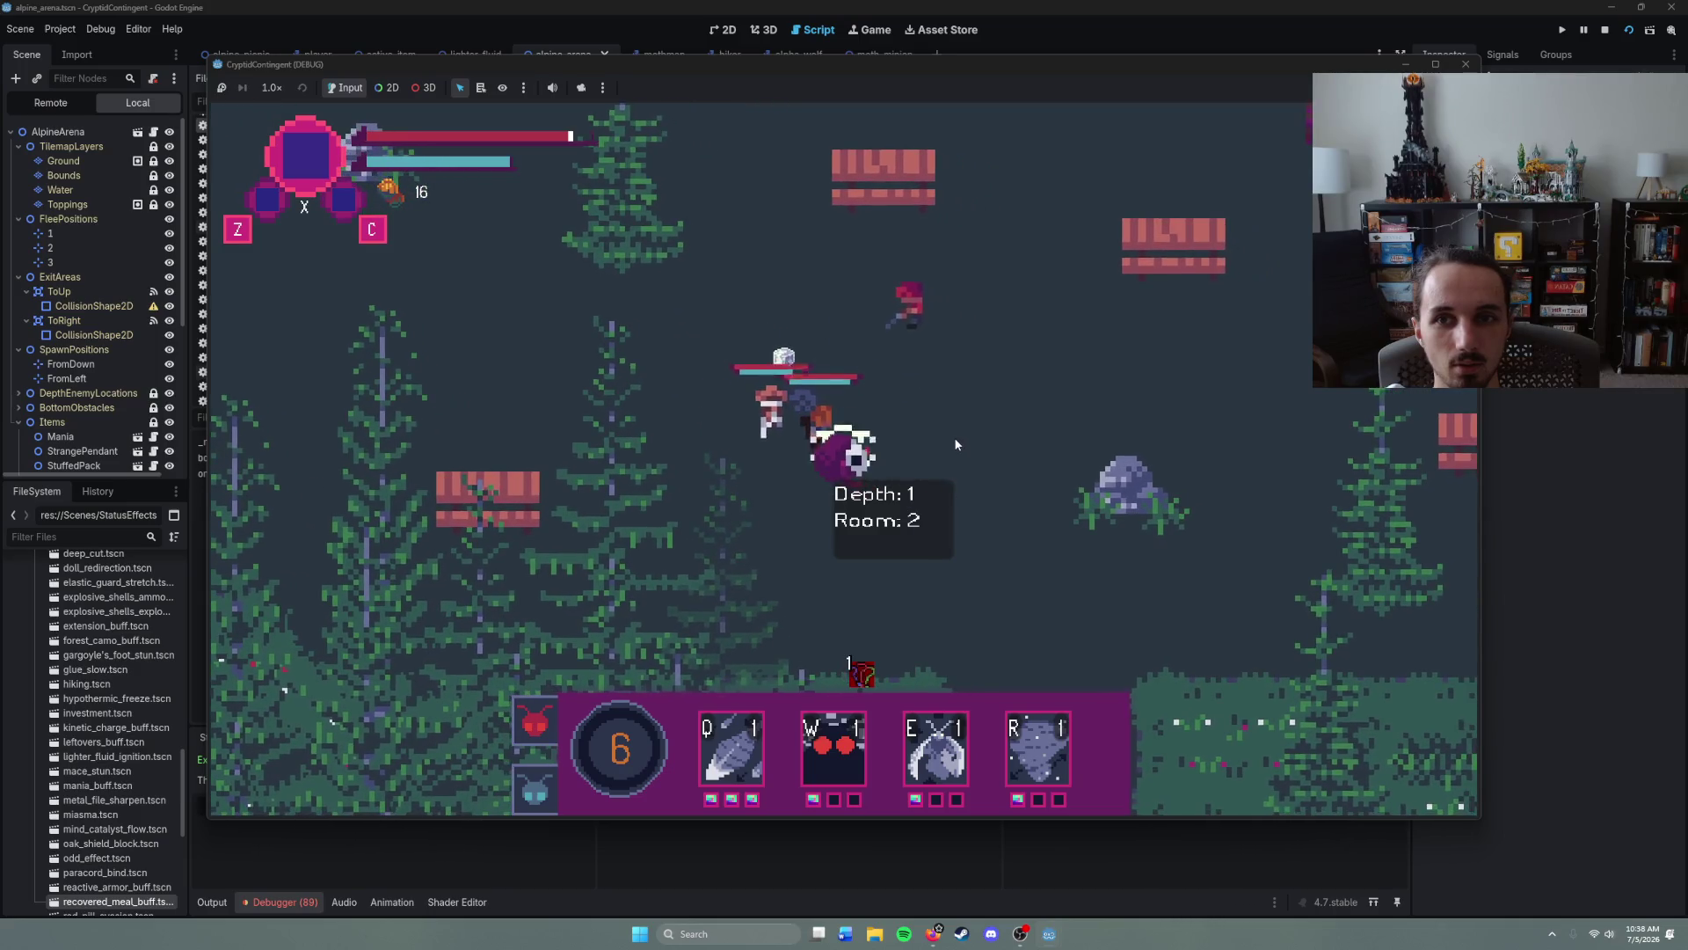
key(Tab)
key(Tab)
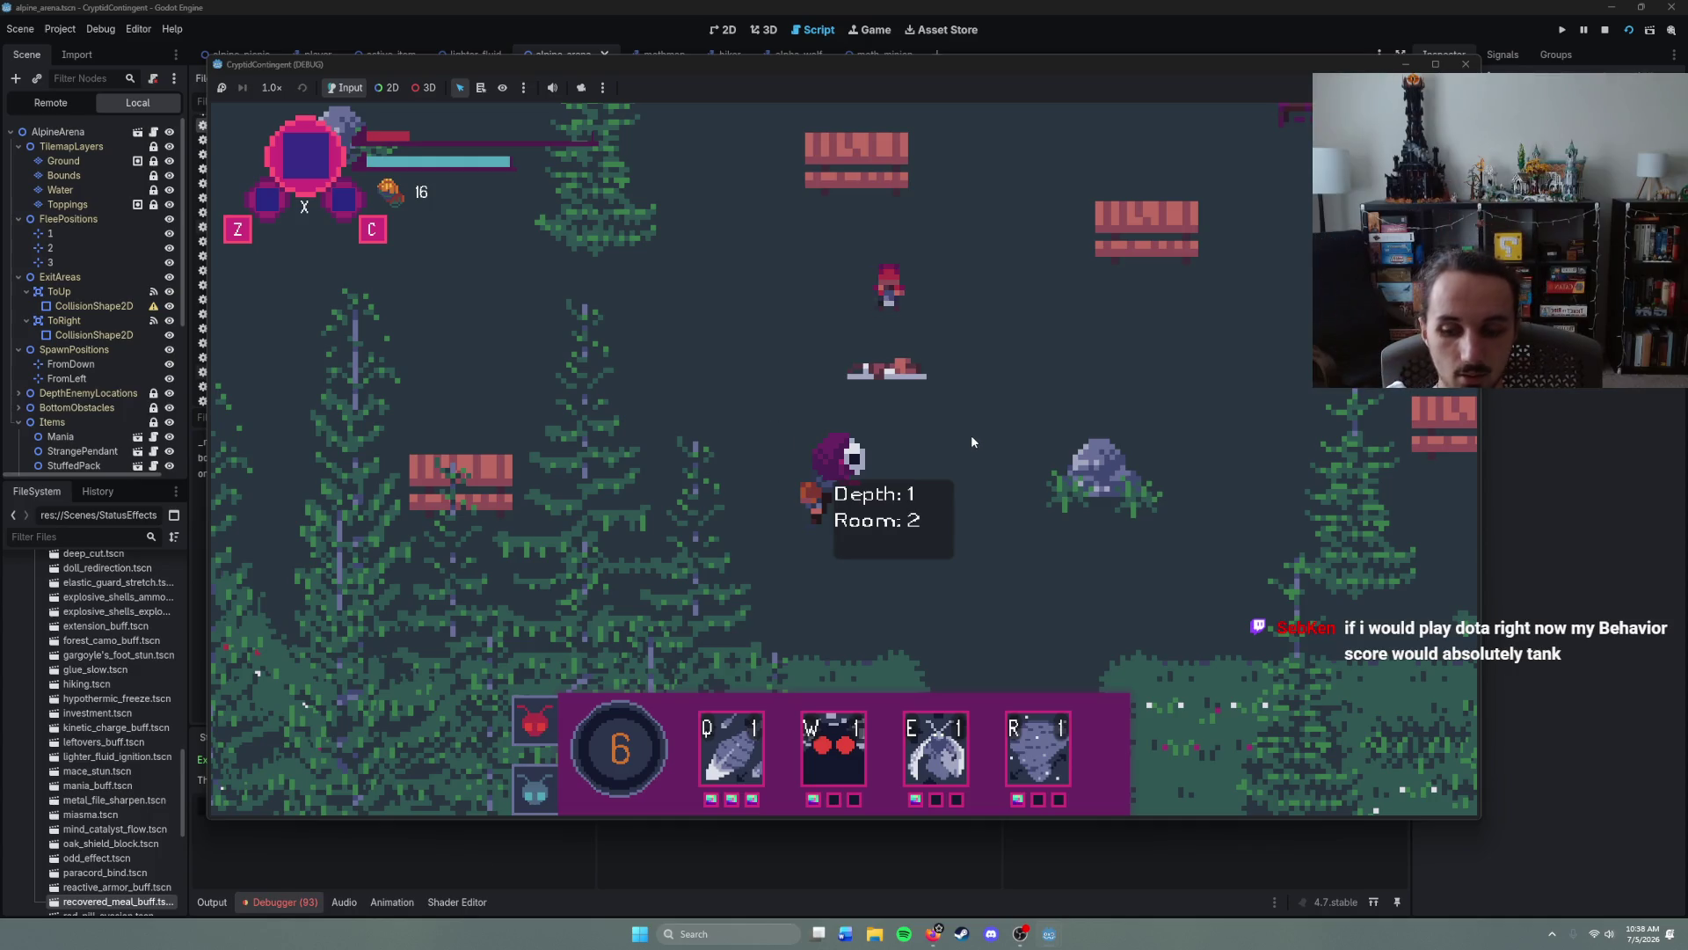
key(Tab)
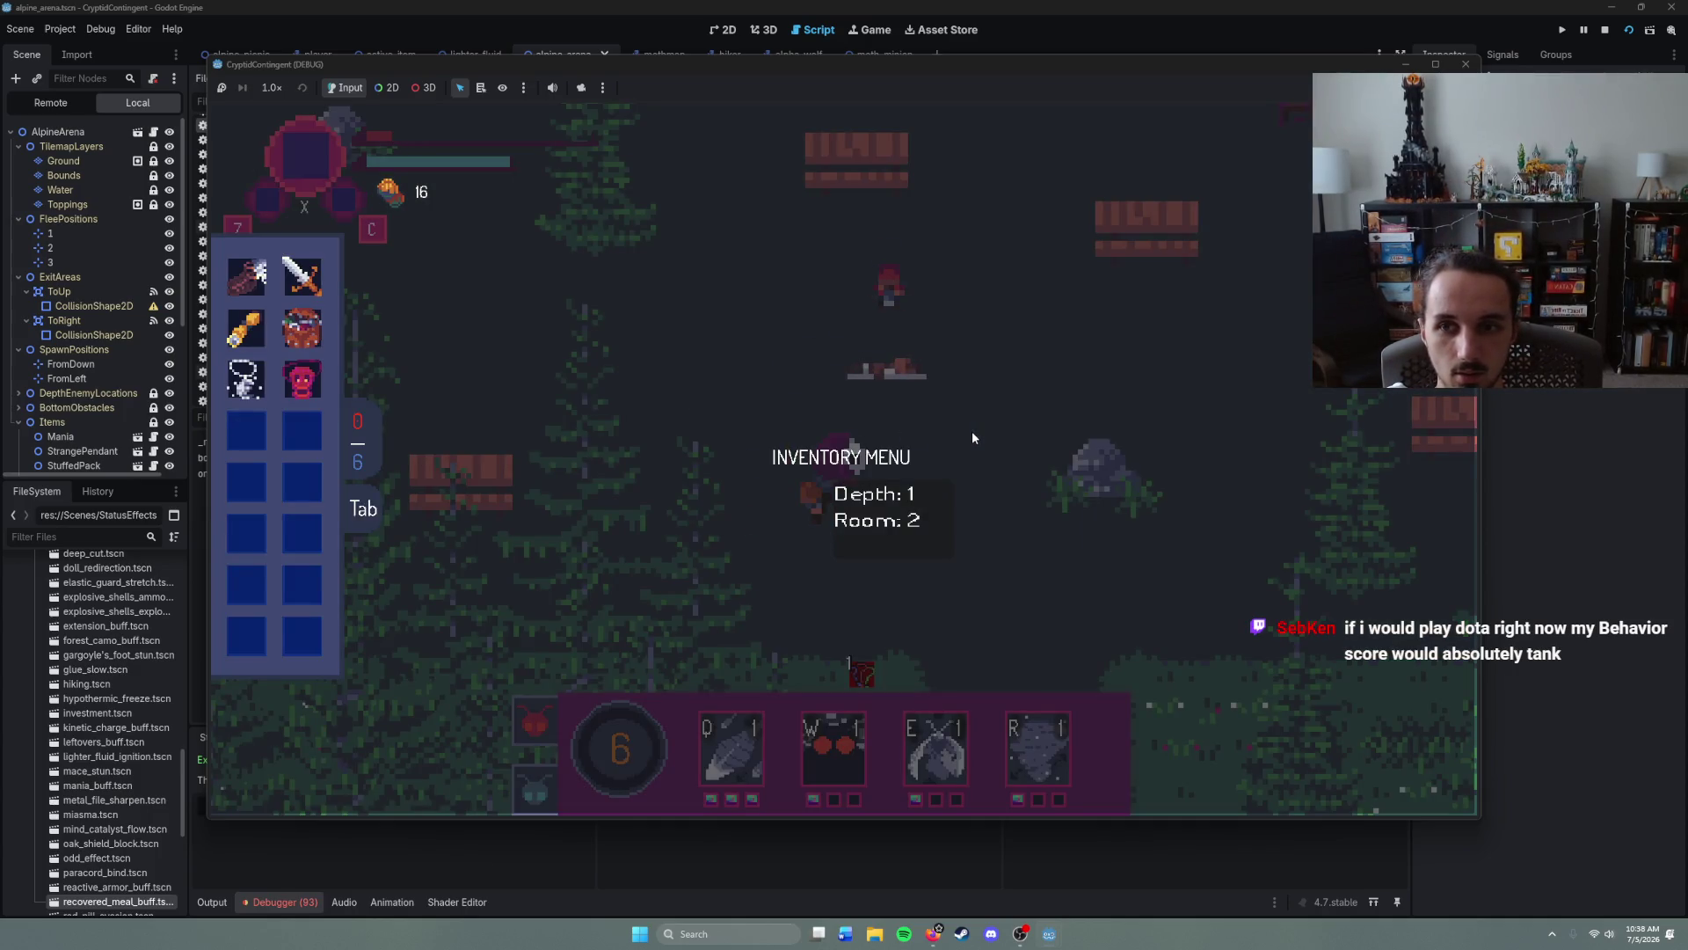
key(Tab)
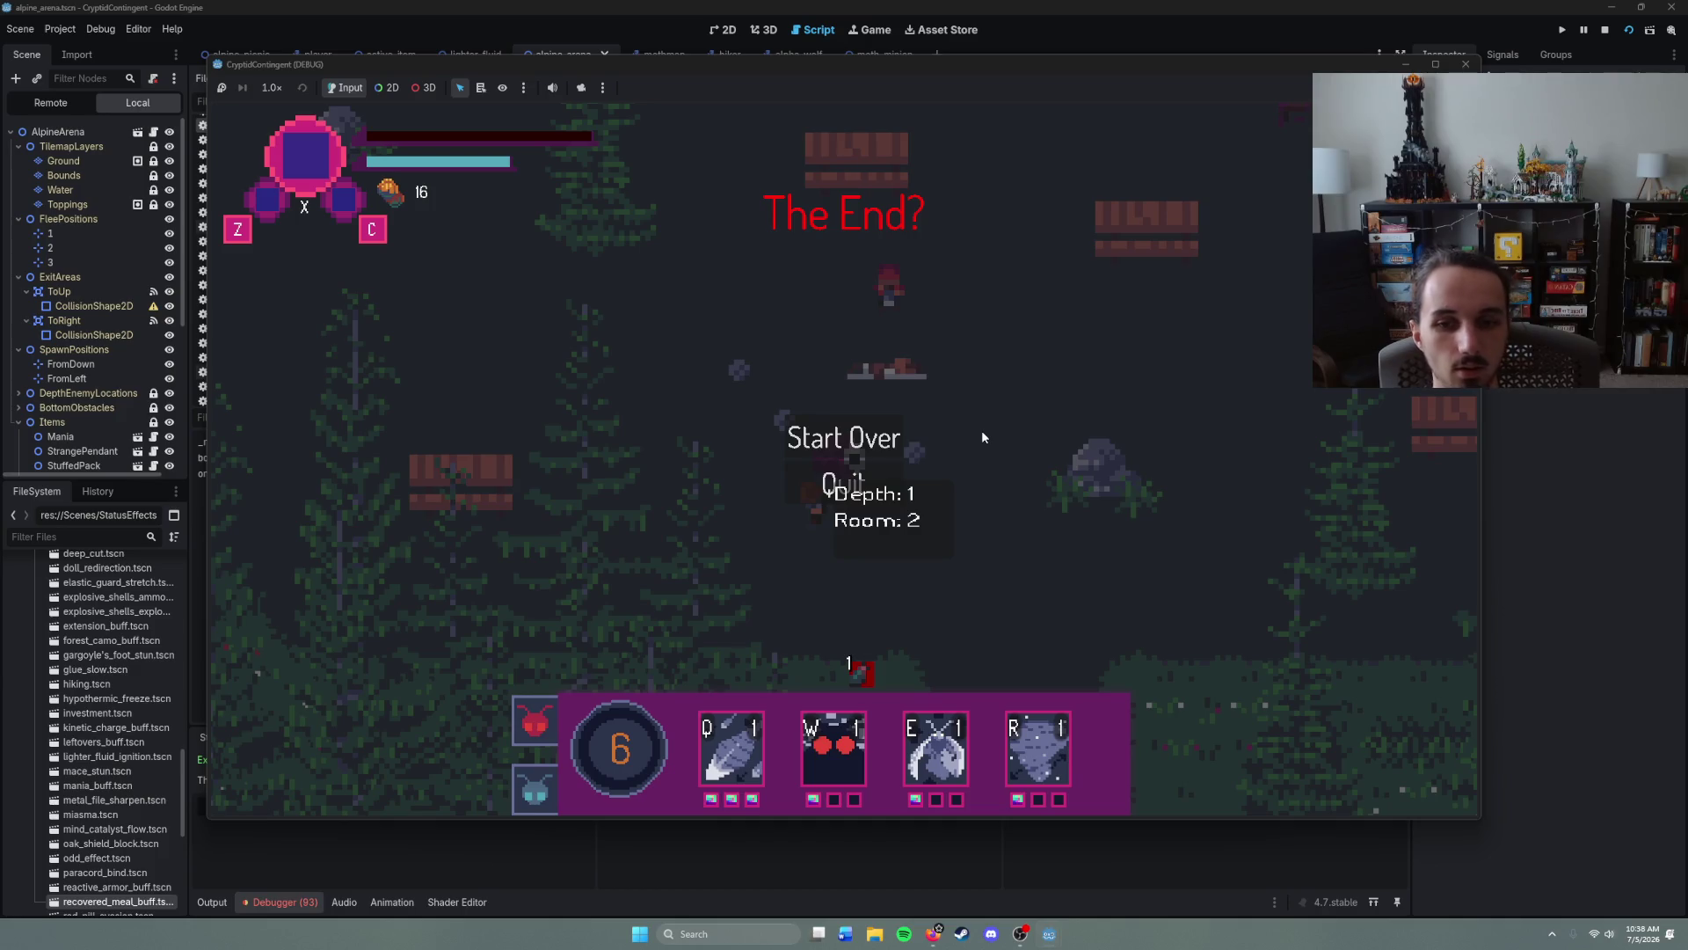
- Start the run over at Room 0, then stop the game and clear the line-20 breakpoint
click(862, 440)
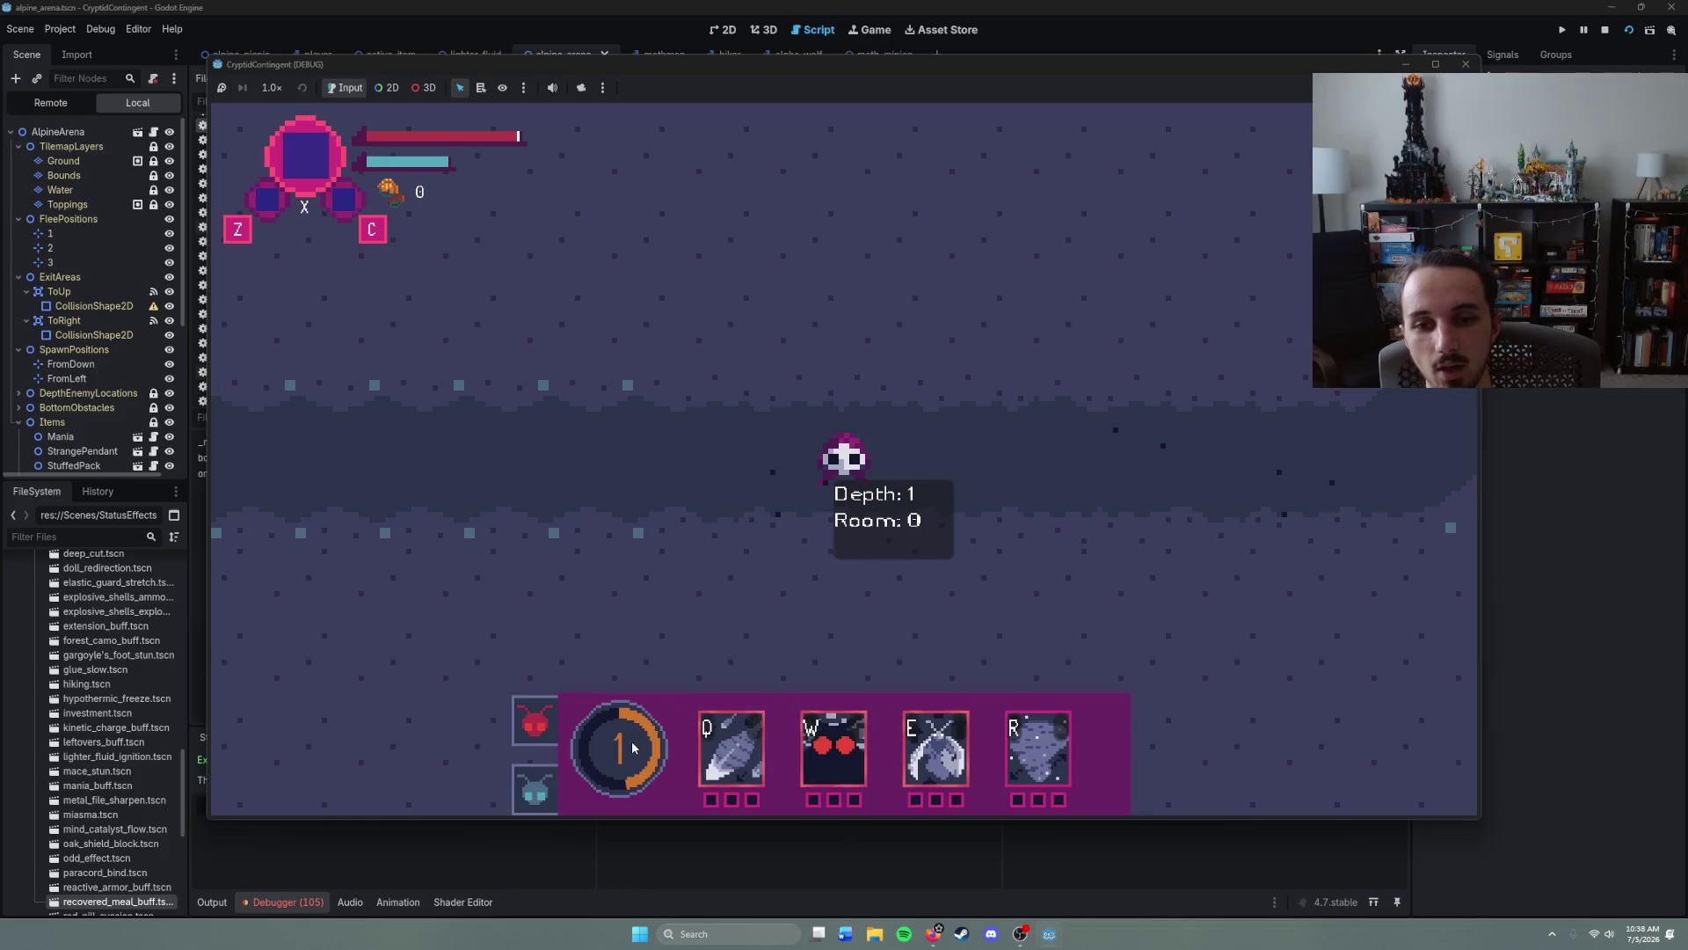
right_click(992, 424)
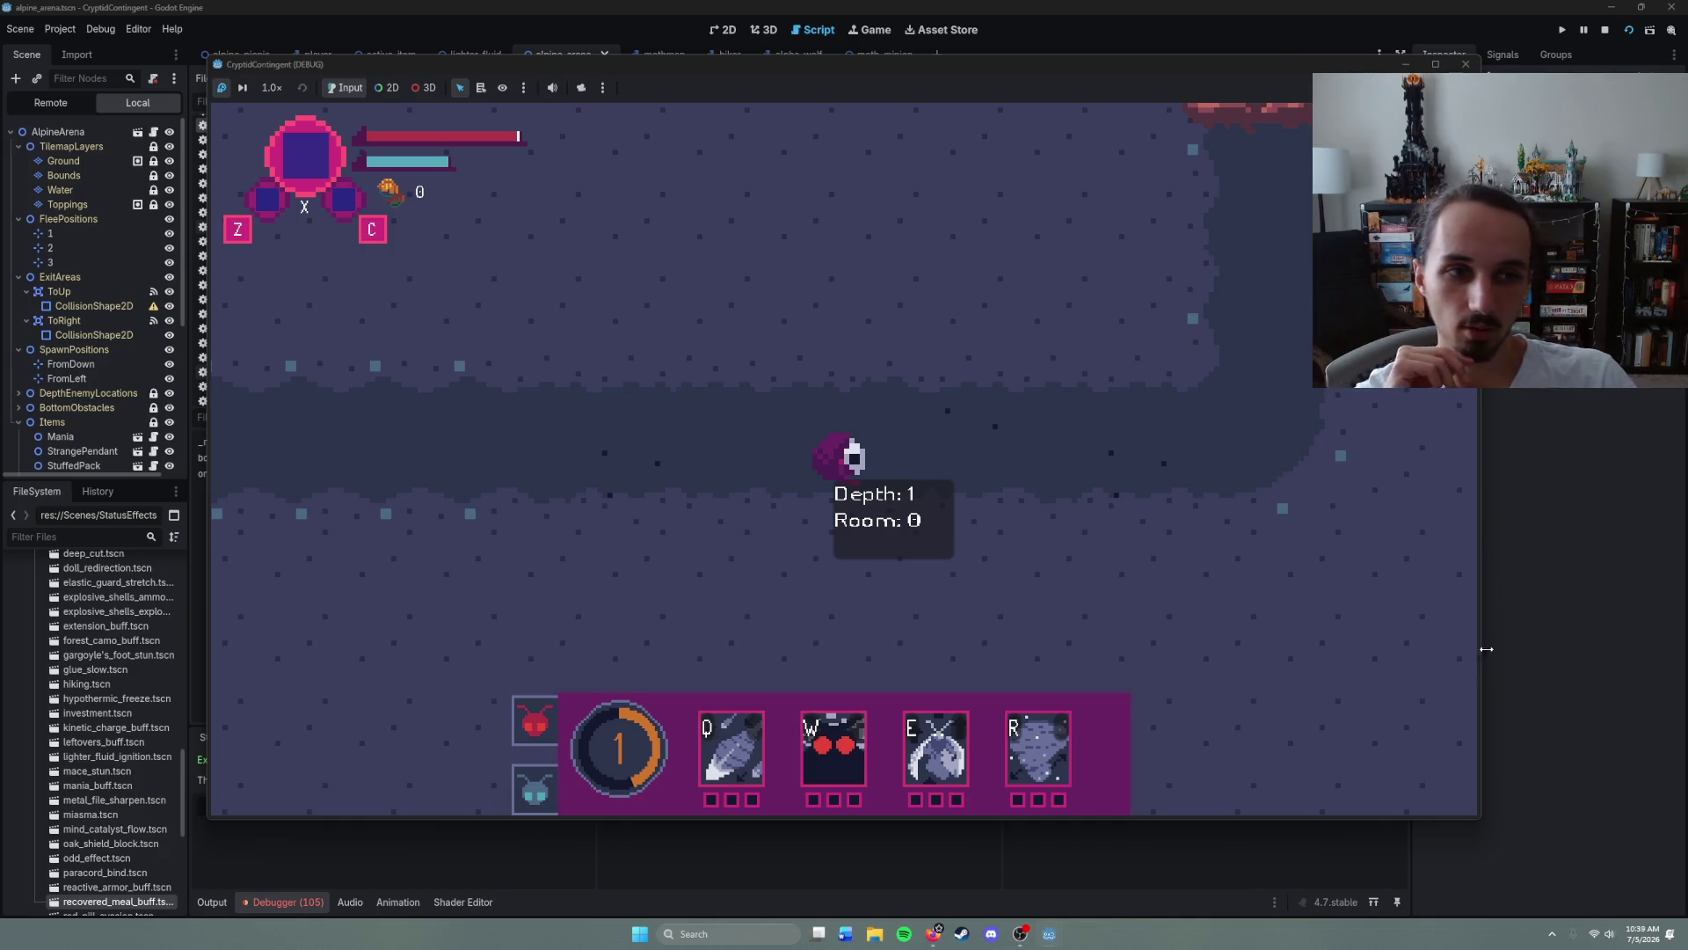
click(1574, 613)
click(284, 391)
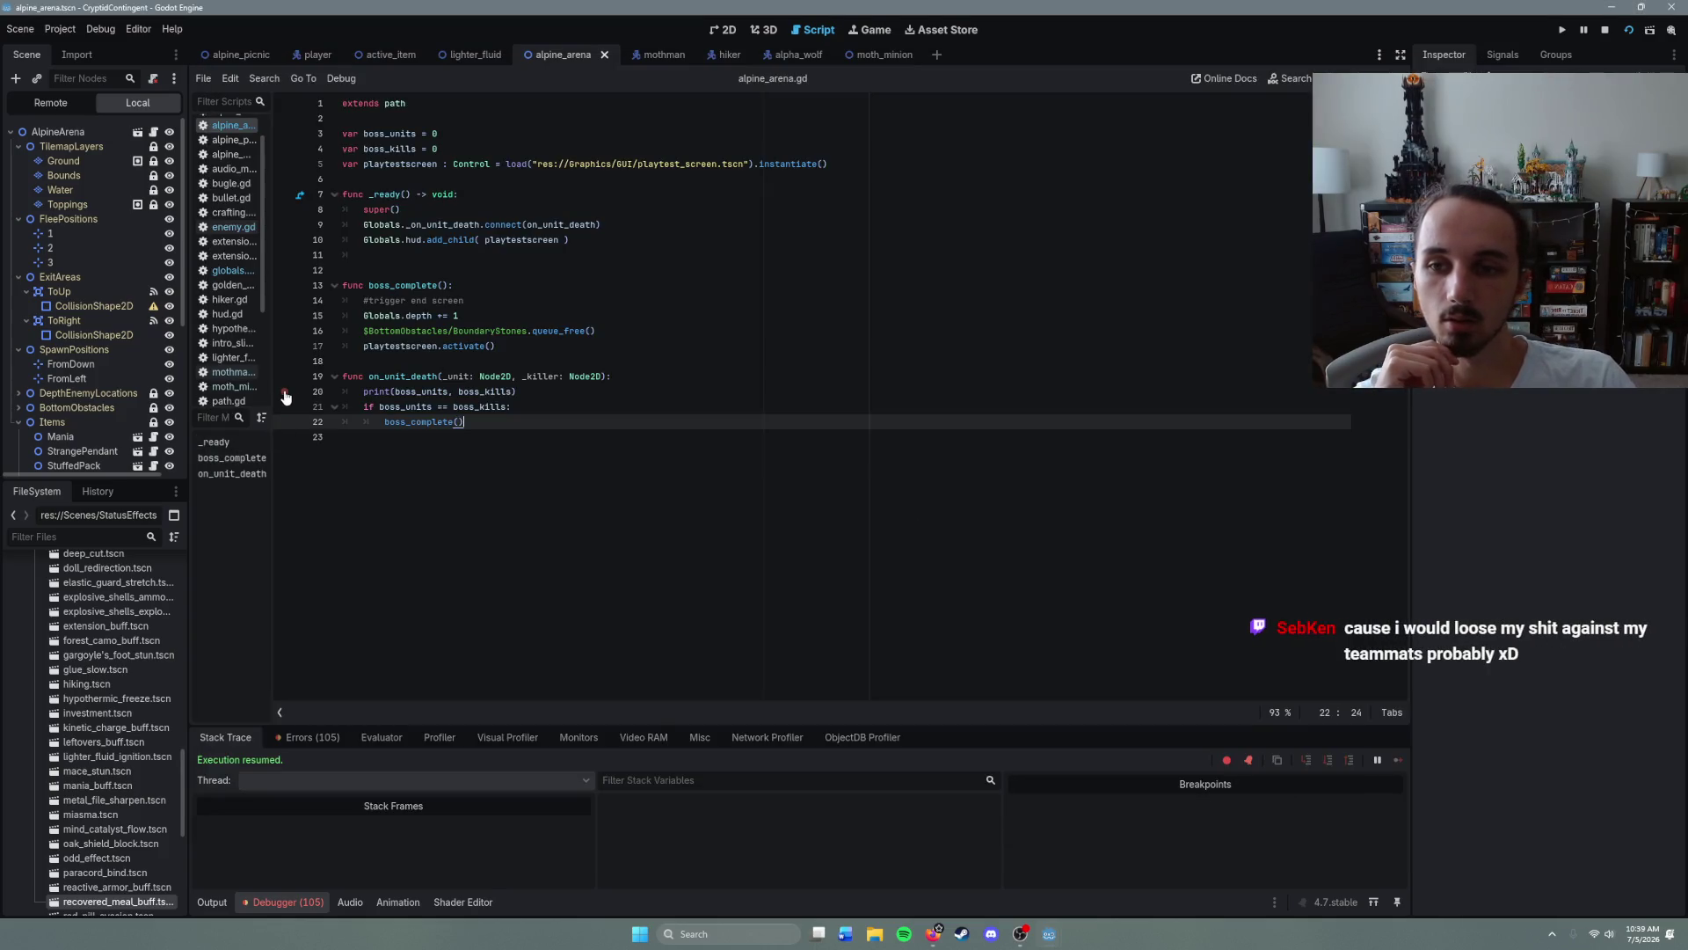
- Delete the boss_units/boss_kills debug print from on_unit_death and save alpine_arena.gd
drag(516, 391, 297, 389)
key(BackSpace)
key(BackSpace)
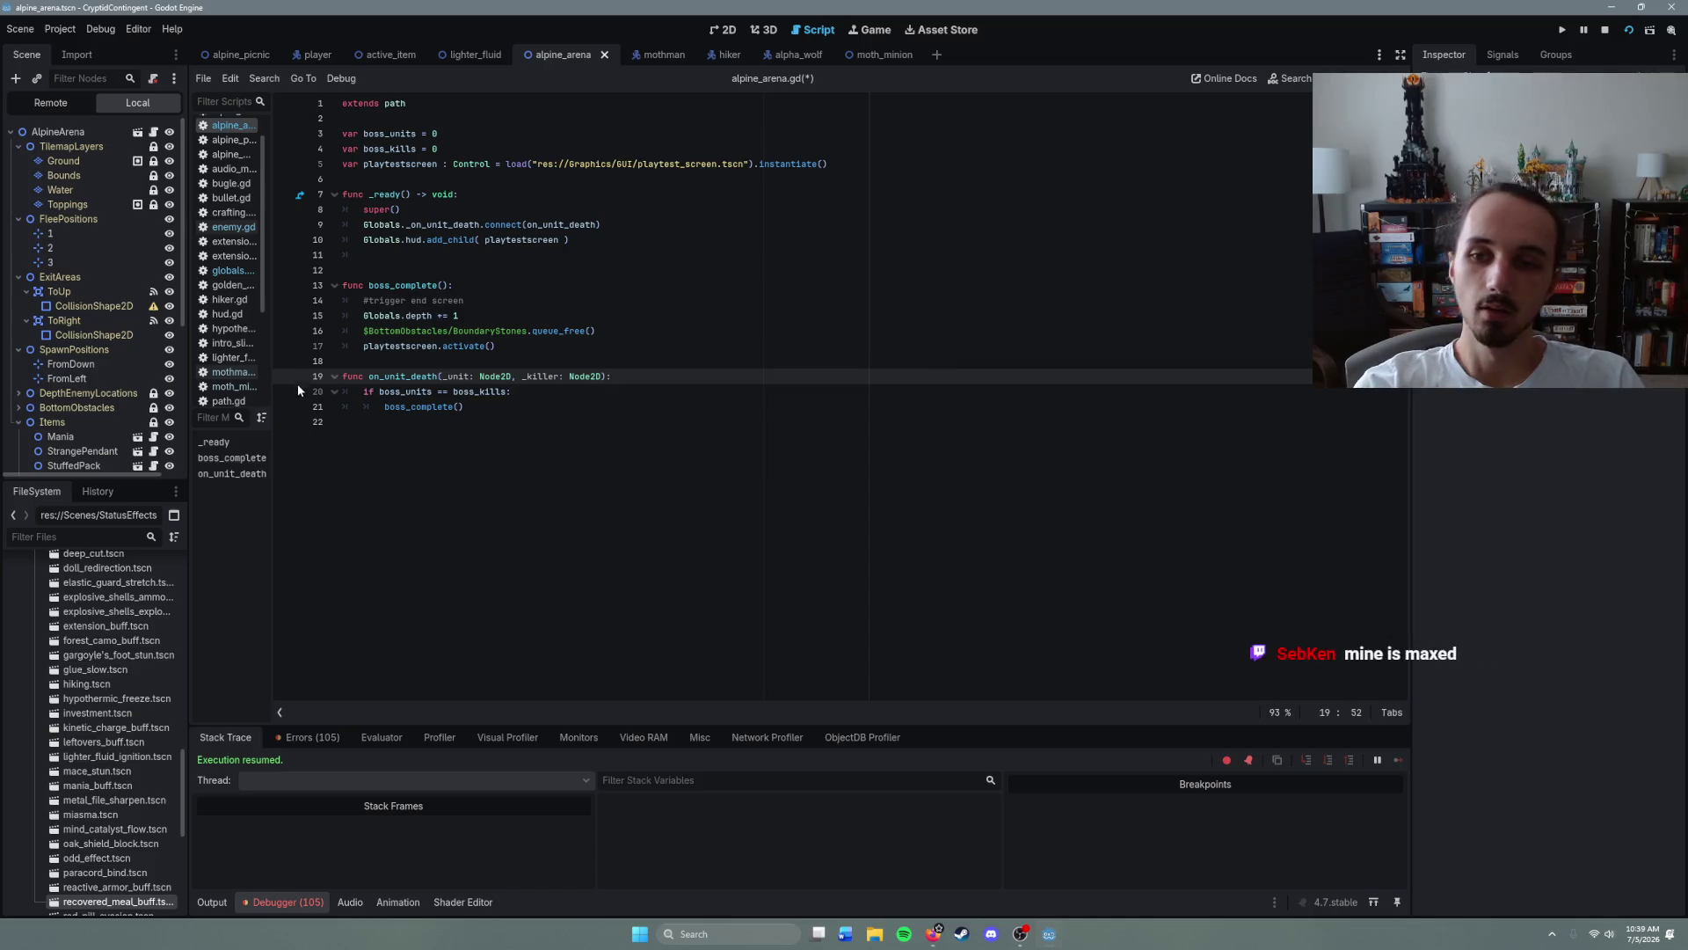
click(515, 422)
key(ctrl+s)
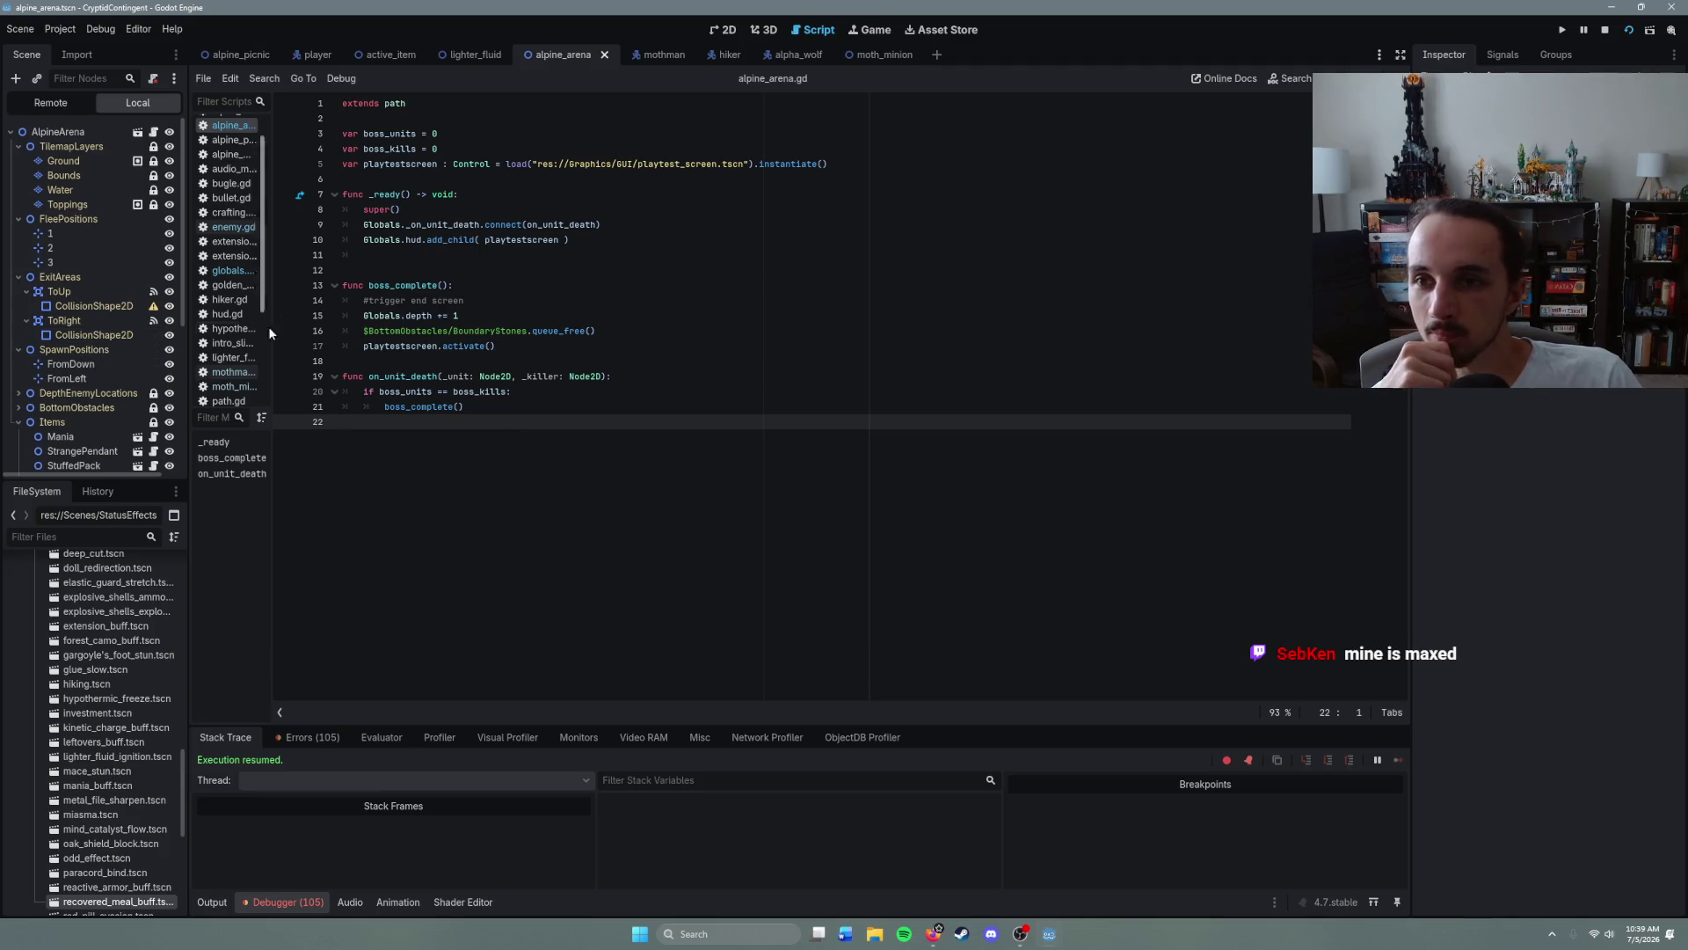
scroll(87, 299, down, 2)
scroll(227, 264, up, 2)
scroll(88, 299, up, 2)
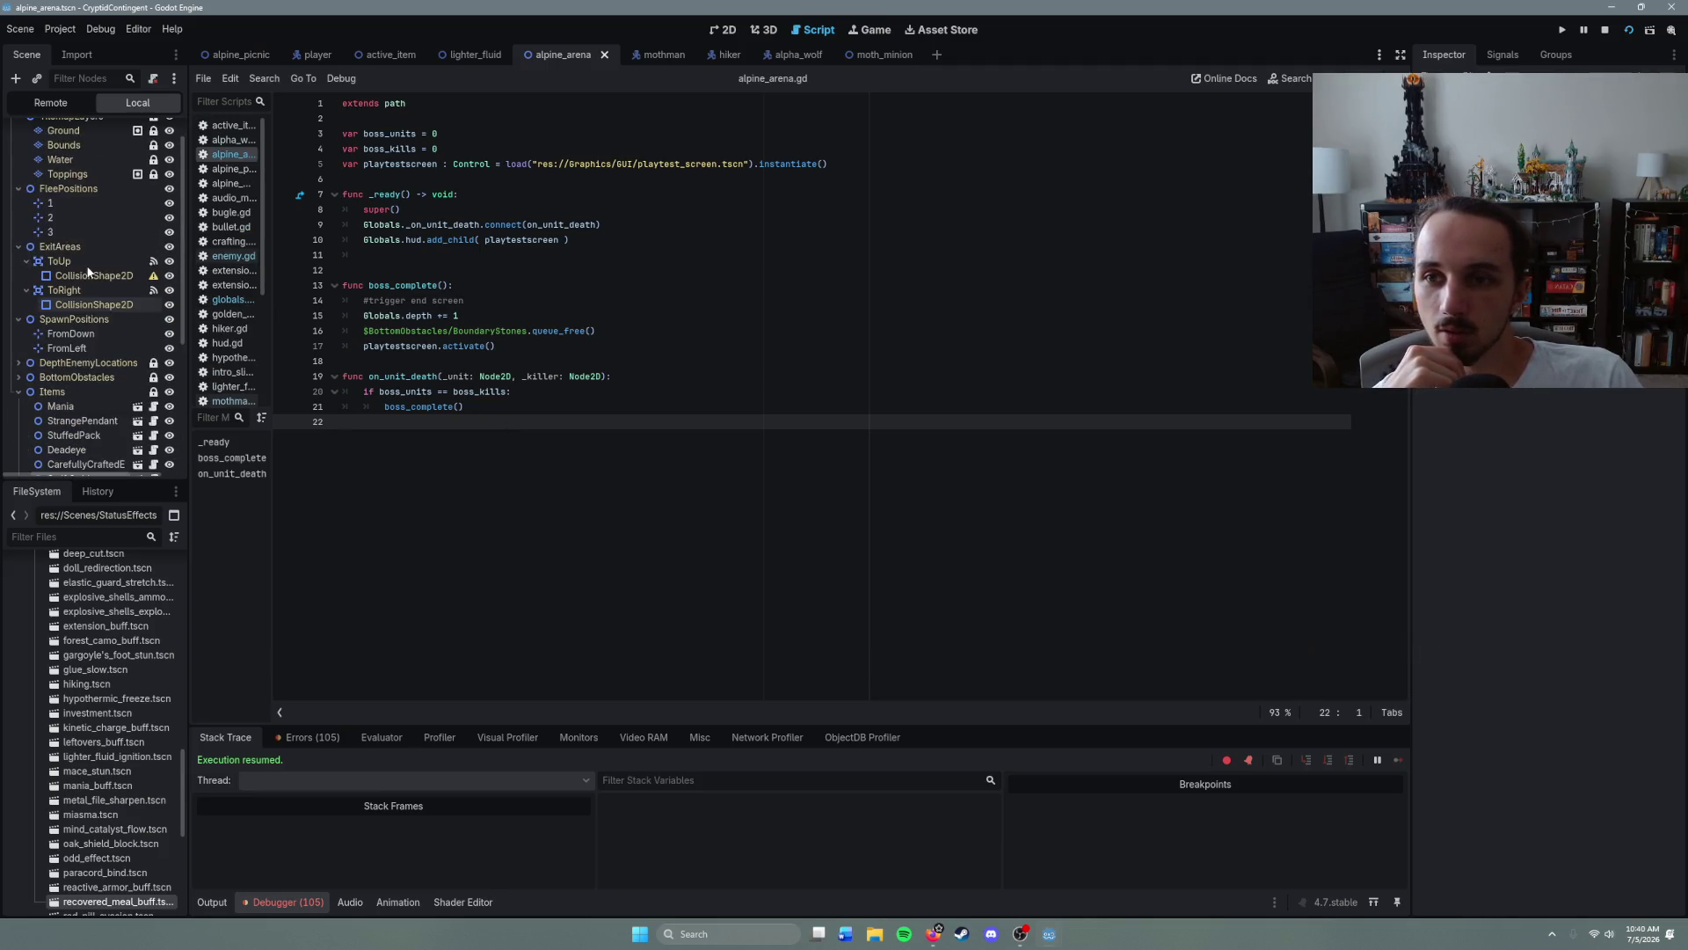
- Open the HUD node's script hud.gd from the player scene
click(308, 55)
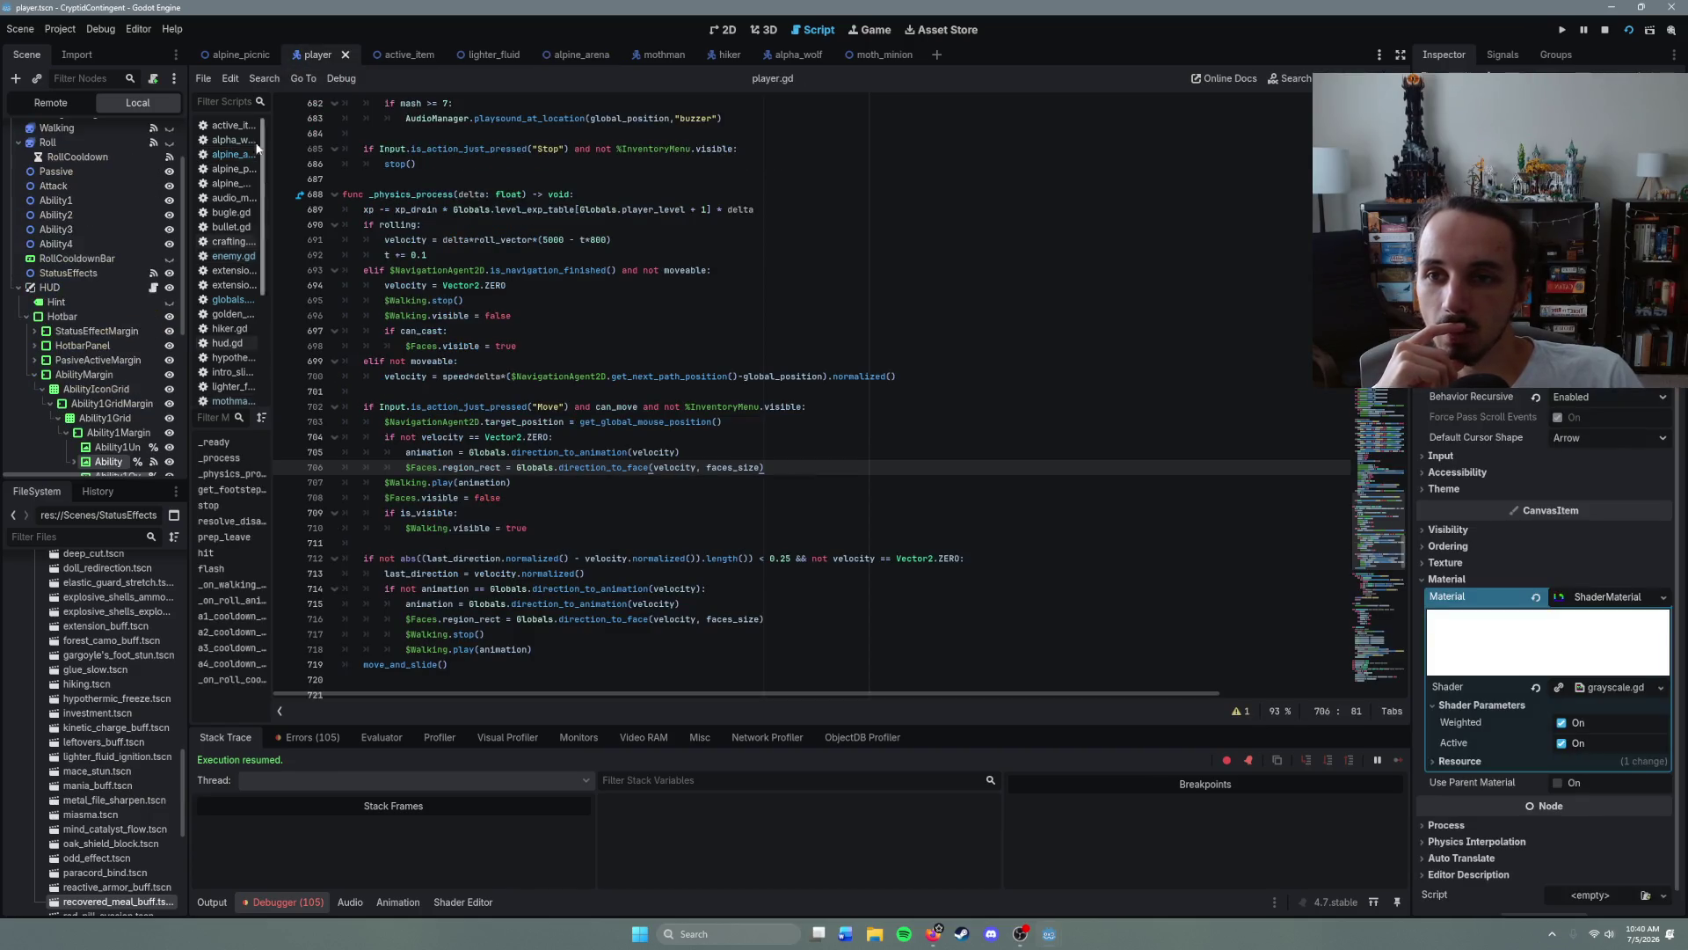
scroll(71, 334, down, 2)
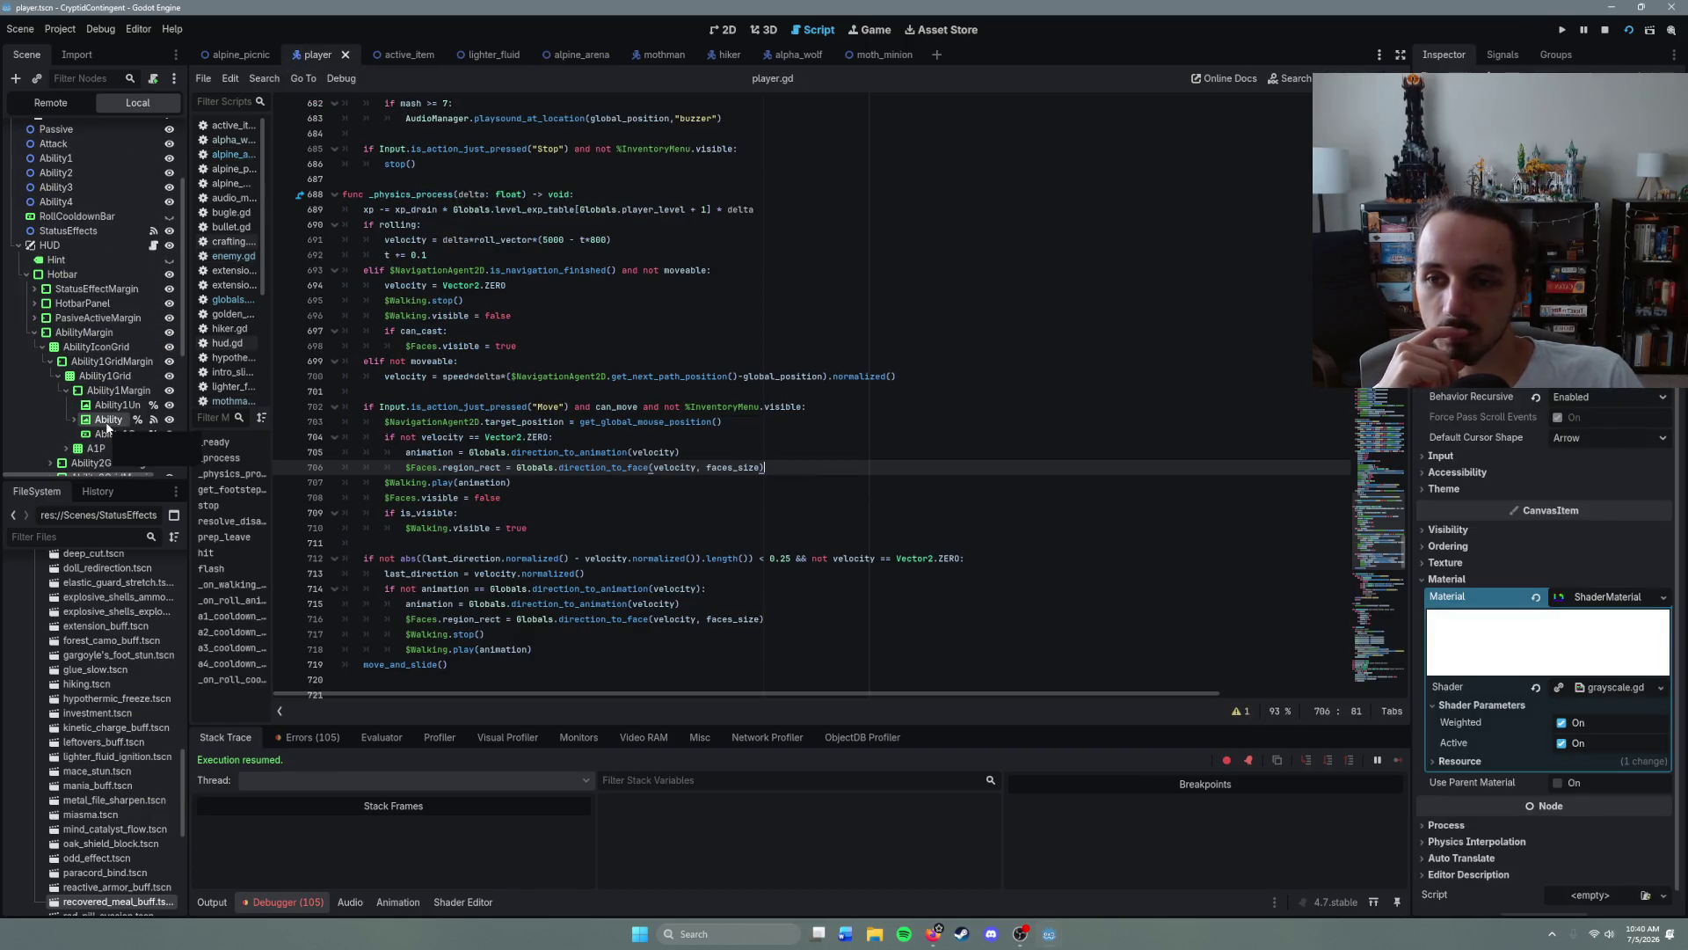
scroll(106, 422, down, 2)
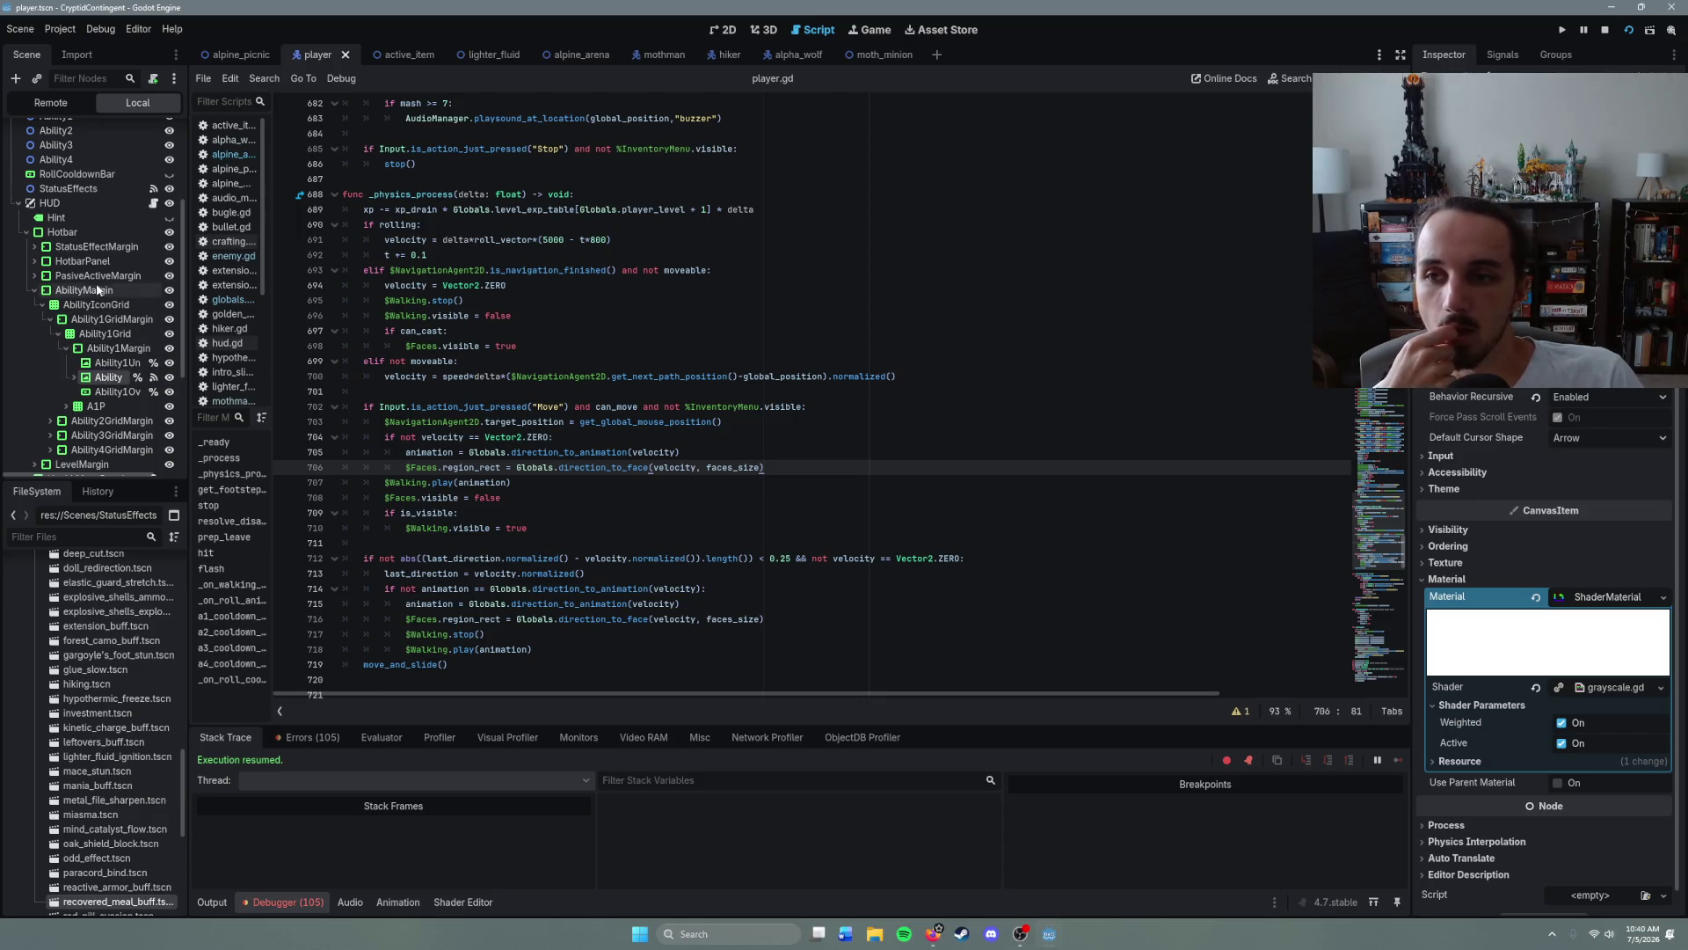
click(153, 203)
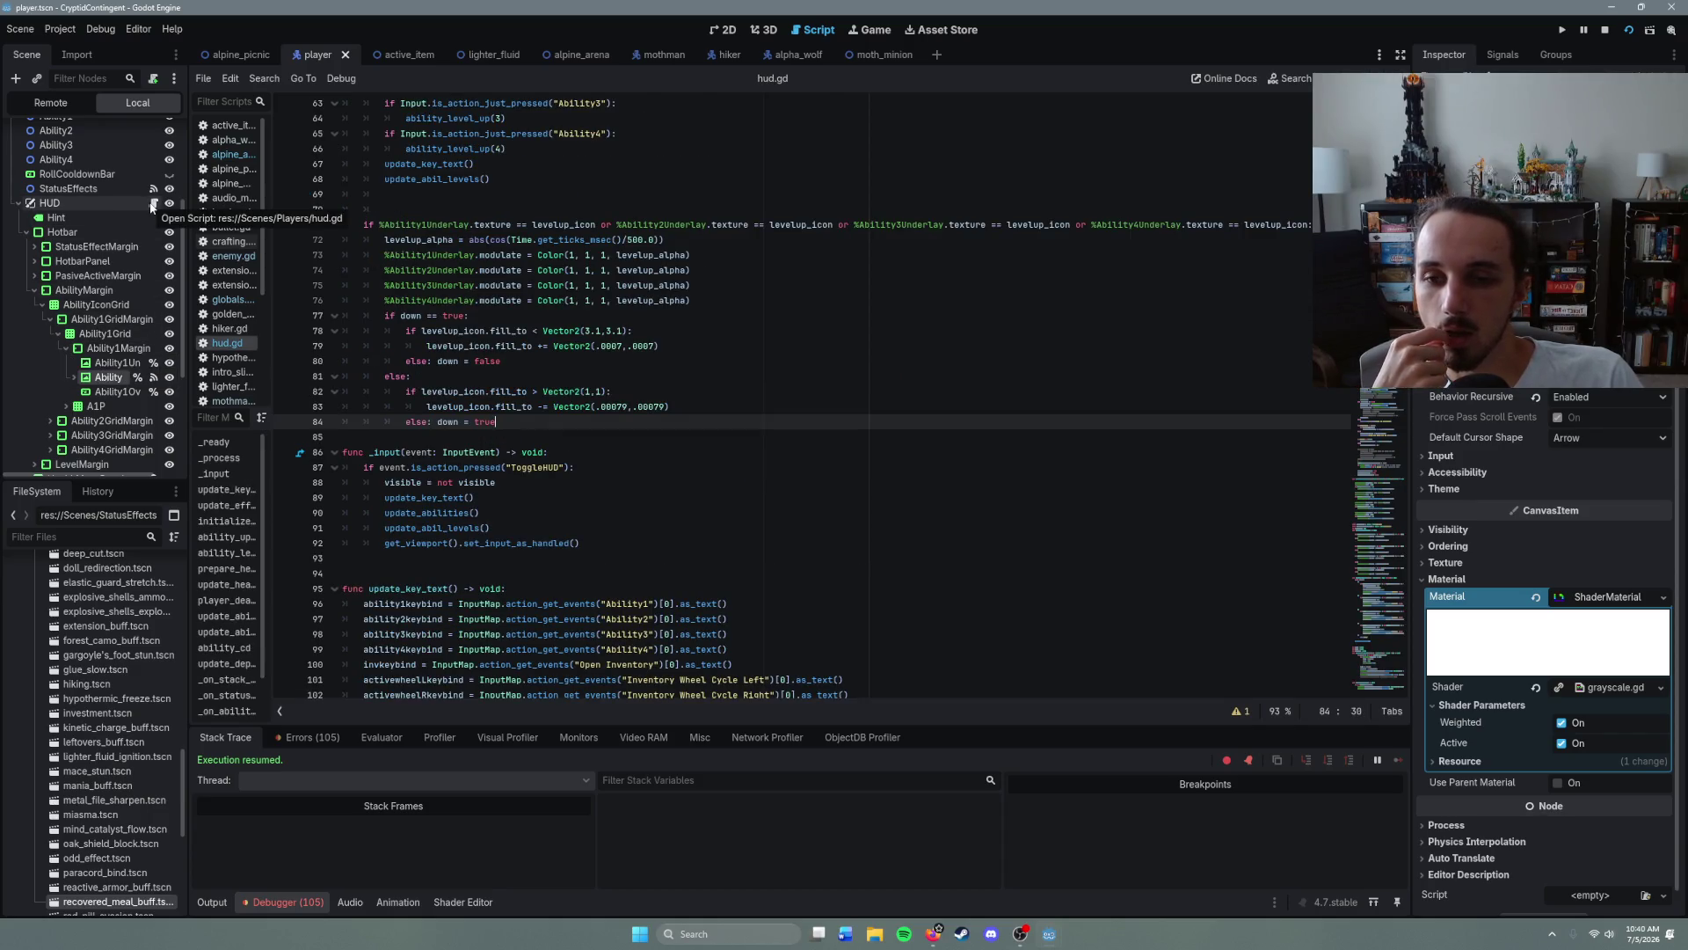
- Scroll through hud.gd's _process level-up and _input key-binding code
scroll(573, 426, down, 7)
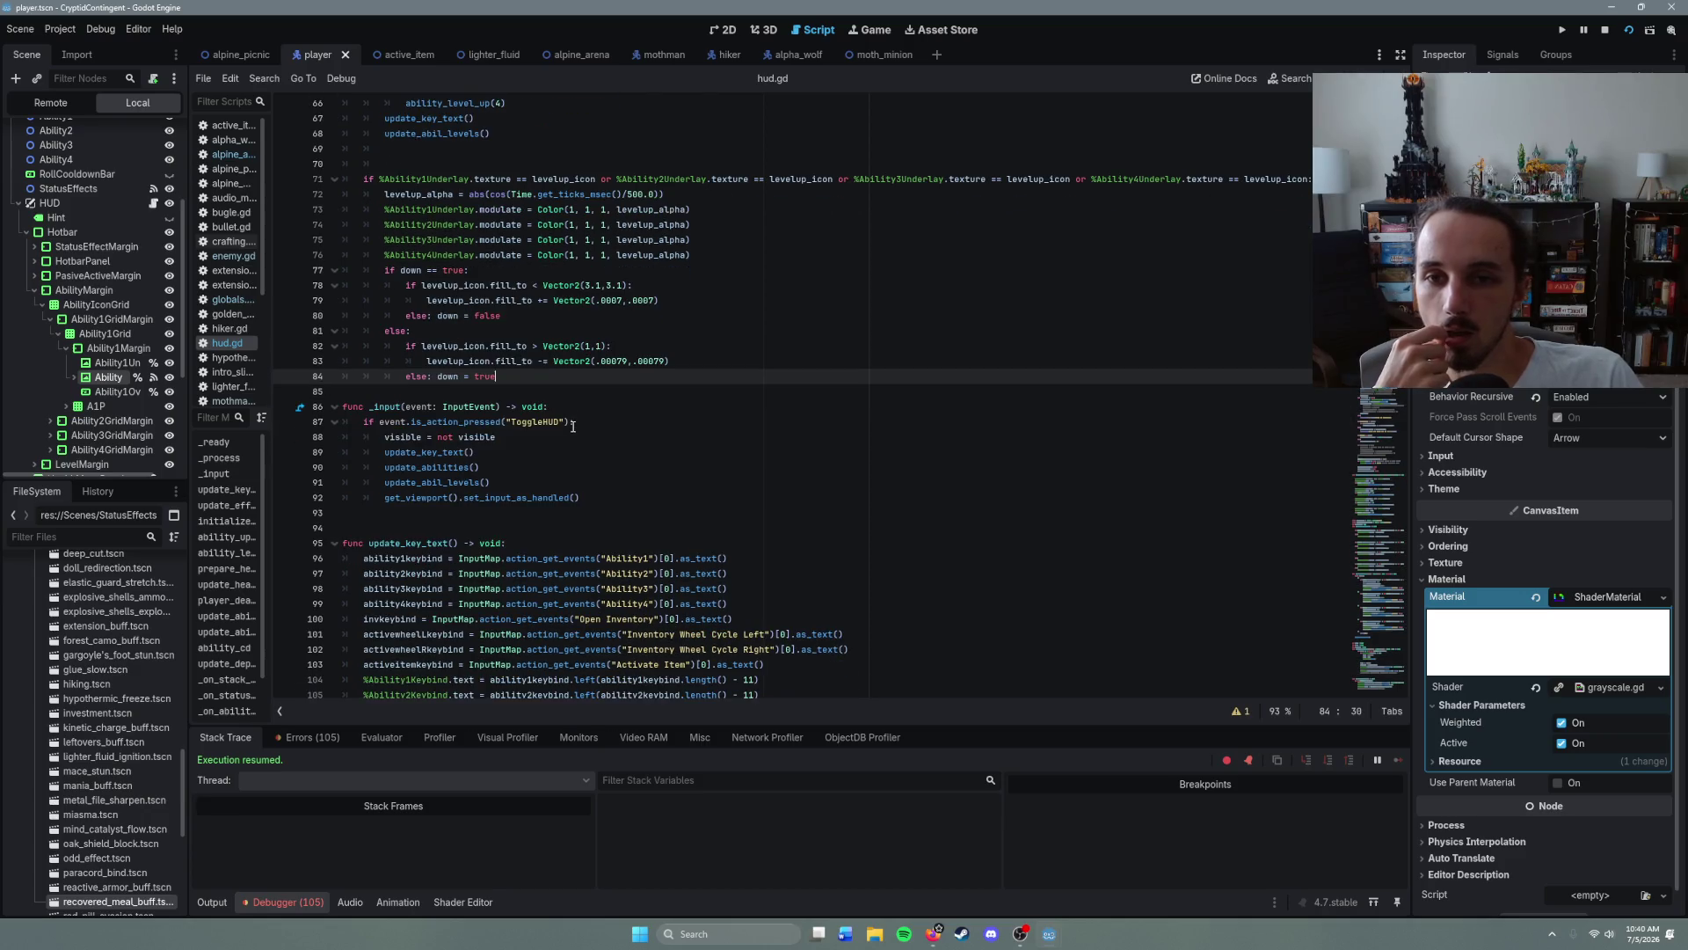
scroll(573, 426, up, 11)
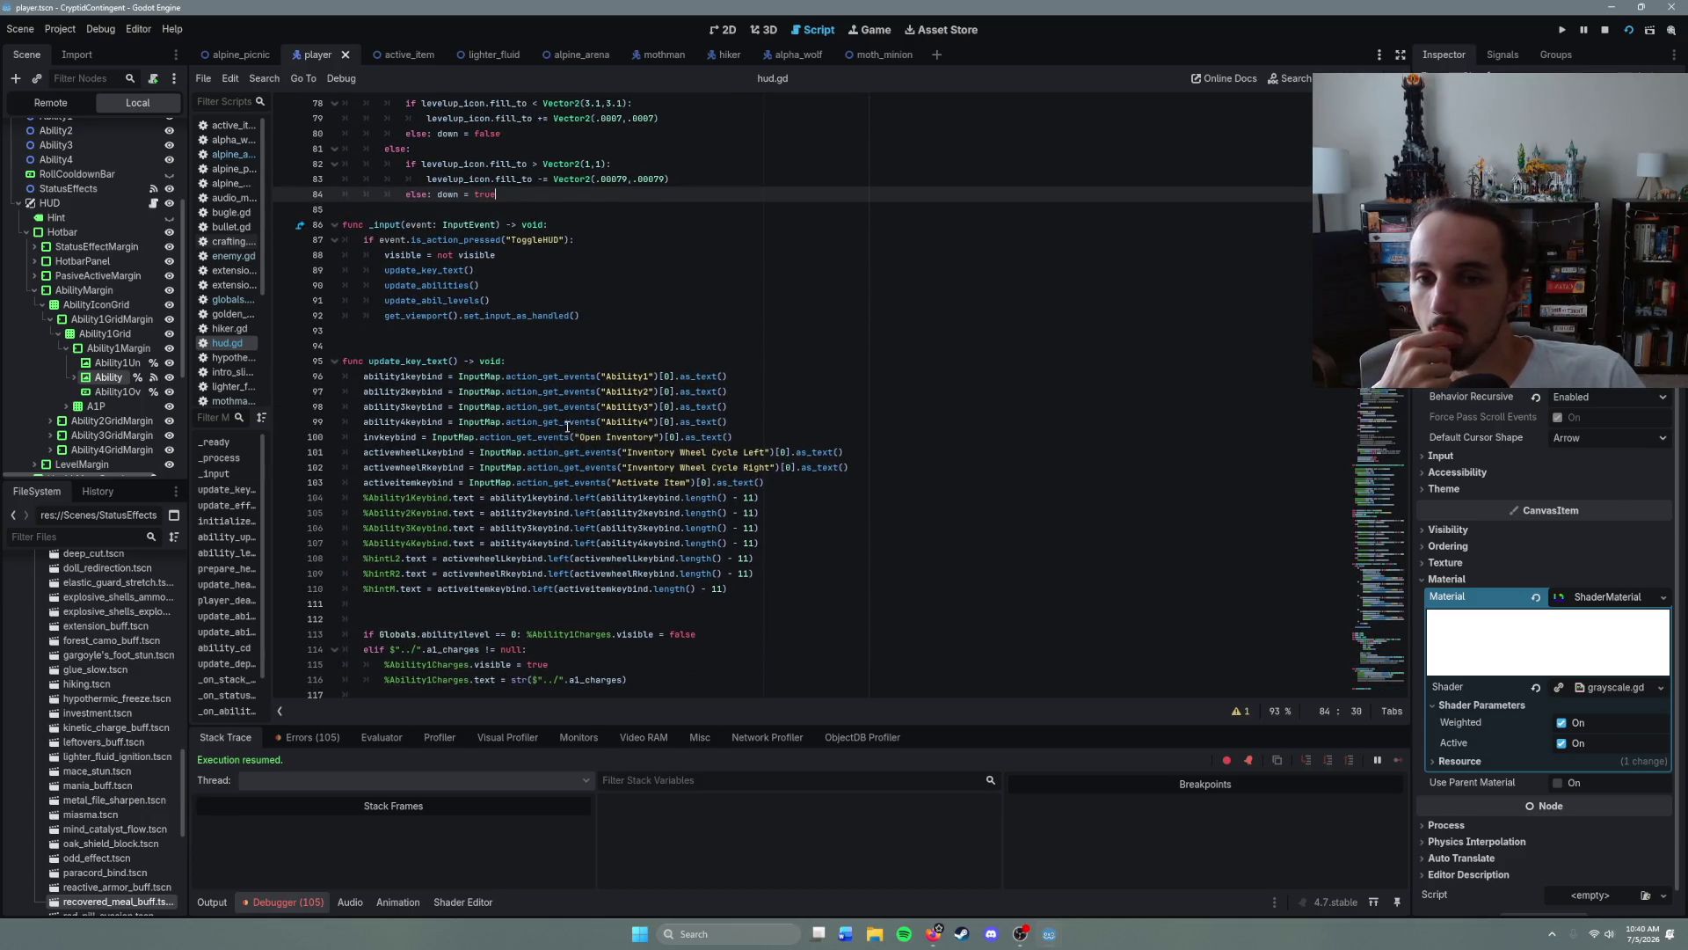
scroll(563, 423, down, 3)
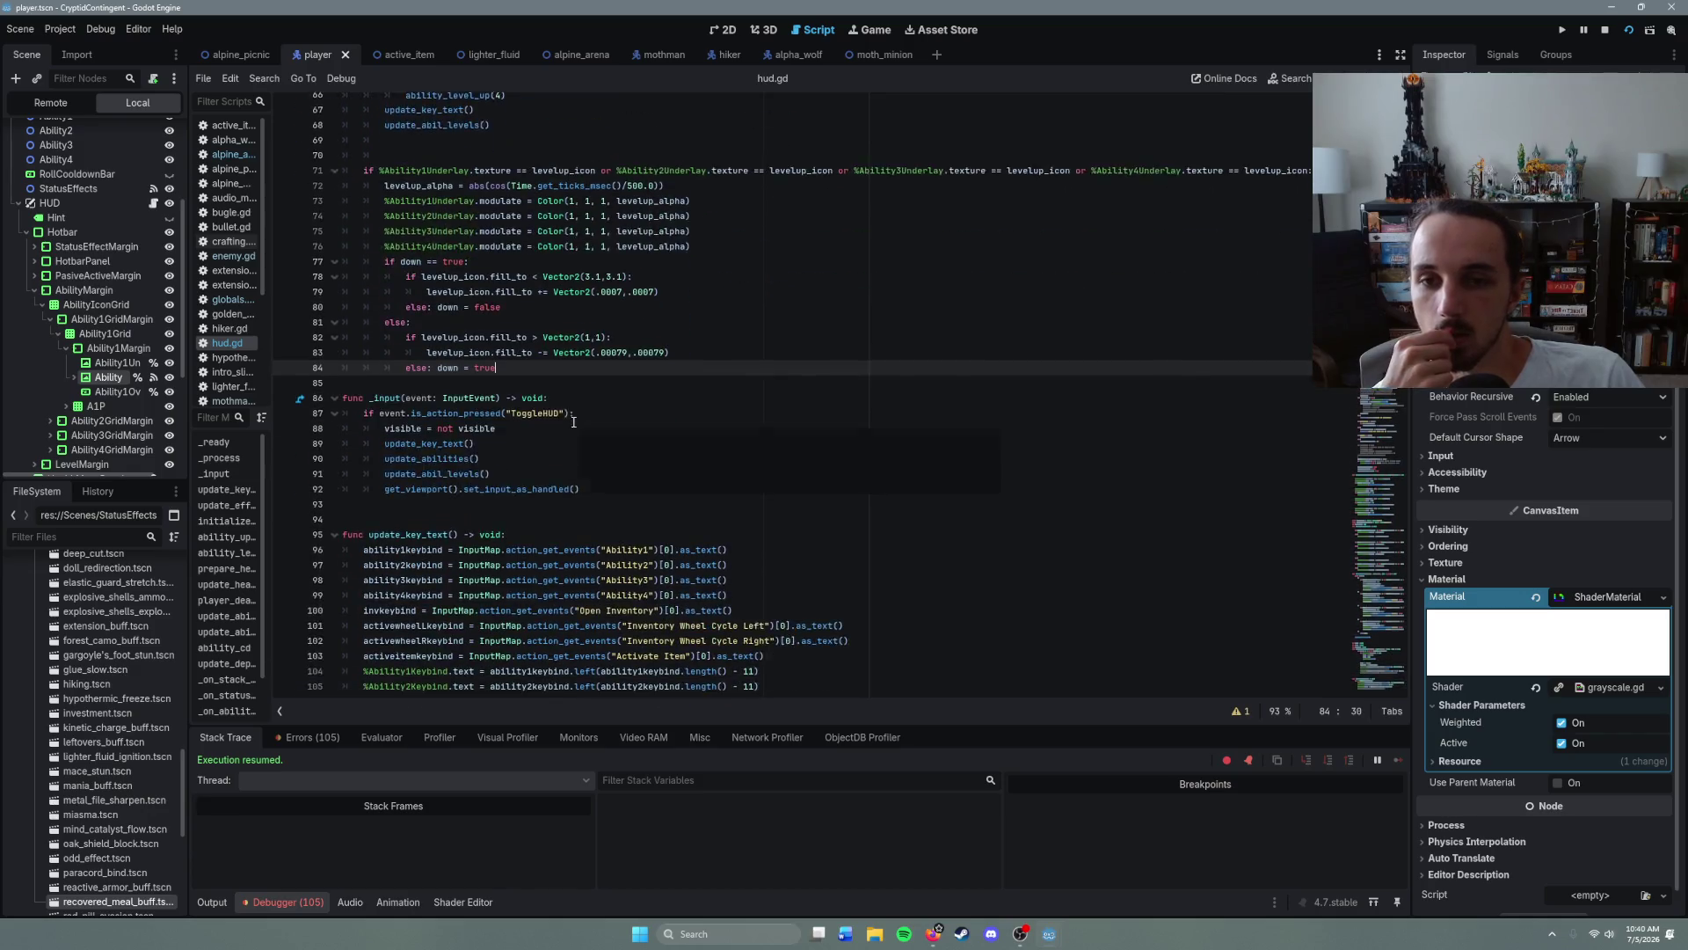
scroll(574, 423, up, 4)
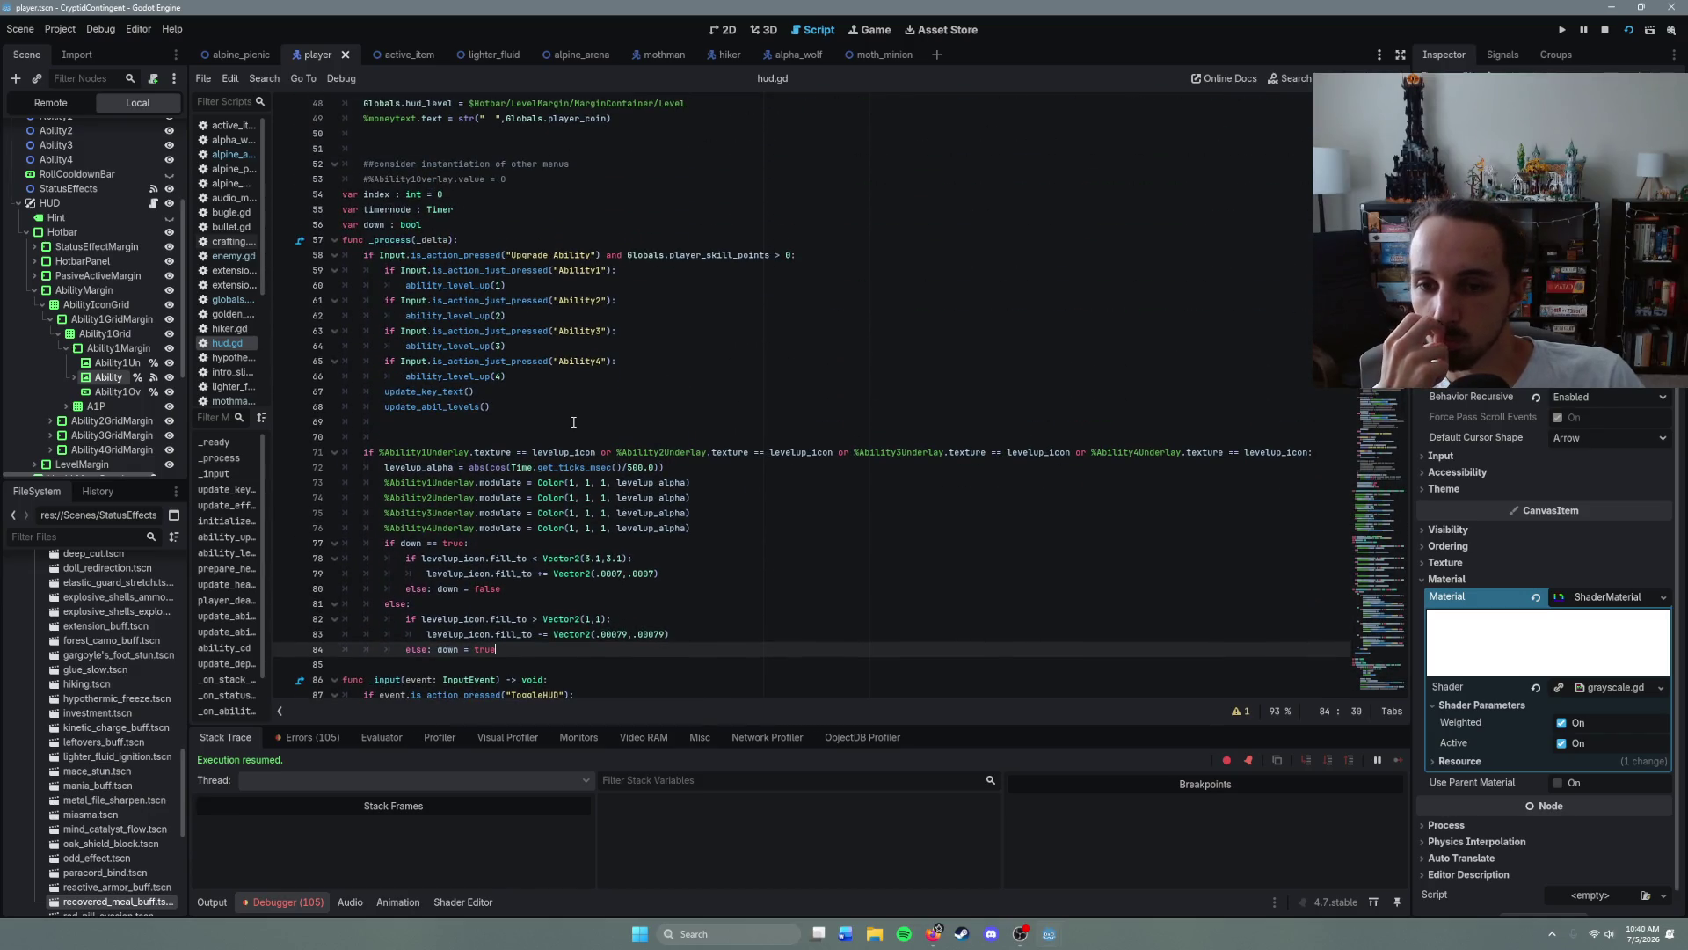
scroll(573, 422, up, 12)
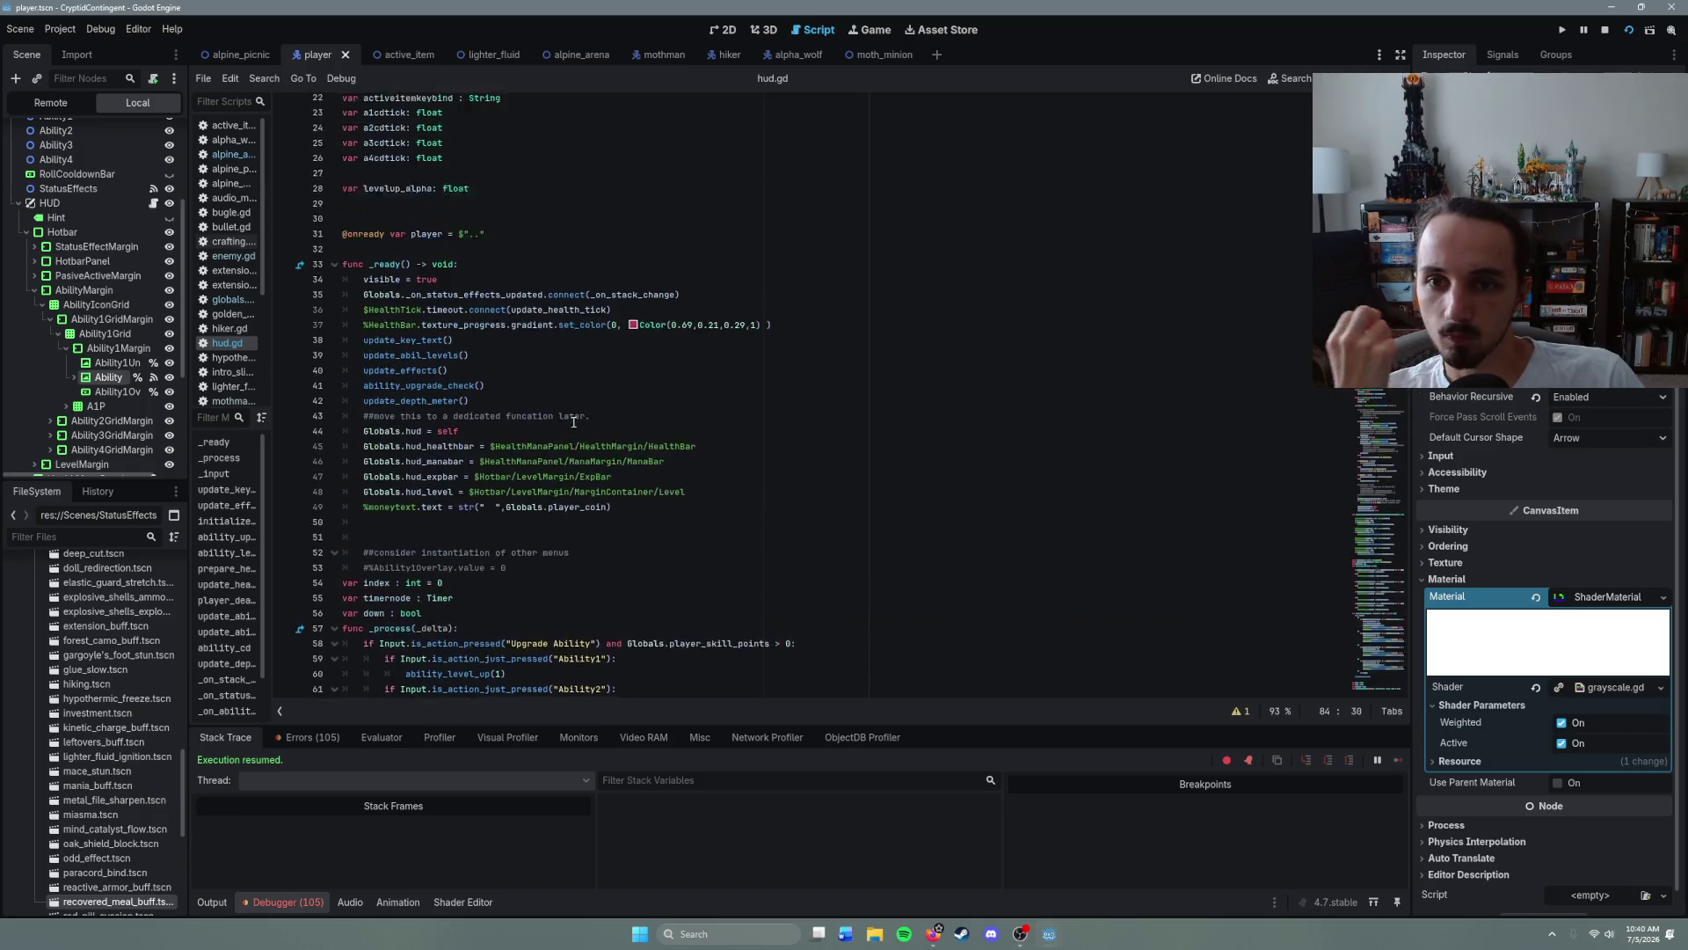
scroll(573, 422, down, 20)
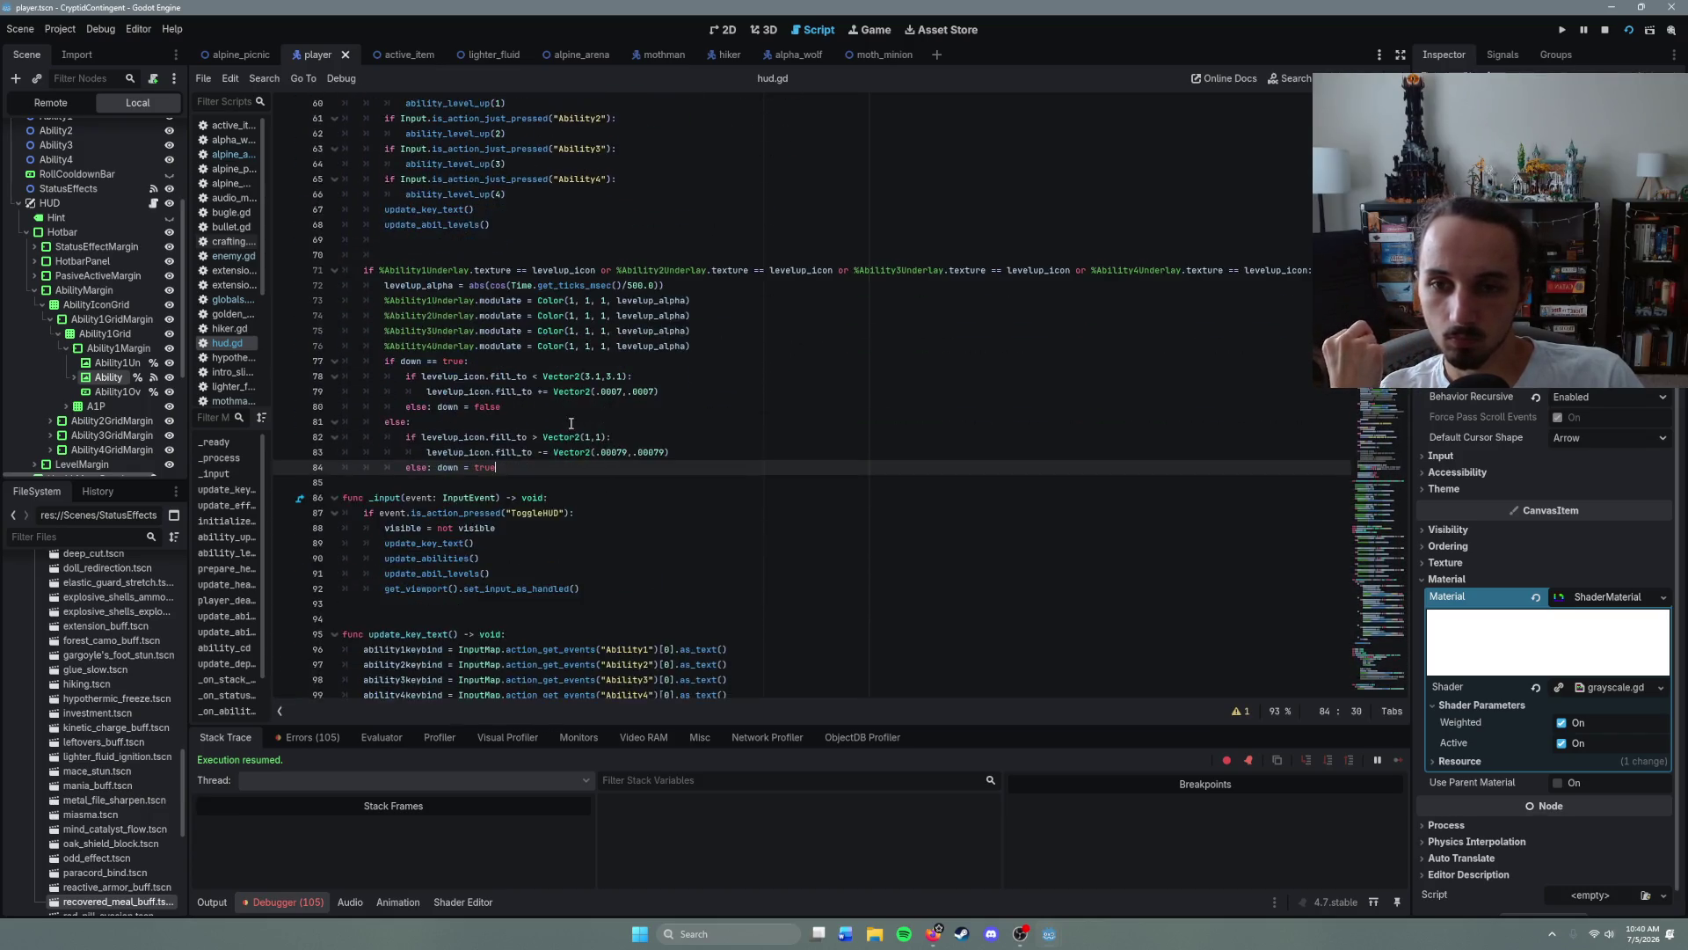
scroll(570, 424, down, 5)
scroll(570, 423, down, 13)
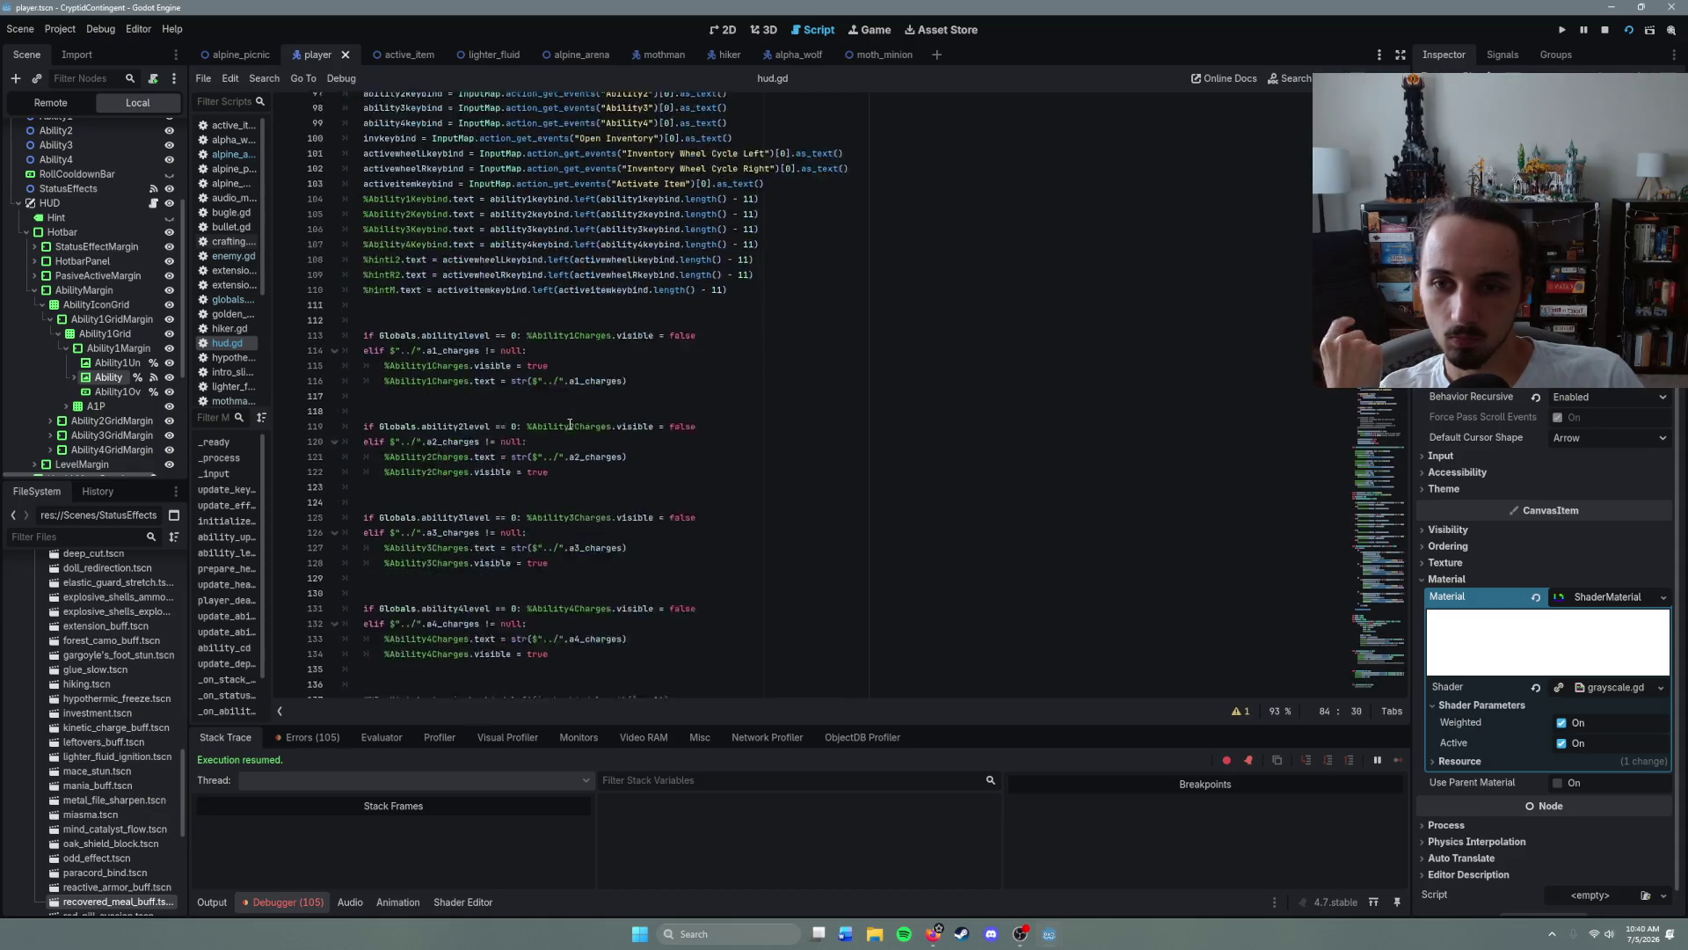
scroll(570, 424, down, 3)
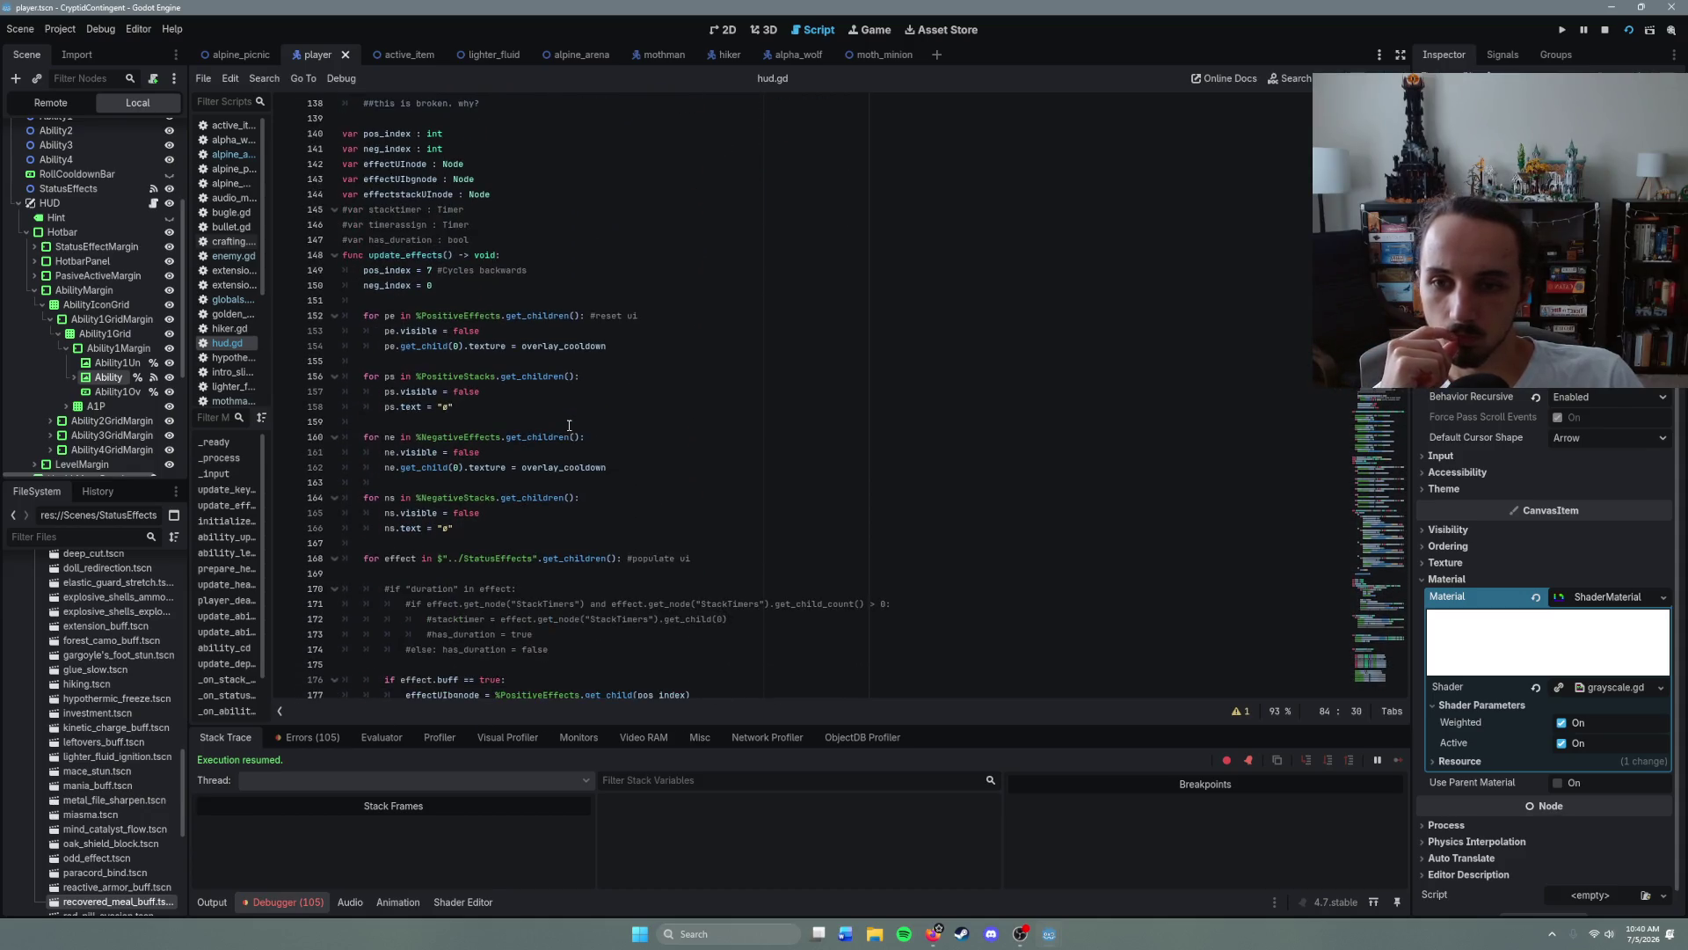
- Read on past update_effects to initialize_cooldowns and ability_upgrade_check
click(632, 466)
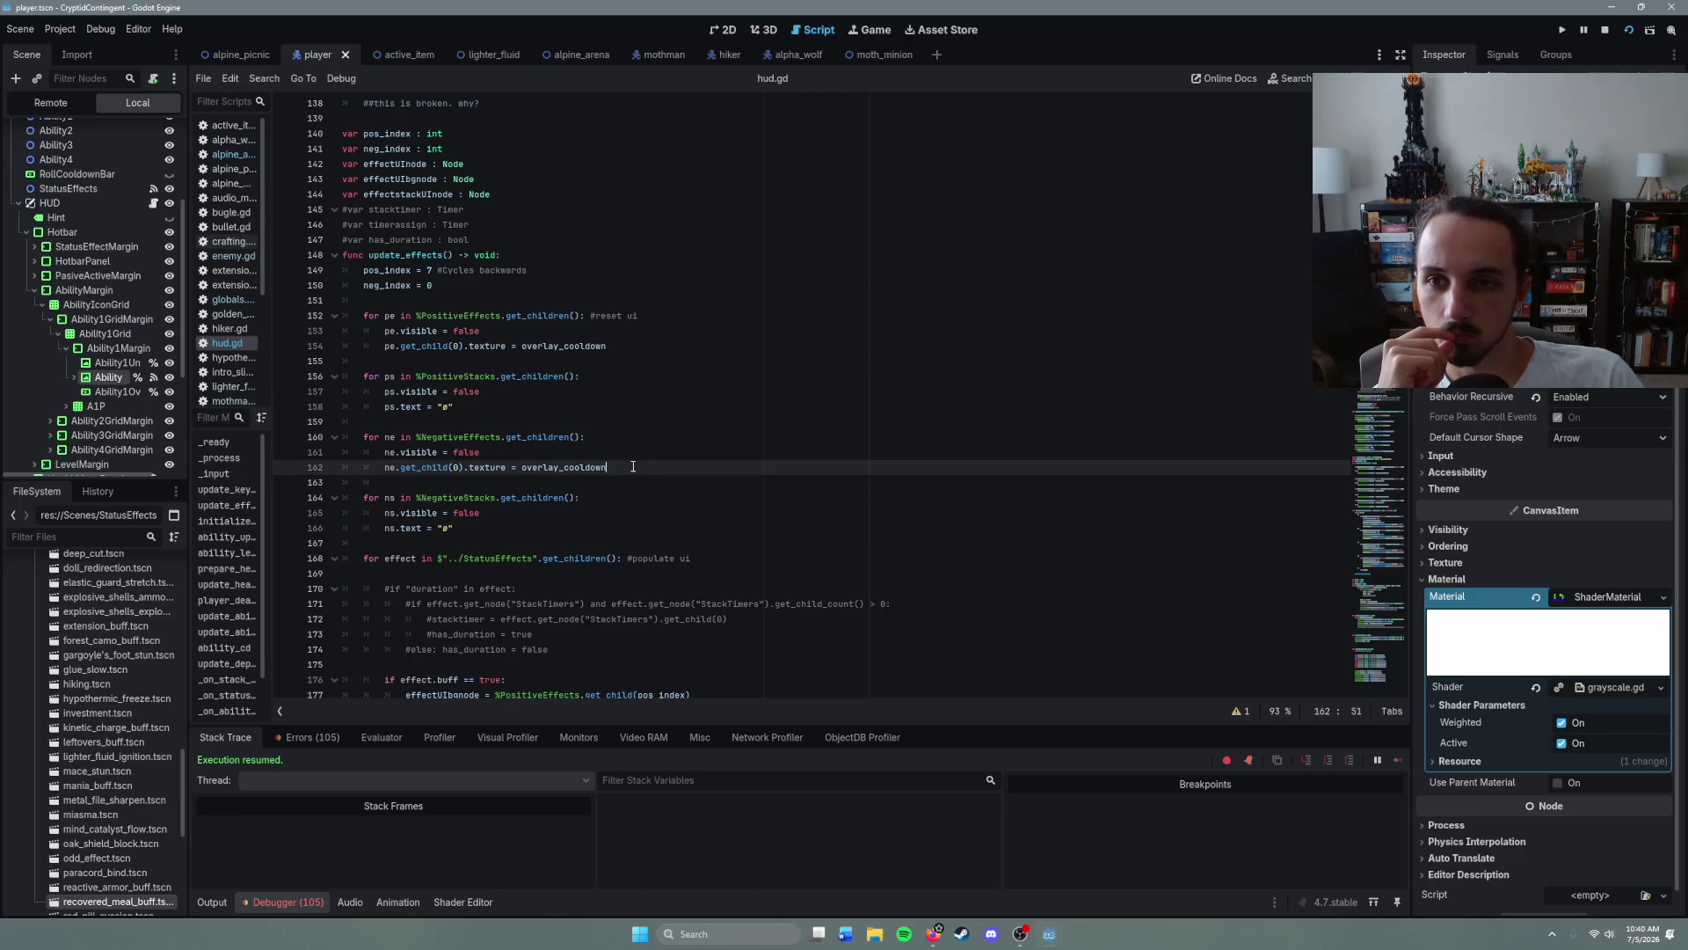
scroll(632, 466, down, 9)
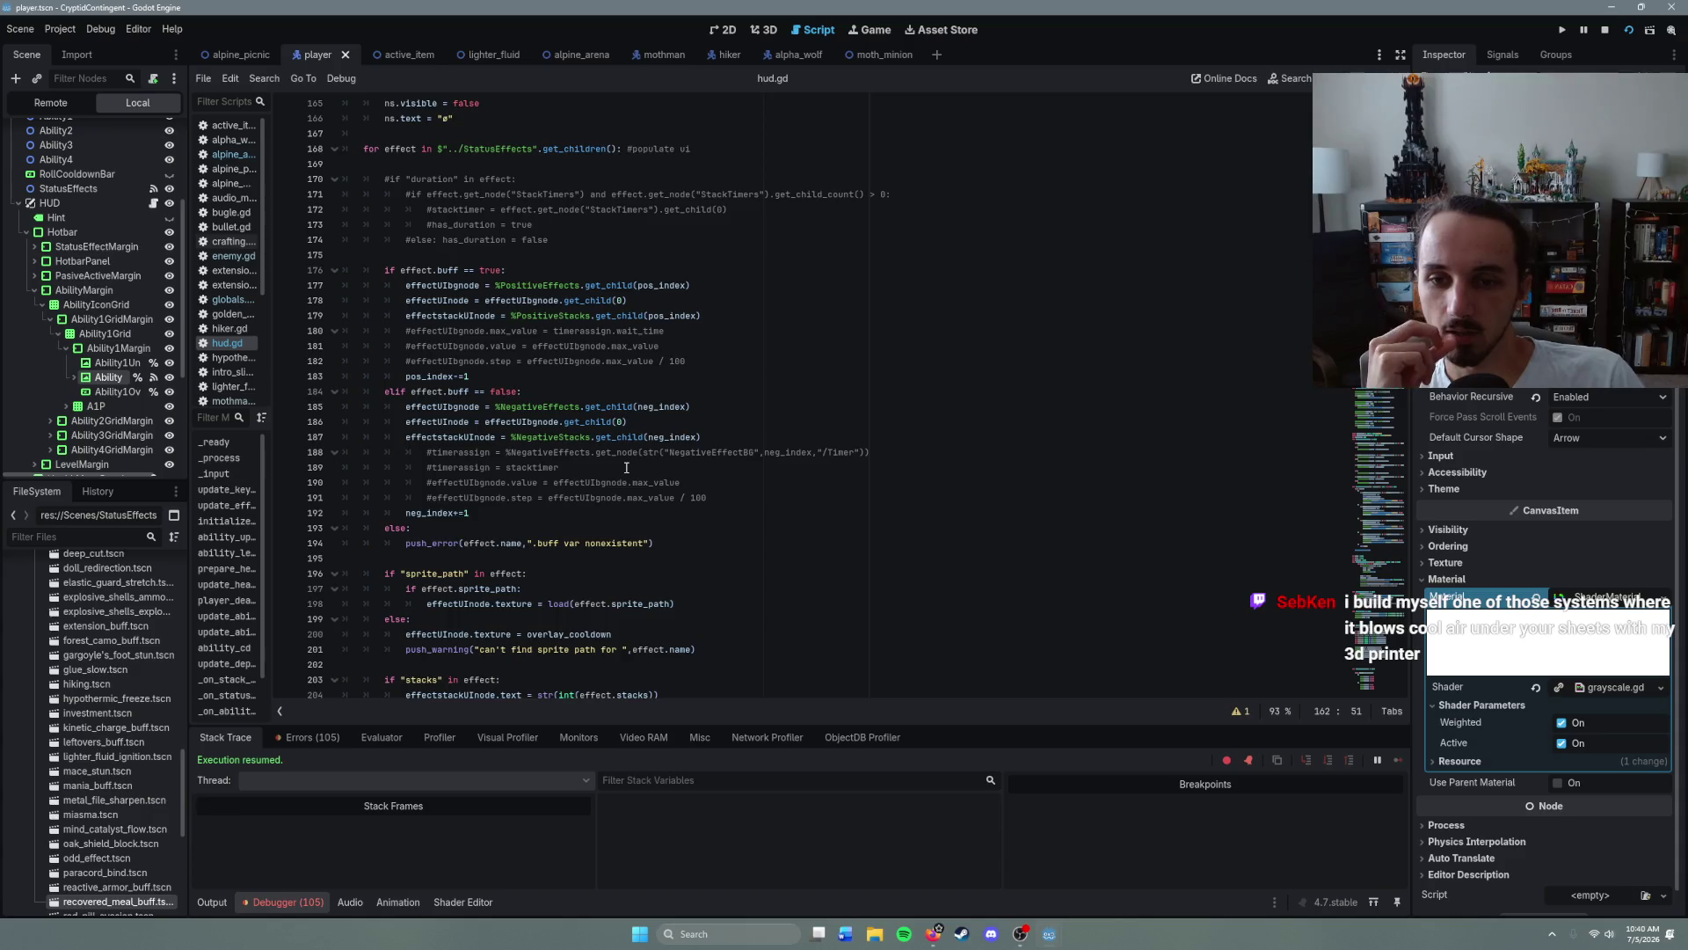
scroll(627, 467, down, 4)
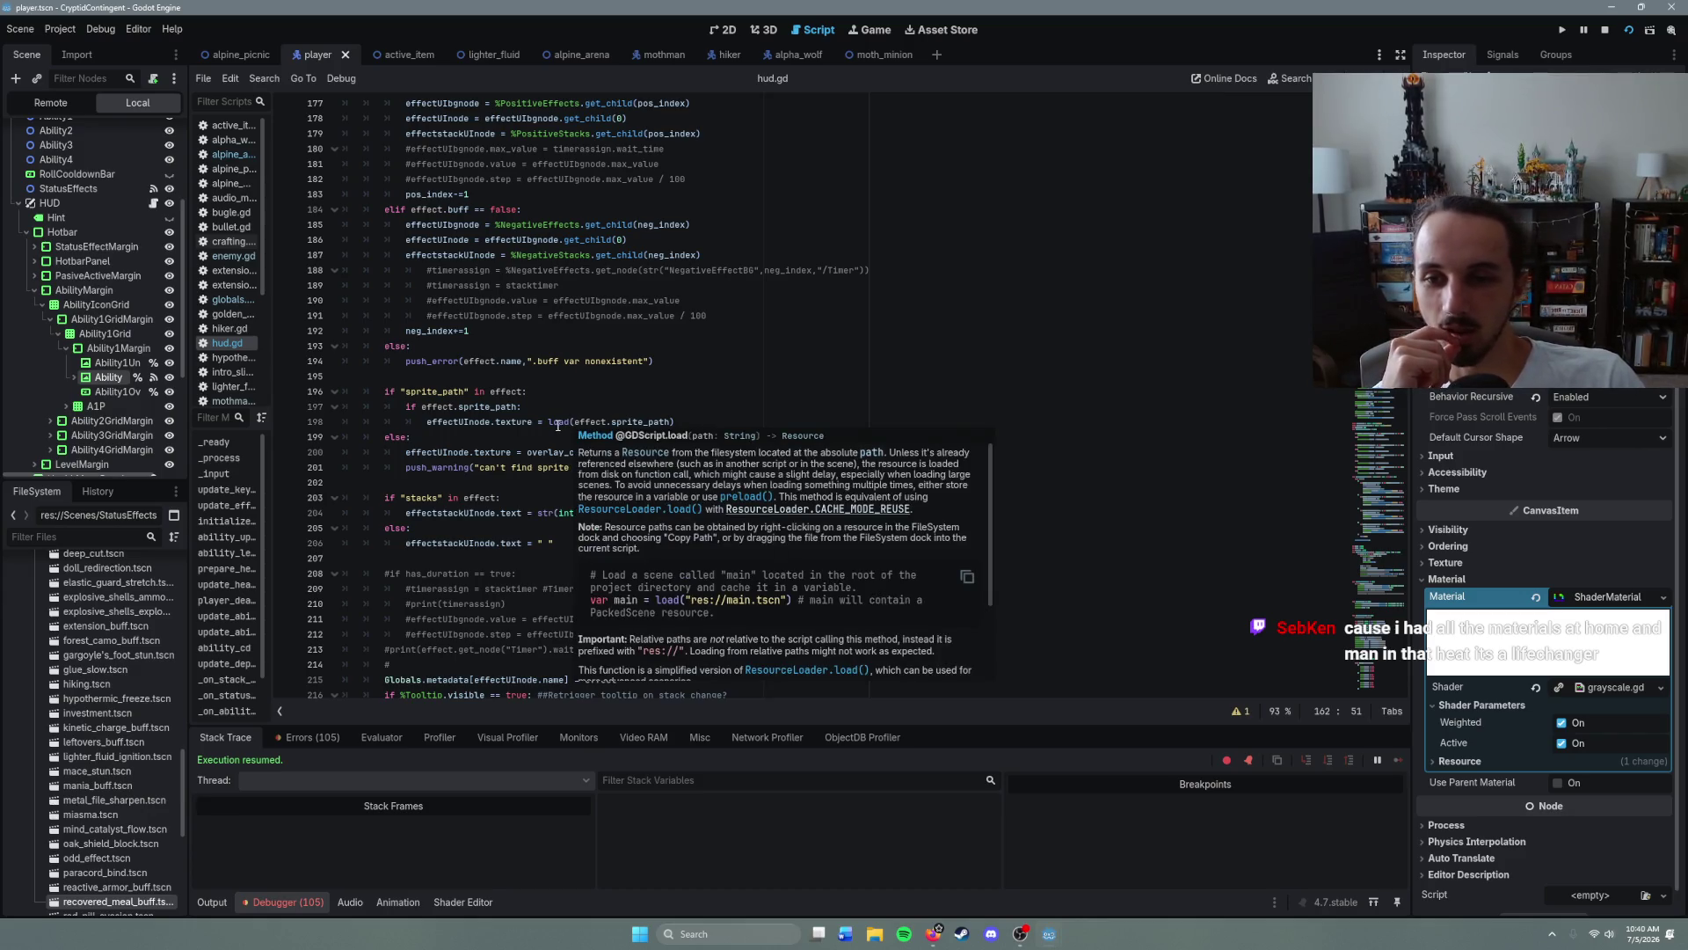
click(573, 541)
scroll(573, 541, down, 5)
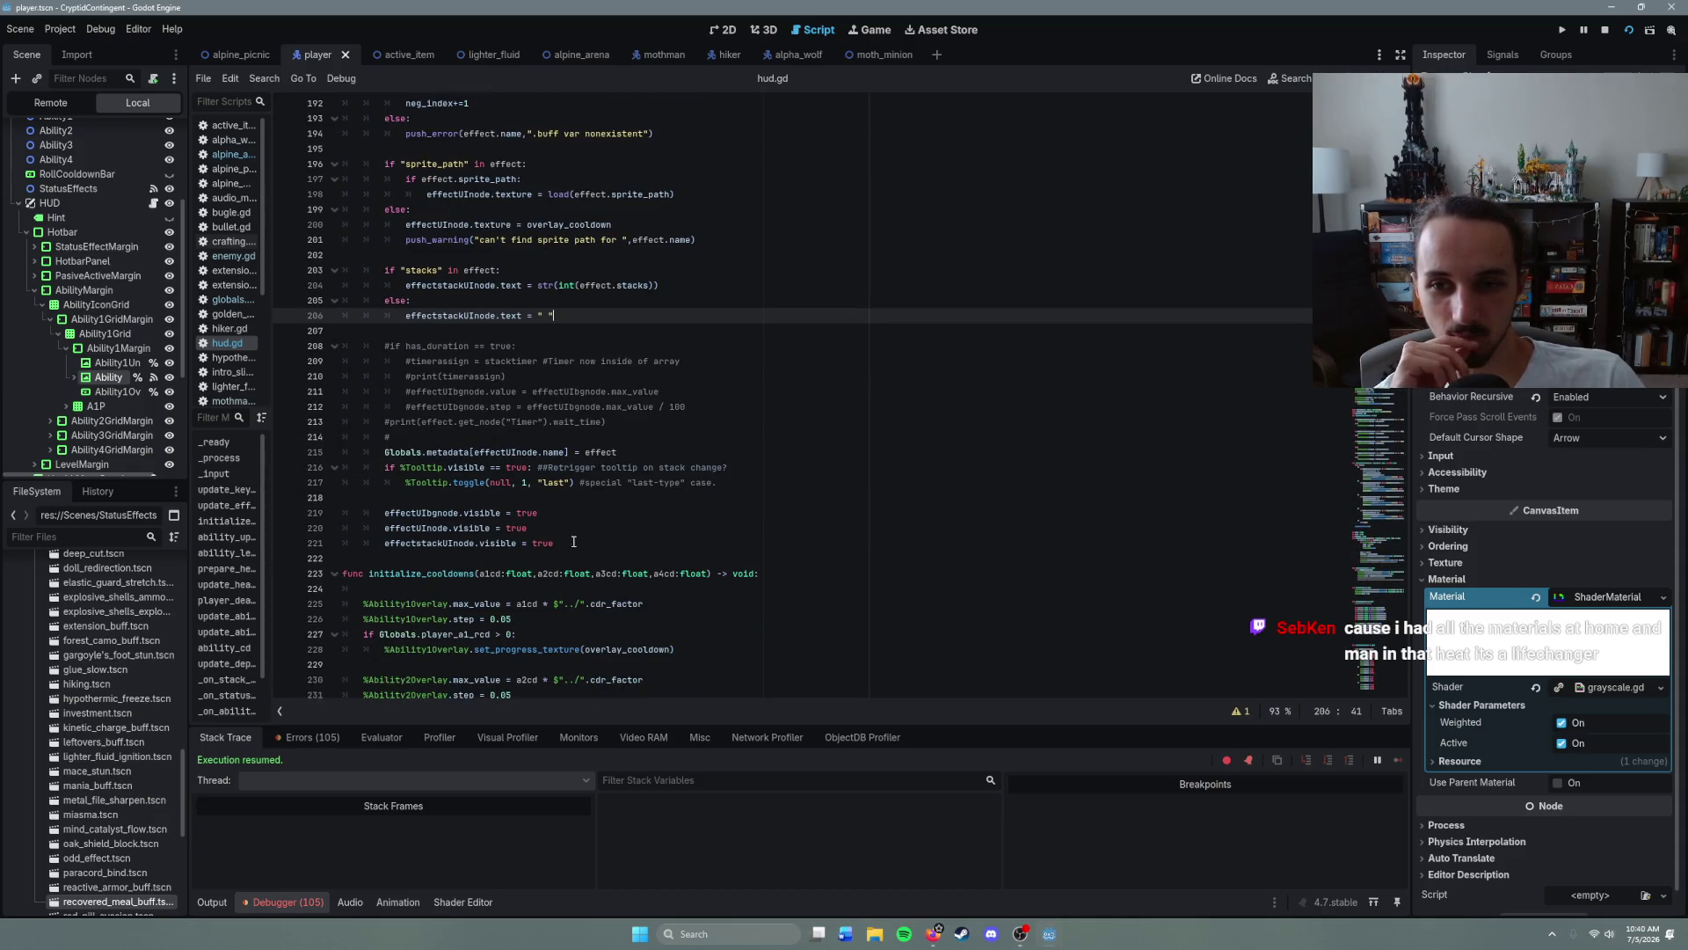
scroll(573, 541, down, 2)
scroll(573, 542, down, 11)
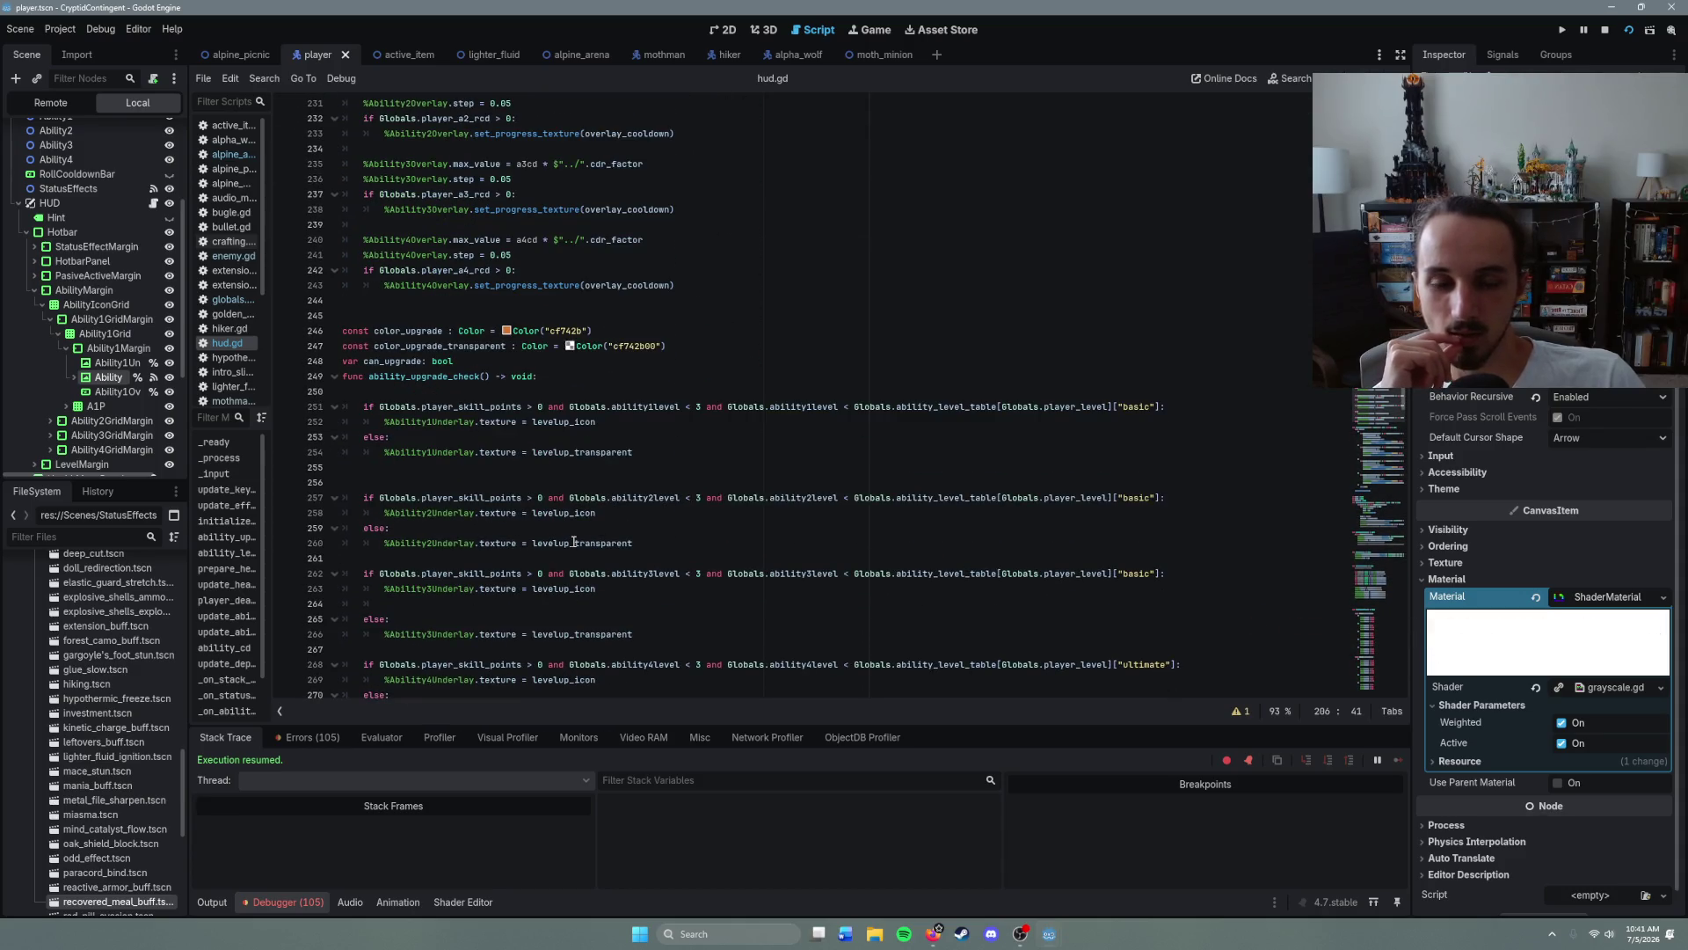
- Inspect ability_upgrade_check around lines 252–254 and collapse the shader material parameters
scroll(573, 542, down, 2)
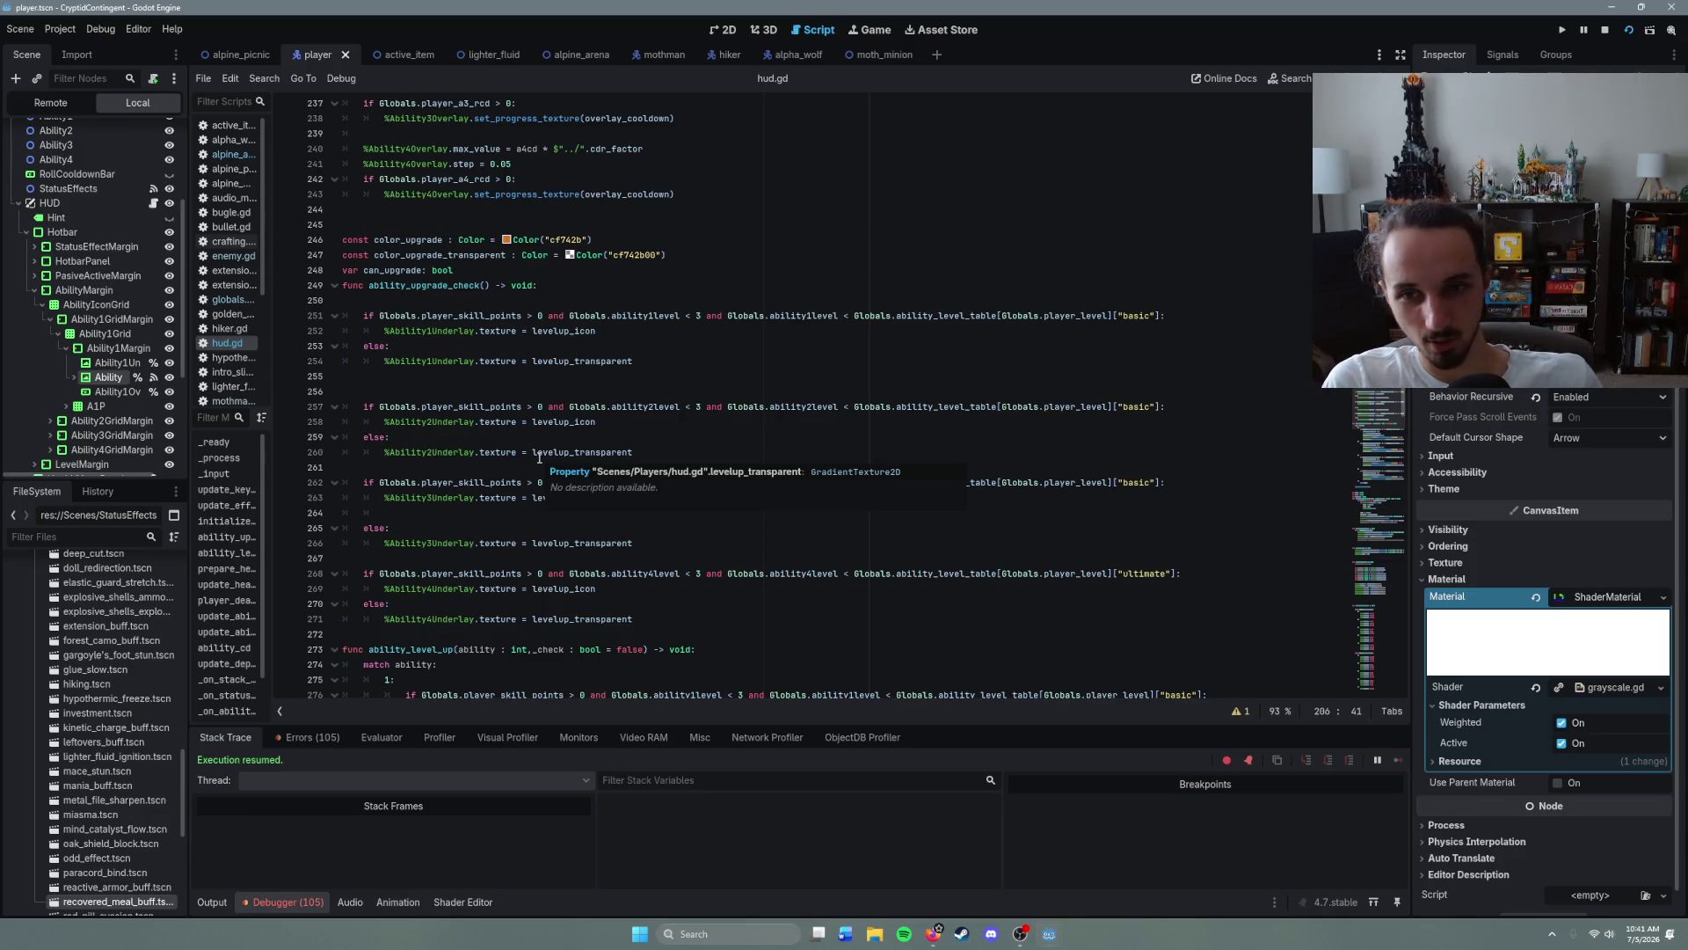
click(607, 361)
key(Up)
key(Up)
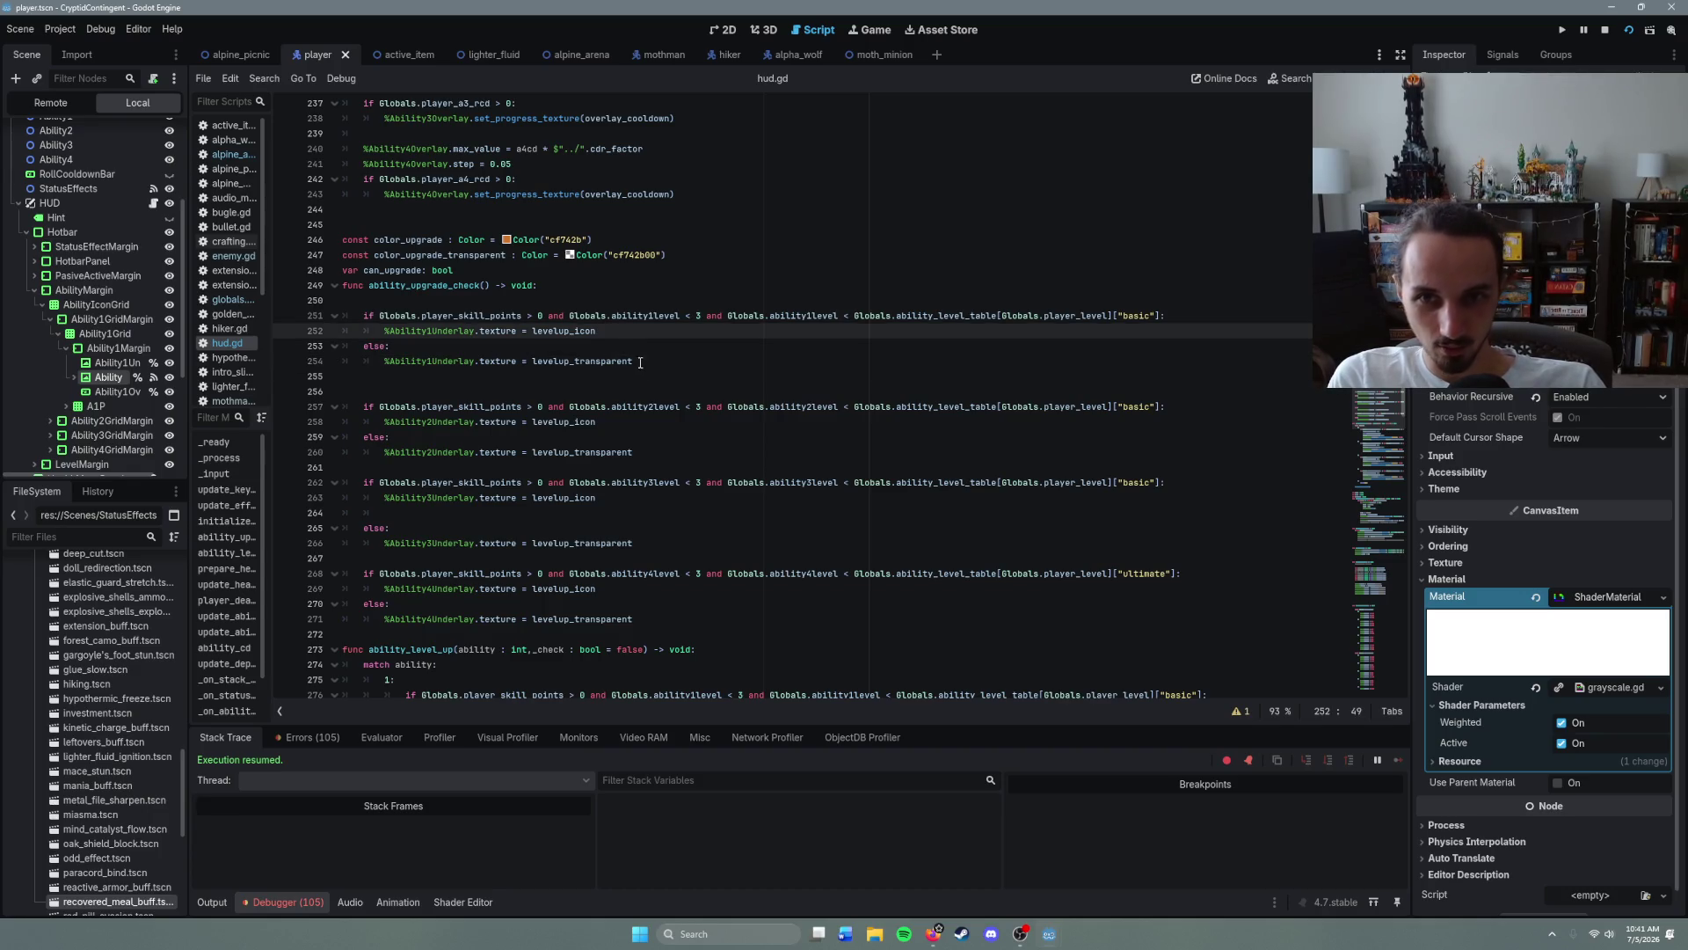
click(649, 361)
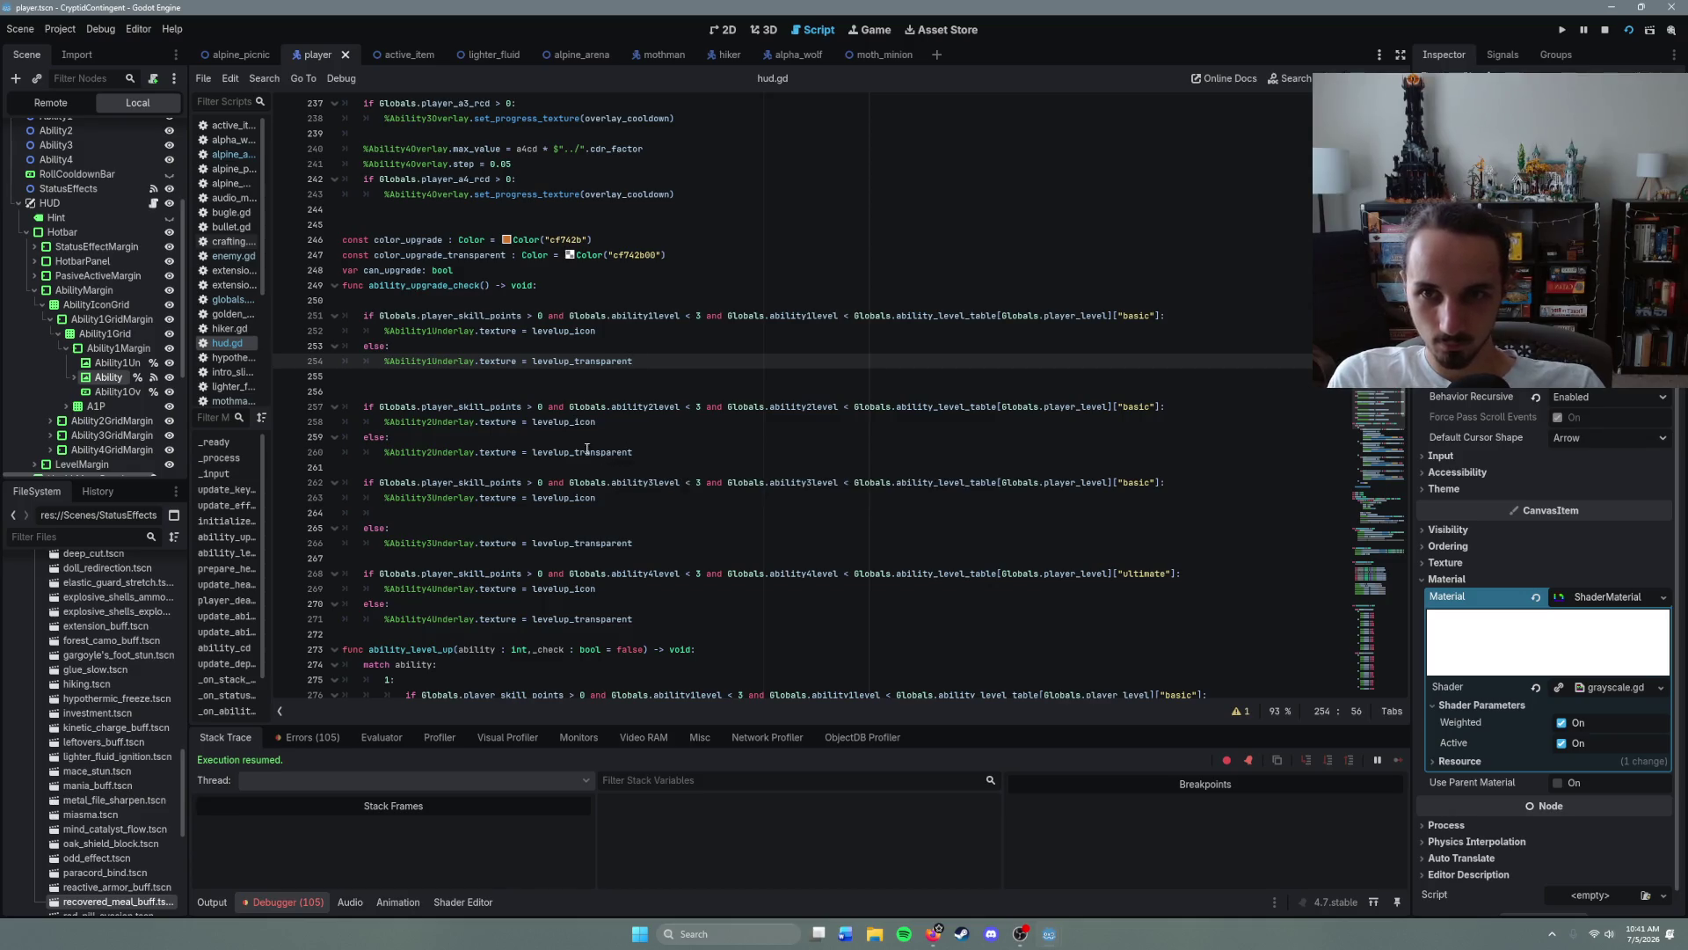
scroll(577, 459, down, 3)
scroll(577, 458, down, 2)
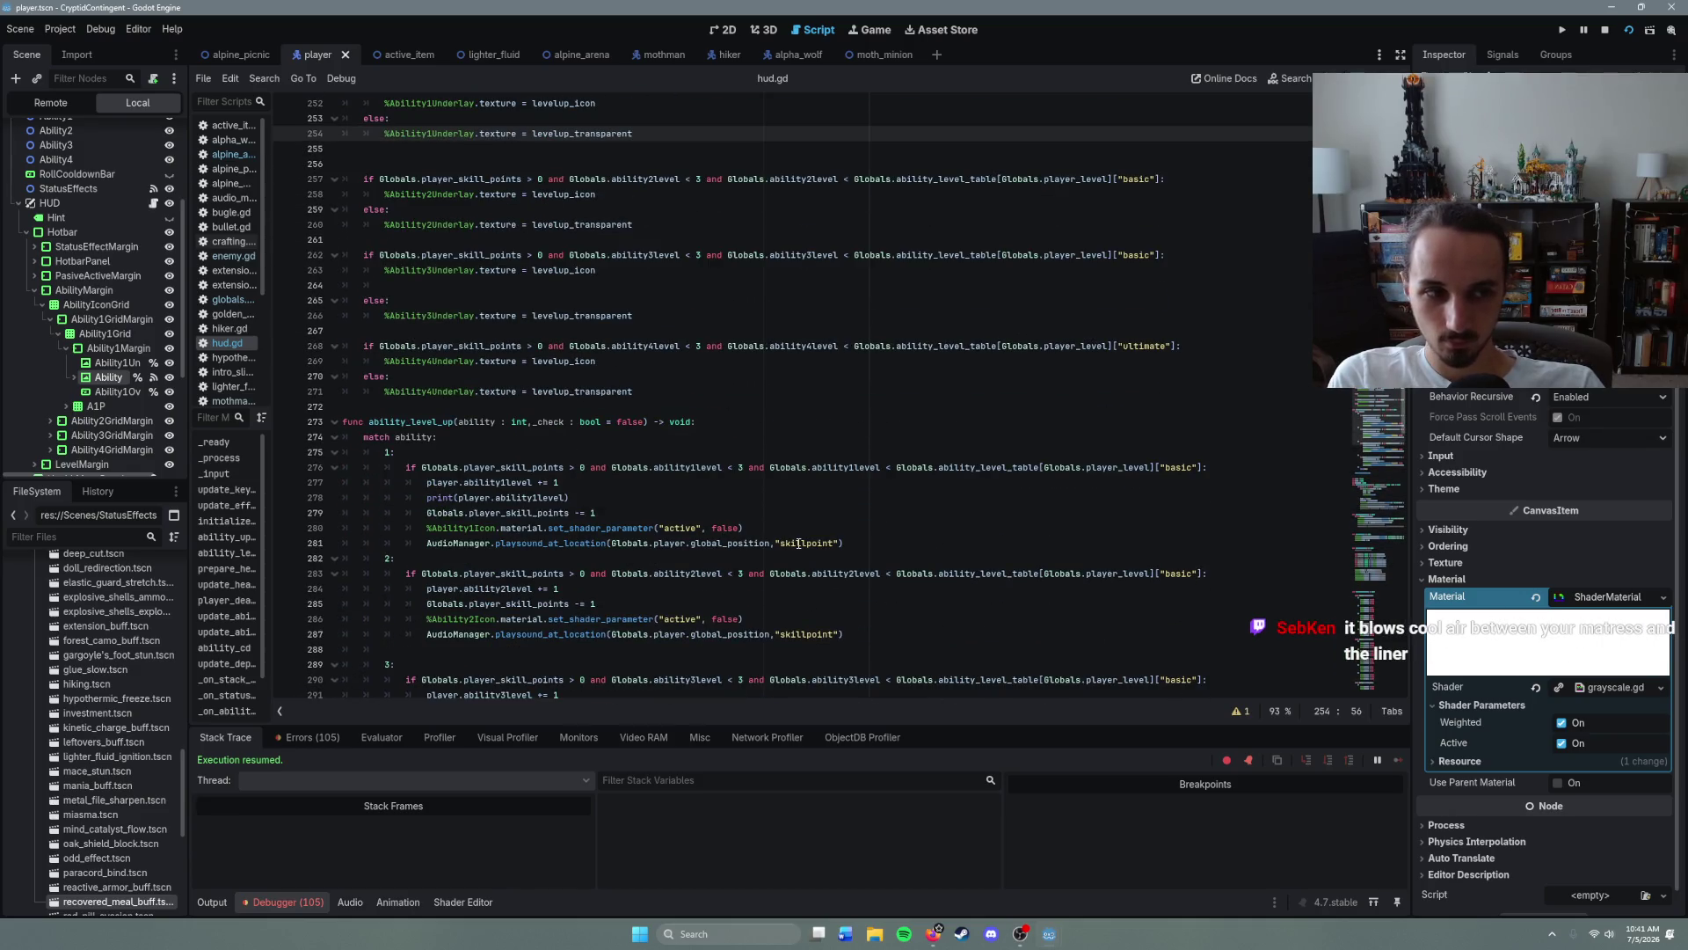
click(1595, 601)
scroll(874, 559, down, 1)
scroll(874, 559, down, 1)
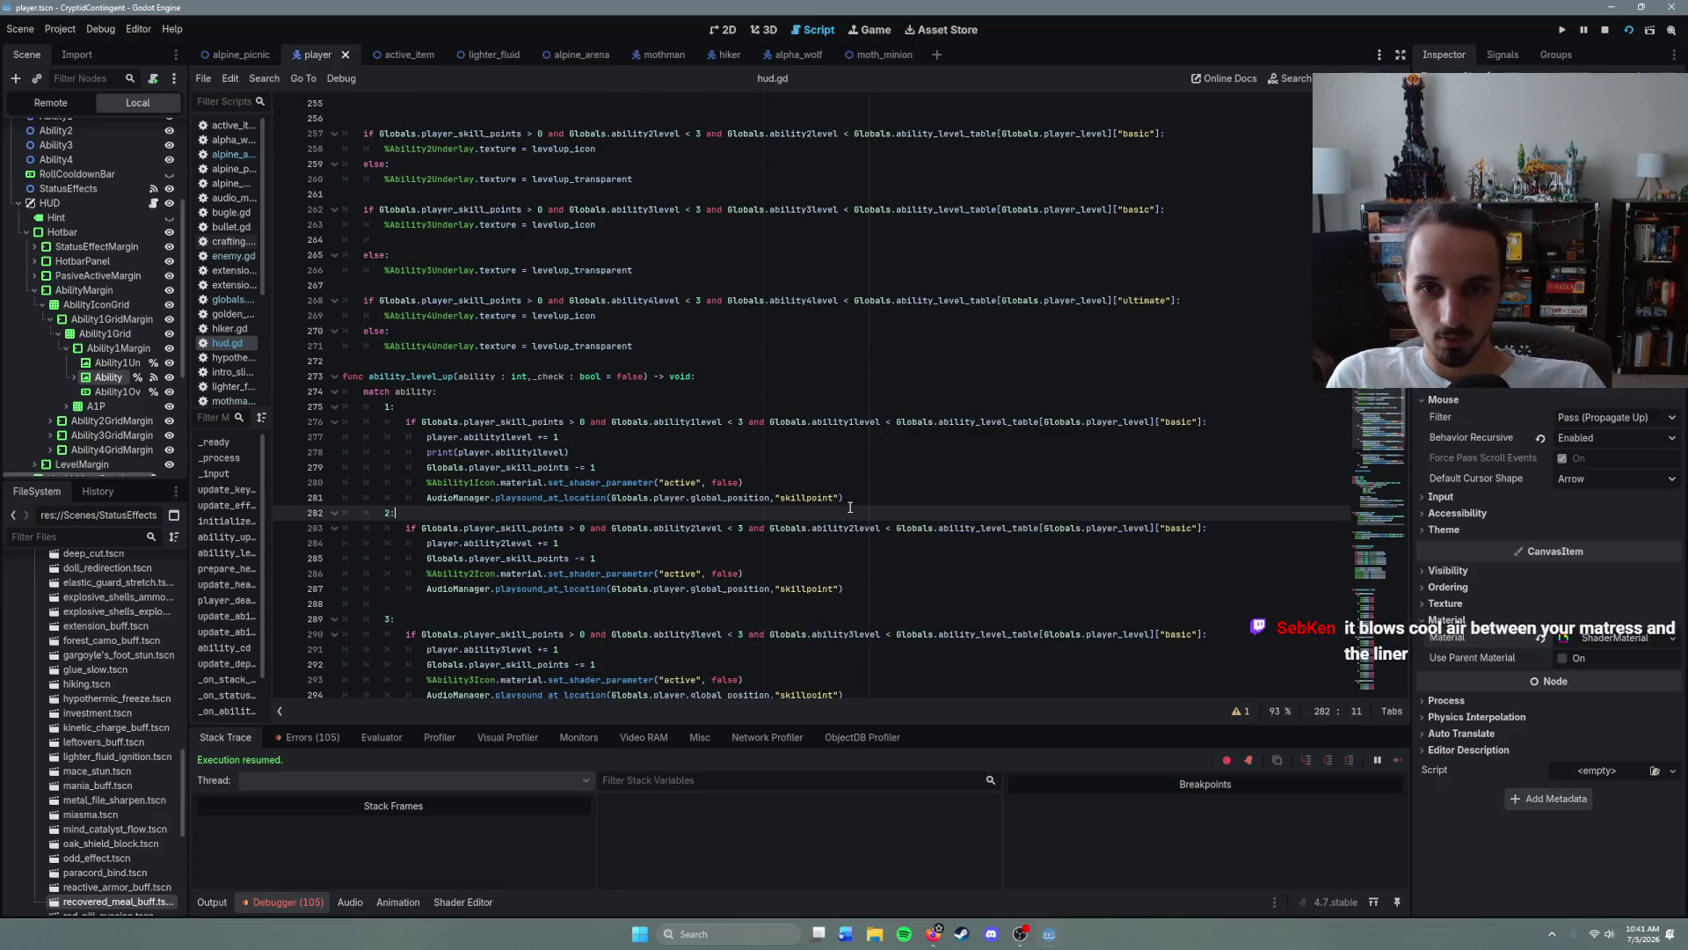
- Select the %Ability1Icon shader parameter statement on line 280, then reopen player.gd
click(854, 487)
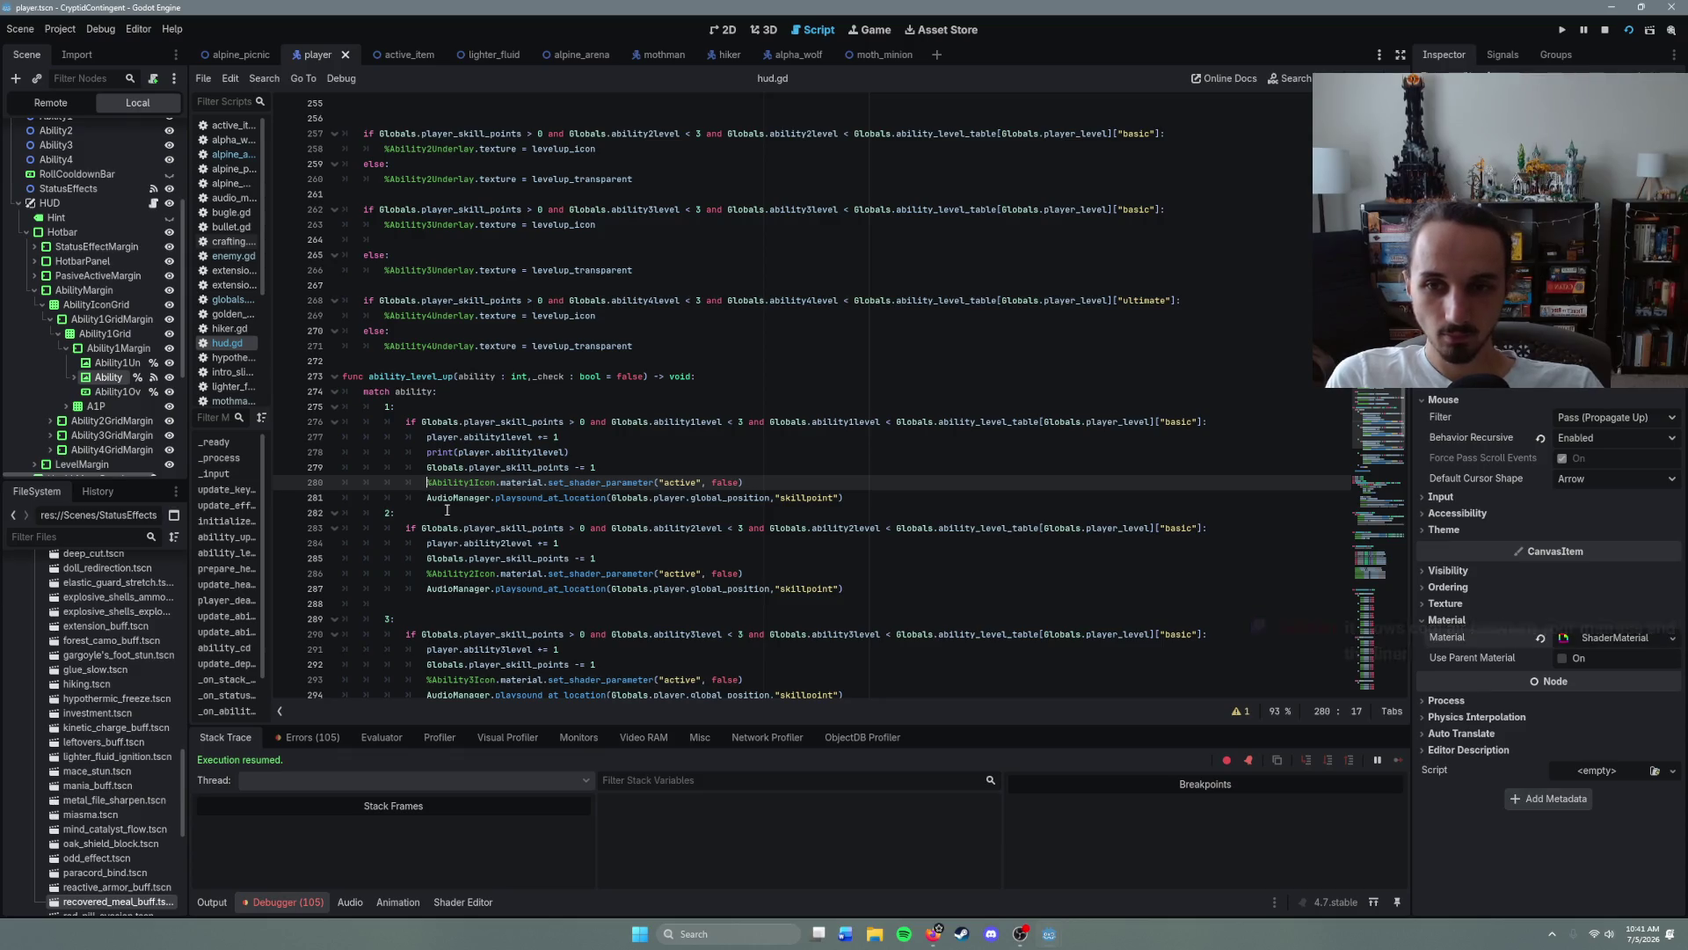
mouse_move(427, 482)
mouse_down()
mouse_move(616, 501)
mouse_move(730, 487)
mouse_move(656, 486)
mouse_up()
click(429, 483)
click(656, 486)
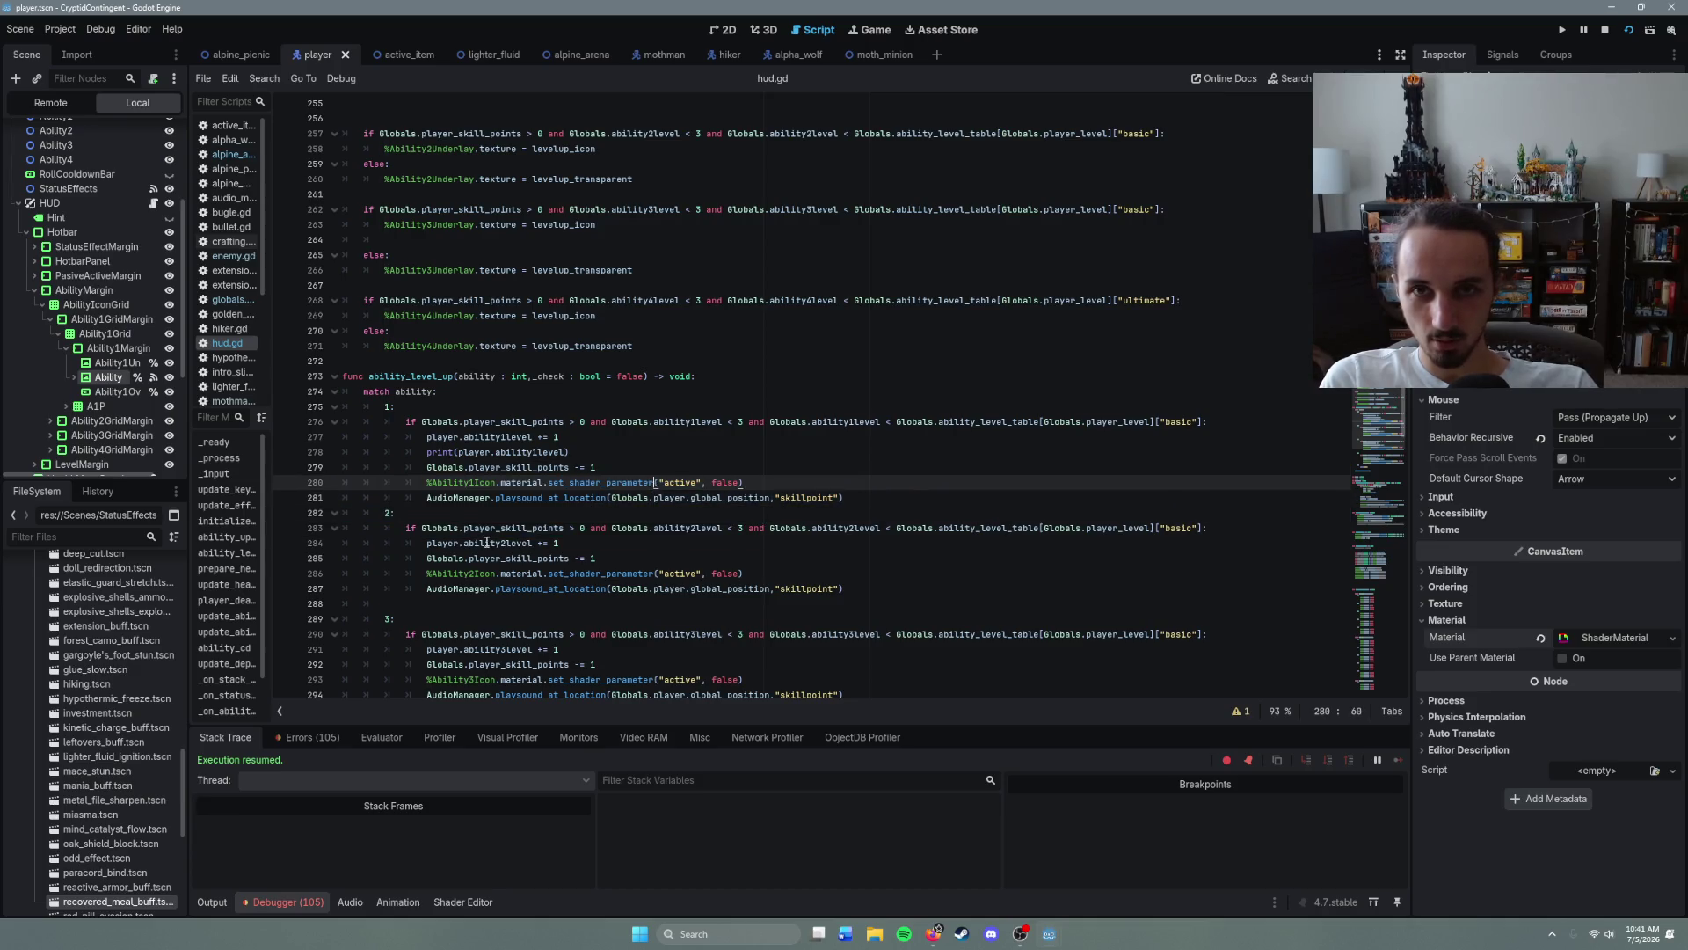
click(428, 482)
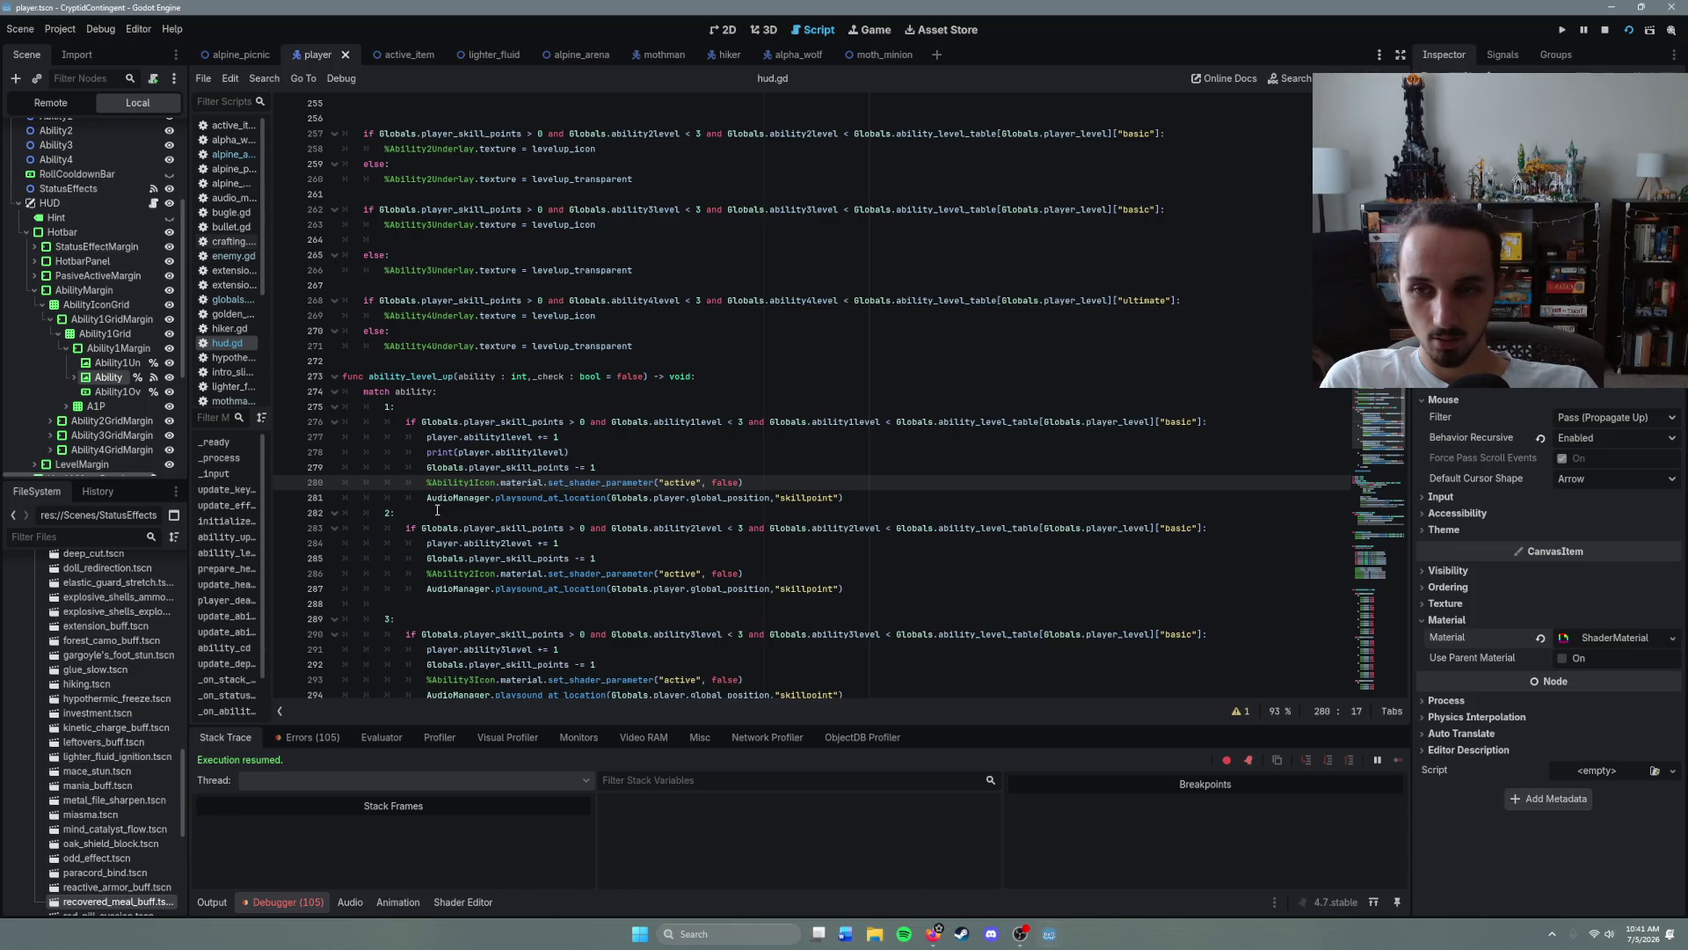
scroll(106, 422, down, 2)
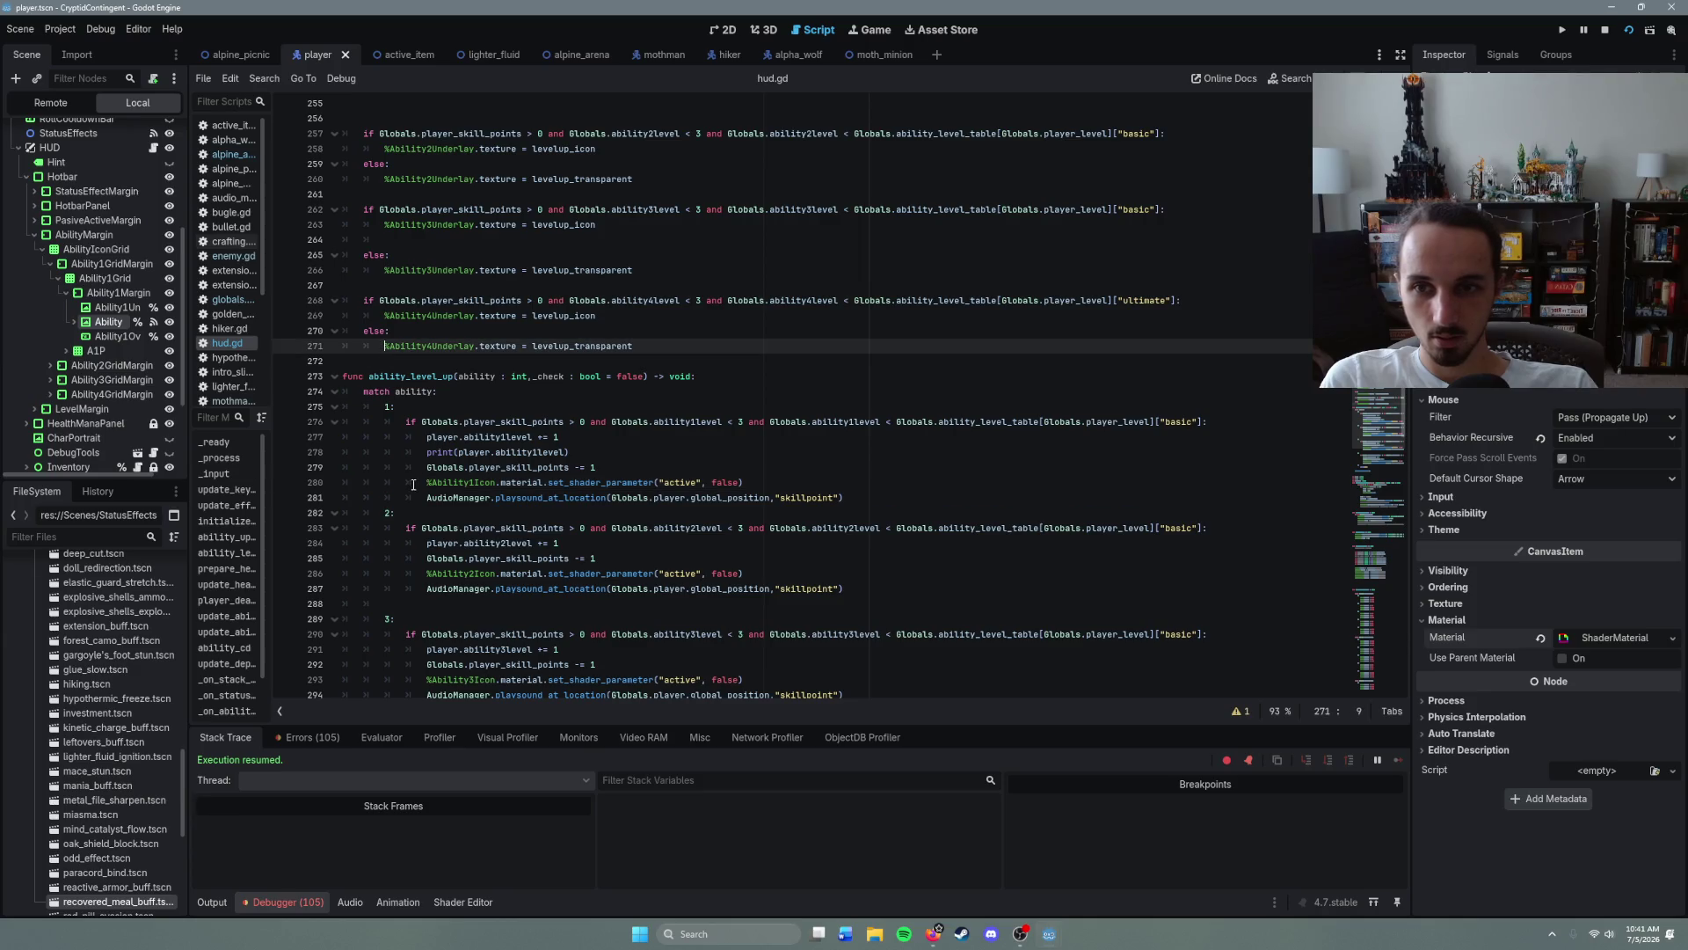
scroll(97, 352, up, 5)
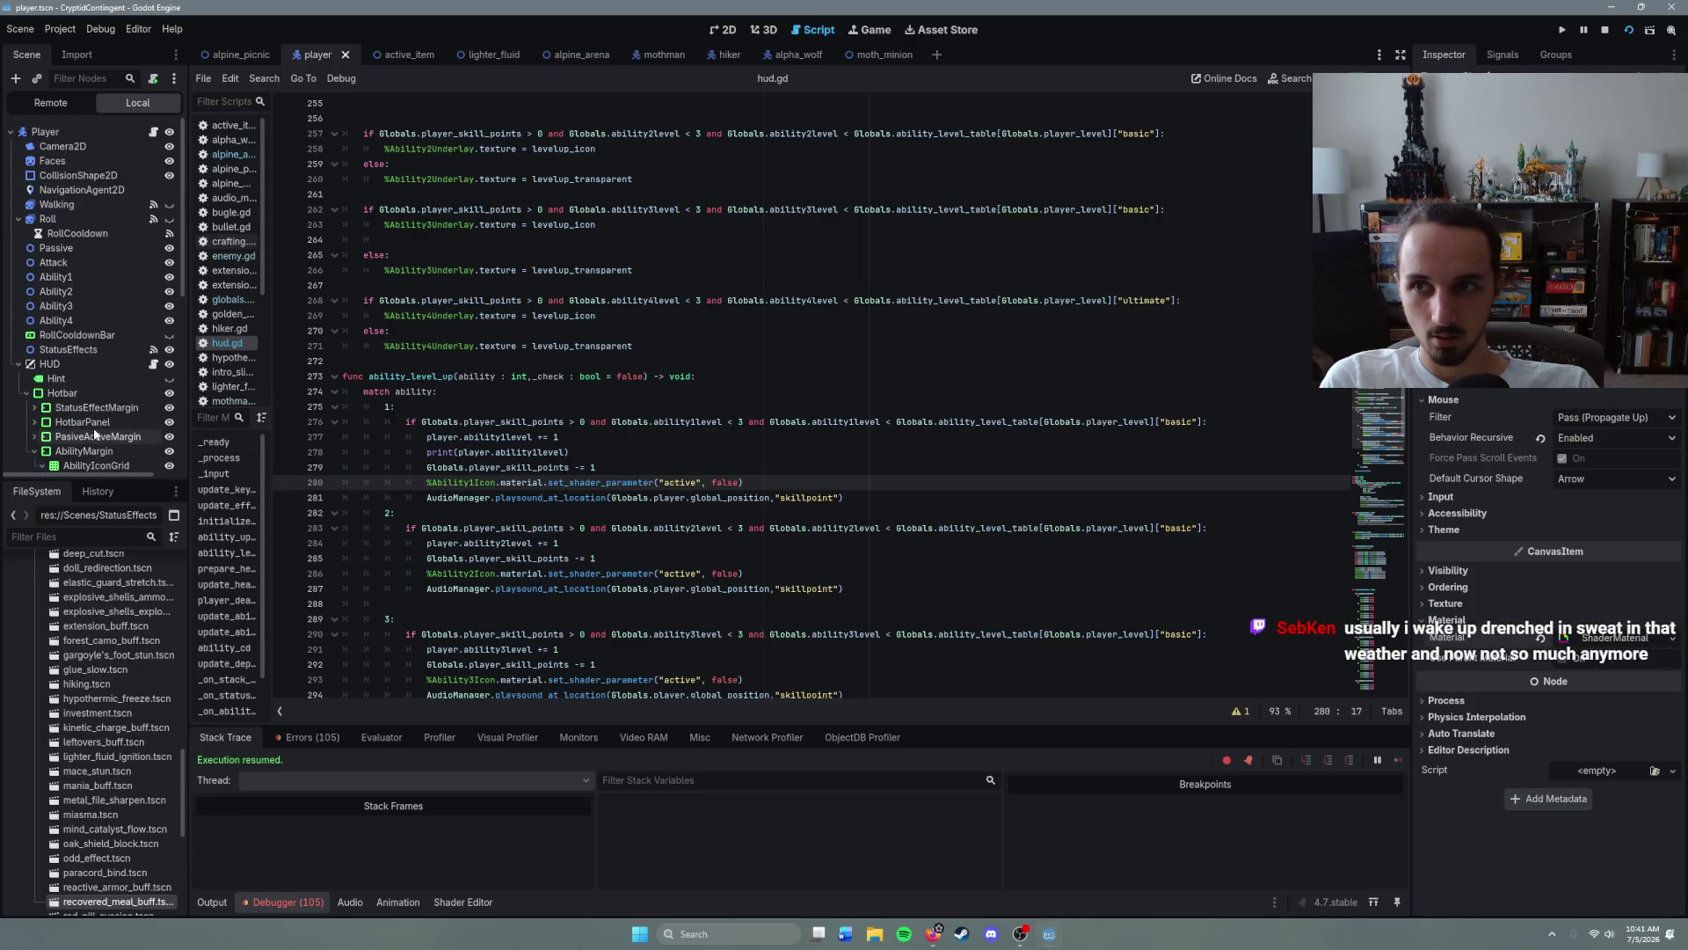
mouse_move(428, 482)
mouse_down()
mouse_move(774, 498)
mouse_move(764, 482)
mouse_up()
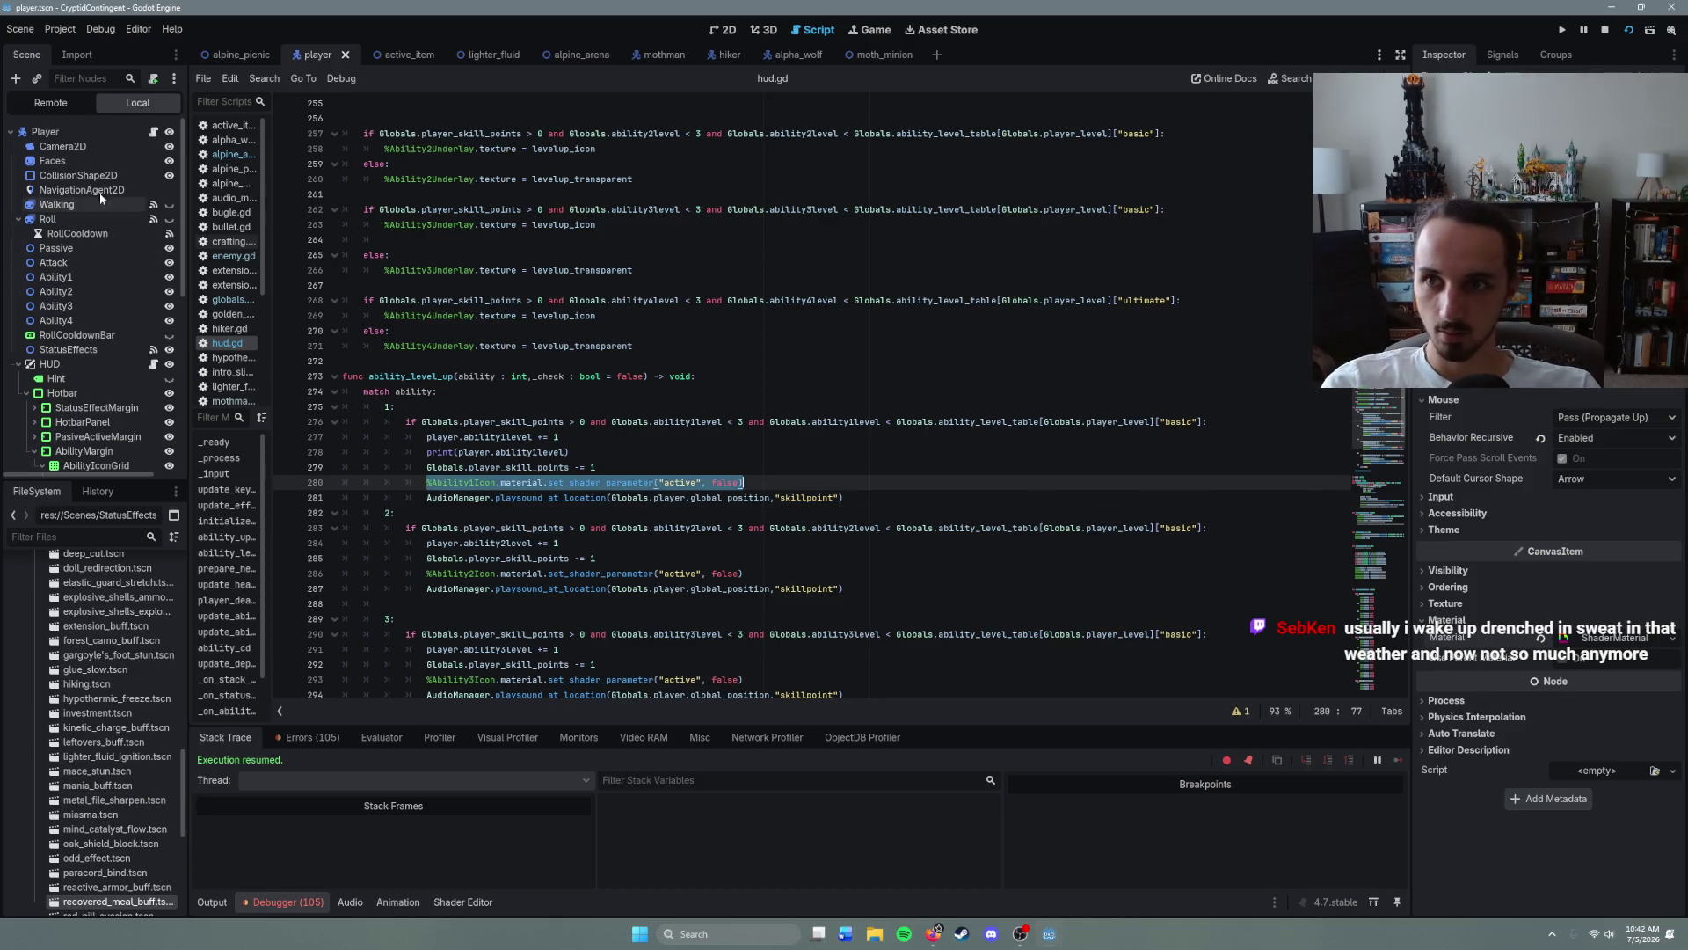
click(132, 131)
click(154, 131)
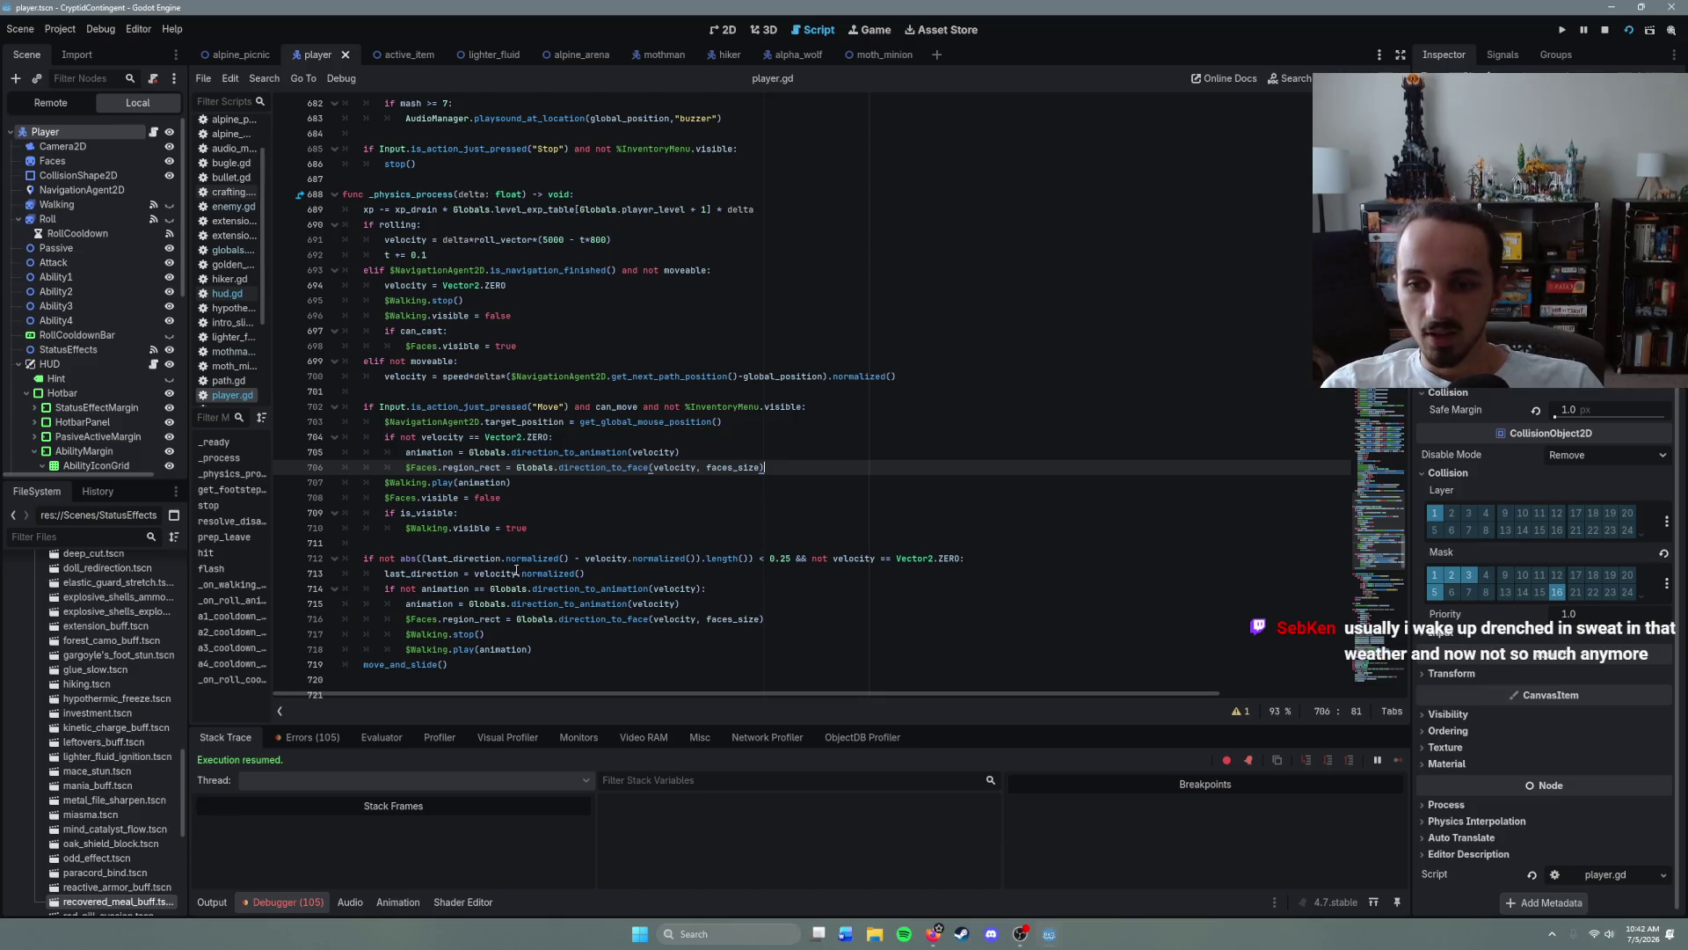
- Search player.gd for 'initial' and jump to initialize_stats in globals.gd
key(ctrl+f)
text(initial)
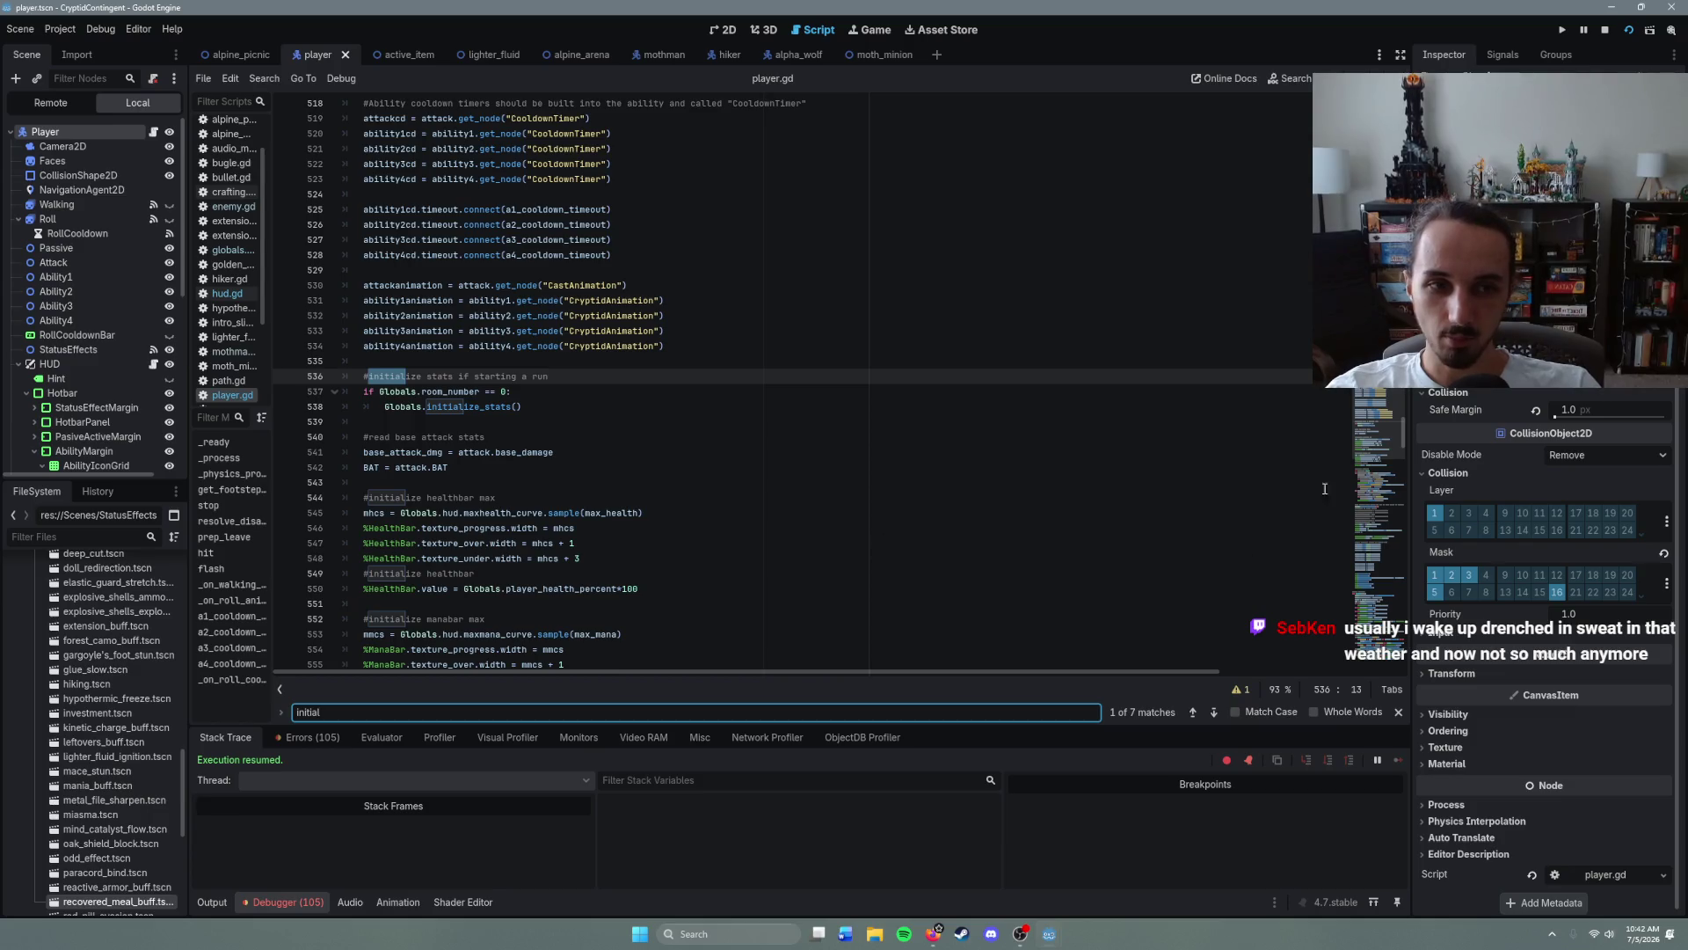
click(651, 436)
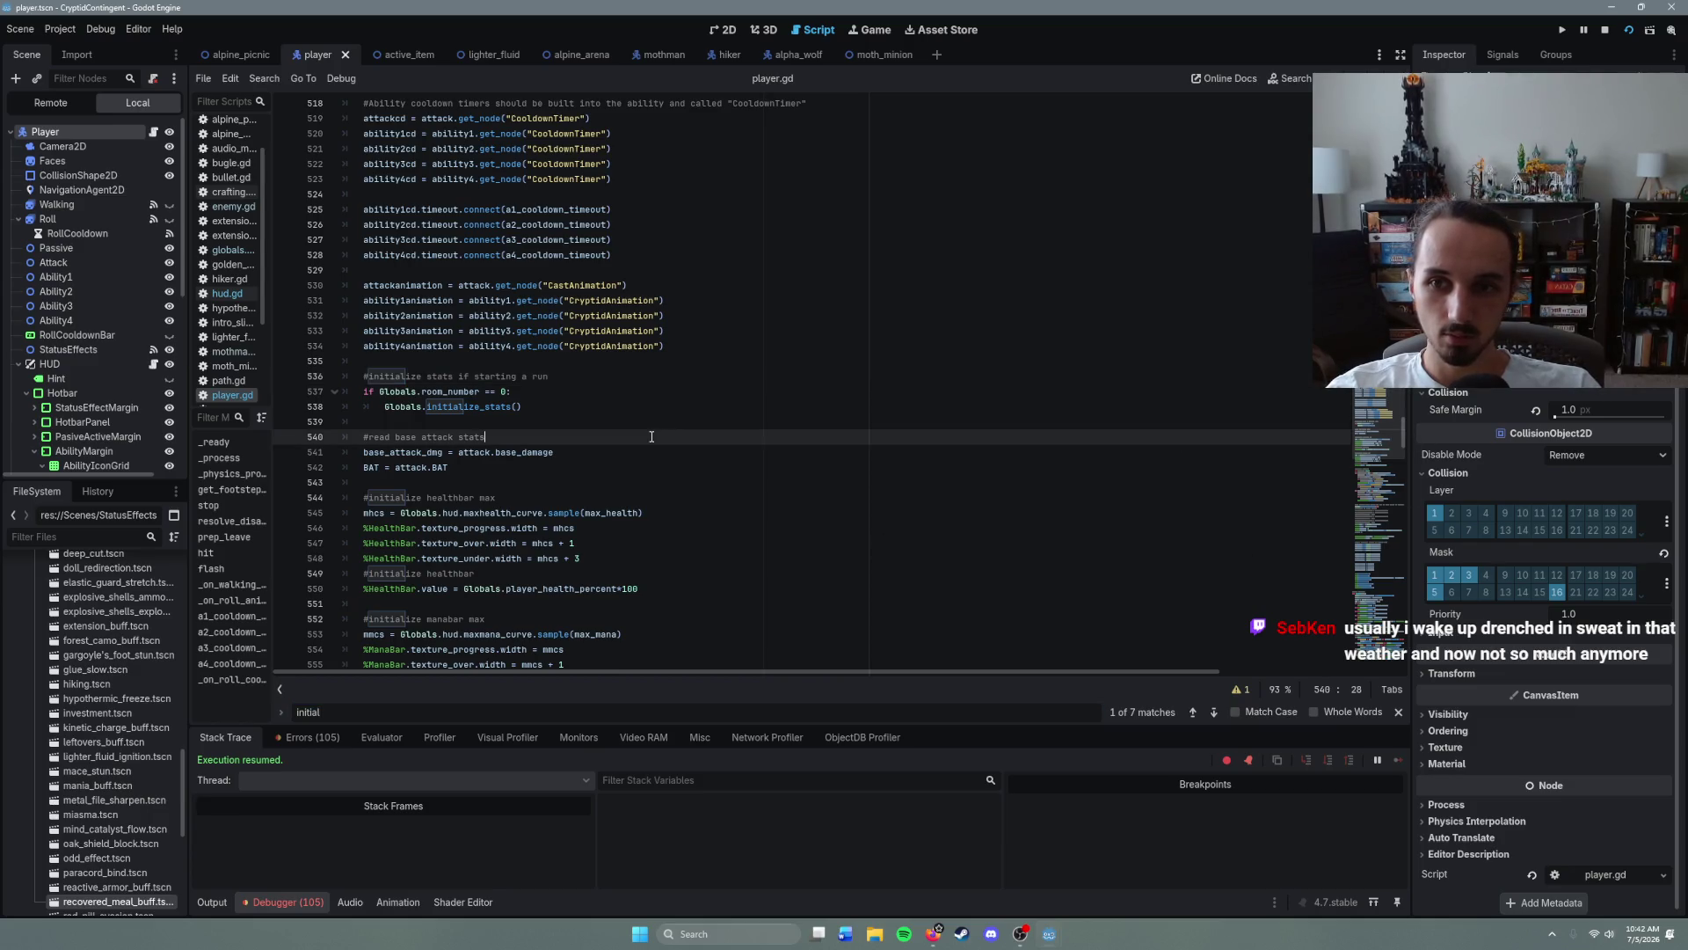
ctrl+click(506, 408)
scroll(539, 418, down, 15)
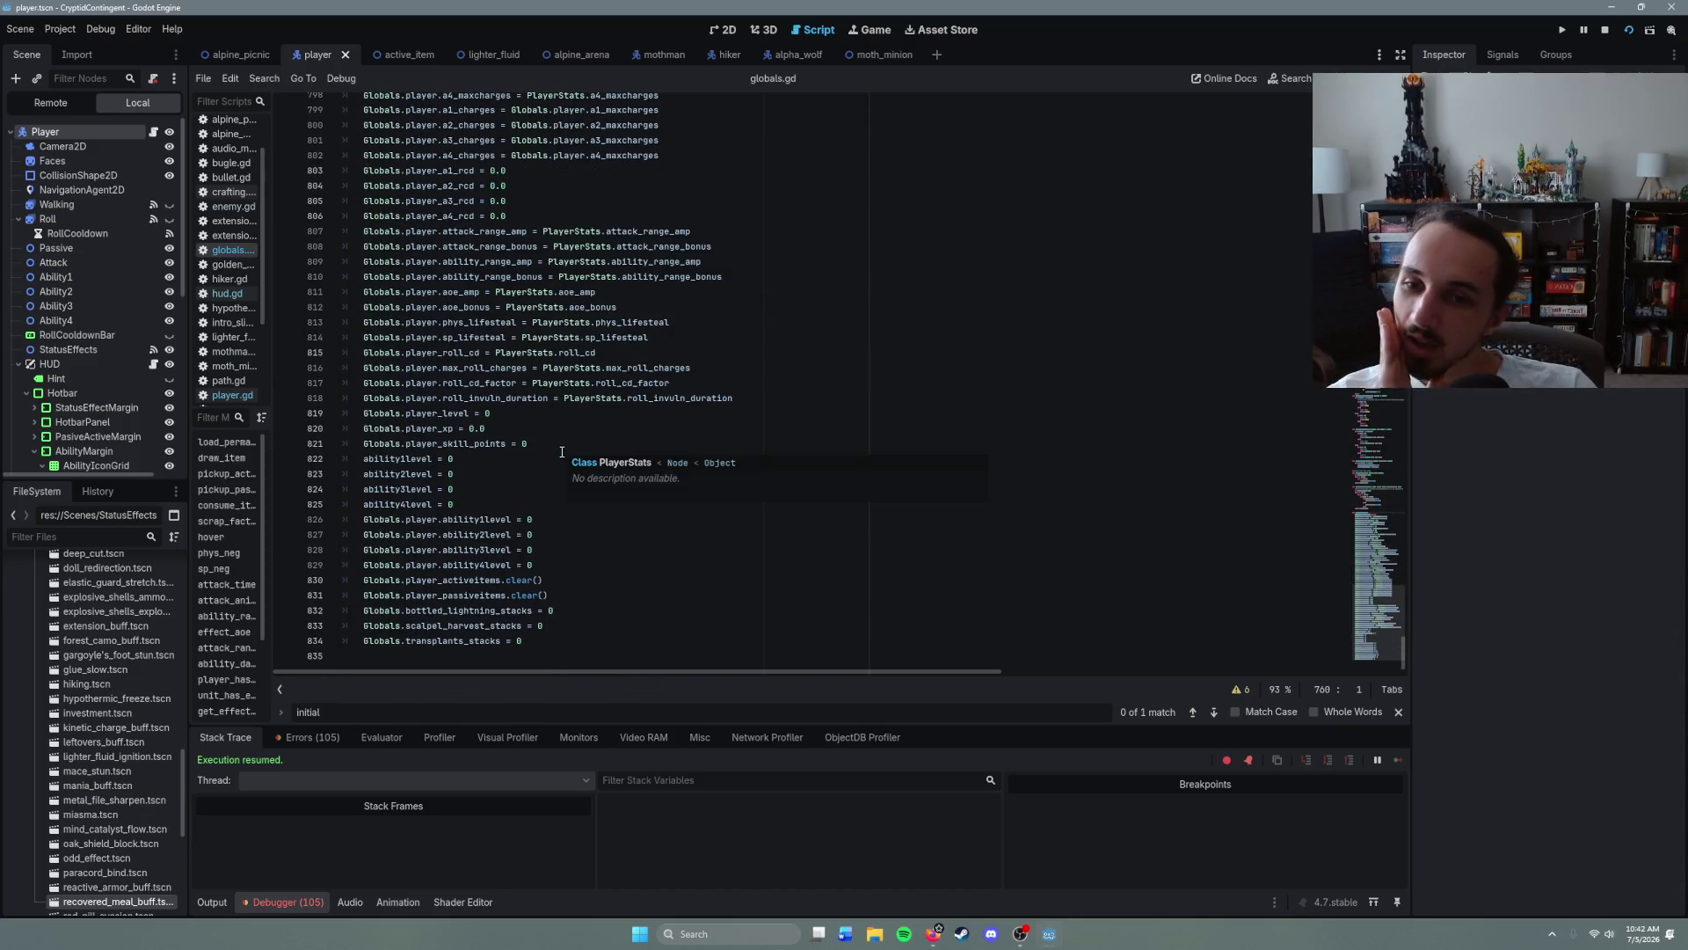
click(546, 643)
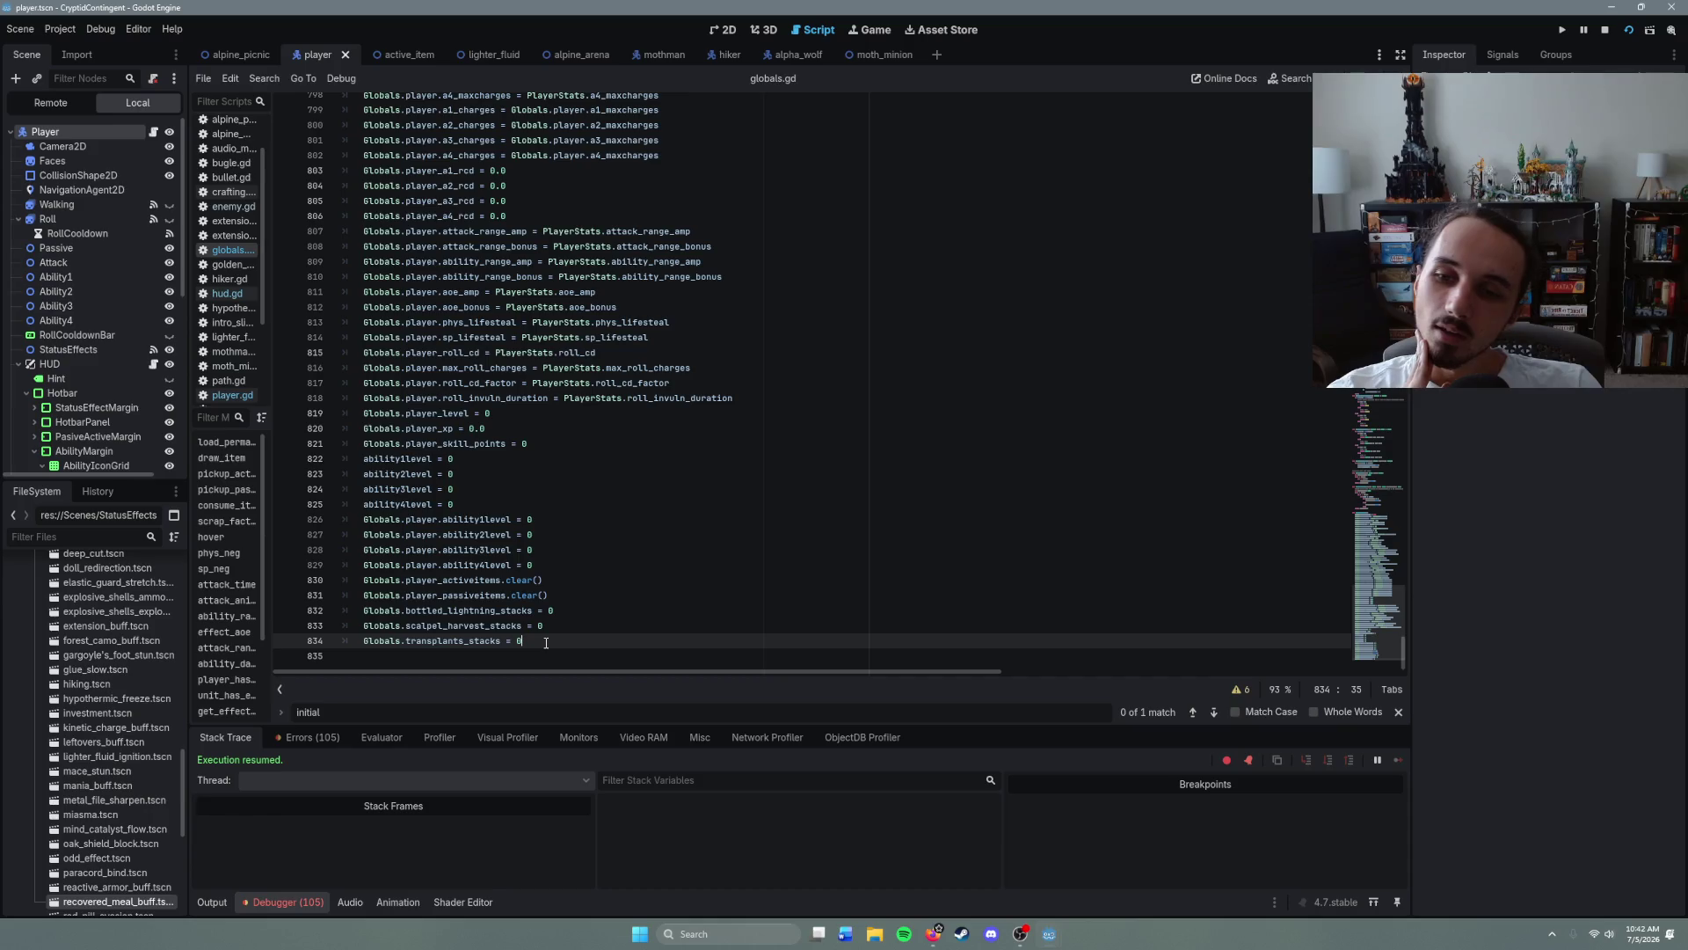
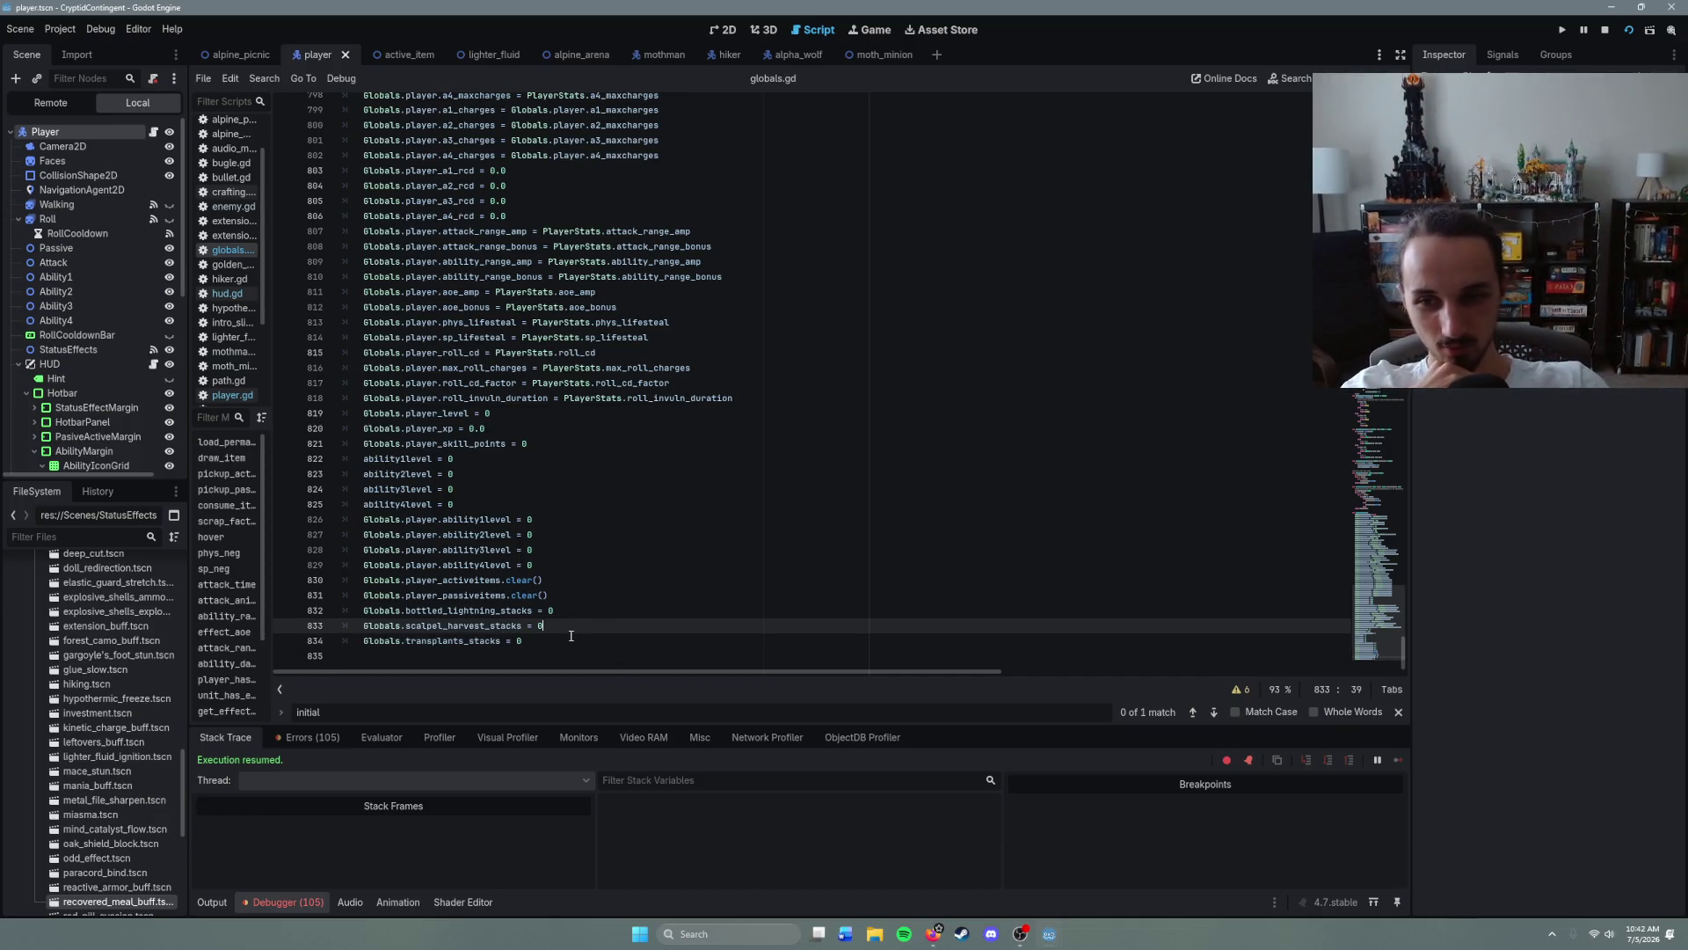
- Look over the reset code and HUD node references in globals.gd
click(573, 582)
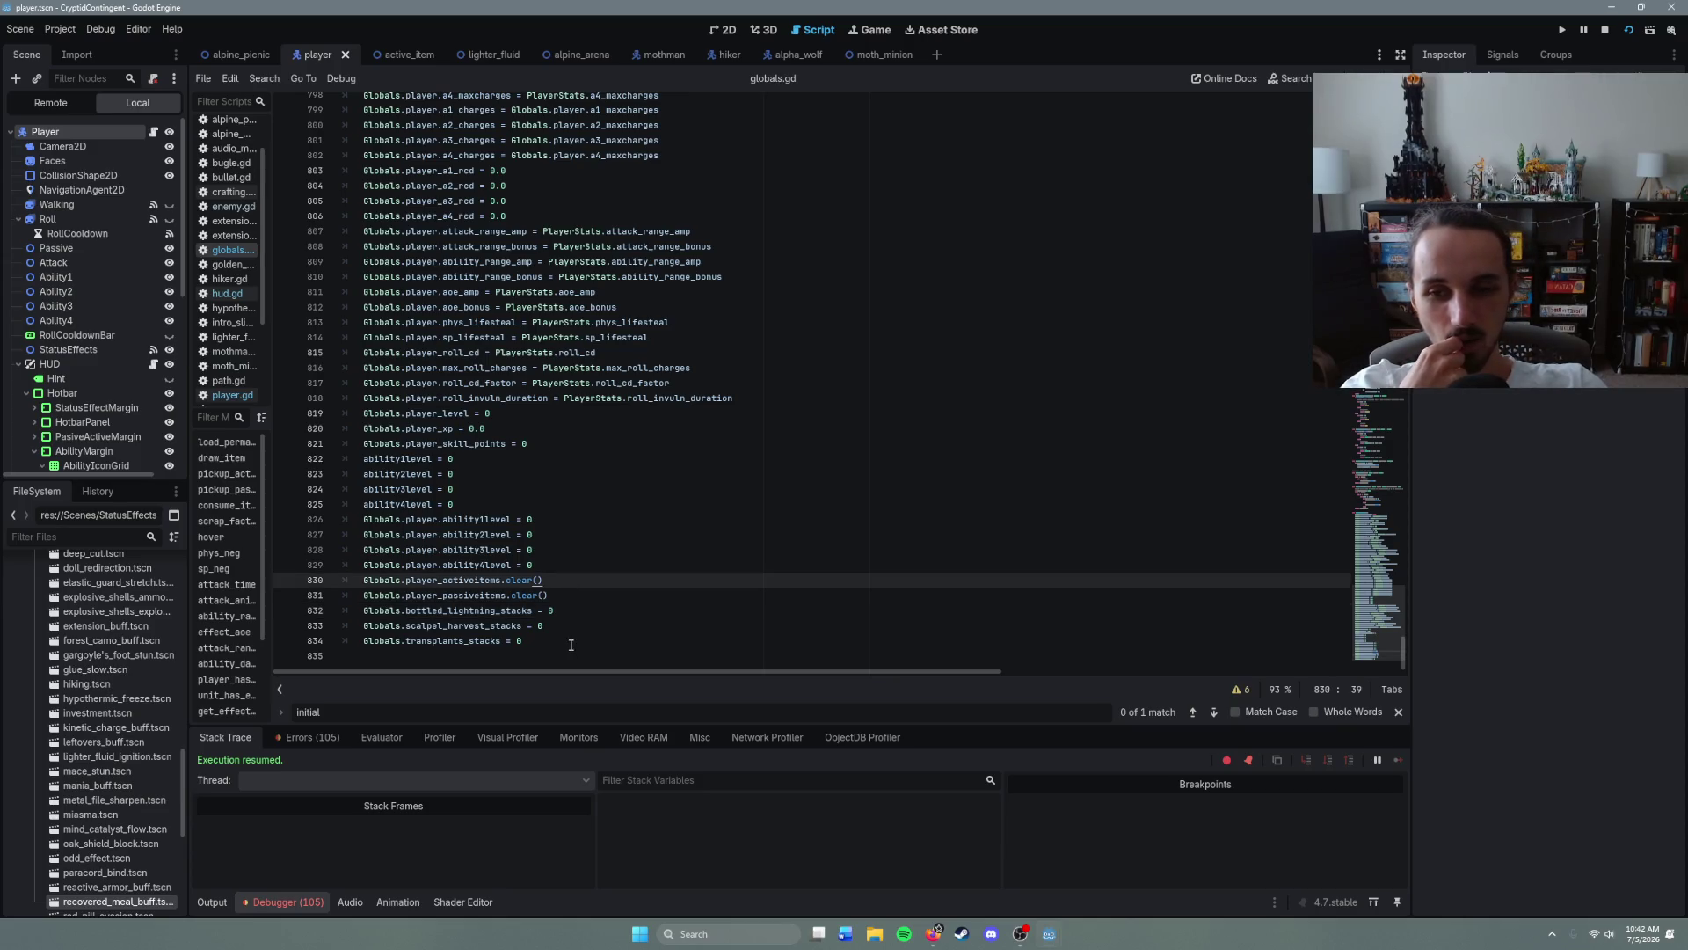
scroll(571, 646, up, 9)
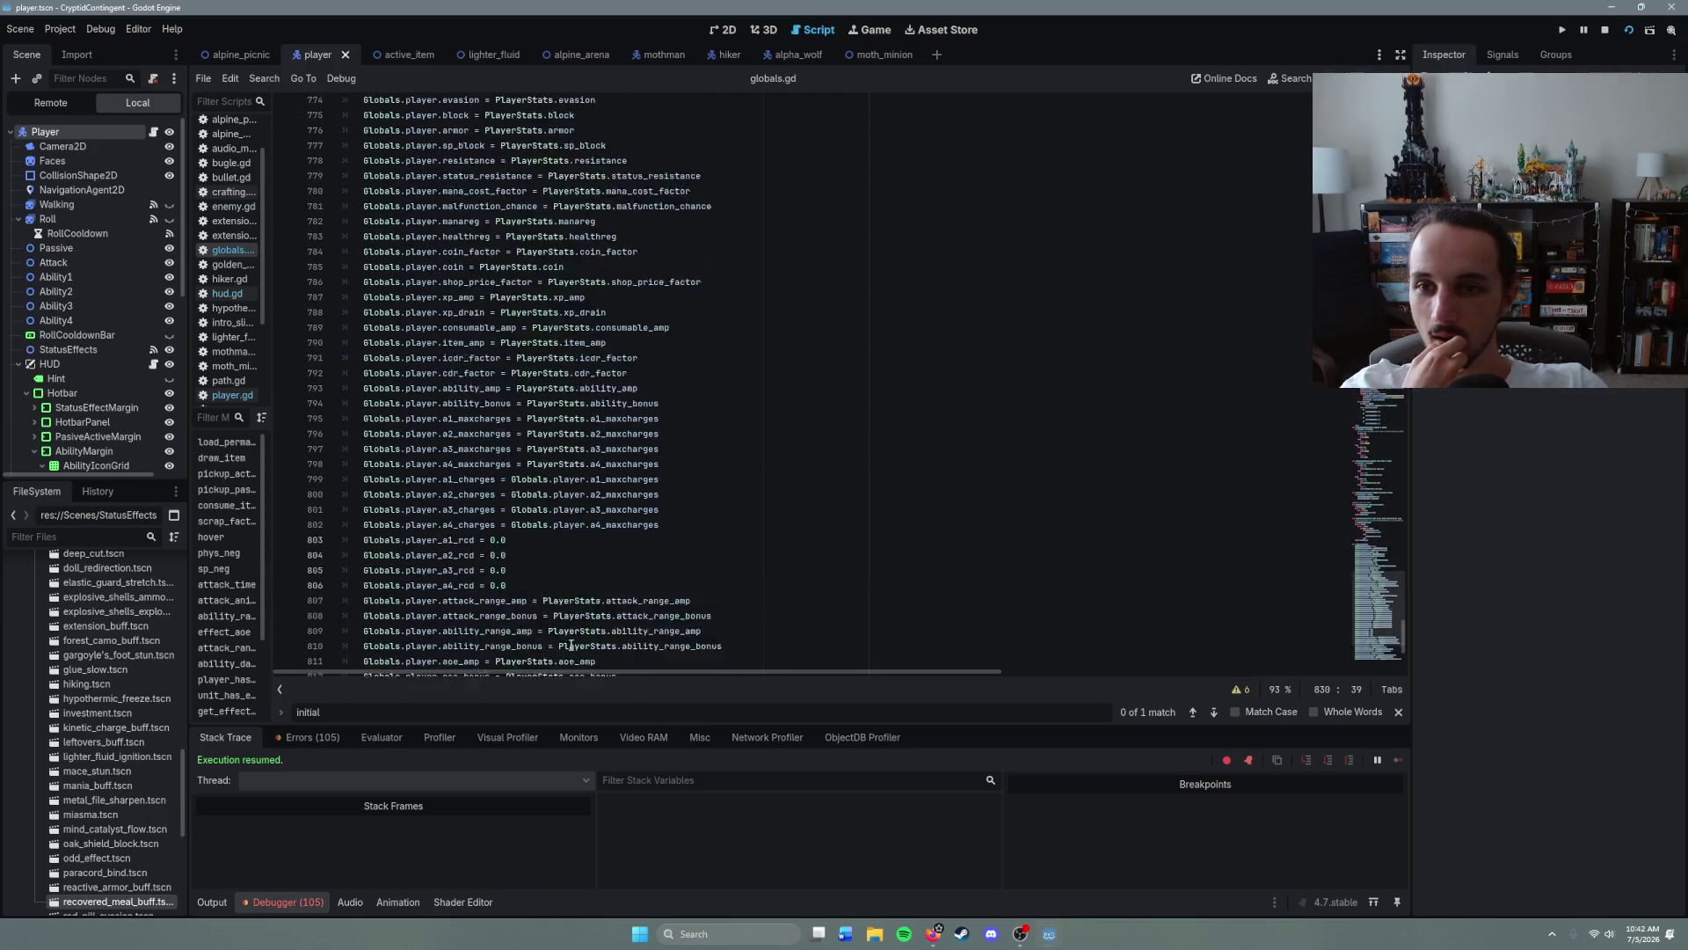
scroll(571, 646, up, 1)
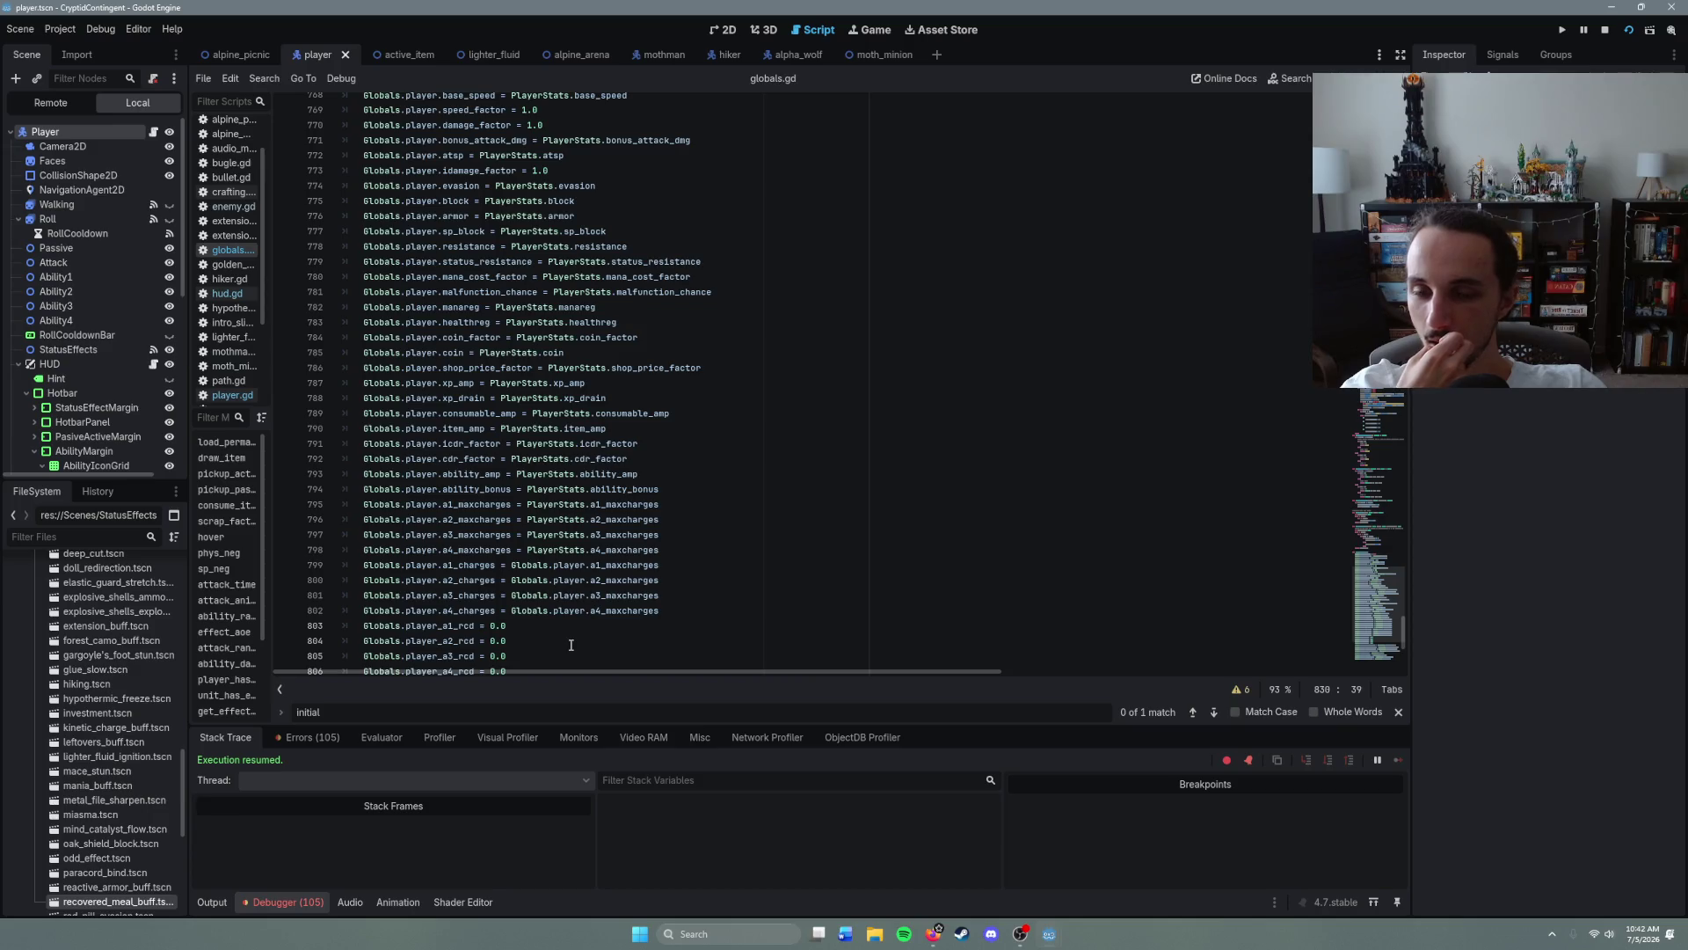
scroll(571, 646, down, 3)
scroll(571, 646, down, 2)
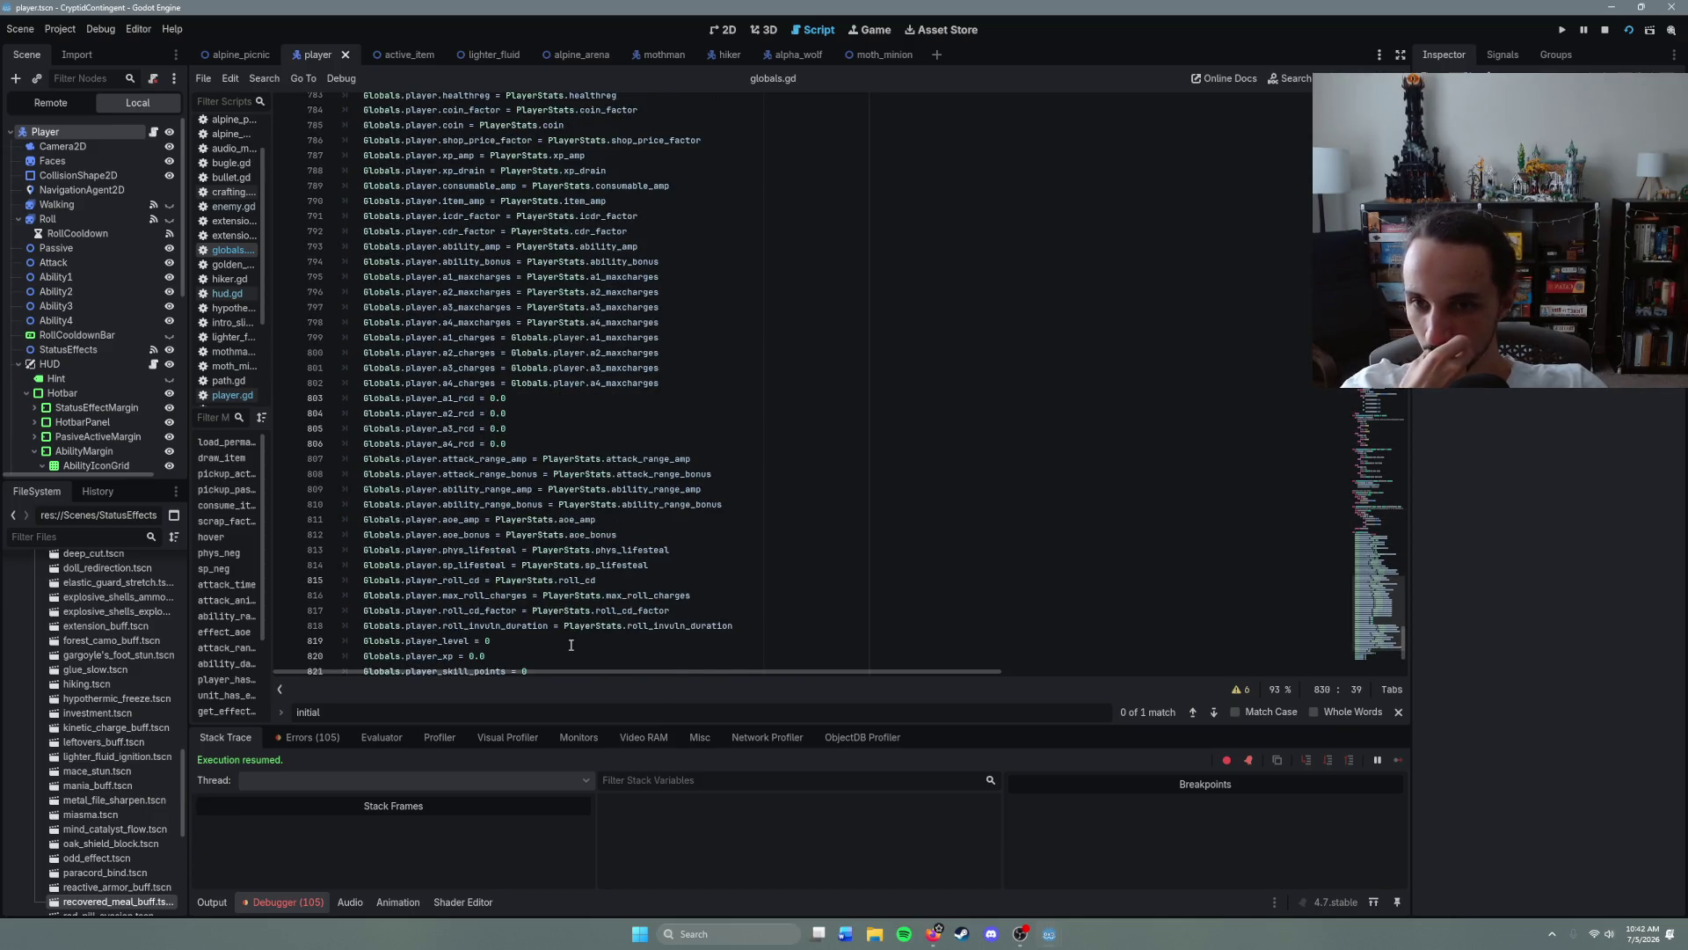
scroll(571, 645, down, 5)
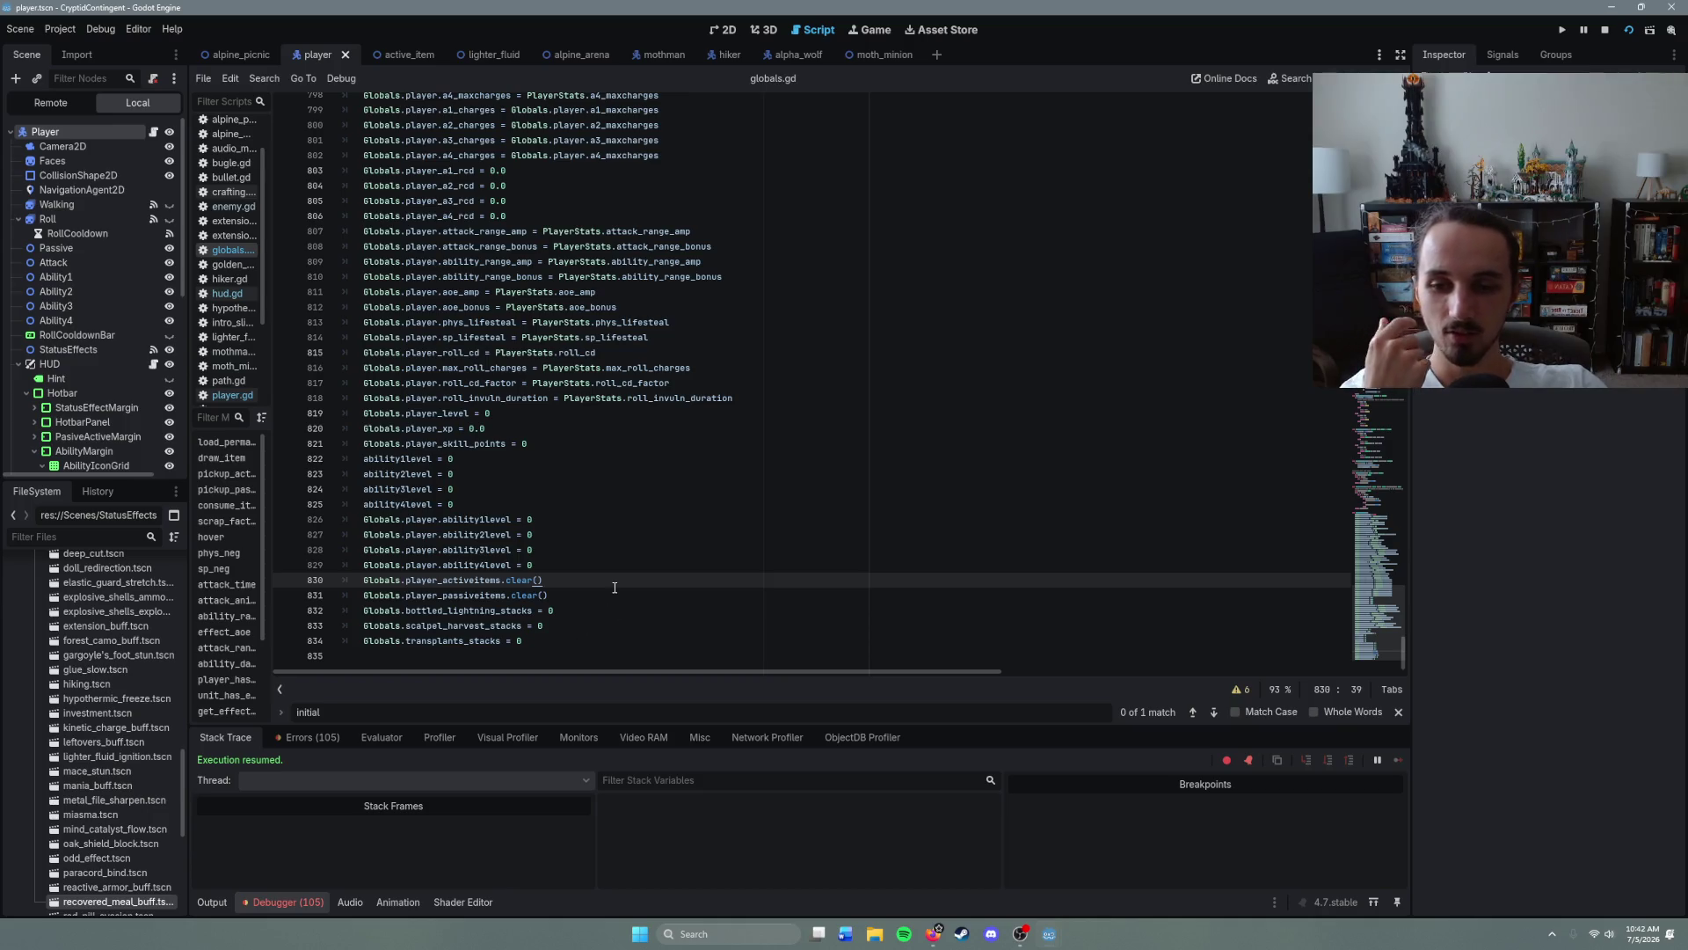
scroll(1225, 452, up, 6)
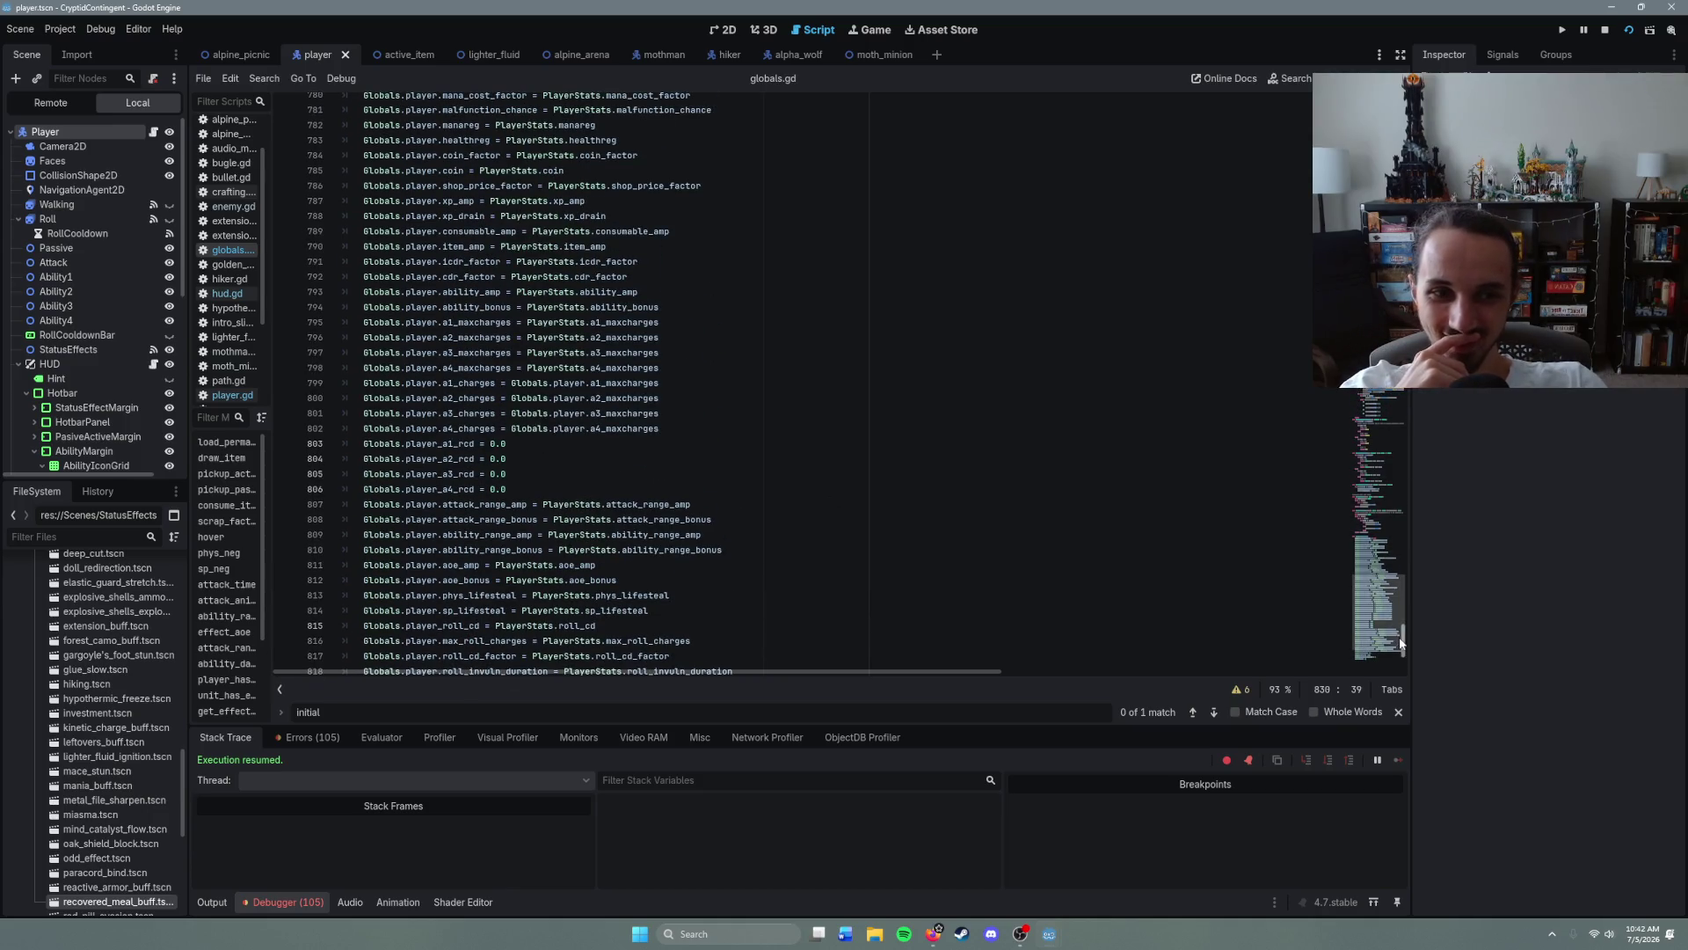
drag(1406, 647, 1405, 182)
scroll(791, 378, down, 20)
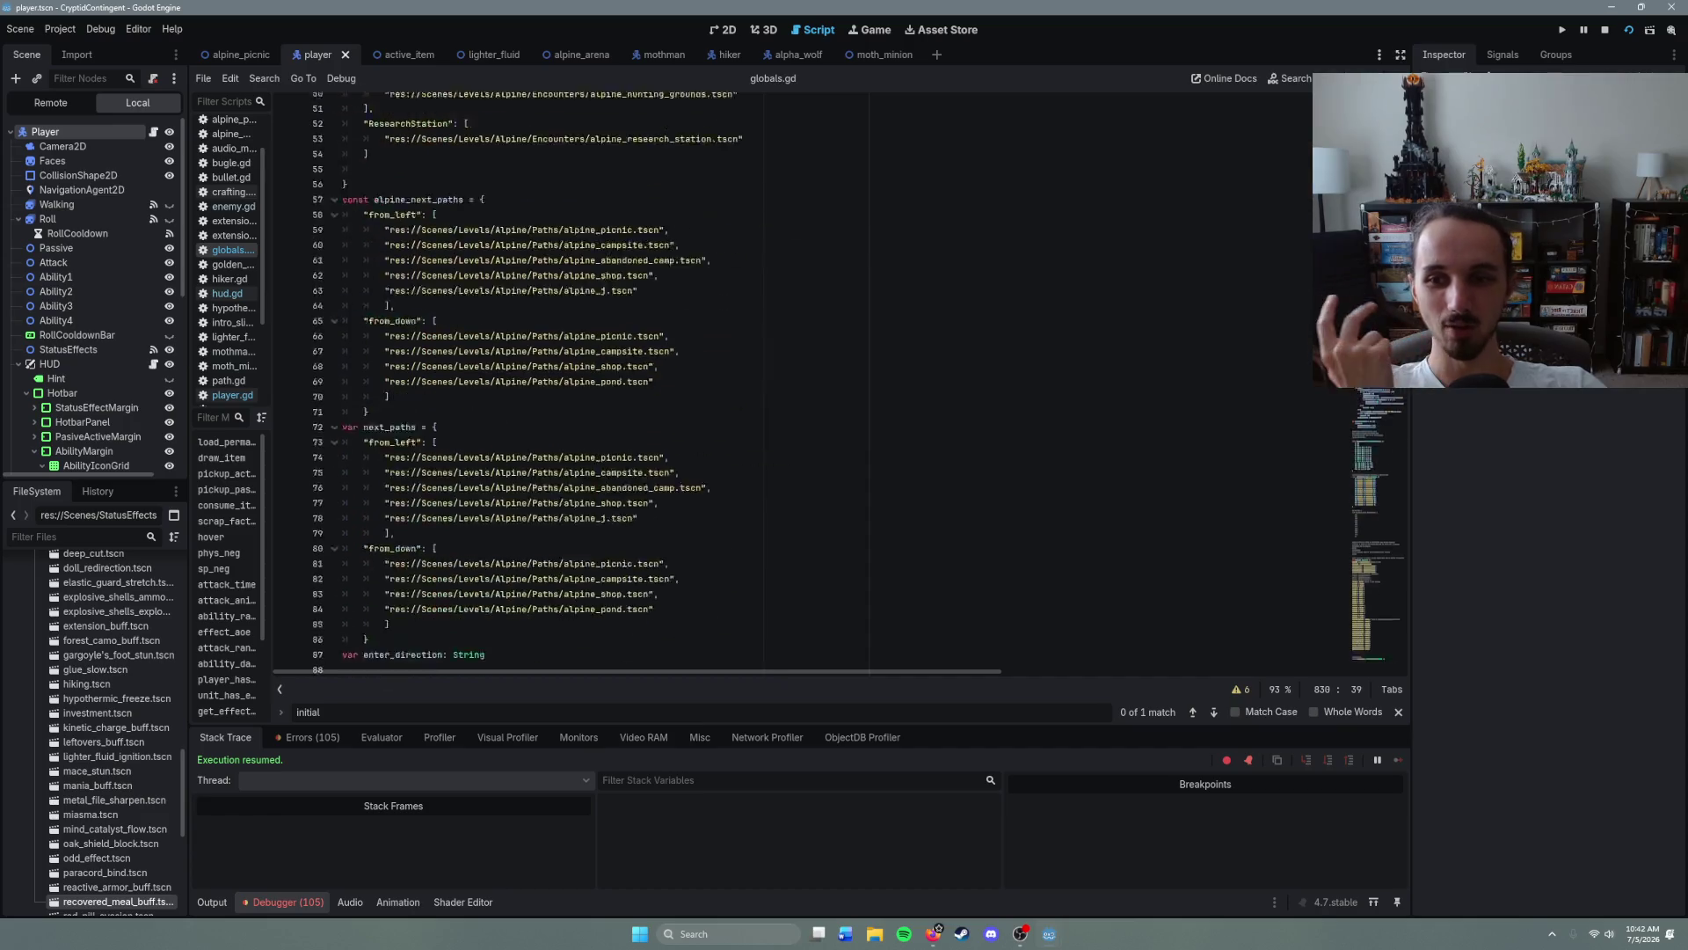
scroll(791, 378, down, 8)
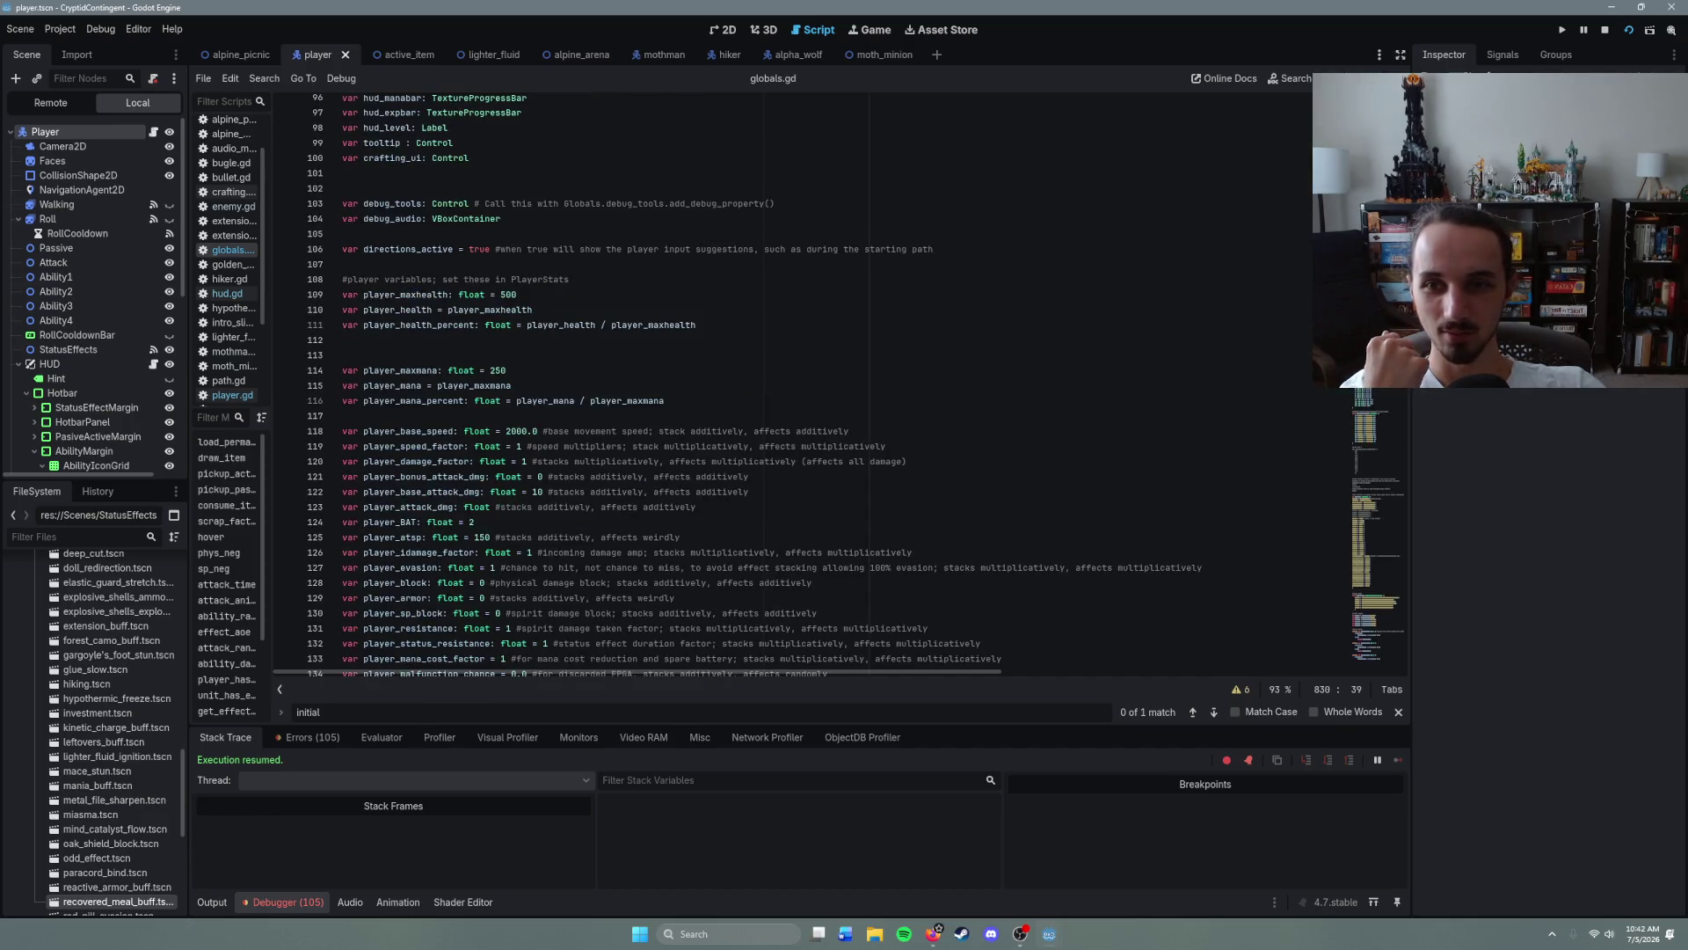
- Start a new 'var' line below crafting_ui and bring up hud.gd's ability level-up code
click(516, 319)
click(516, 311)
key(Return)
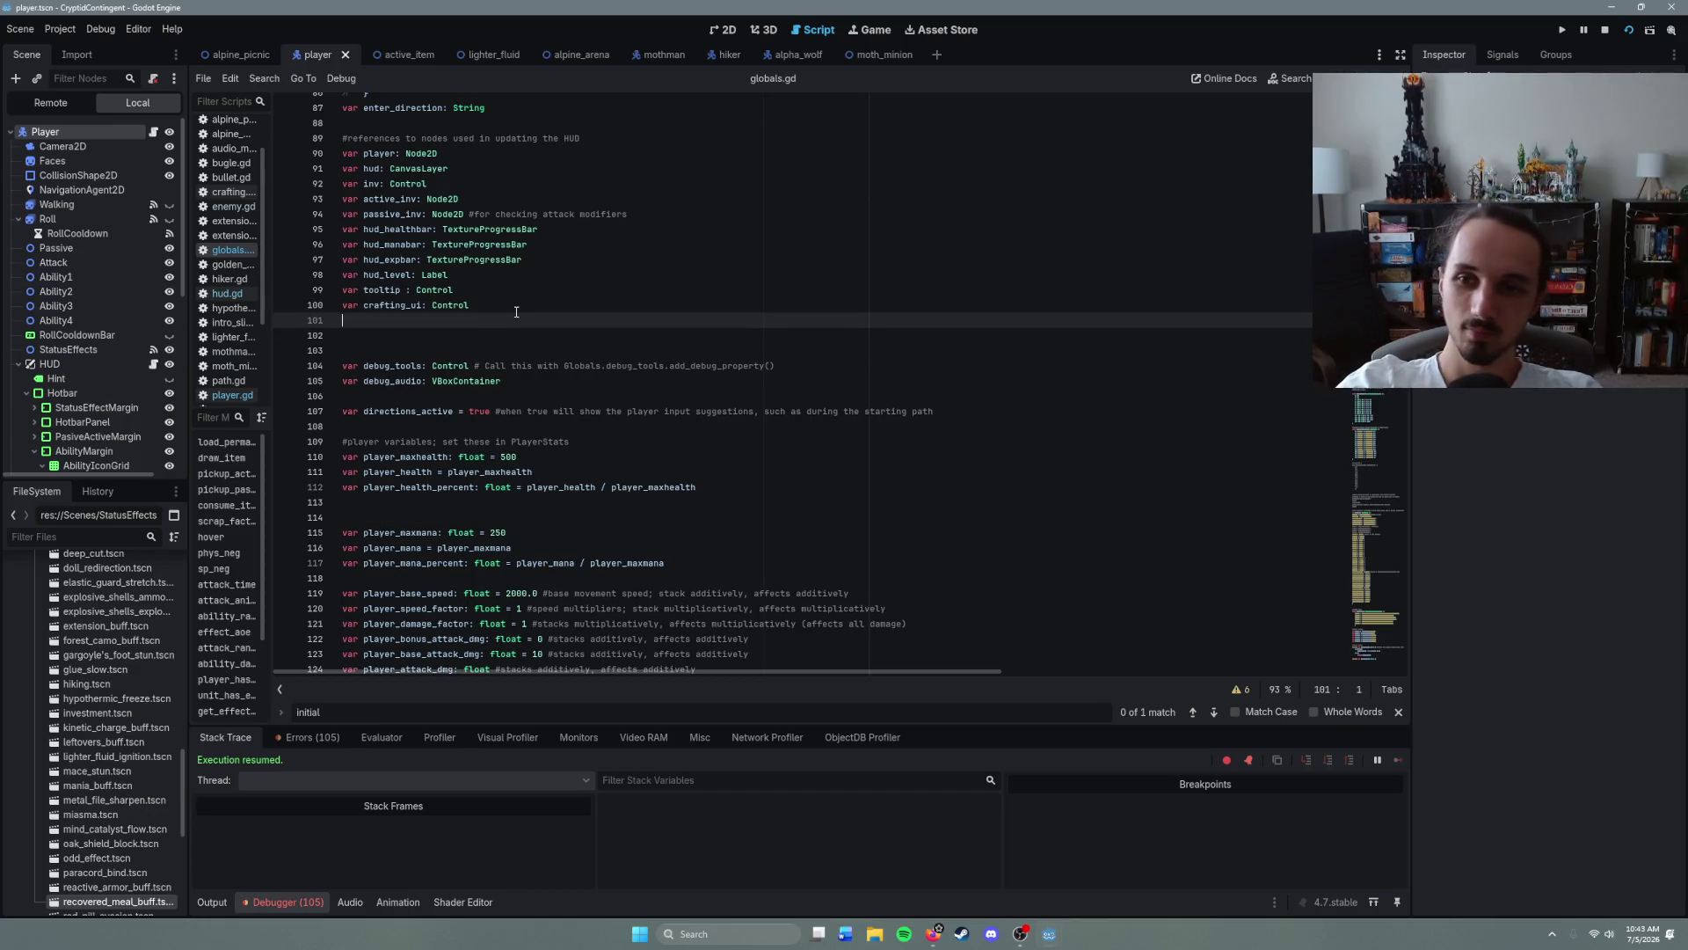
text(var)
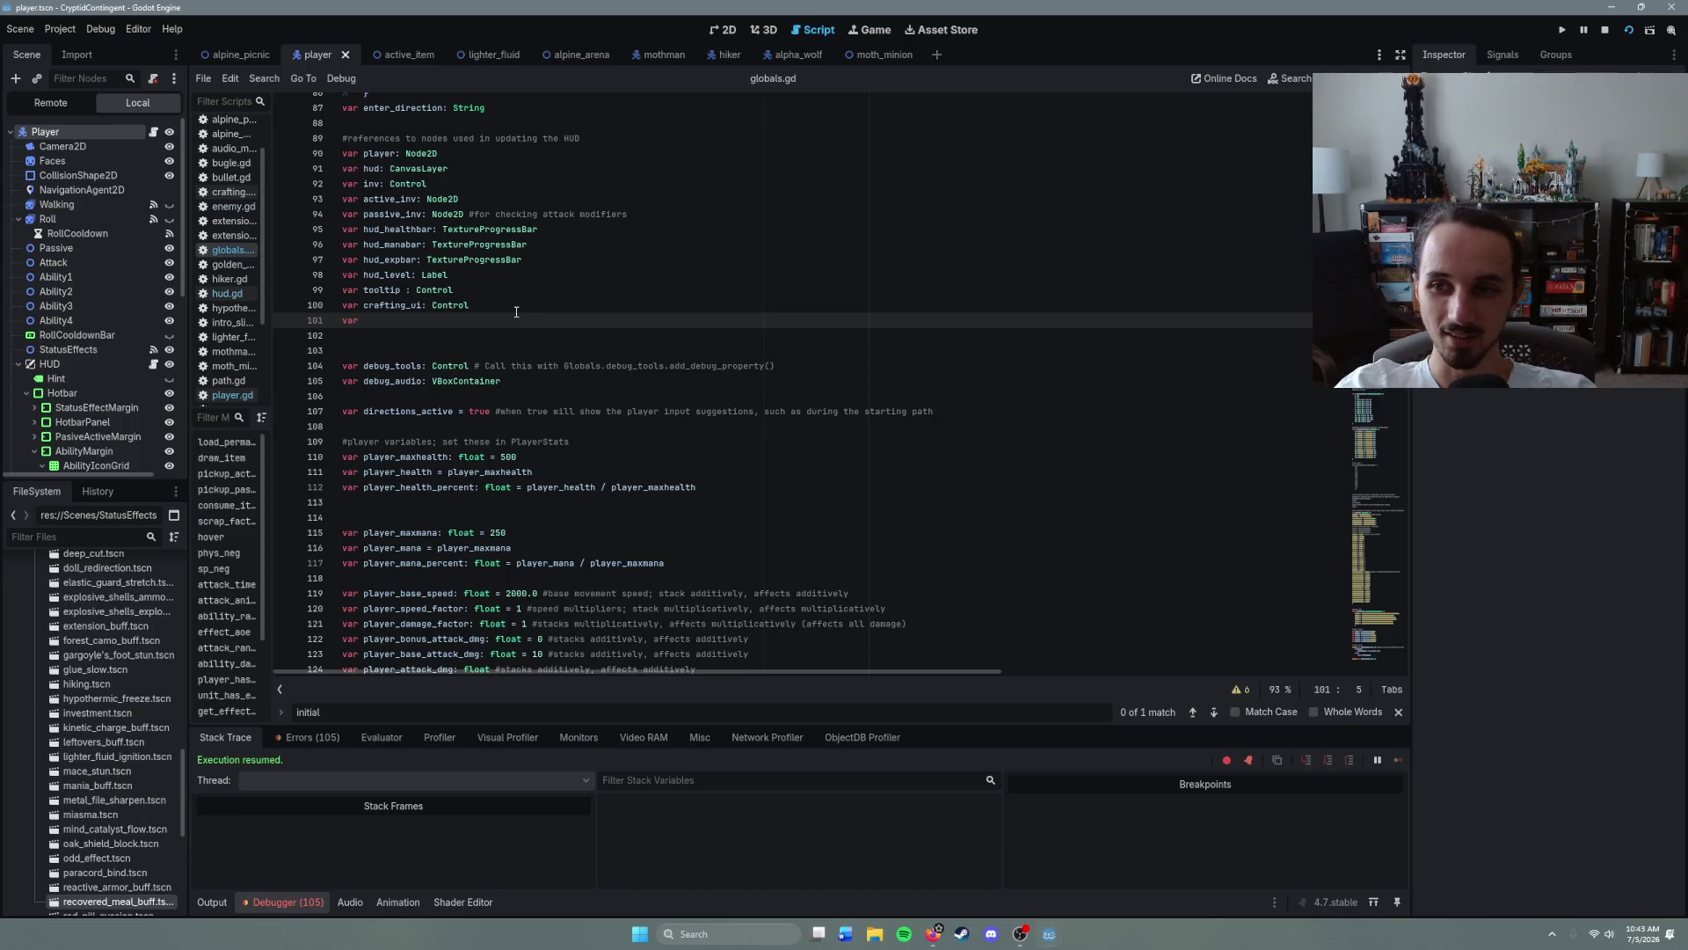
scroll(48, 339, down, 3)
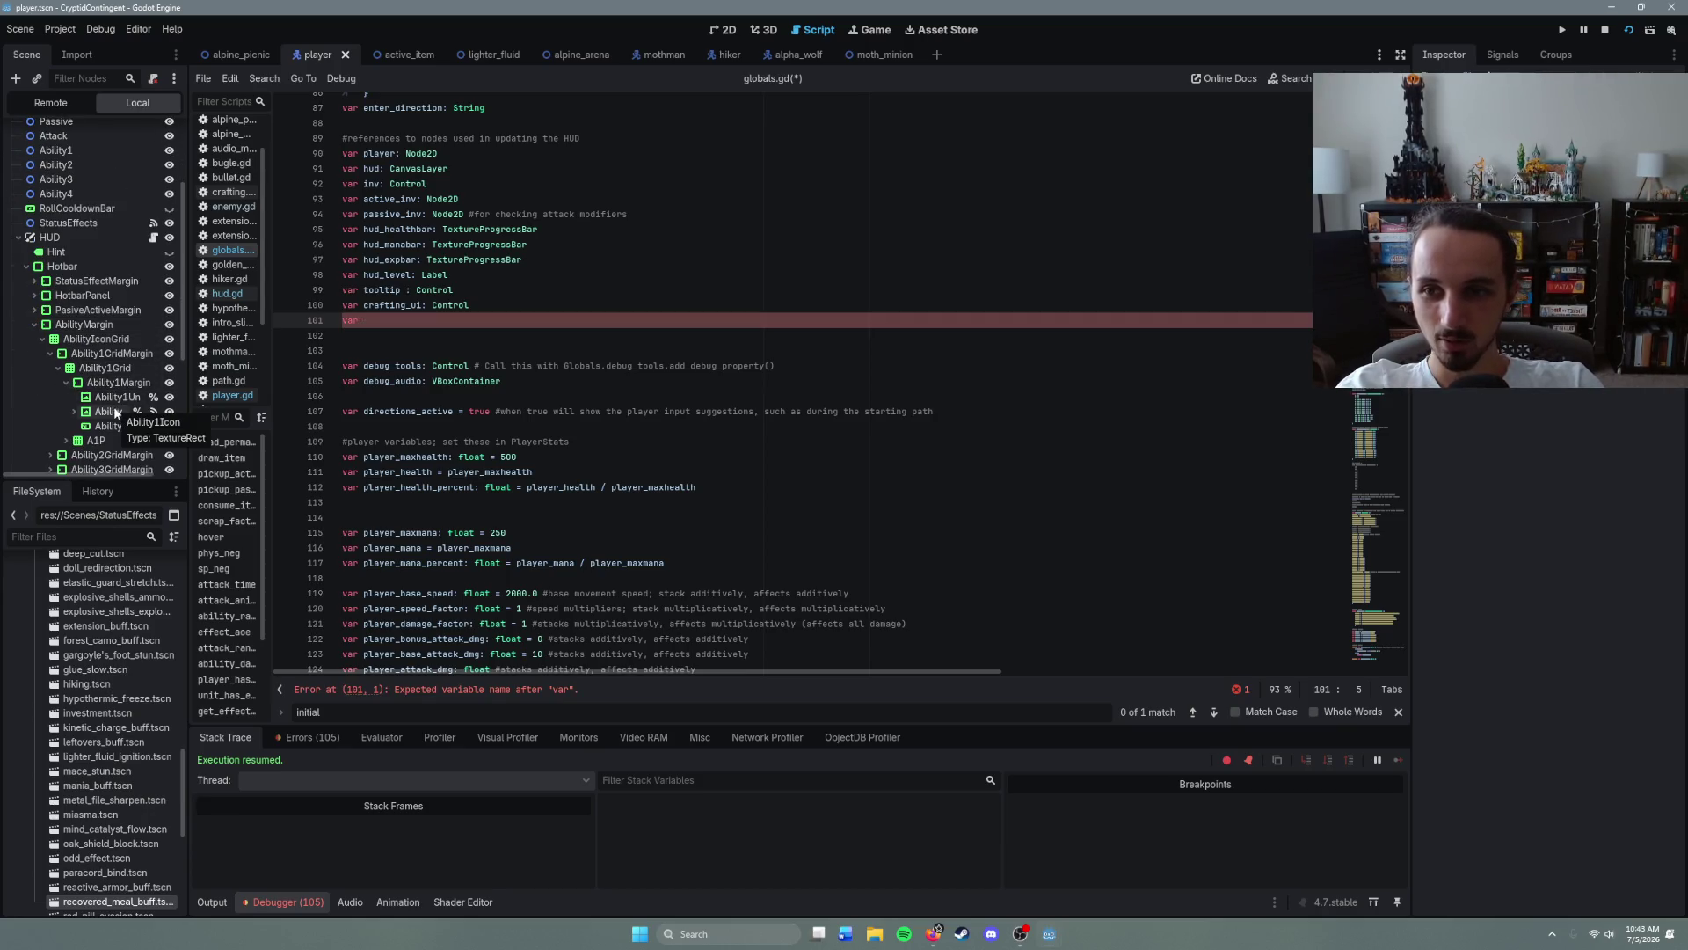
click(154, 238)
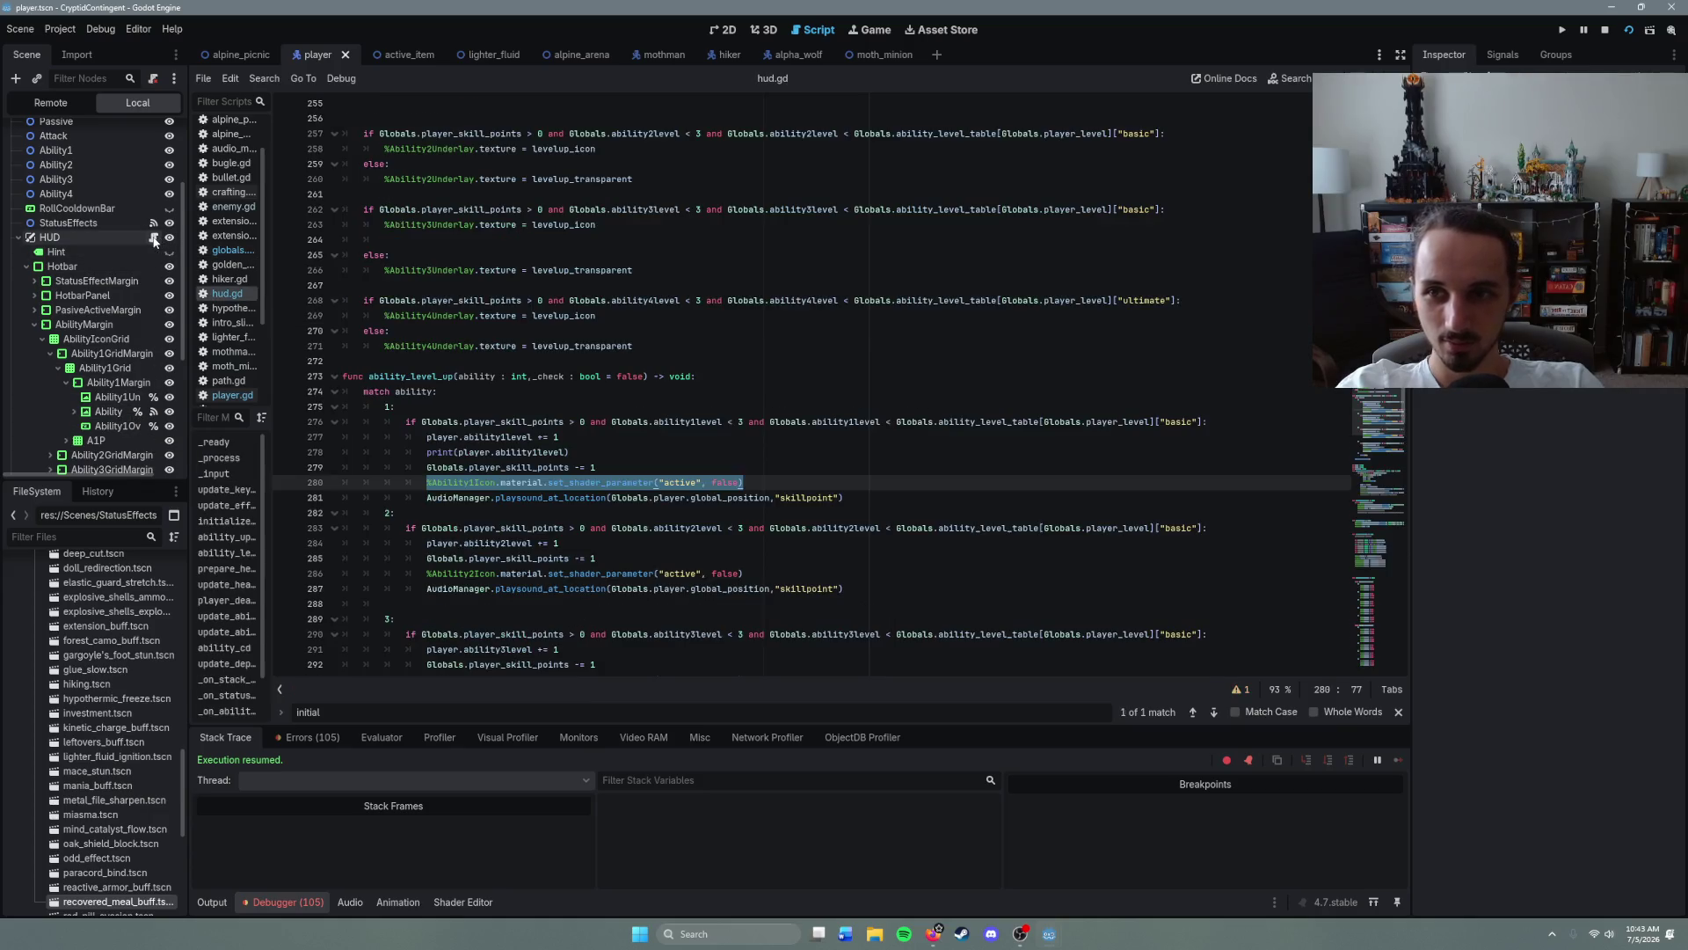
- Select the %Ability1Icon reference in hud.gd and scroll up to the _ready function
click(828, 483)
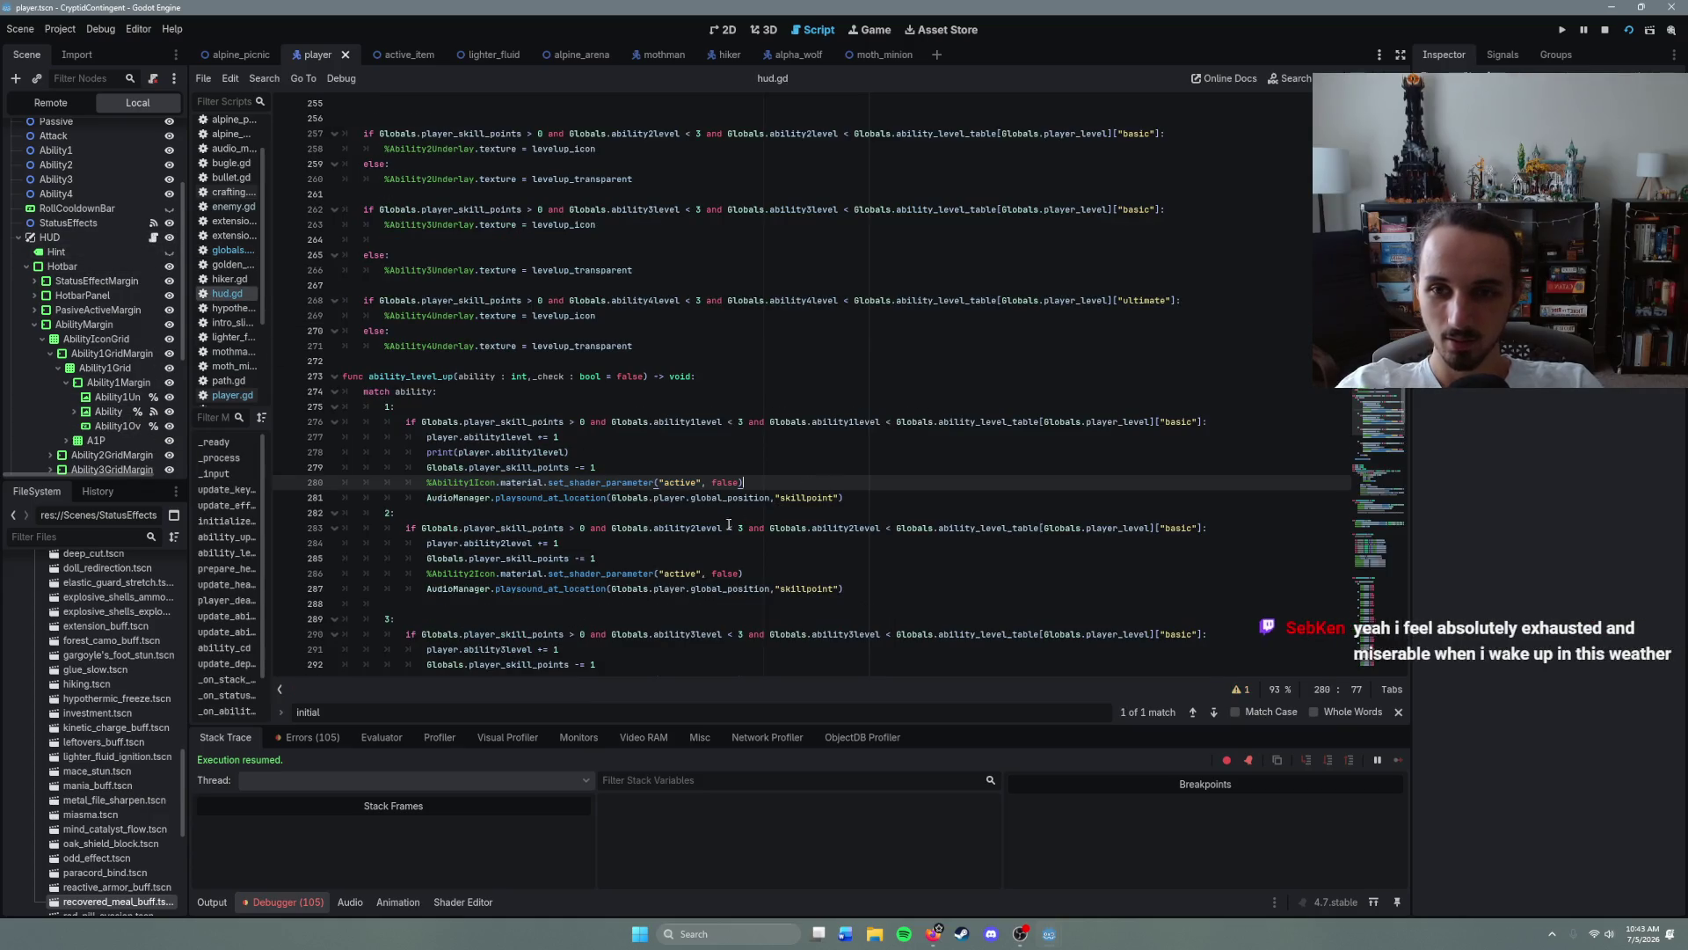
drag(428, 482, 495, 483)
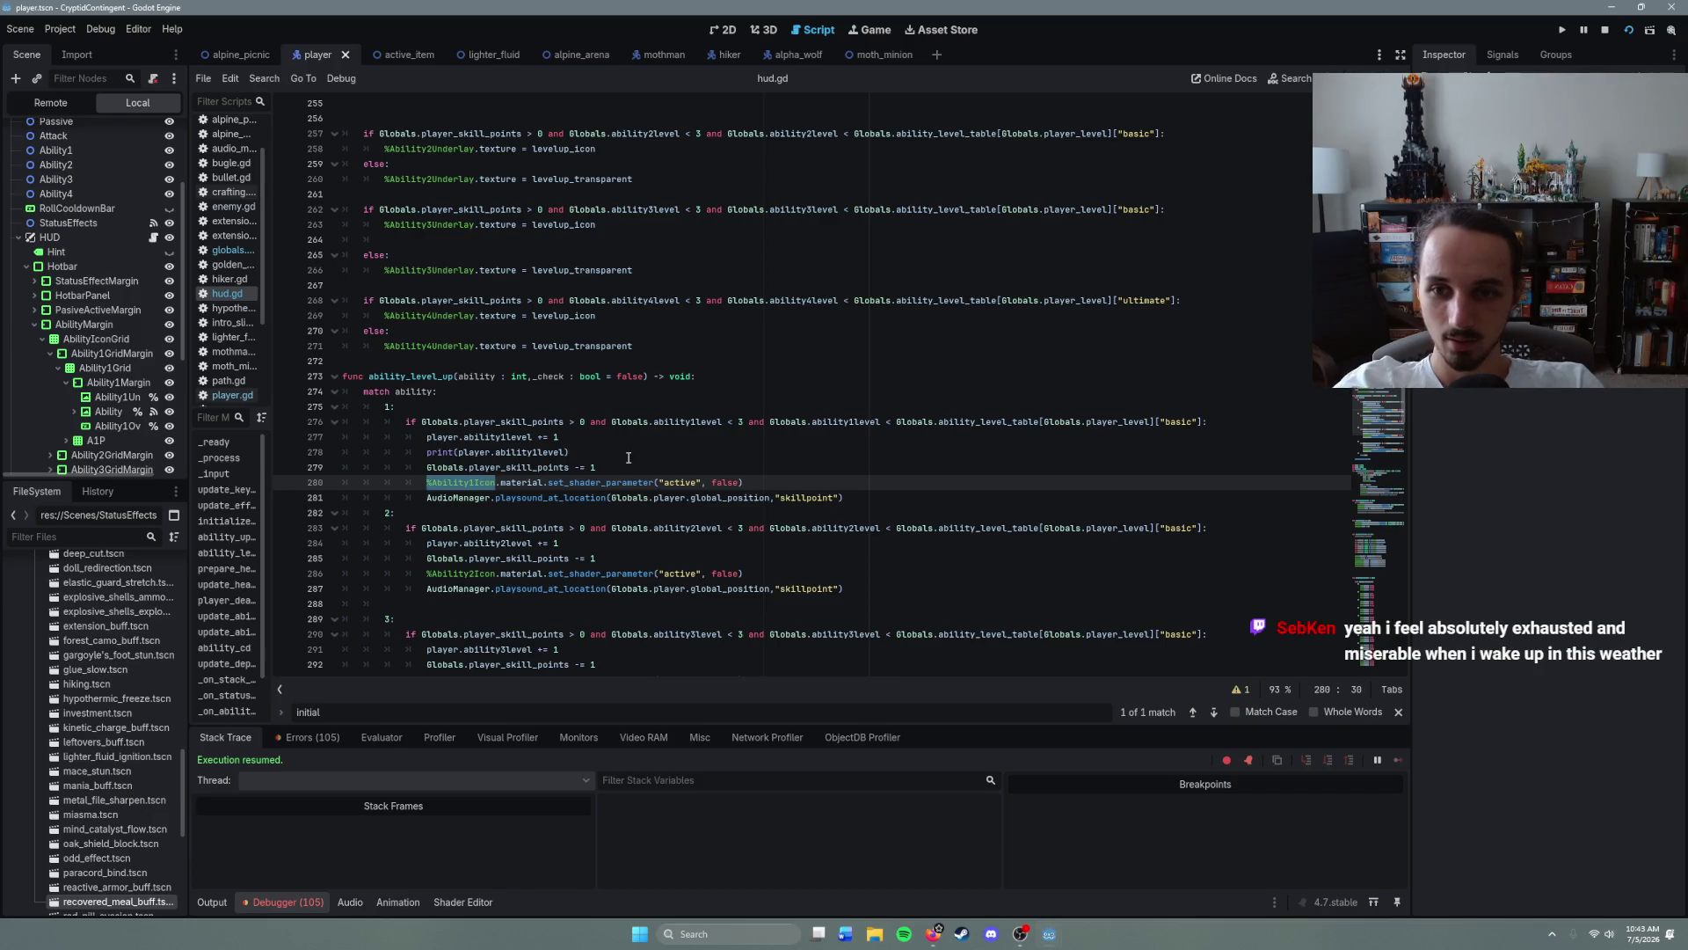
scroll(651, 530, up, 8)
scroll(651, 531, up, 12)
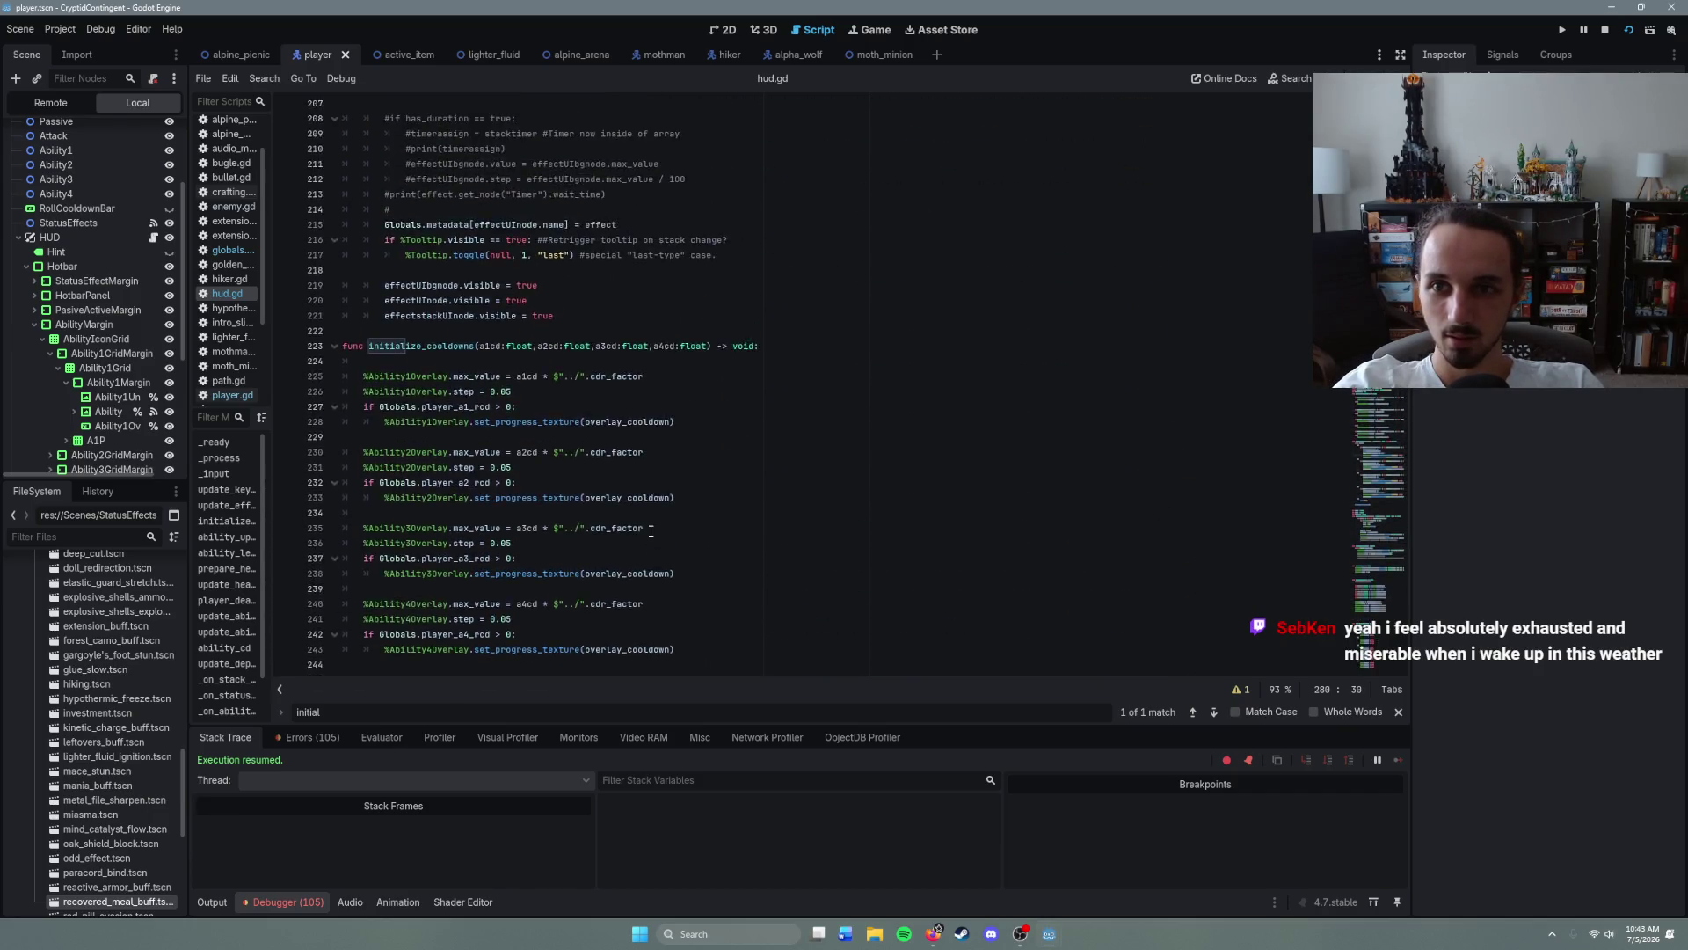
scroll(651, 530, up, 12)
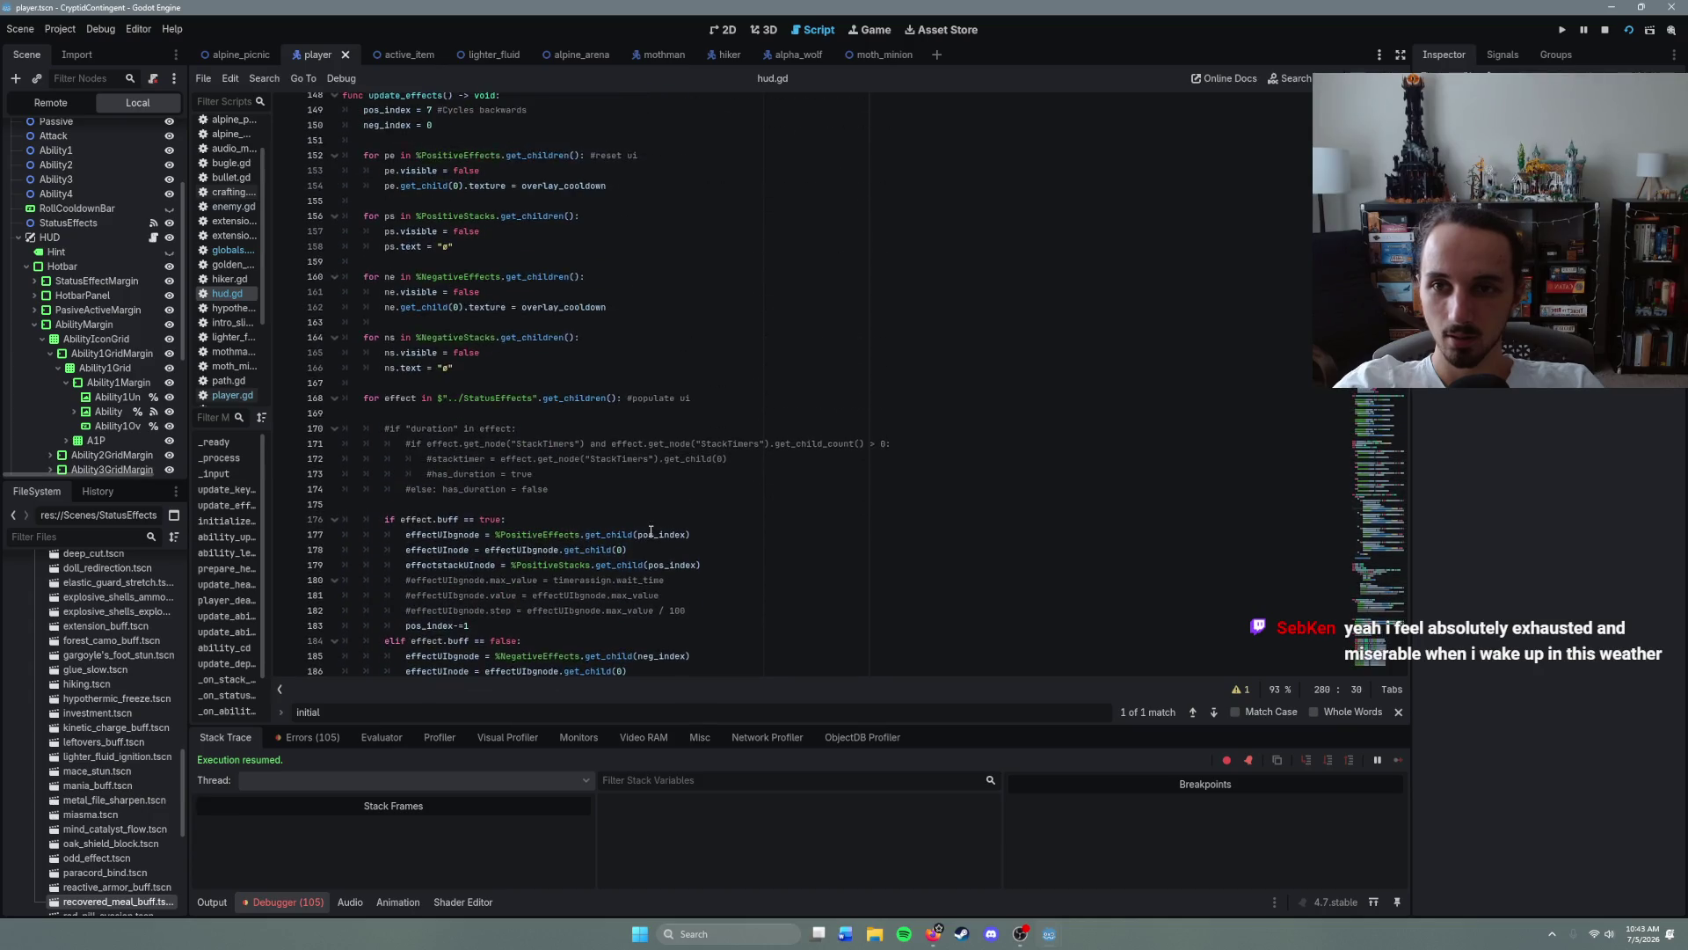
scroll(651, 531, up, 14)
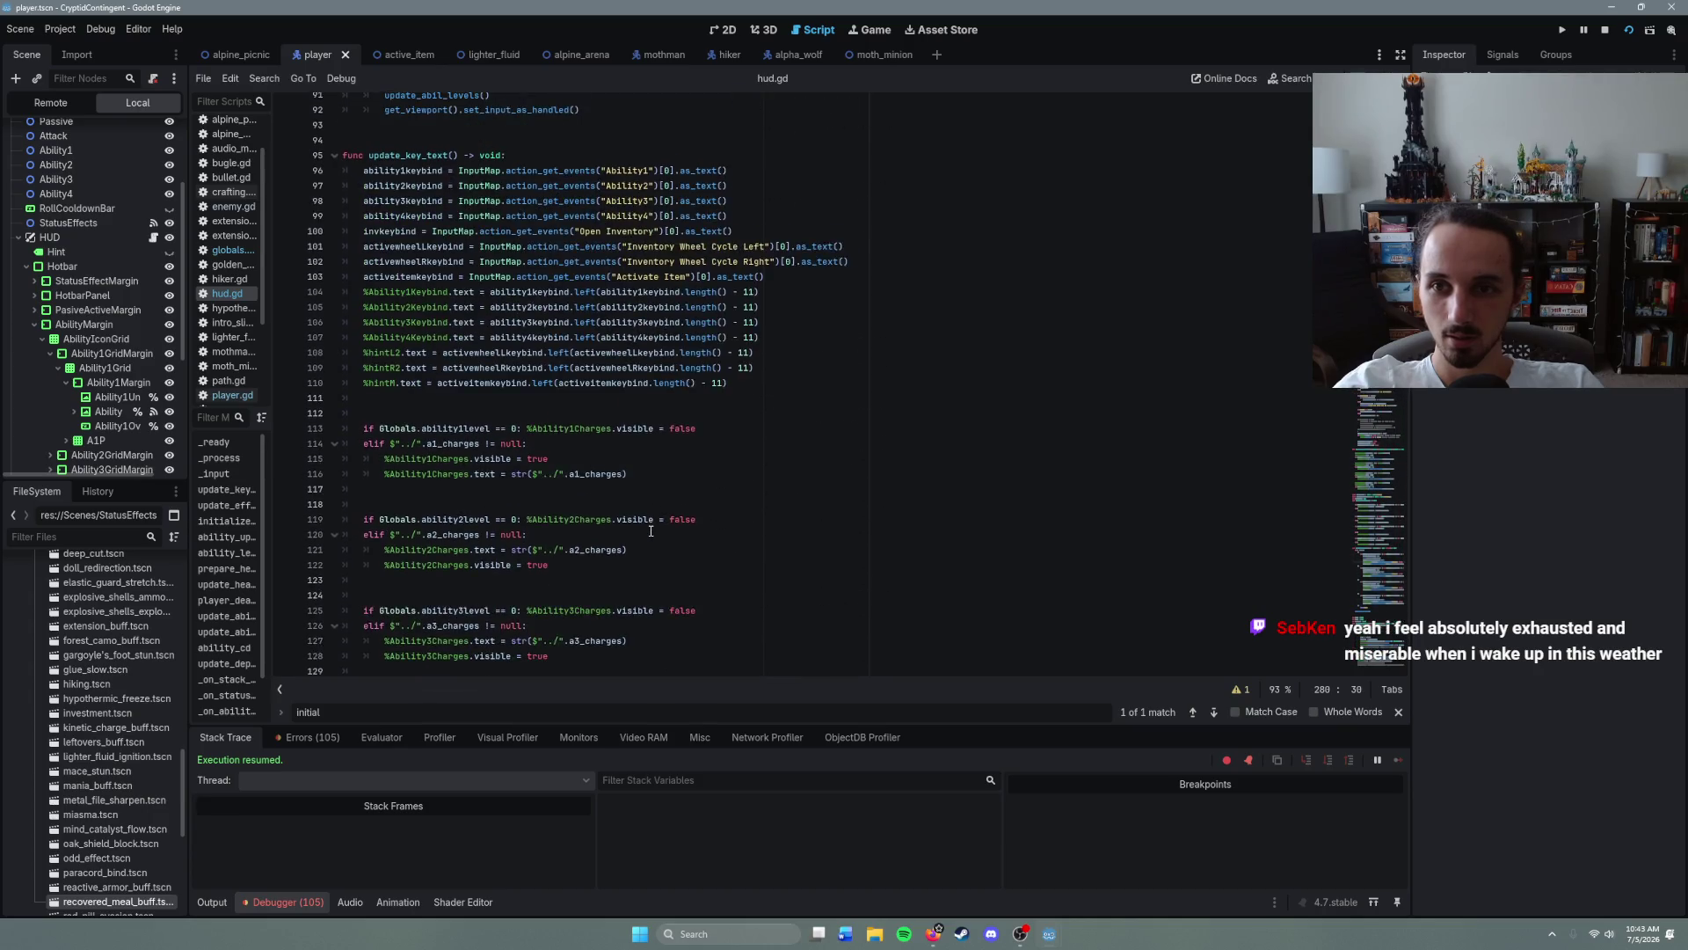
scroll(563, 465, up, 2)
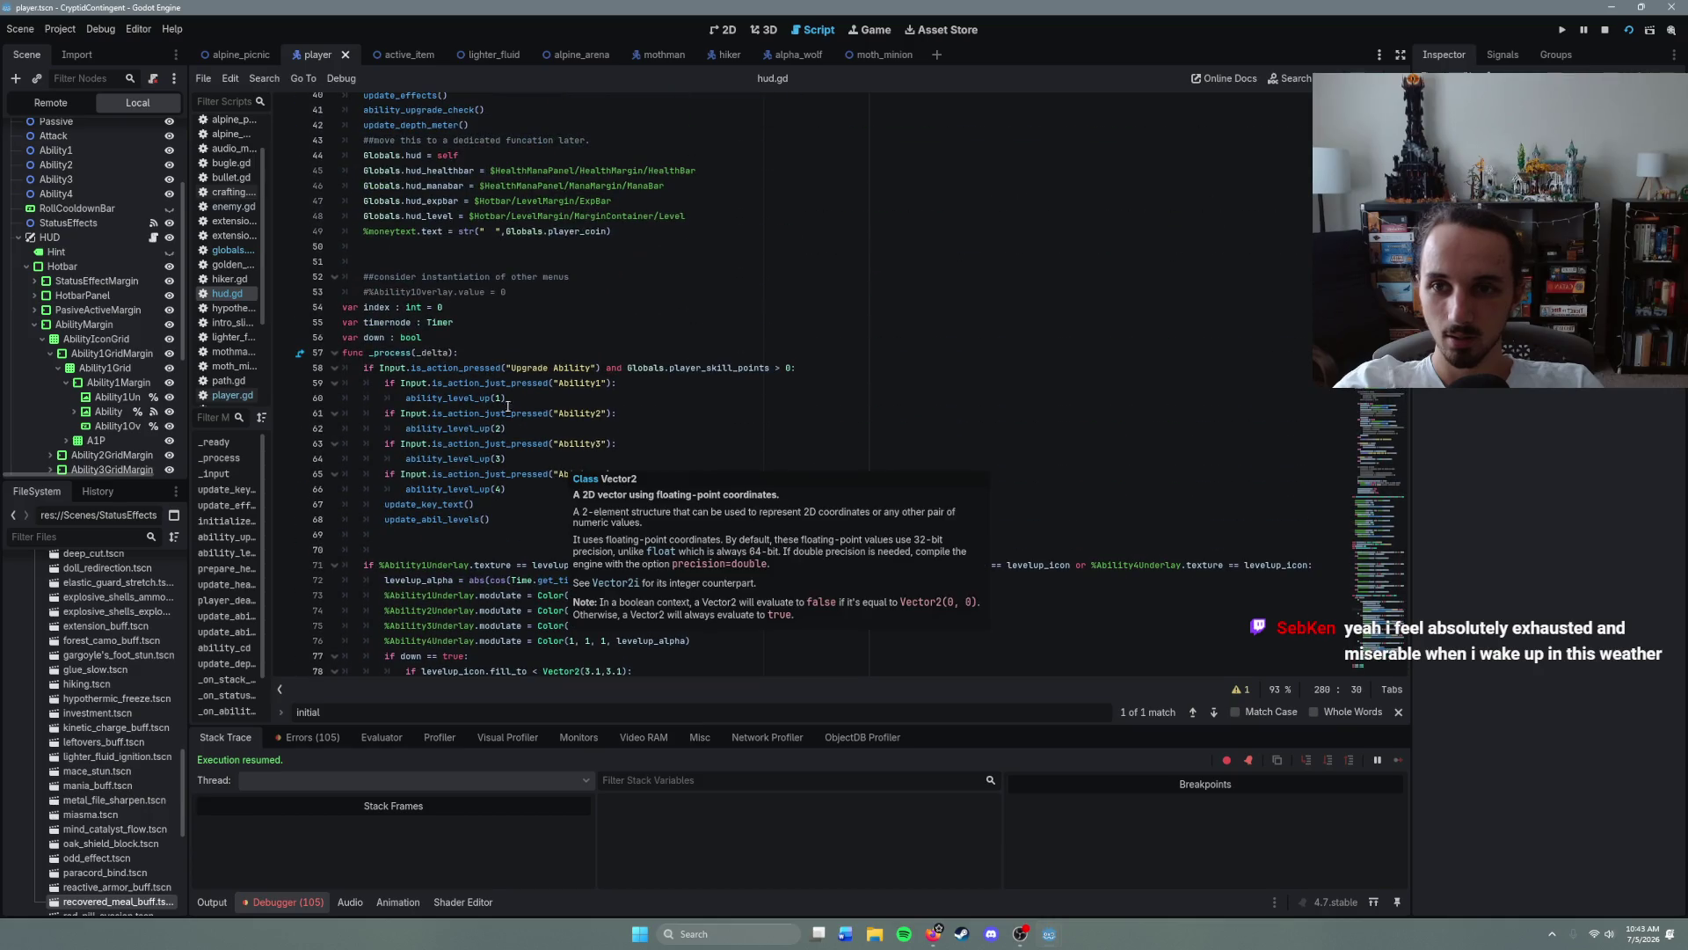
scroll(487, 358, up, 8)
- Add 'Globals.ability1_icon = %Ability1Icon' after the moneytext line in _ready
click(488, 392)
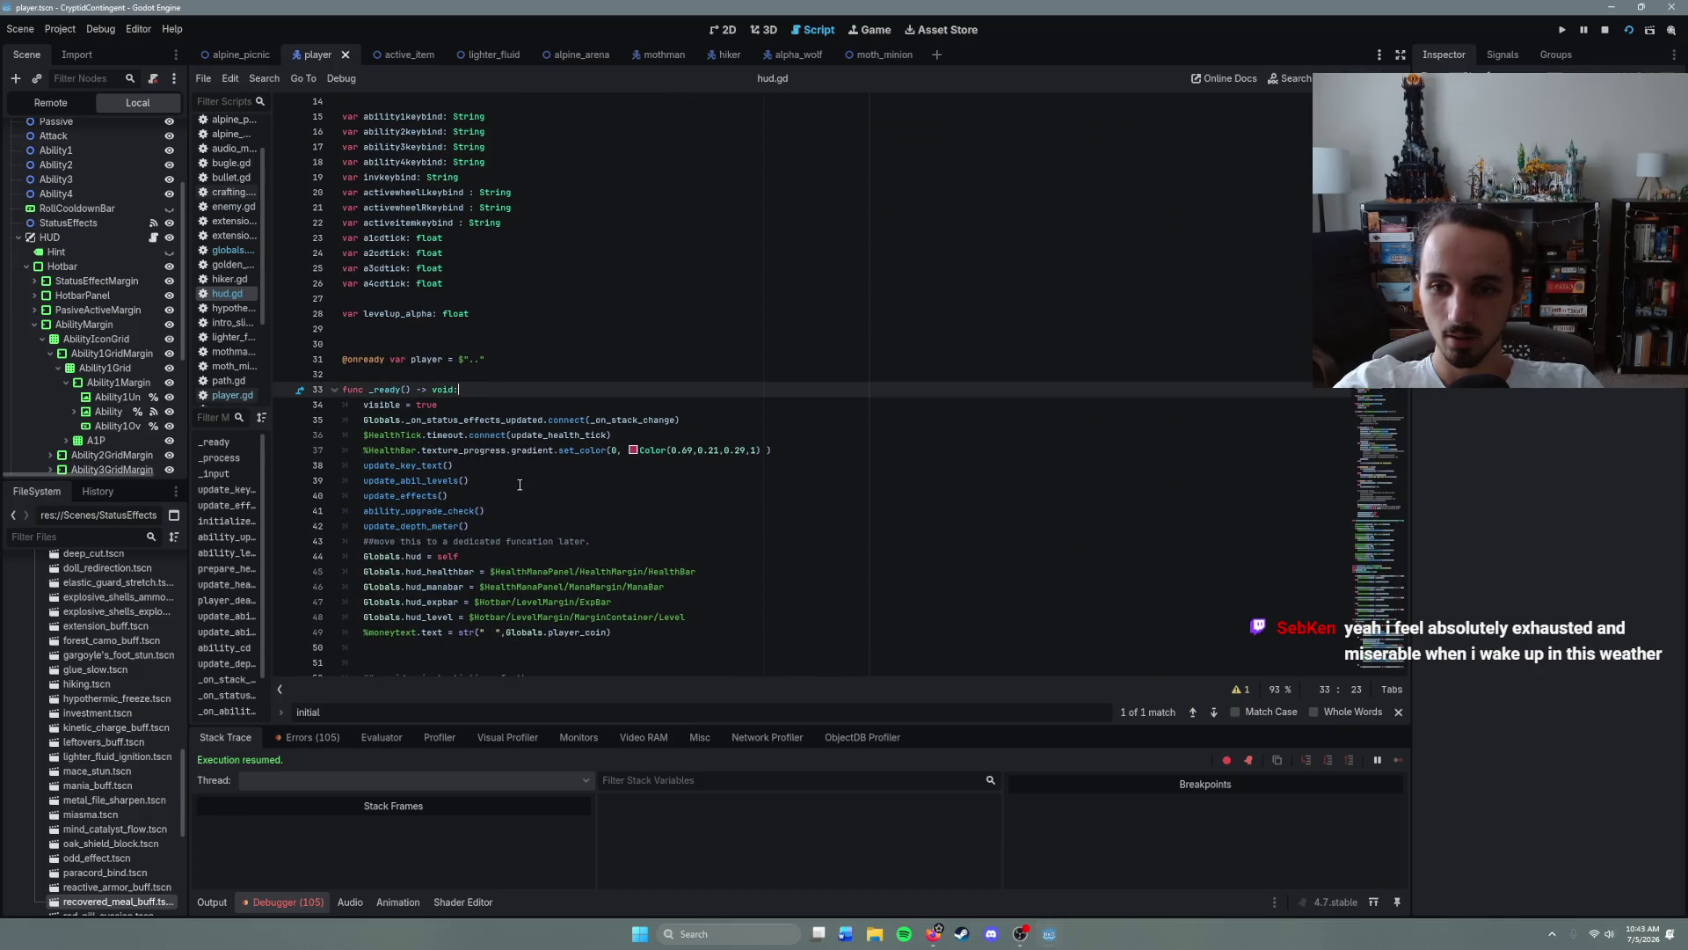
scroll(542, 481, down, 4)
click(630, 456)
key(Return)
text(%Ability1Icon)
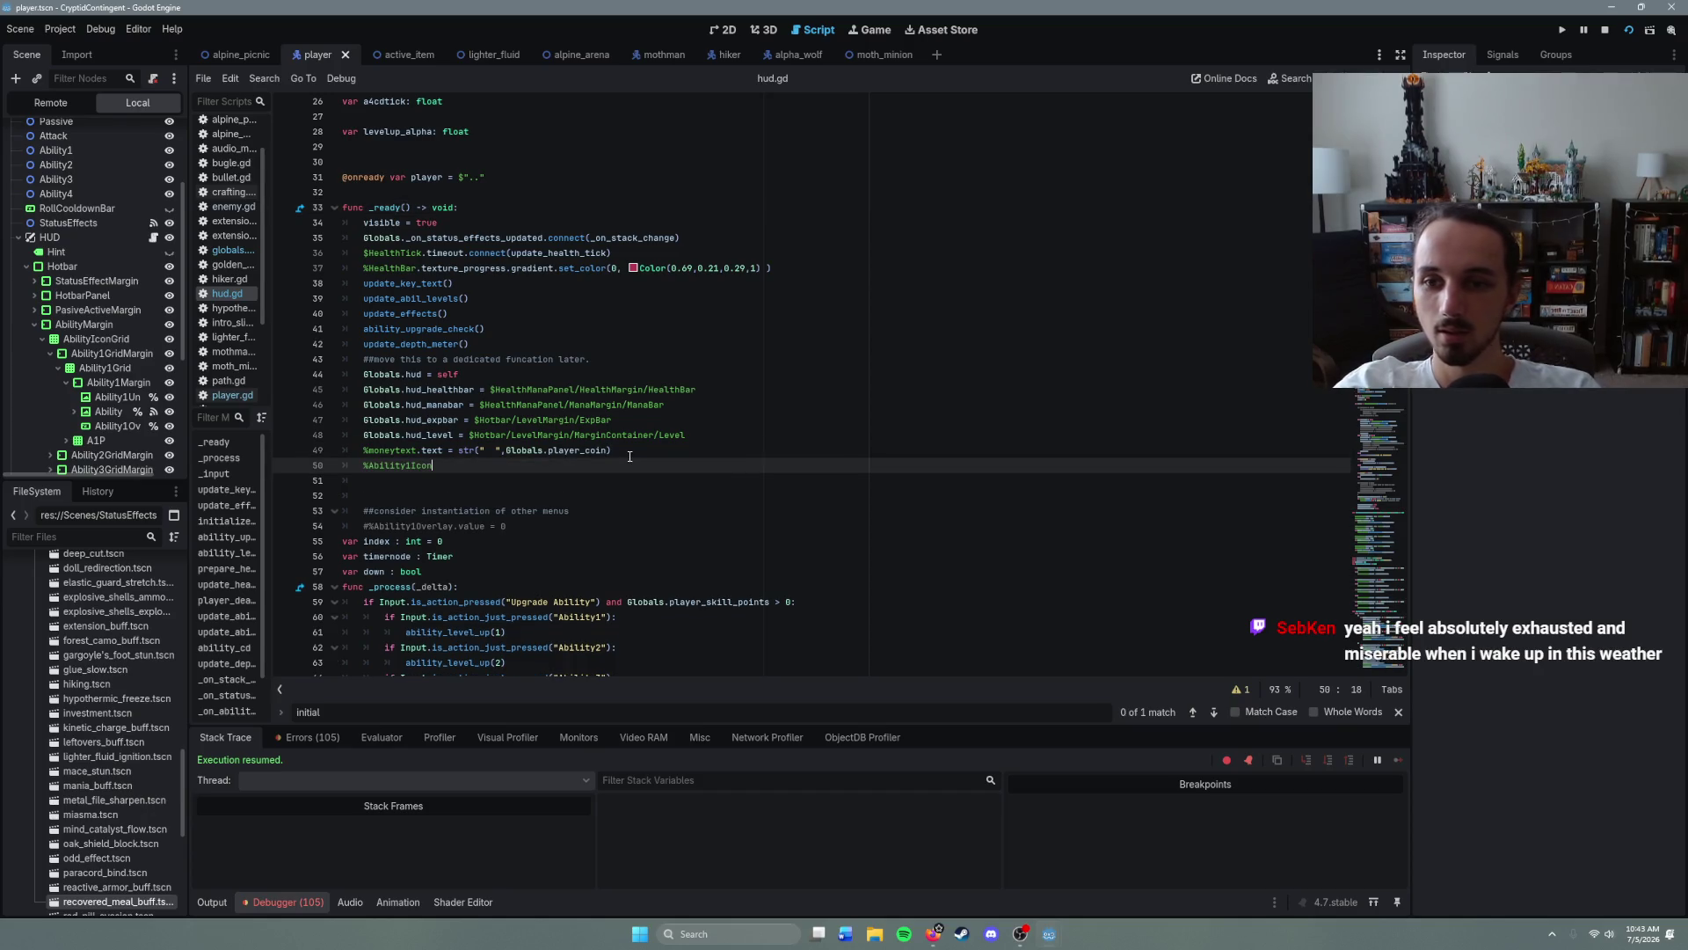
key(BackSpace)
key(BackSpace)
key(BackSpace)
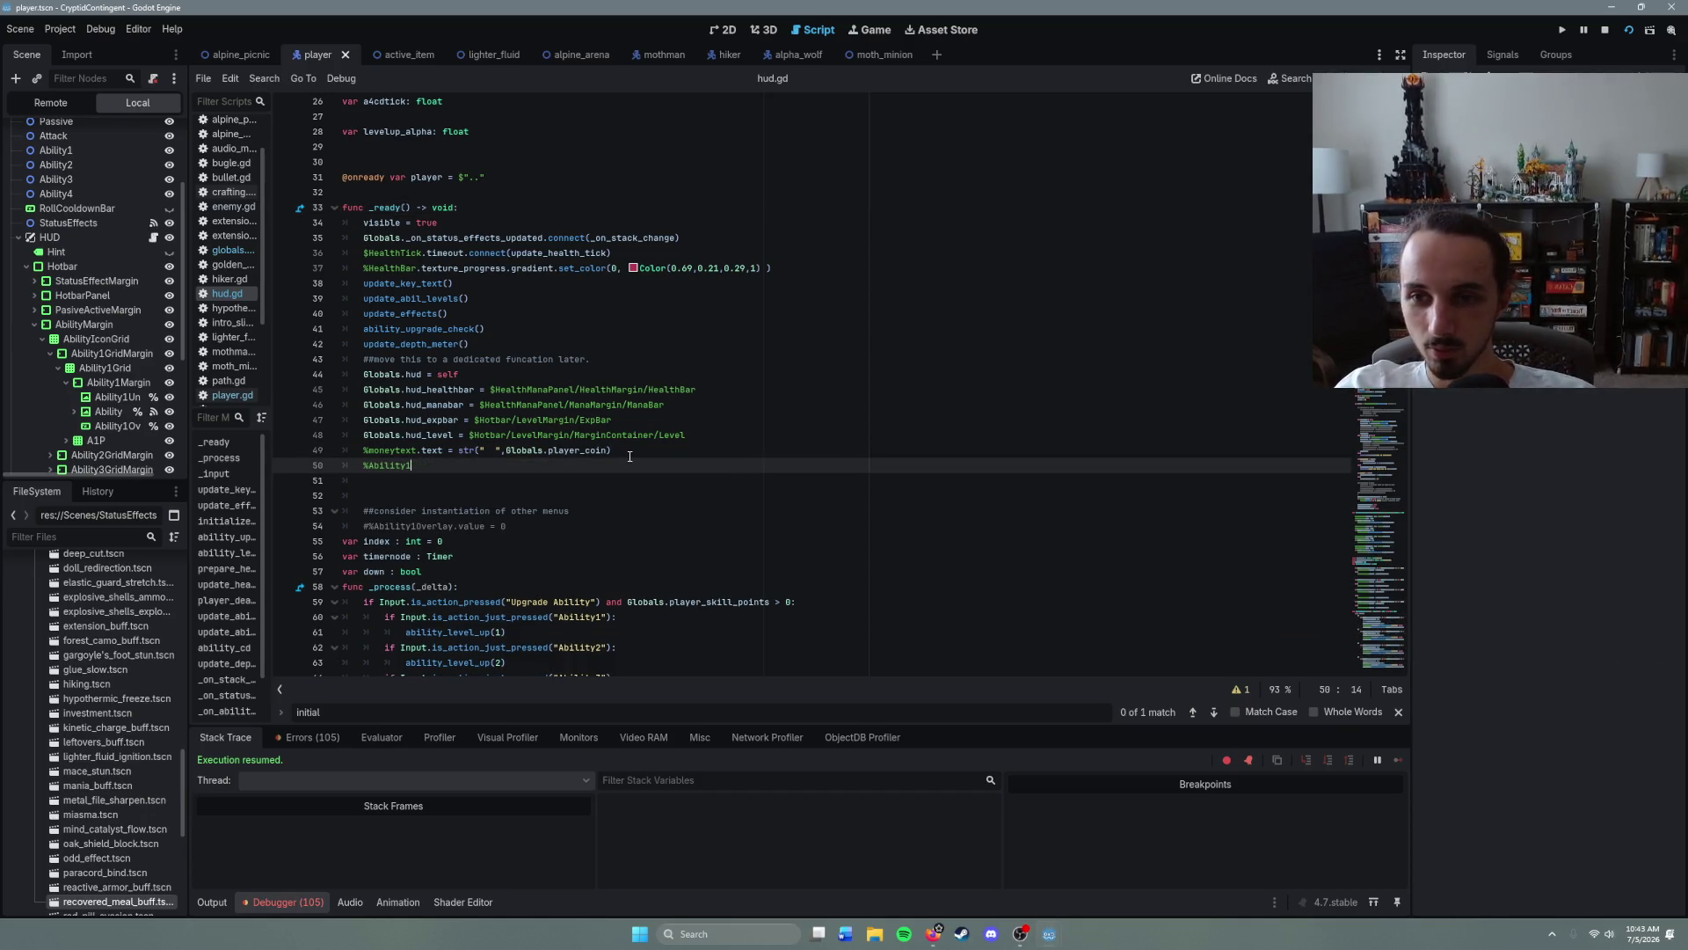
key(BackSpace)
key(BackSpace)
key(BackSpace)
text(Glo)
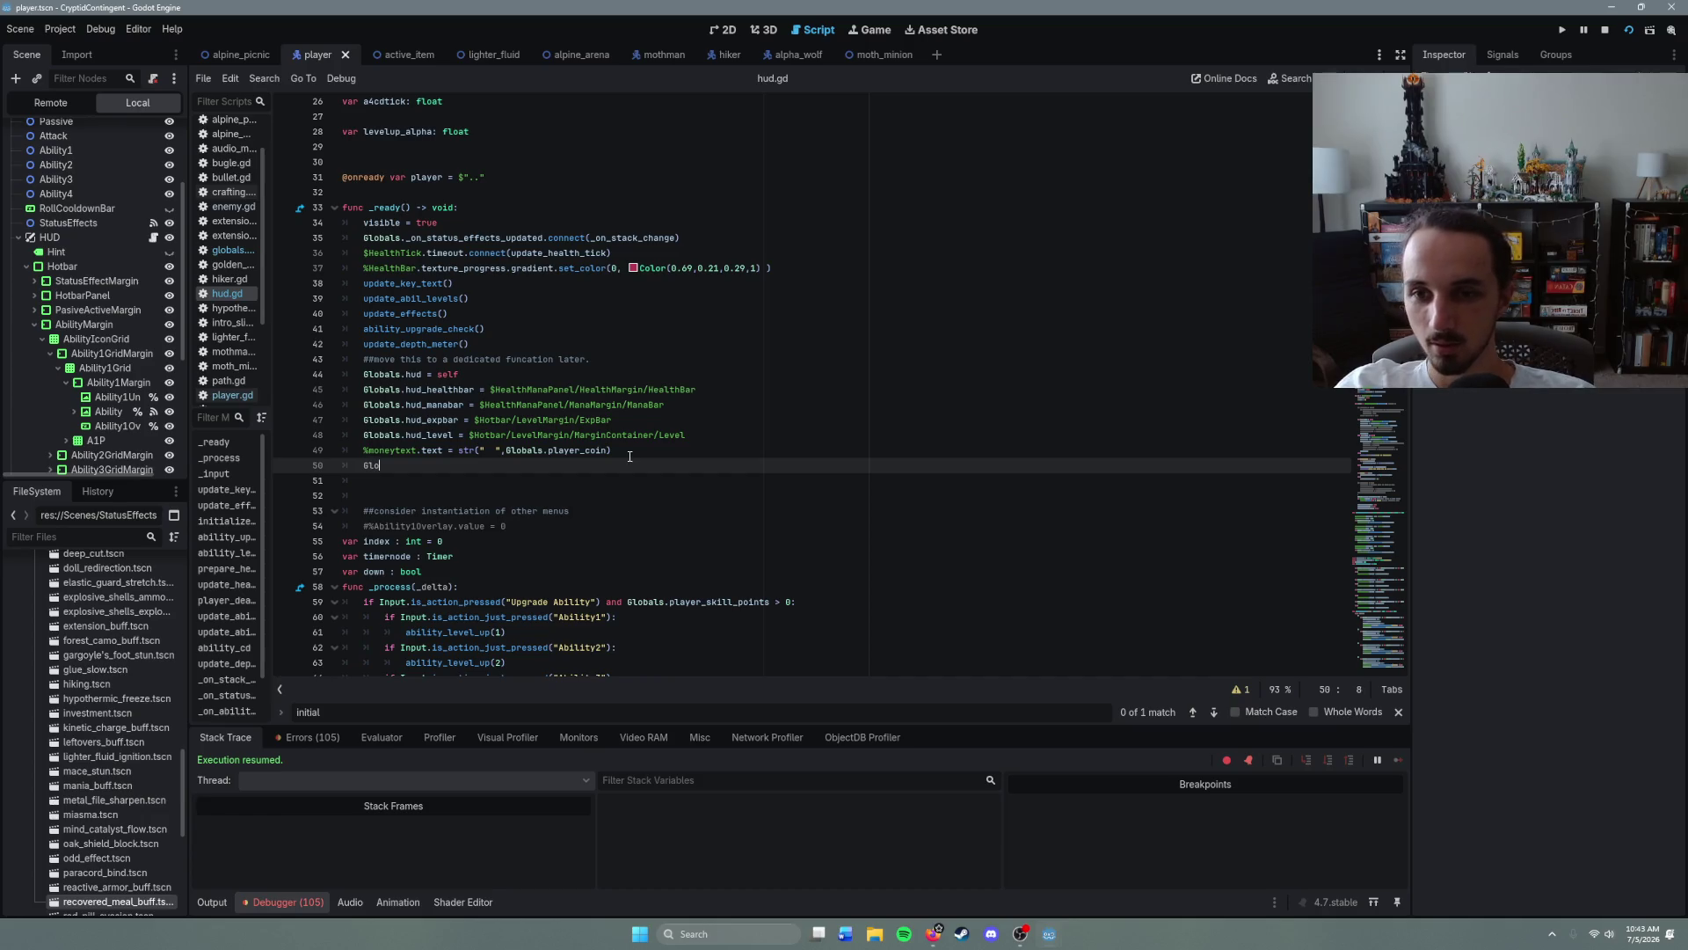
text(bals.abiliti)
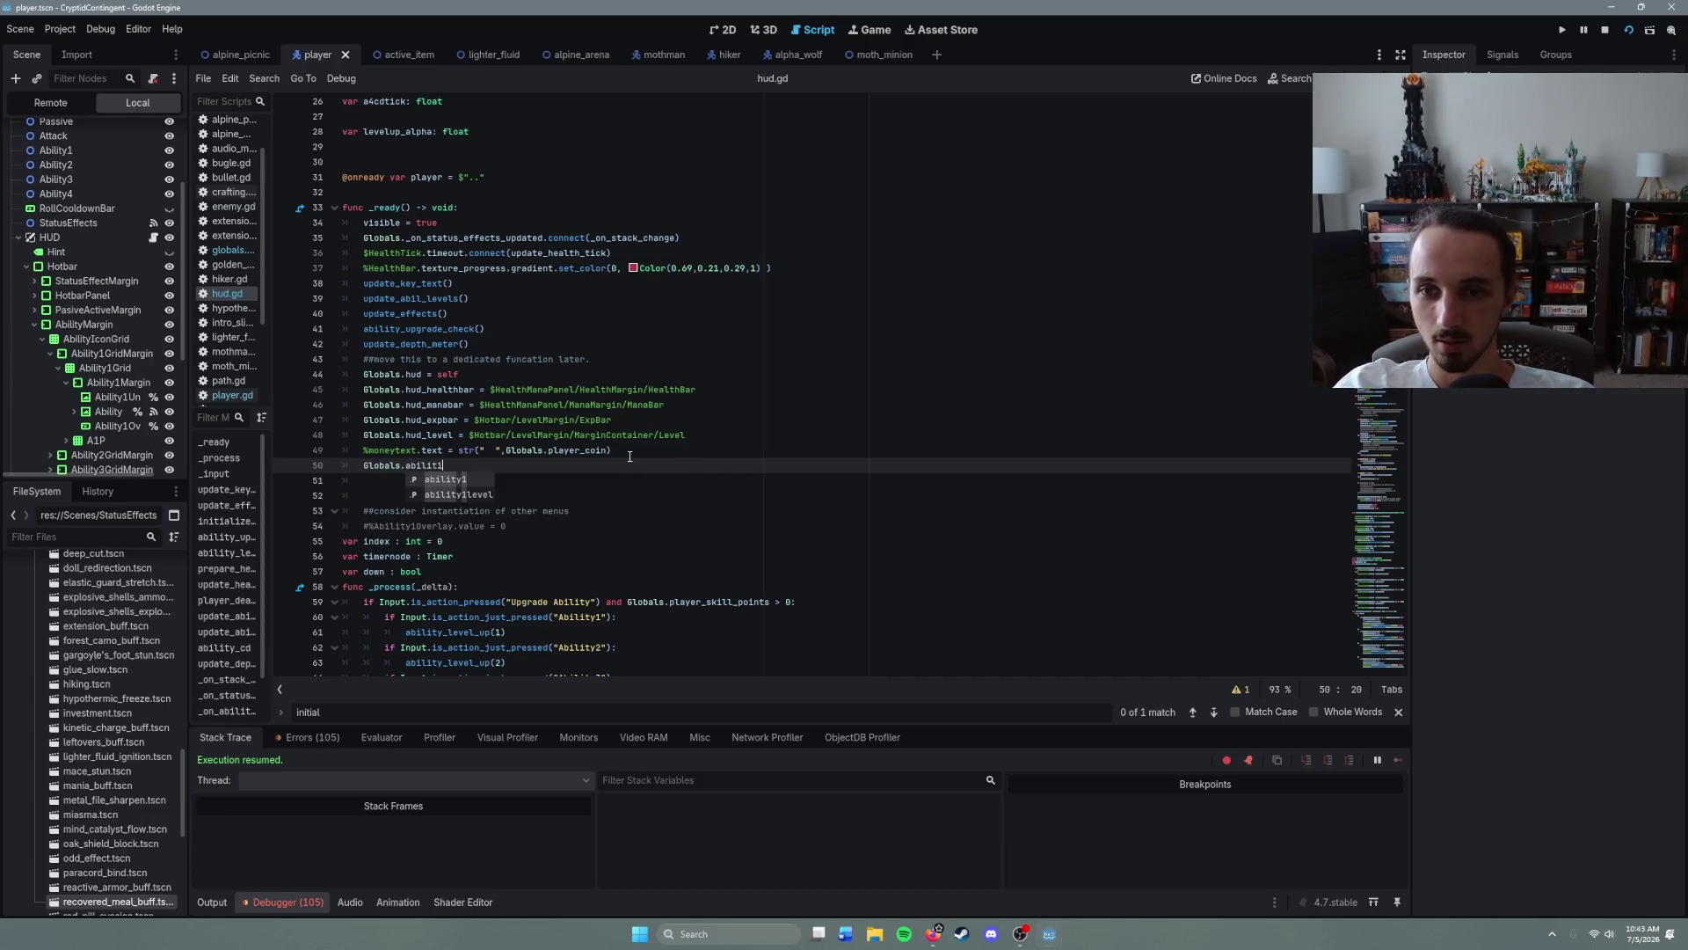
key(BackSpace)
key(BackSpace)
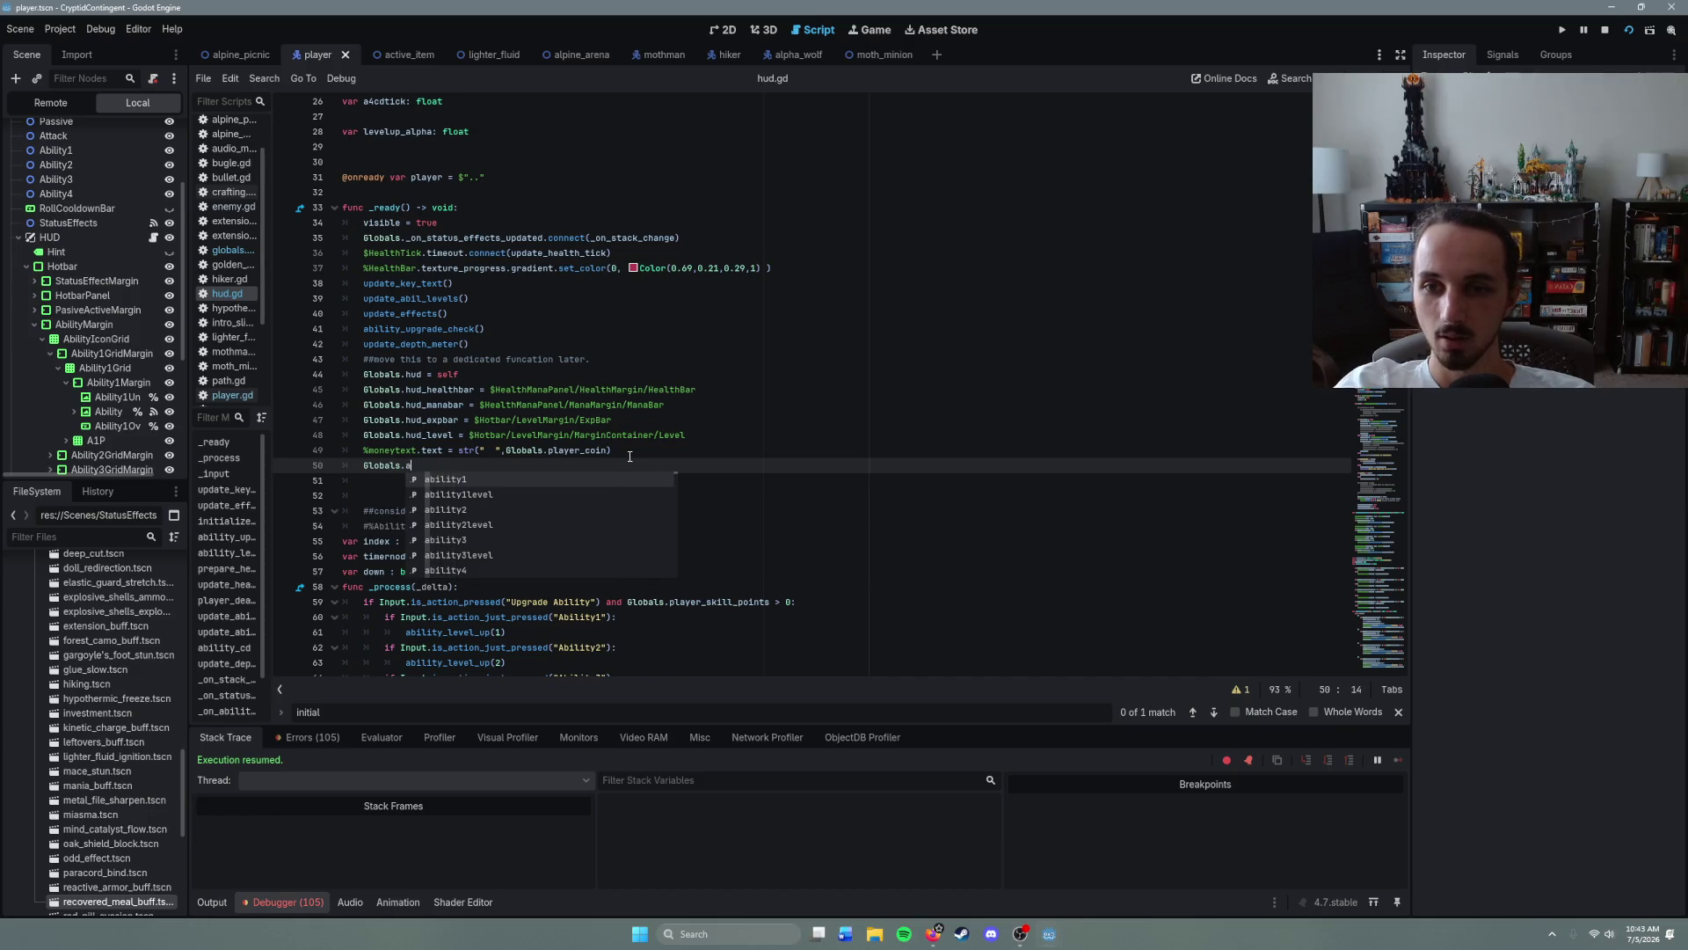
text(bility1icone)
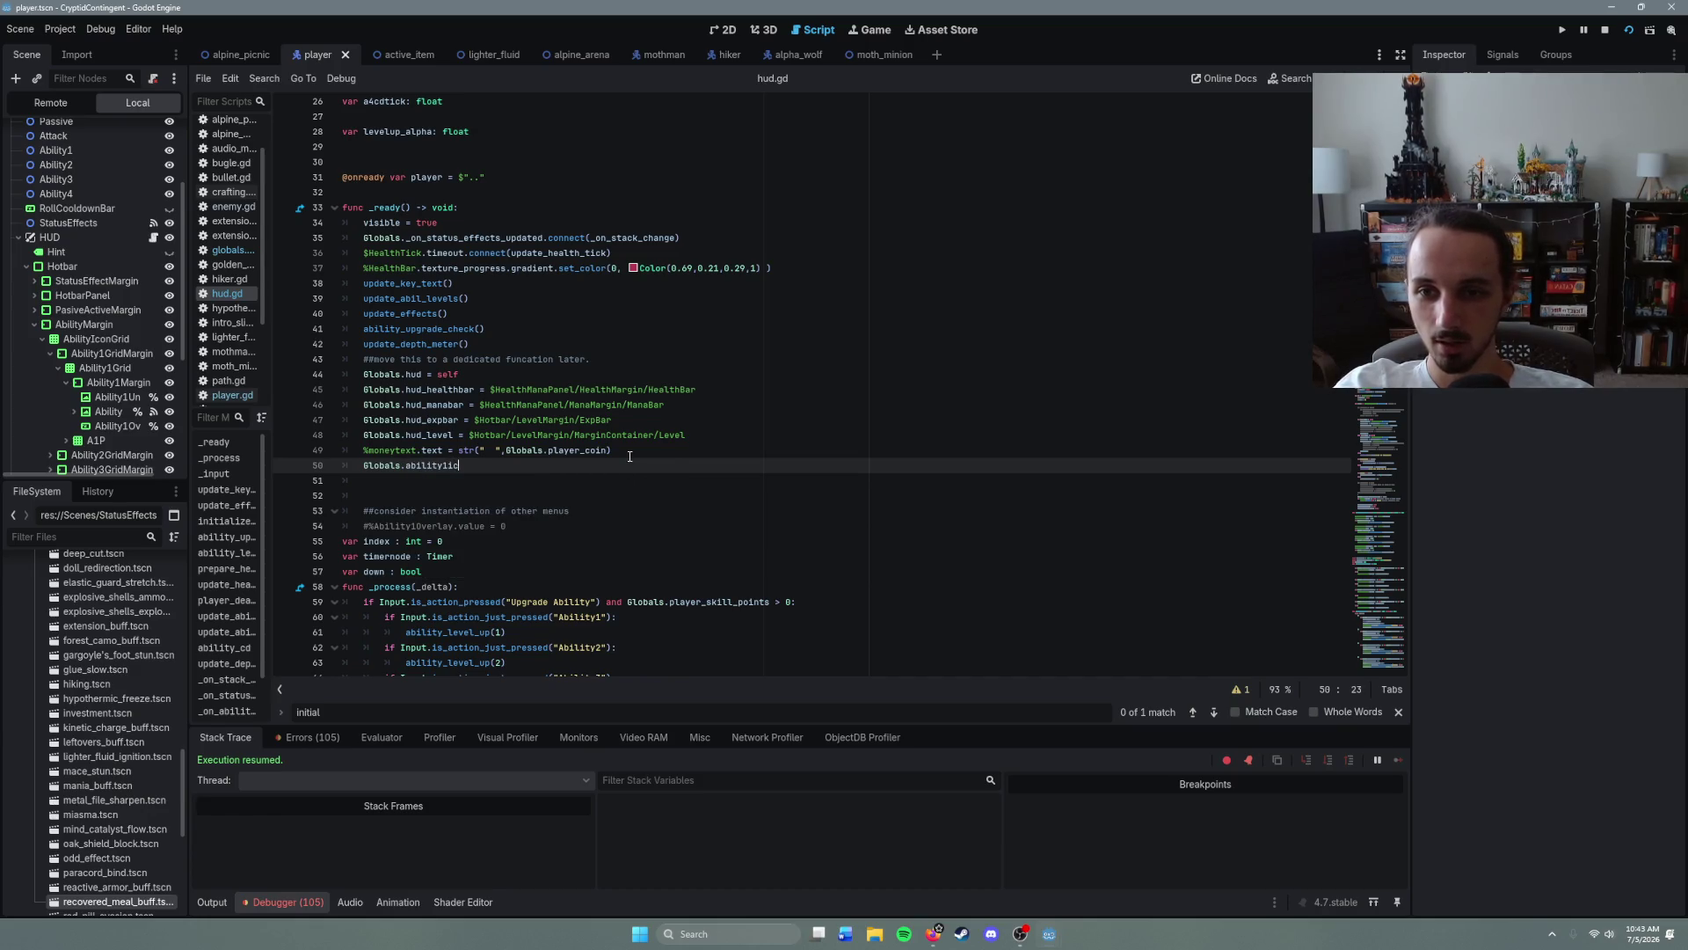
key(BackSpace)
key(BackSpace)
key(BackSpace)
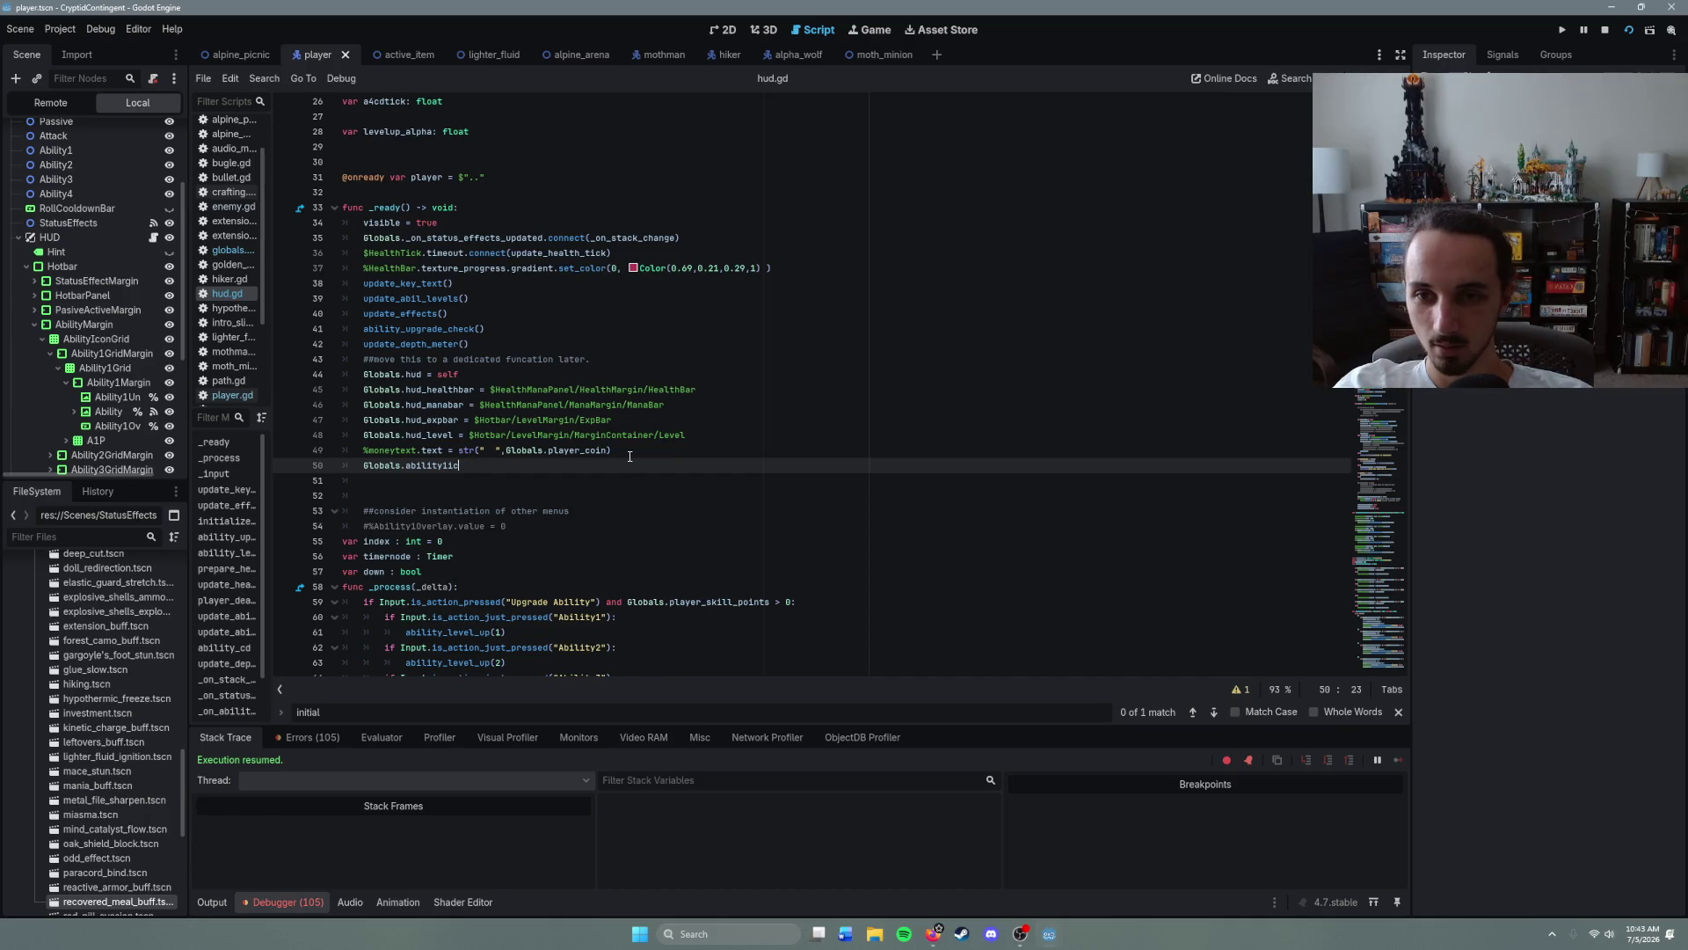
text(_icon)
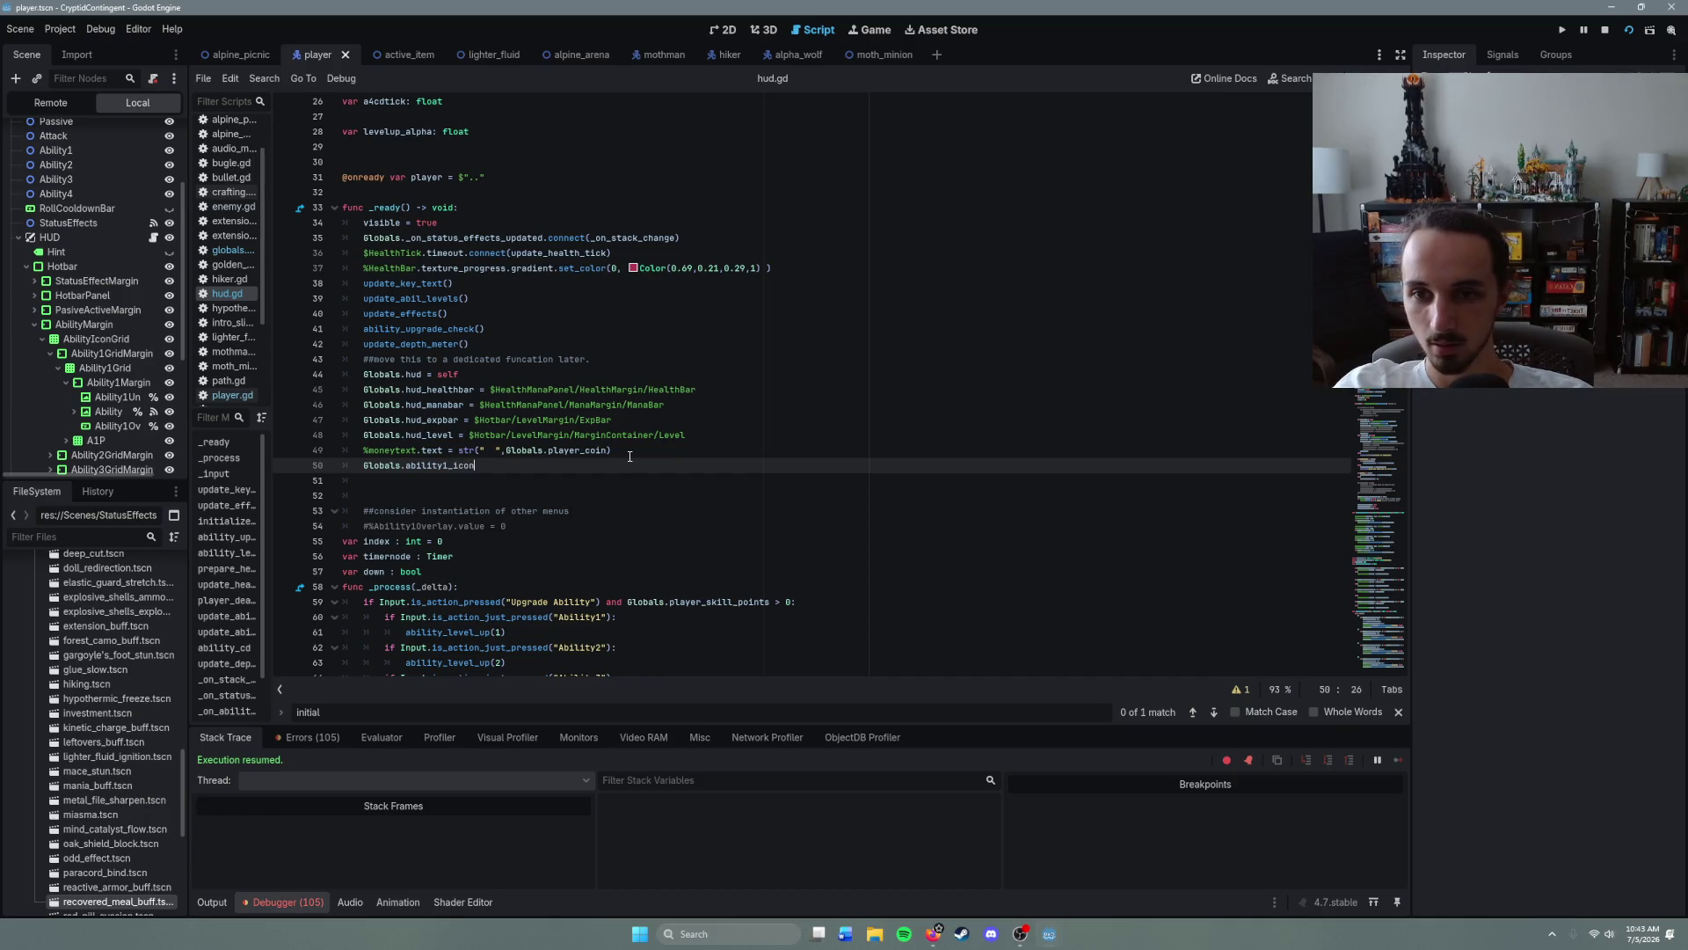
text( = %Ability1Icon)
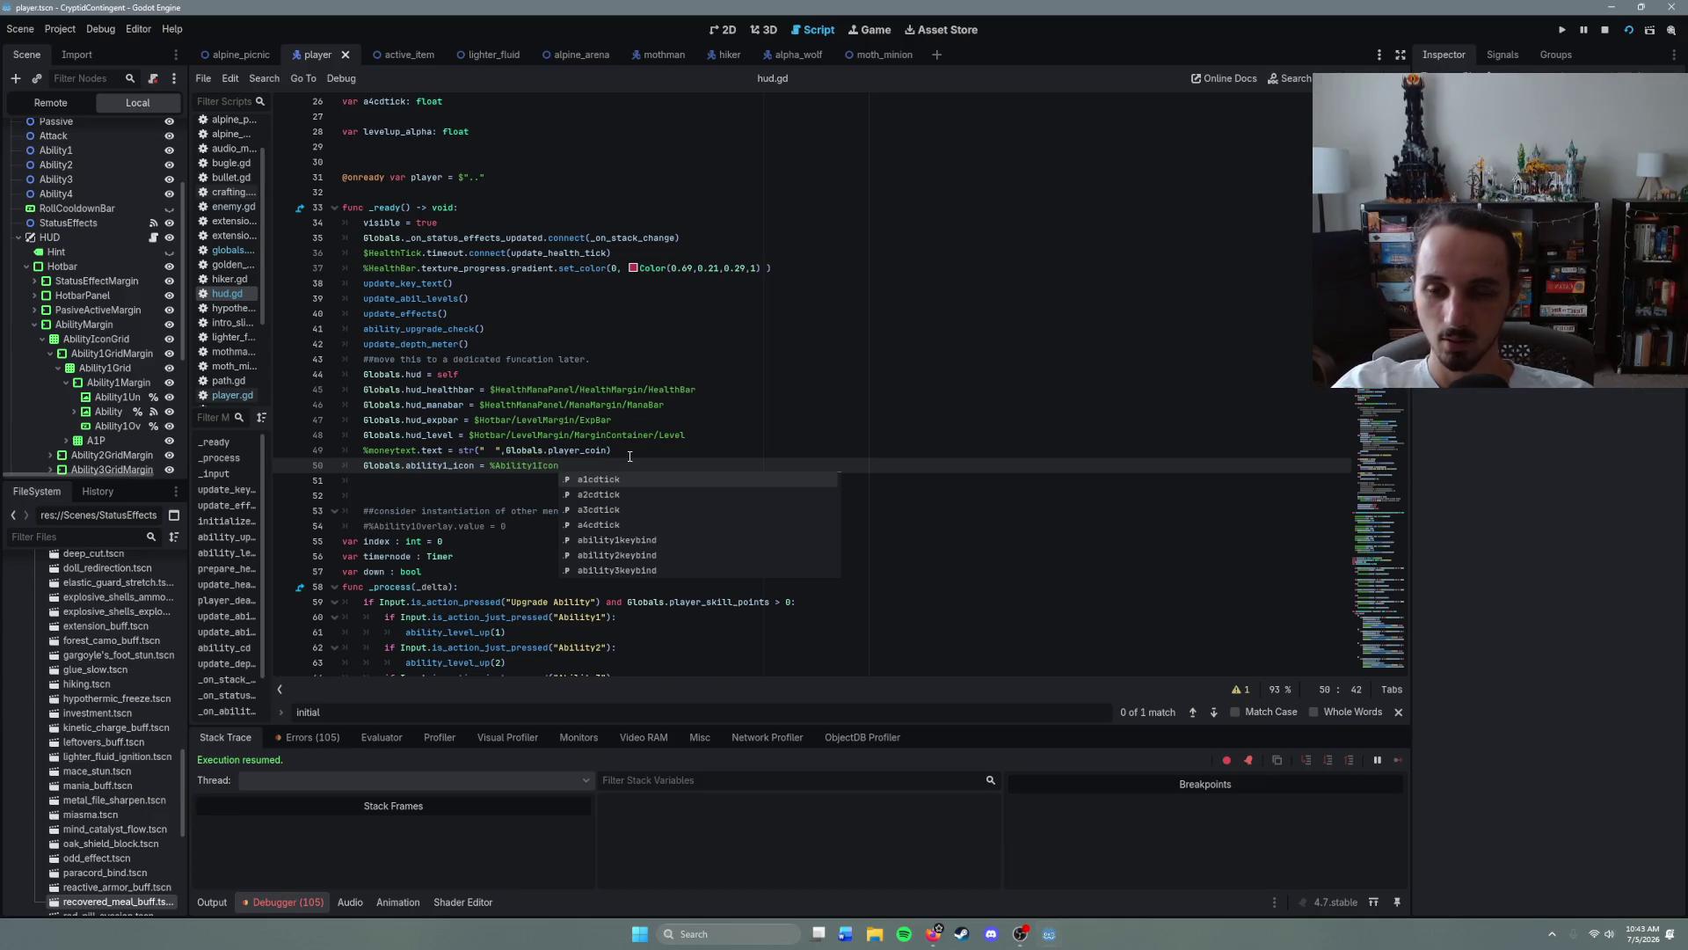
click(630, 457)
click(593, 465)
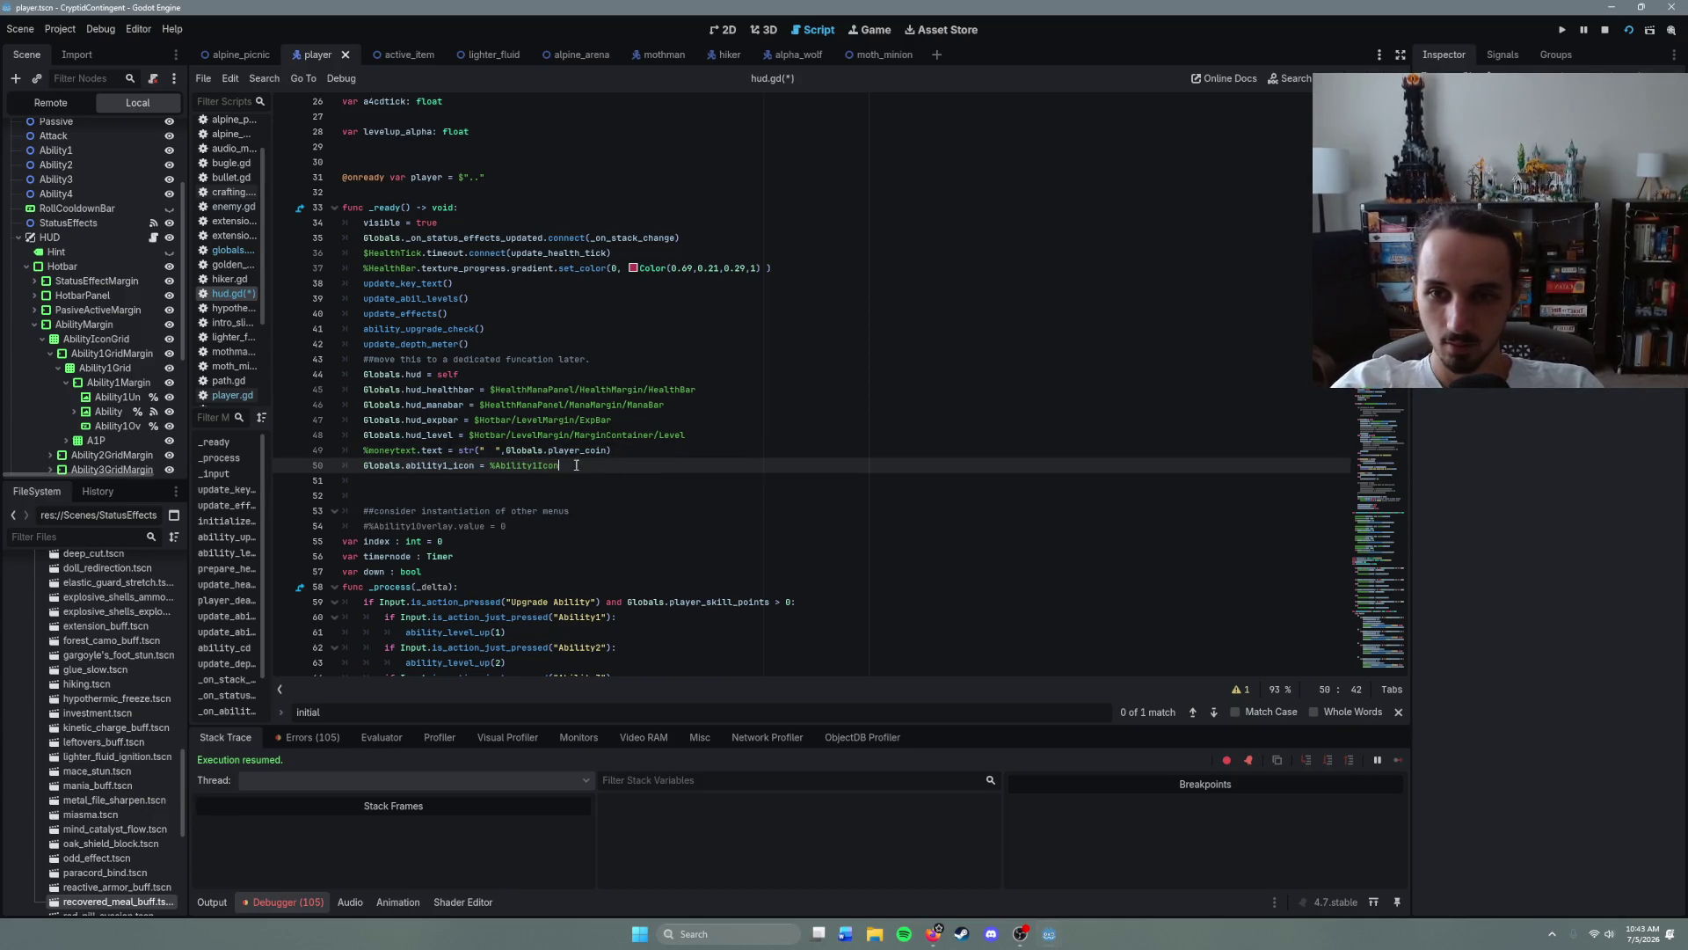
- Insert the comment '#for resetting shader on start over' above the icon assignment
click(695, 444)
key(Return)
text(for)
key(BackSpace)
key(BackSpace)
key(BackSpace)
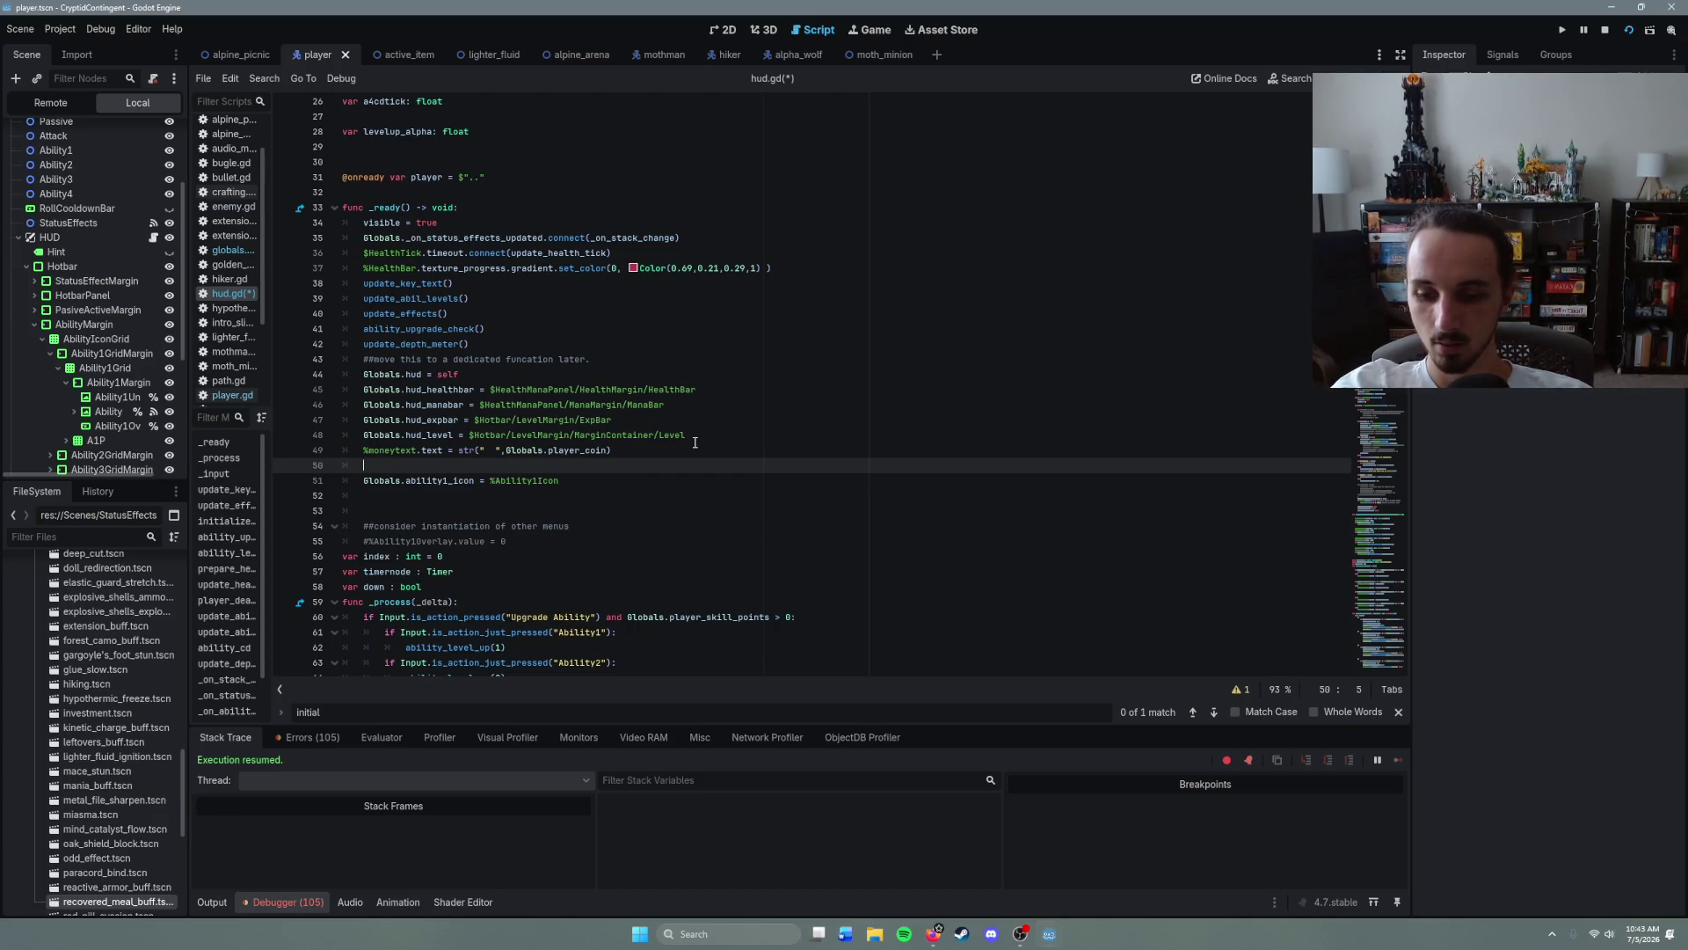
text(#for settin)
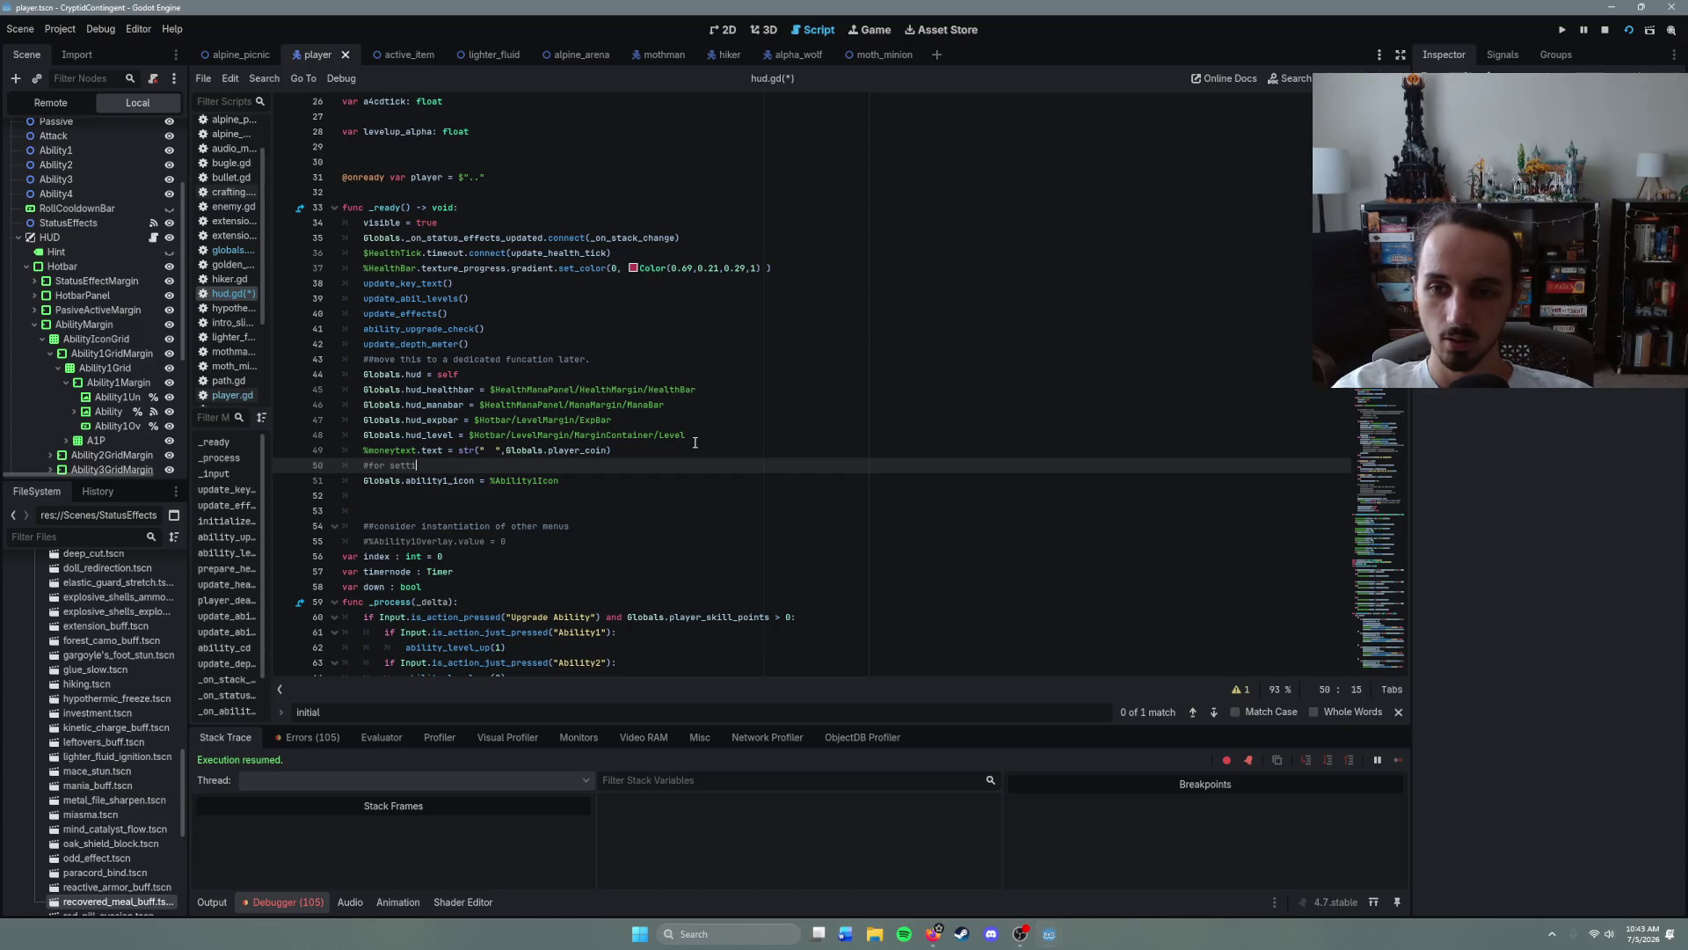
key(BackSpace)
key(BackSpace)
key(BackSpace)
text(ress)
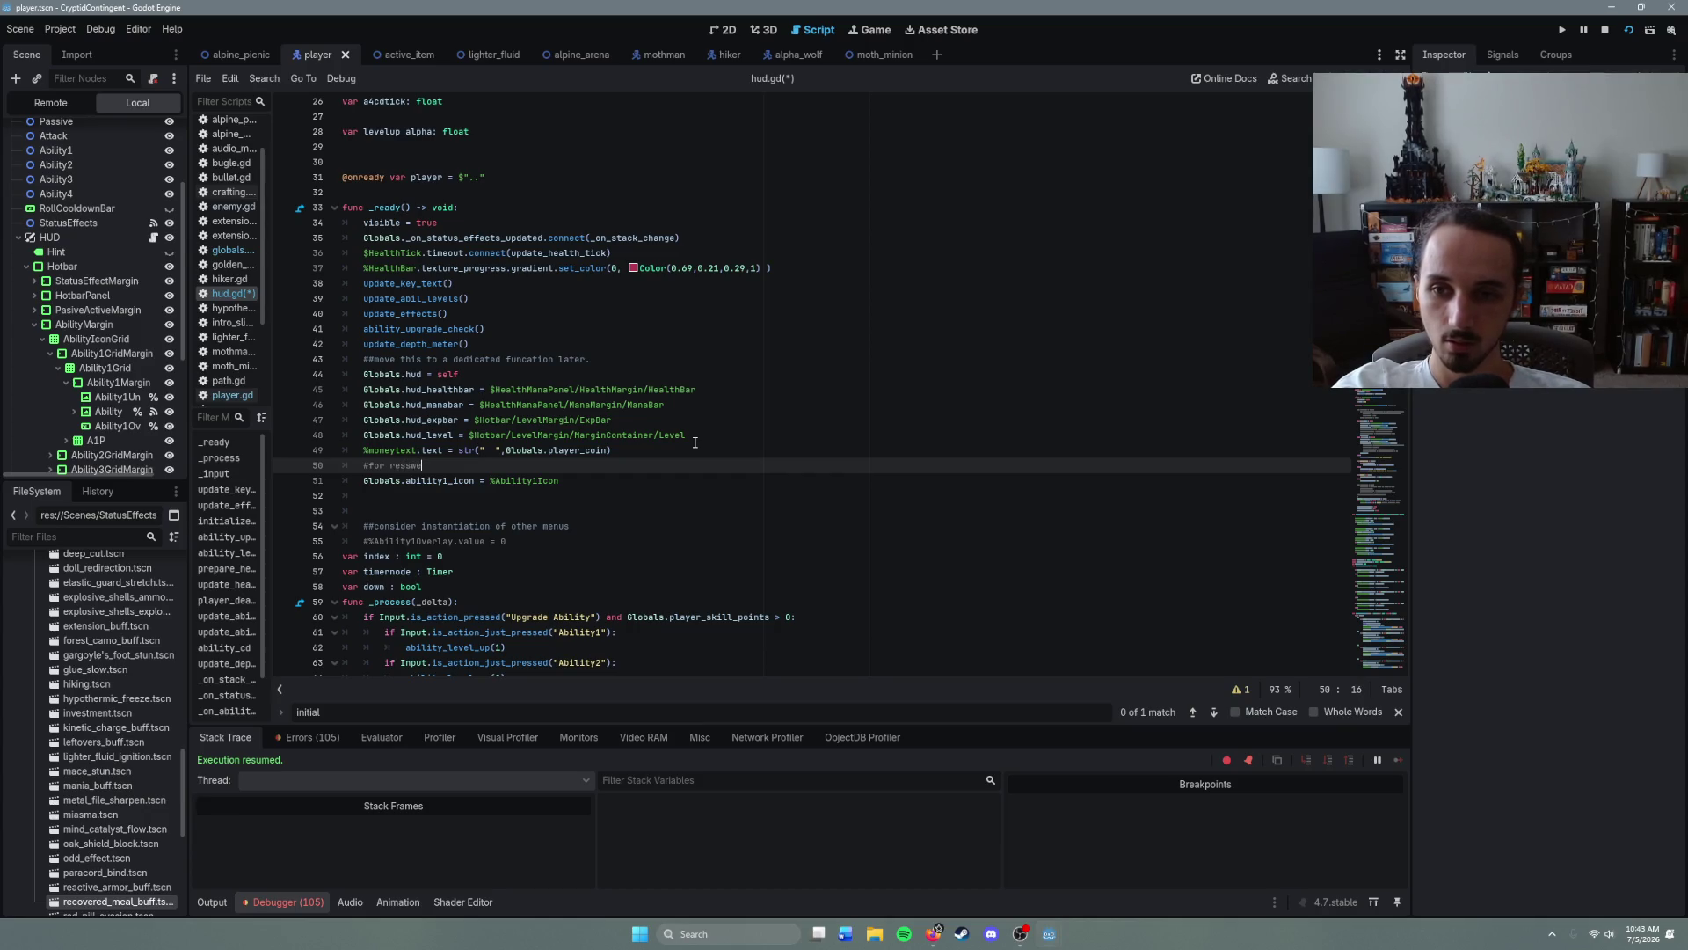
key(BackSpace)
text(etting s)
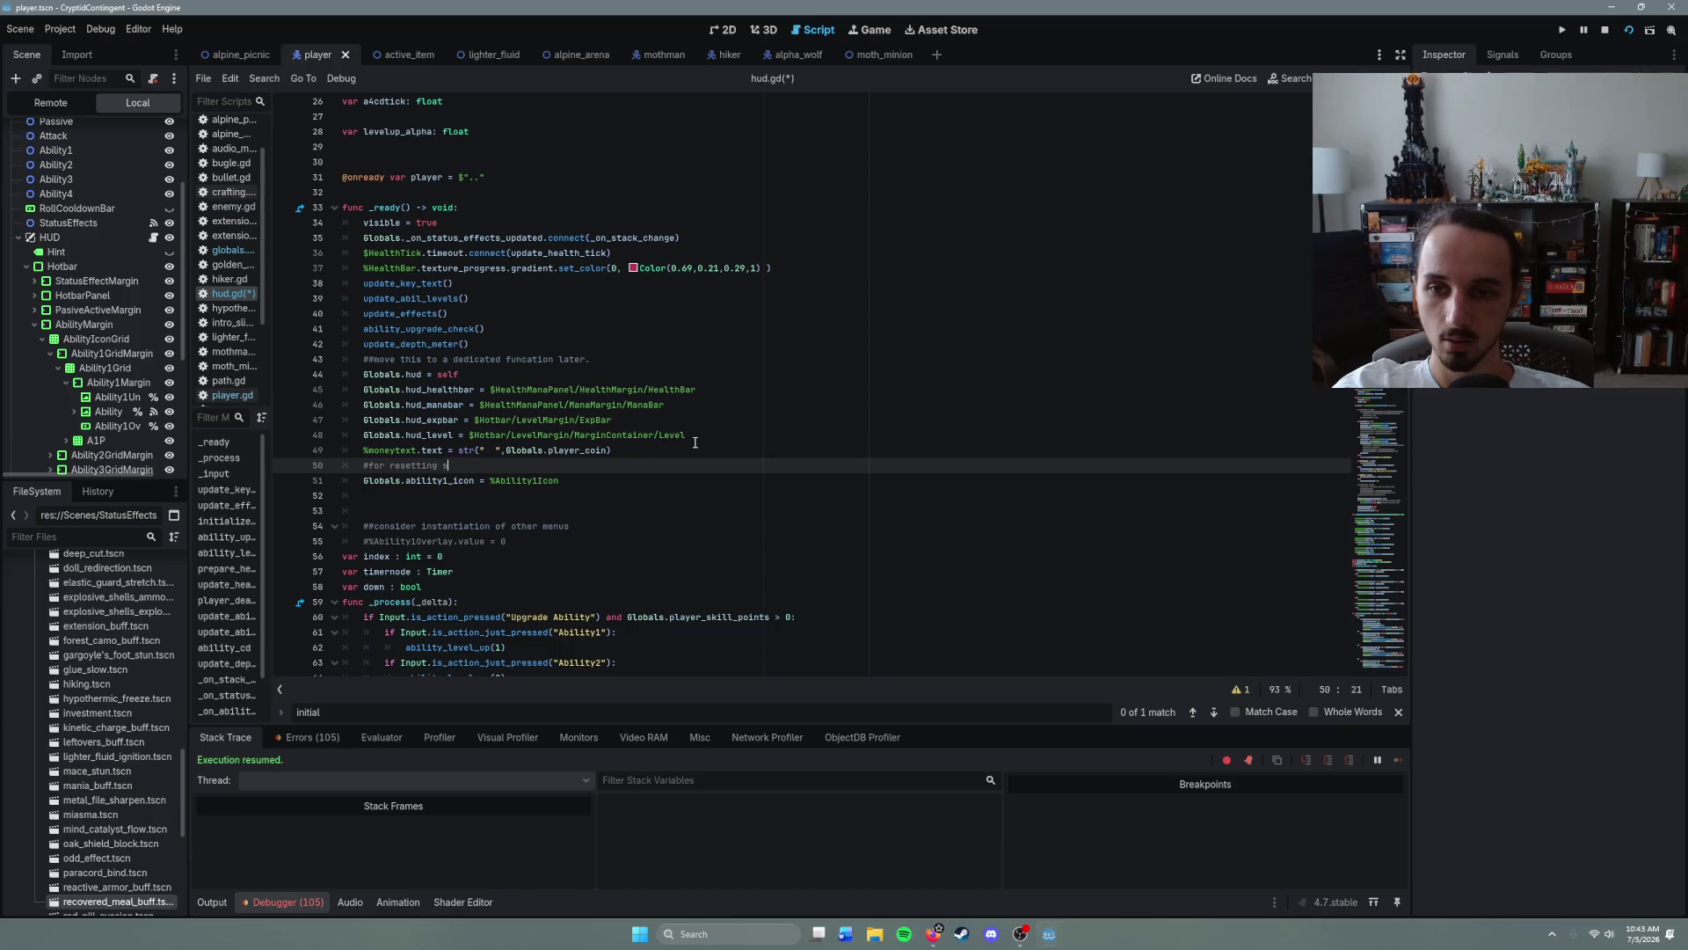
text(hader on star)
text(t over)
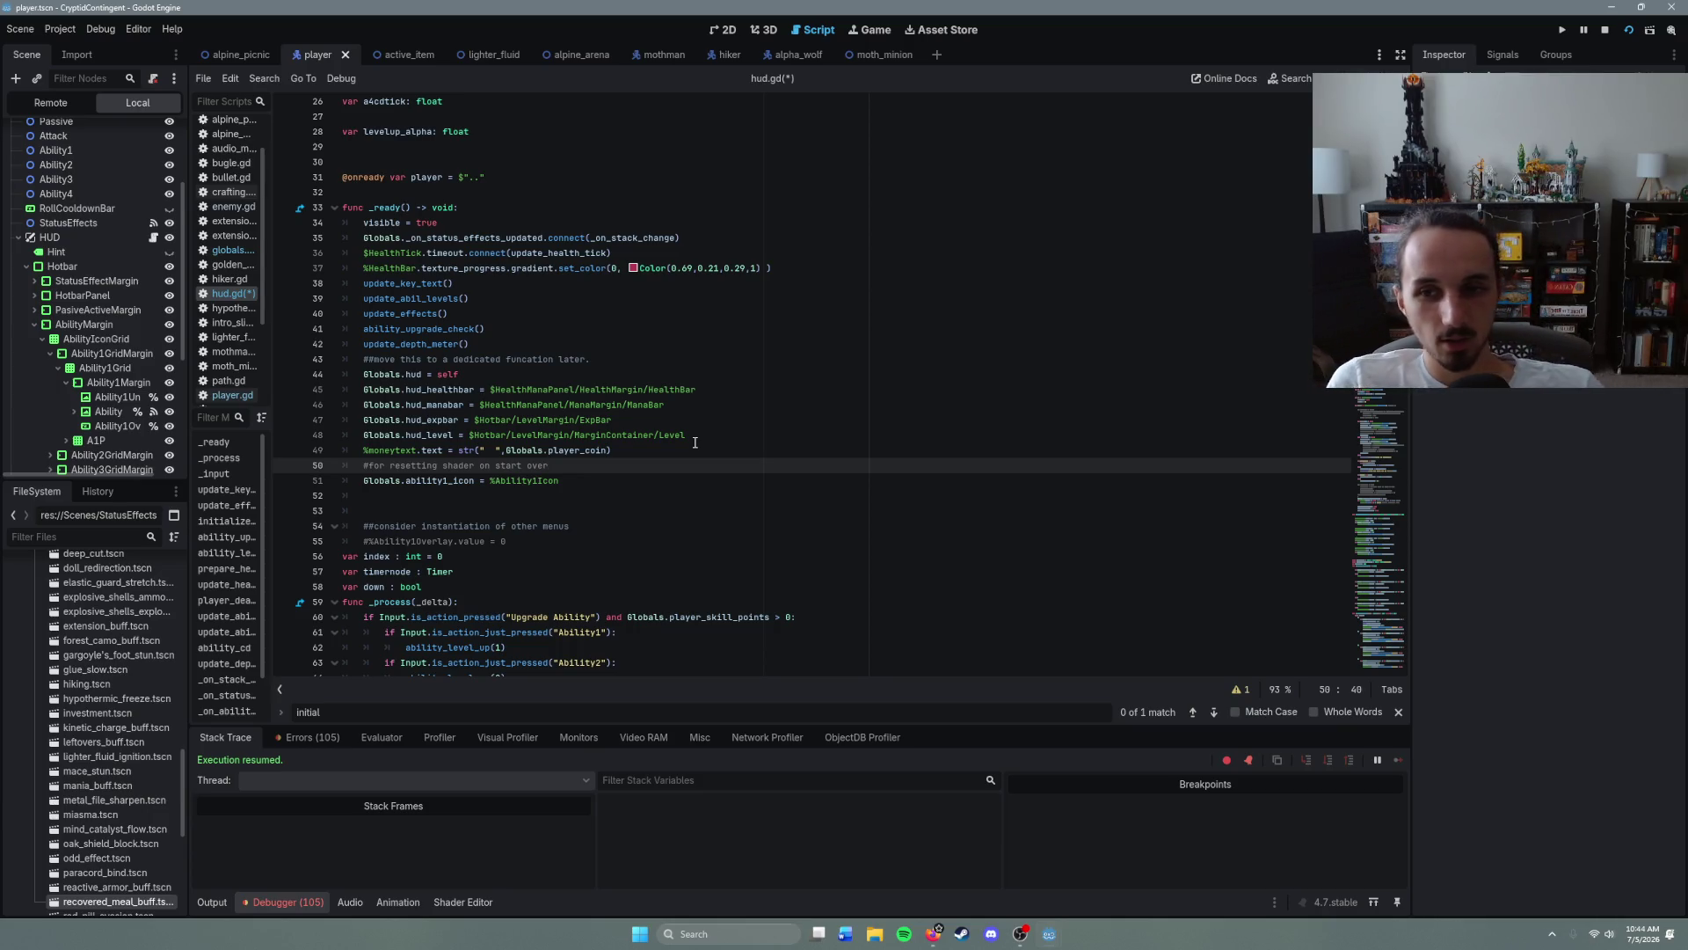
- Copy the Globals.ability1_icon assignment line
click(601, 477)
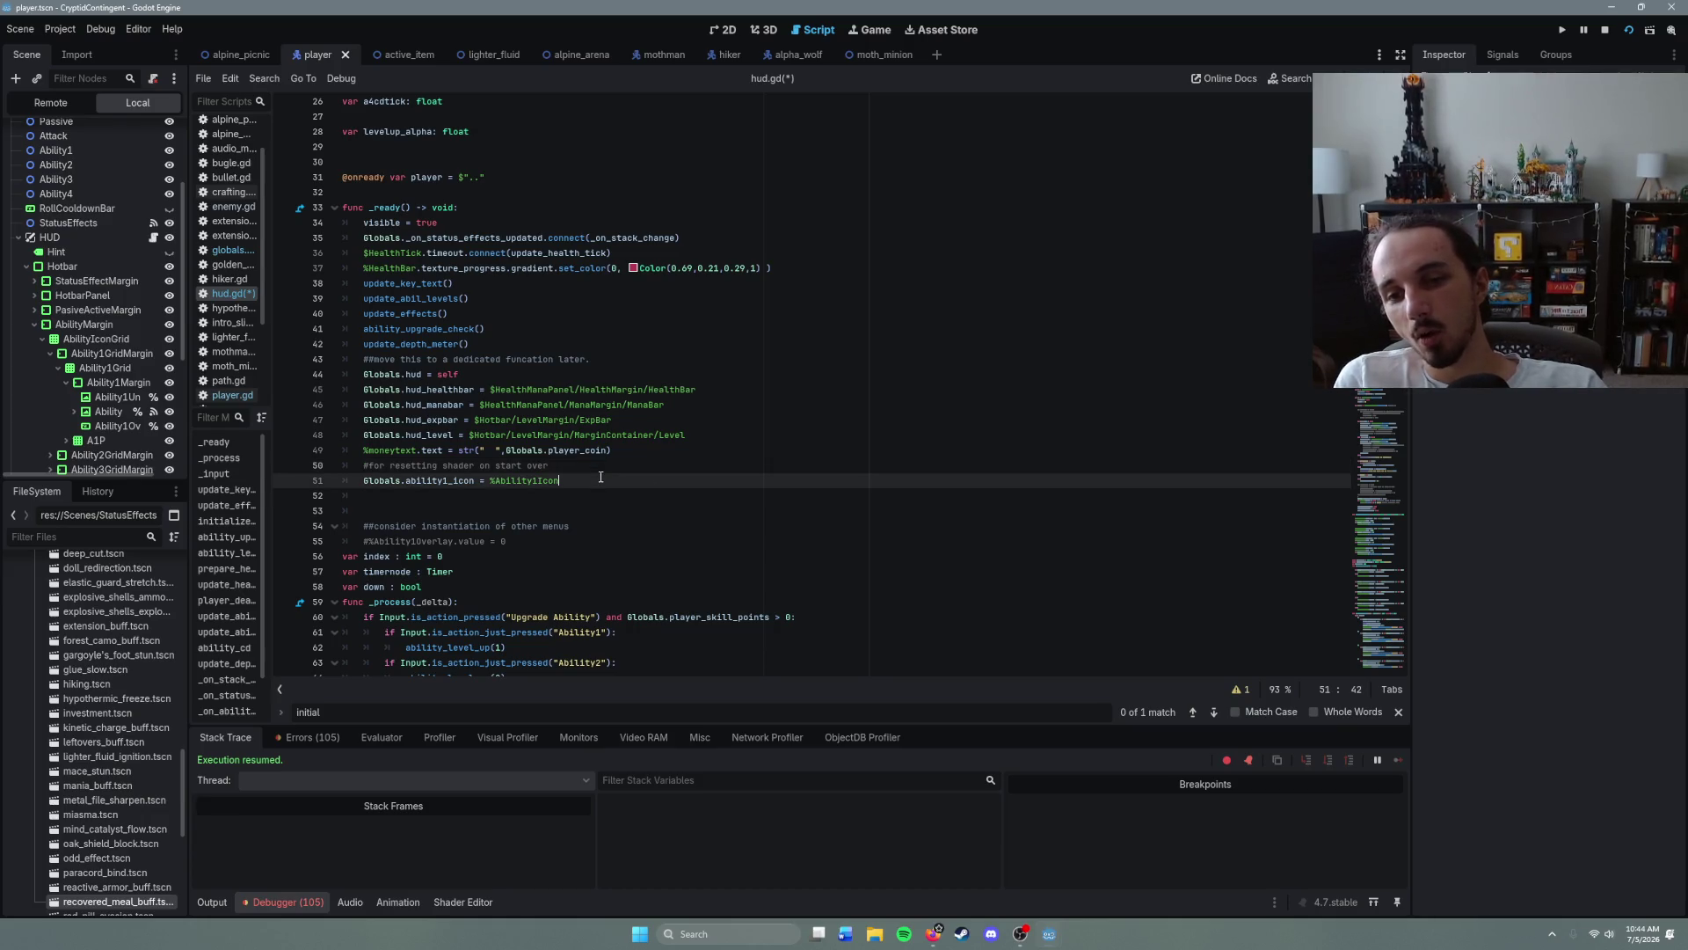
drag(590, 479, 362, 480)
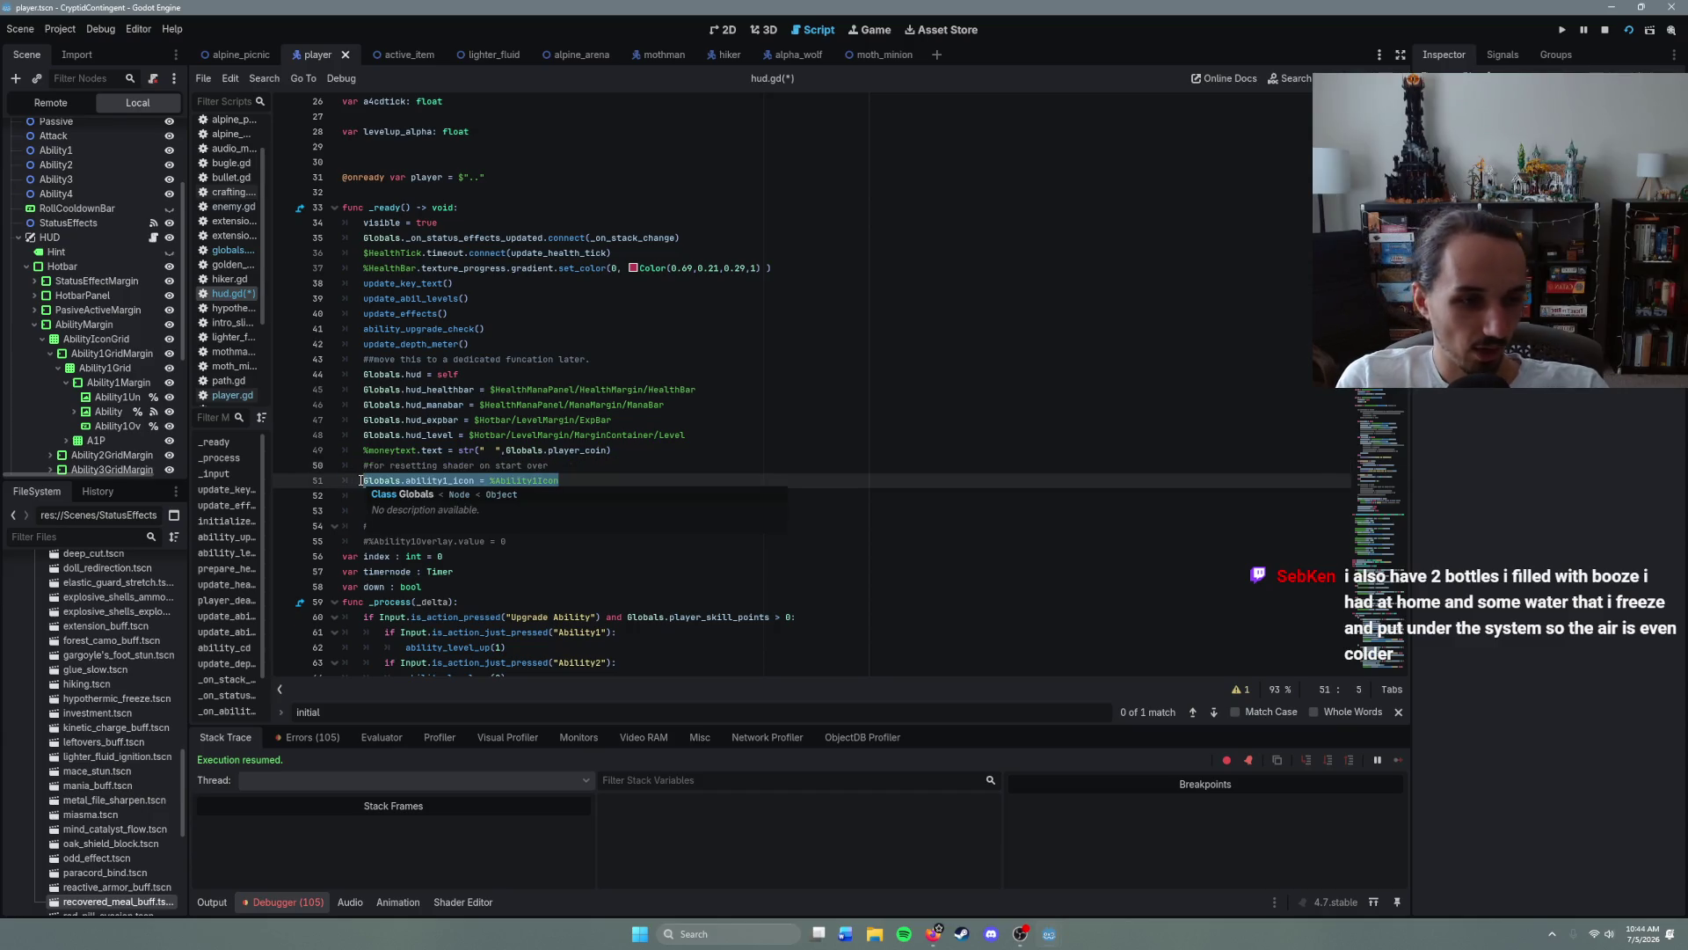
key(ctrl+c)
click(618, 483)
- Paste copies of the ability1_icon assignment on the following lines
key(Return)
key(ctrl+v)
key(Return)
key(ctrl+v)
key(Return)
key(ctrl+v)
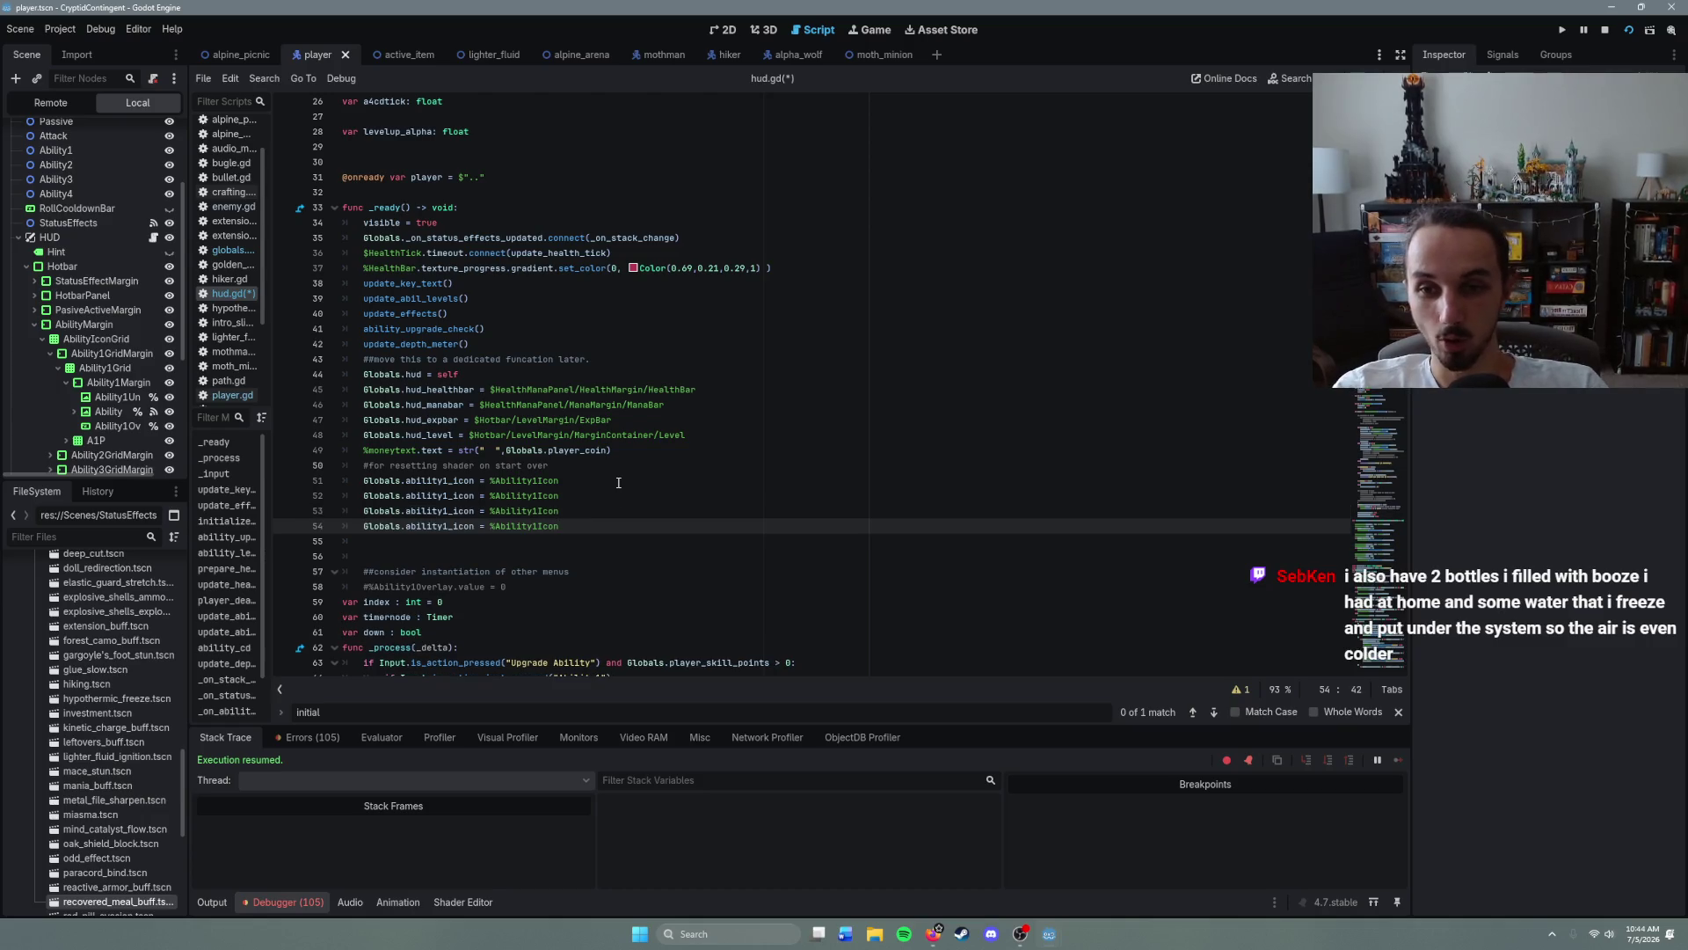
- Replace 1 with 2 in the second line only, using Find/Replace with Selection Only
drag(369, 496, 581, 496)
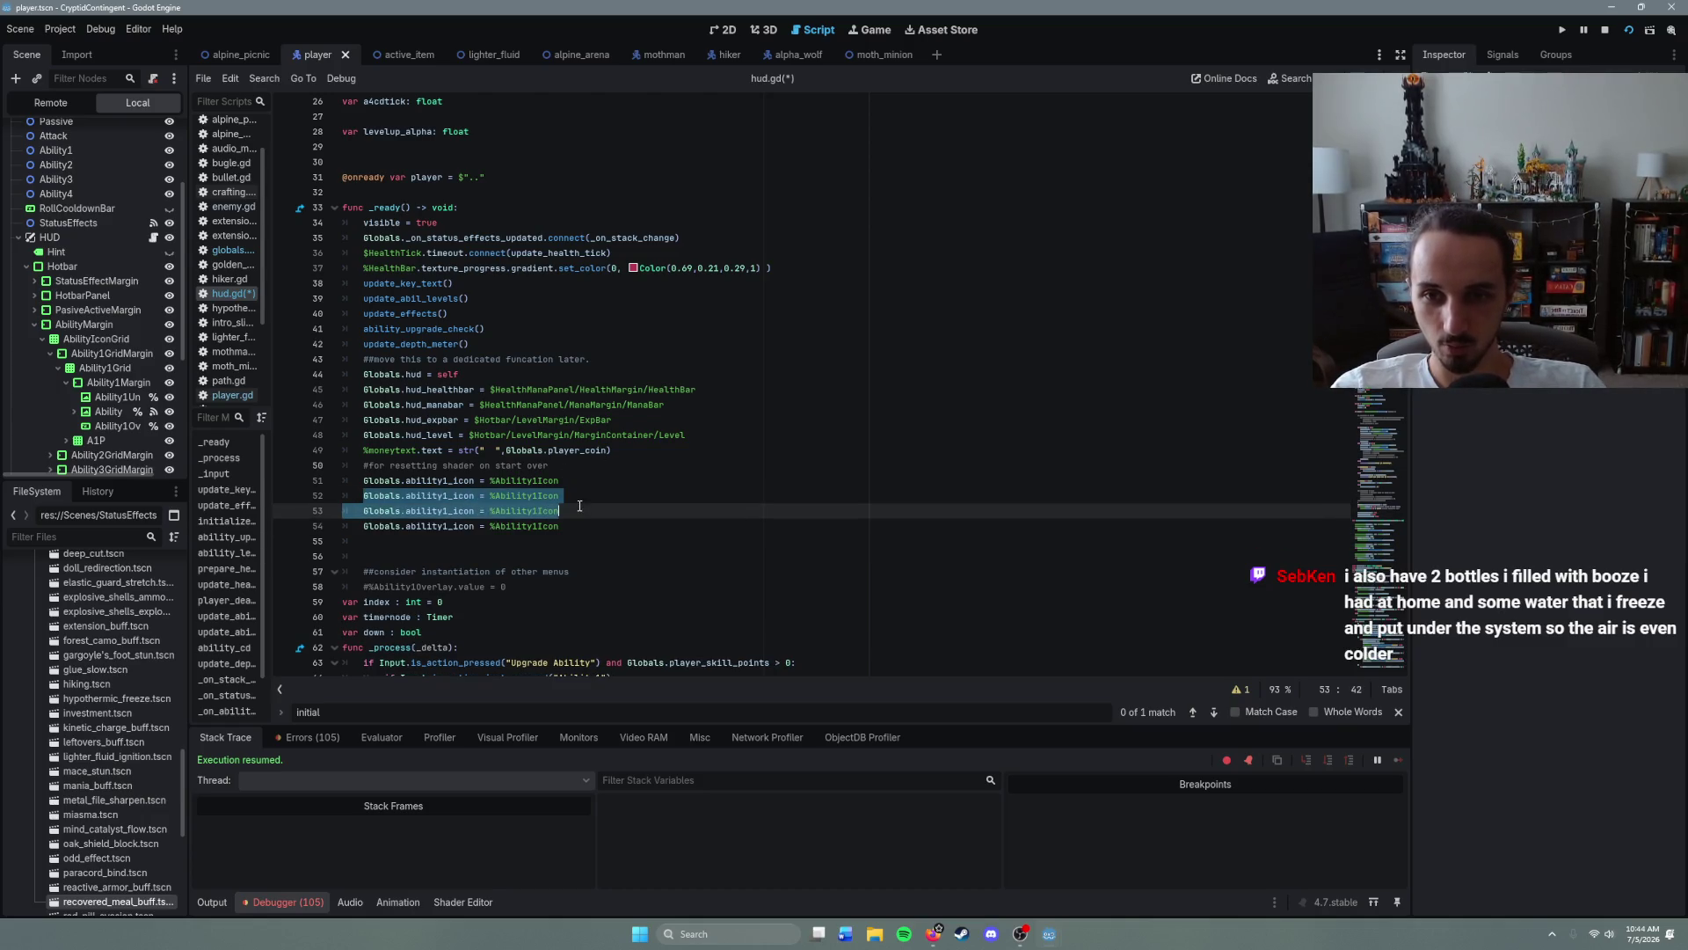
key(ctrl+r)
text(1)
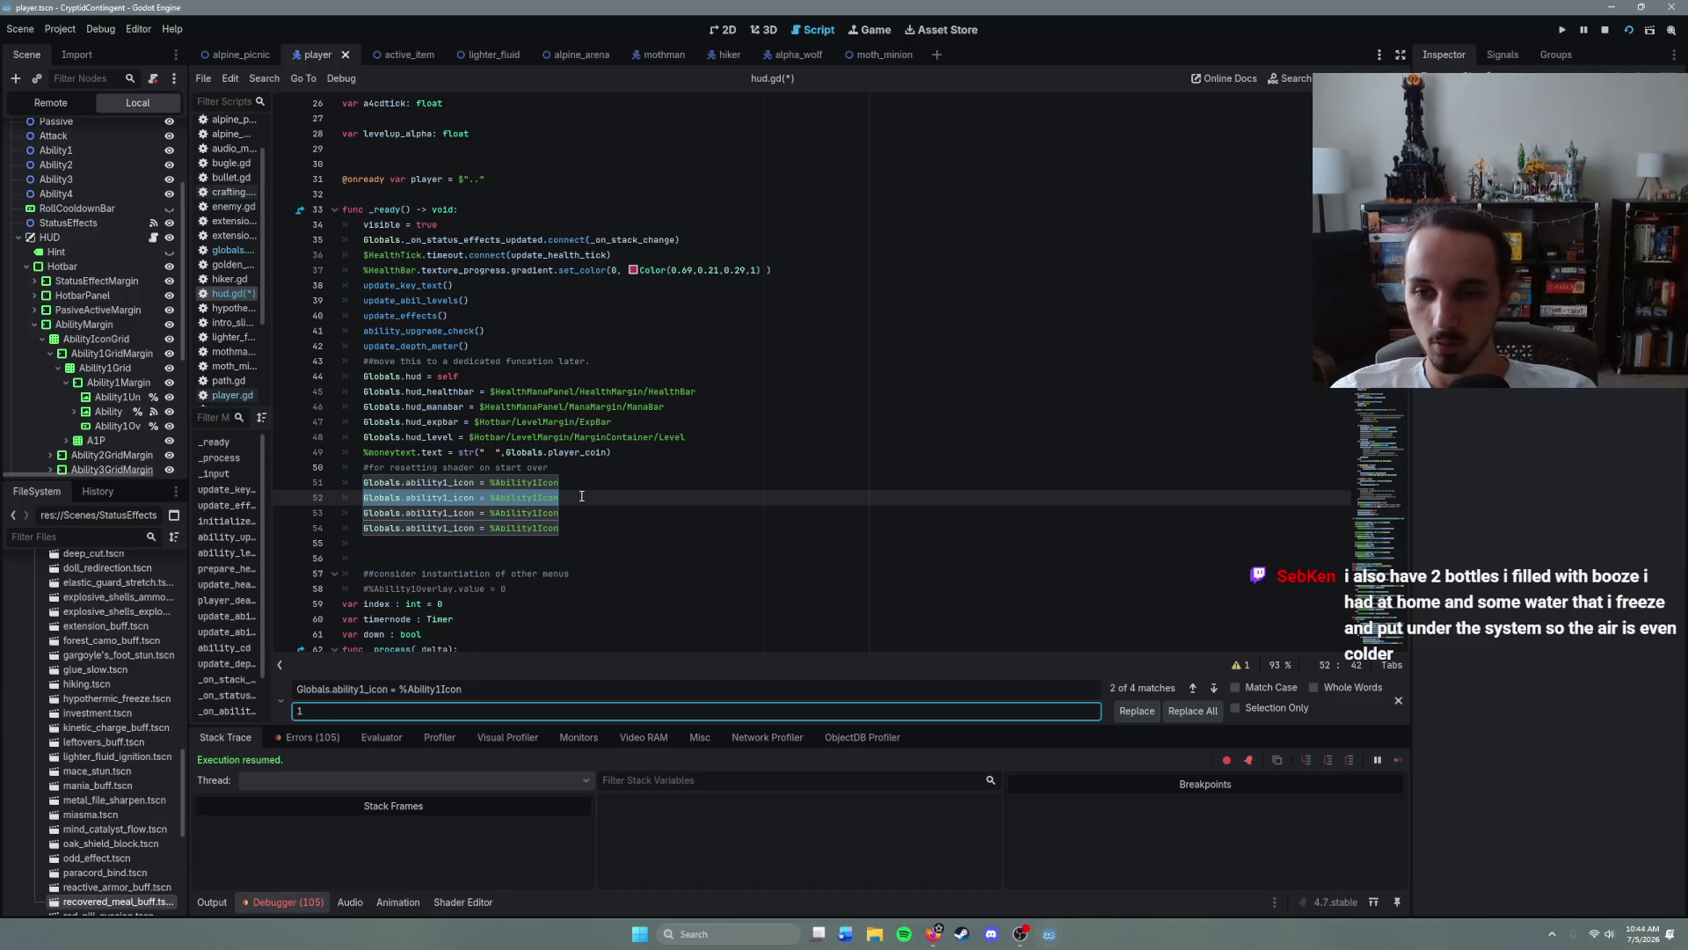
key(BackSpace)
triple_click(474, 688)
text(1)
key(Tab)
text(2)
drag(560, 377, 364, 377)
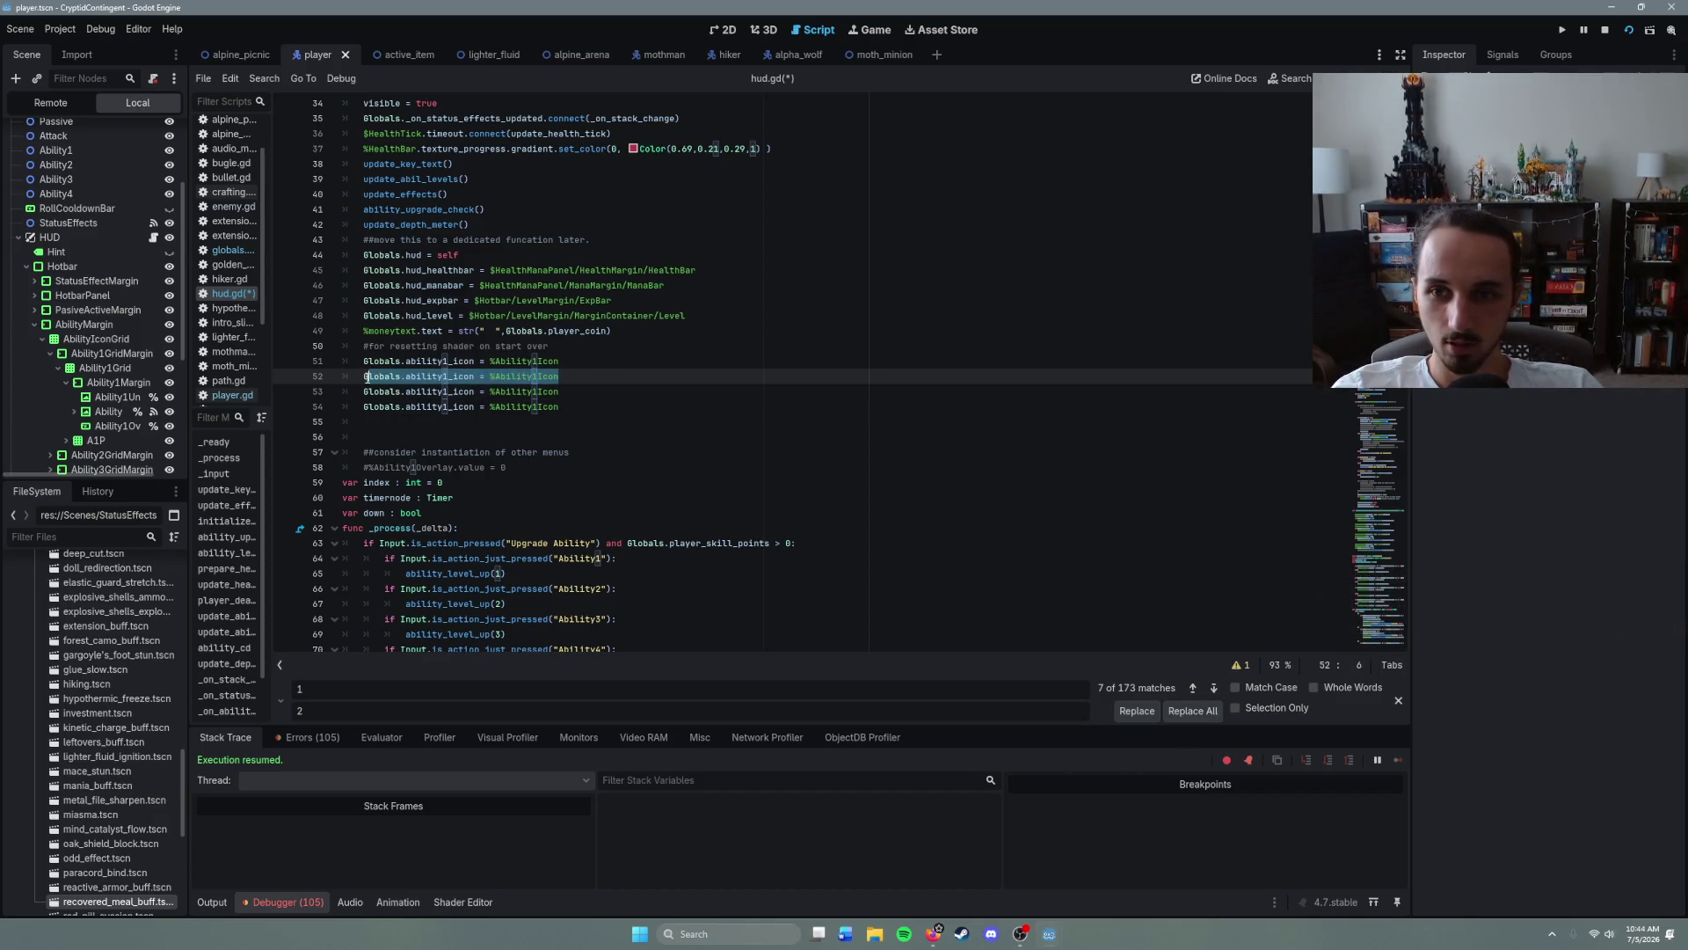
click(1189, 713)
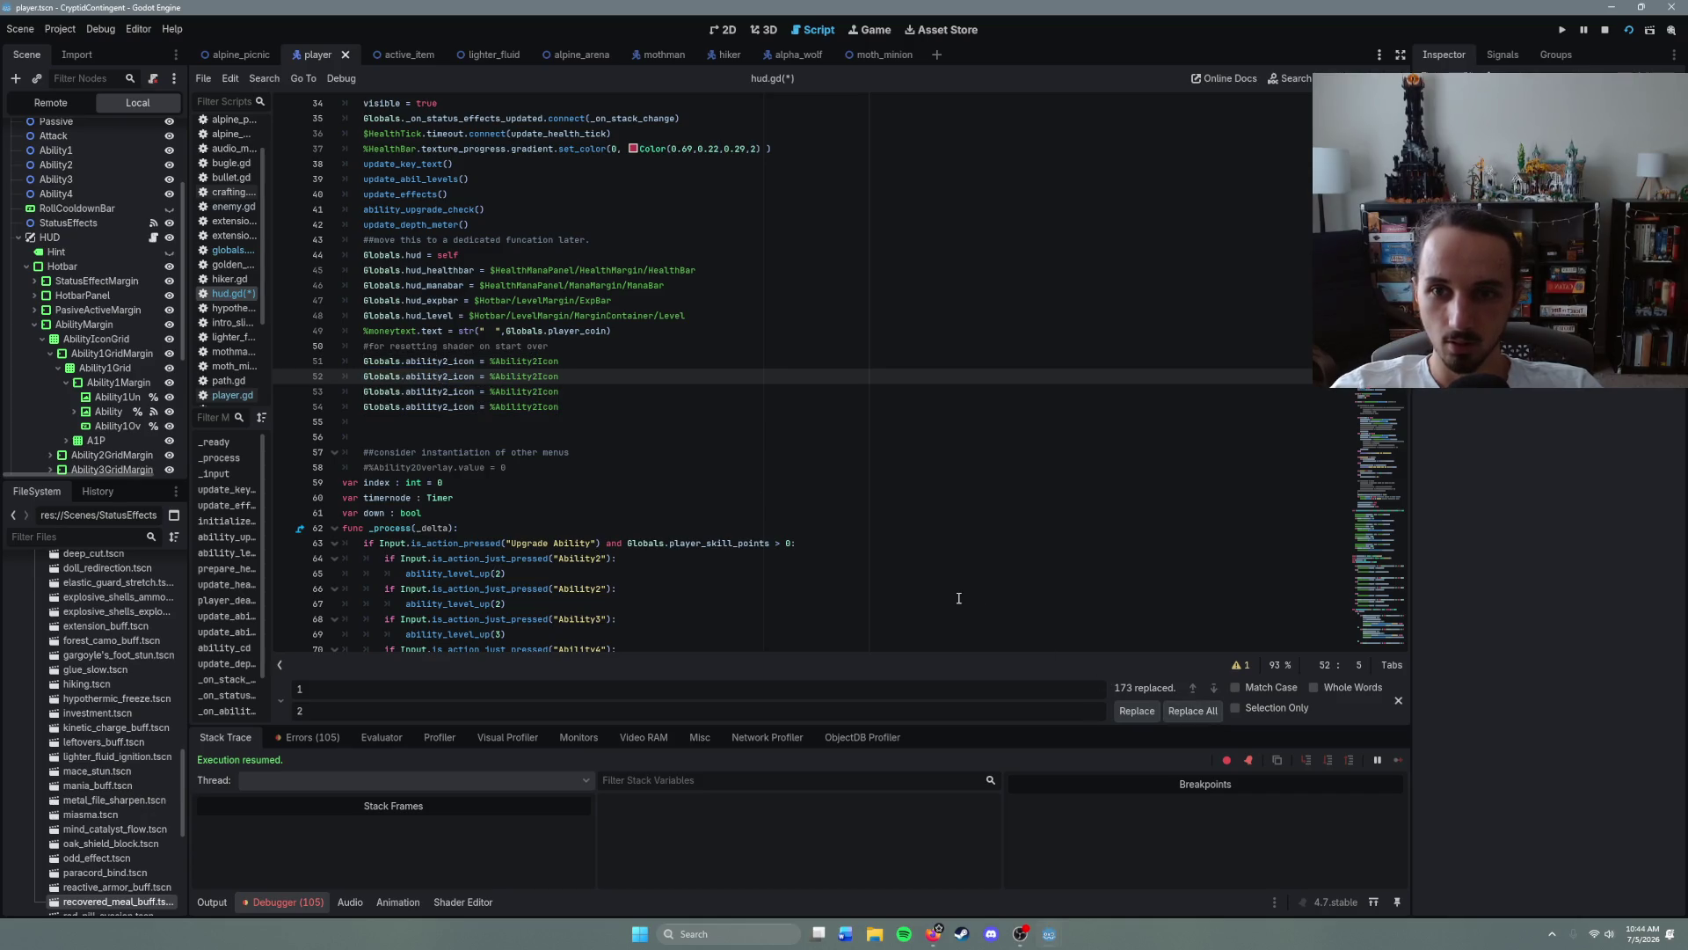
key(ctrl+z)
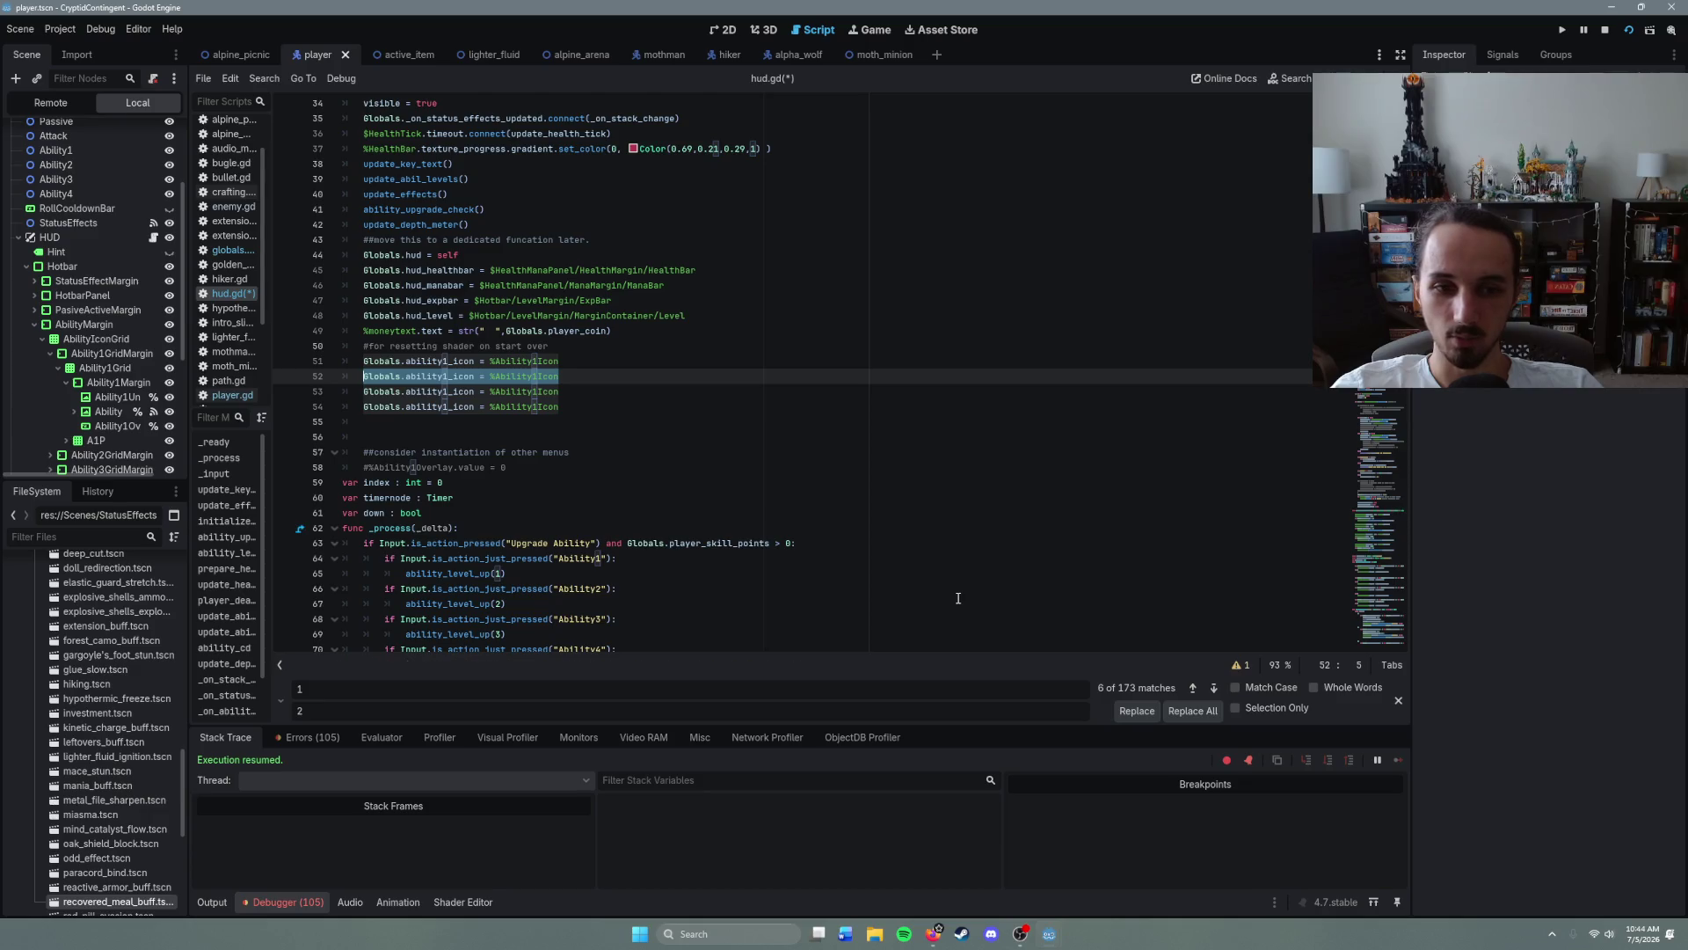
click(1242, 705)
mouse_move(344, 392)
mouse_down()
mouse_move(458, 391)
mouse_move(362, 376)
mouse_up()
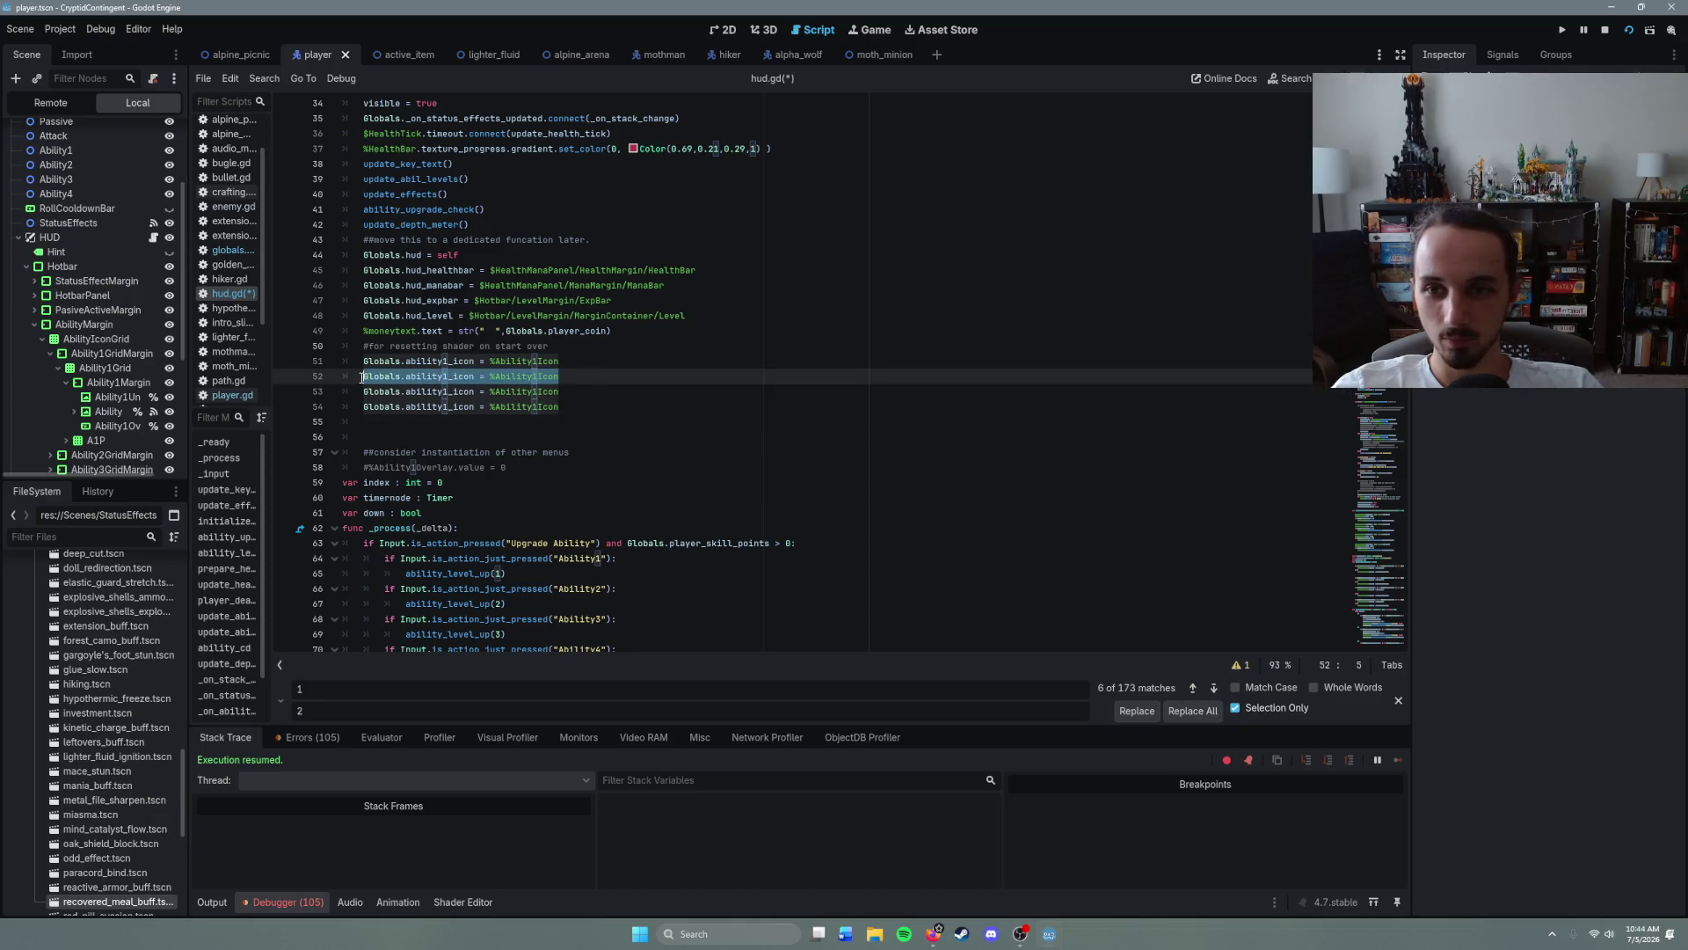
click(1189, 710)
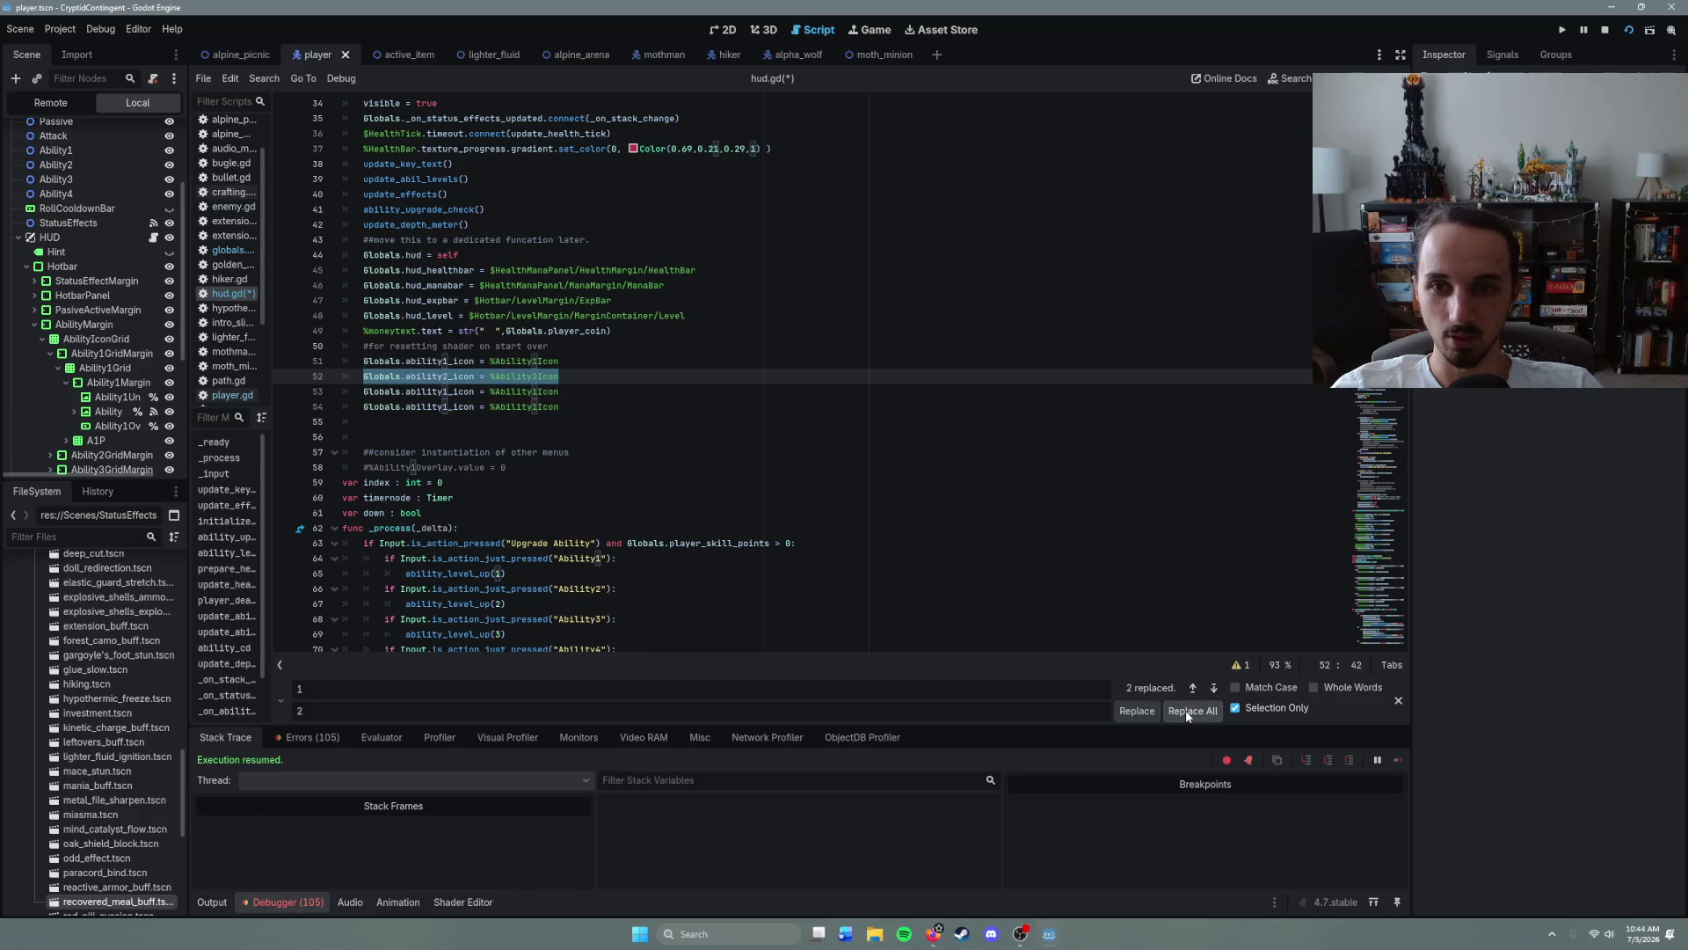
- Renumber the third and fourth lines to ability3/Ability3Icon and ability4/Ability4Icon
drag(559, 392, 362, 391)
click(323, 701)
key(BackSpace)
text(3)
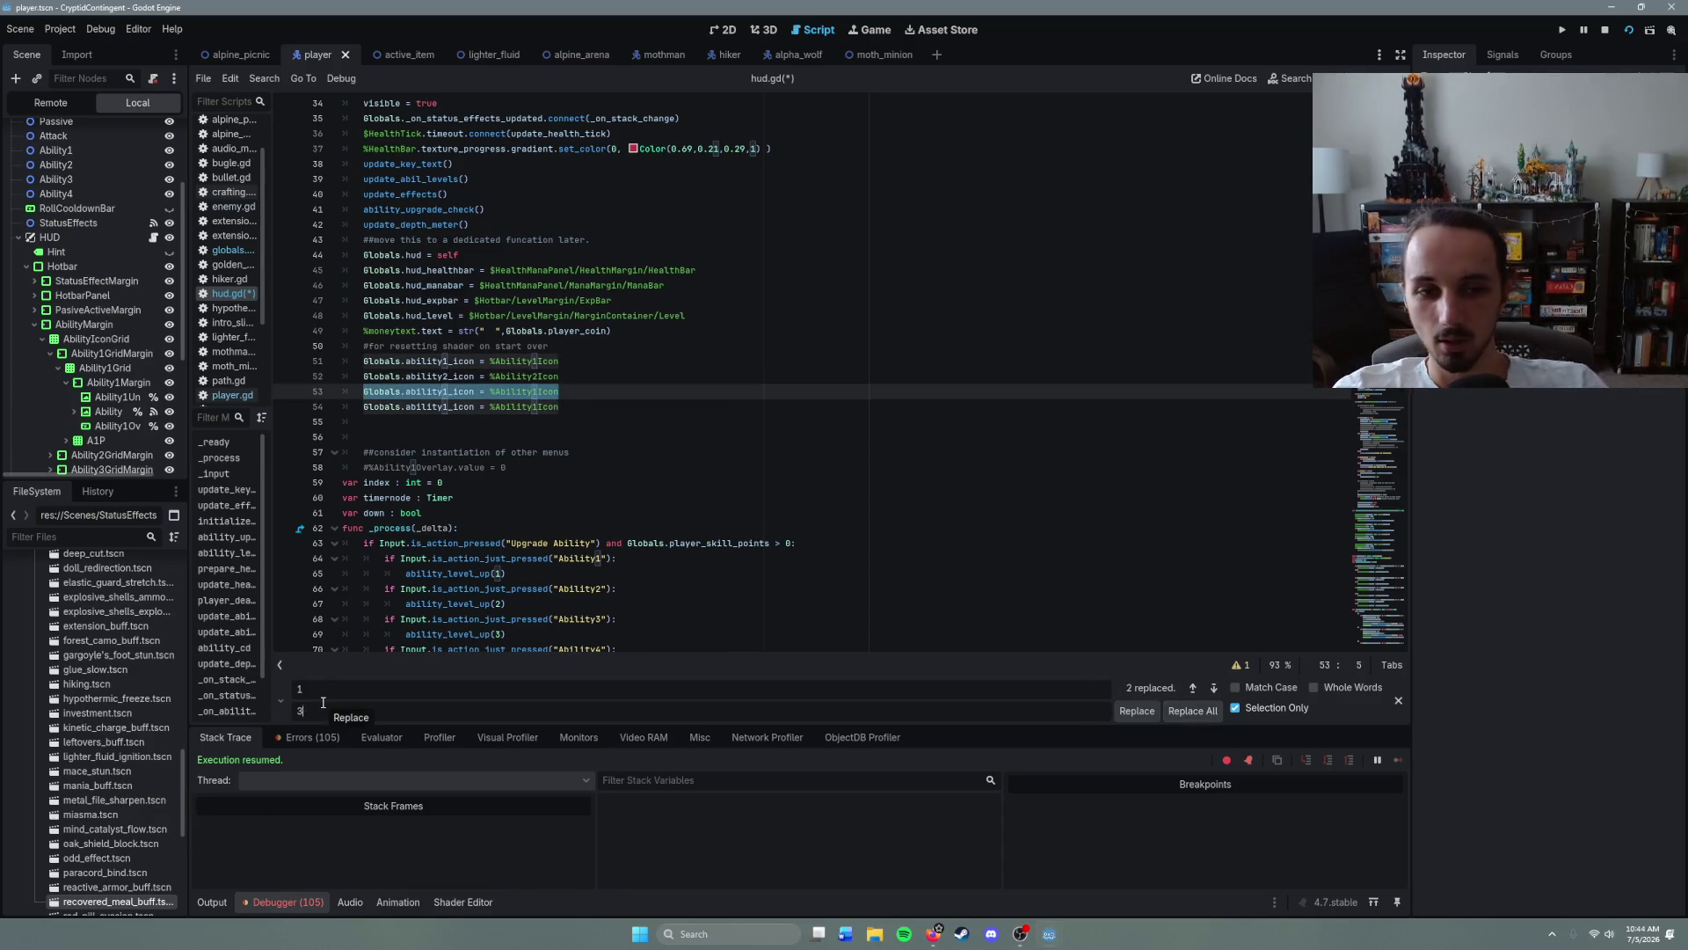
click(1189, 710)
click(618, 406)
drag(618, 406, 356, 408)
click(323, 711)
key(BackSpace)
text(4)
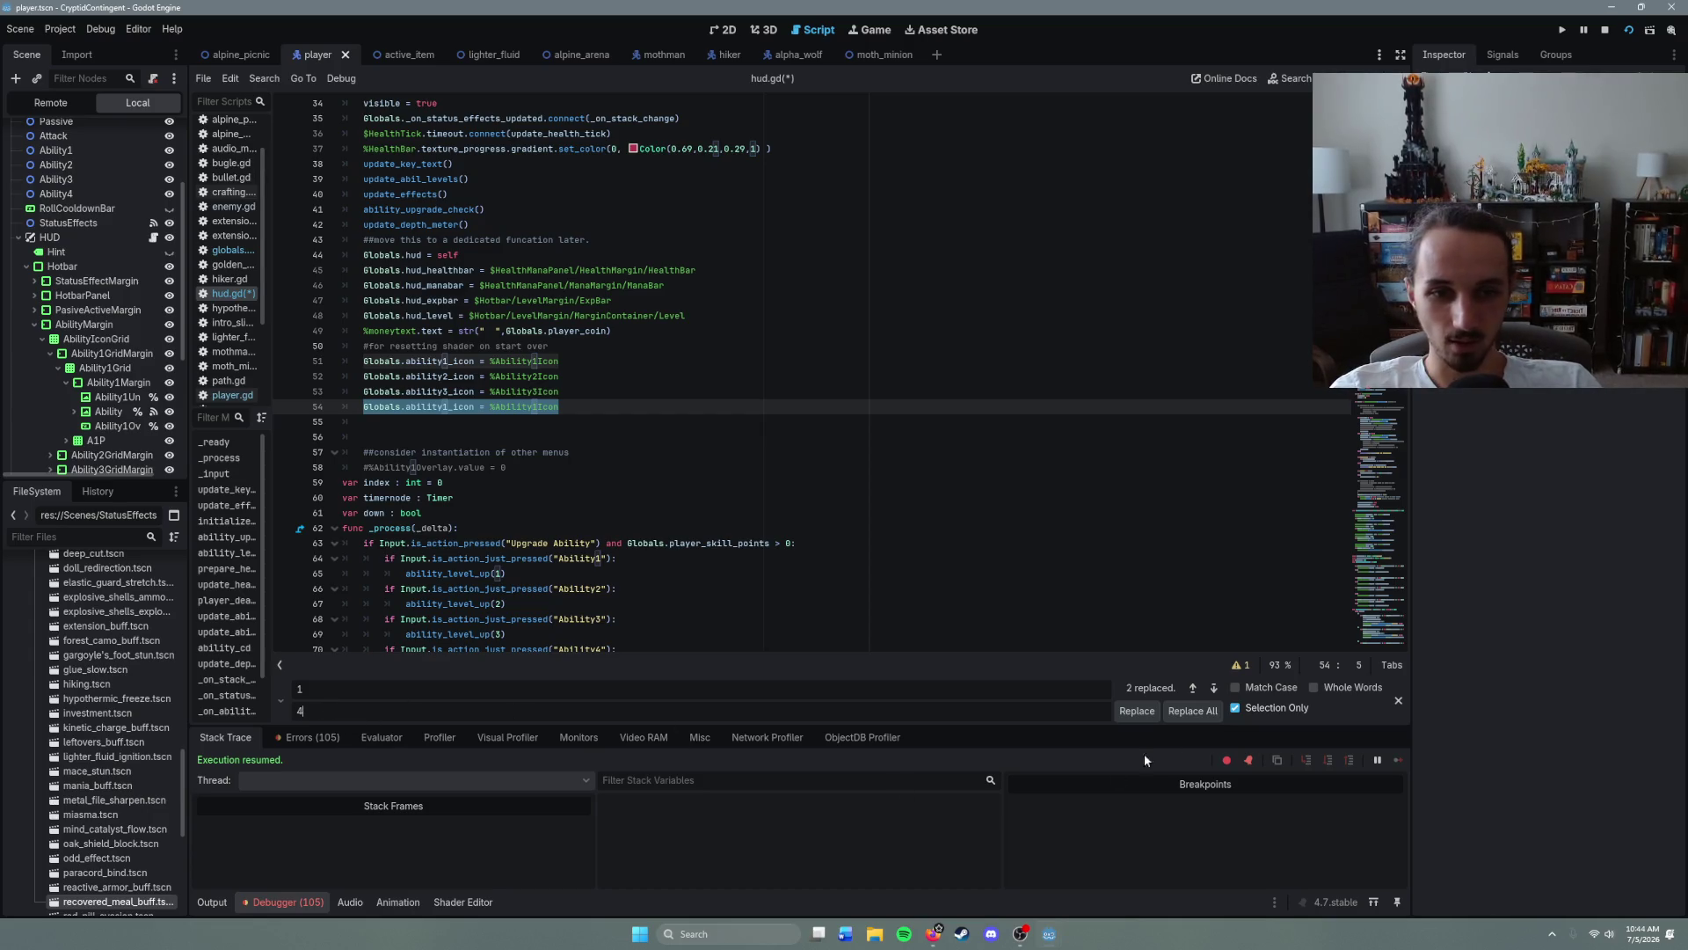
click(1193, 711)
click(600, 420)
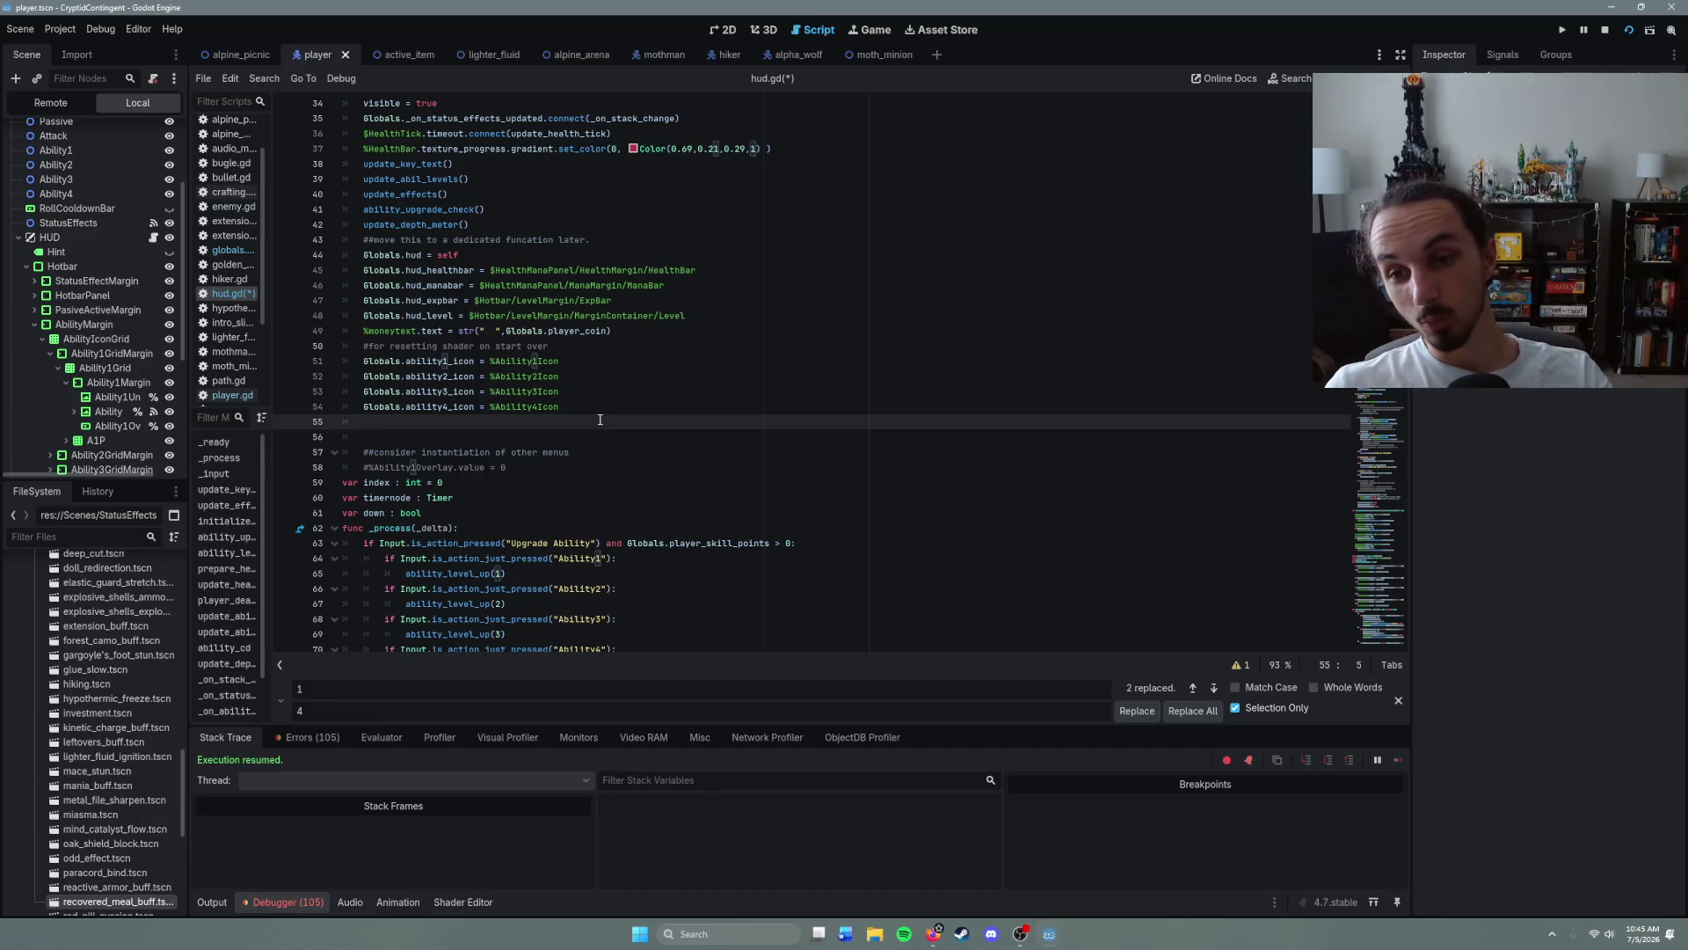
- Tidy the line after the assignments and save hud.gd
key(BackSpace)
key(BackSpace)
key(BackSpace)
text(n)
key(Return)
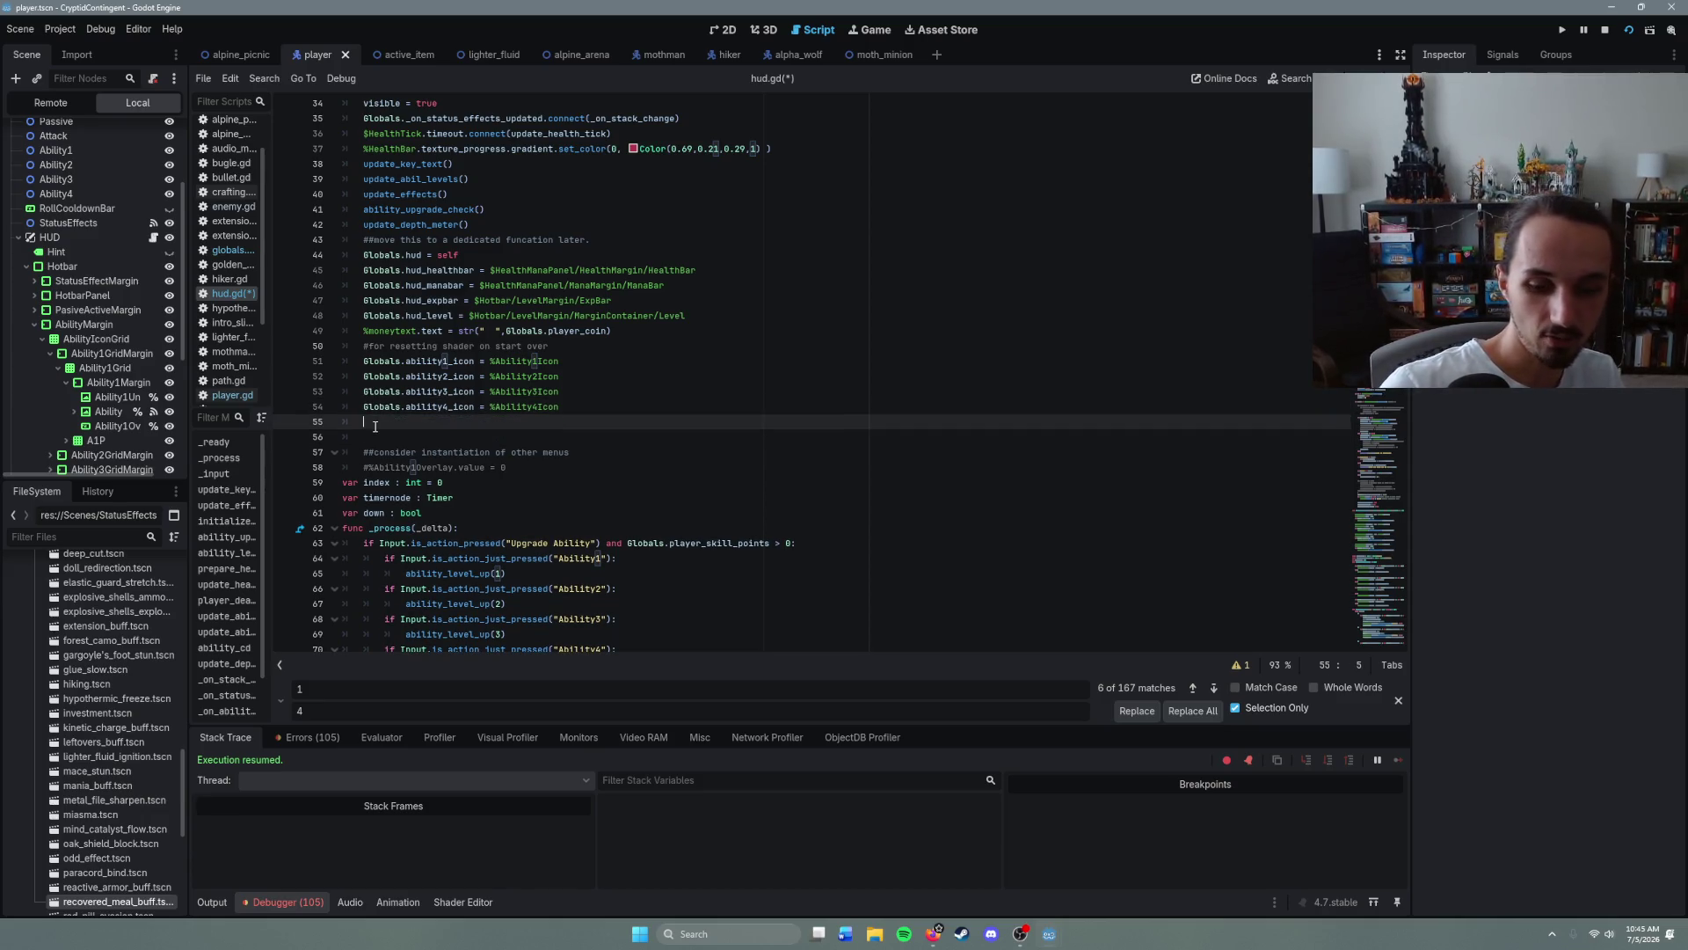
key(BackSpace)
key(ctrl+s)
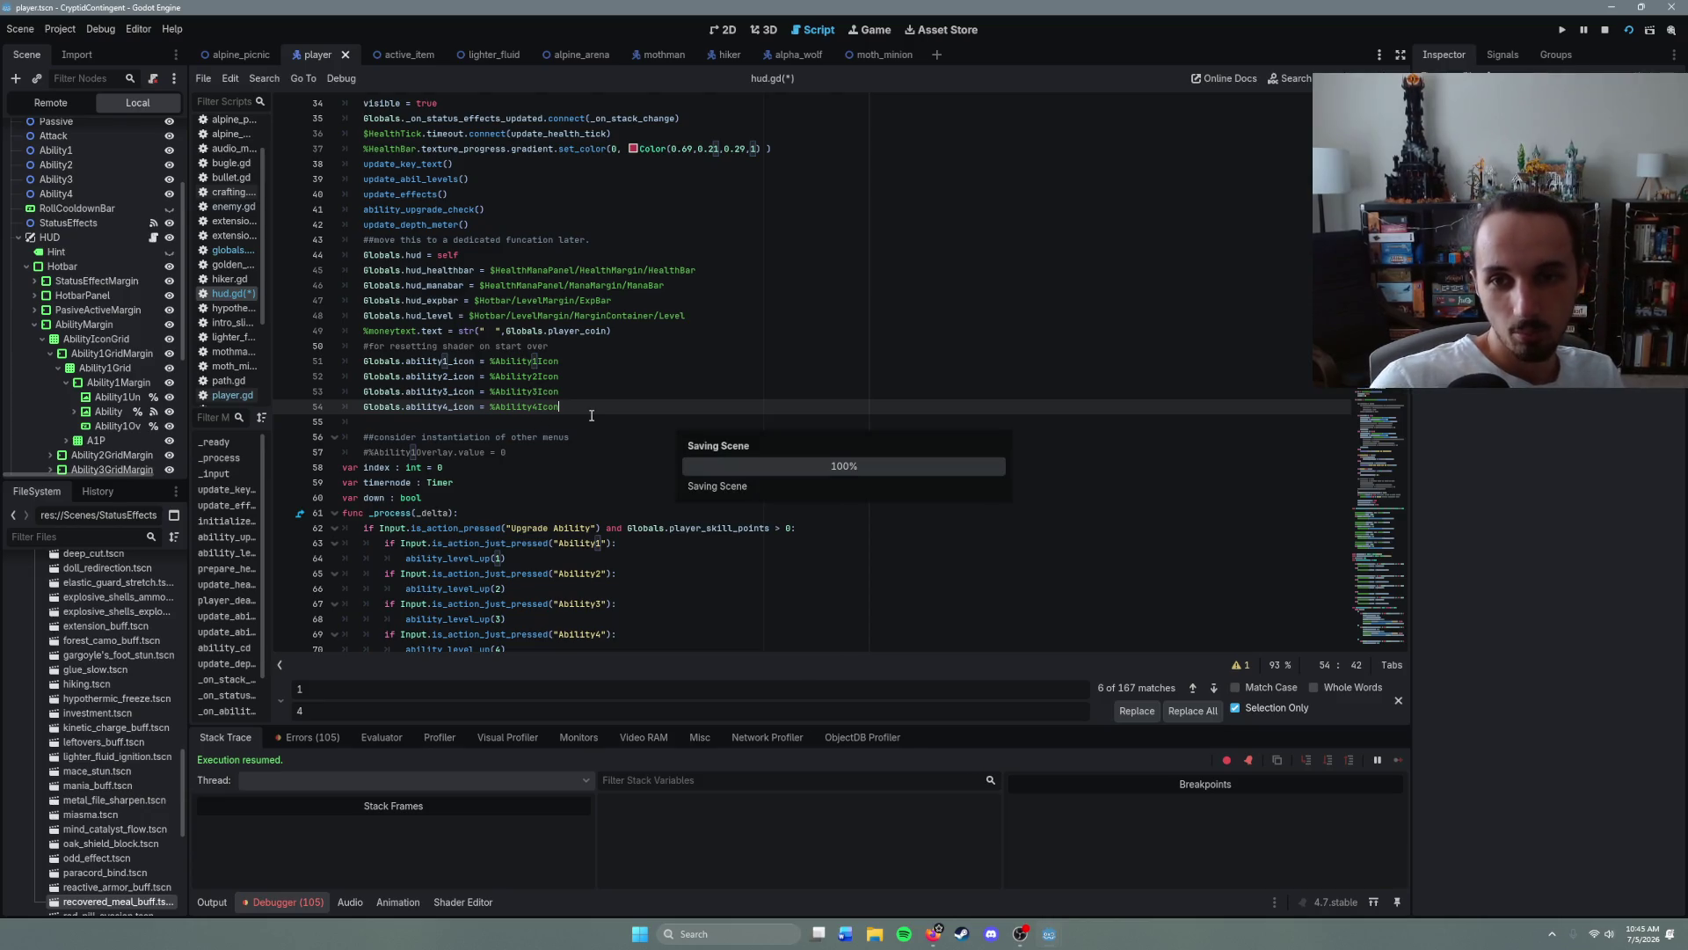
click(571, 422)
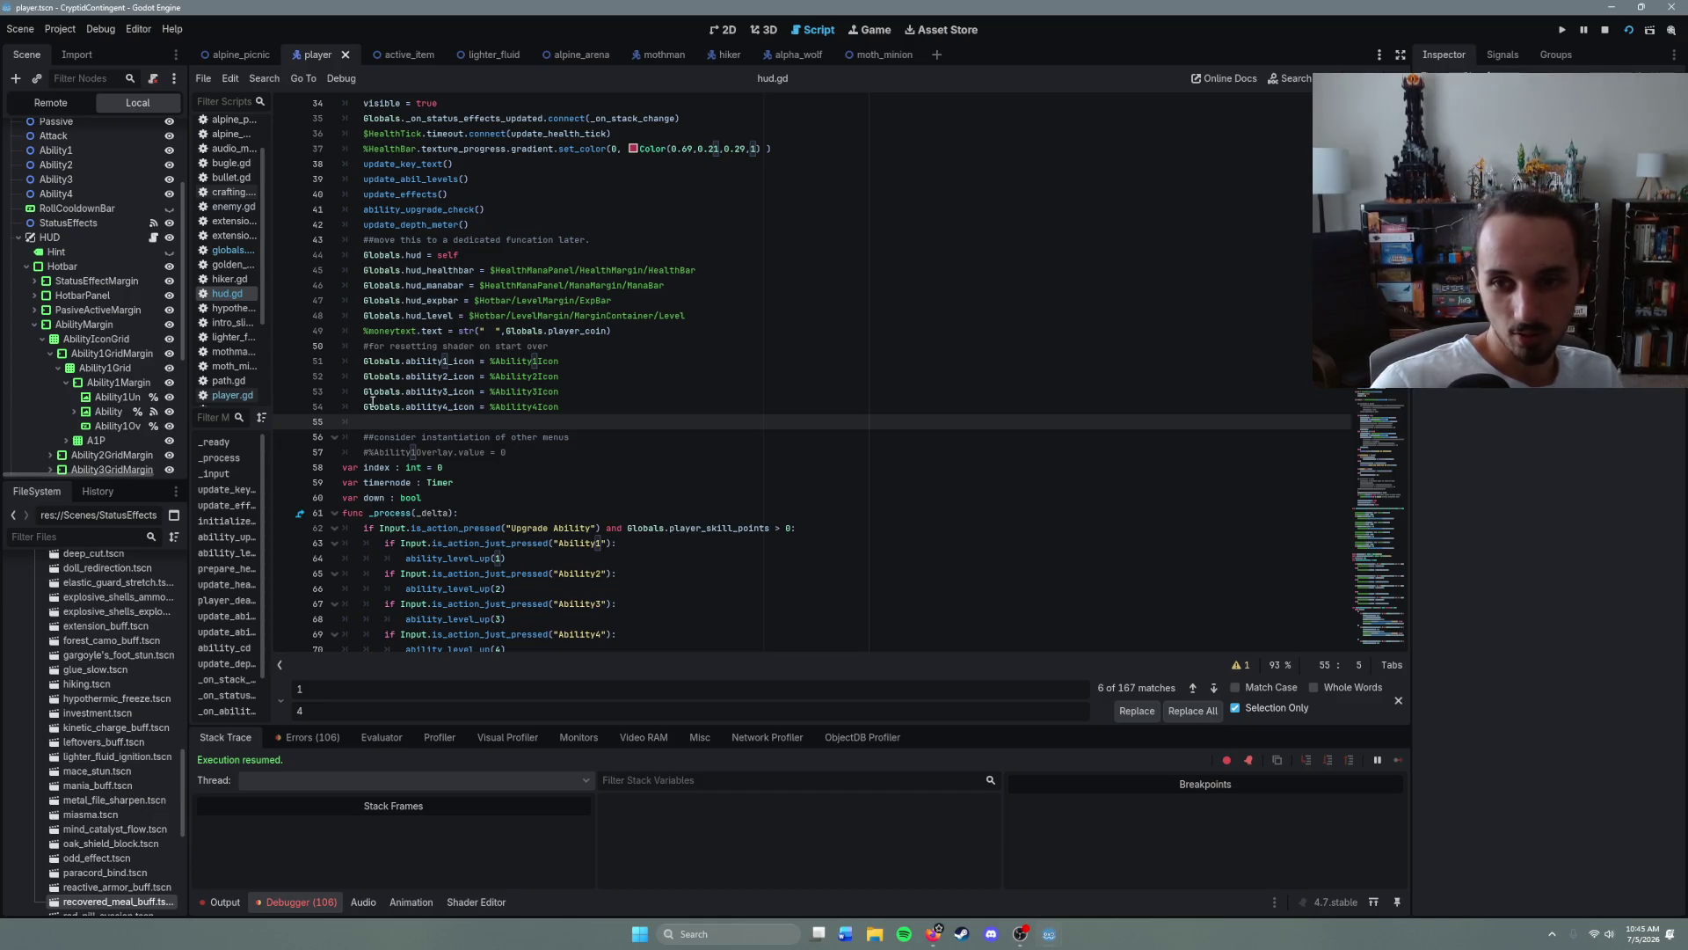
- Delete the empty line below the four ability icon assignments in _ready
click(622, 441)
click(395, 423)
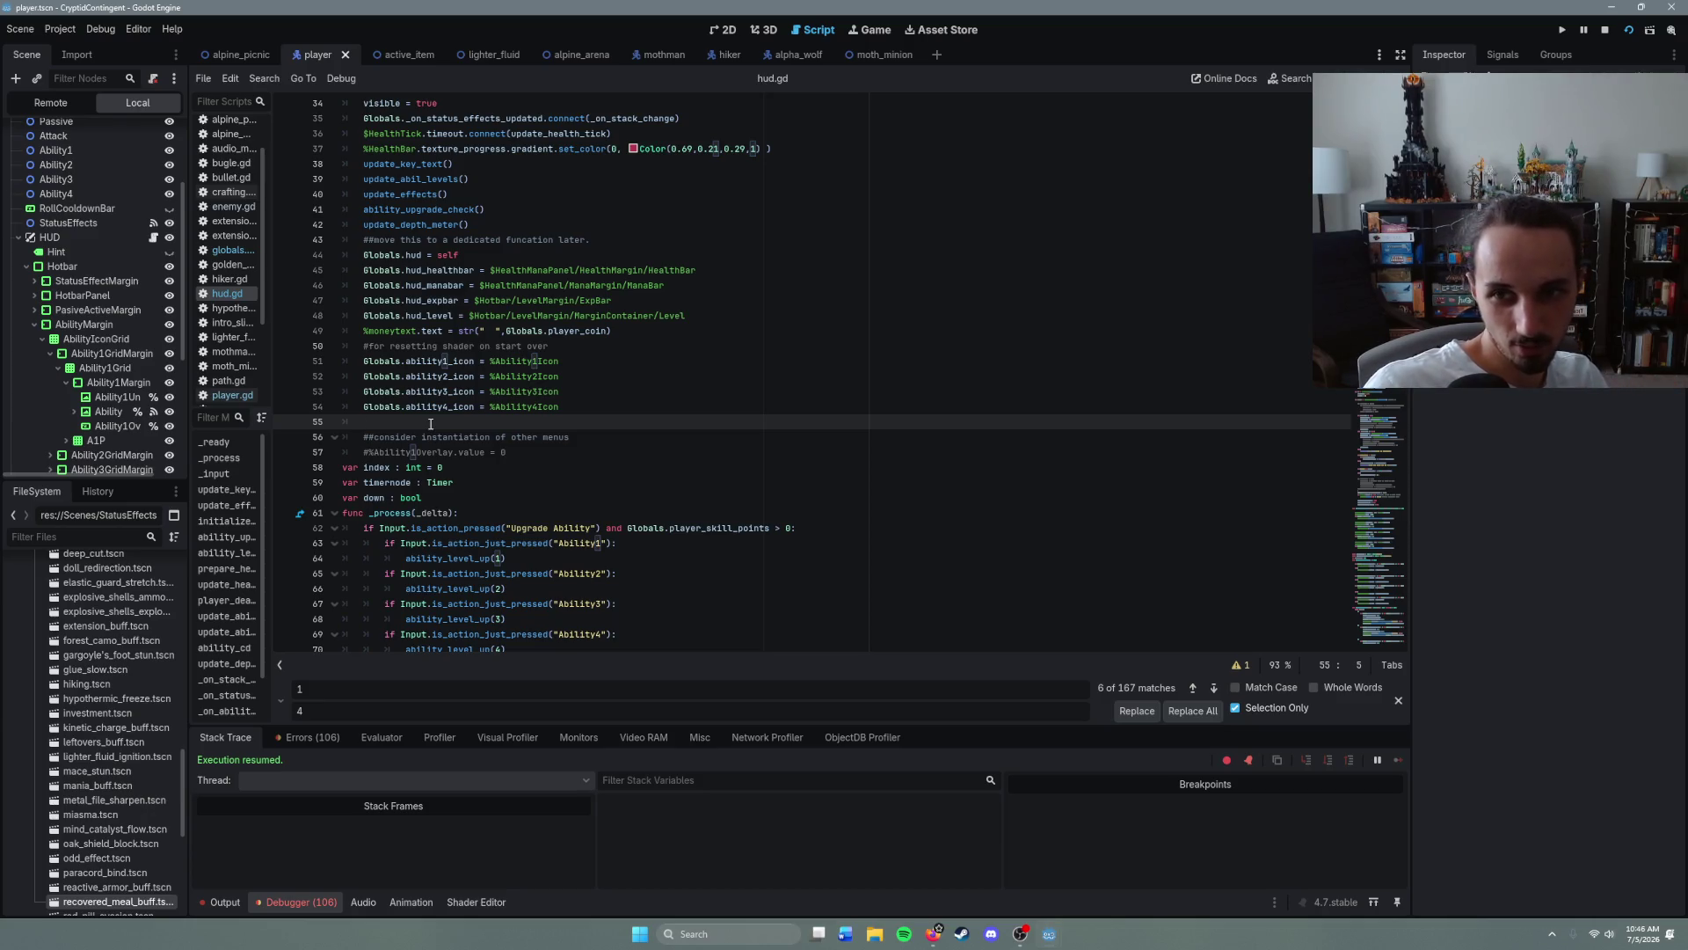
key(BackSpace)
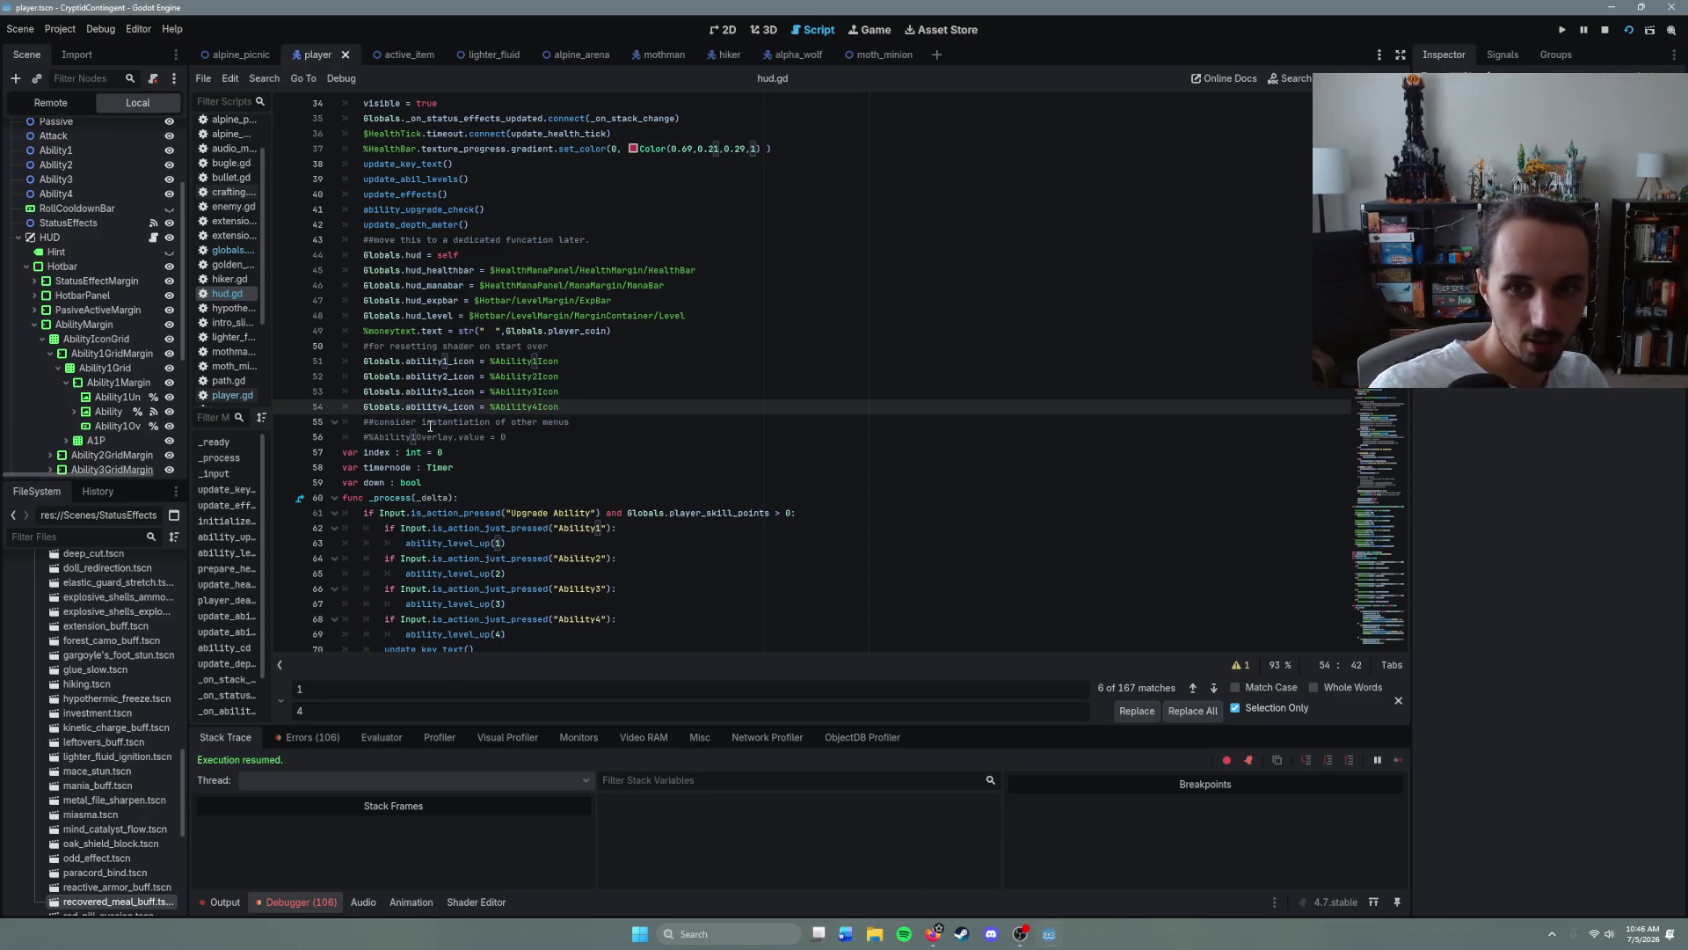
key(Return)
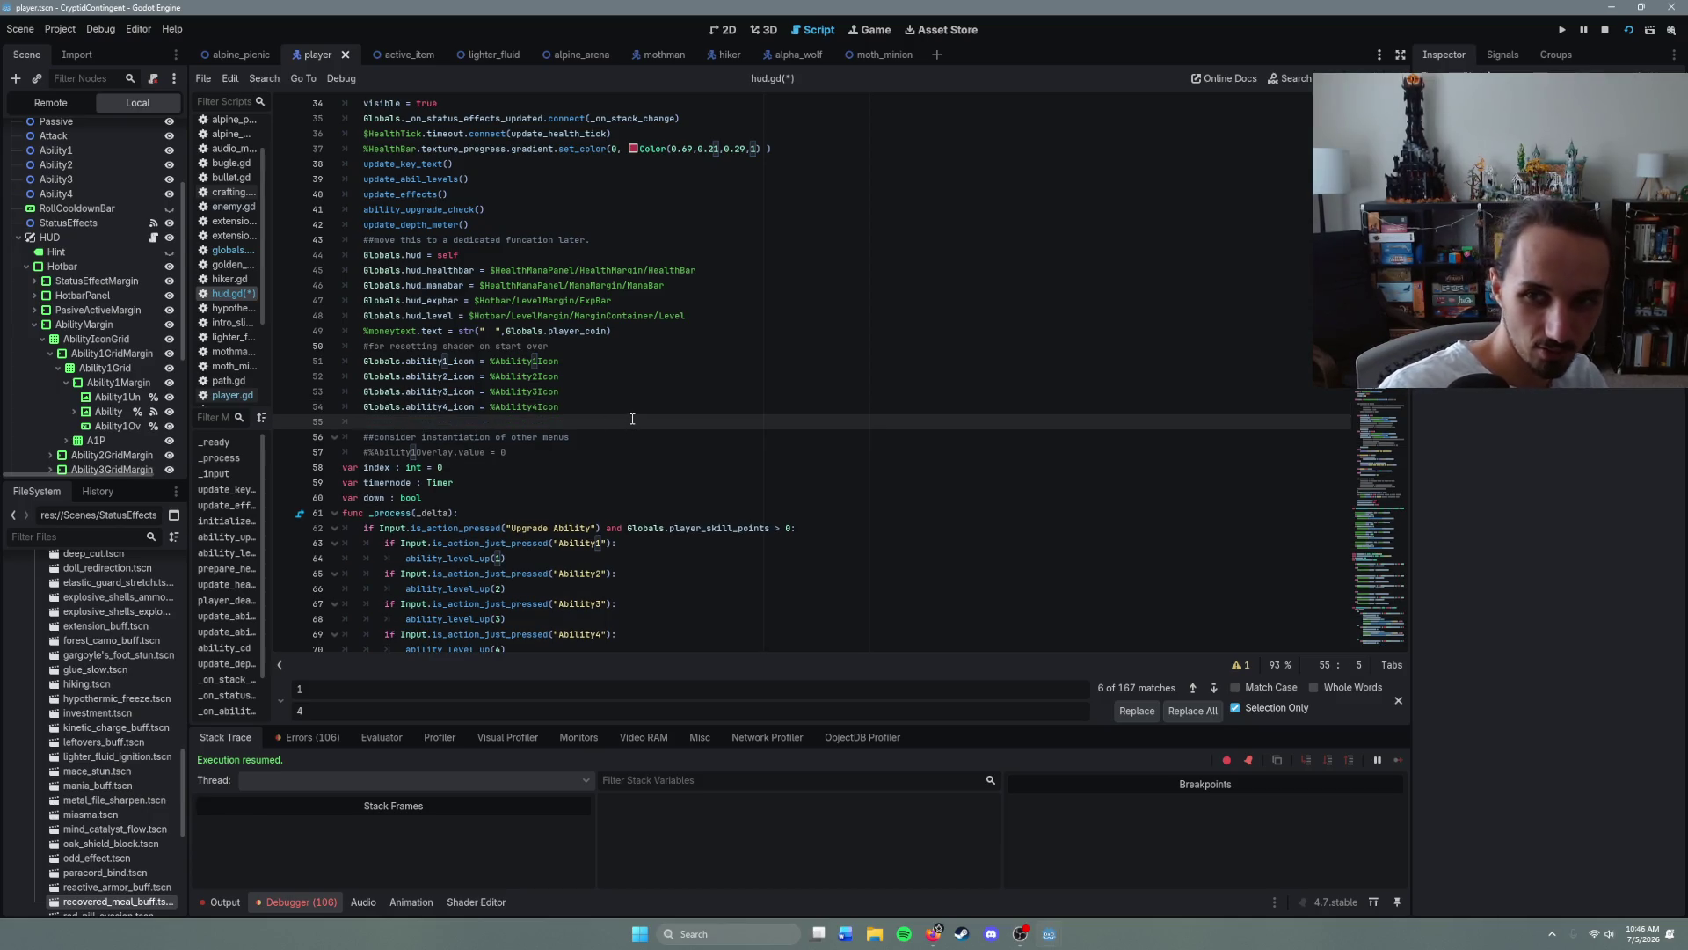
key(ctrl+s)
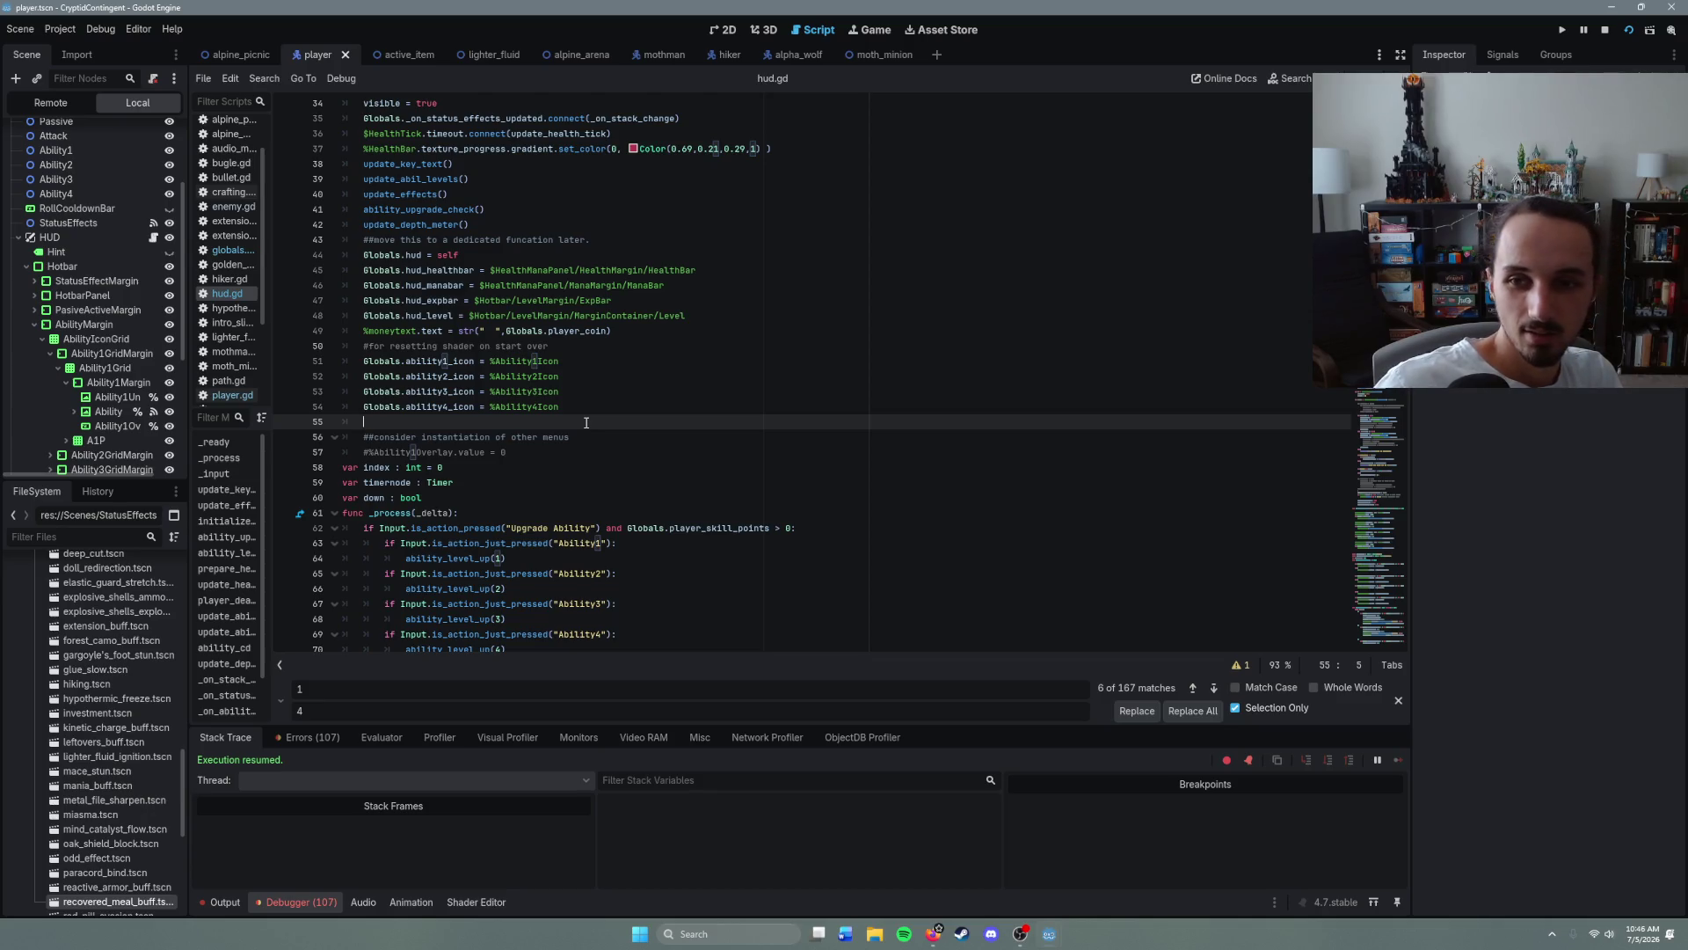
key(Up)
key(Up)
key(Up)
key(End)
key(Up)
key(Down)
key(Down)
key(Down)
key(Up)
key(Up)
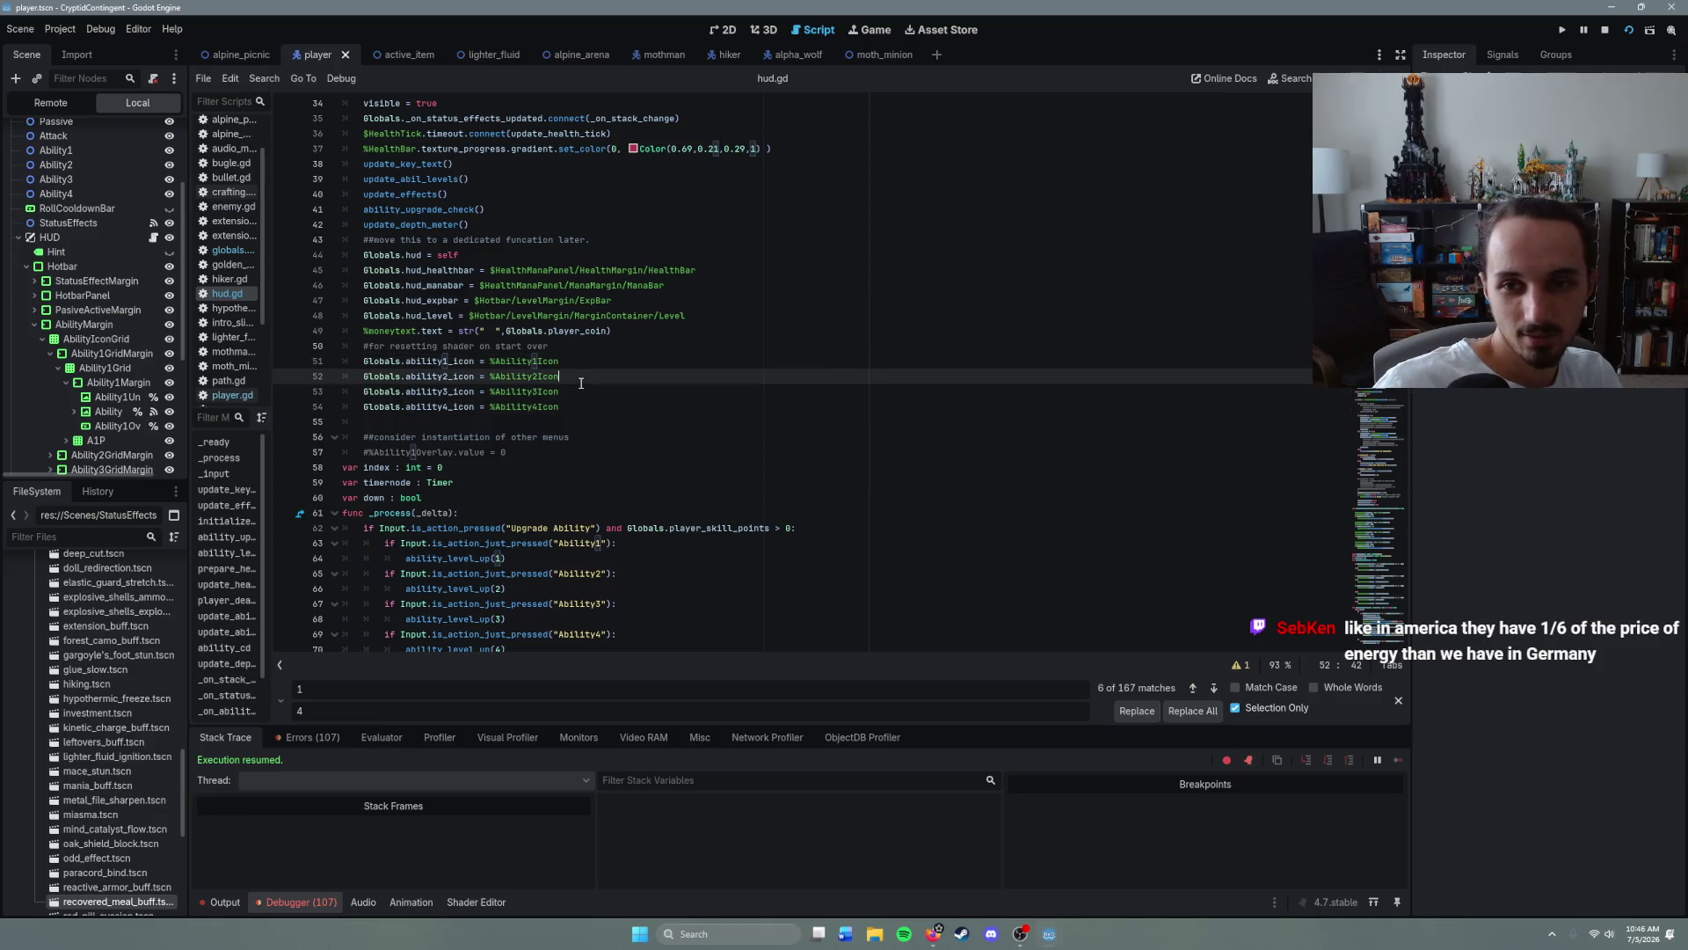
key(Down)
key(Down)
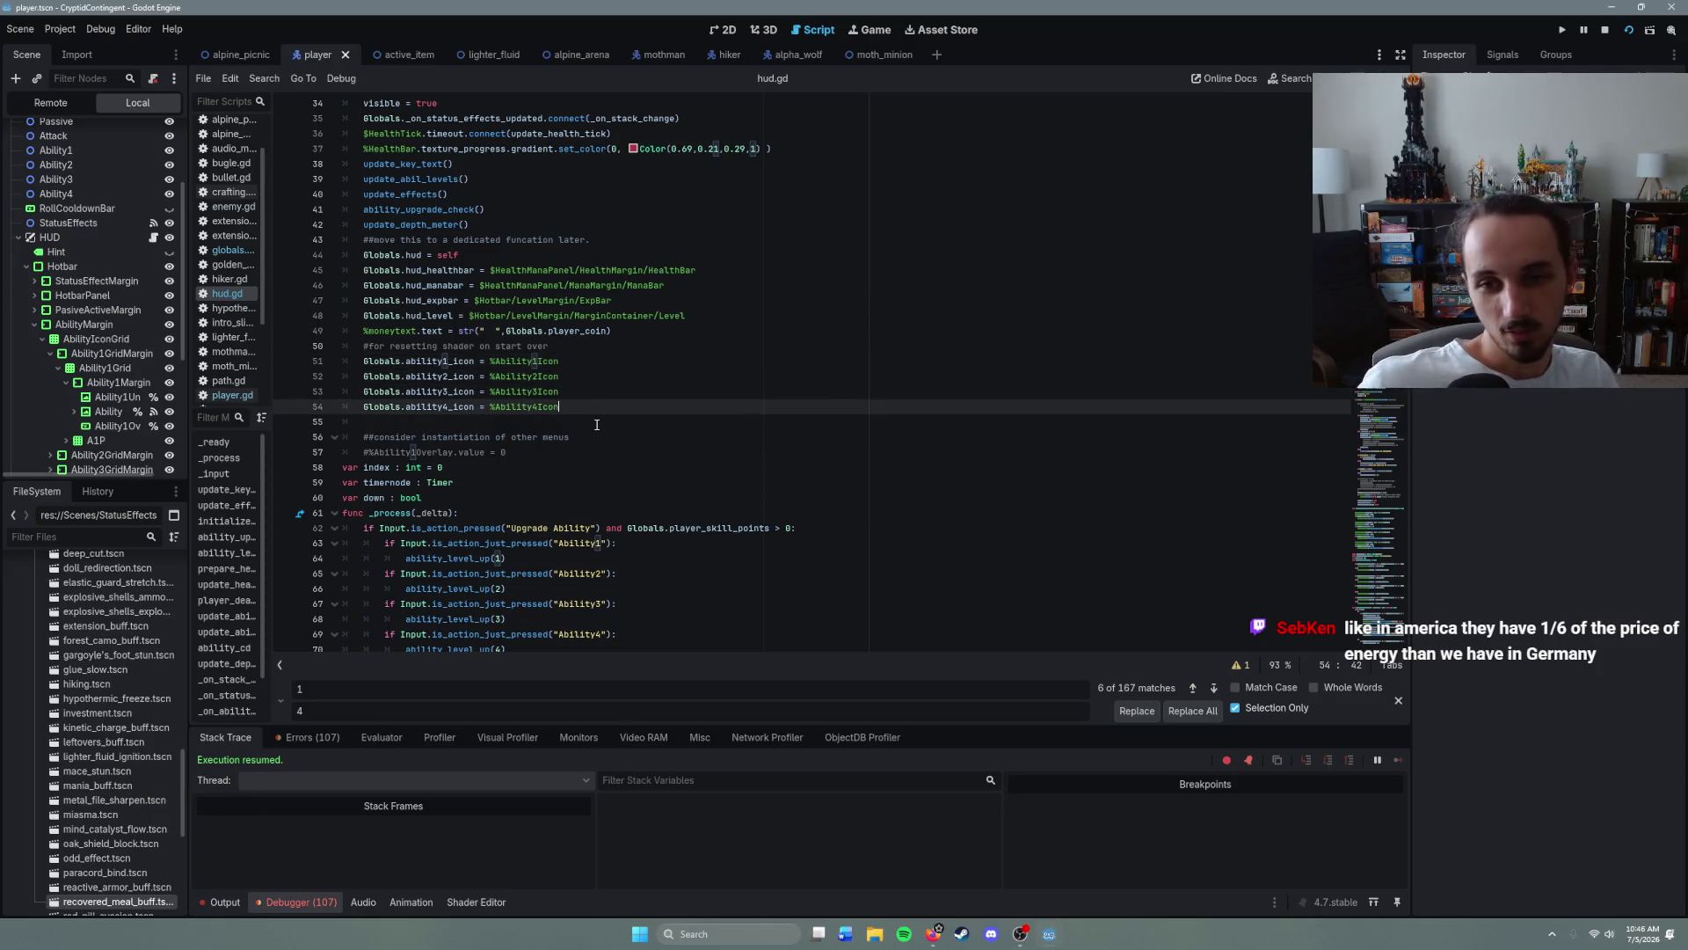
key(Left)
key(Left)
key(Left)
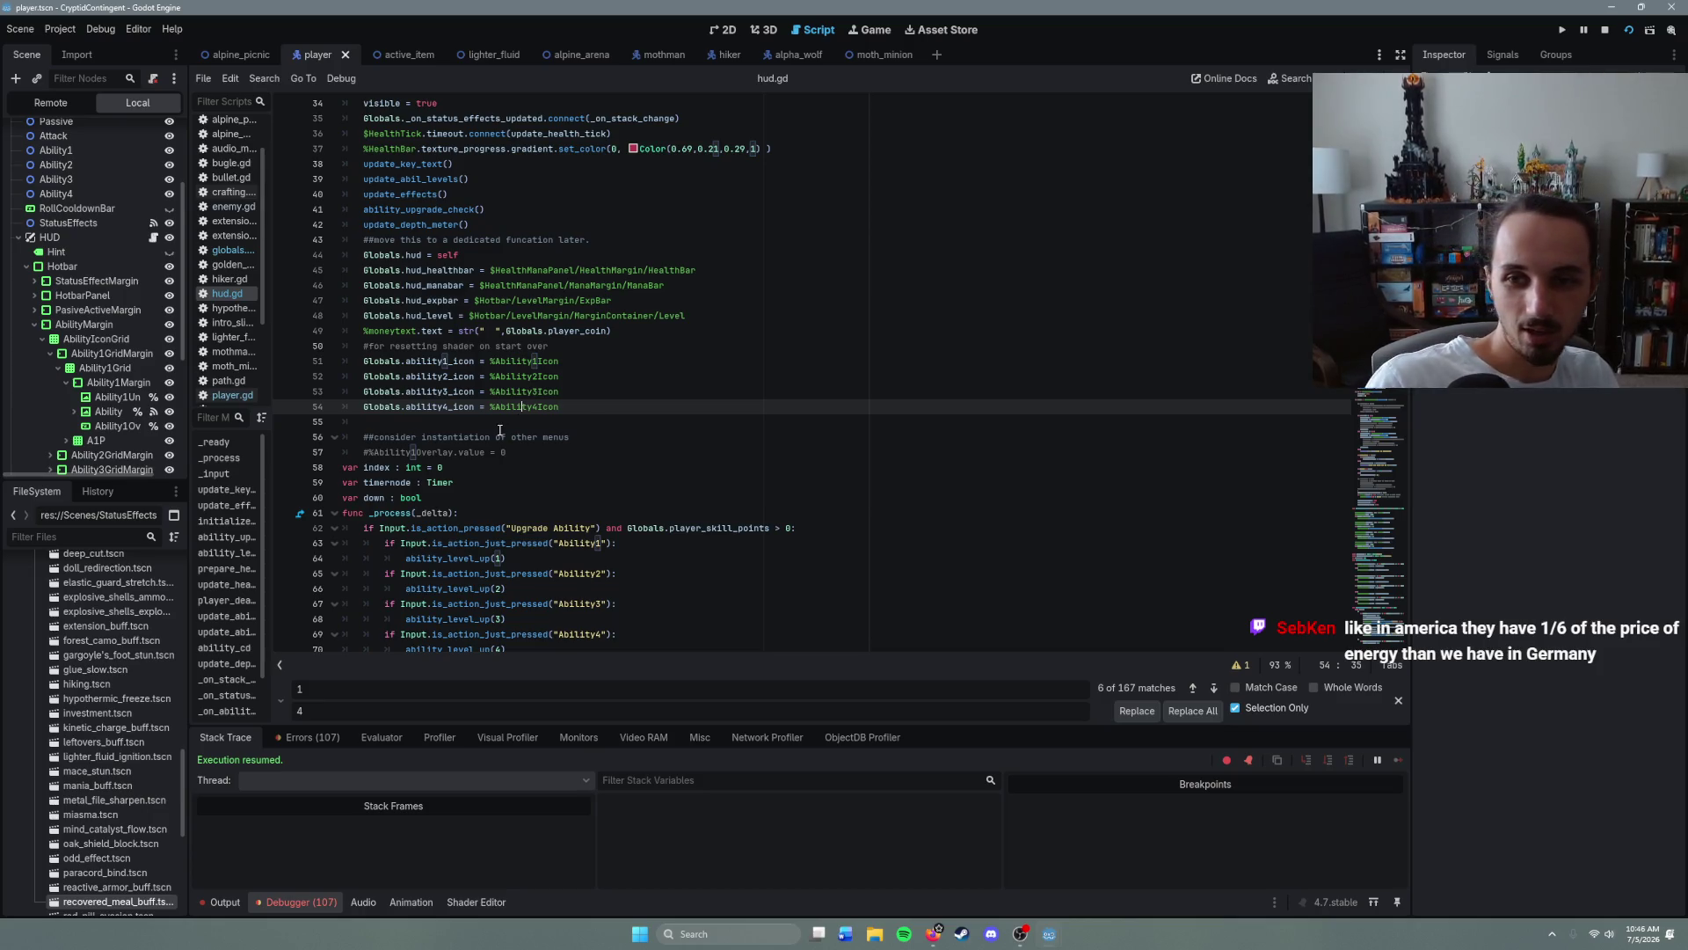
key(Down)
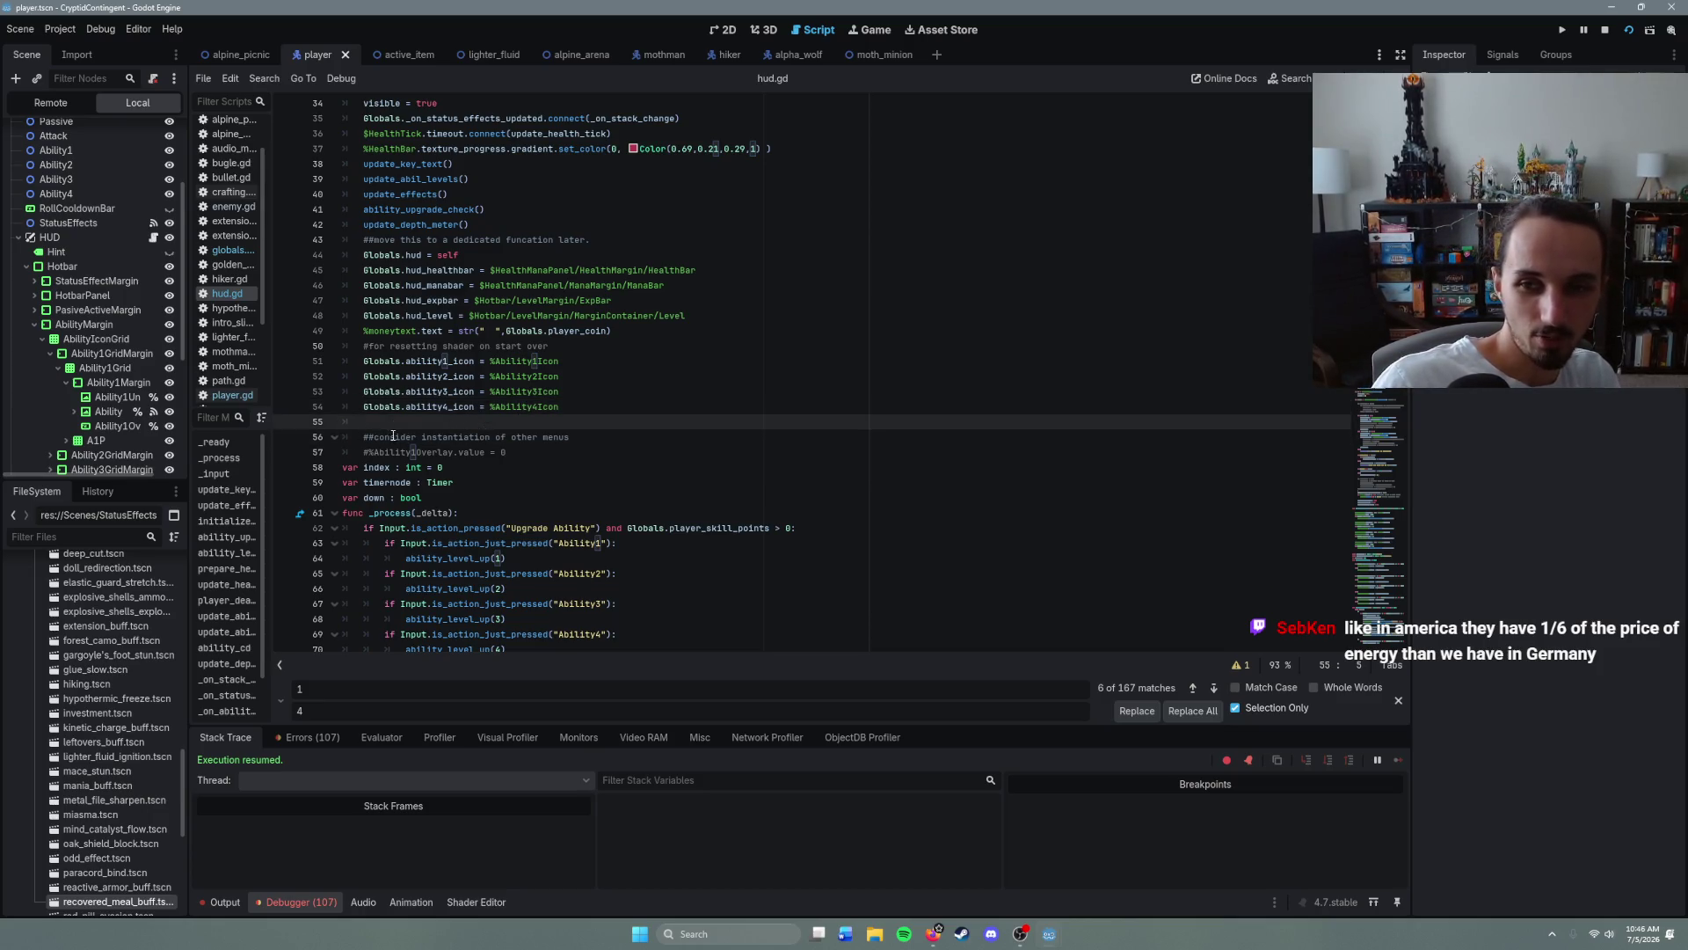
click(539, 452)
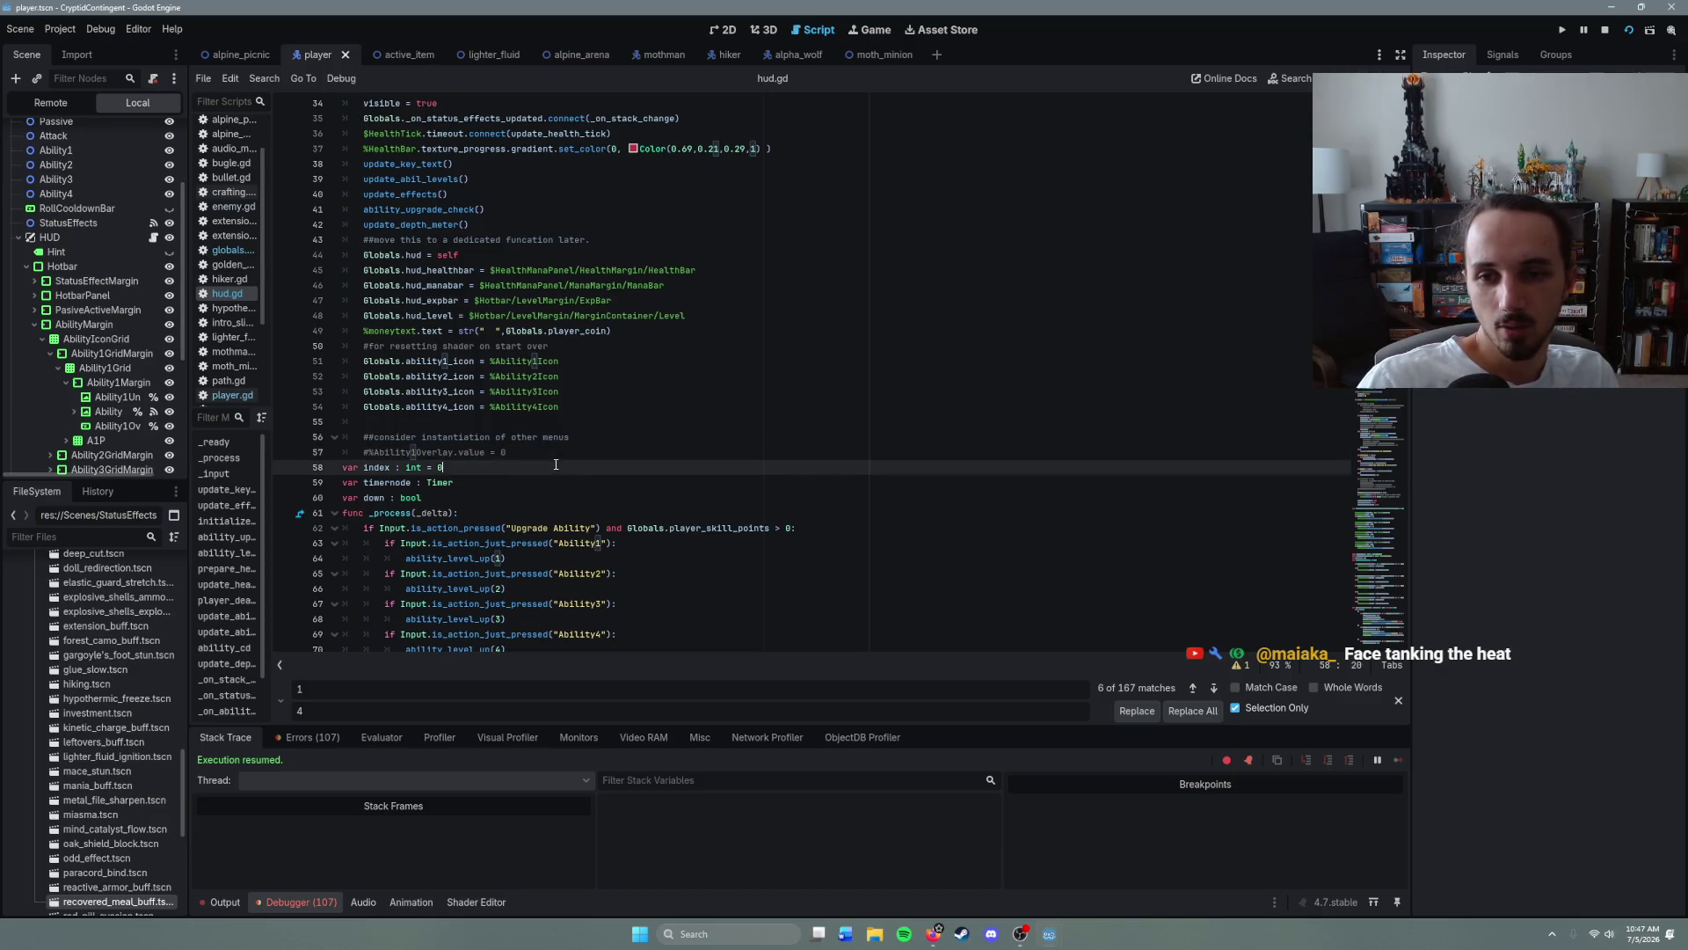
click(616, 406)
click(599, 361)
key(Down)
key(Down)
key(Down)
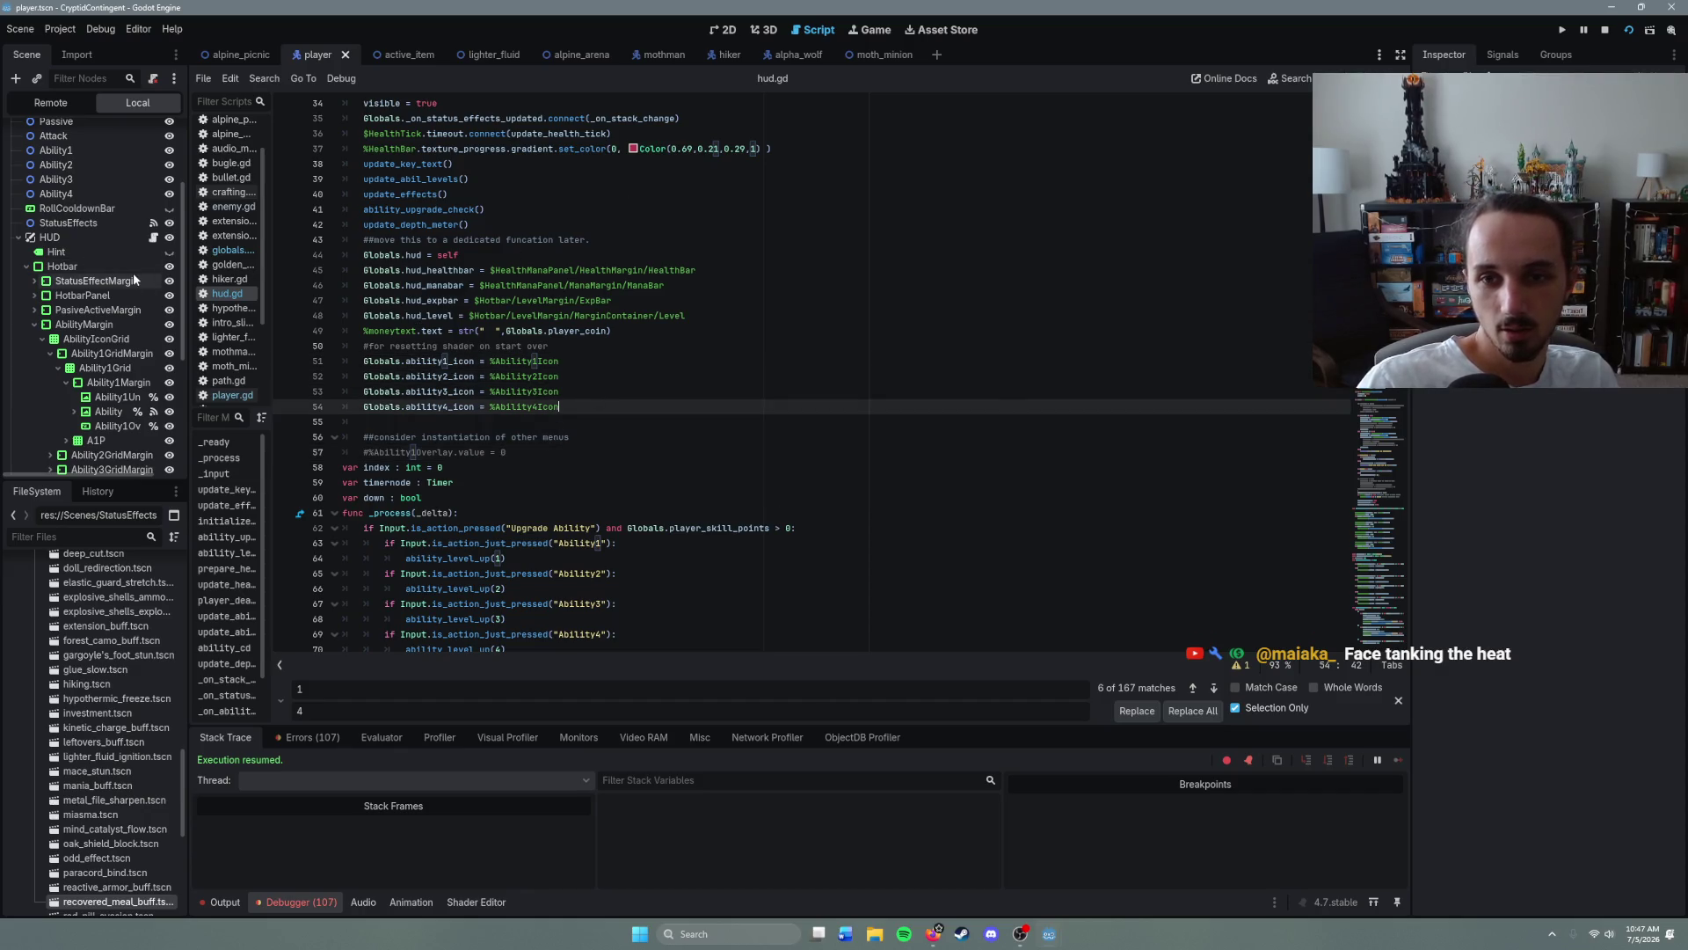
click(230, 250)
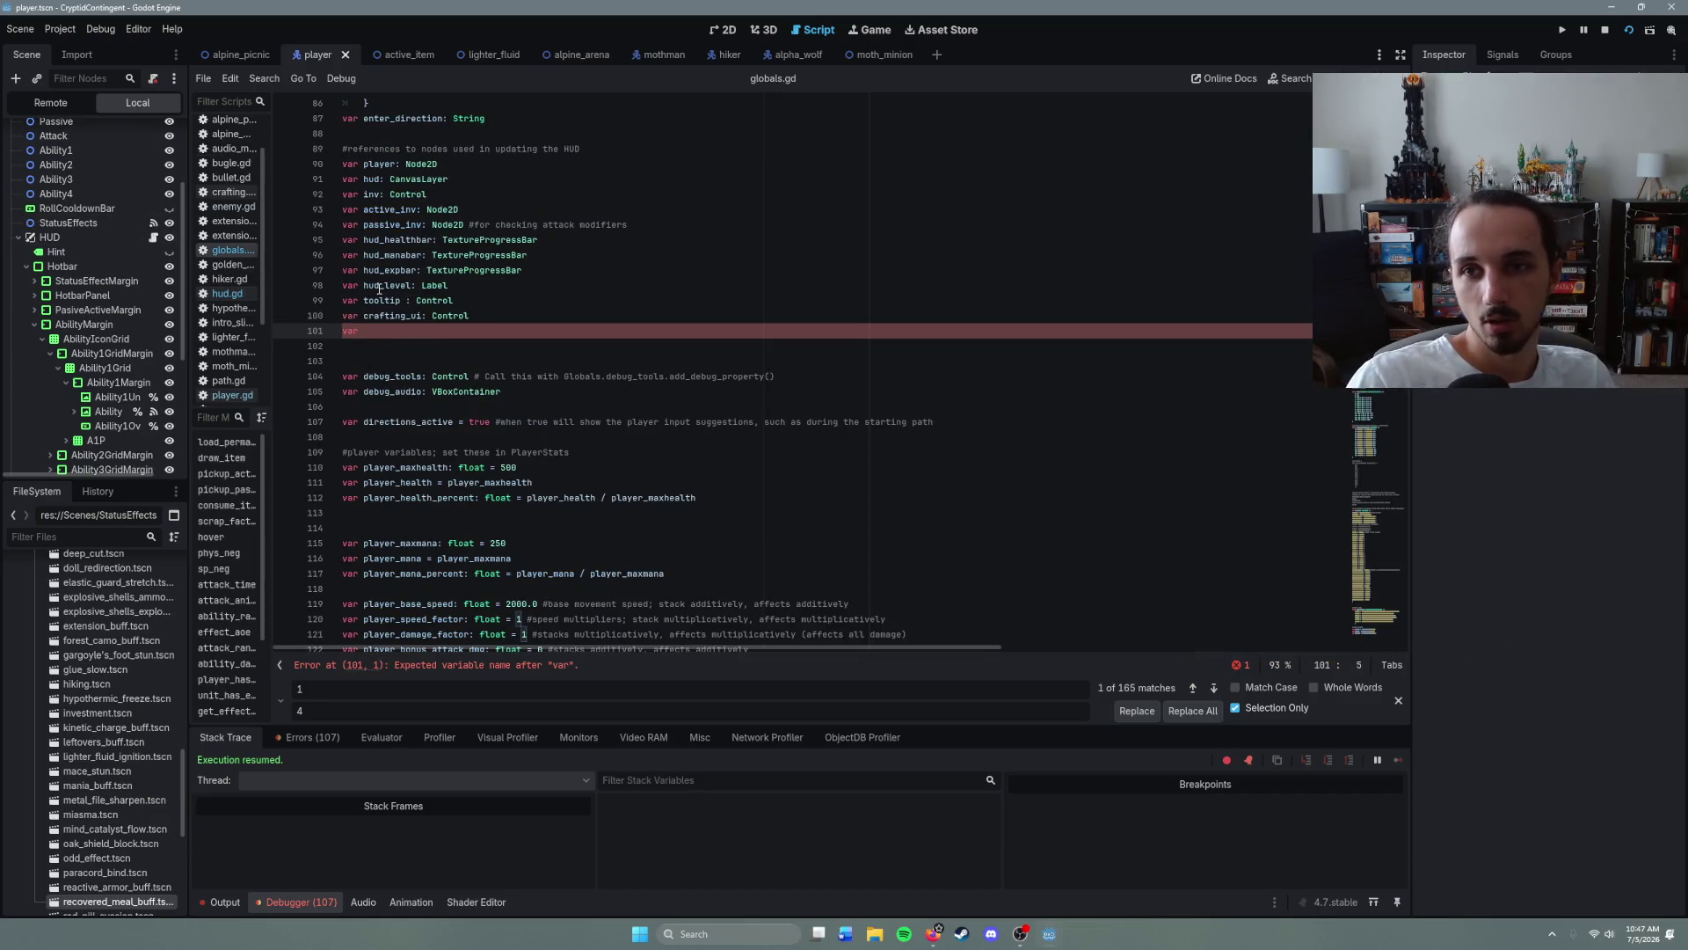
- Declare 'var ability1_icon: Control' on line 101 and paste copies below it
text(abilit)
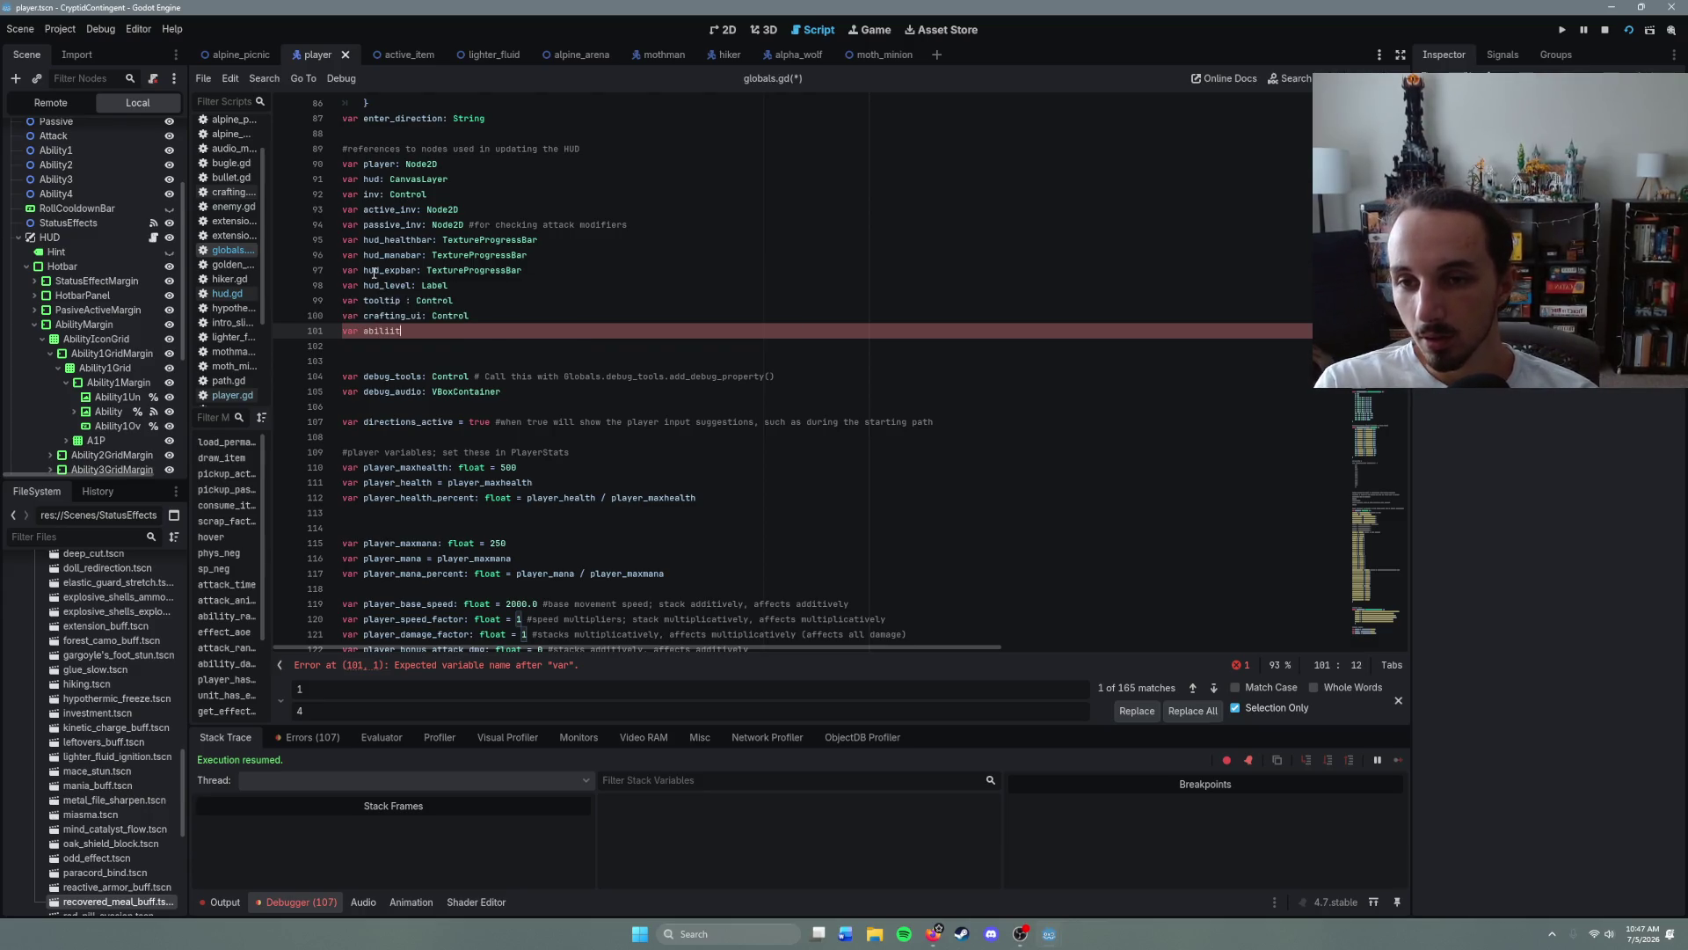
text(y1_icon: Control)
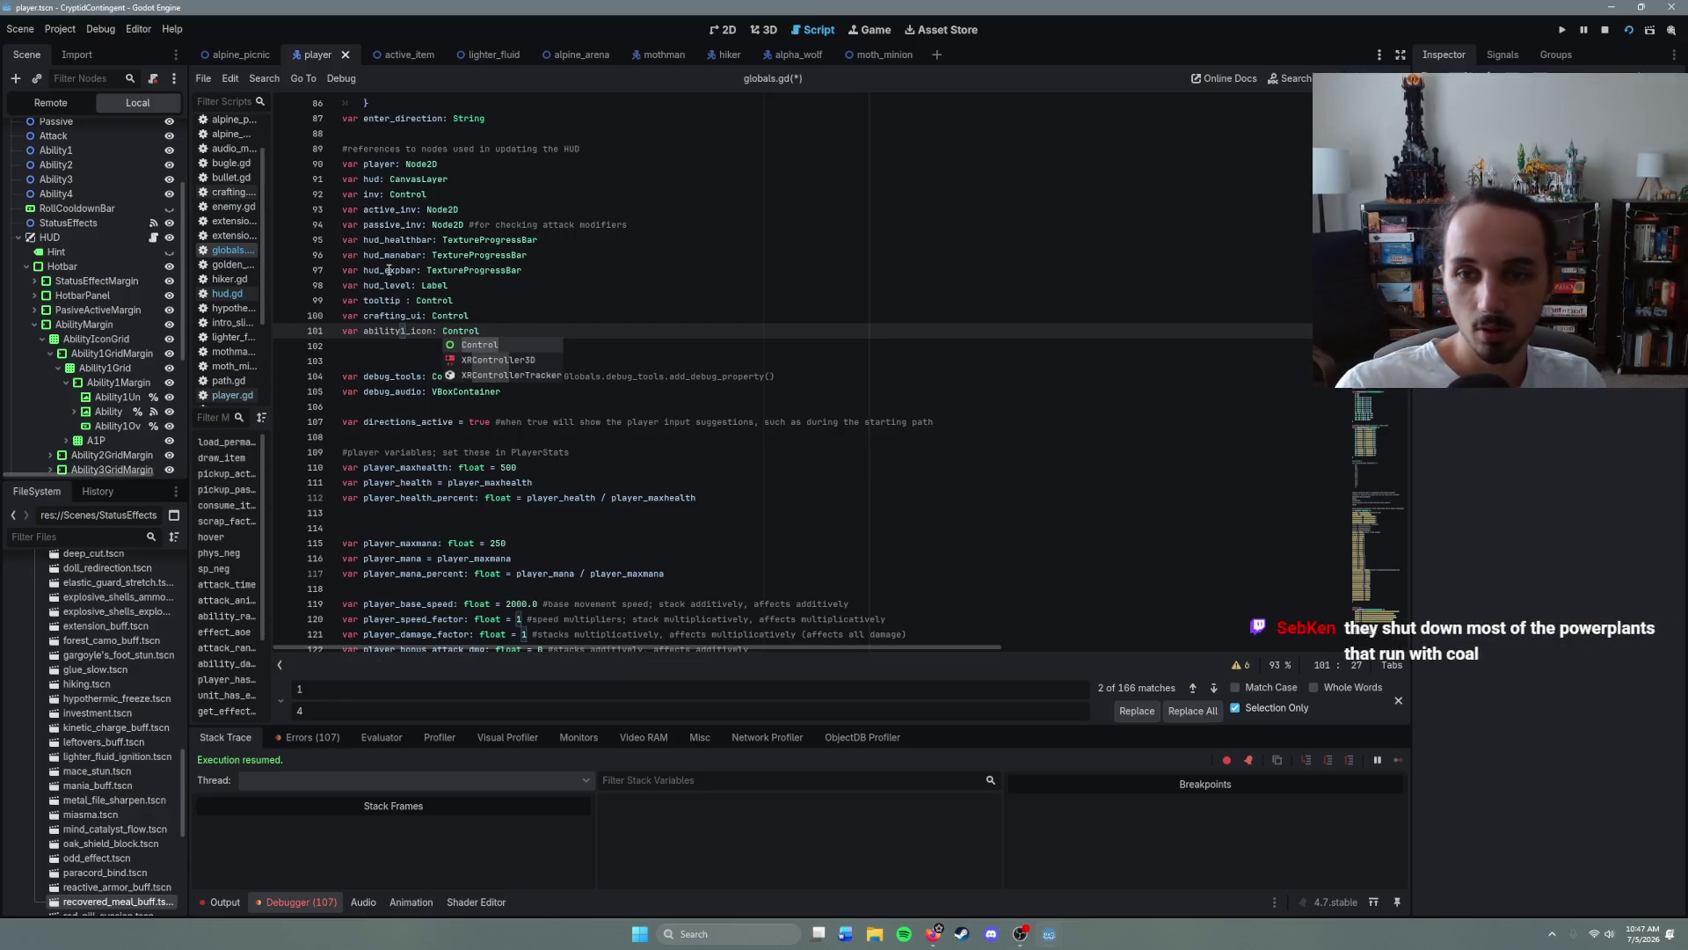
key(Escape)
drag(486, 329, 321, 341)
key(ctrl+c)
key(ctrl+v)
key(ctrl+v)
key(ctrl+v)
key(ctrl+v)
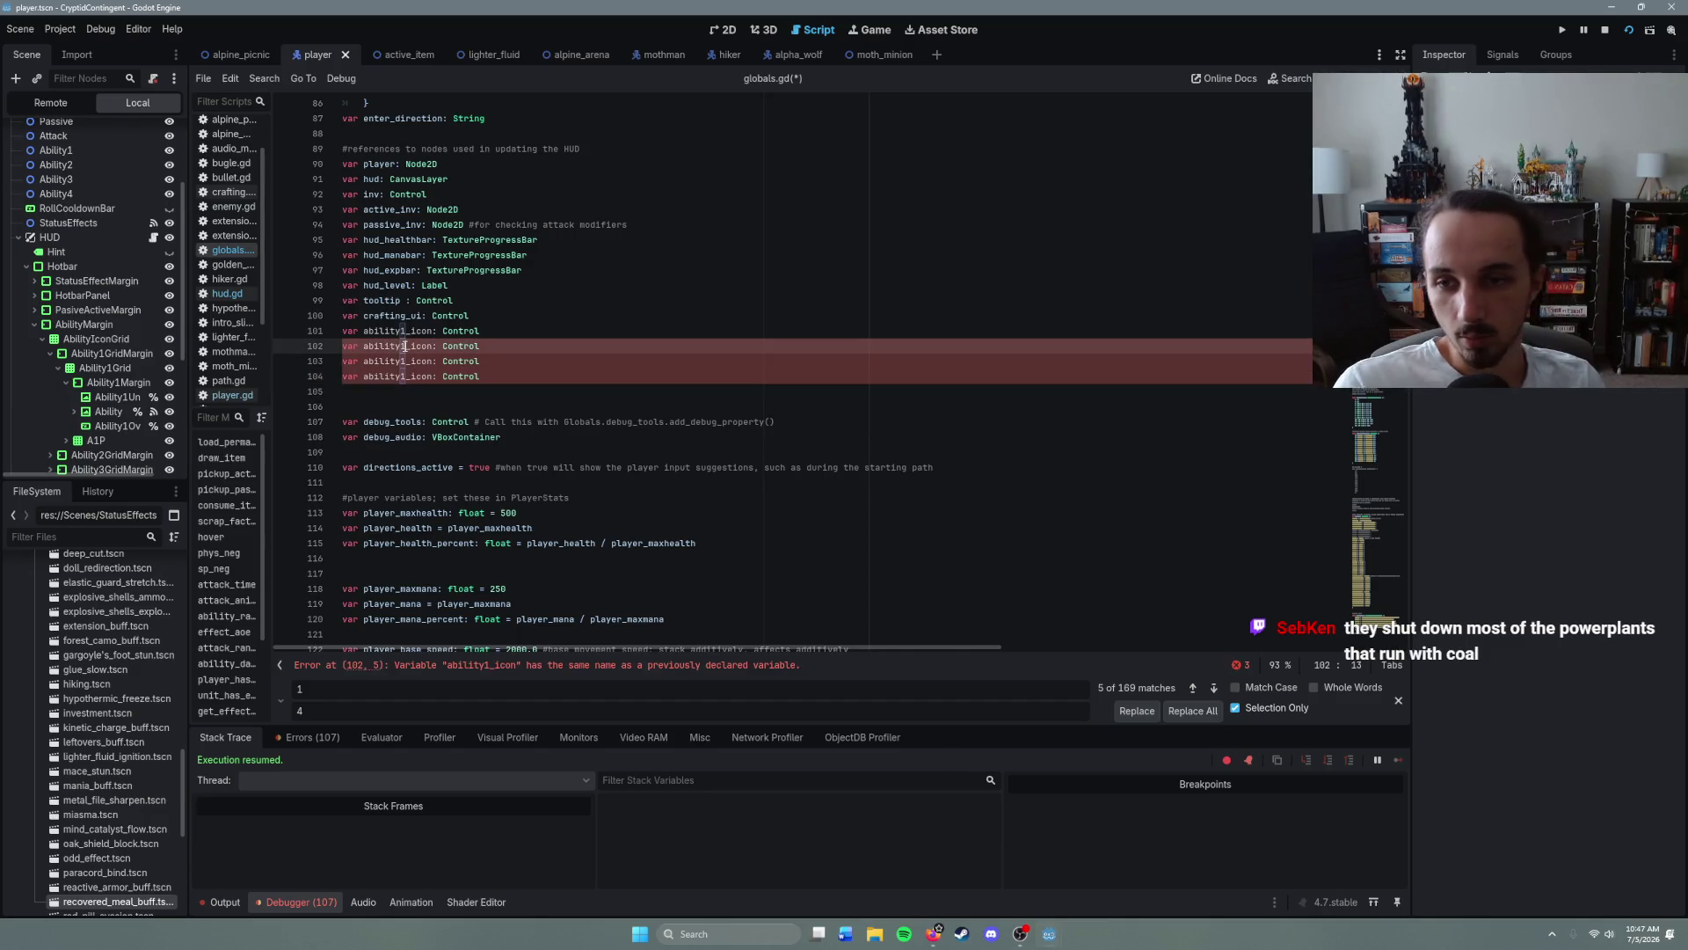
- Renumber the copied declarations to ability2_icon, ability3_icon and ability4_icon
click(406, 345)
key(BackSpace)
text(2)
click(406, 361)
key(BackSpace)
text(3)
click(406, 377)
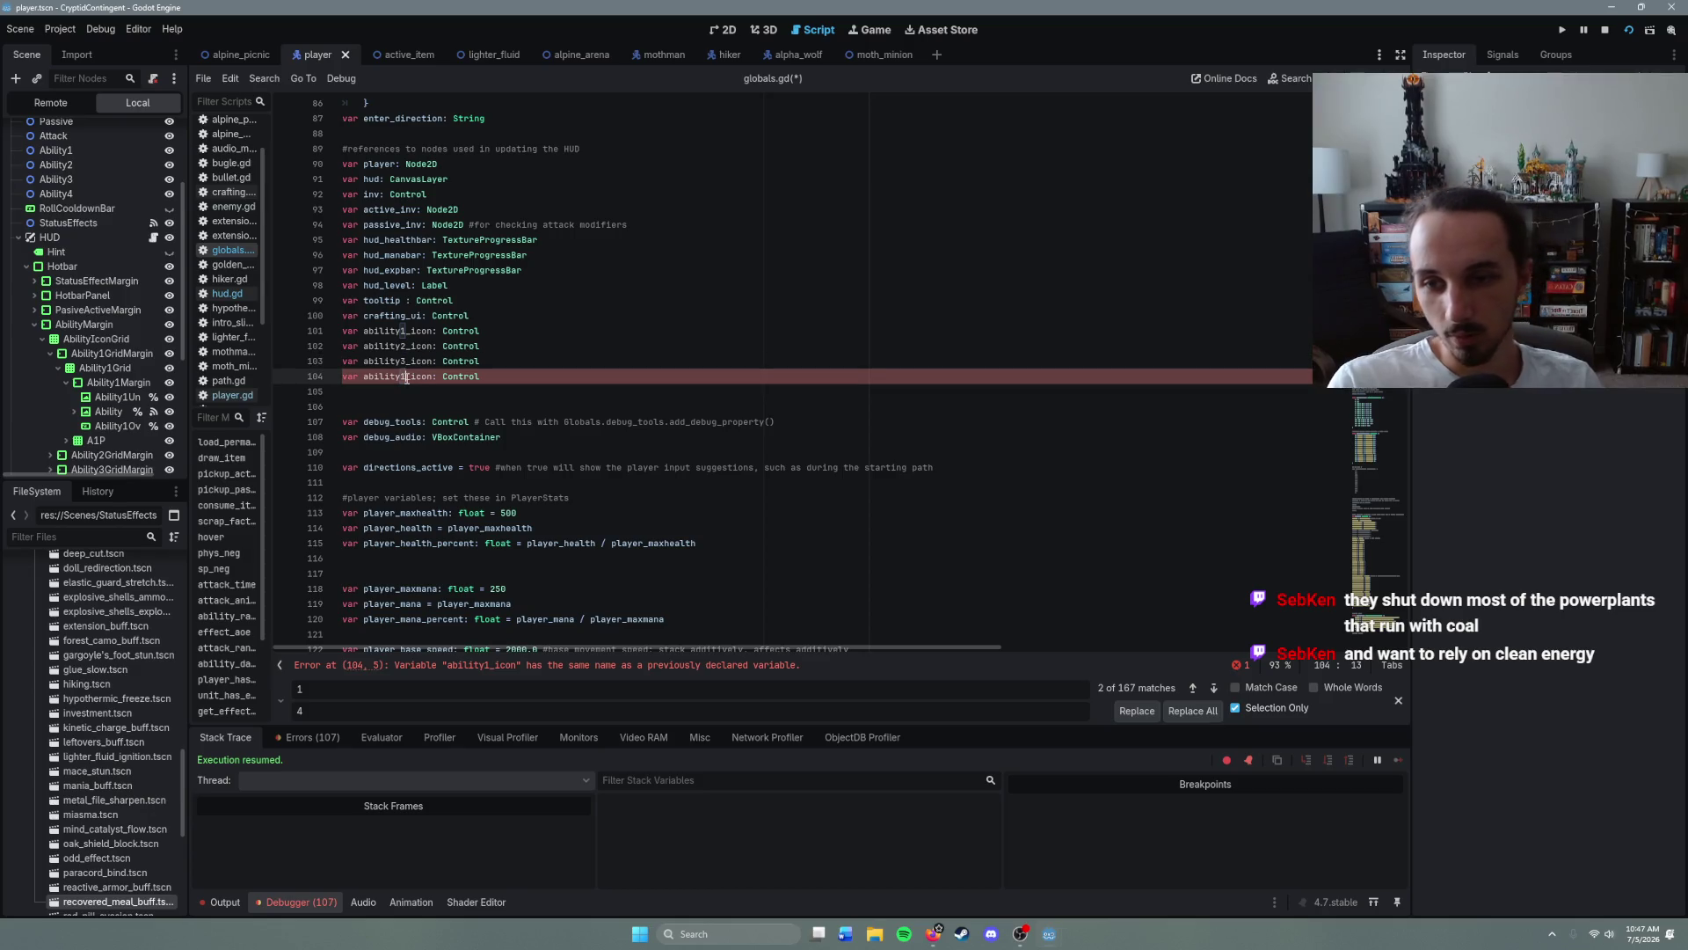
key(BackSpace)
text(4)
- Save globals.gd with the four icon declarations
click(509, 370)
key(ctrl+s)
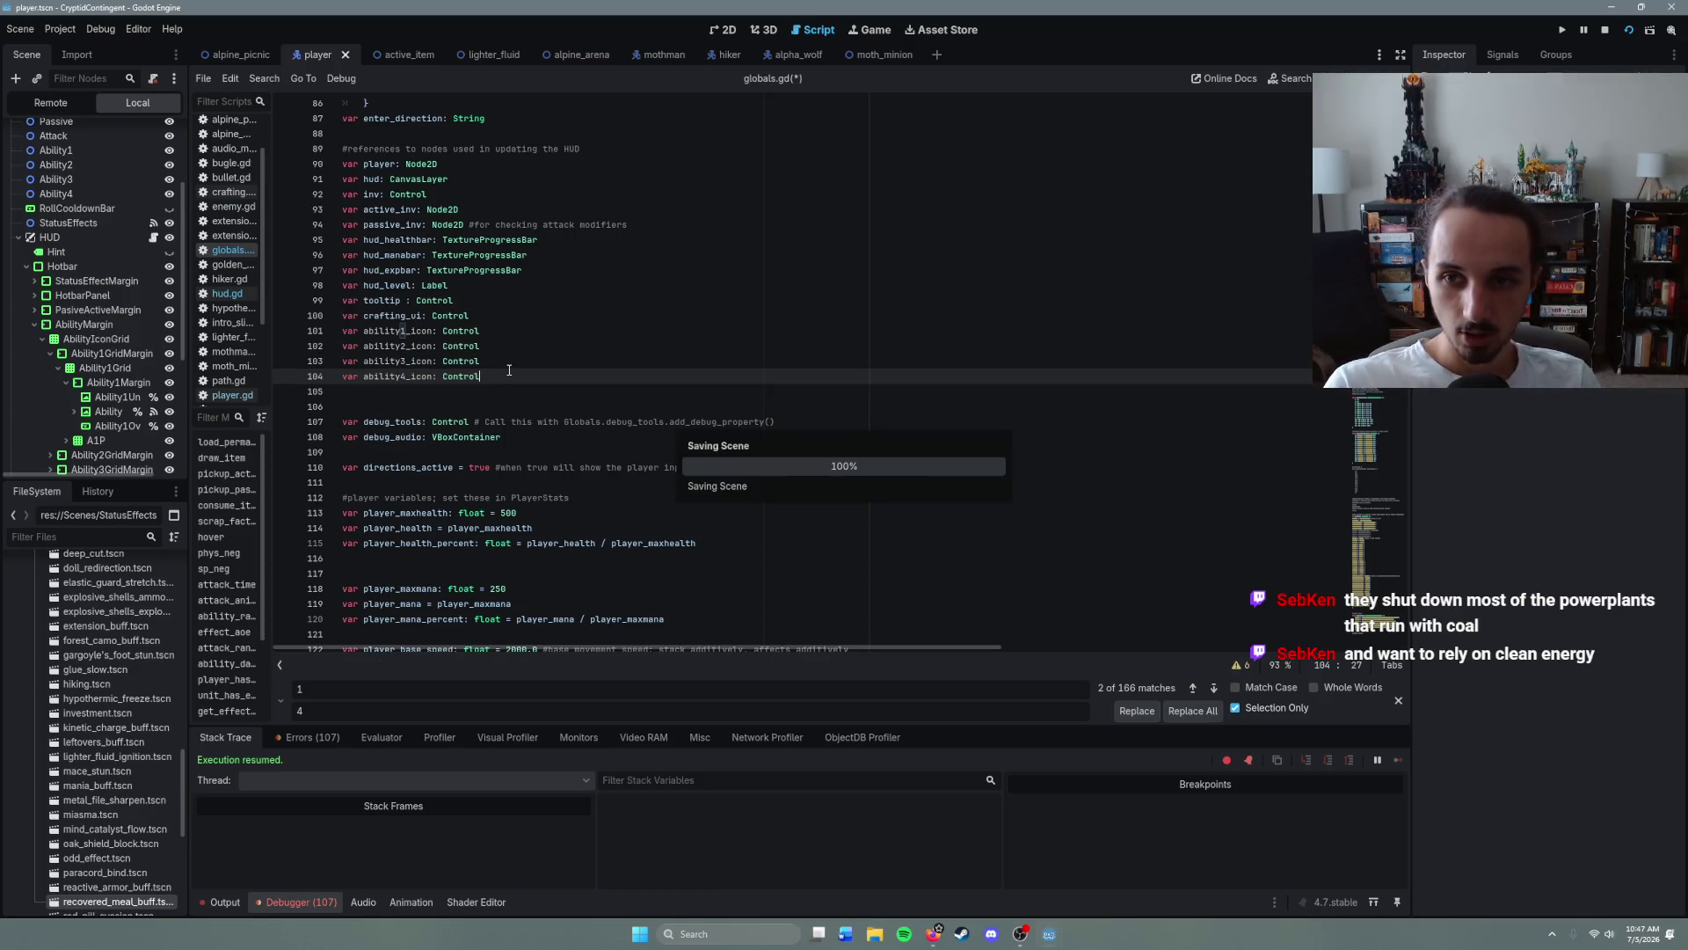
drag(506, 377, 343, 331)
click(535, 367)
key(Down)
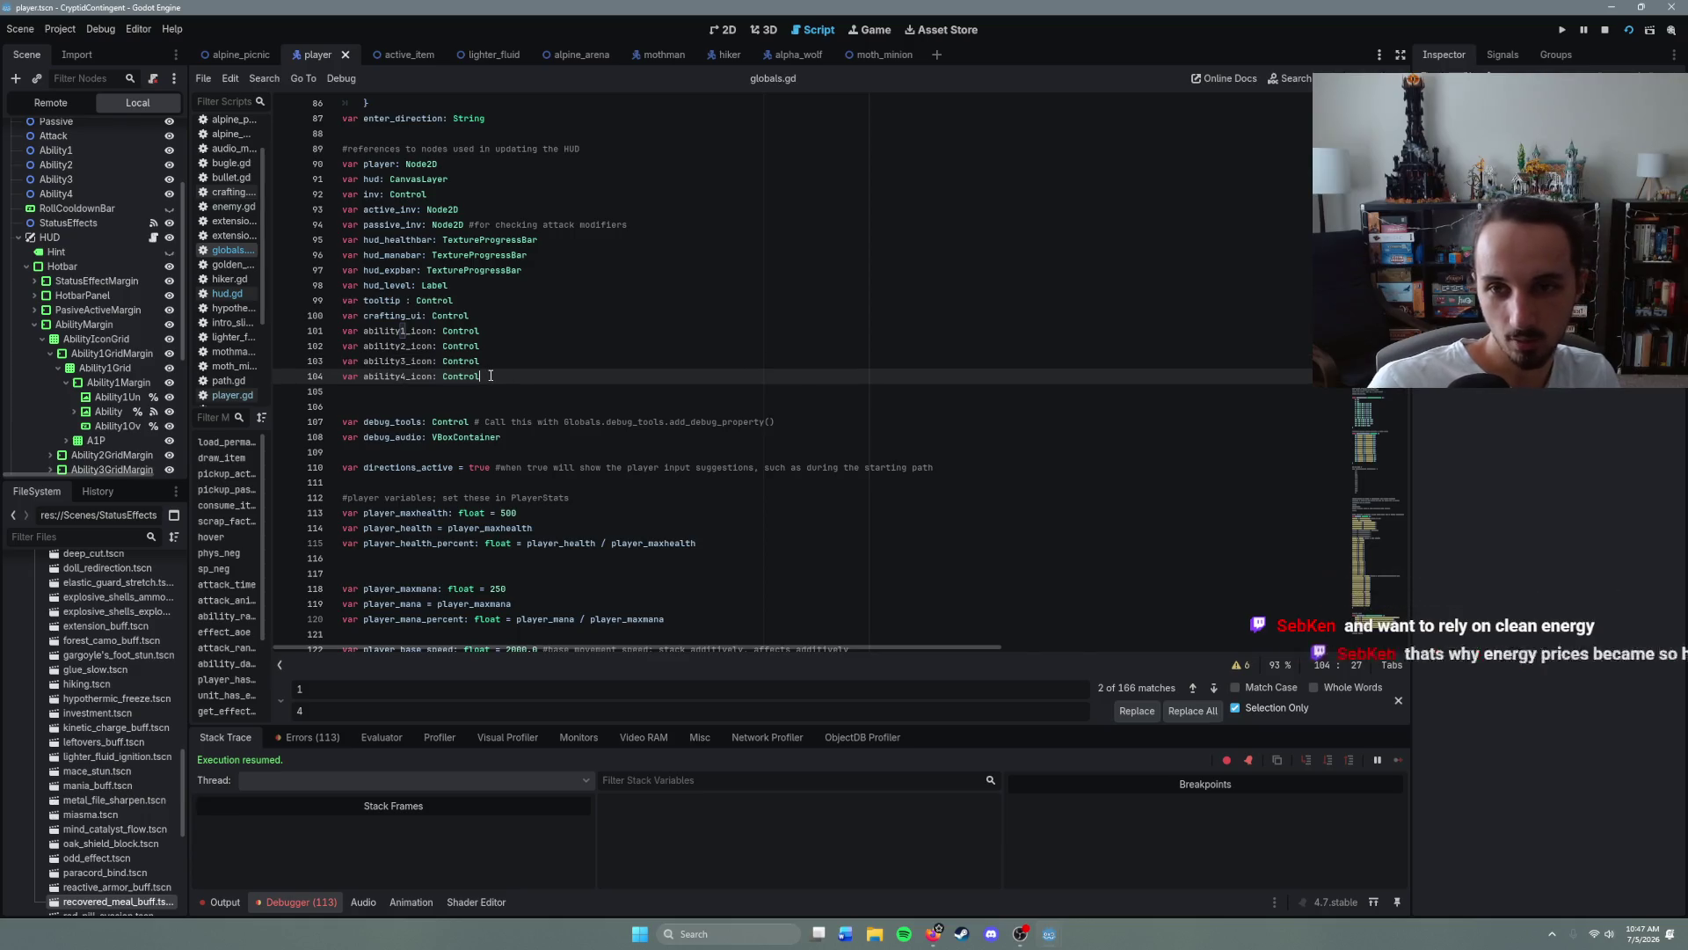
- Check hud.gd, return to globals.gd, and scroll down to the start-over reset code
click(232, 295)
click(231, 252)
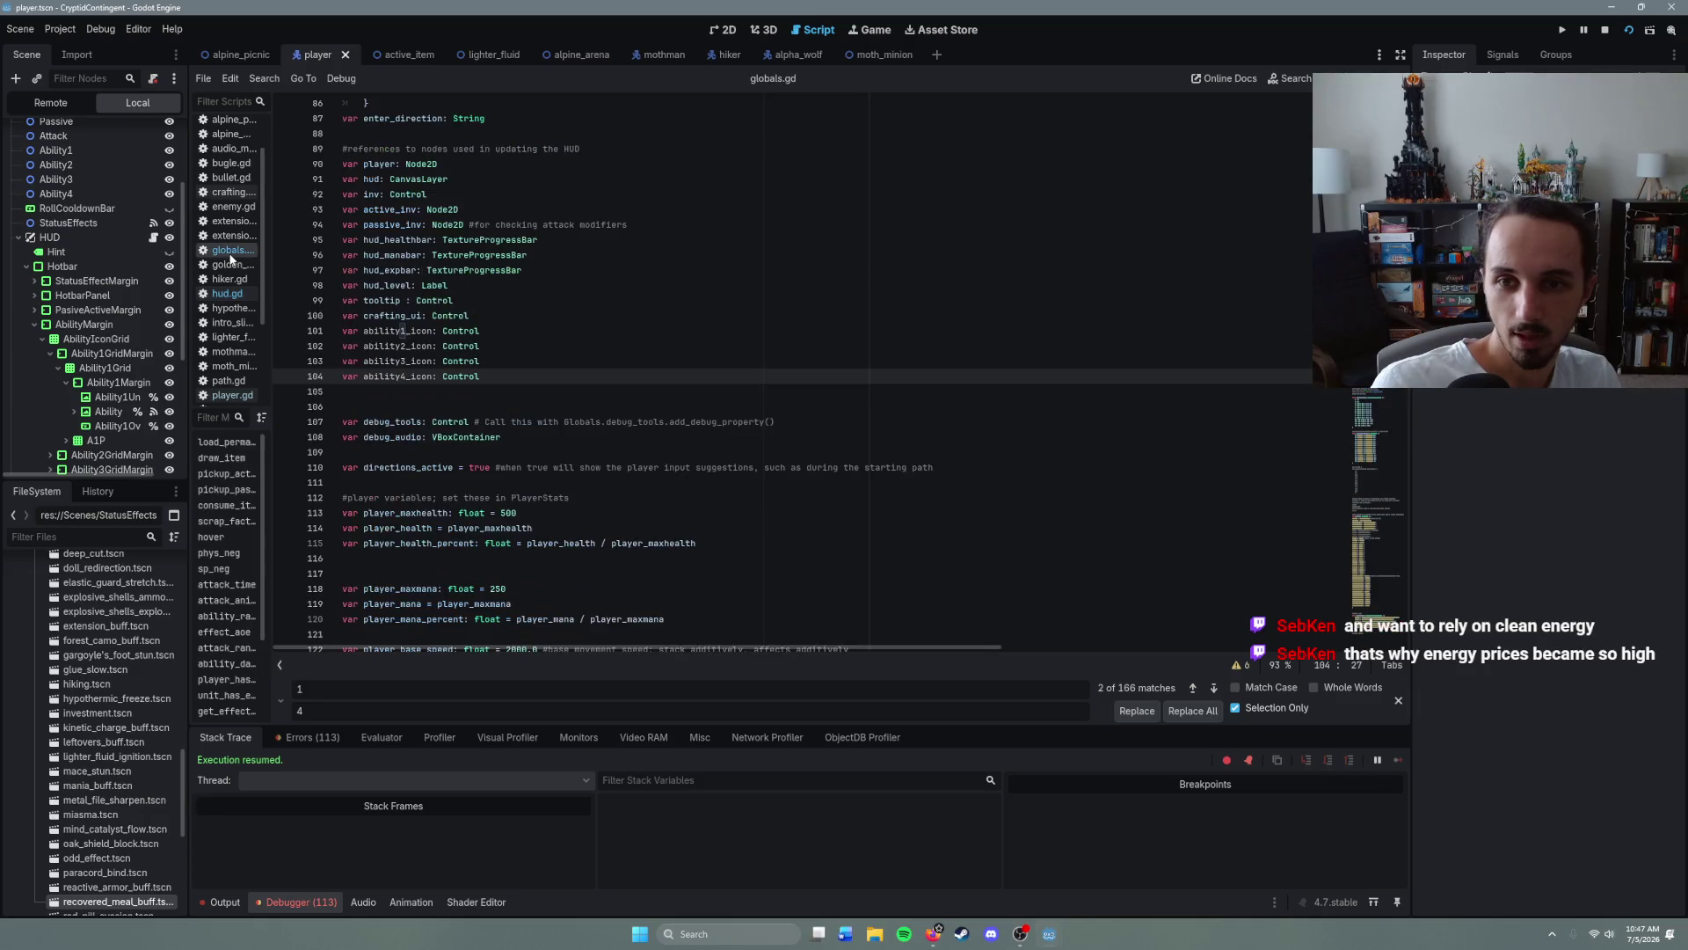
drag(472, 385, 343, 327)
click(493, 366)
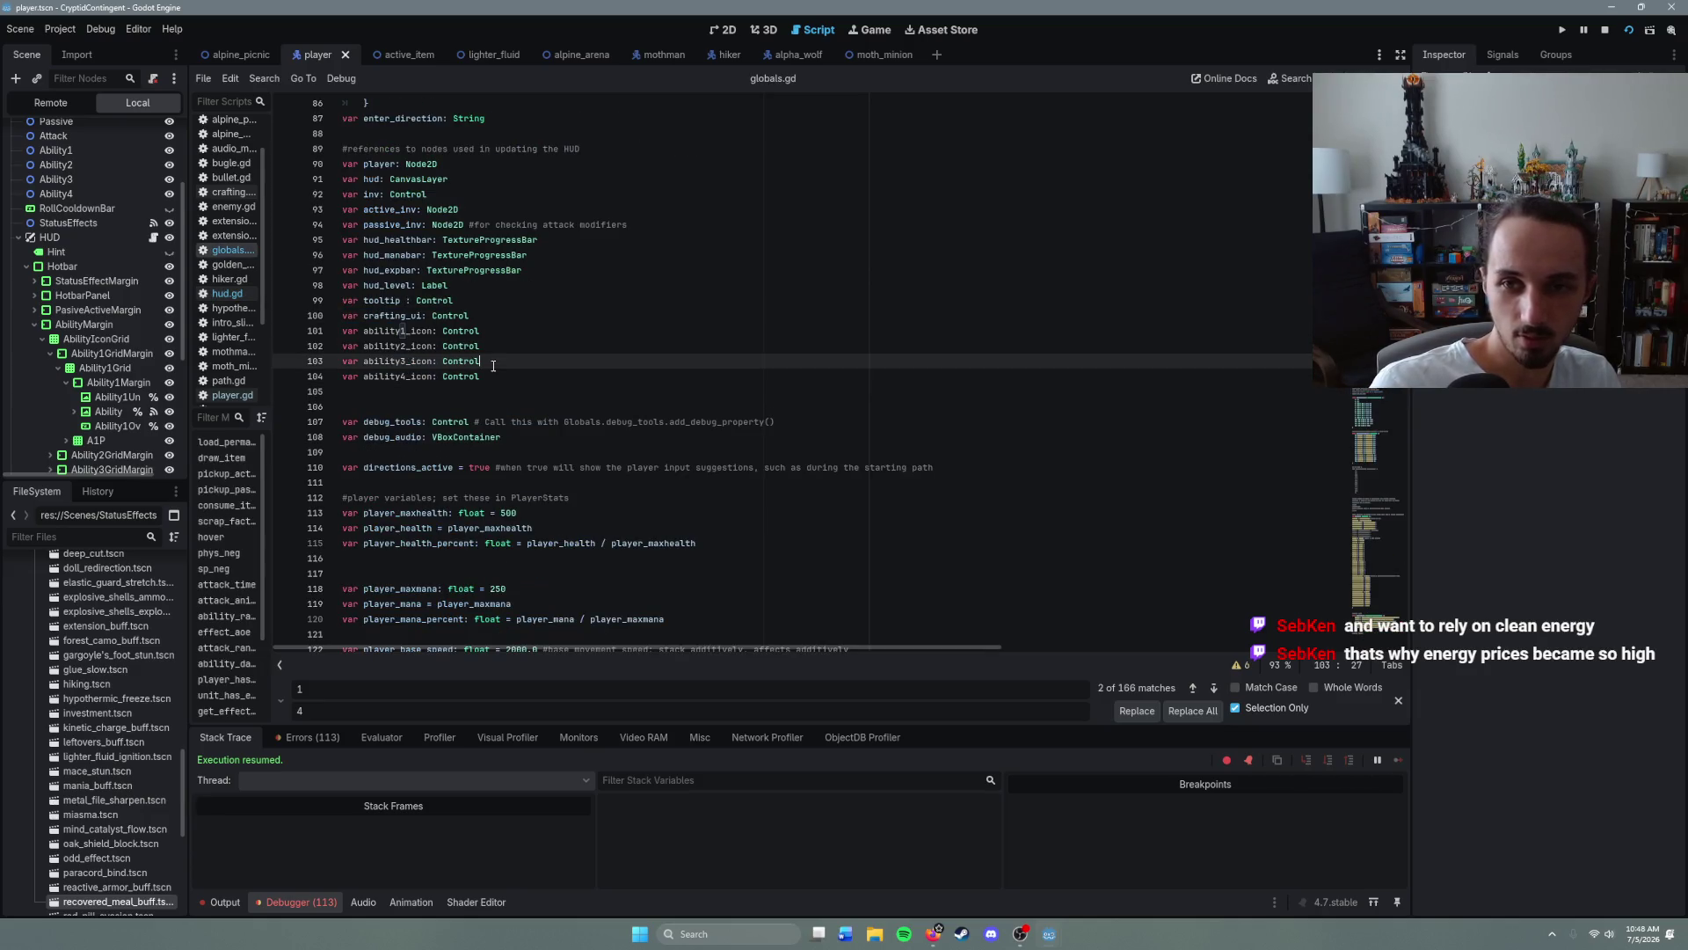
click(505, 370)
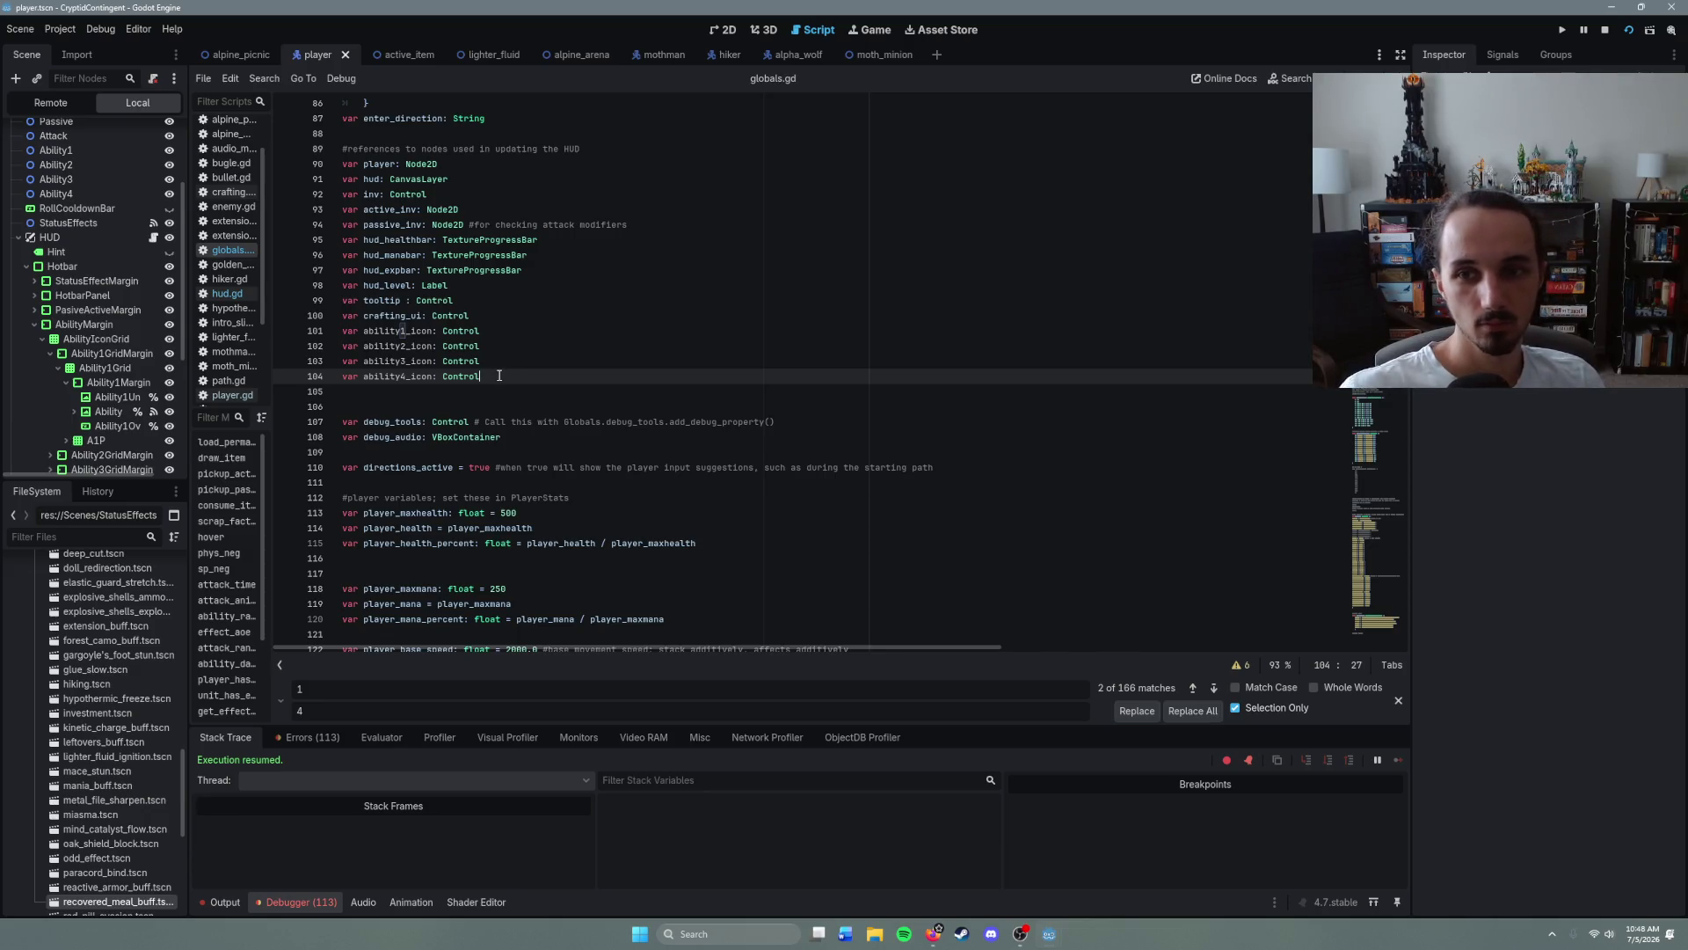
scroll(498, 376, down, 15)
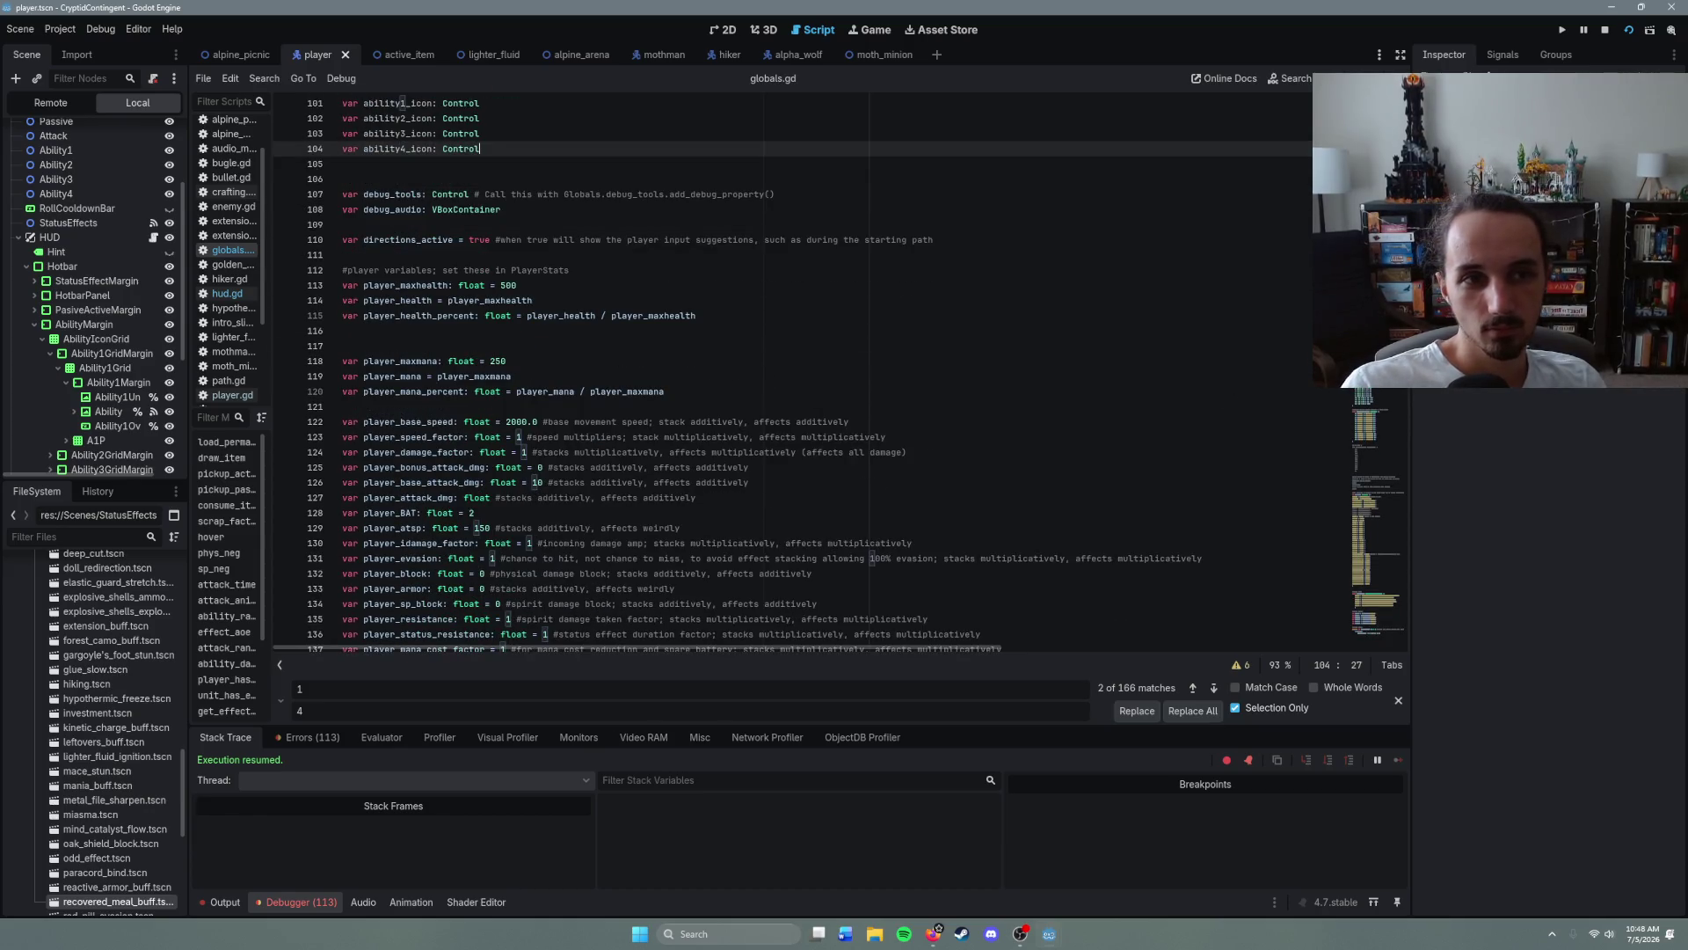
scroll(472, 519, down, 20)
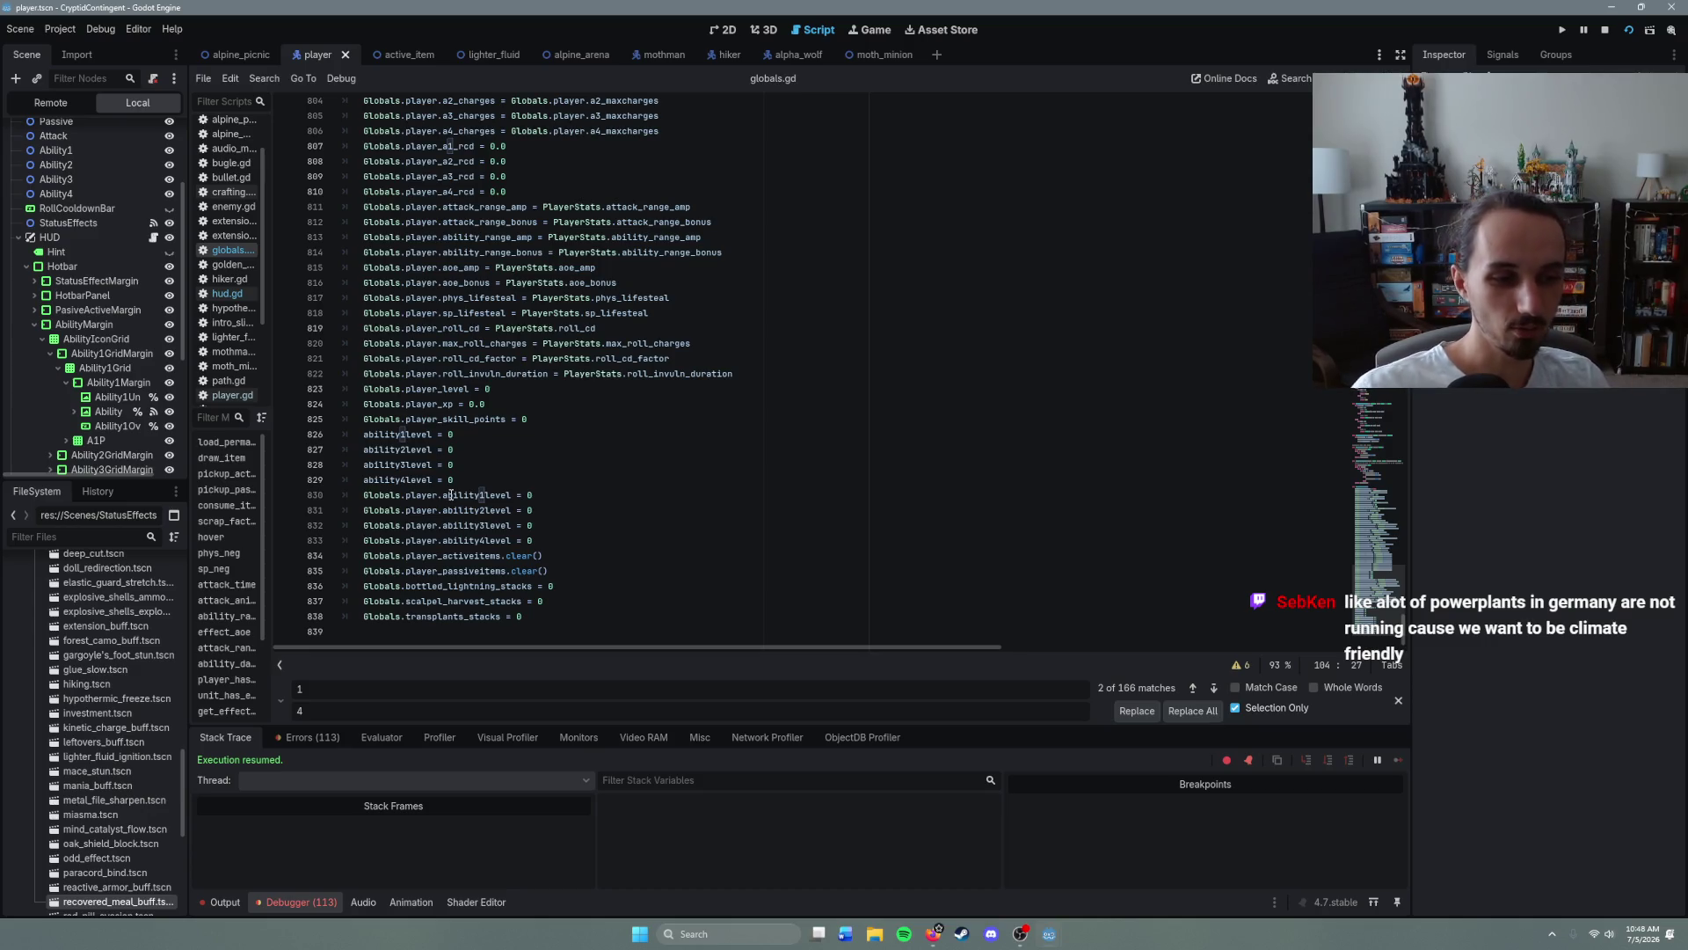
- Review the ability level and stack reset lines in the start-over code
click(495, 478)
click(570, 607)
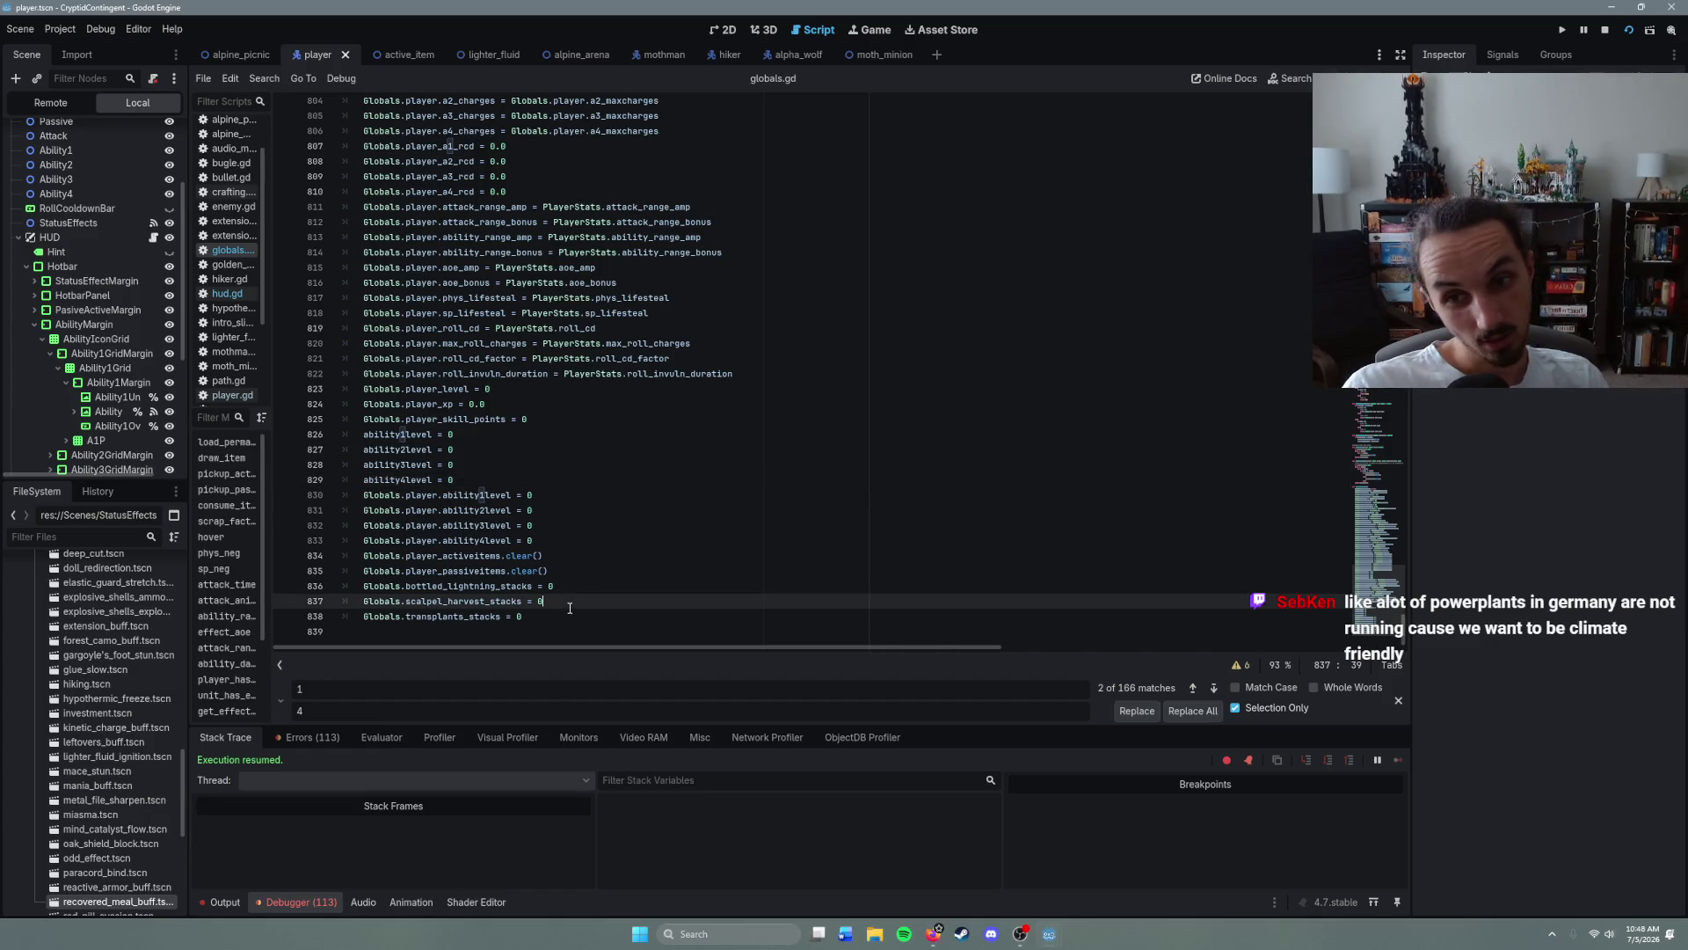
click(635, 622)
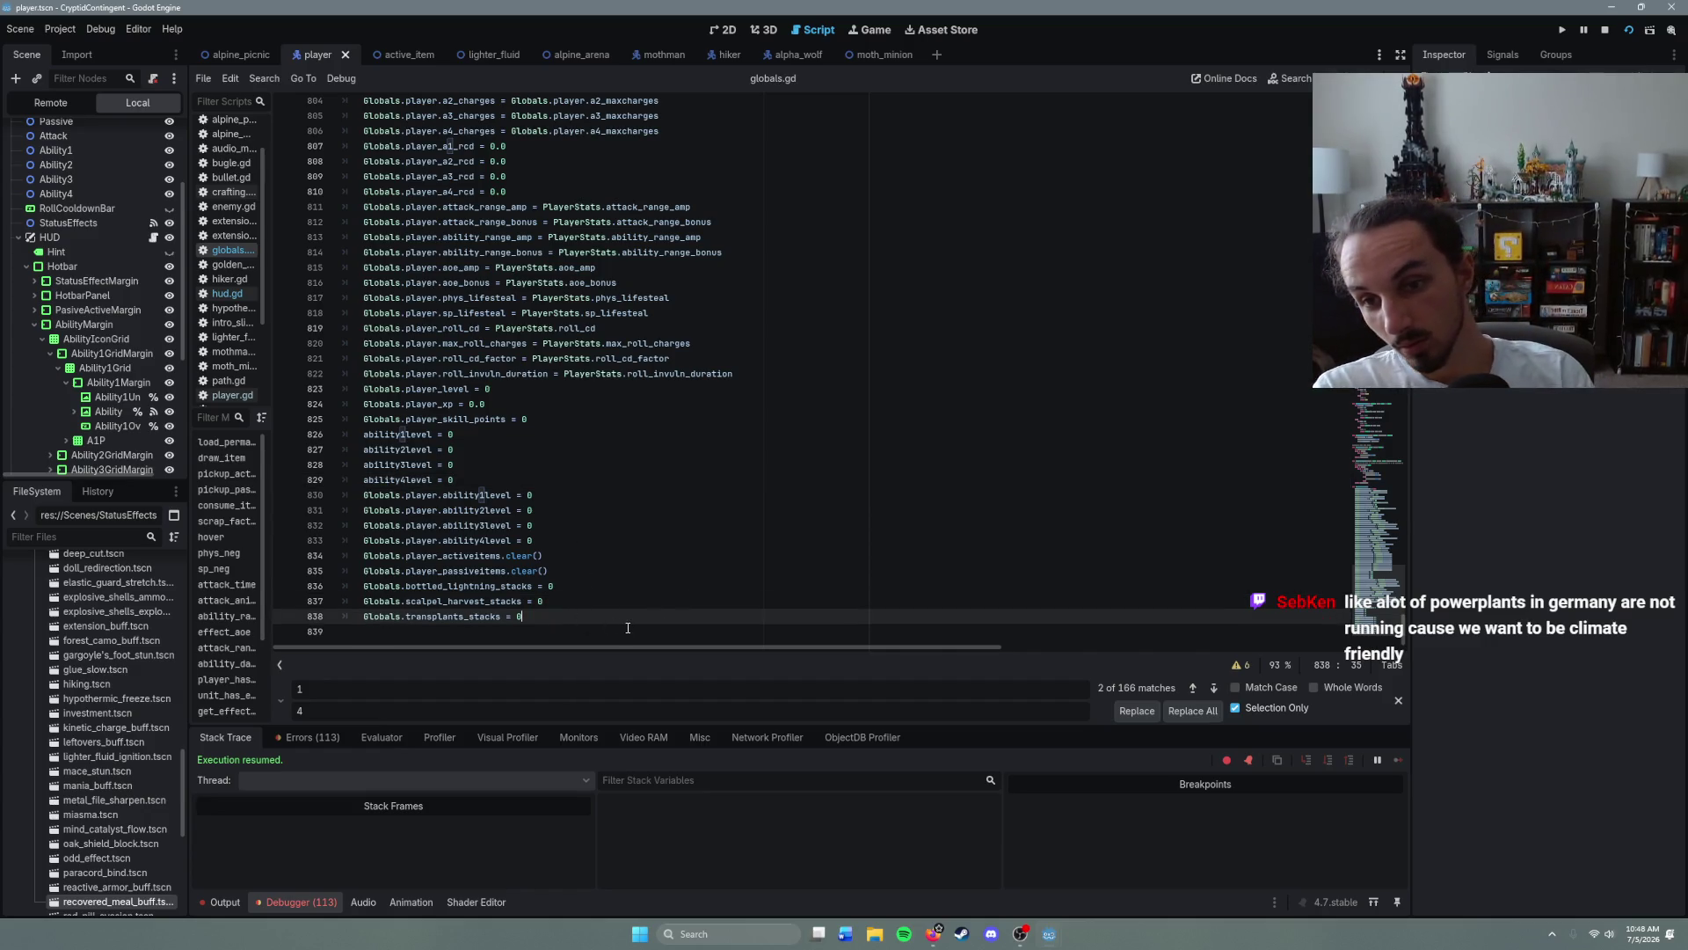
click(572, 544)
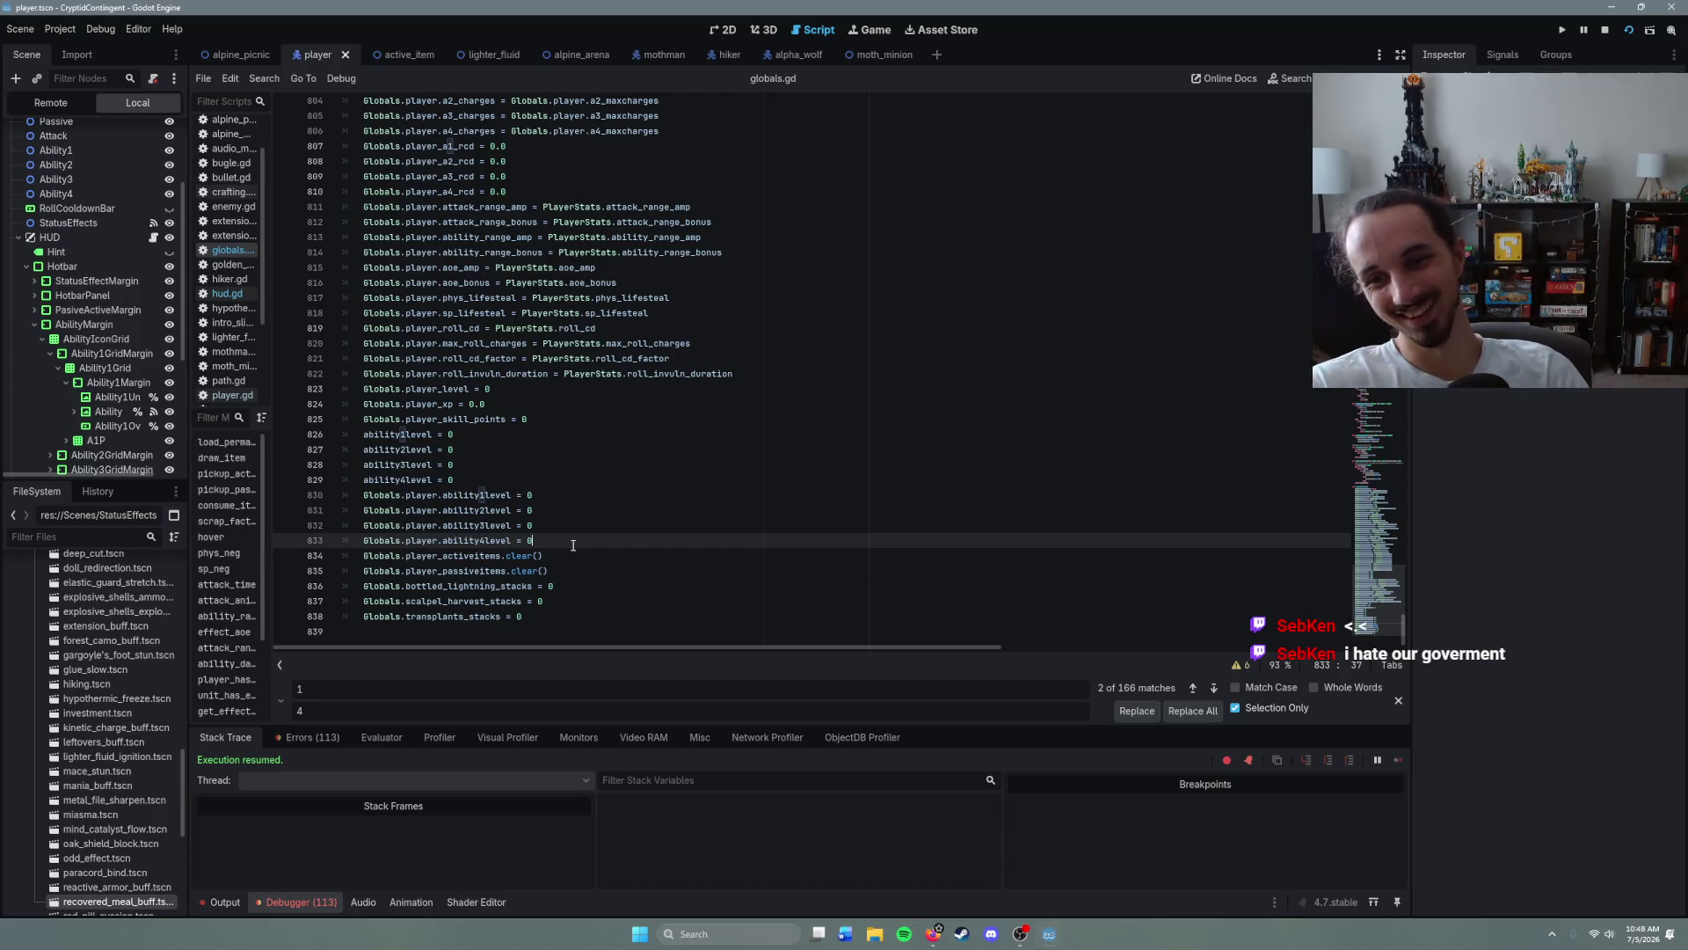
- Begin a 'Globals.ability1_icon' line after the resets, then view player.gd's initialize_stats call
key(Return)
text(Globals)
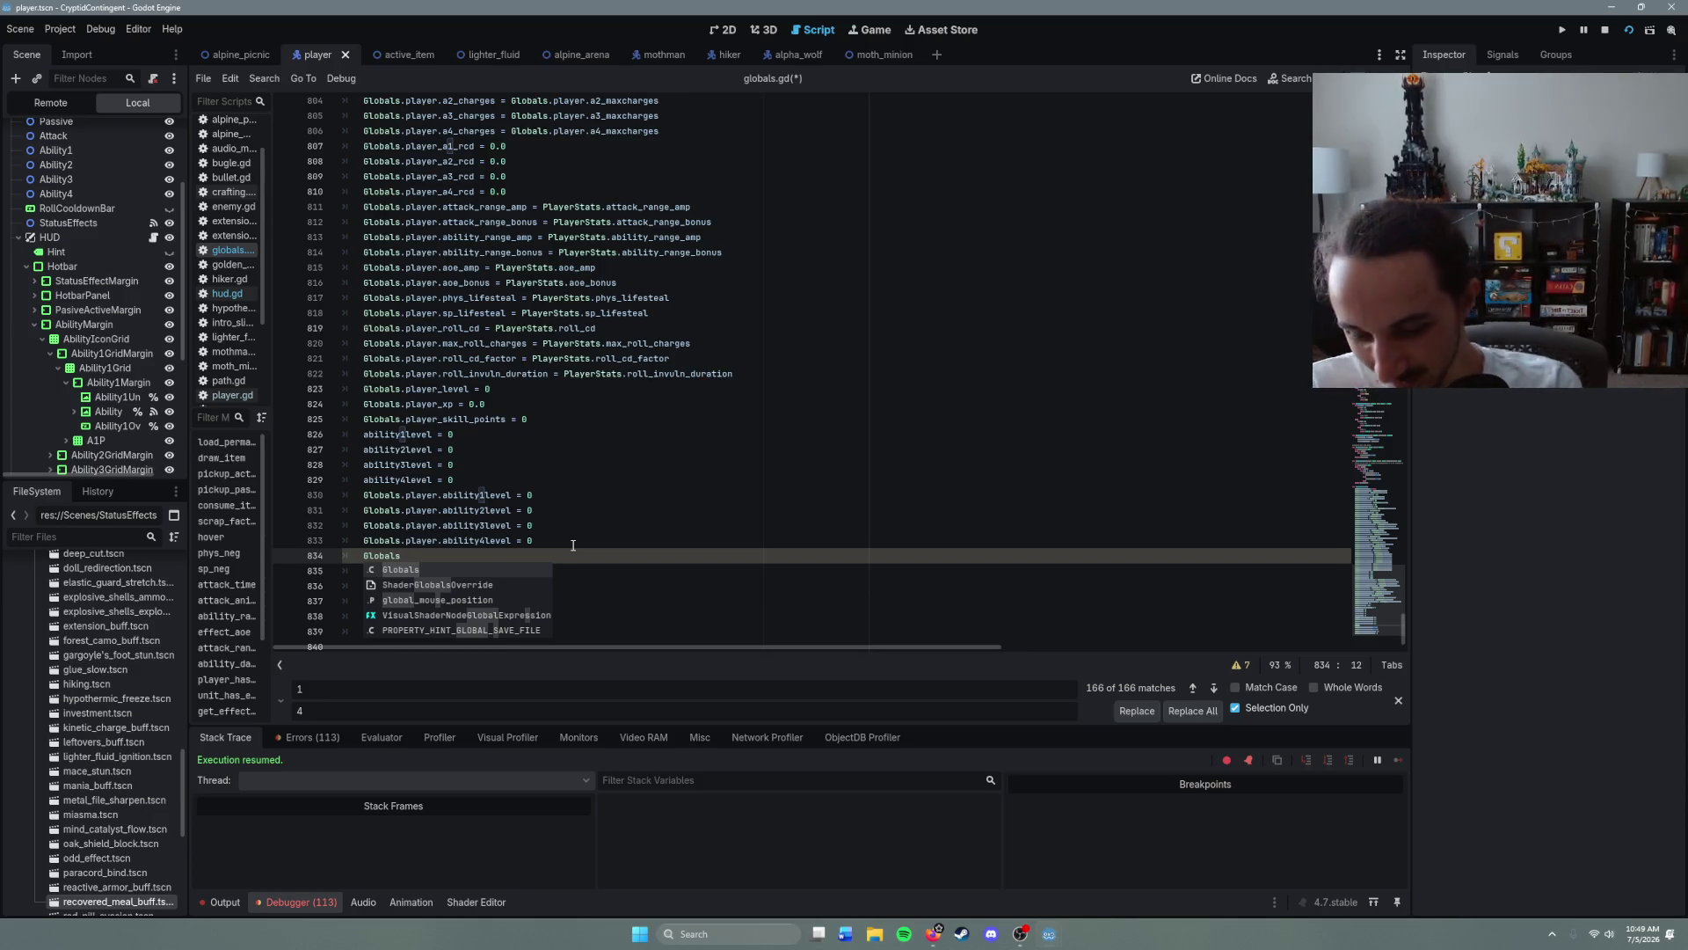
text(.)
key(BackSpace)
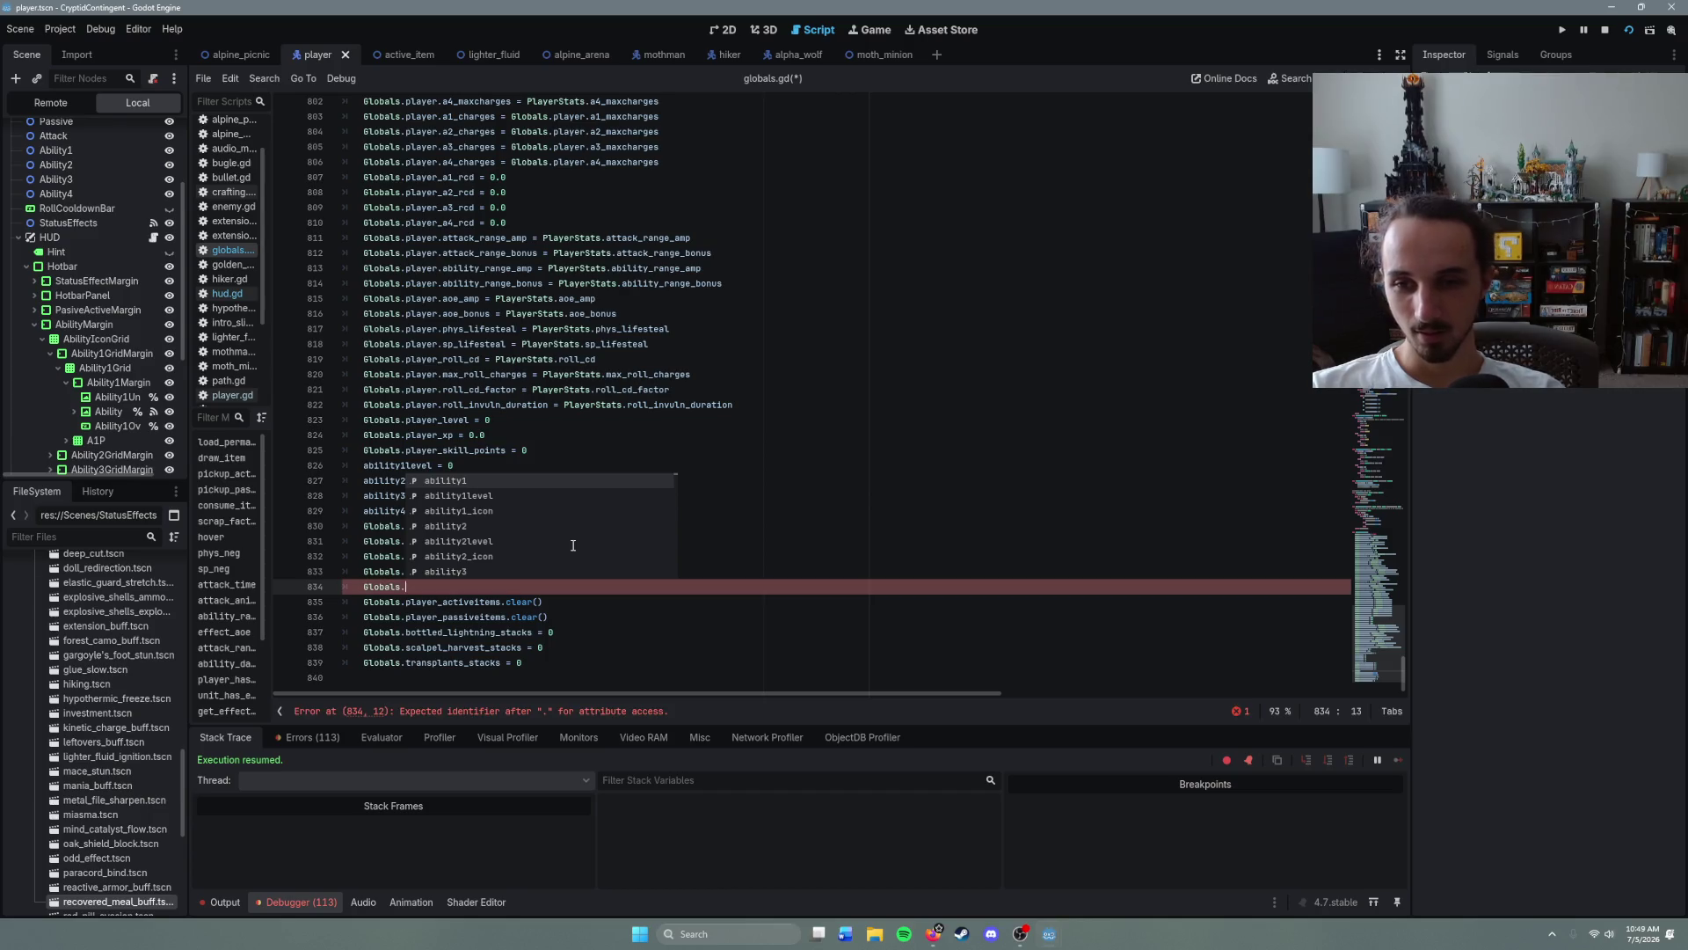
text(ability1_icon.)
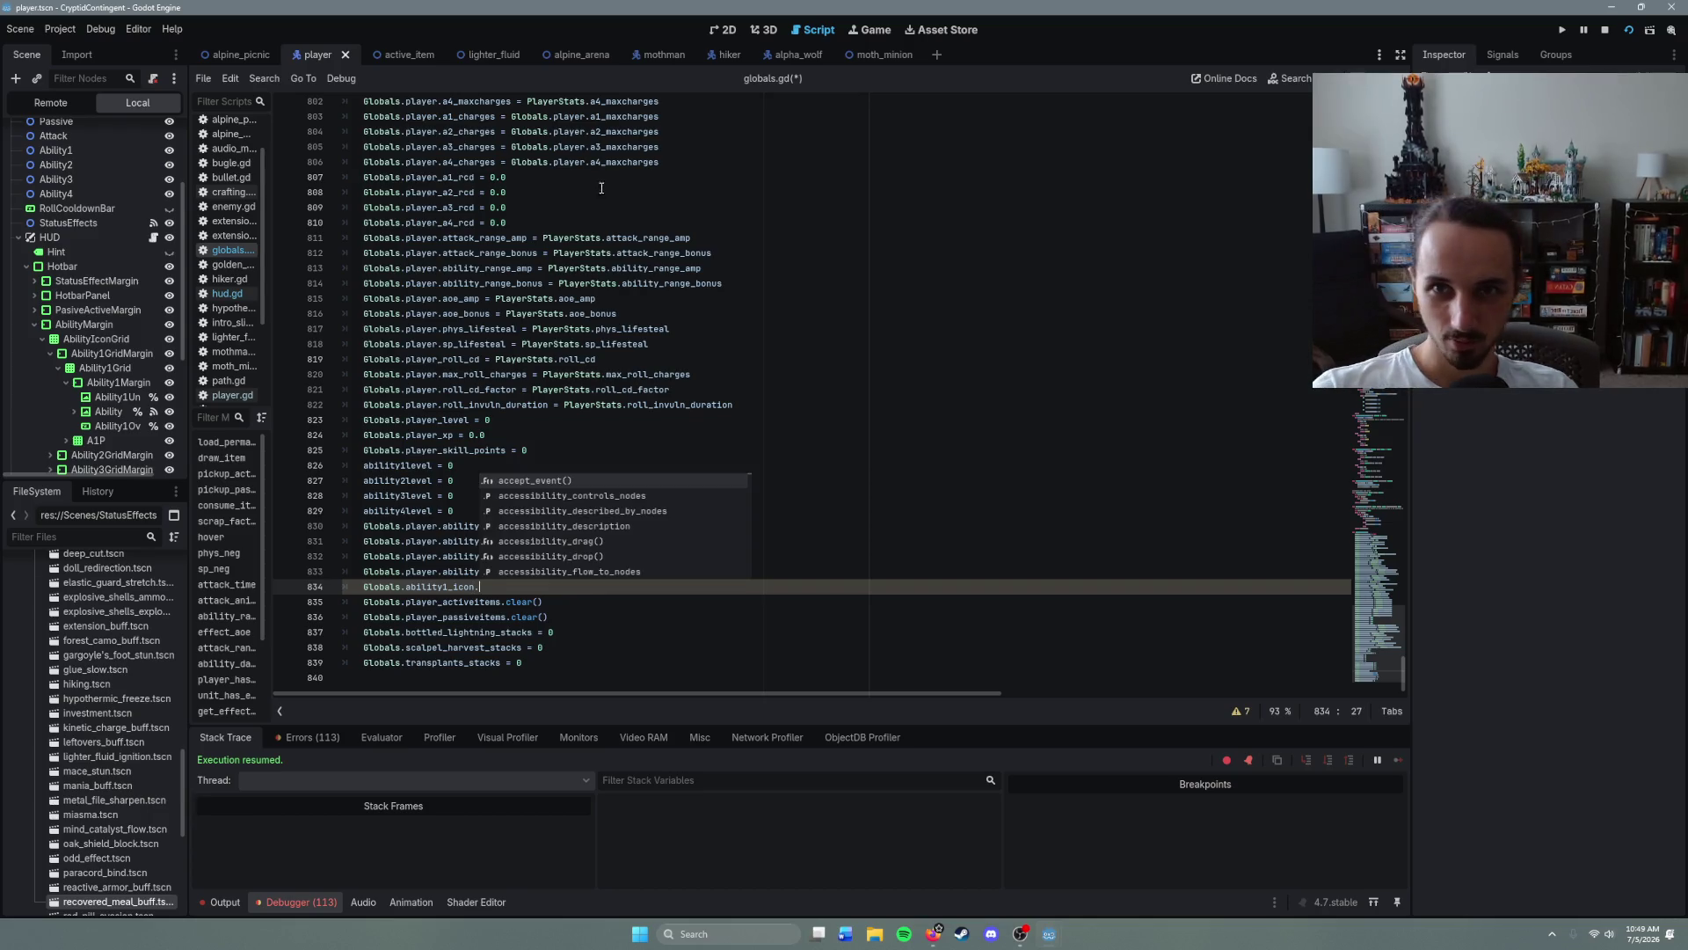
click(245, 397)
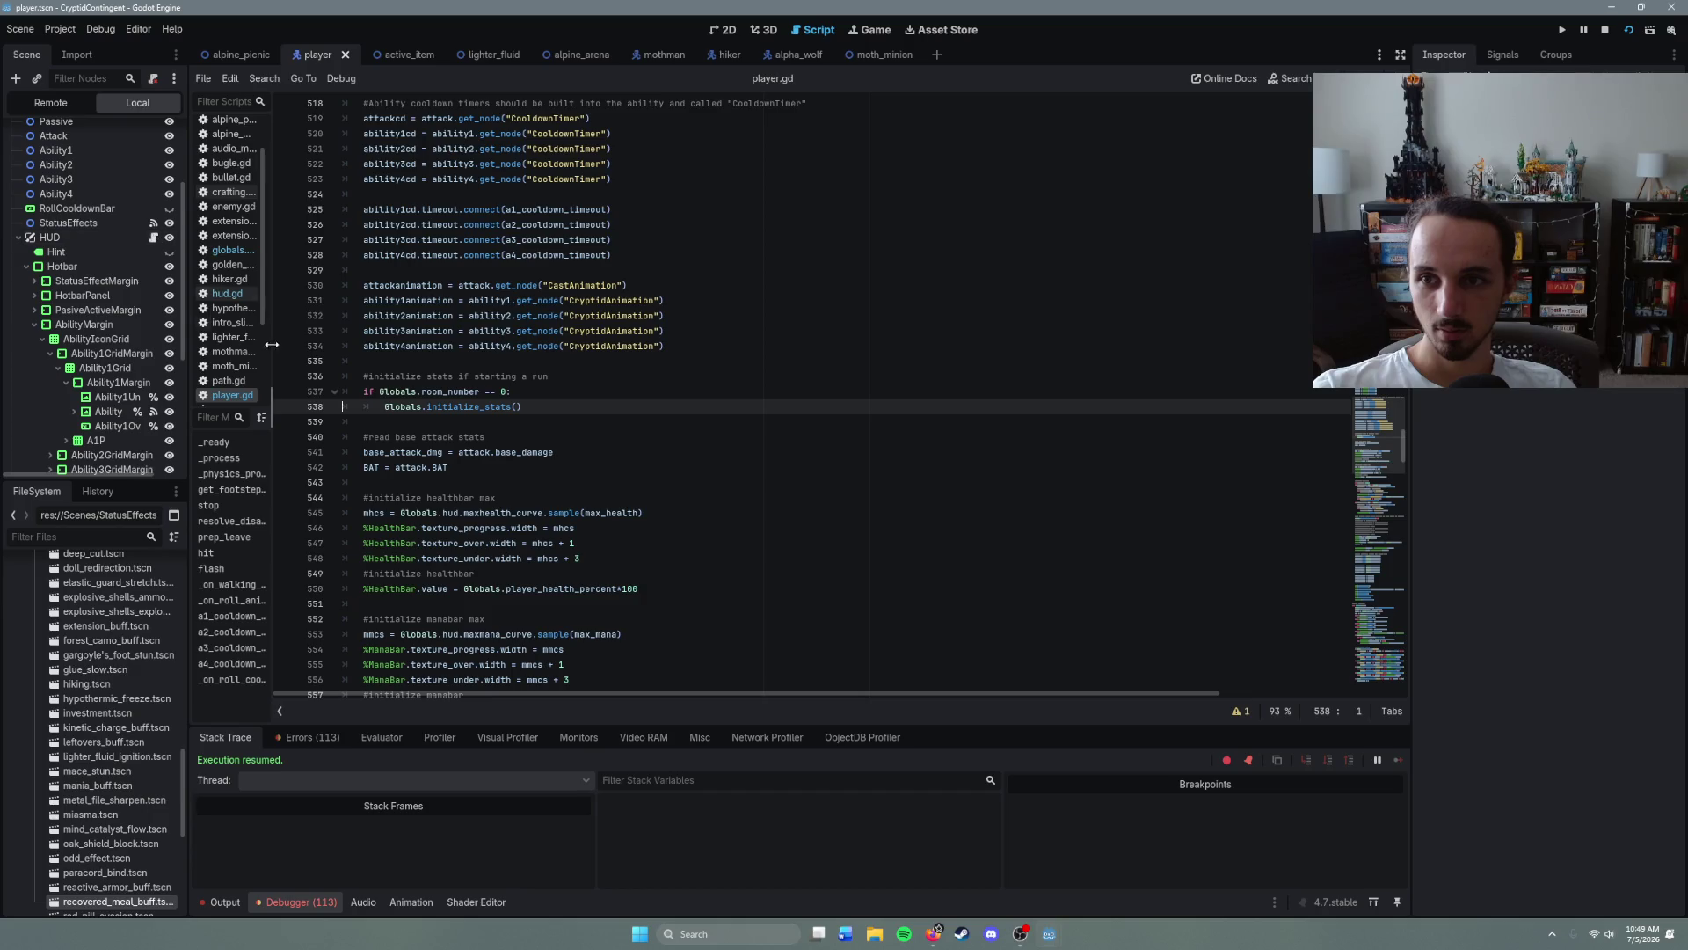
- Open hud.gd and scroll to the ability-upgrade block in _process
scroll(249, 361, down, 3)
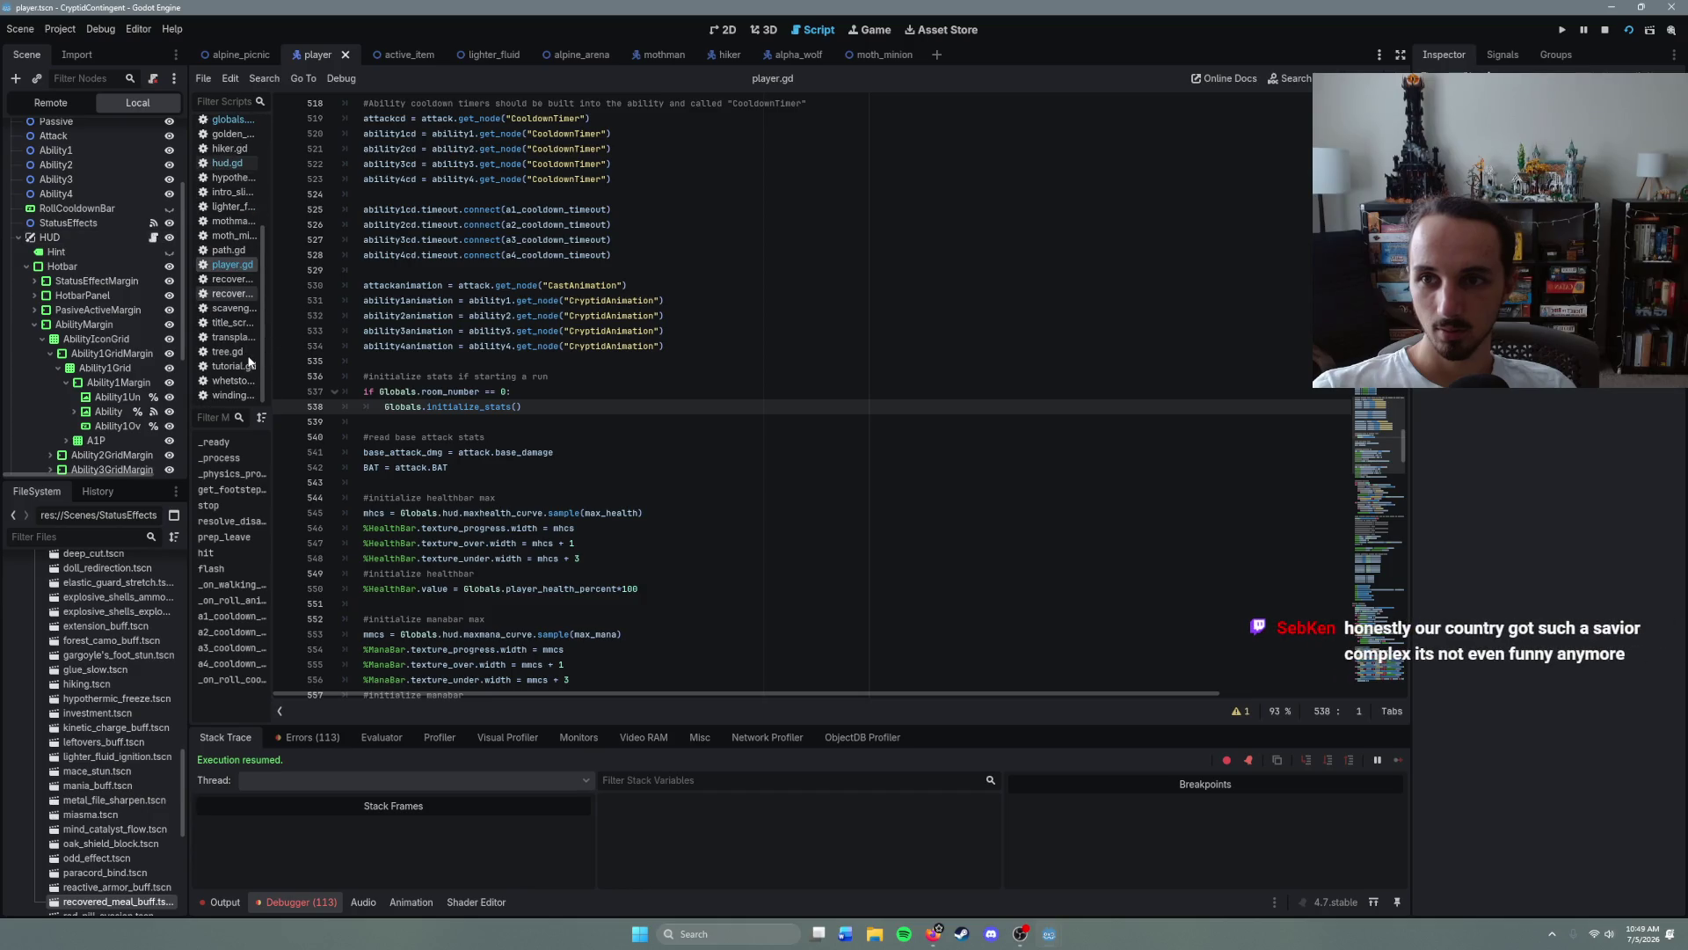
click(227, 163)
scroll(539, 511, down, 1)
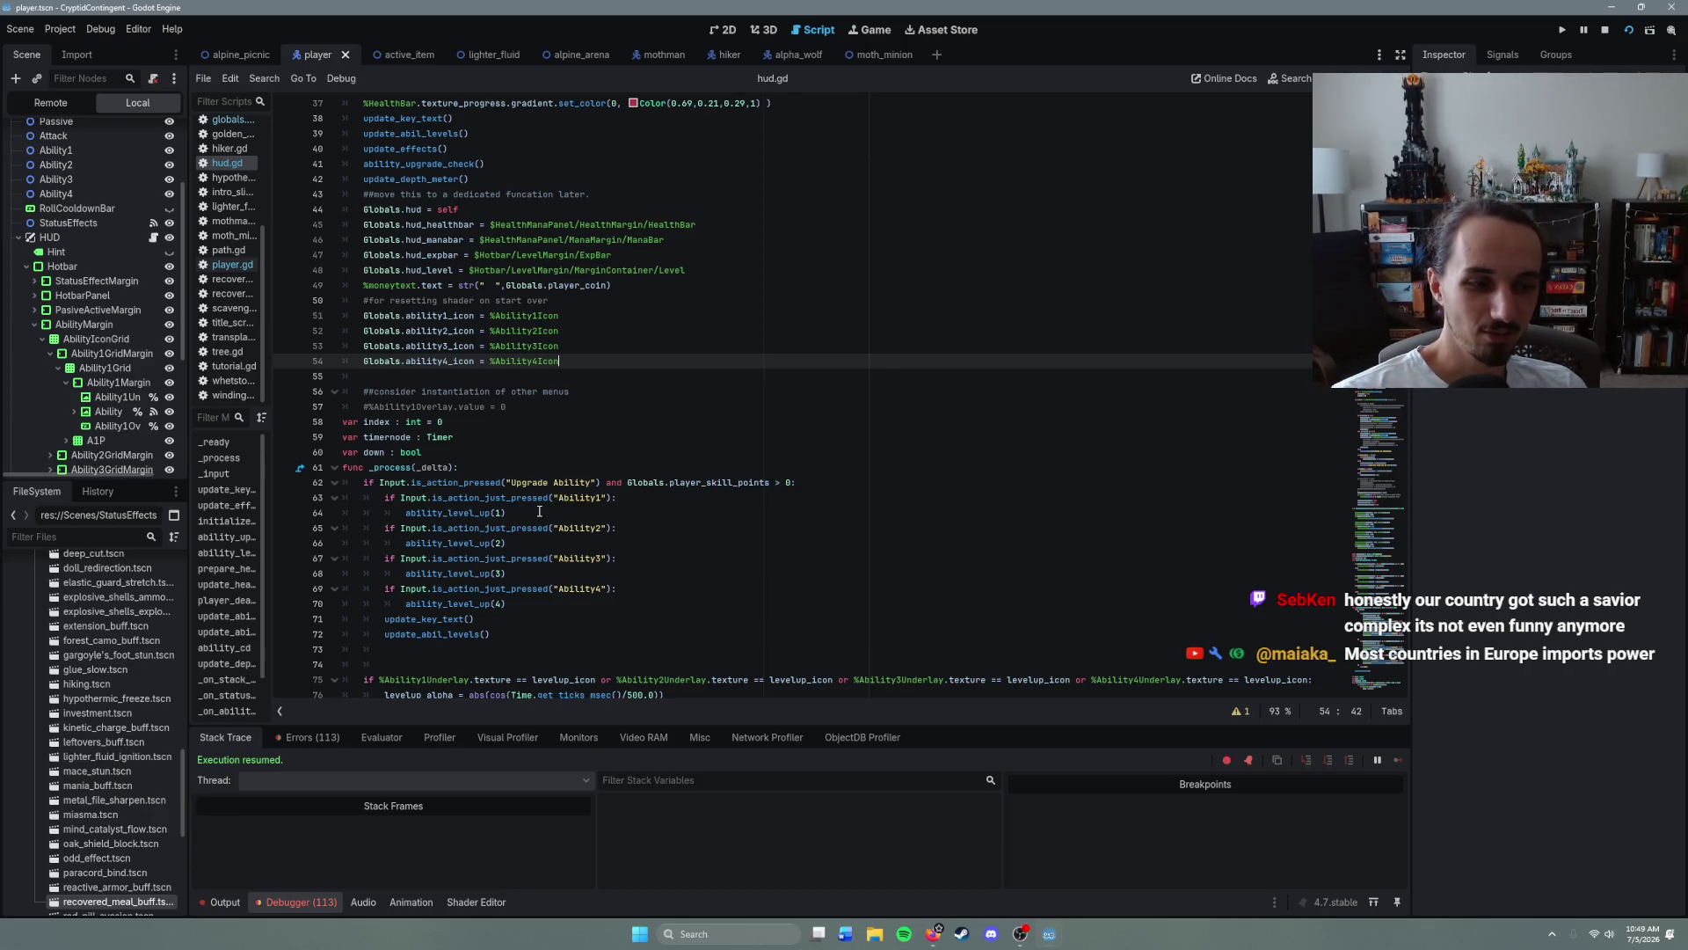
scroll(585, 570, down, 18)
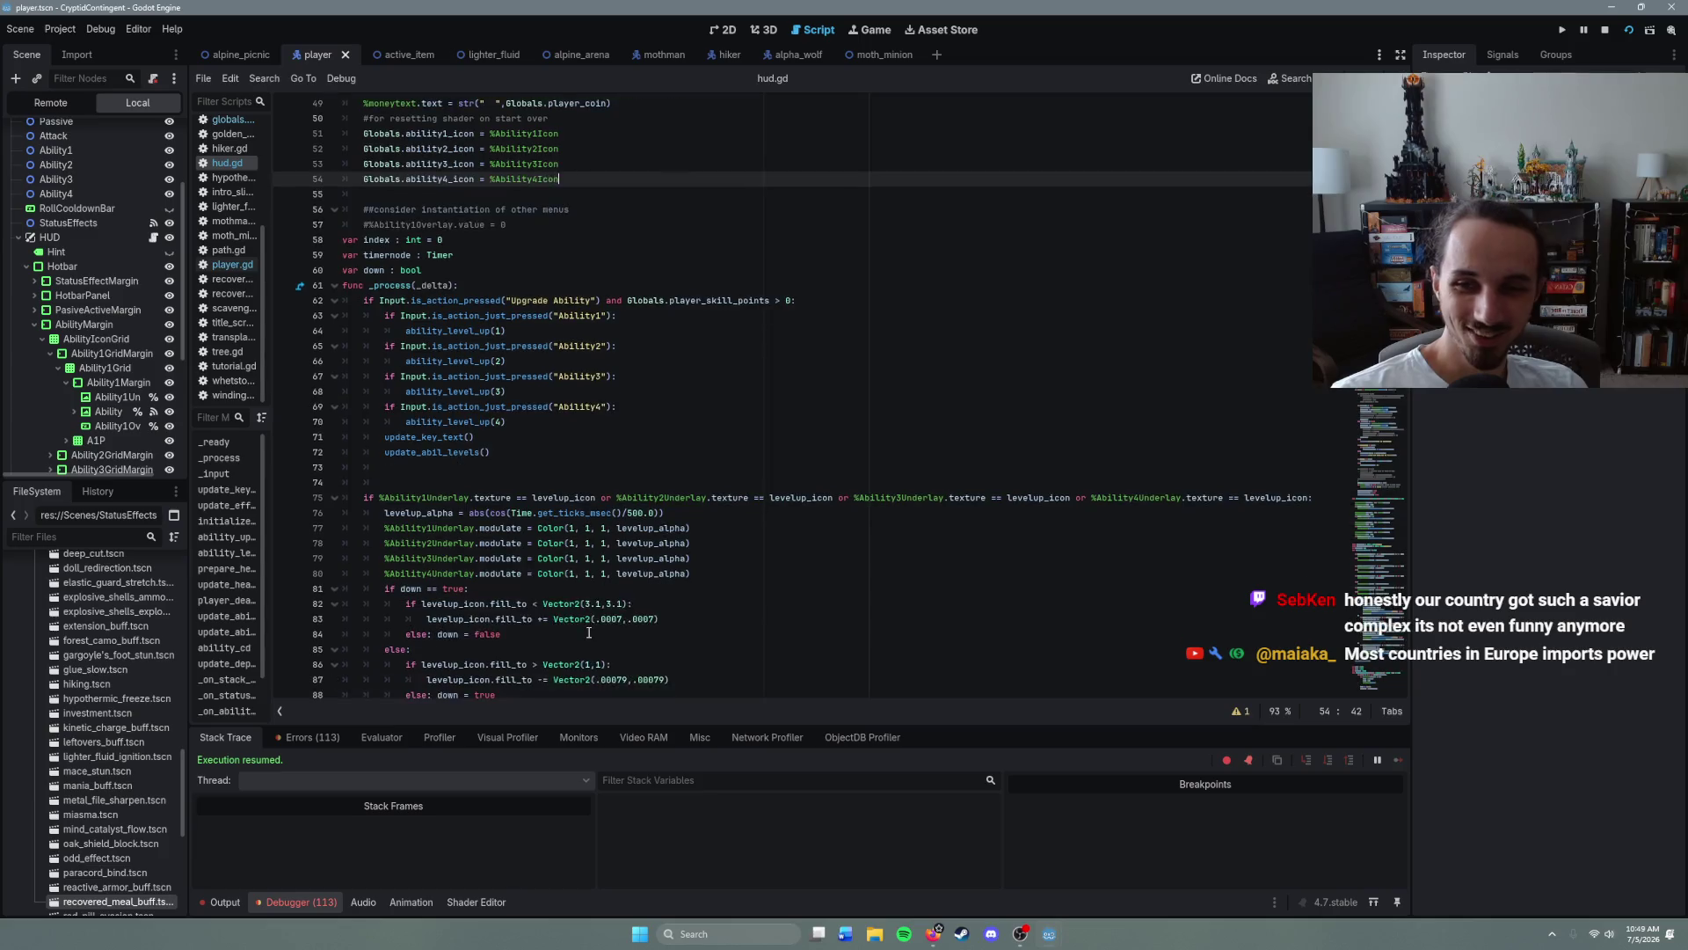
scroll(589, 632, down, 10)
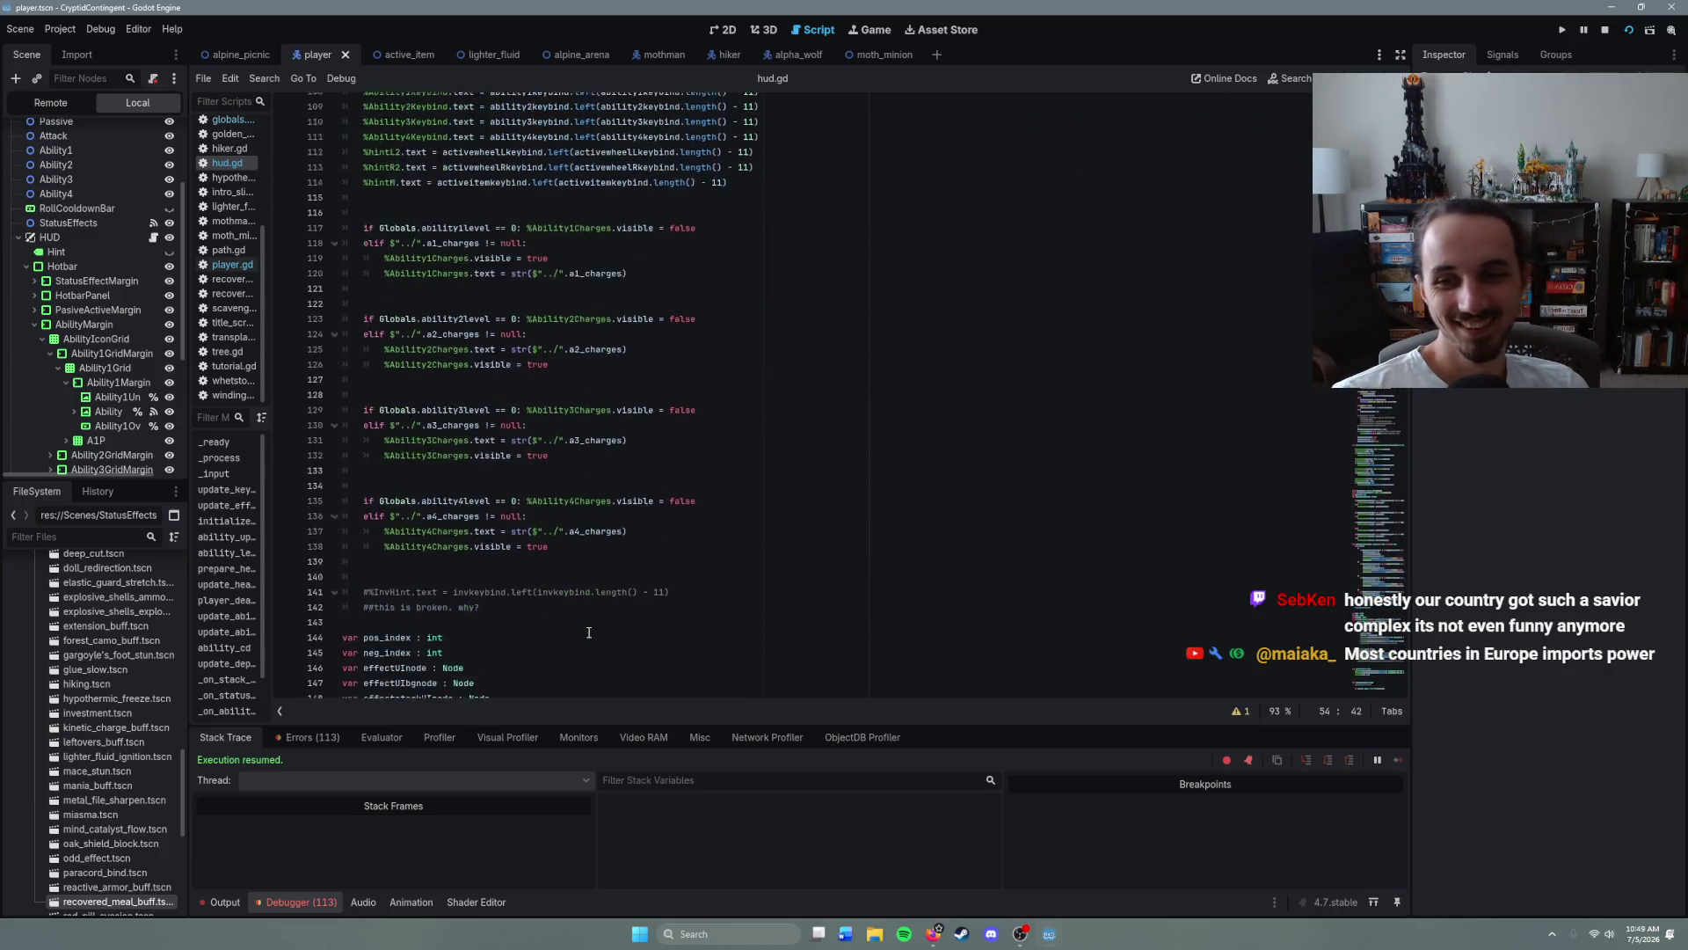
scroll(589, 633, up, 13)
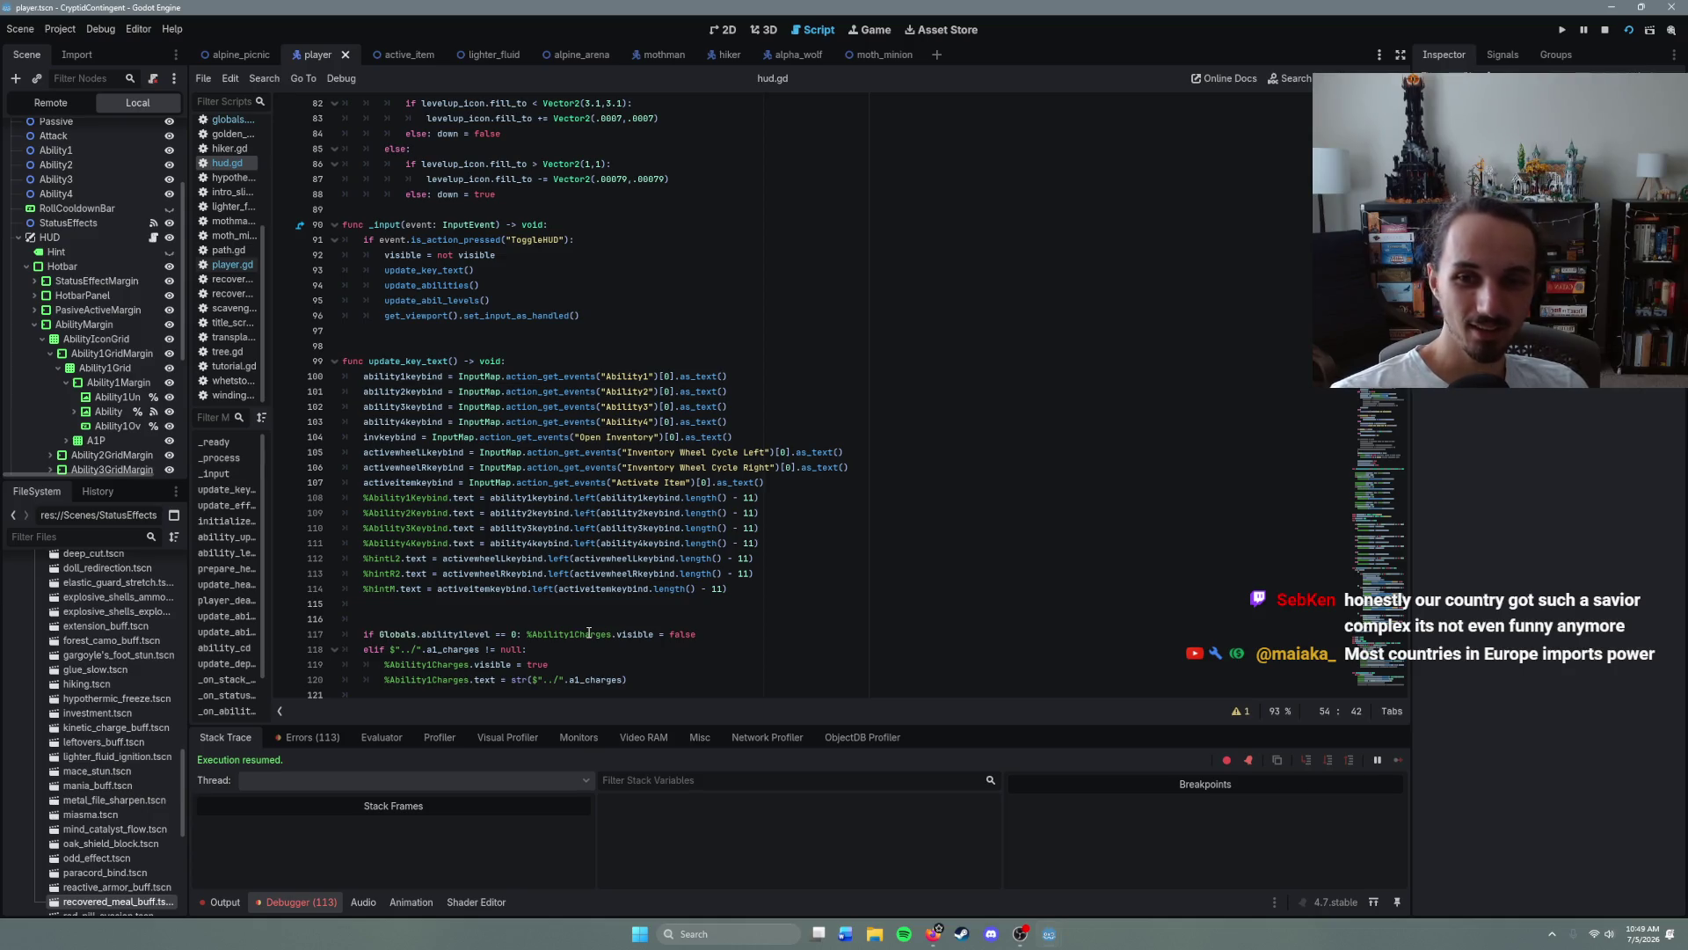
scroll(589, 633, up, 2)
click(744, 528)
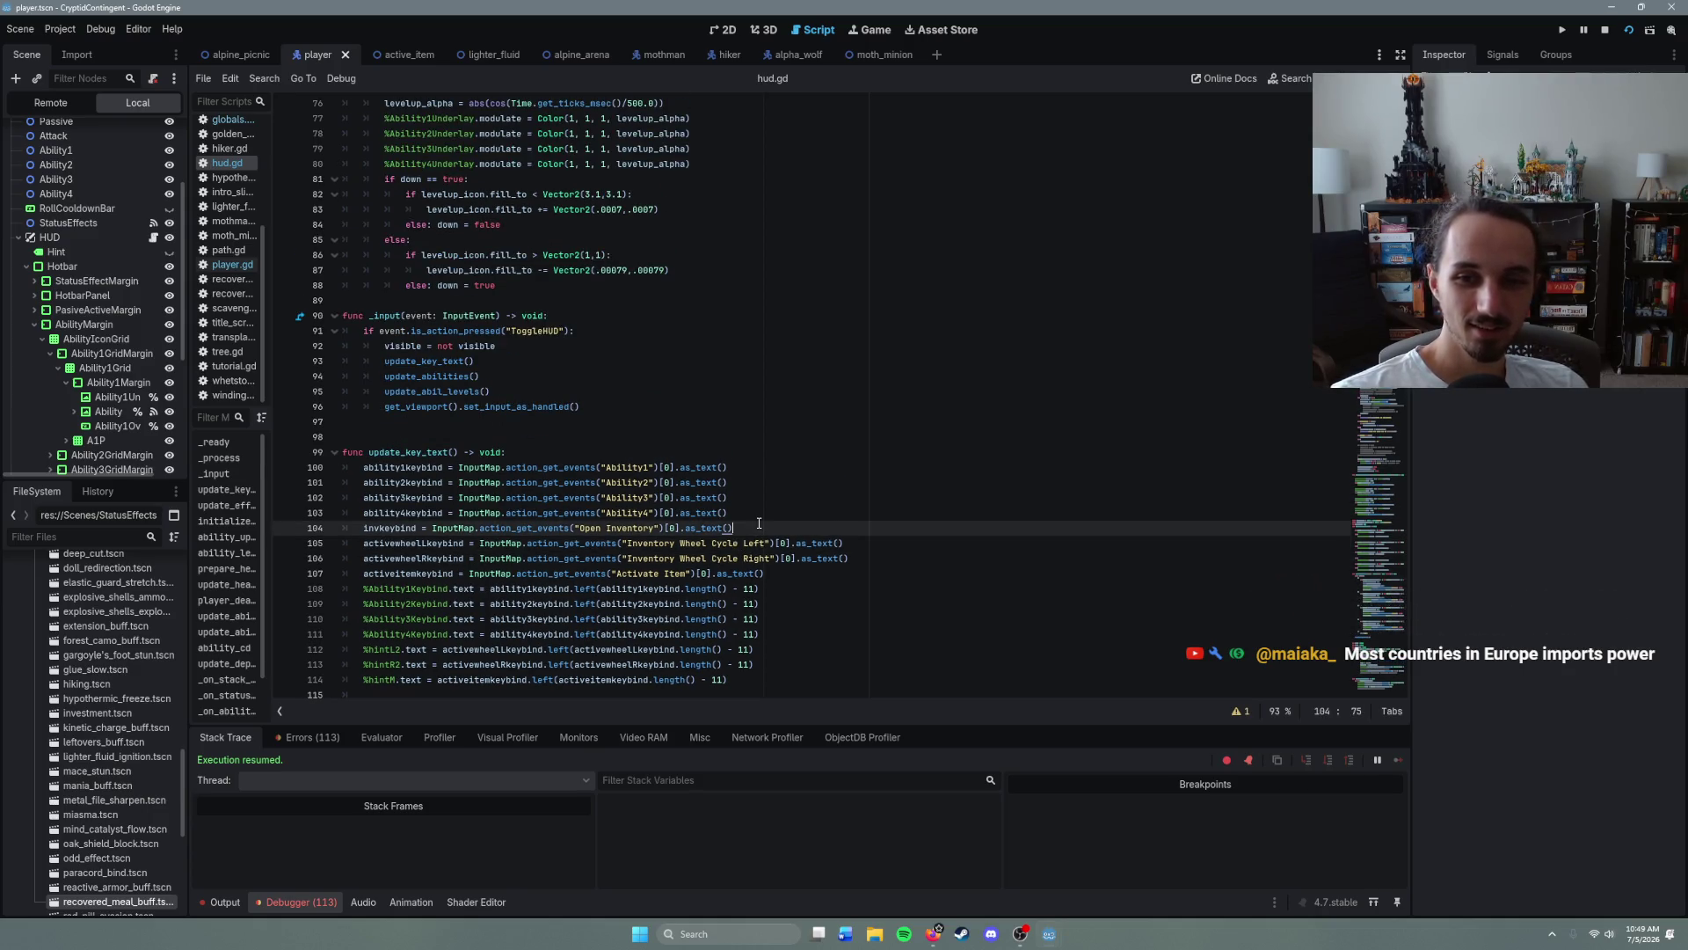
scroll(744, 529, up, 3)
click(618, 541)
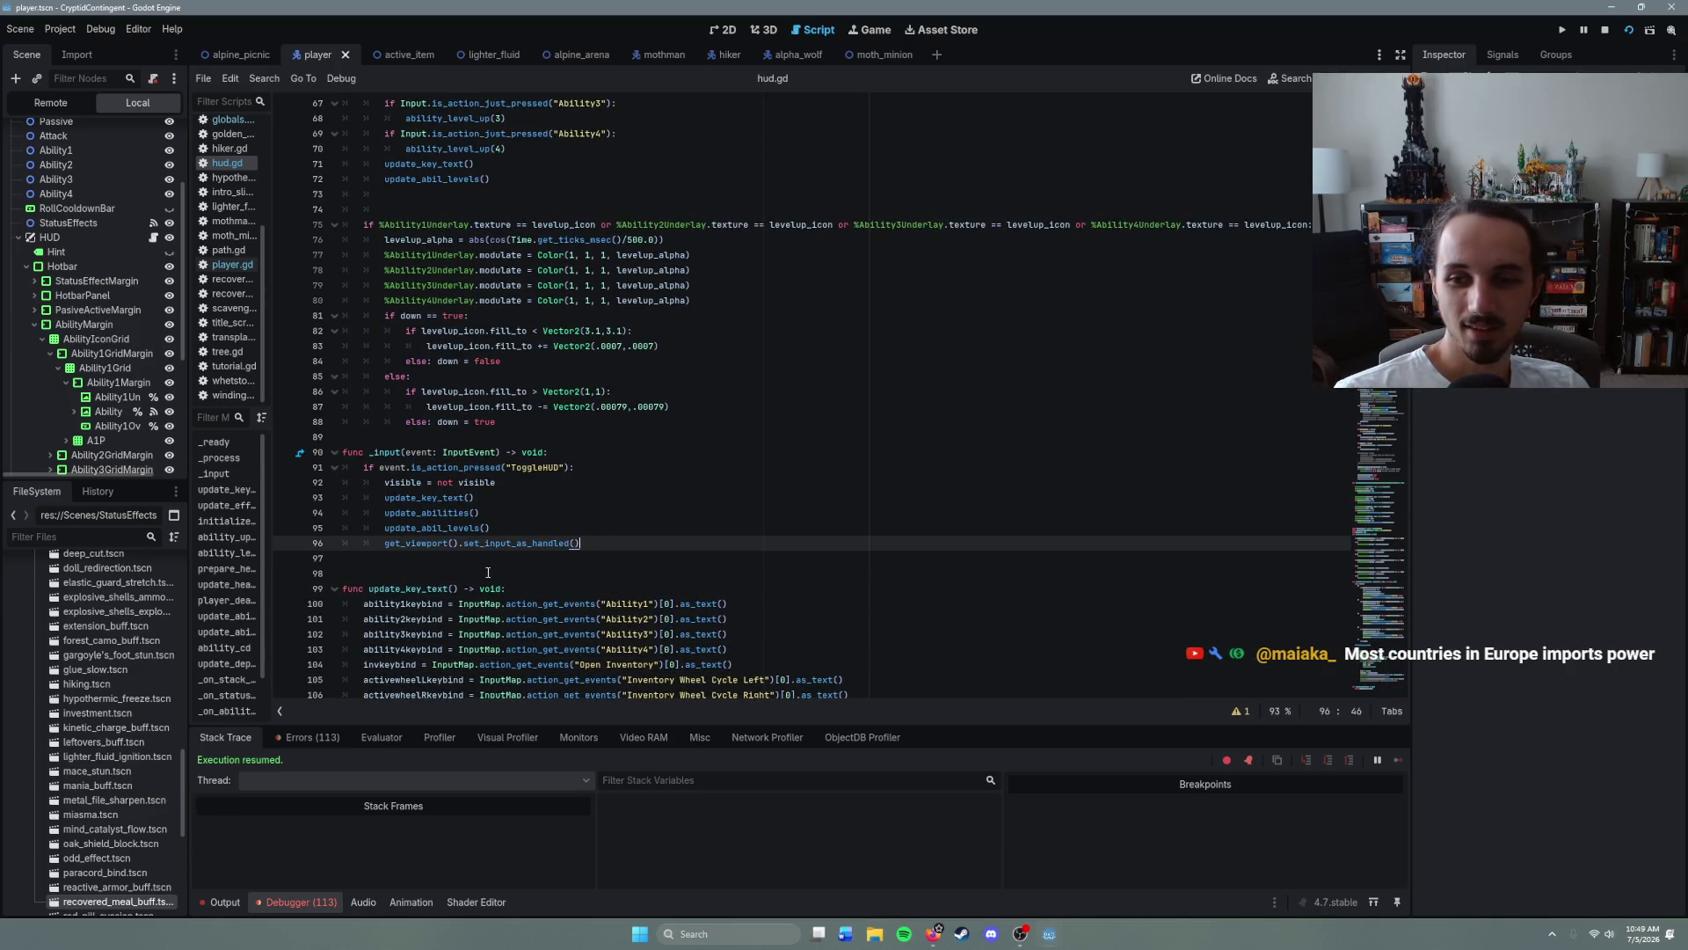
scroll(451, 573, up, 2)
scroll(451, 574, up, 1)
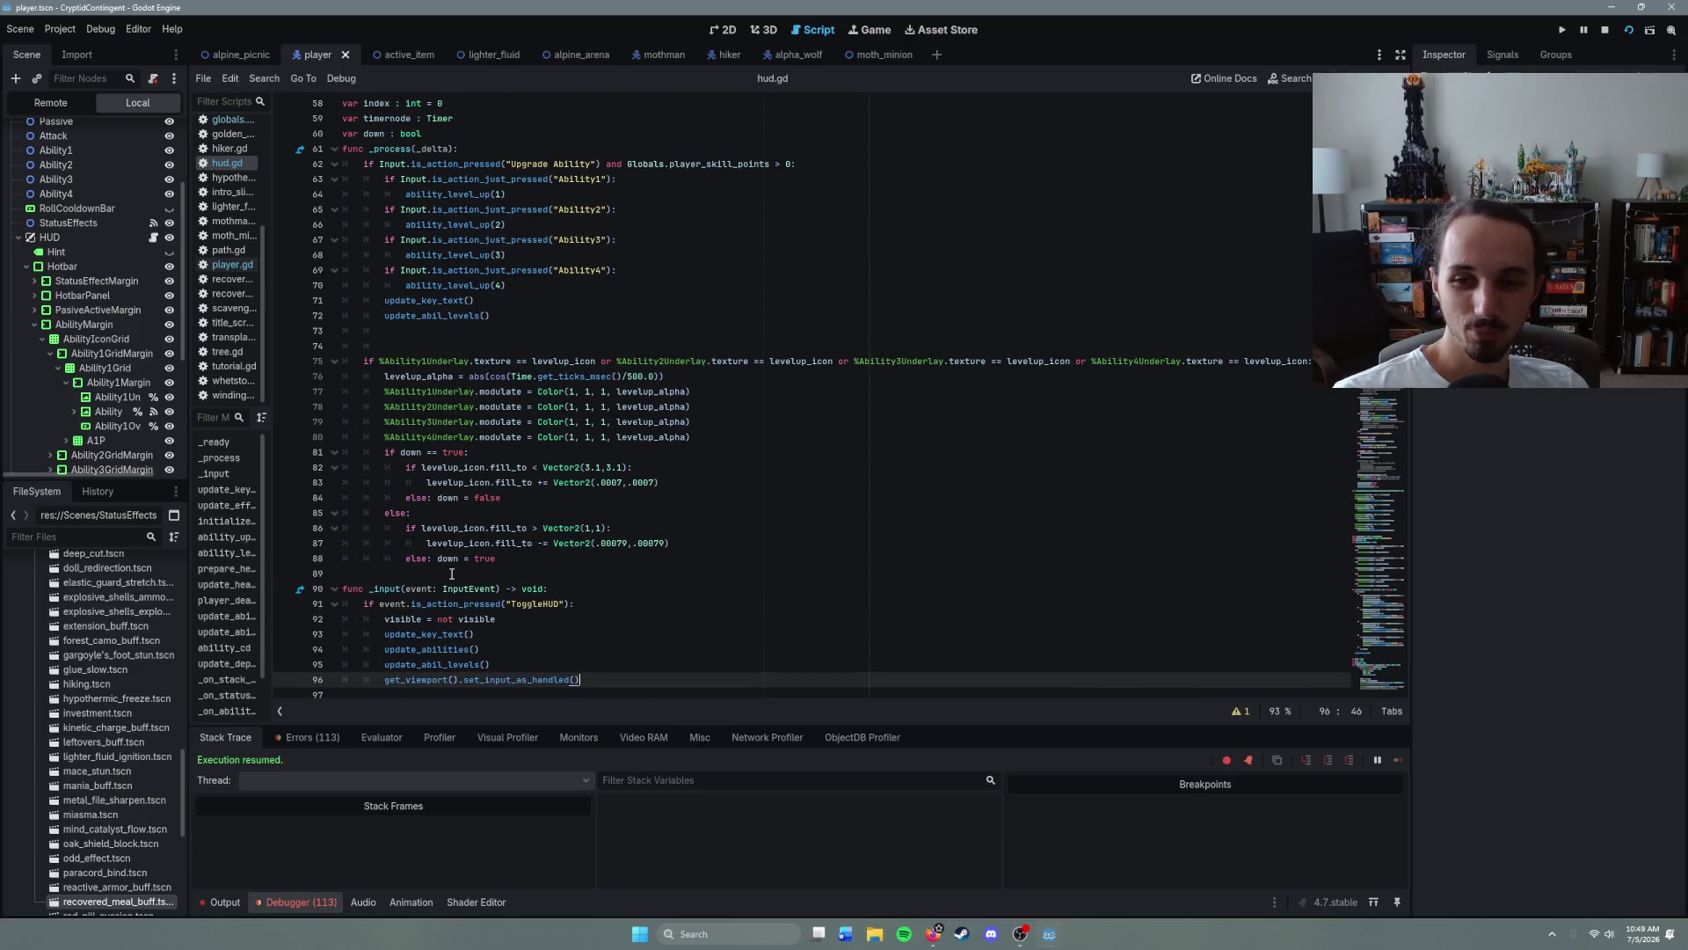
scroll(451, 574, up, 3)
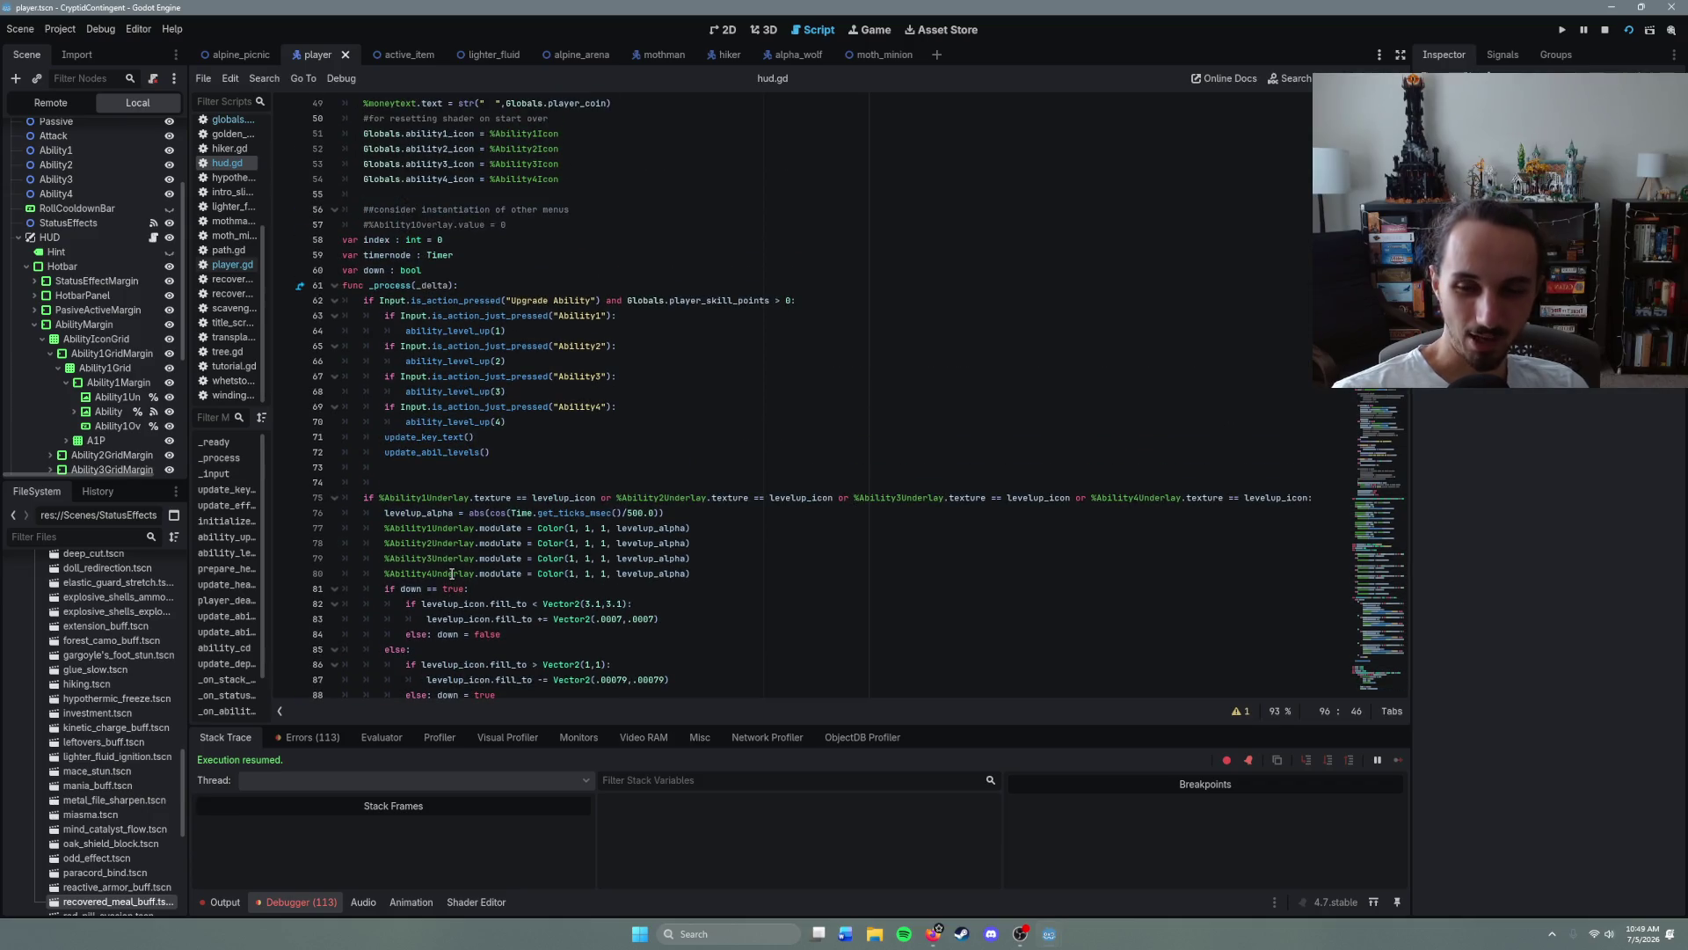
scroll(452, 574, down, 5)
scroll(474, 563, up, 7)
- Delete the empty line 73 below update_abil_levels()
click(499, 547)
click(493, 526)
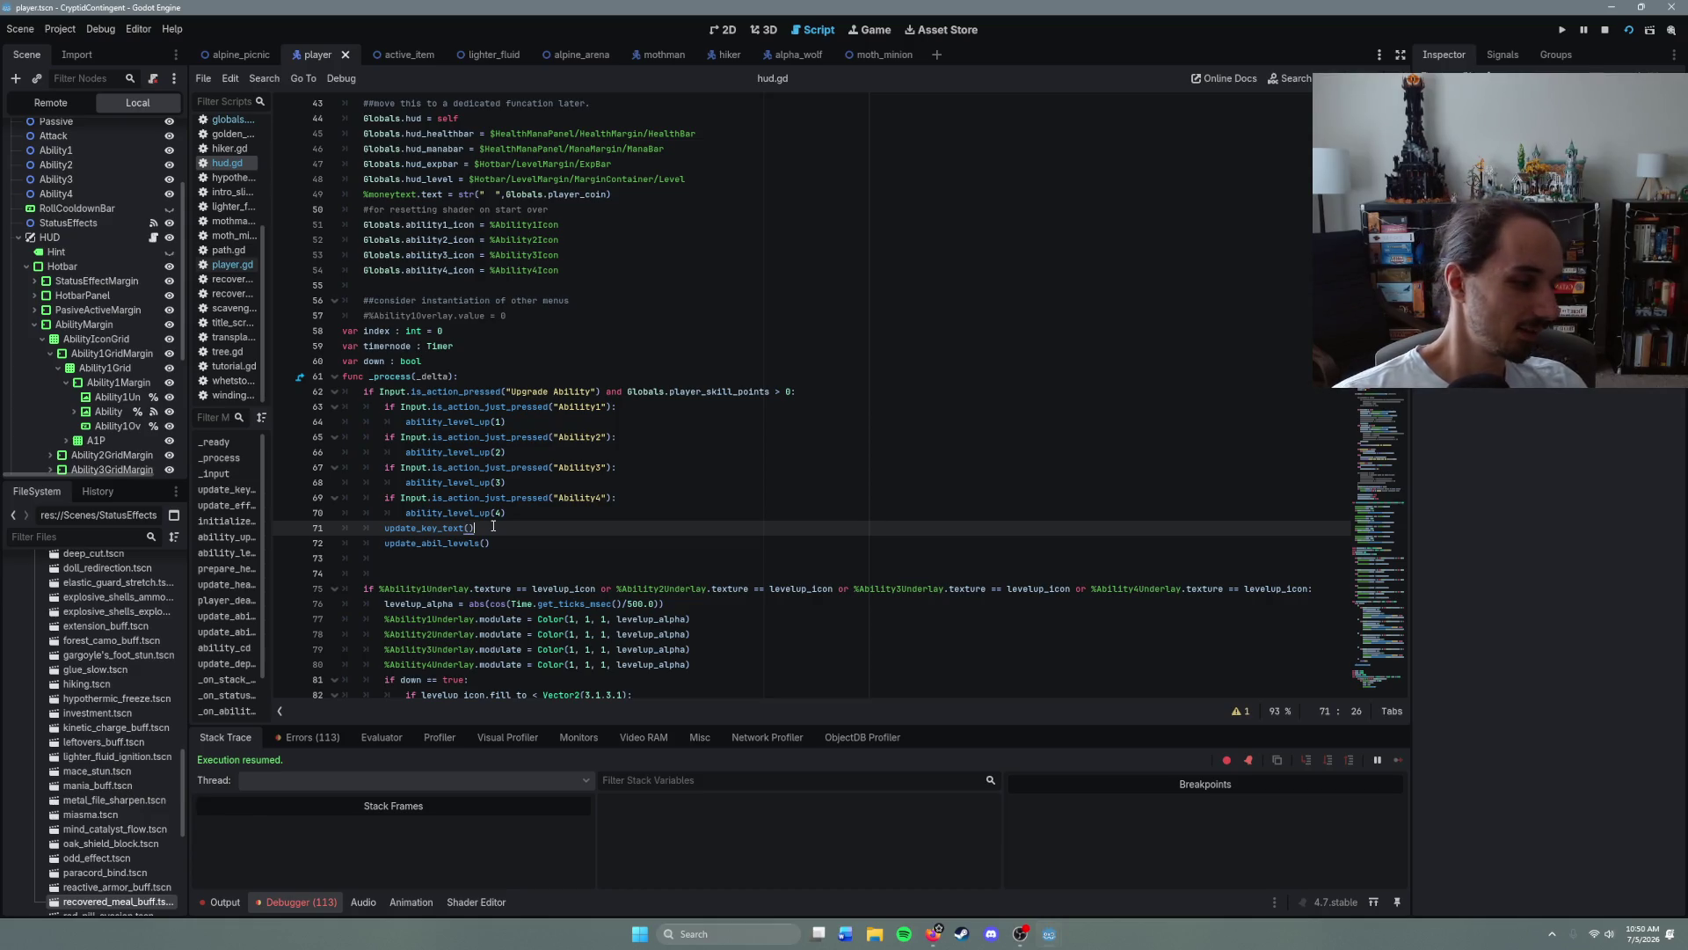
key(Down)
key(End)
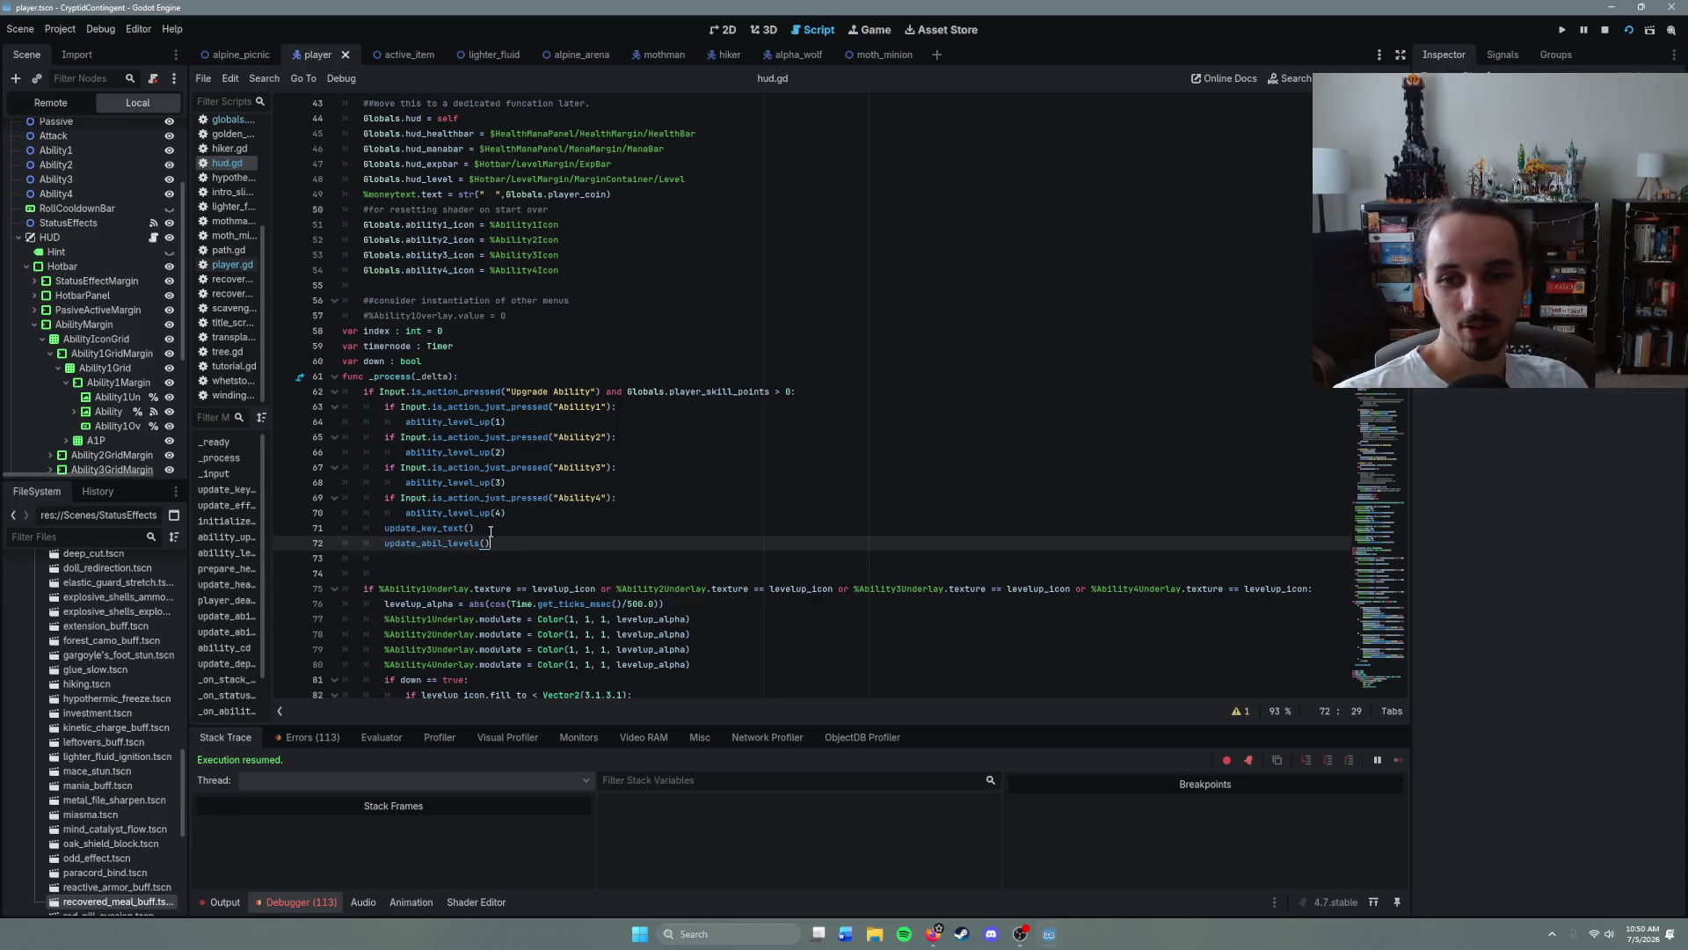
click(394, 561)
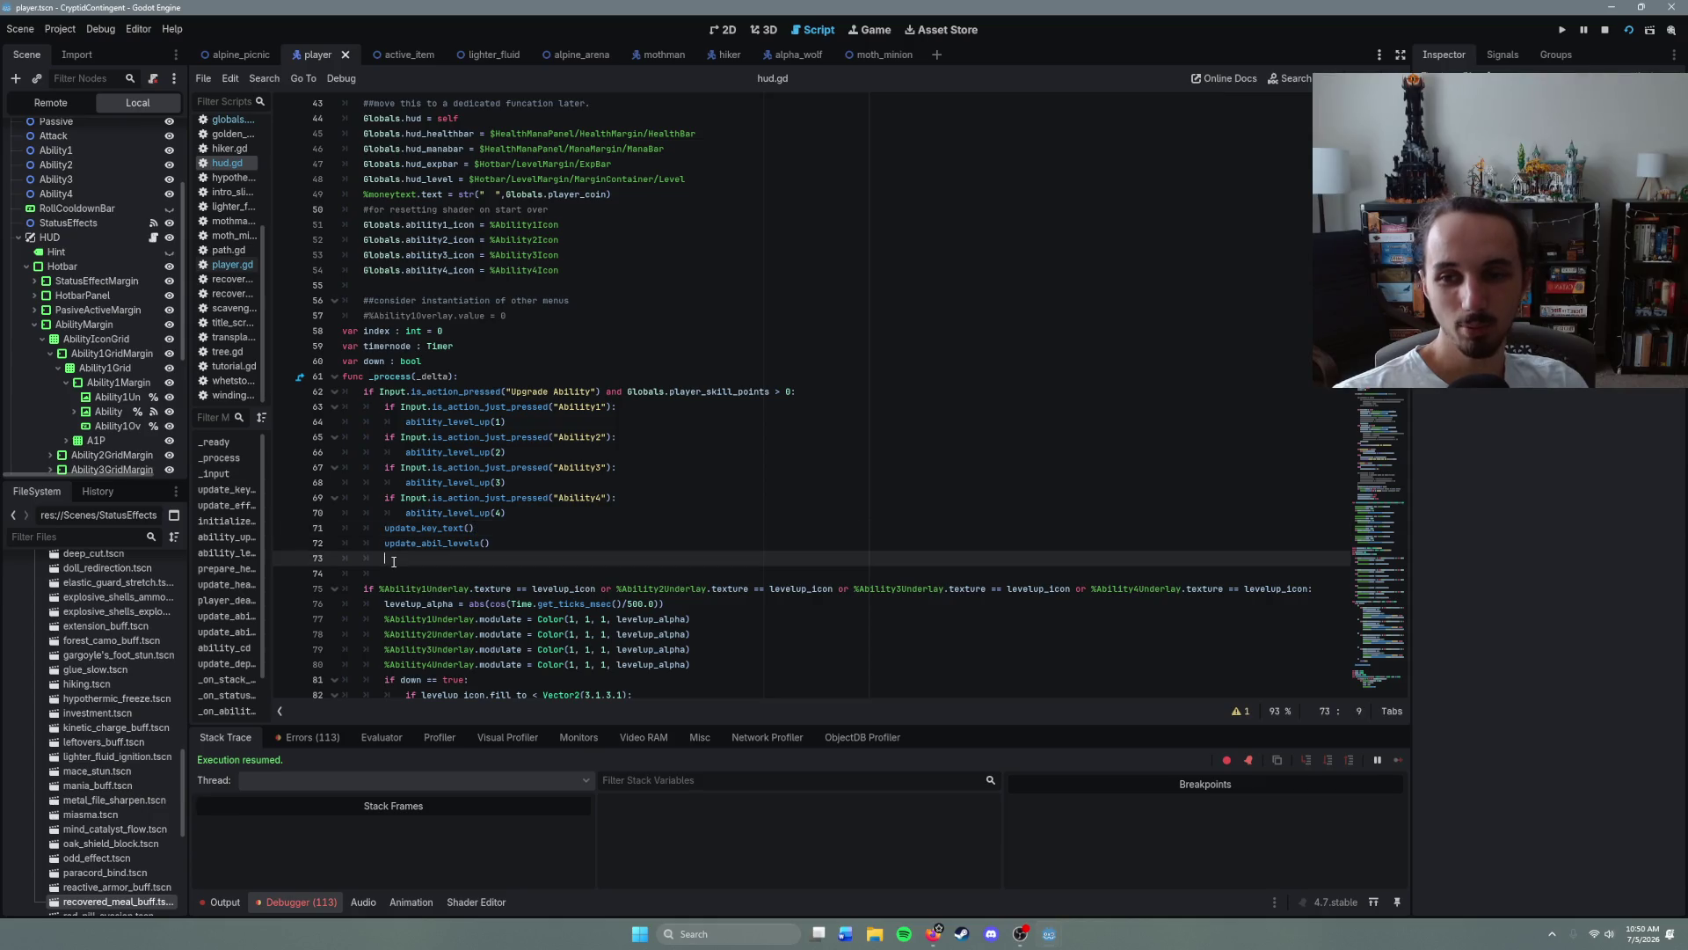
key(BackSpace)
key(BackSpace)
key(BackSpace)
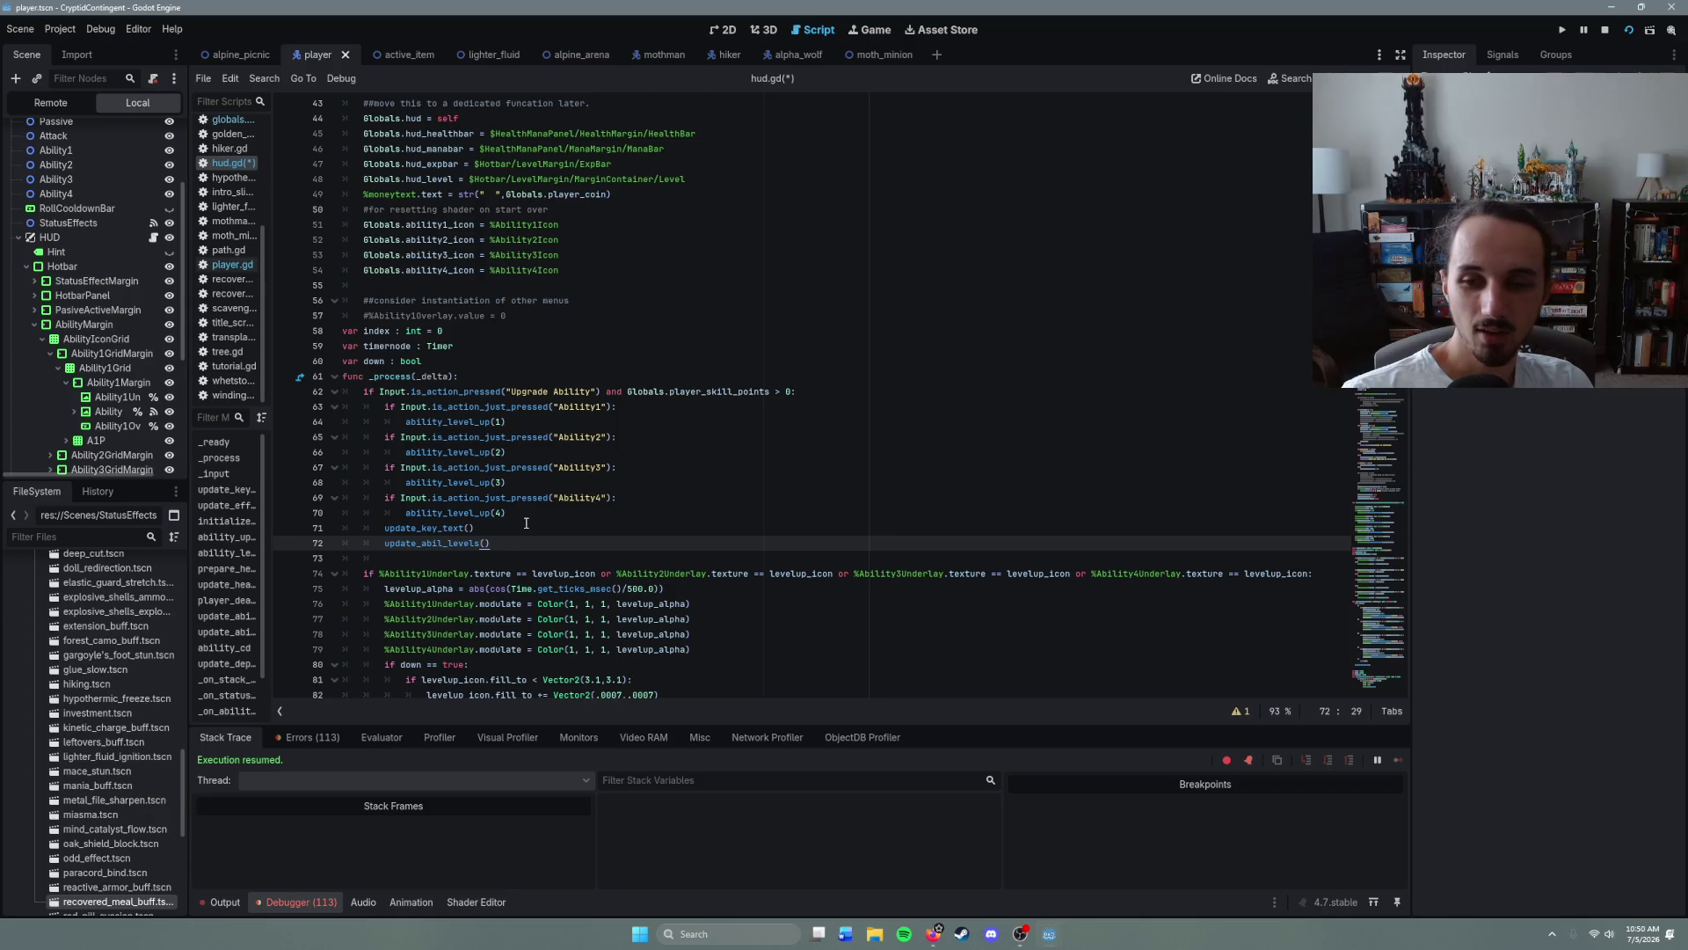
- Review the four ability icon assignments on lines 51–54 in _ready
scroll(539, 633, up, 9)
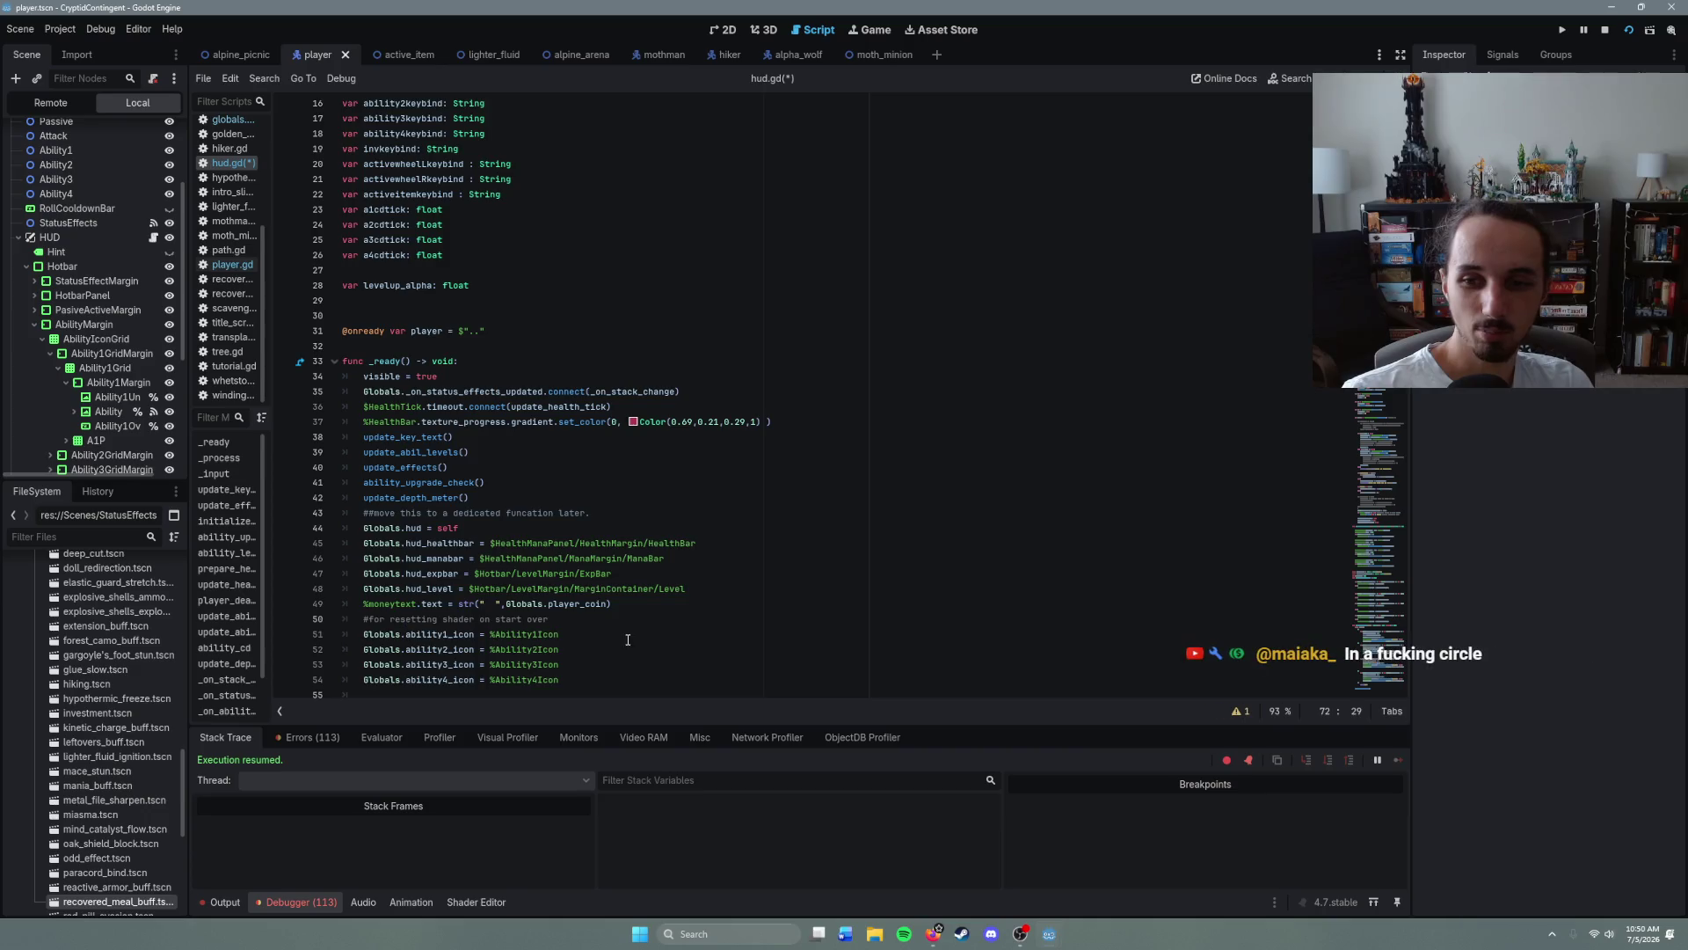
scroll(628, 639, down, 3)
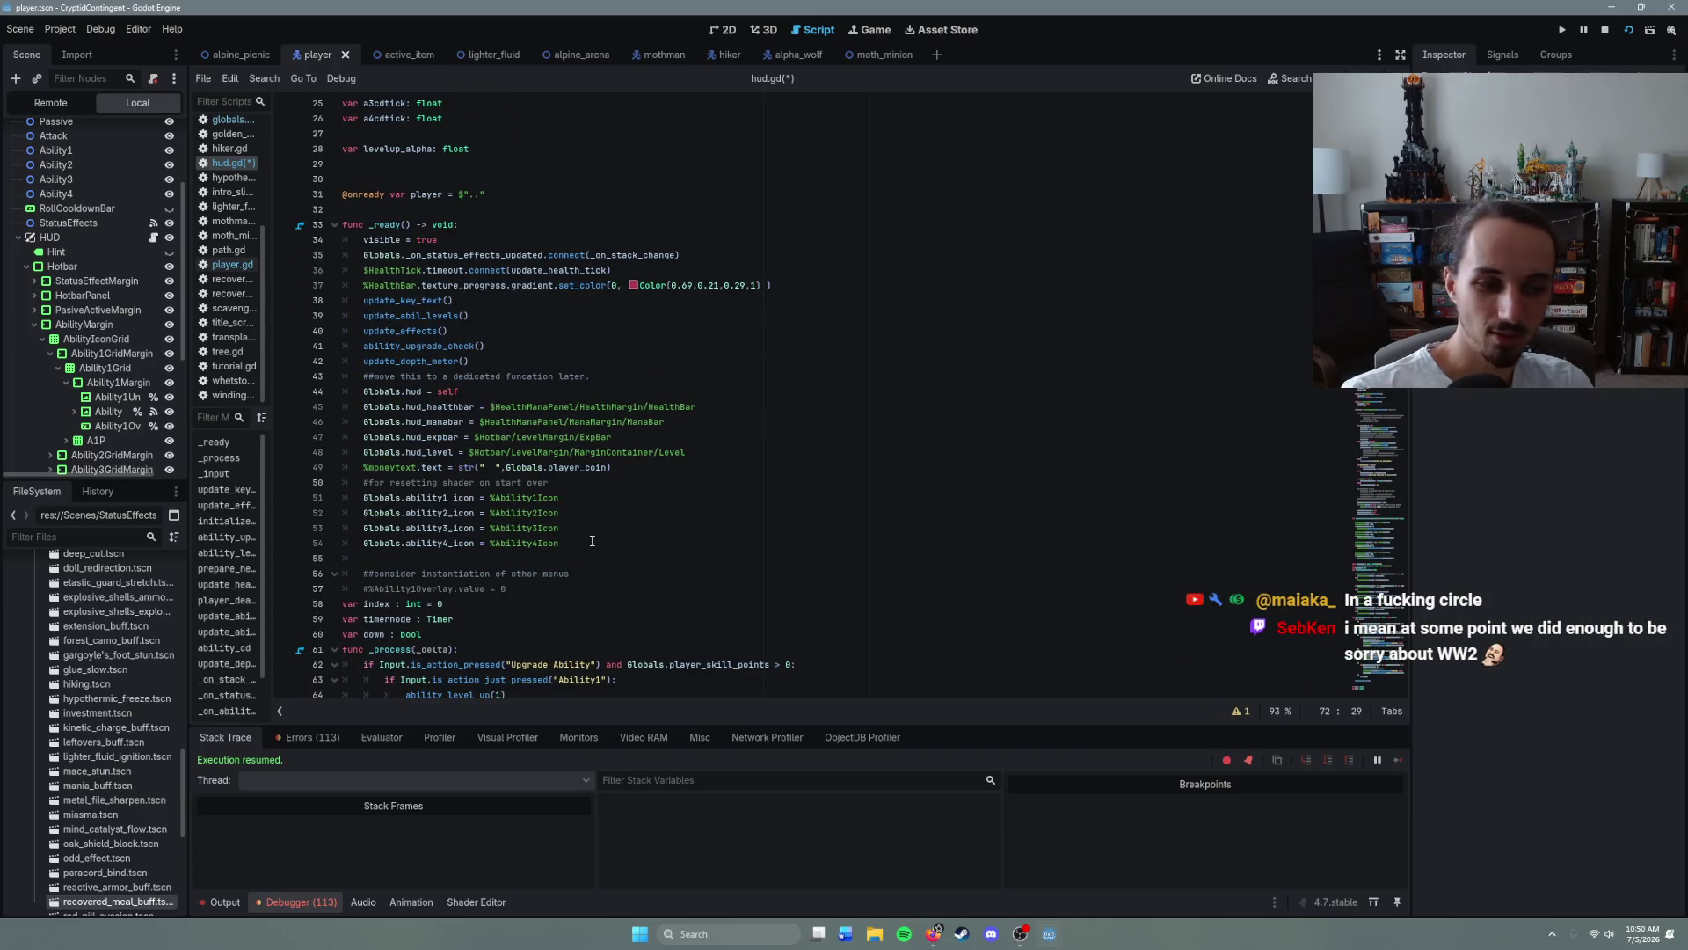
click(590, 541)
click(574, 529)
click(564, 514)
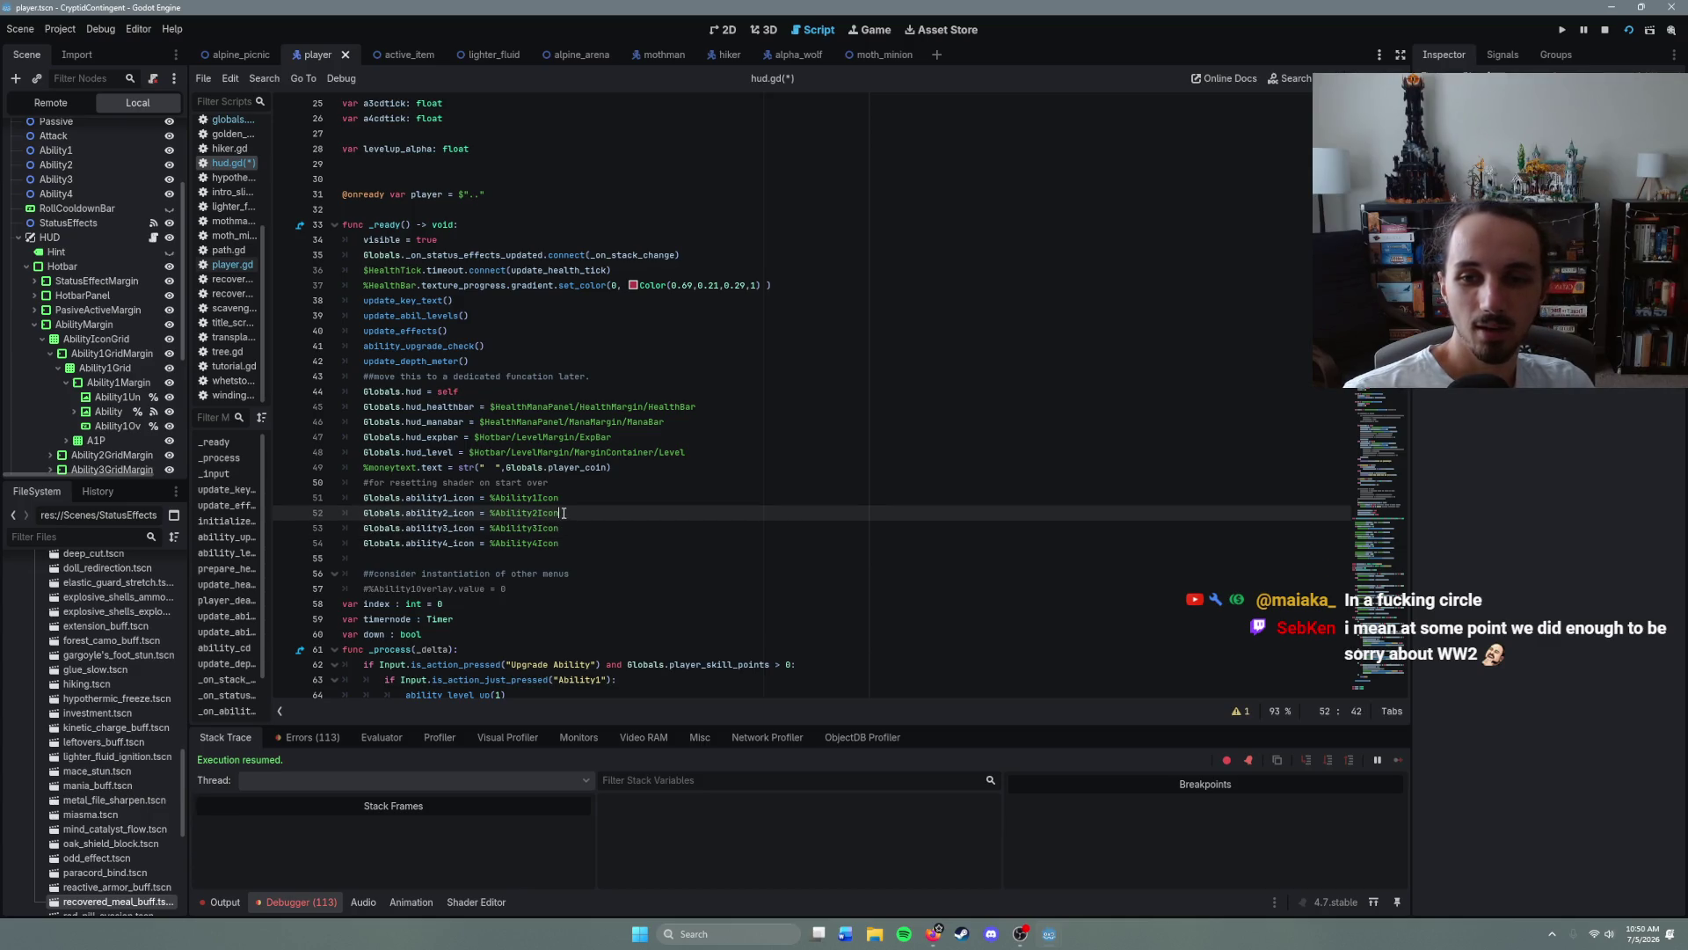
click(564, 499)
click(567, 545)
scroll(567, 546, down, 3)
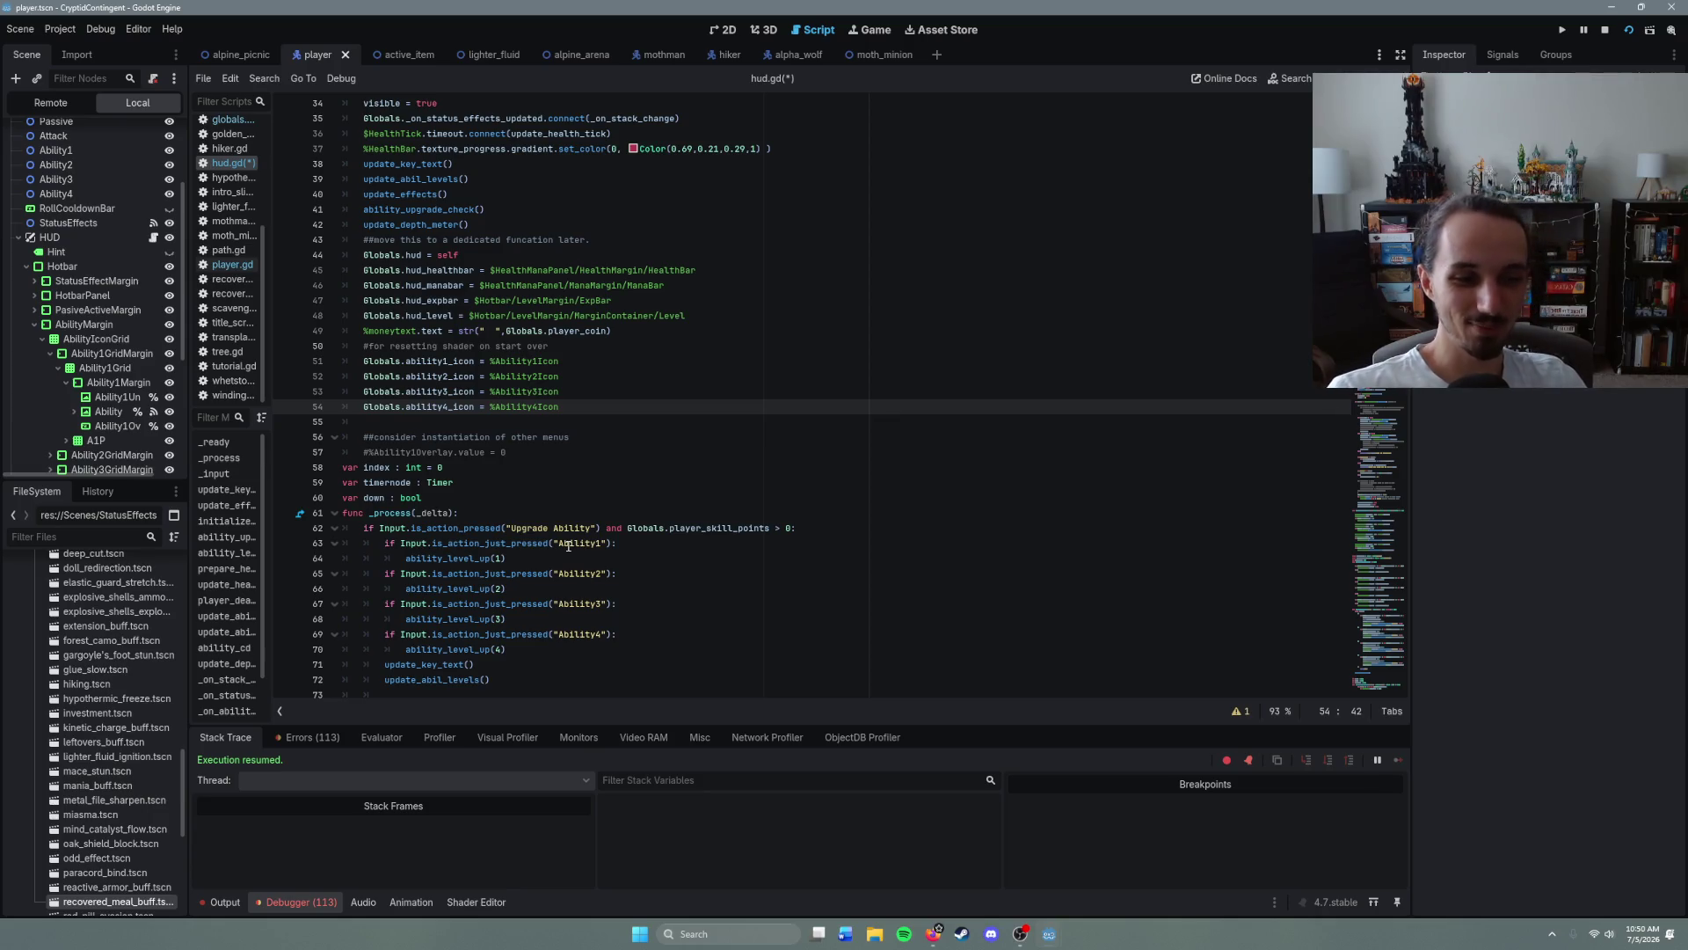
- Scroll down to the ability_level_up function in hud.gd
scroll(573, 546, down, 14)
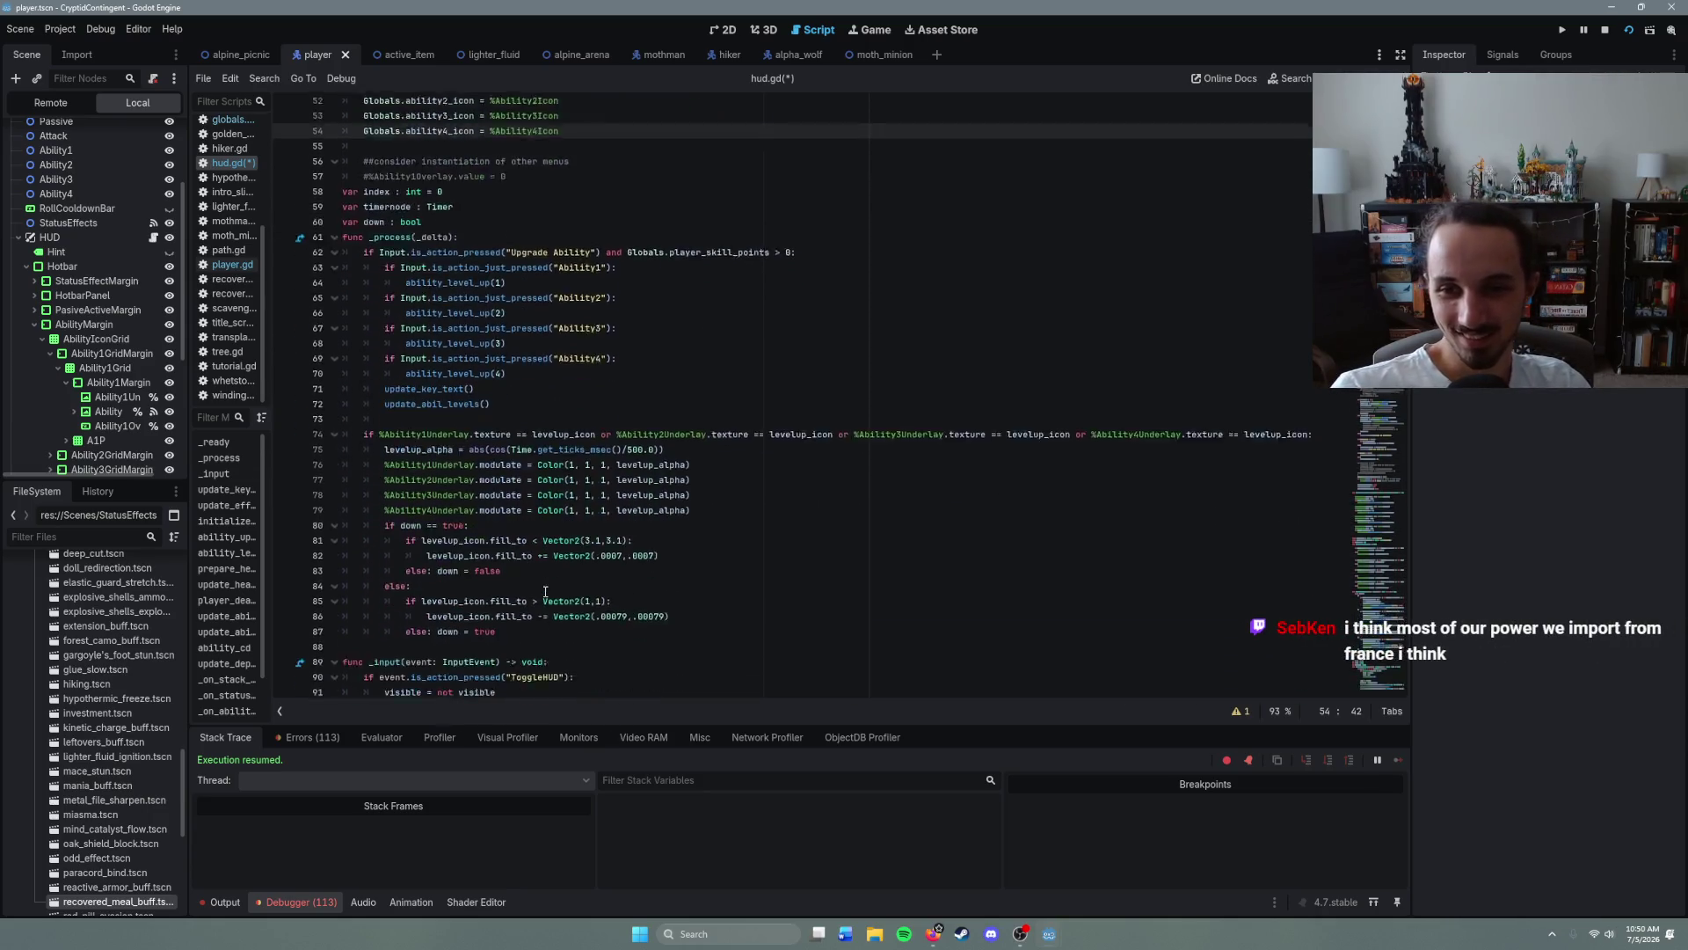
scroll(555, 594, down, 11)
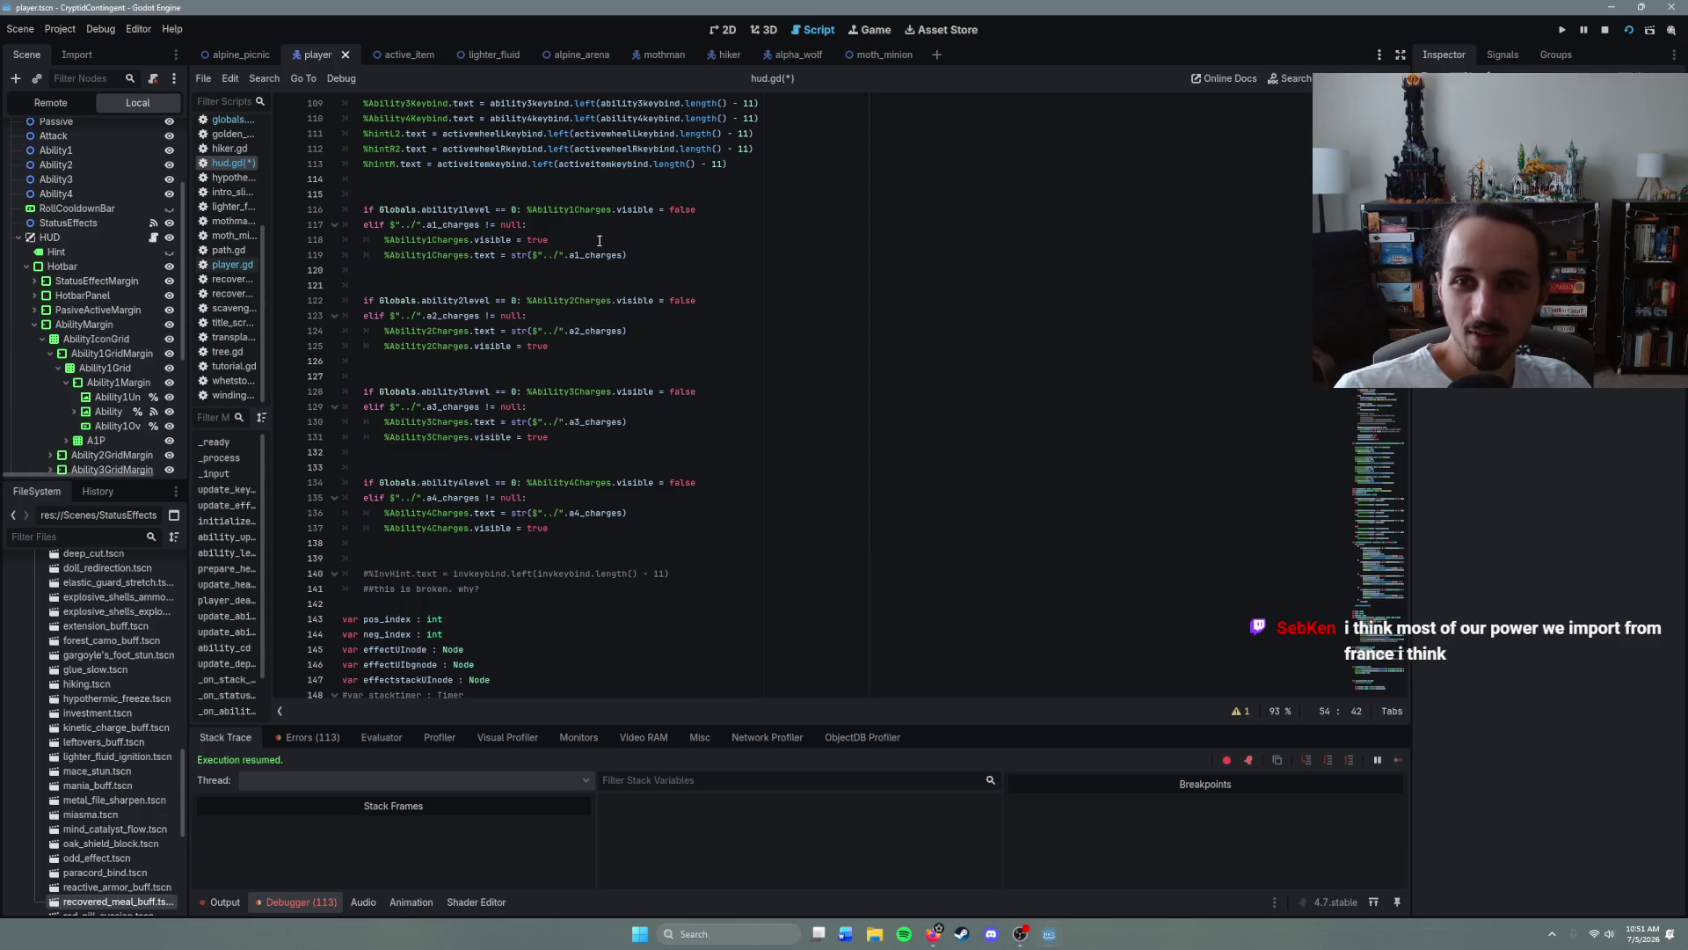
scroll(571, 610, down, 10)
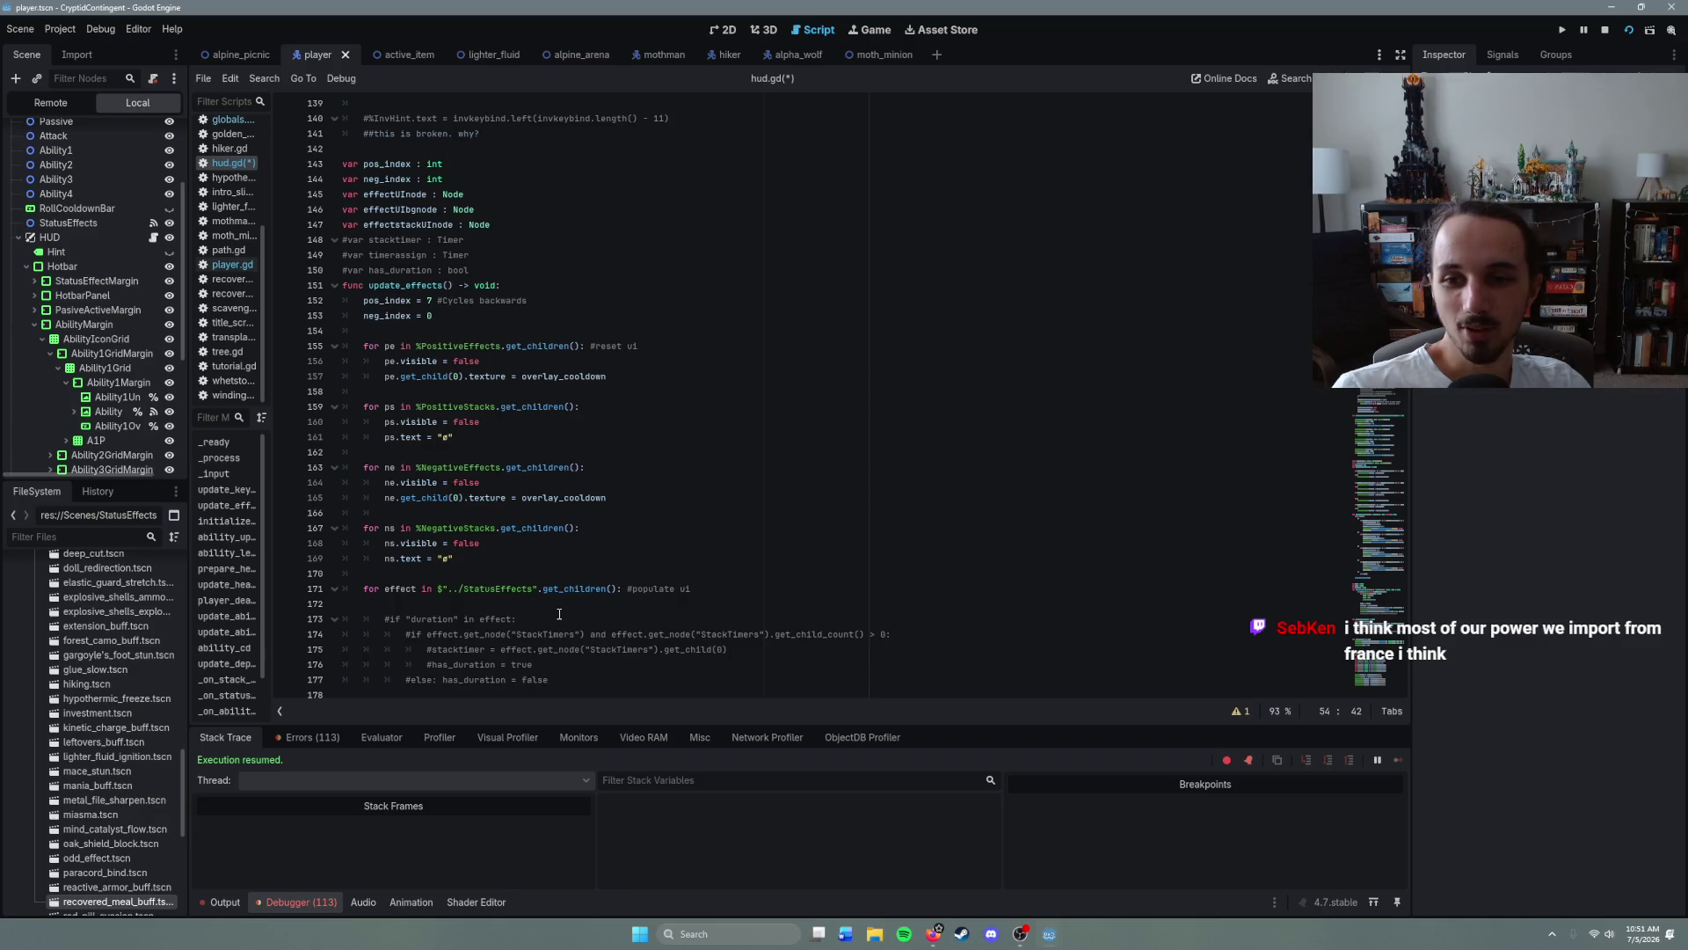
scroll(560, 614, down, 9)
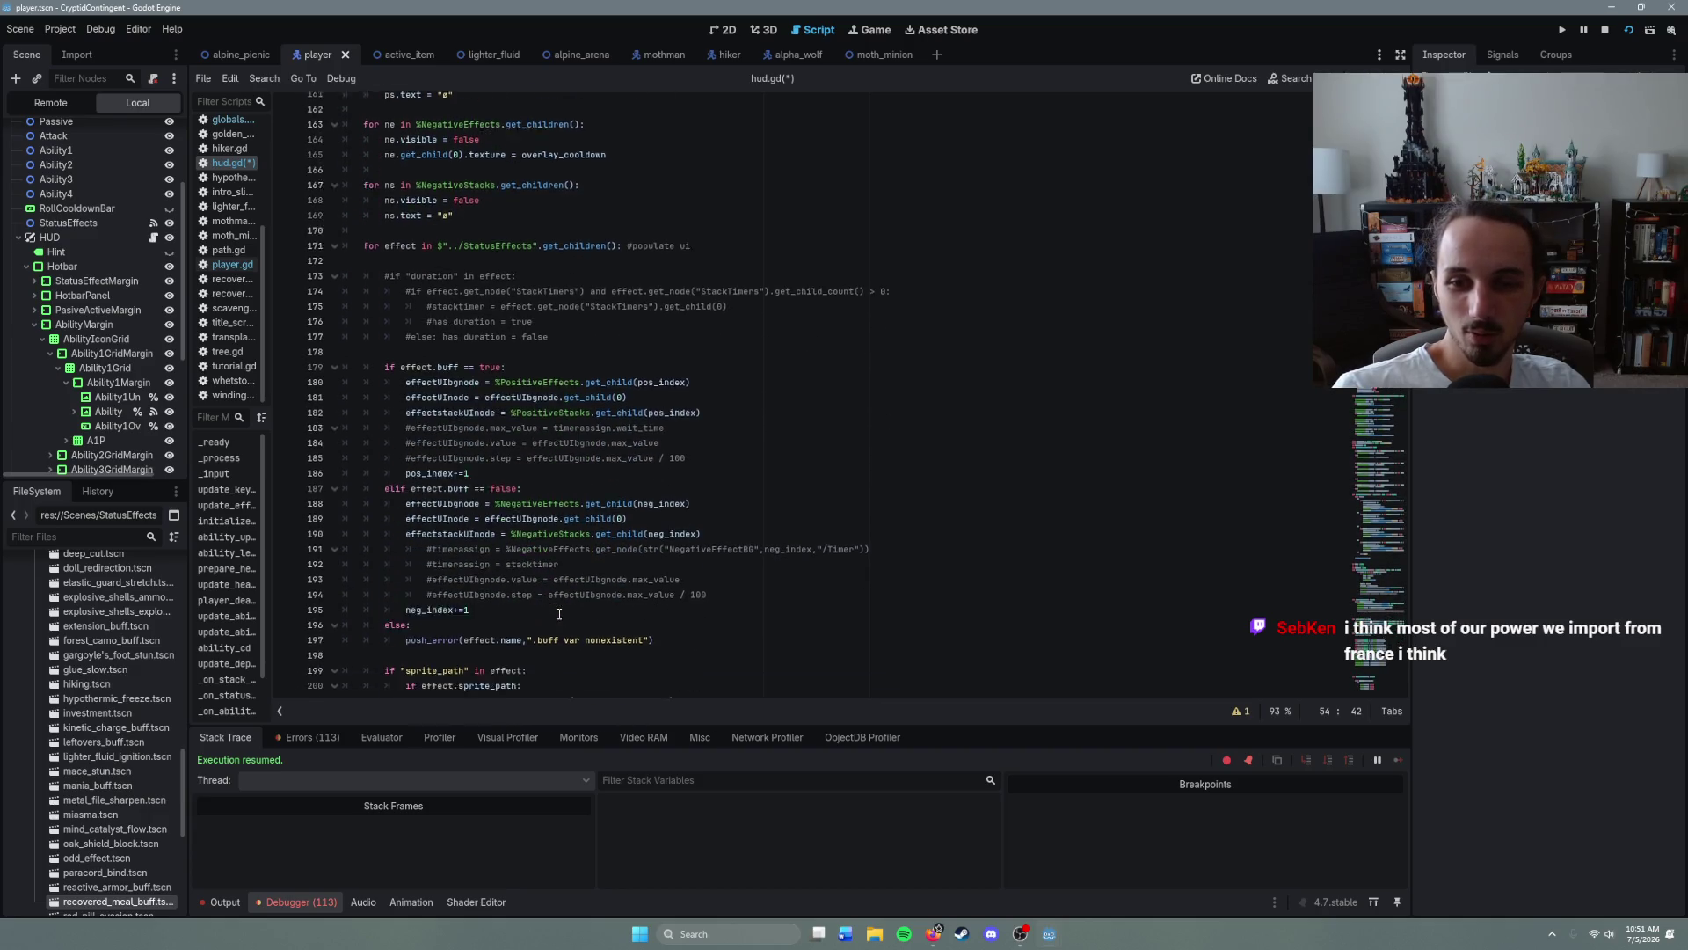
scroll(559, 614, down, 14)
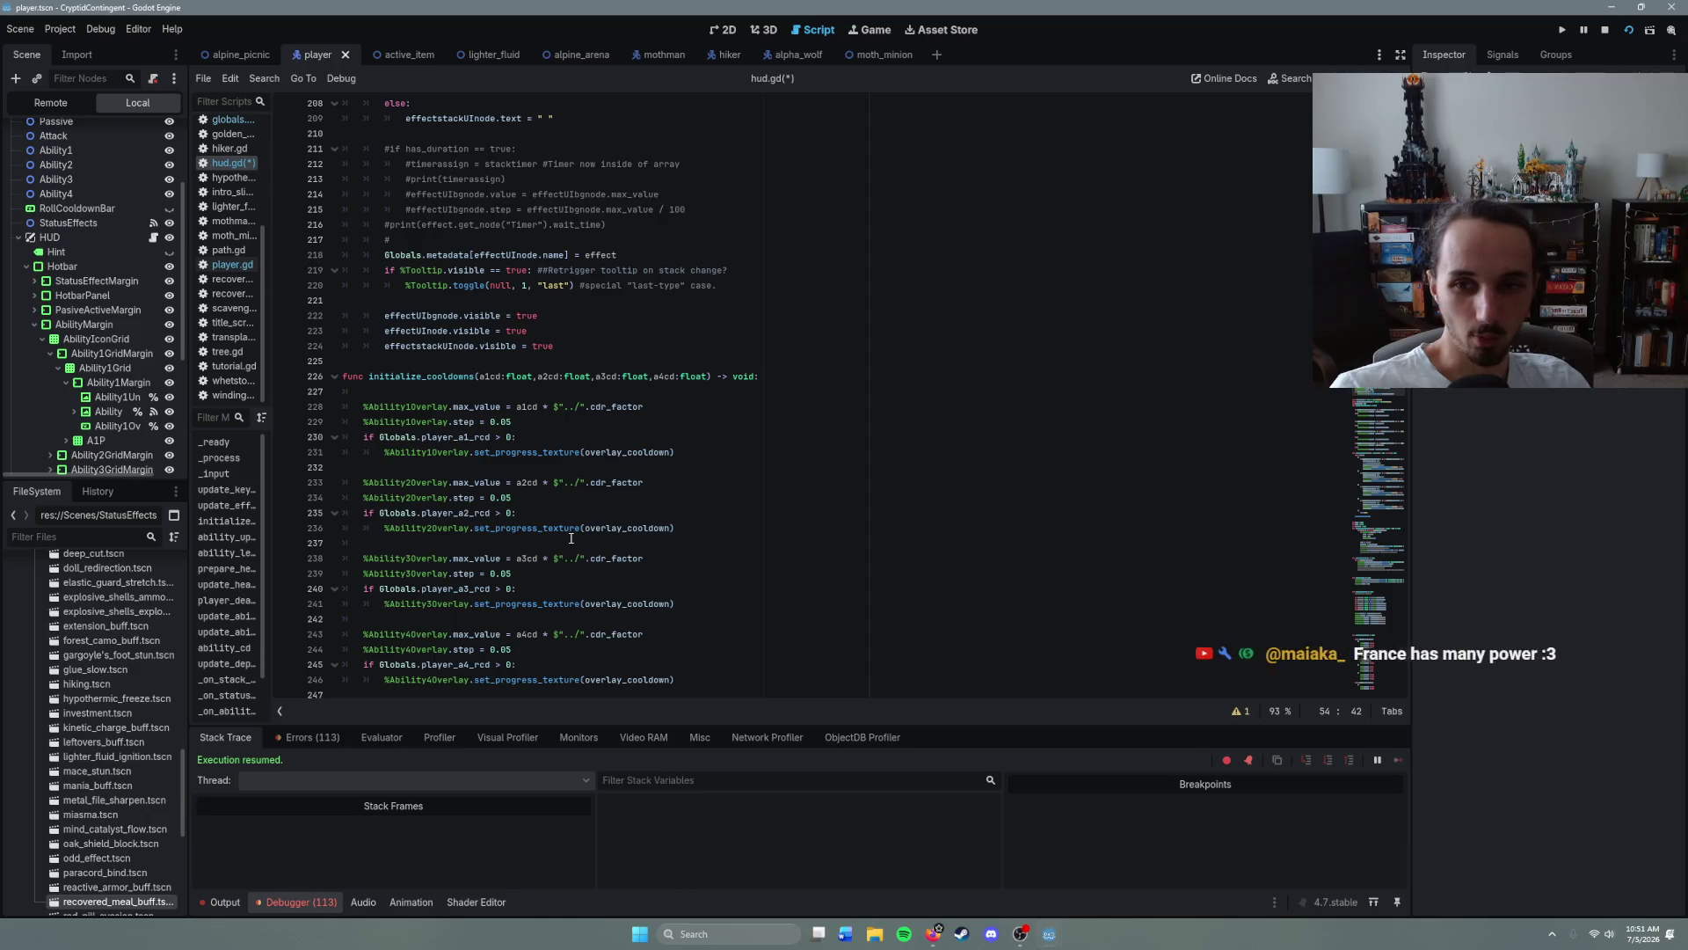
click(538, 437)
scroll(633, 624, down, 5)
scroll(634, 624, down, 3)
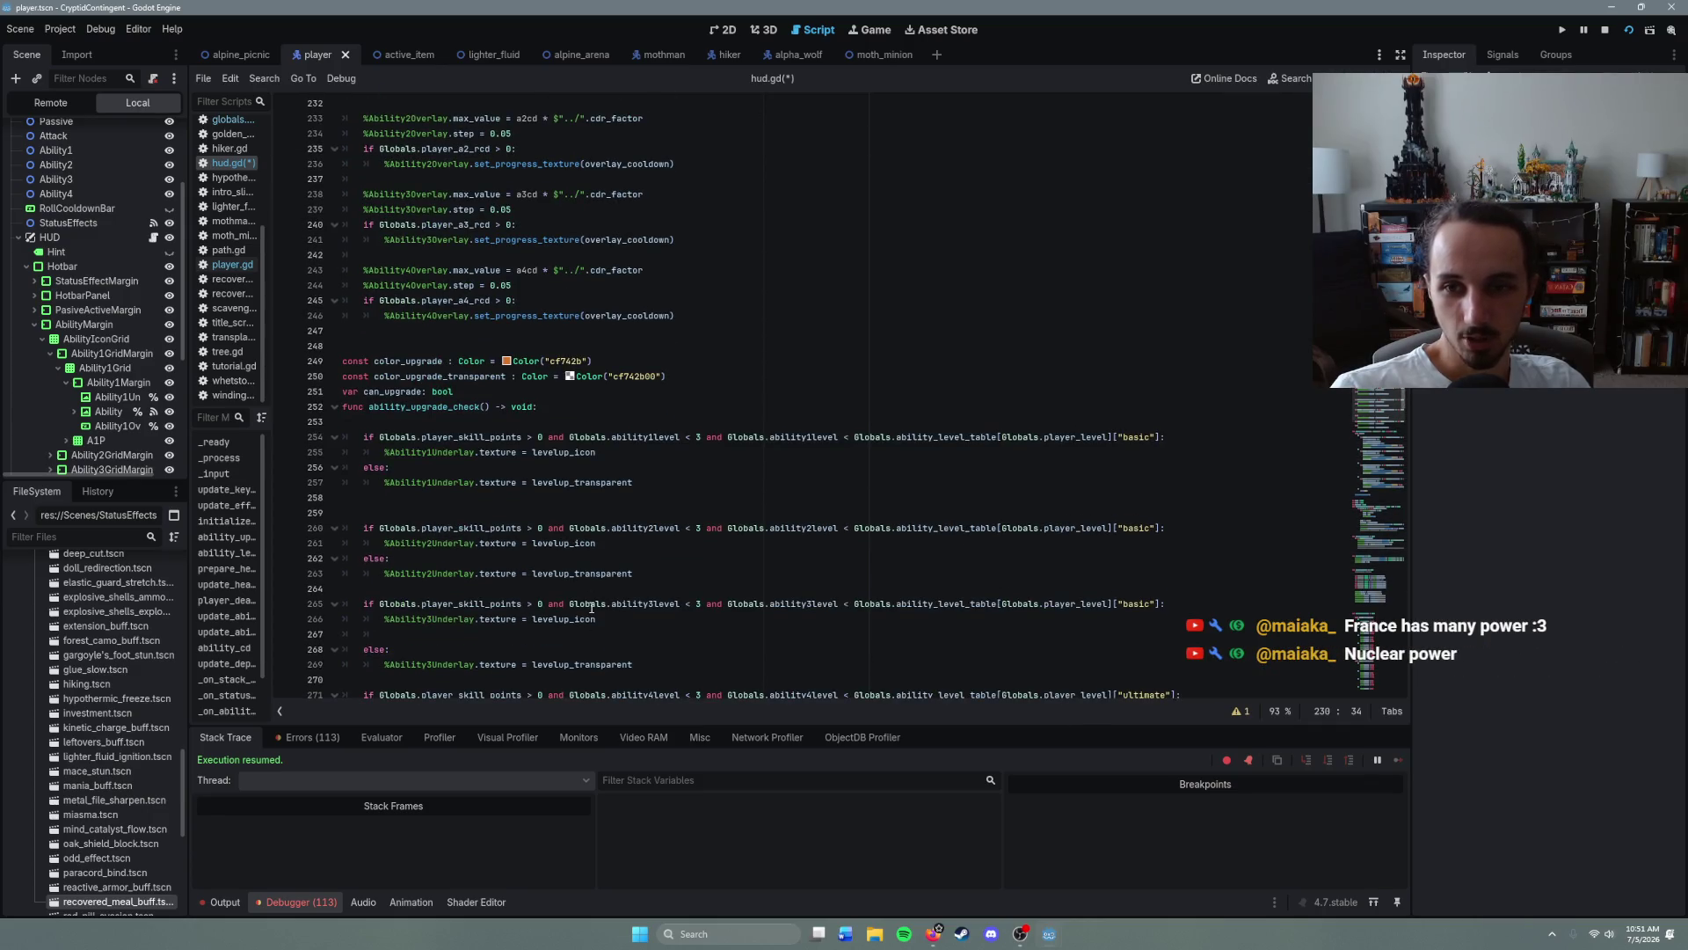
scroll(591, 606, down, 6)
scroll(591, 607, down, 2)
- Copy material.set_shader_parameter("active", false) from line 283 and save the scripts
click(551, 518)
click(498, 514)
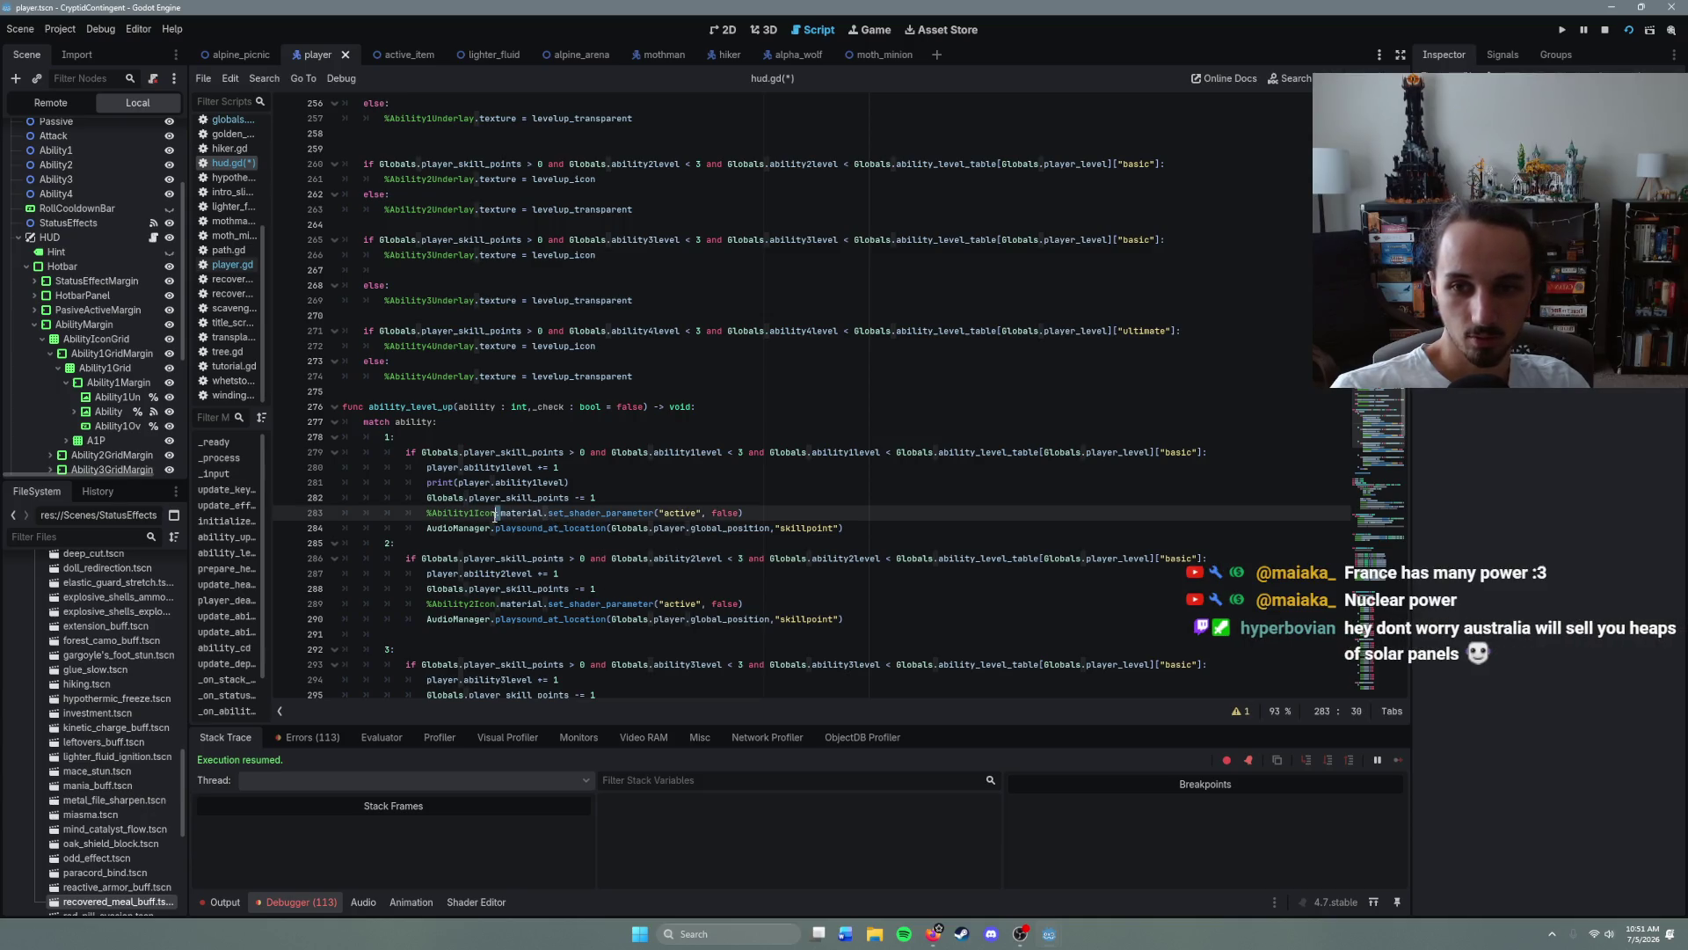
drag(495, 516, 746, 514)
key(ctrl+c)
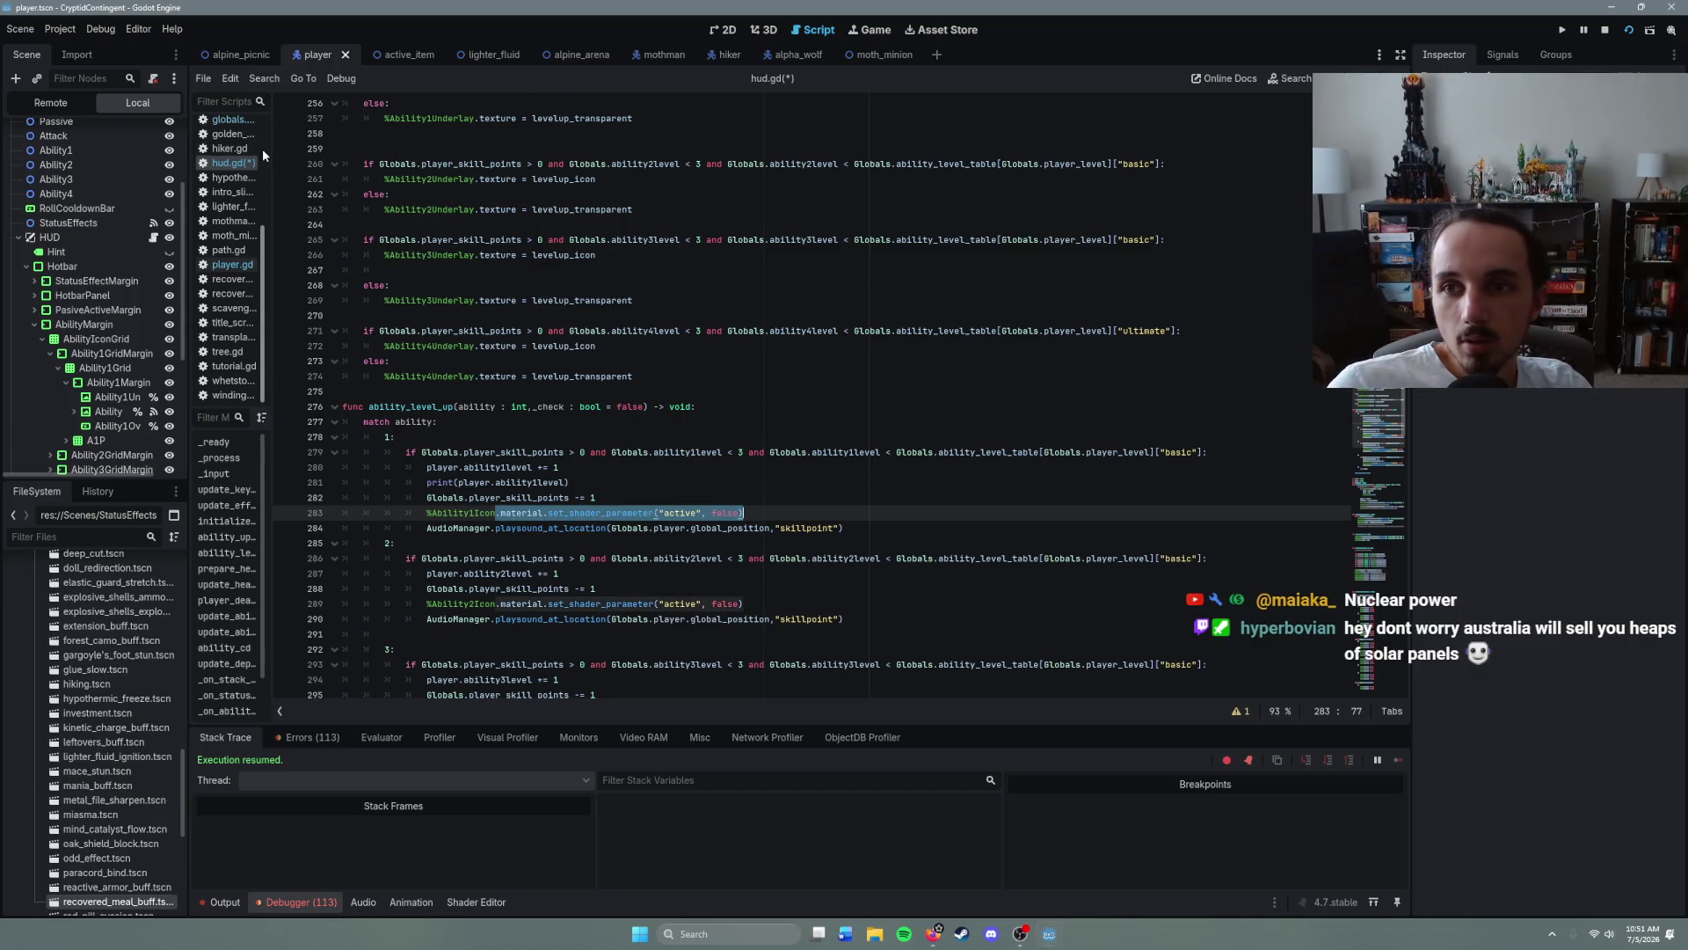
key(ctrl+s)
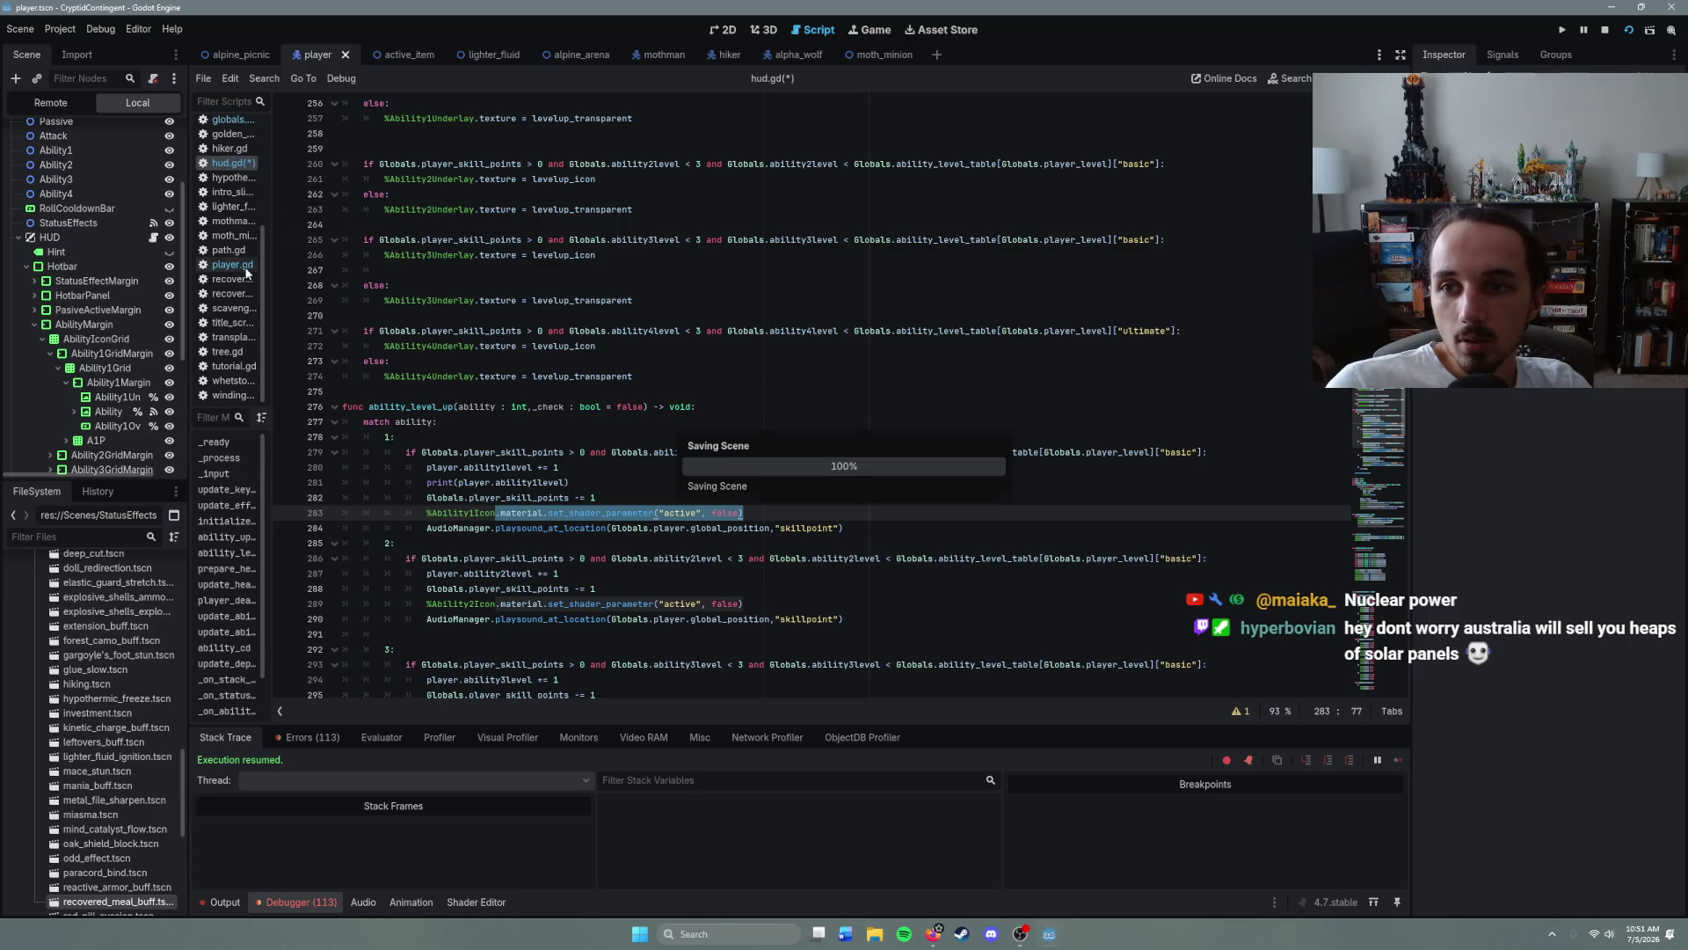
- Paste the shader reset call after ability1_icon on line 834 of globals.gd
click(229, 299)
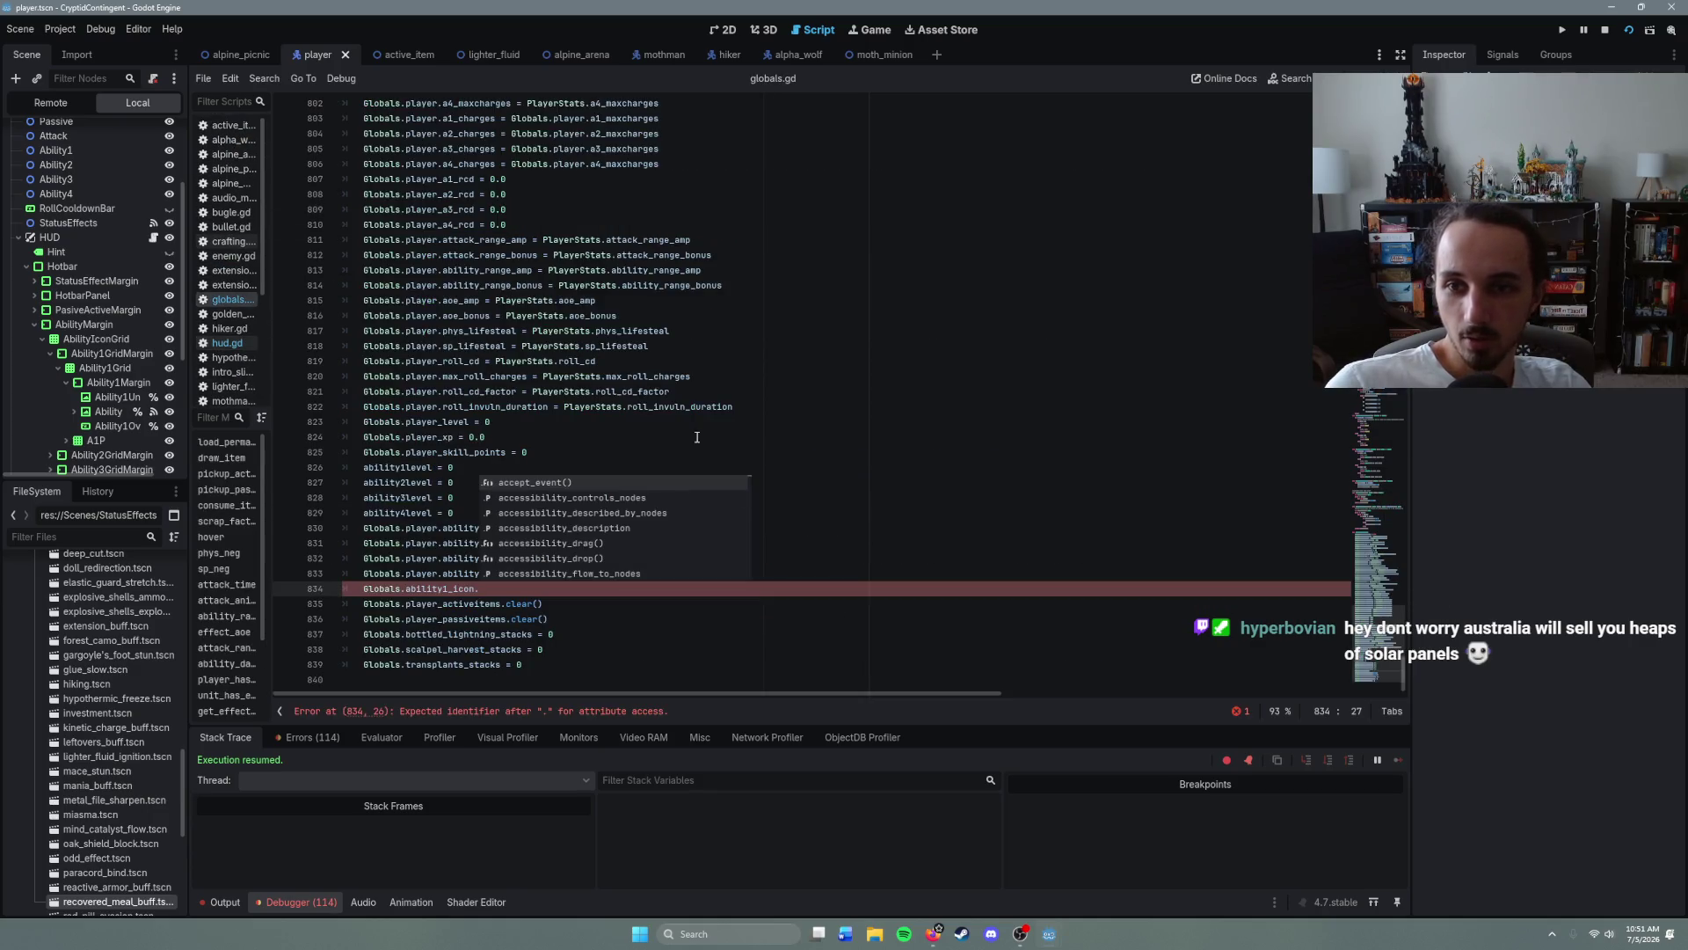
key(Escape)
key(ctrl+v)
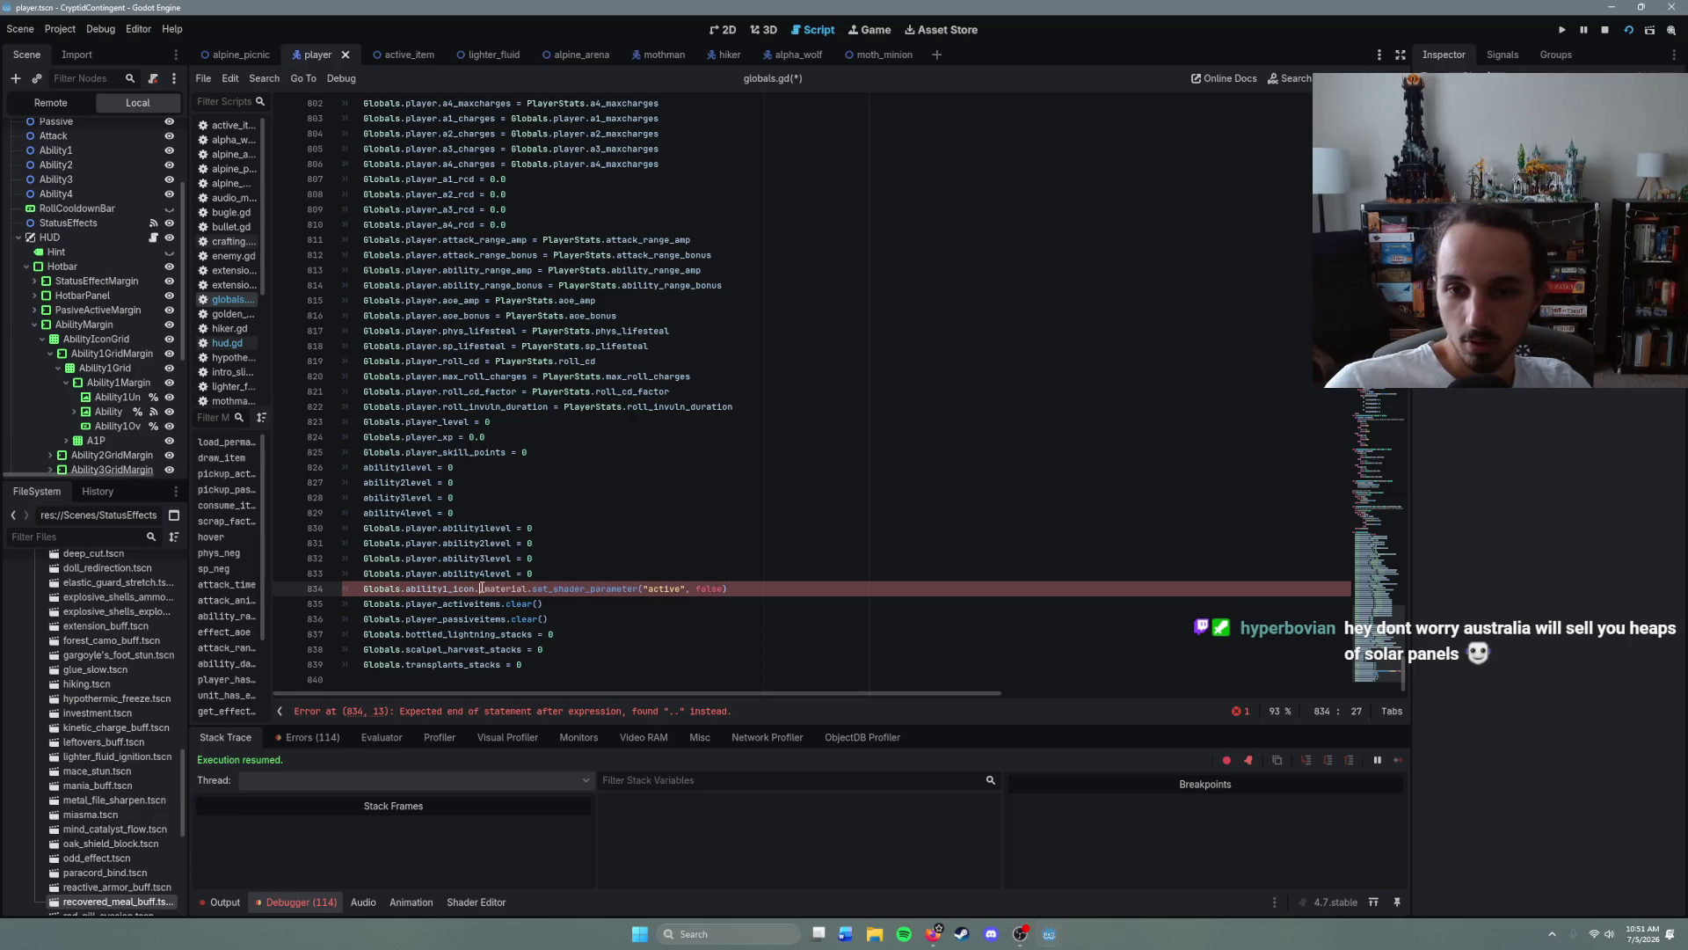
key(BackSpace)
click(753, 594)
mouse_move(754, 593)
mouse_down()
mouse_move(362, 589)
mouse_move(830, 591)
mouse_up()
click(765, 592)
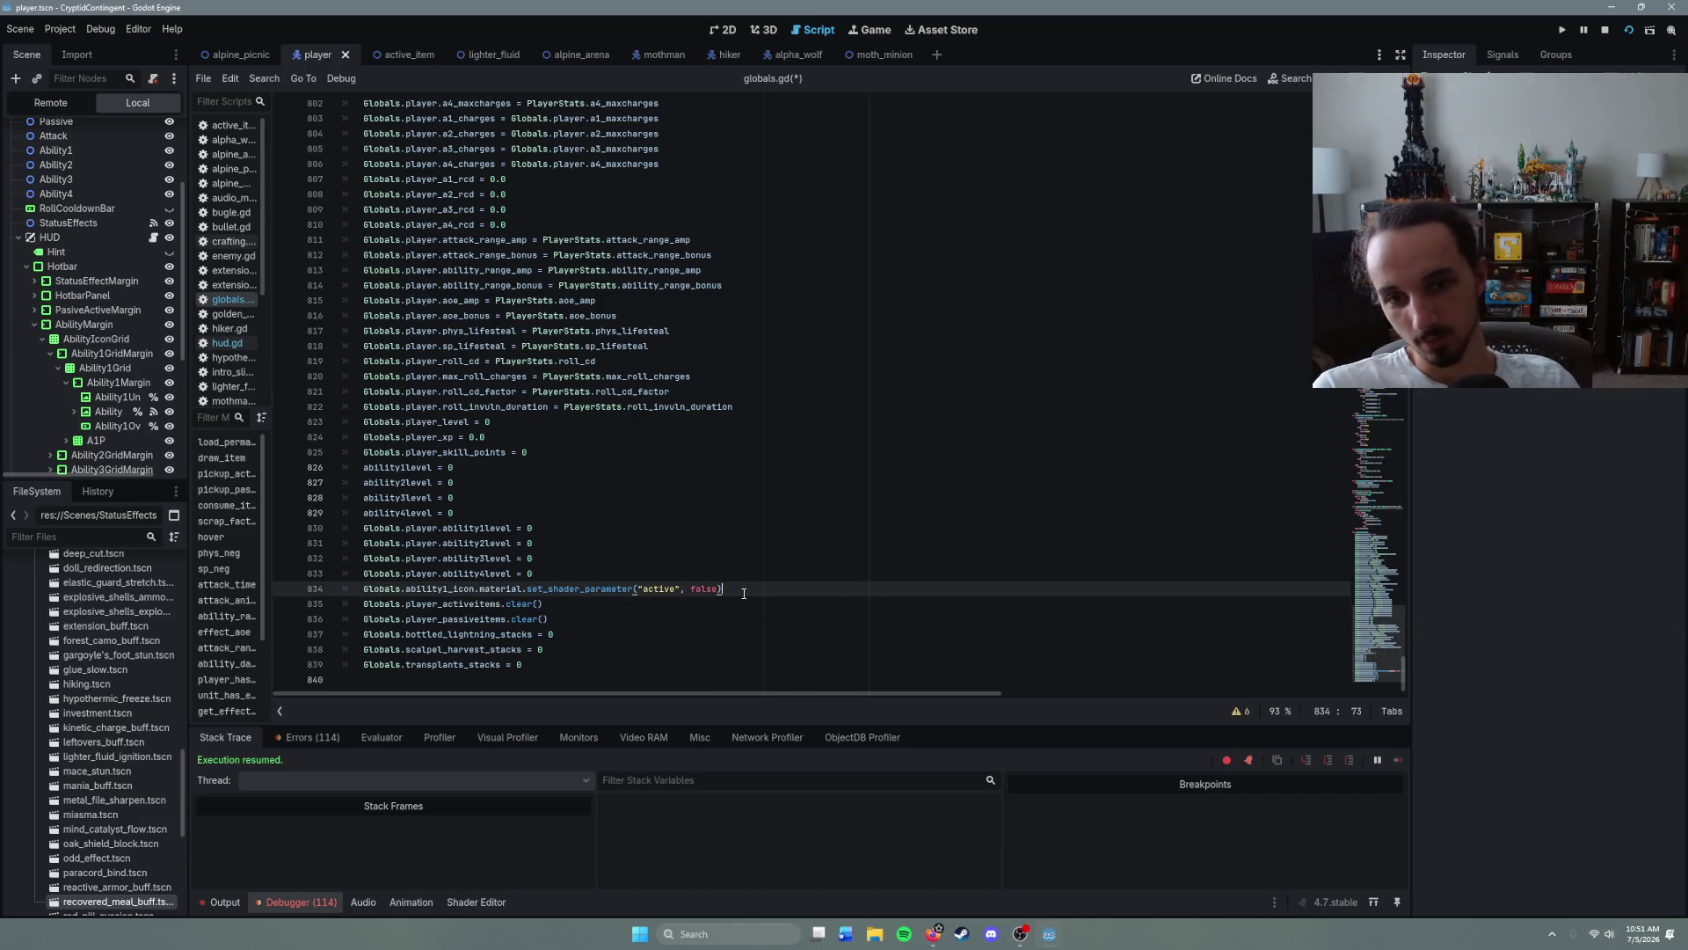
- Duplicate line 834 three times and renumber the copies for ability2_icon, ability3_icon and ability4_icon
key(ctrl+shift+d)
key(ctrl+shift+d)
key(ctrl+shift+d)
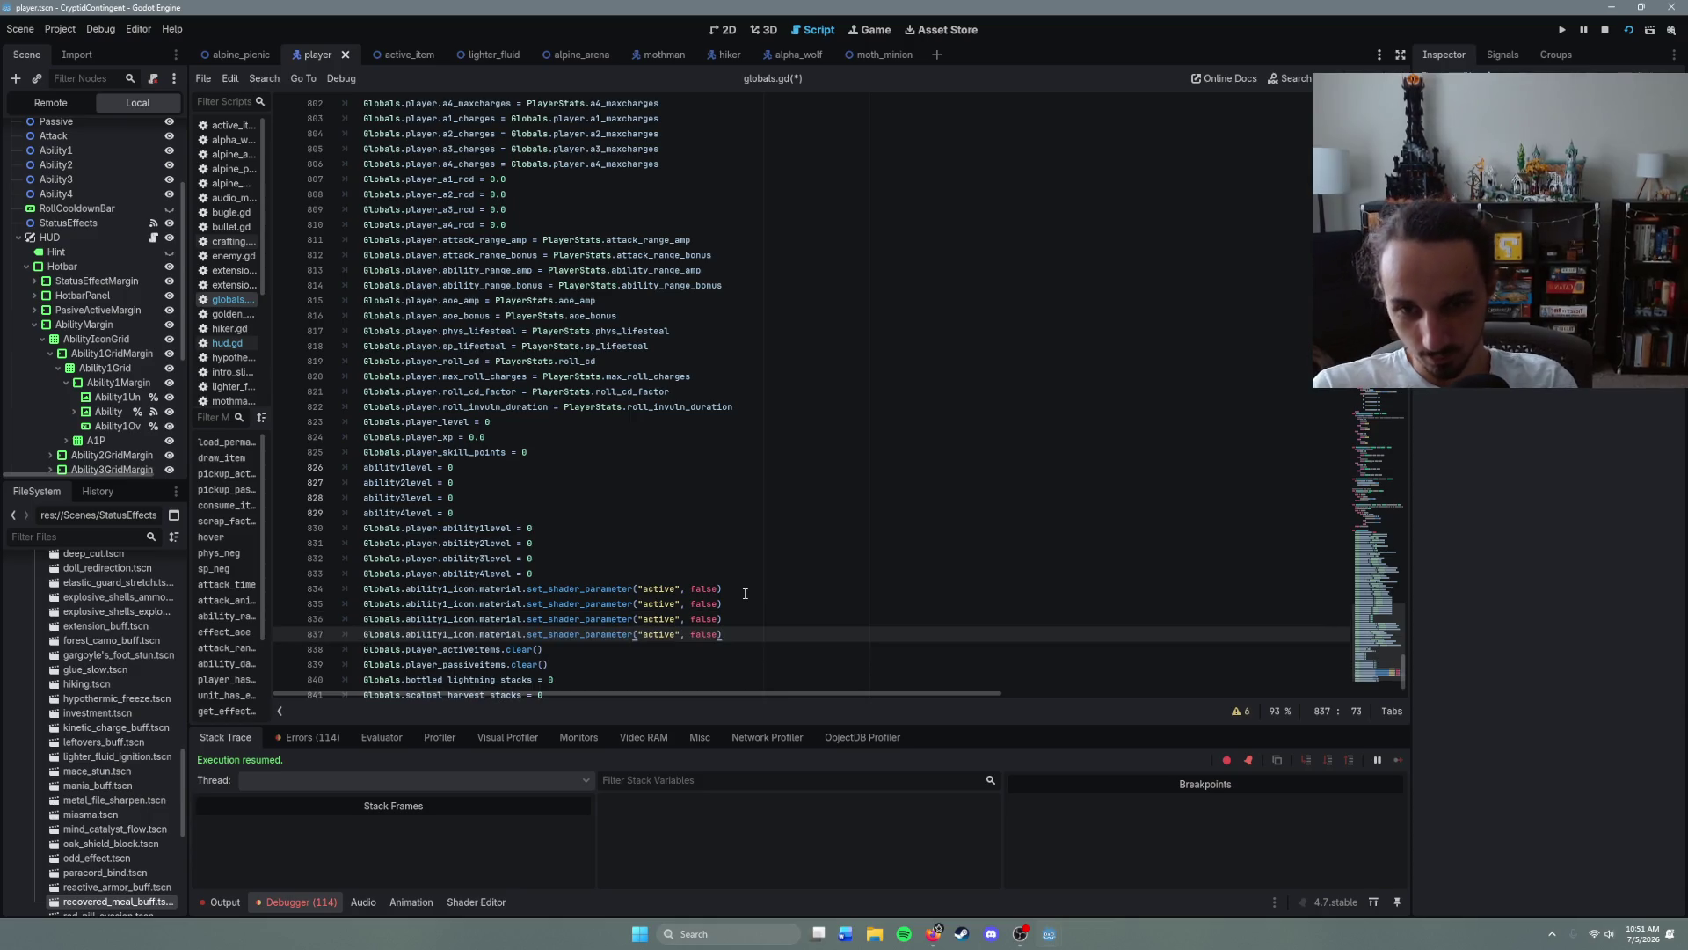
click(444, 604)
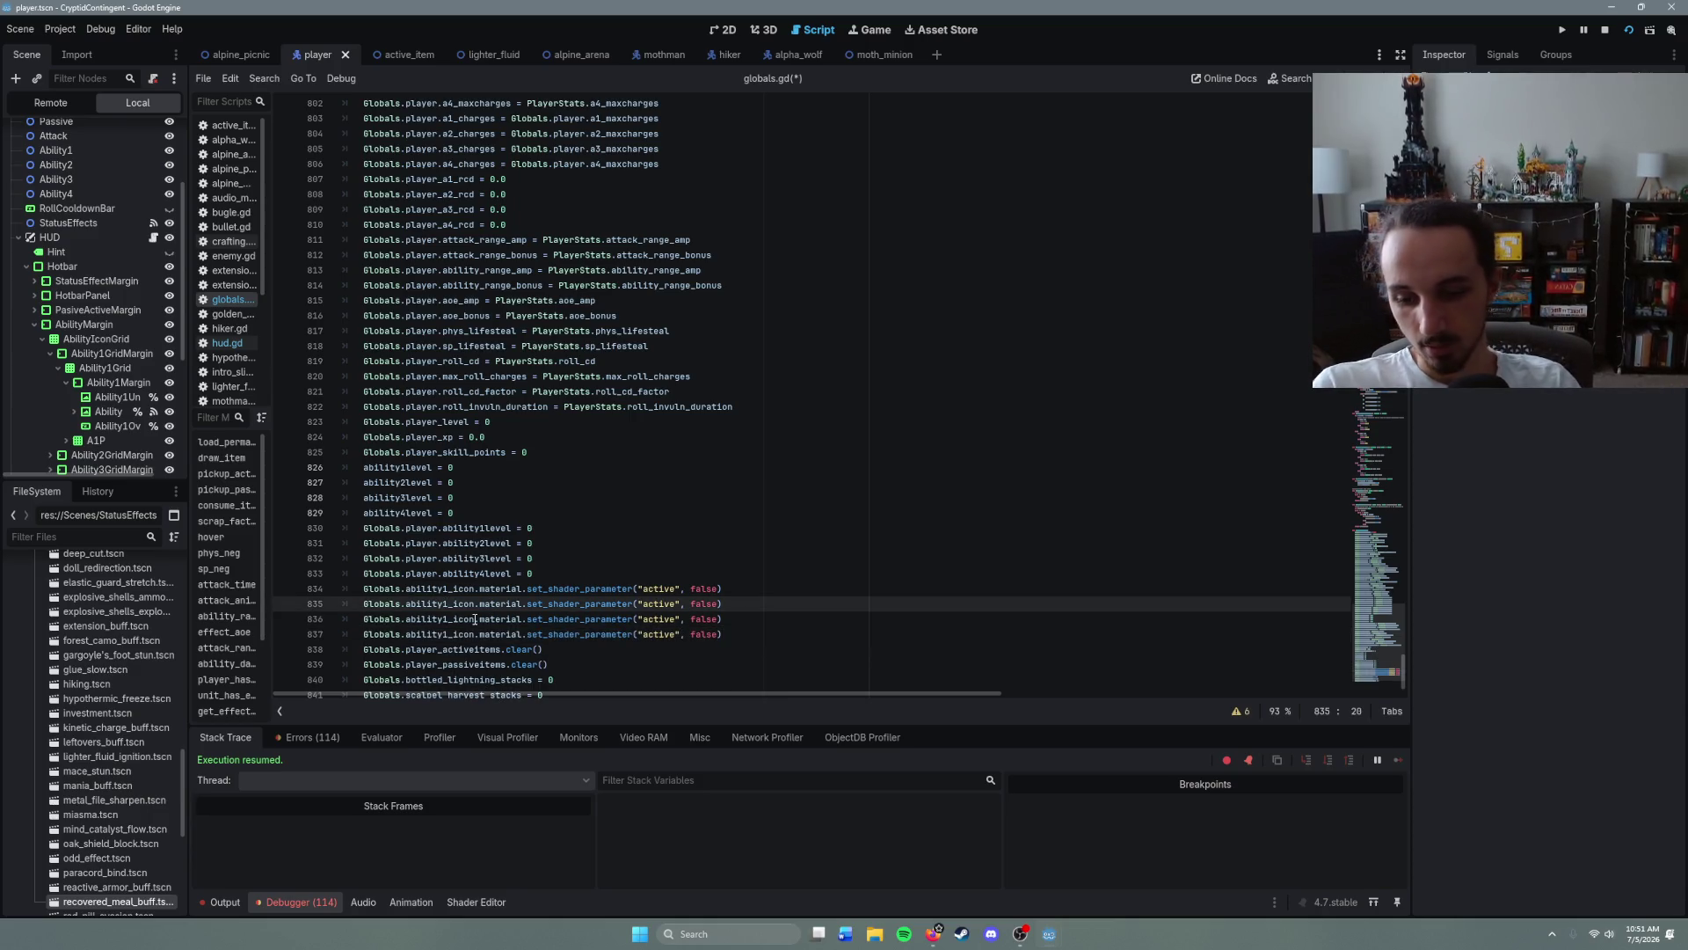
key(Delete)
text(2)
key(Down)
key(BackSpace)
text(3)
key(Escape)
key(Down)
key(BackSpace)
text(4)
key(Escape)
- Change false to true in all four set_shader_parameter calls and save globals.gd
double_click(703, 589)
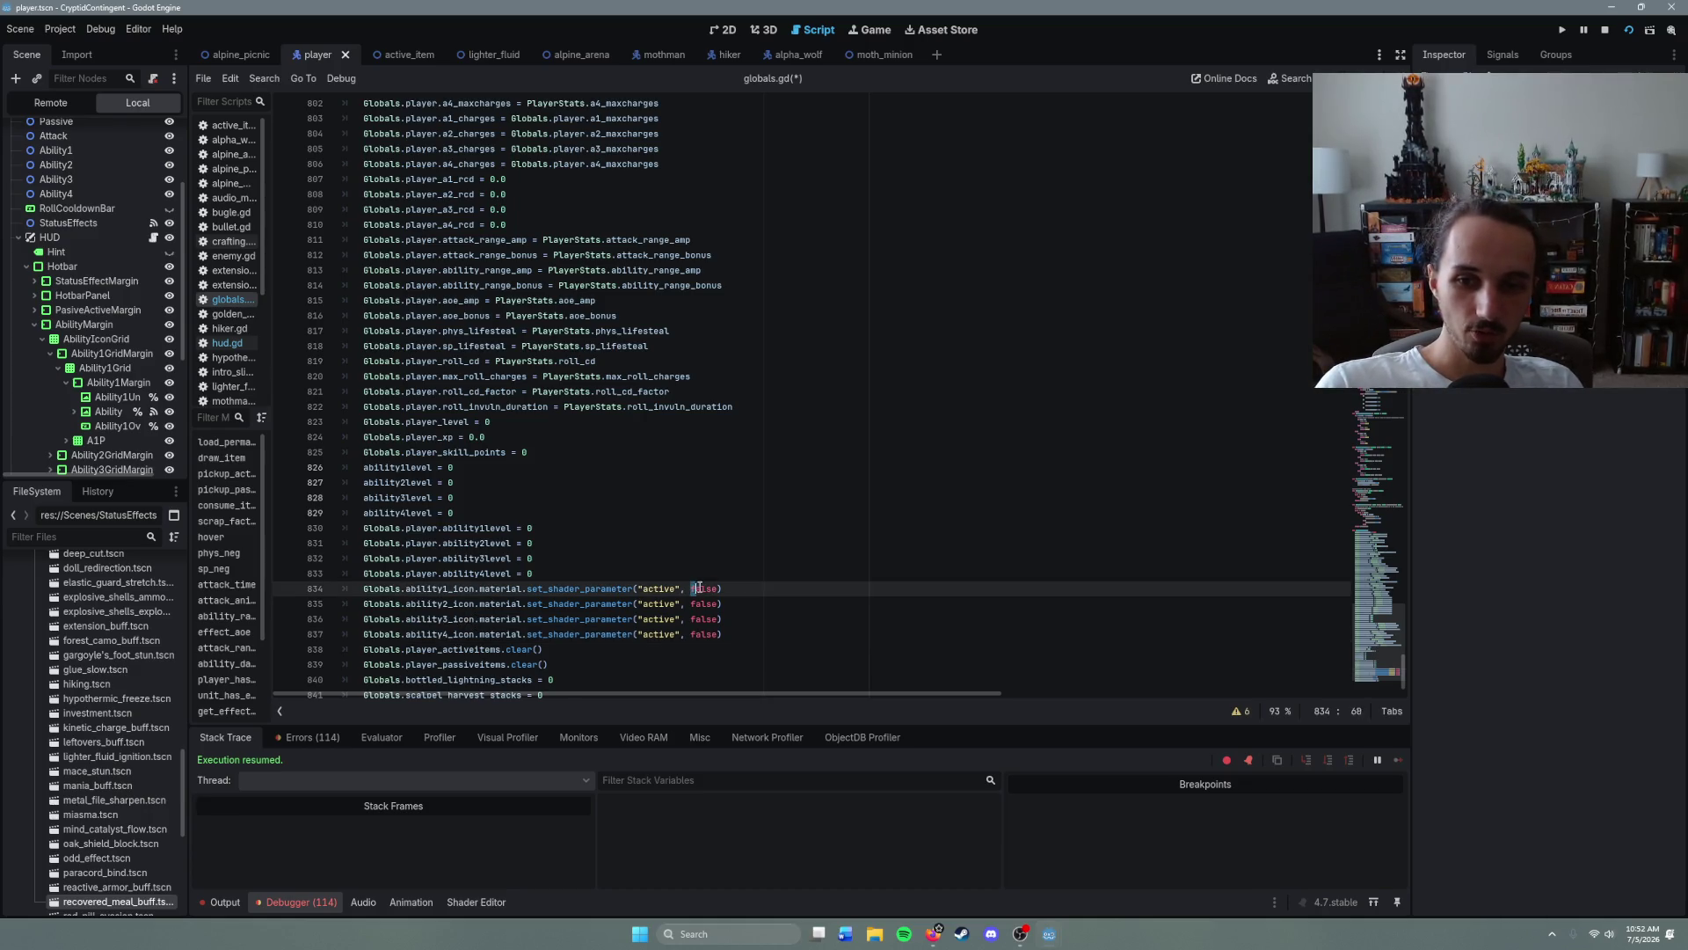
text(true)
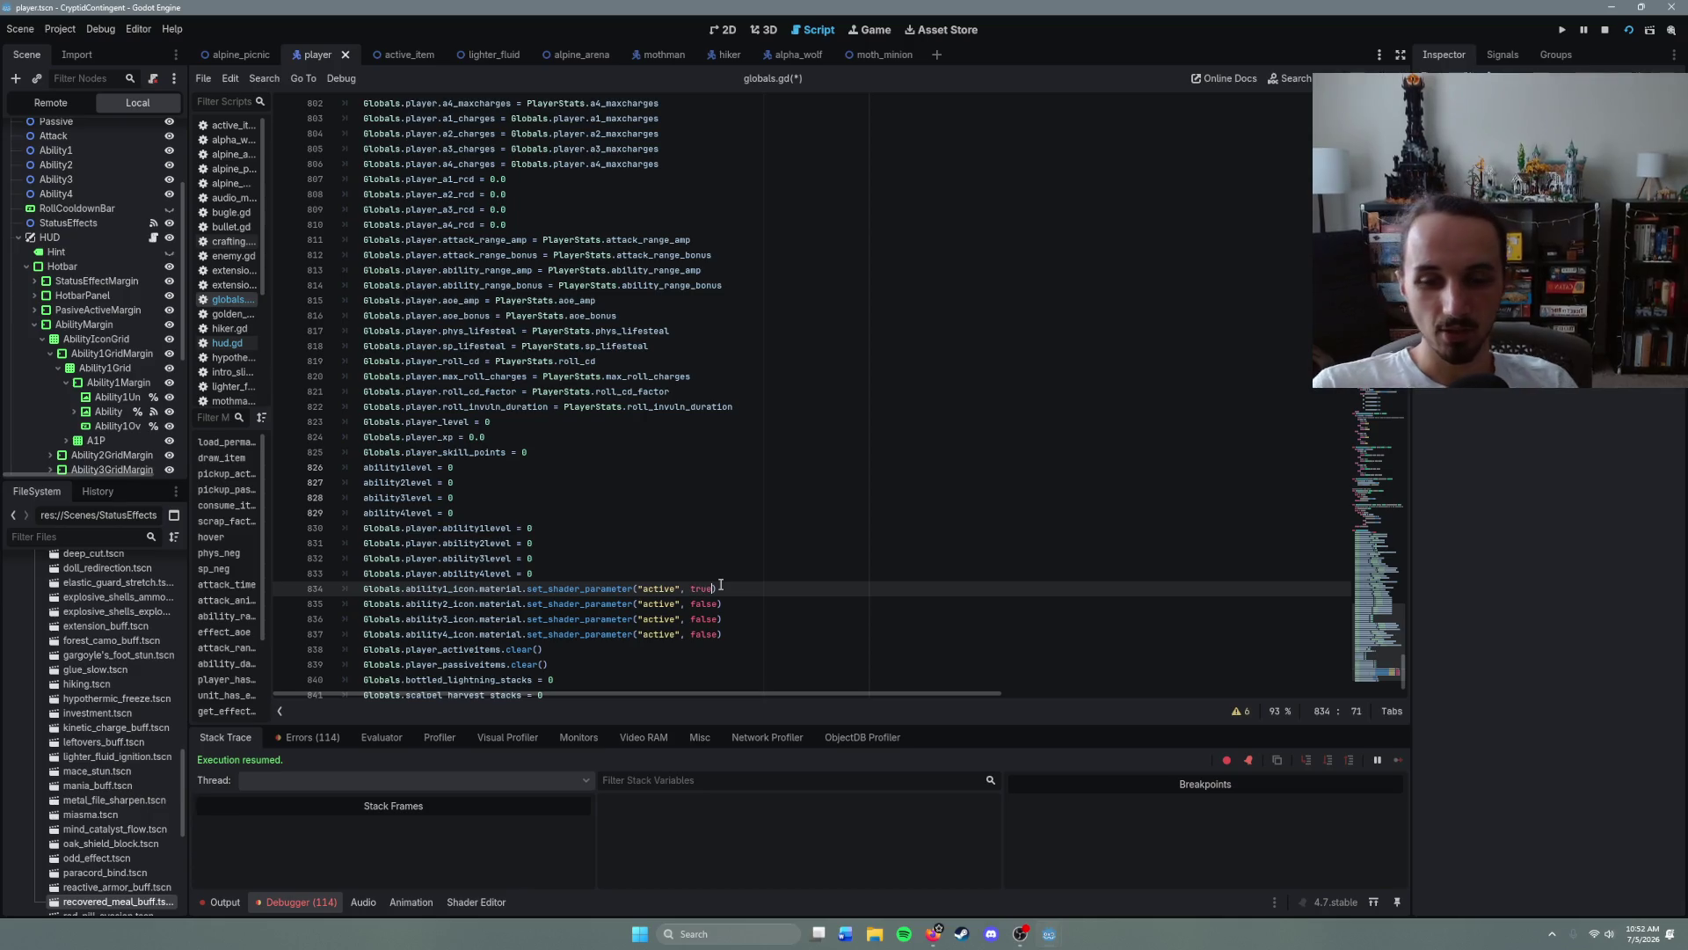
double_click(704, 604)
text(true)
click(692, 618)
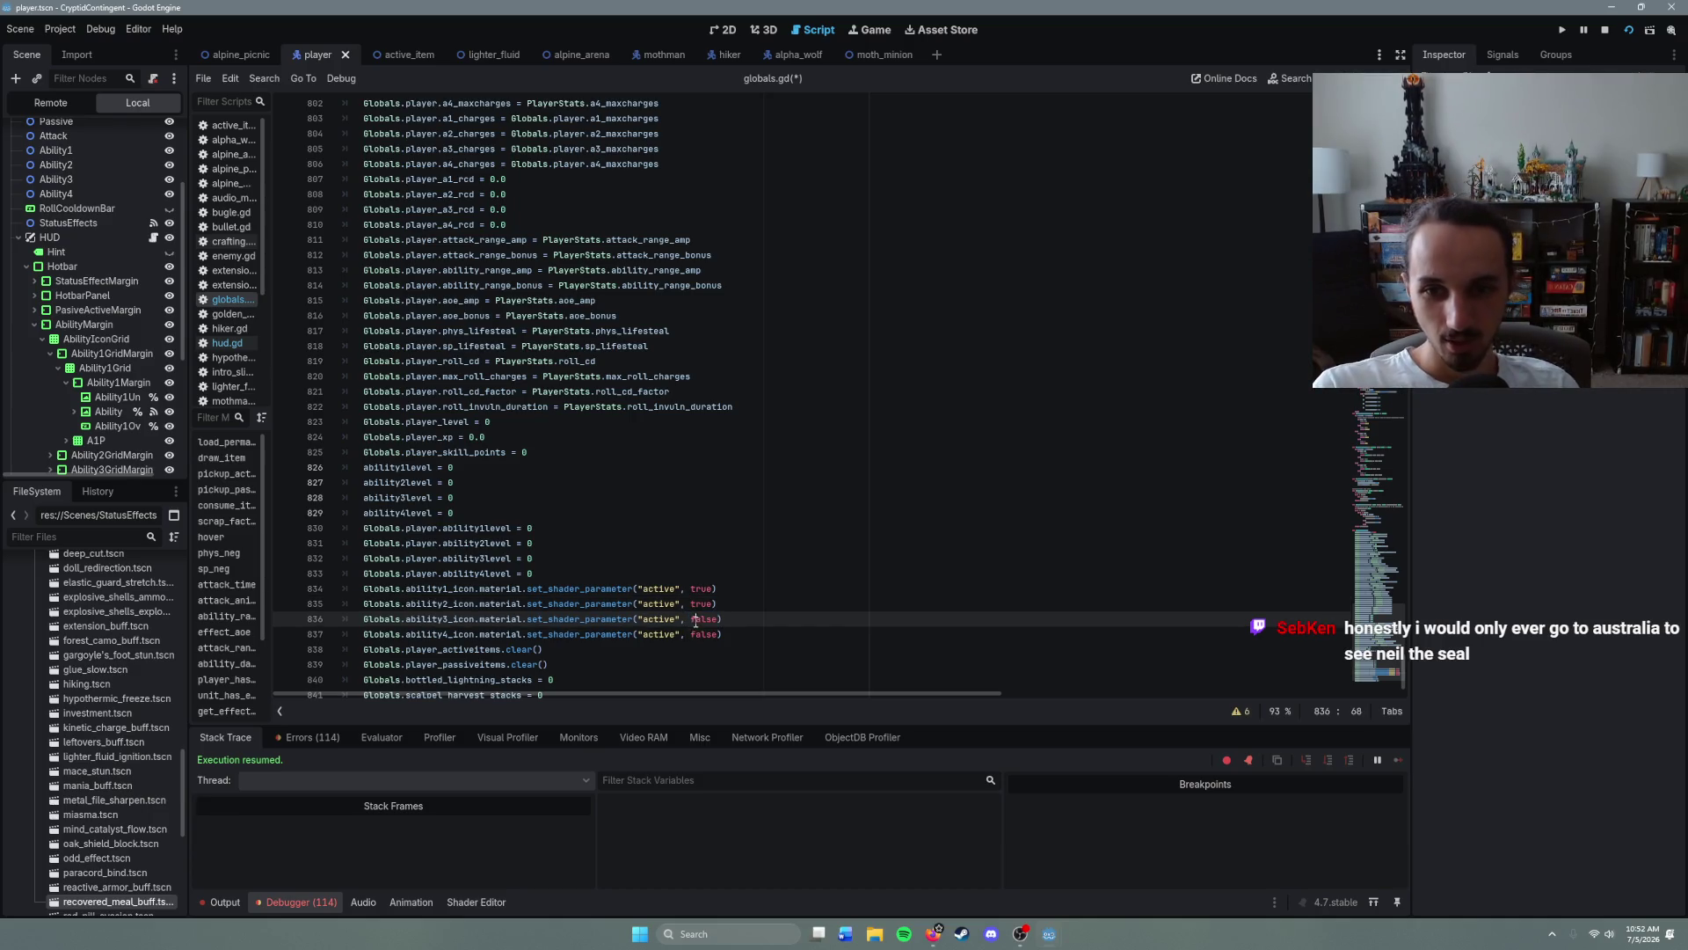
double_click(714, 619)
drag(714, 620, 719, 620)
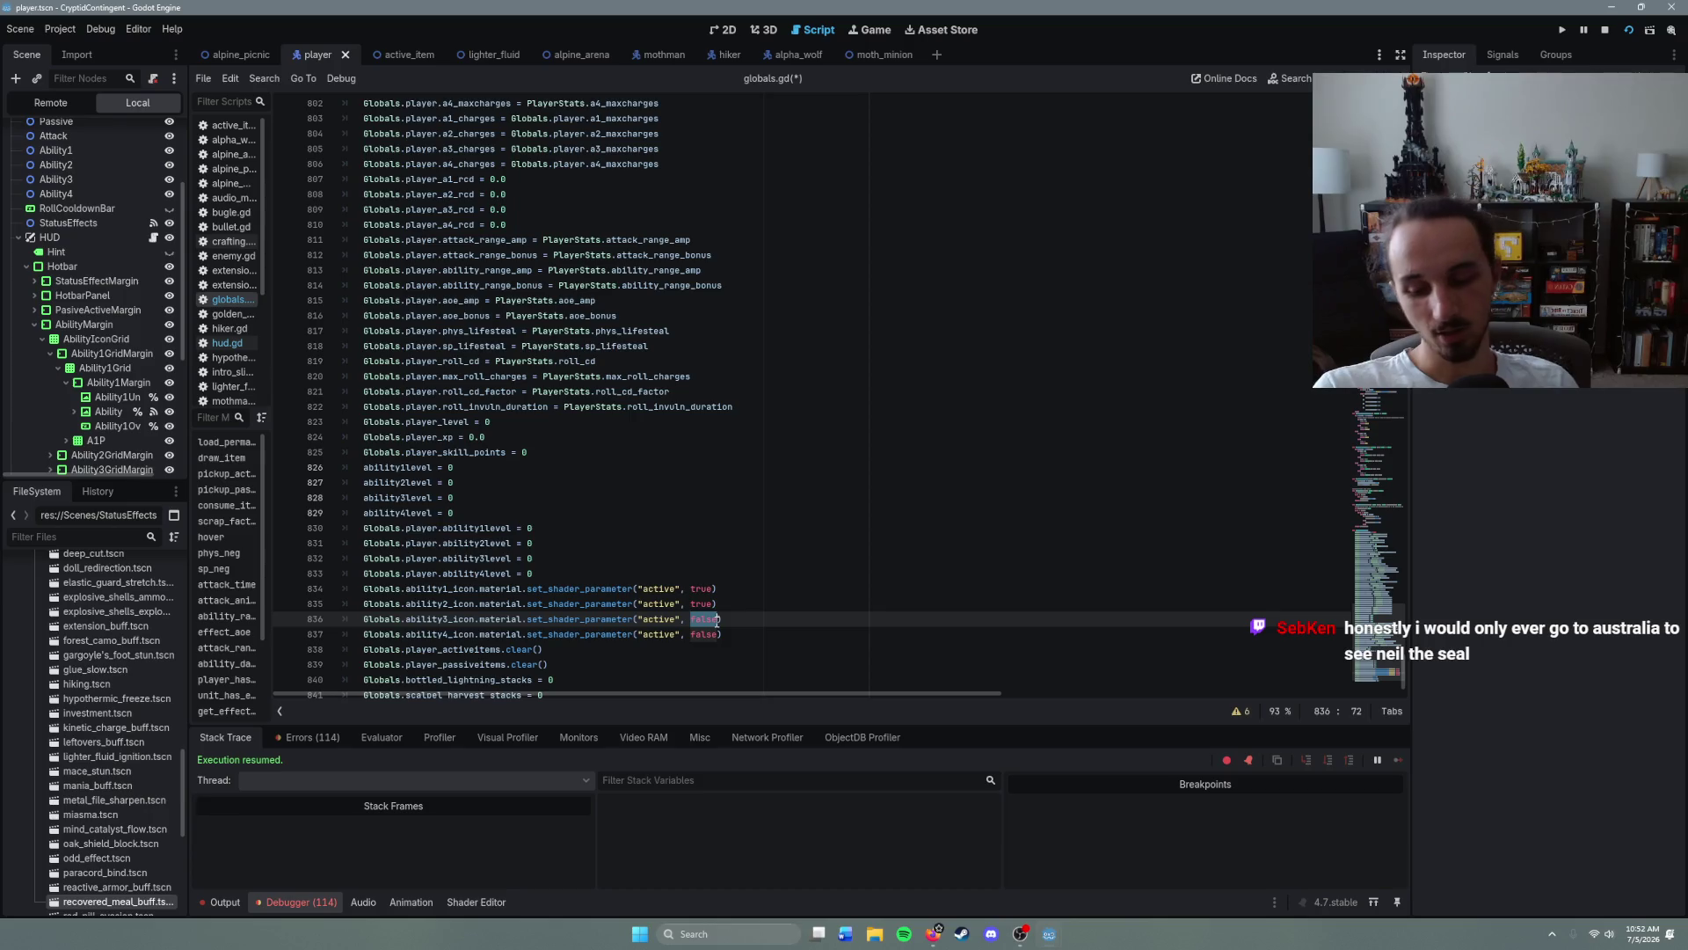
text(true)
double_click(711, 634)
text(true)
key(End)
key(ctrl+s)
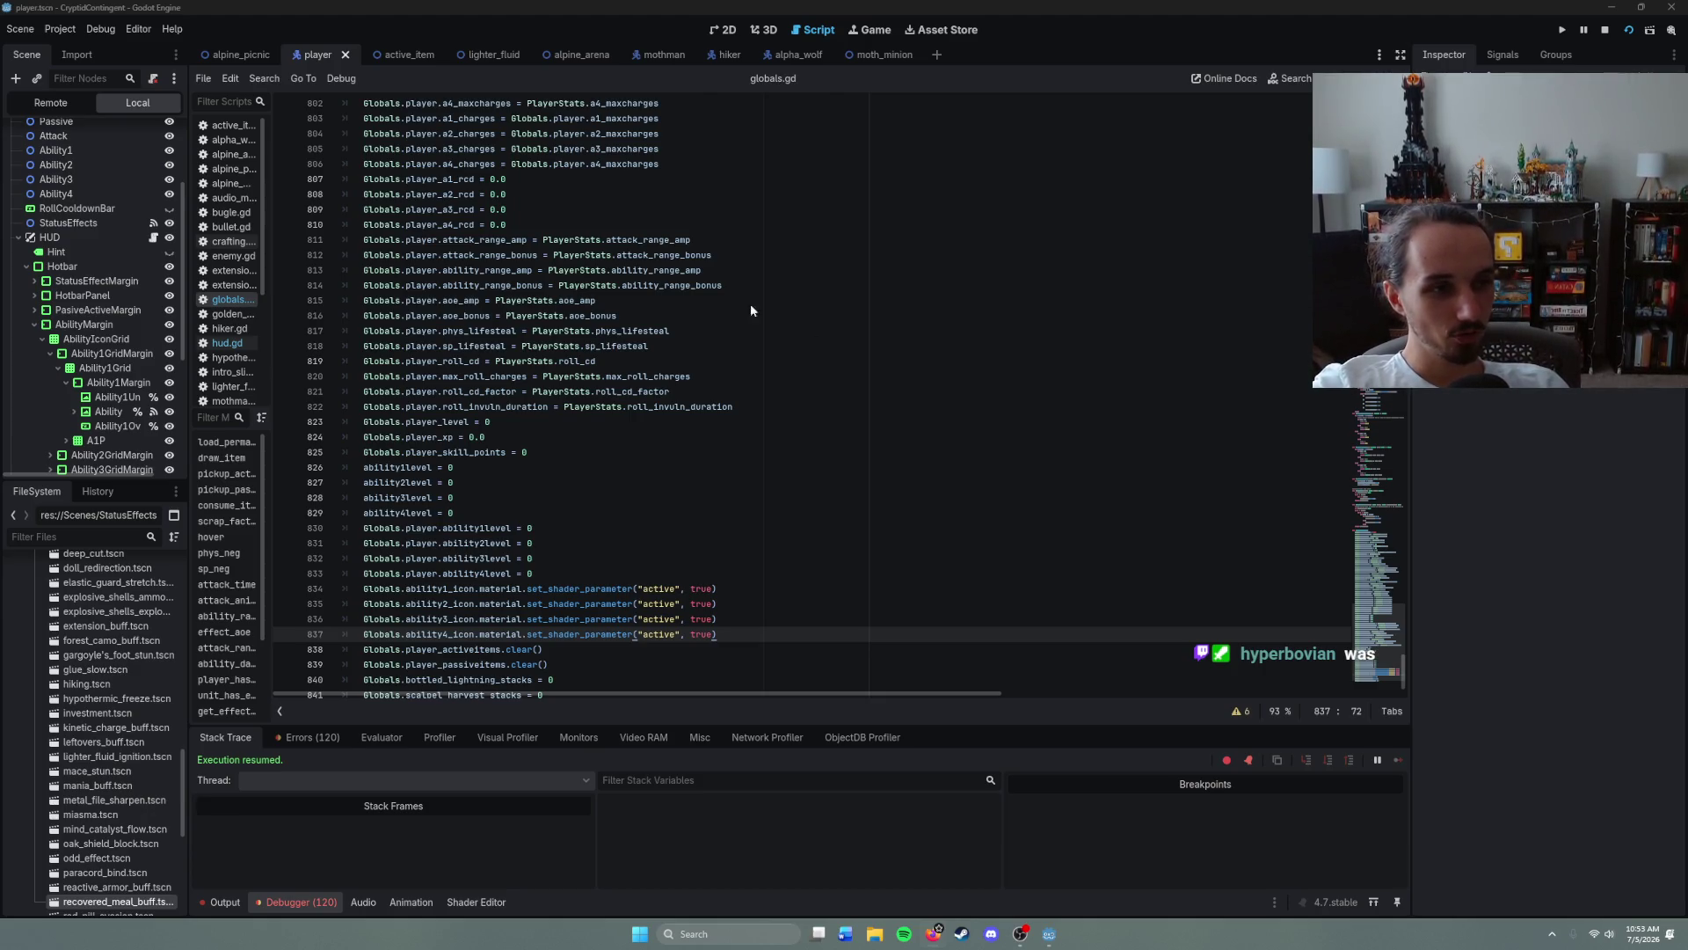
key(alt+Tab)
- Move and resize the browser window and scroll to Earth Spirit's Ability Details
drag(887, 265, 530, 120)
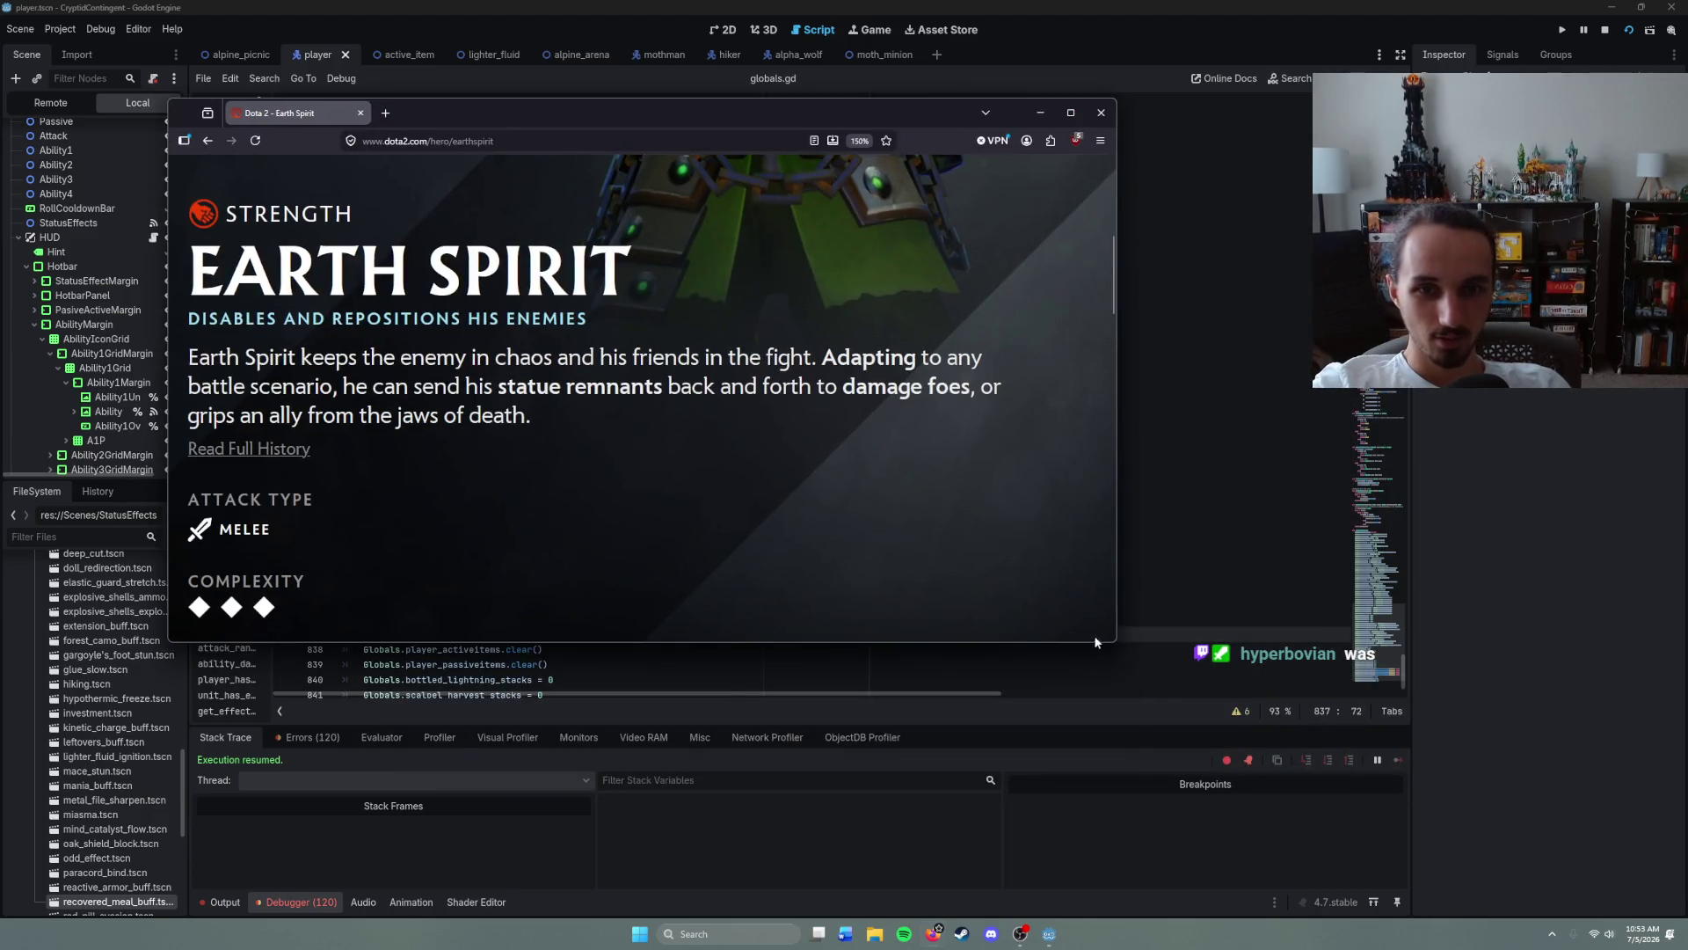
scroll(1114, 641, down, 2)
drag(1114, 641, 1428, 822)
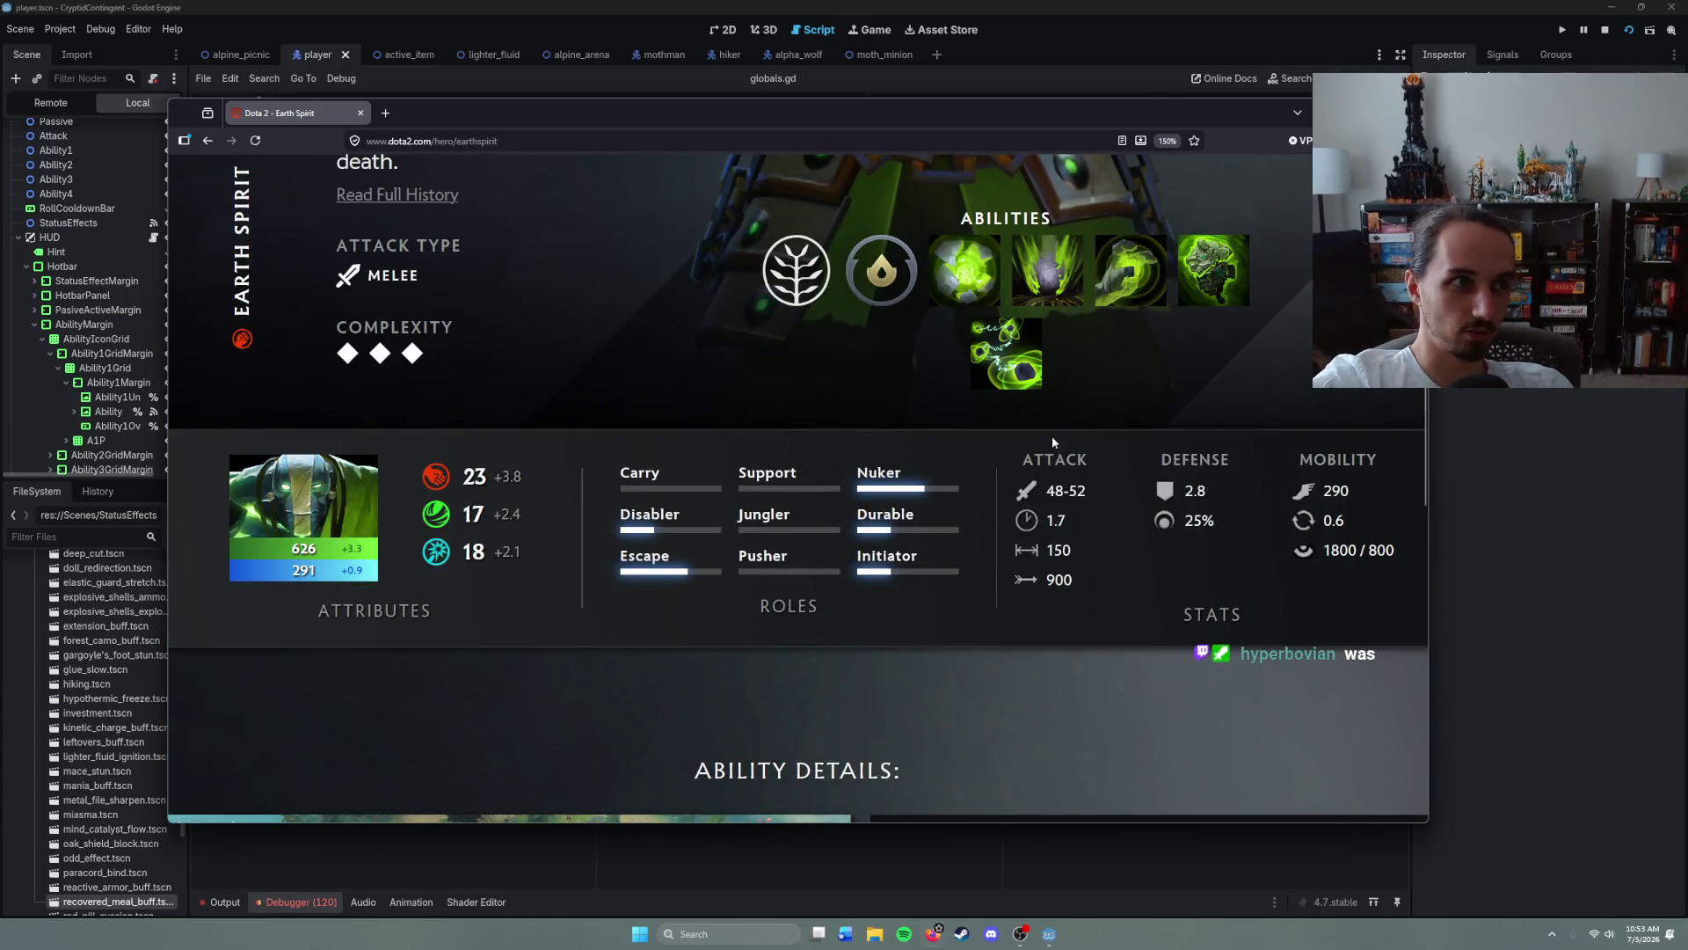
drag(1202, 109, 1184, 103)
scroll(987, 254, down, 10)
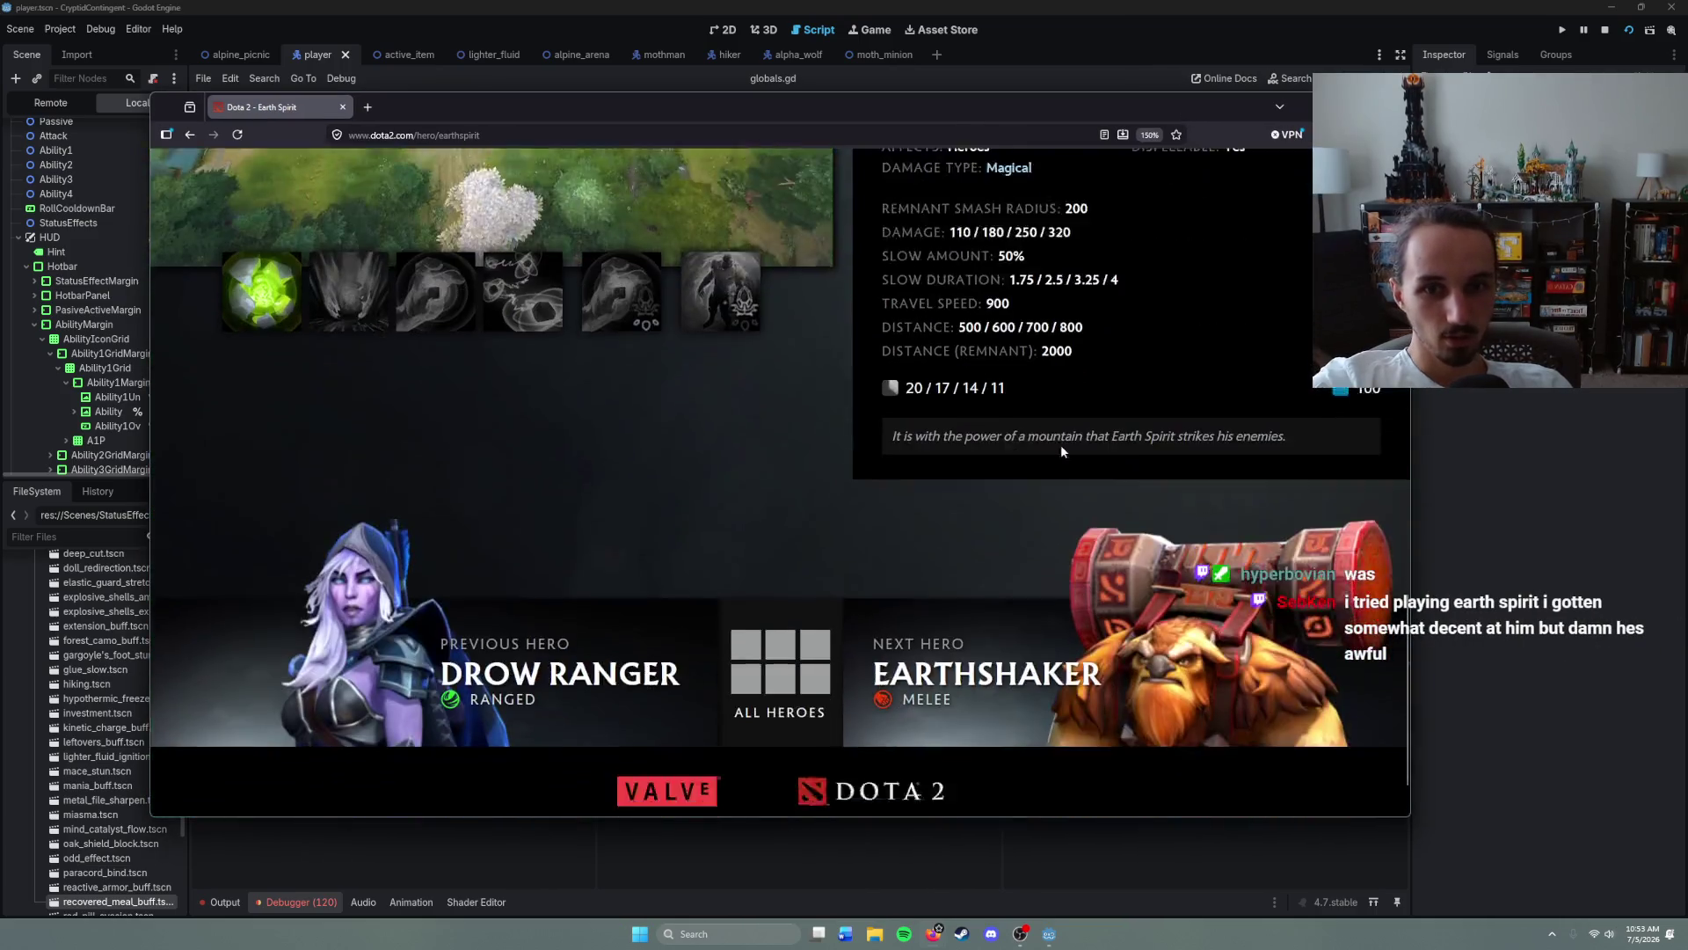
scroll(943, 509, up, 6)
scroll(946, 516, down, 2)
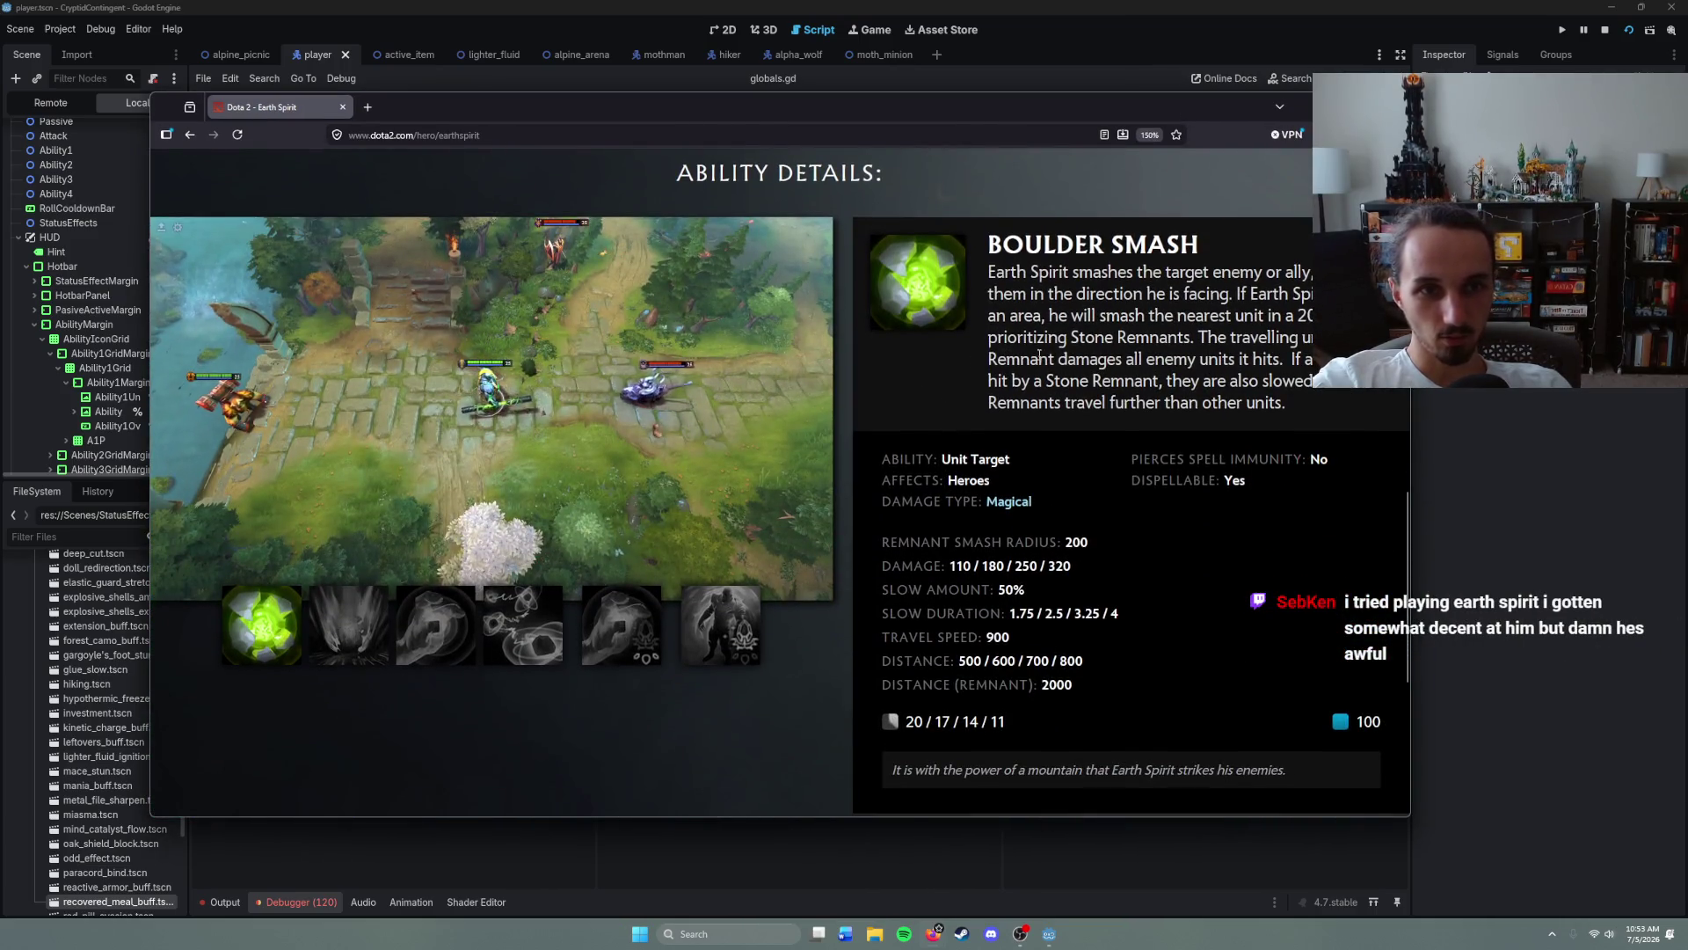
- Read the Rolling Boulder, Geomagnetic Grip and Magnetize details, then close the Dota 2 tab
click(349, 625)
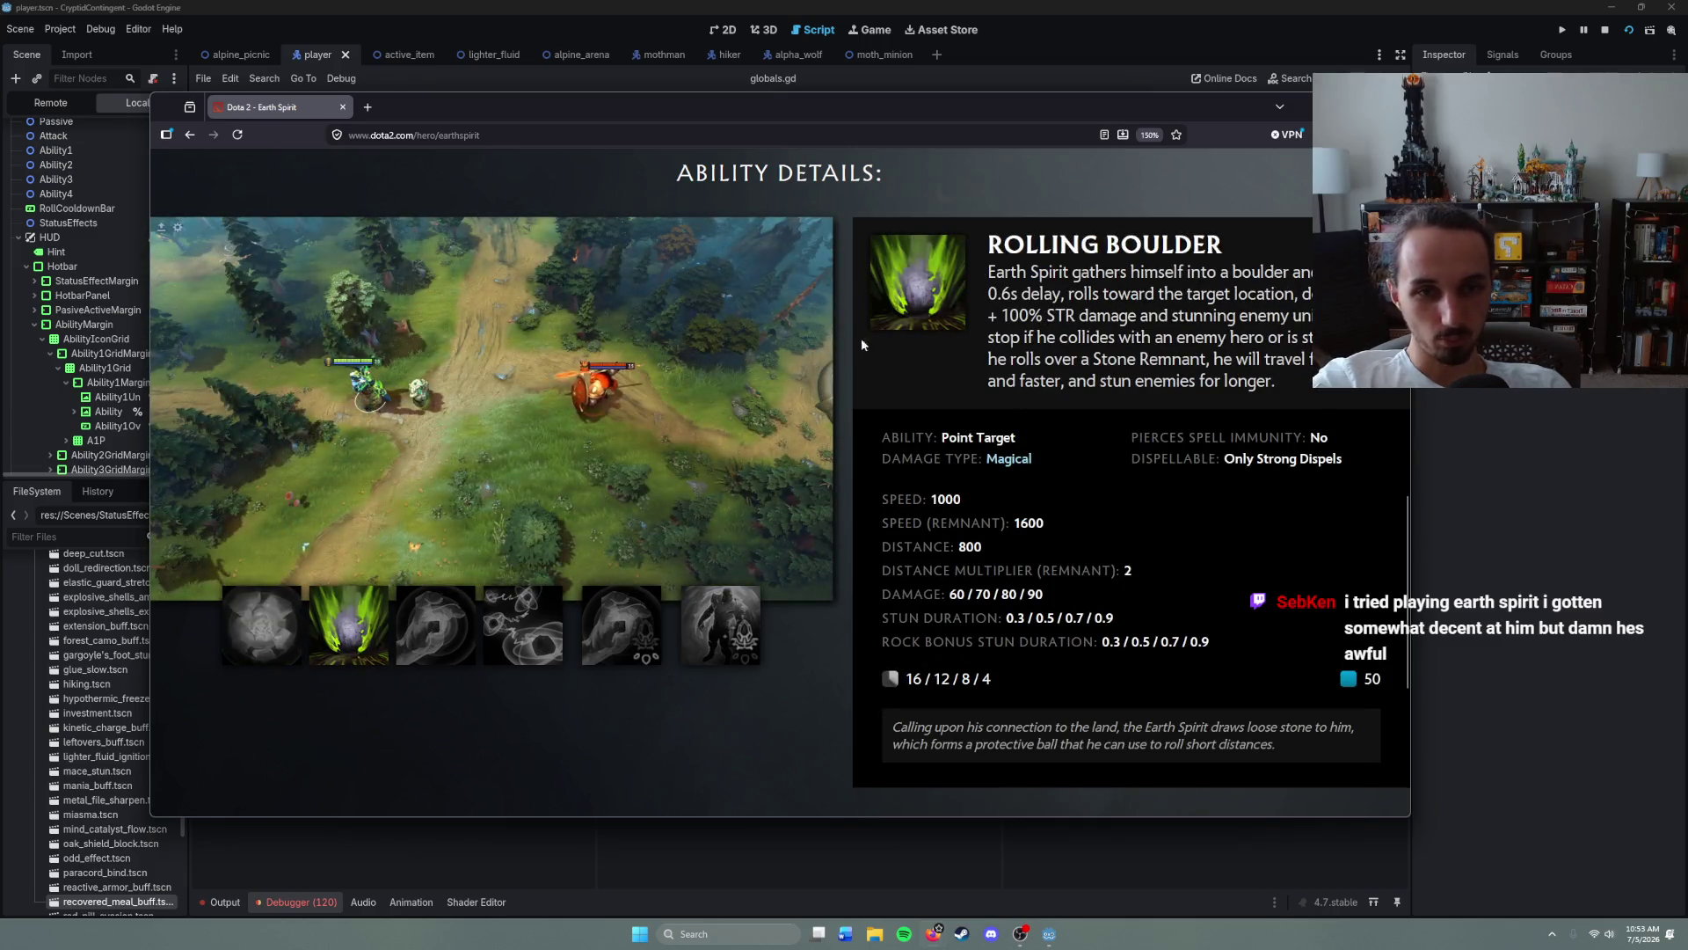
click(436, 625)
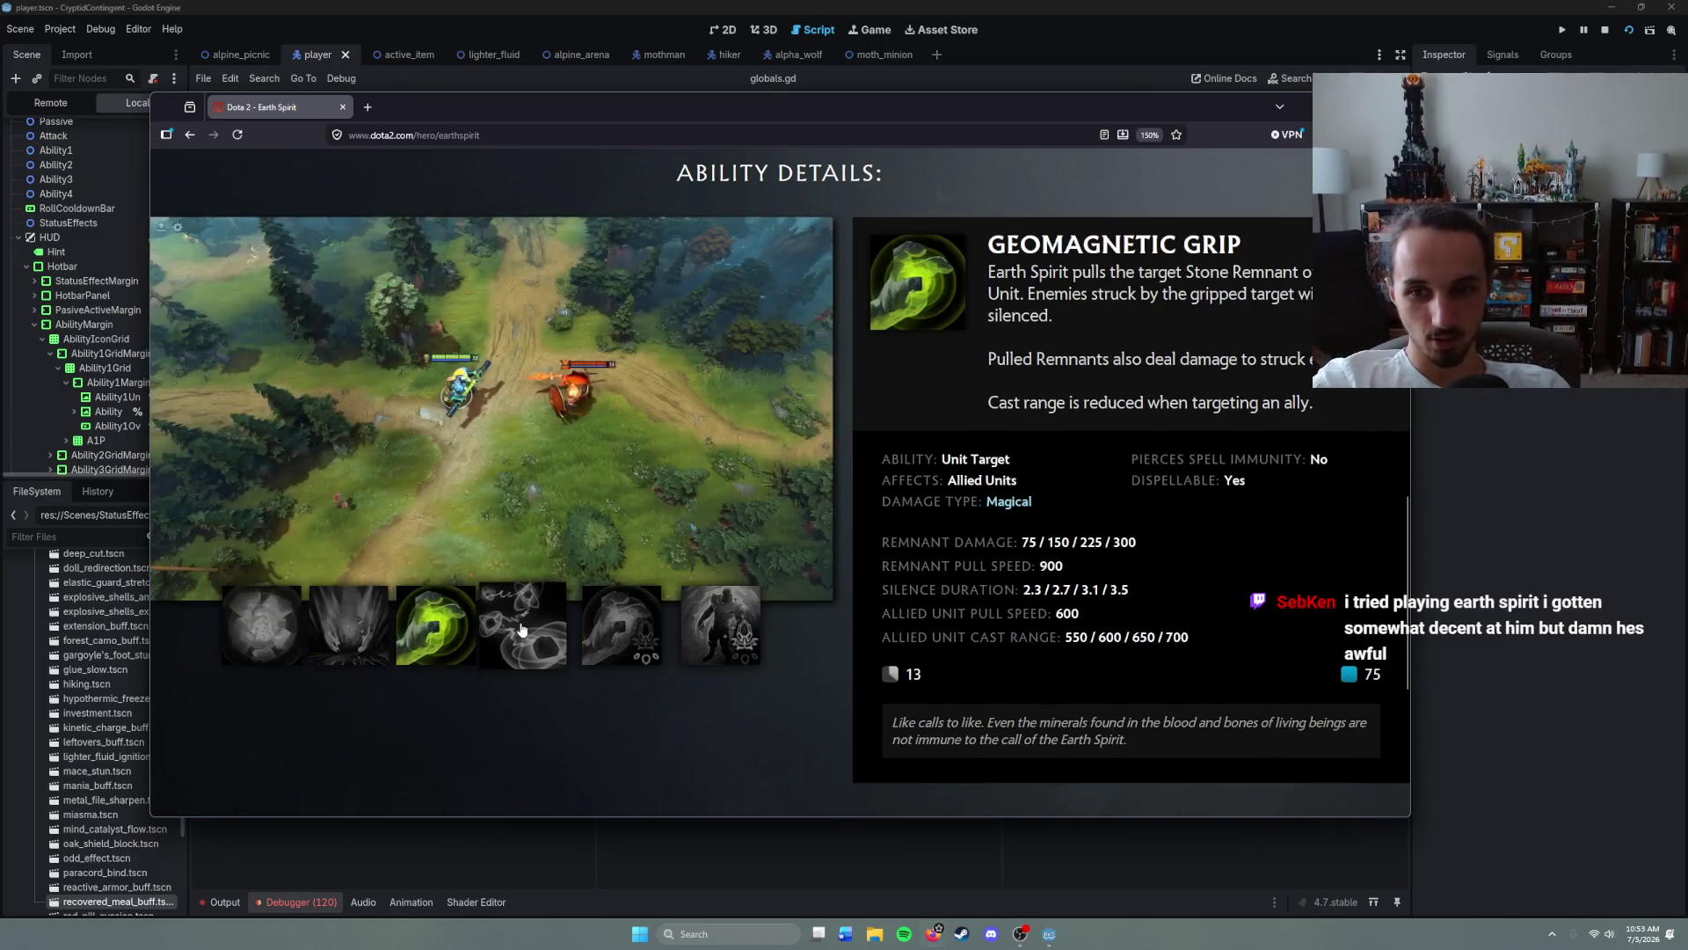
click(524, 625)
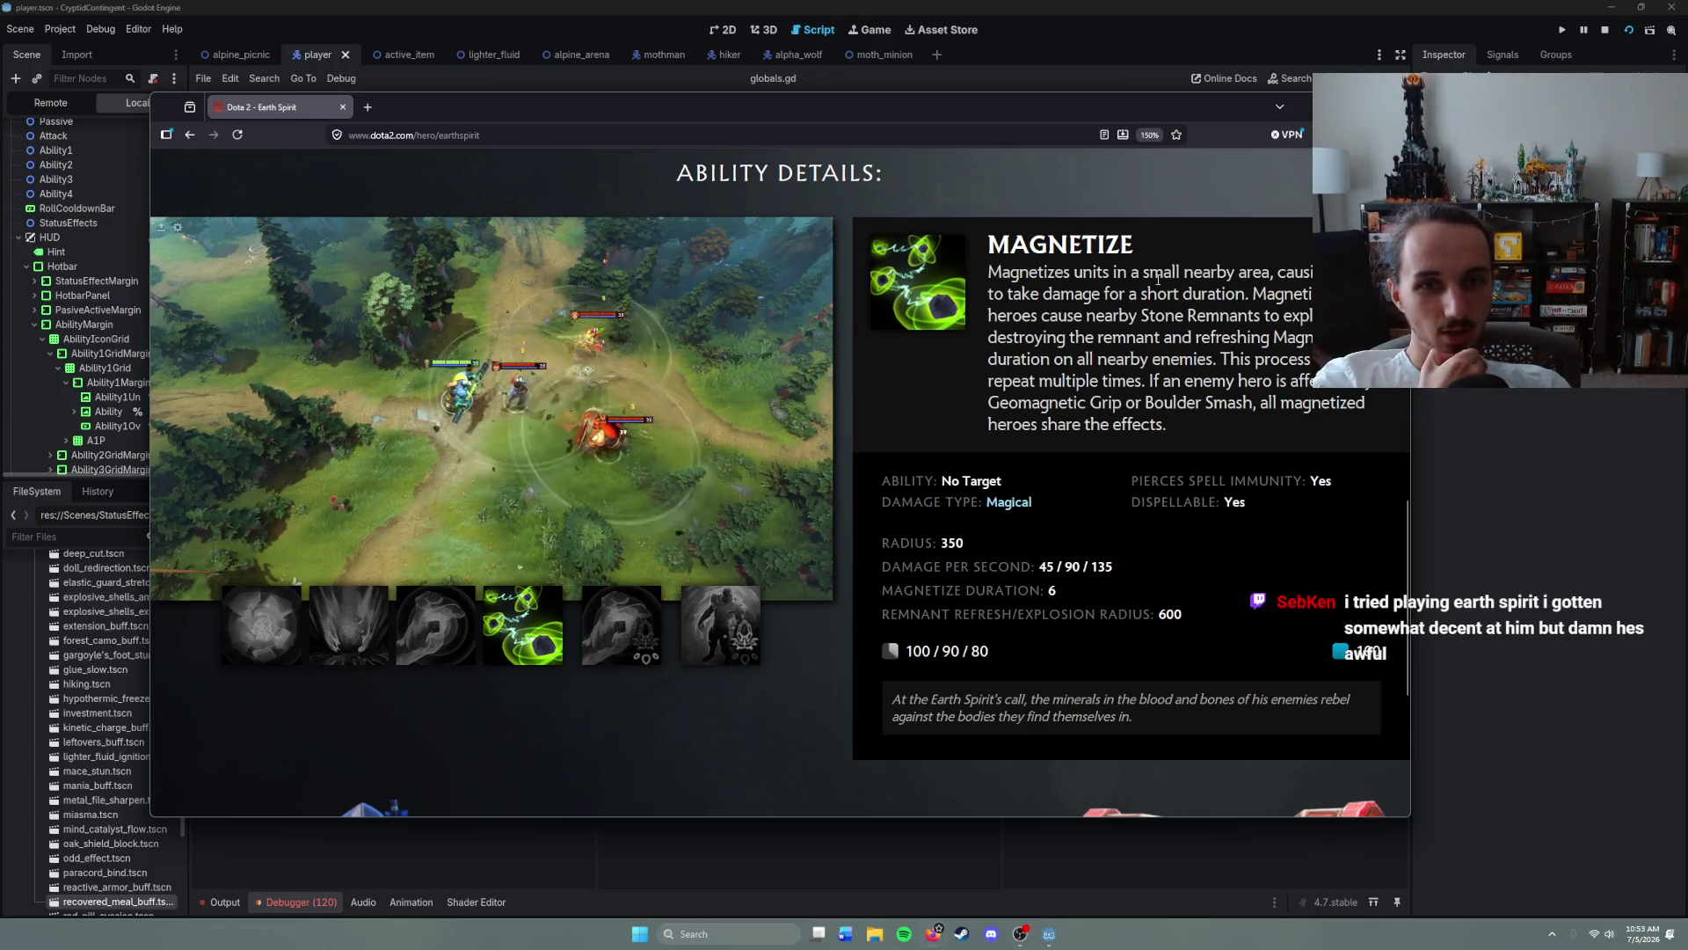
drag(1028, 296, 1143, 315)
click(1230, 314)
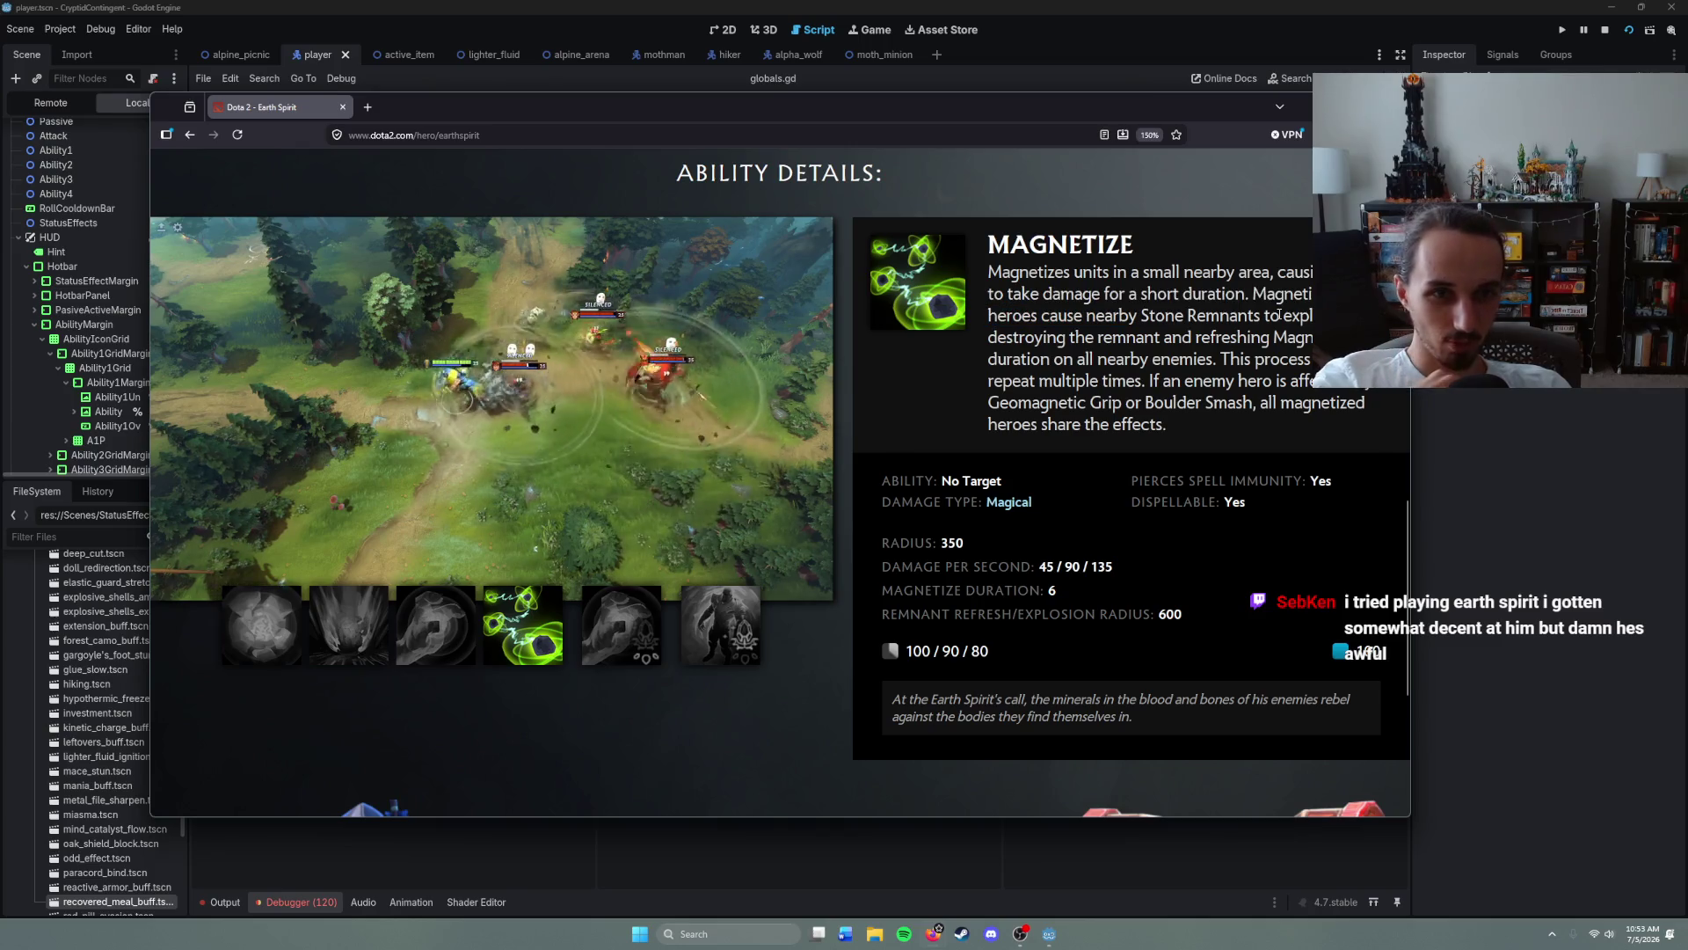
double_click(1274, 315)
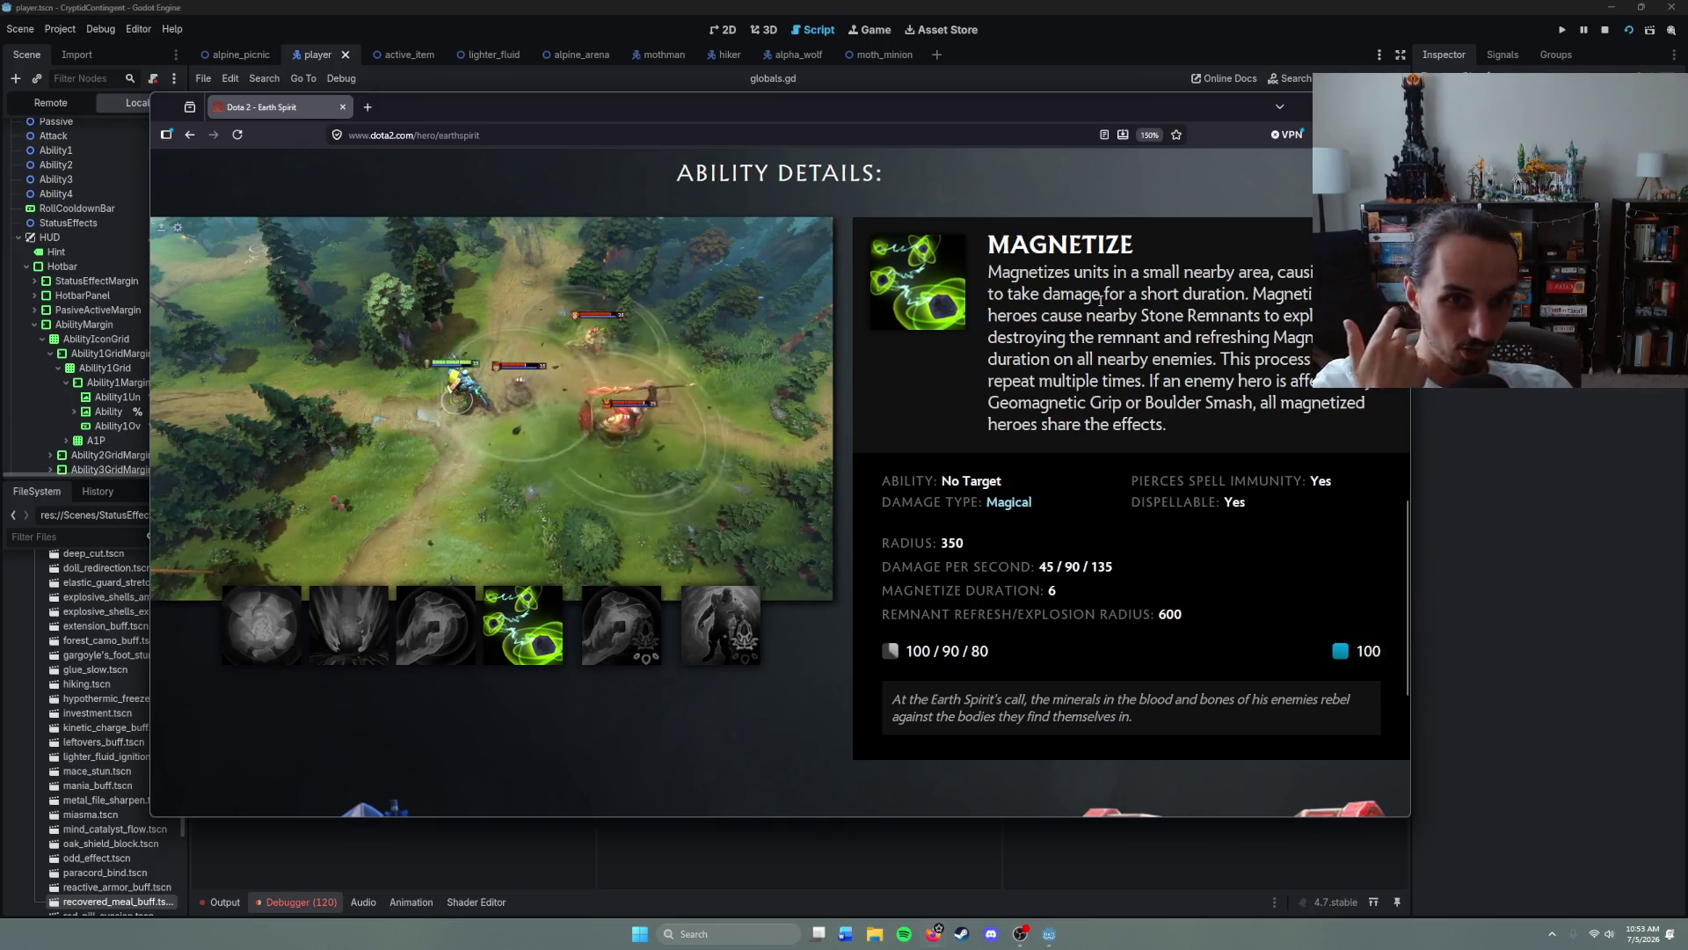
drag(1274, 314, 1288, 317)
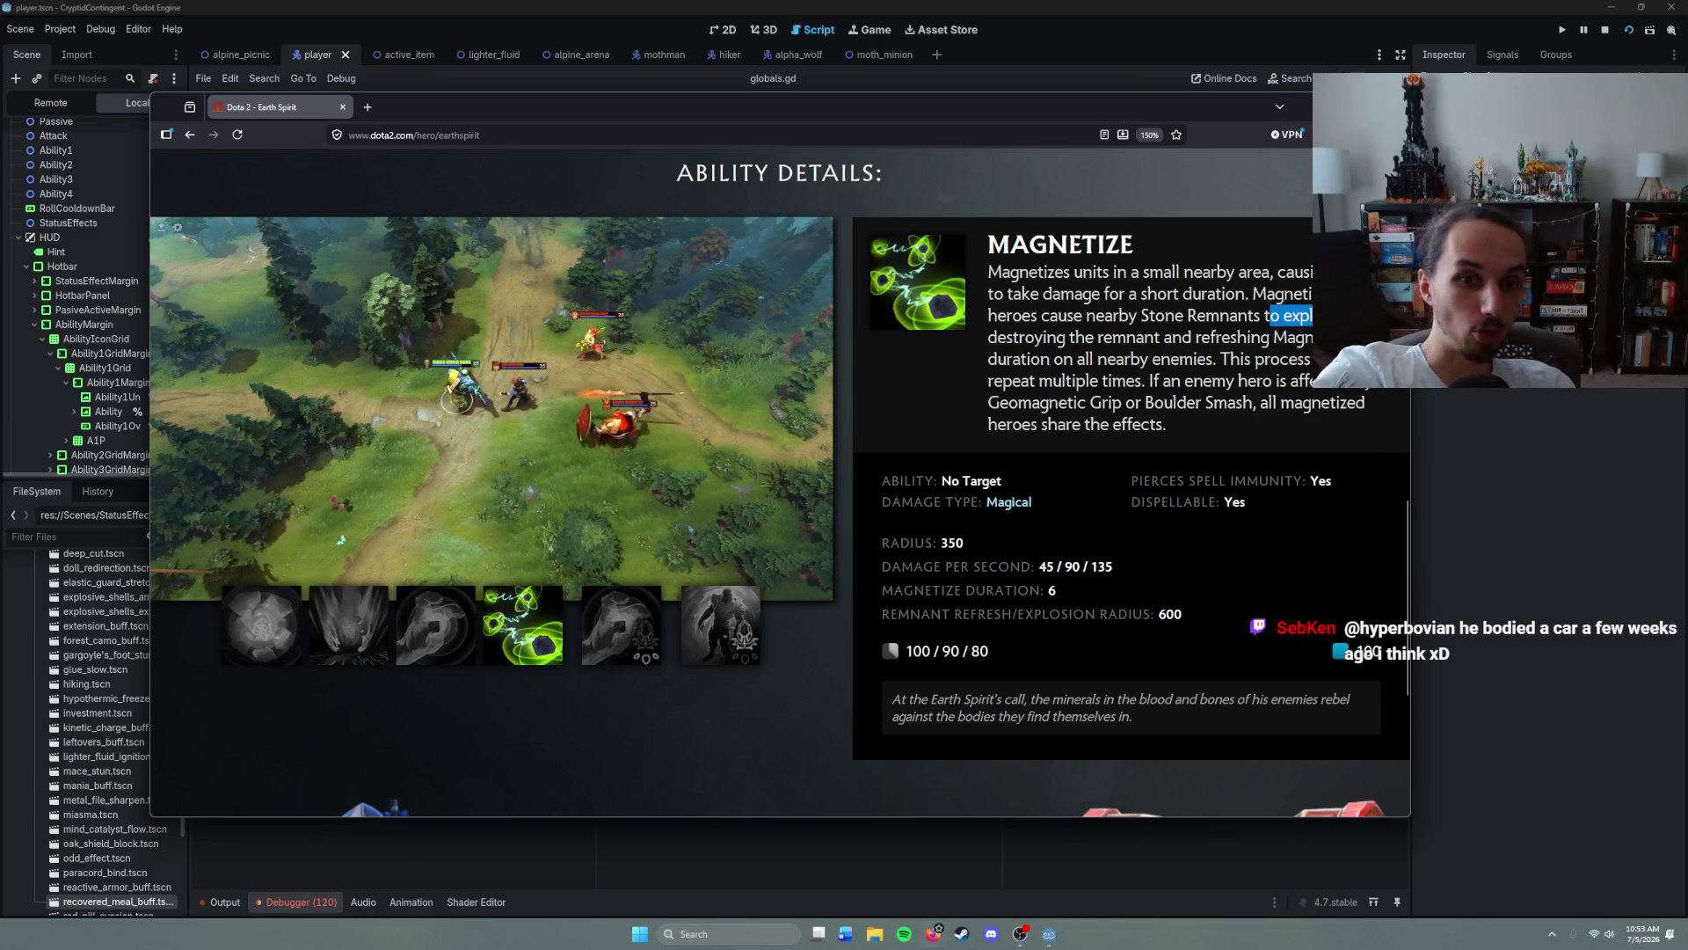
click(1286, 317)
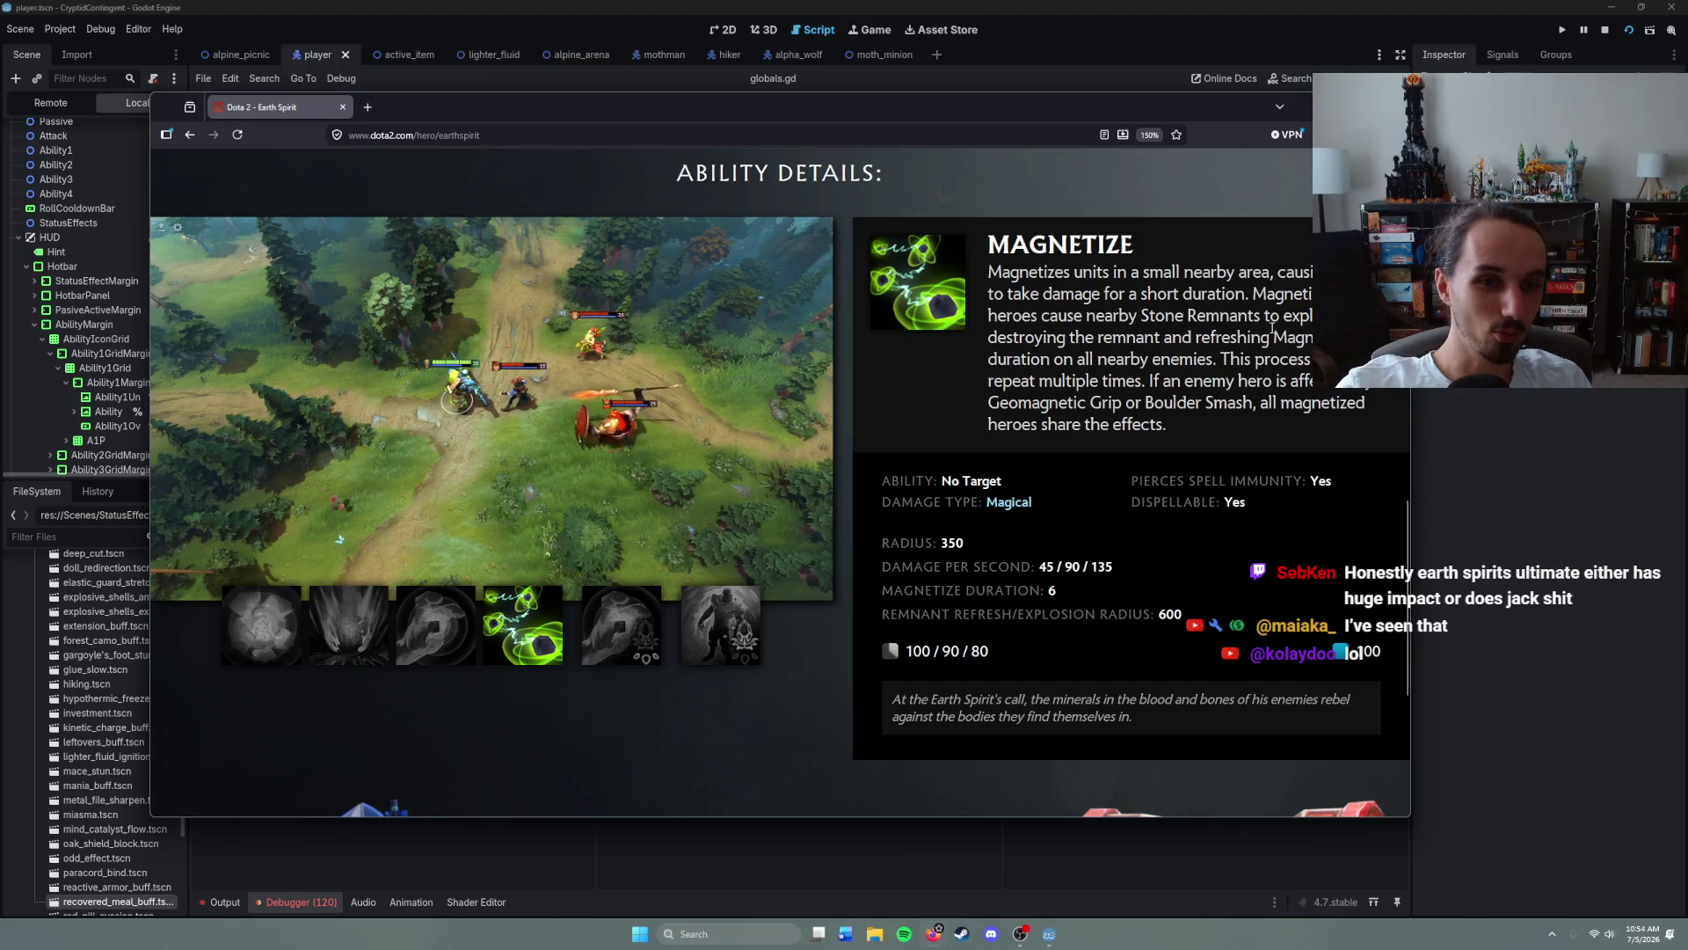
mouse_move(1285, 319)
mouse_down()
mouse_move(1266, 338)
mouse_move(1319, 316)
mouse_up()
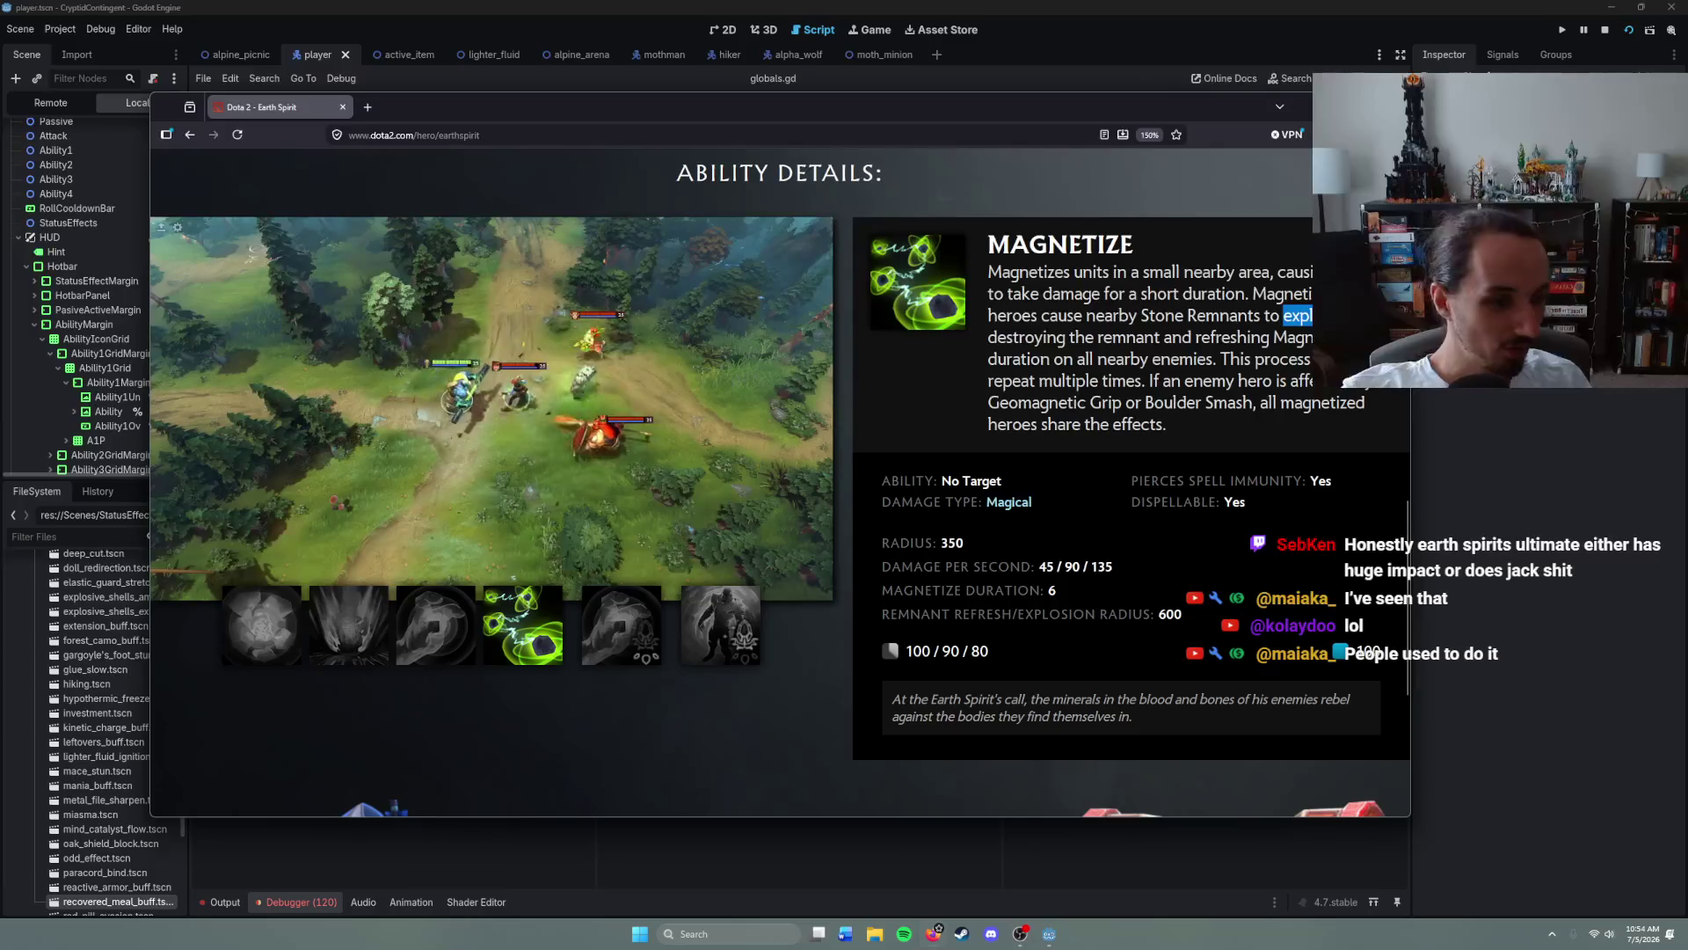
click(1319, 317)
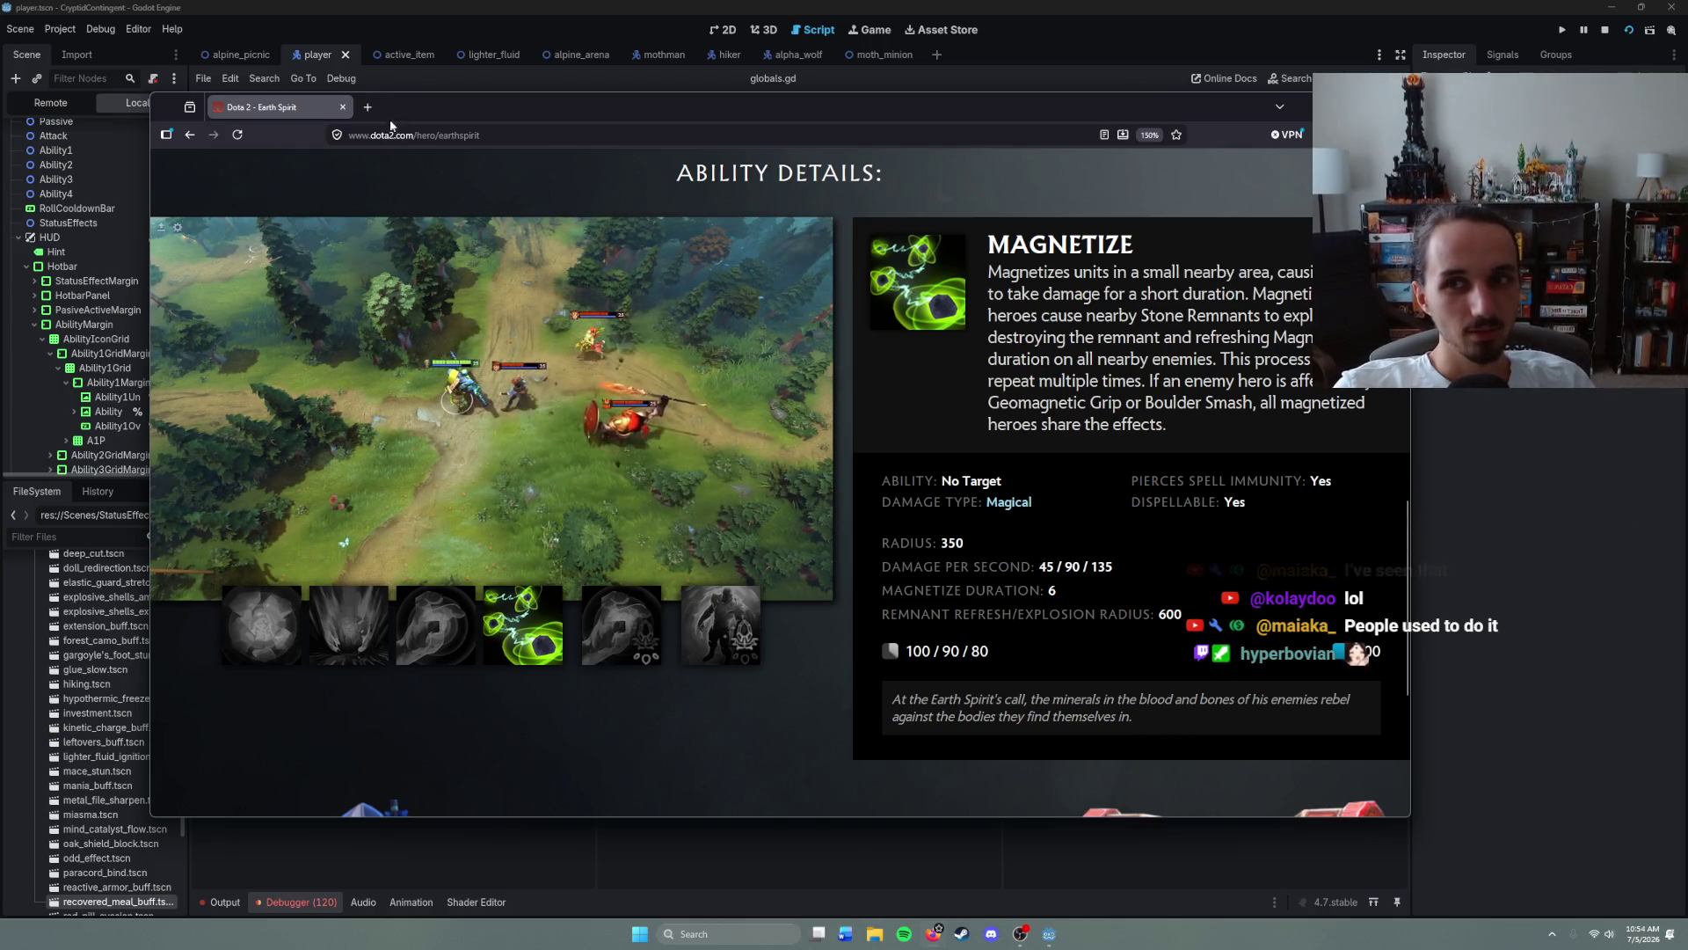
click(347, 108)
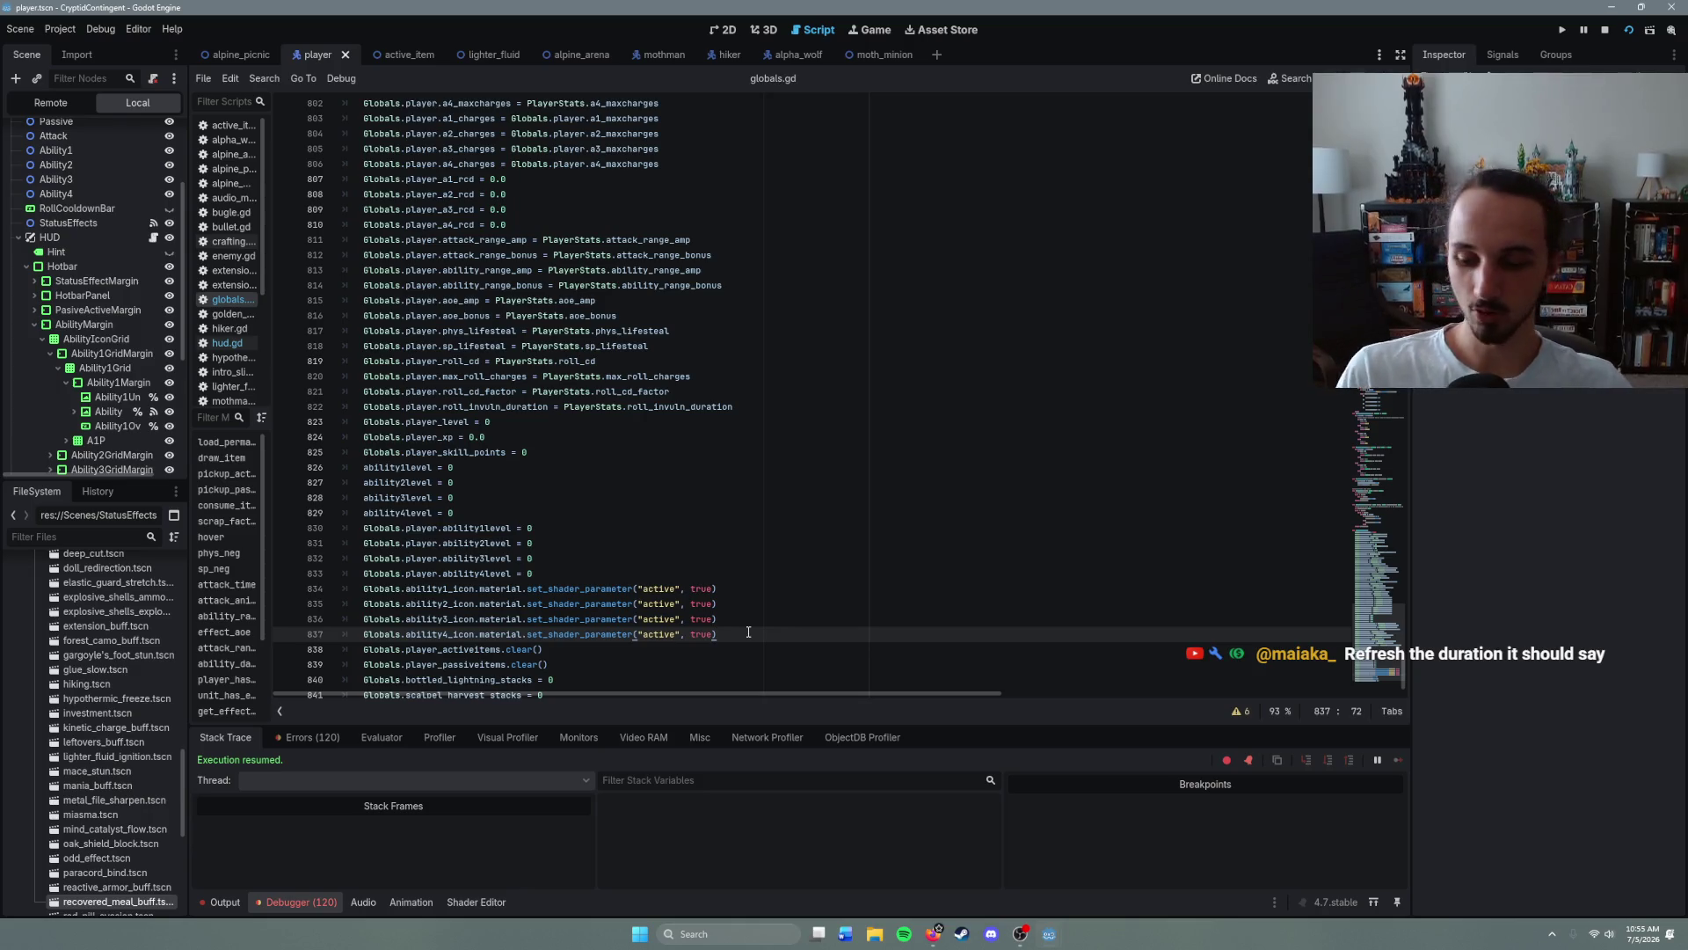
- Save the project and return to the ability level reset on line 833 of globals.gd
key(ctrl+s)
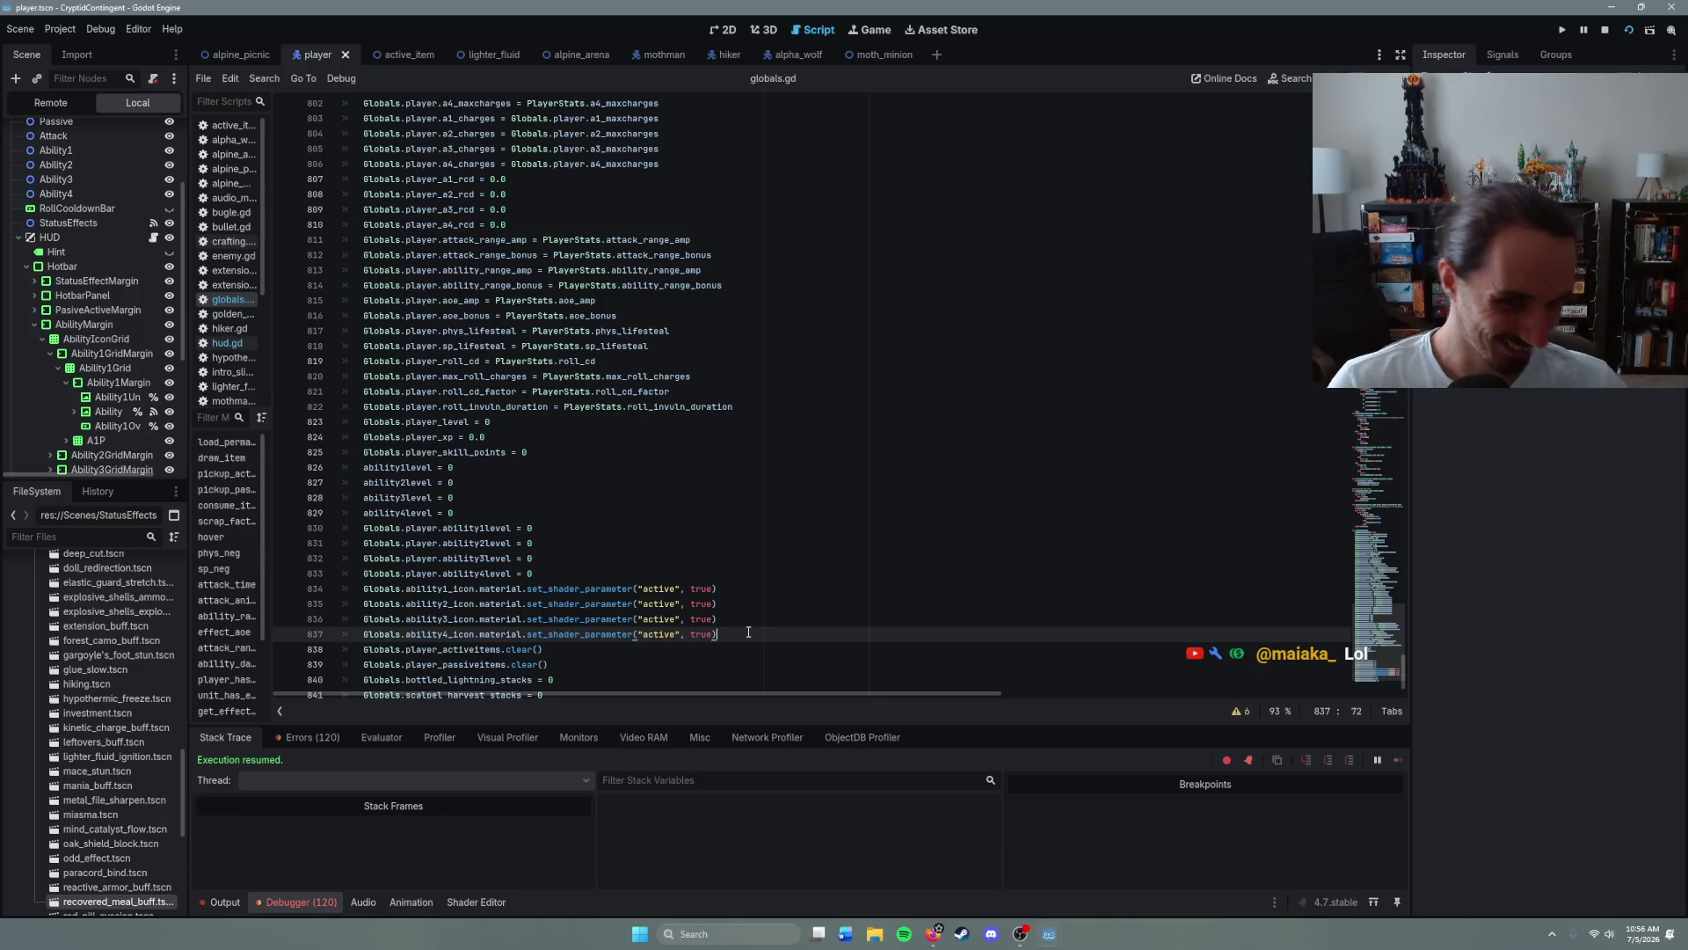
click(589, 589)
click(585, 575)
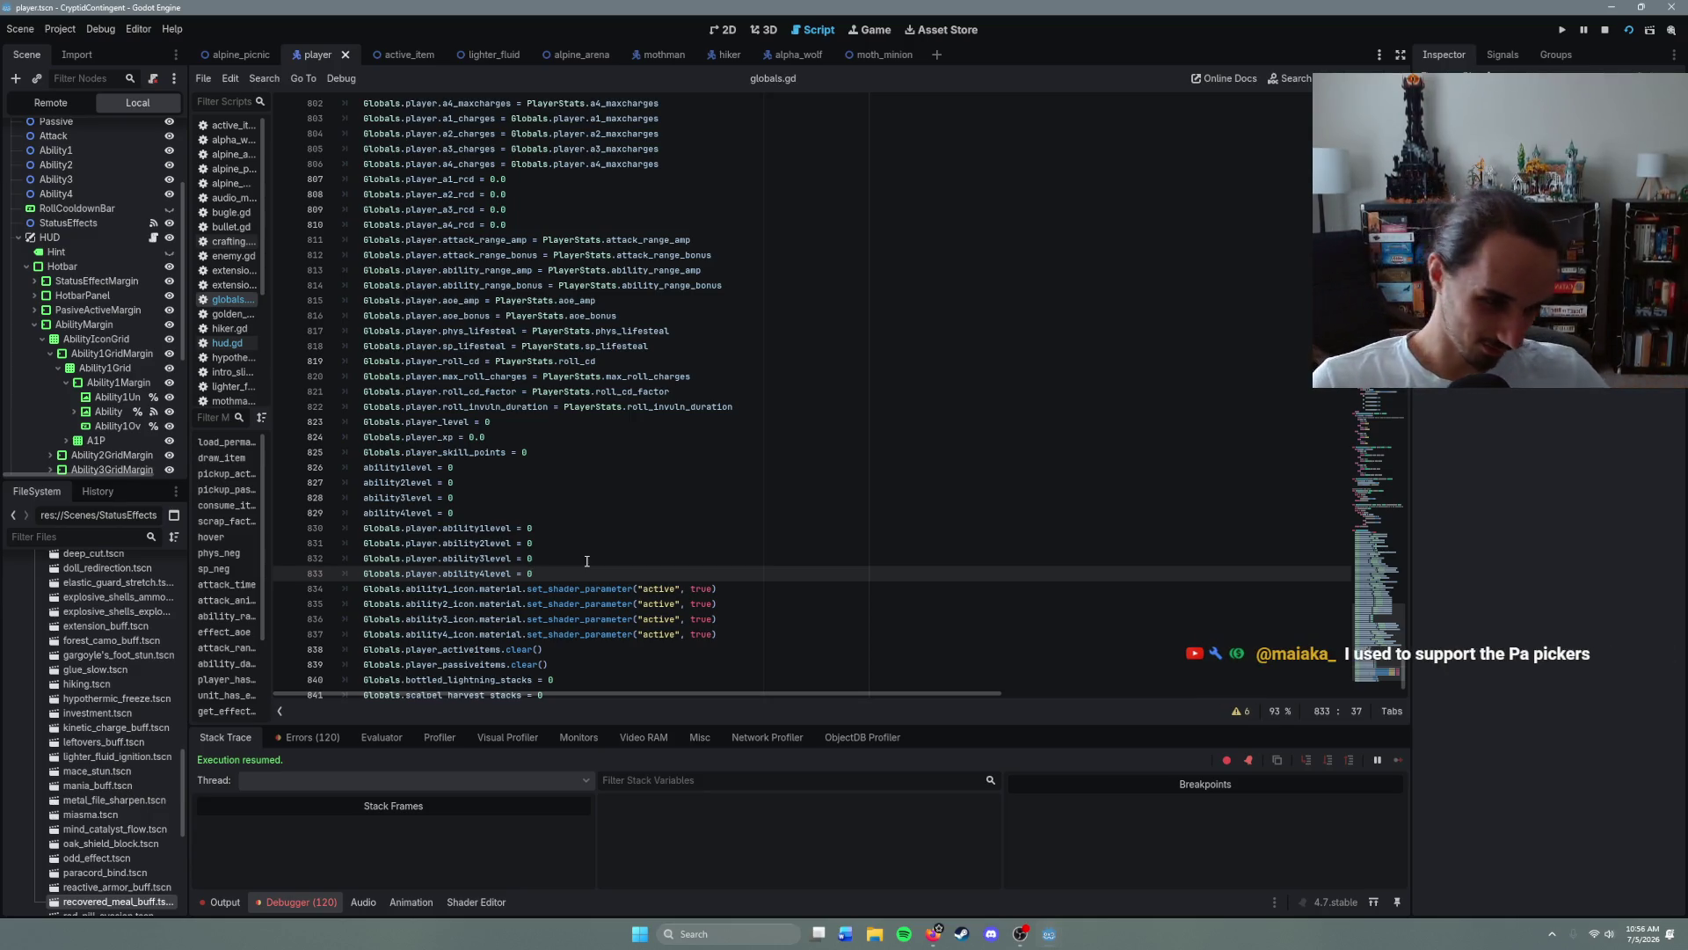
click(585, 560)
click(578, 573)
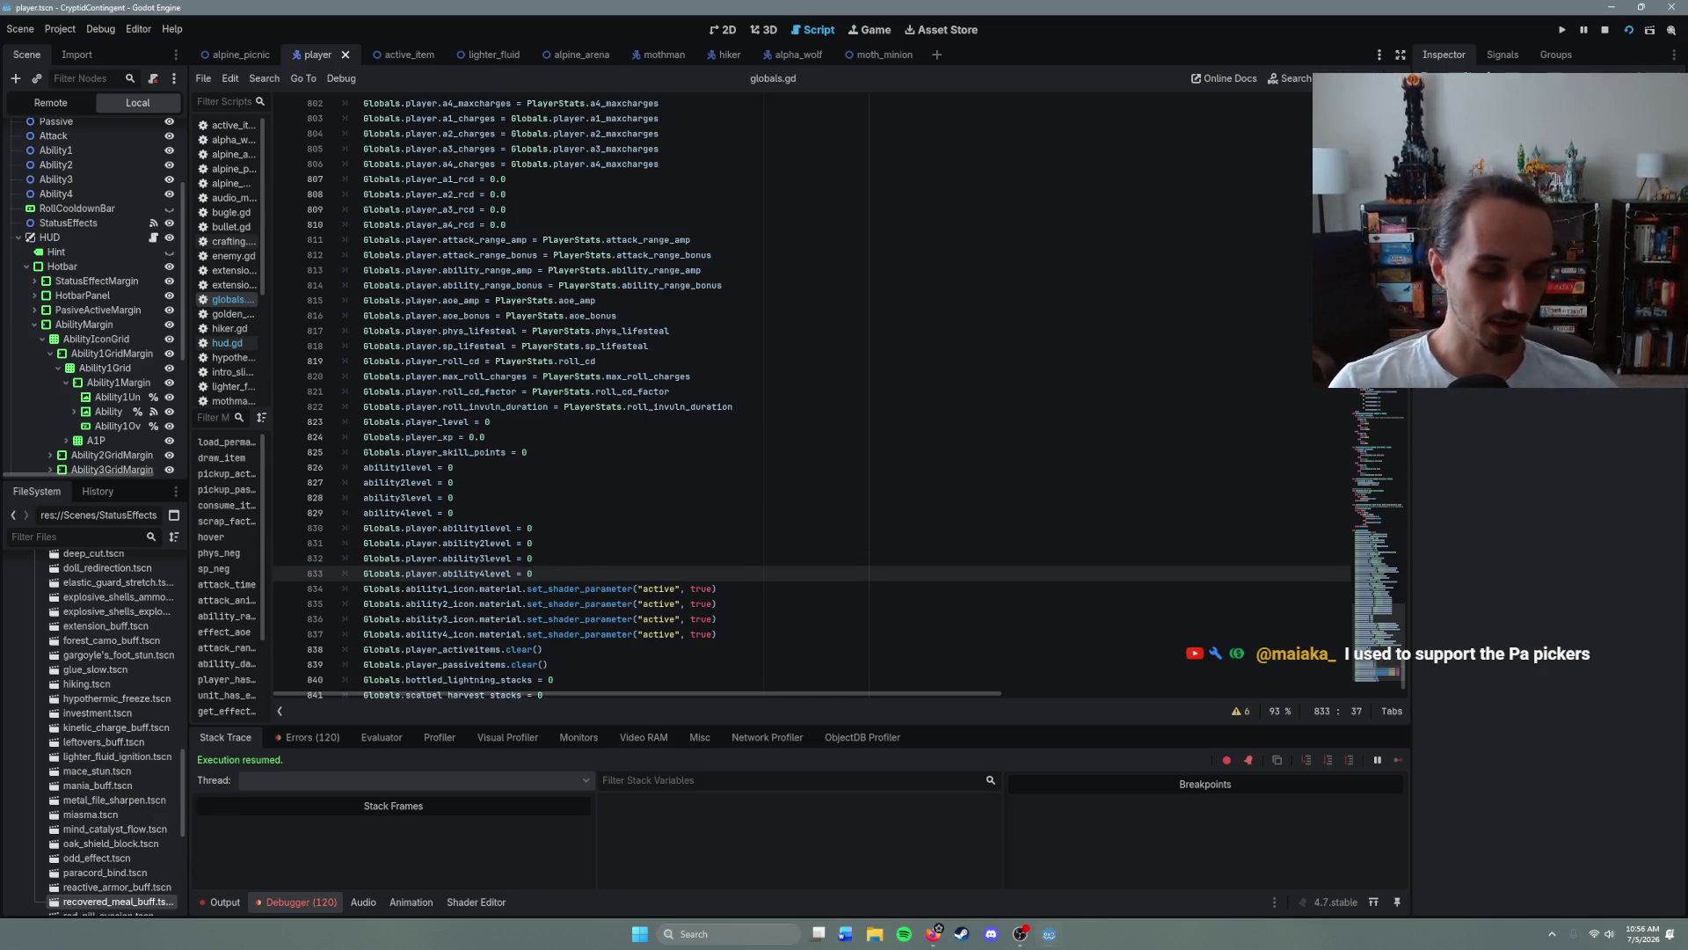
click(551, 452)
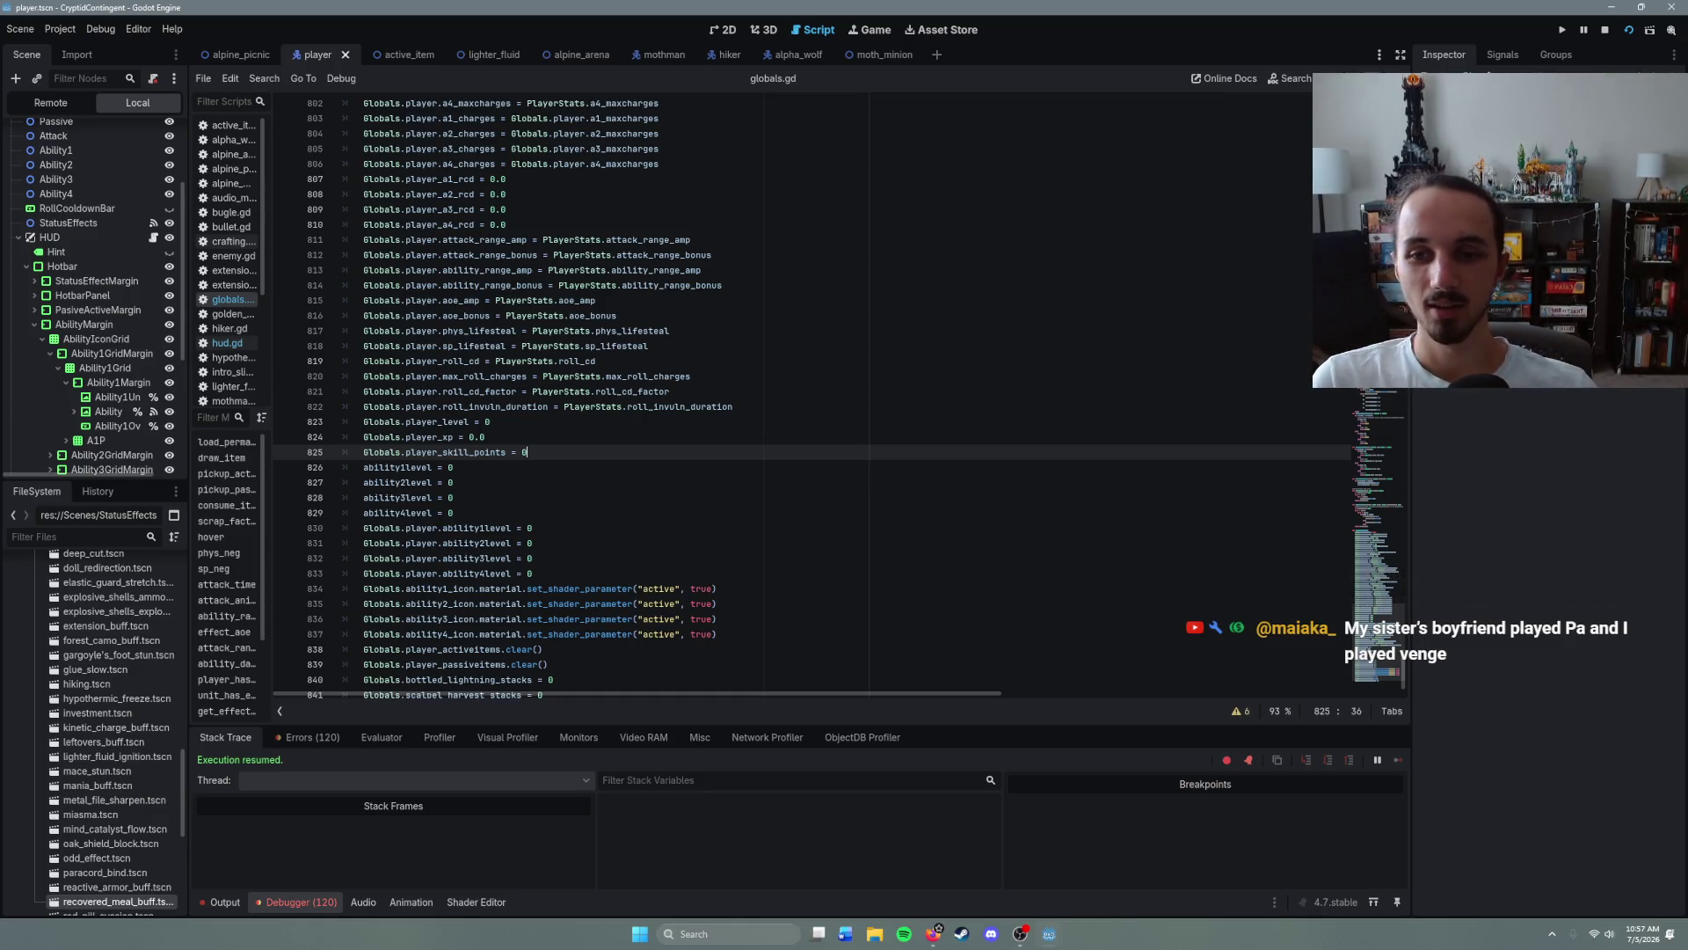
click(460, 515)
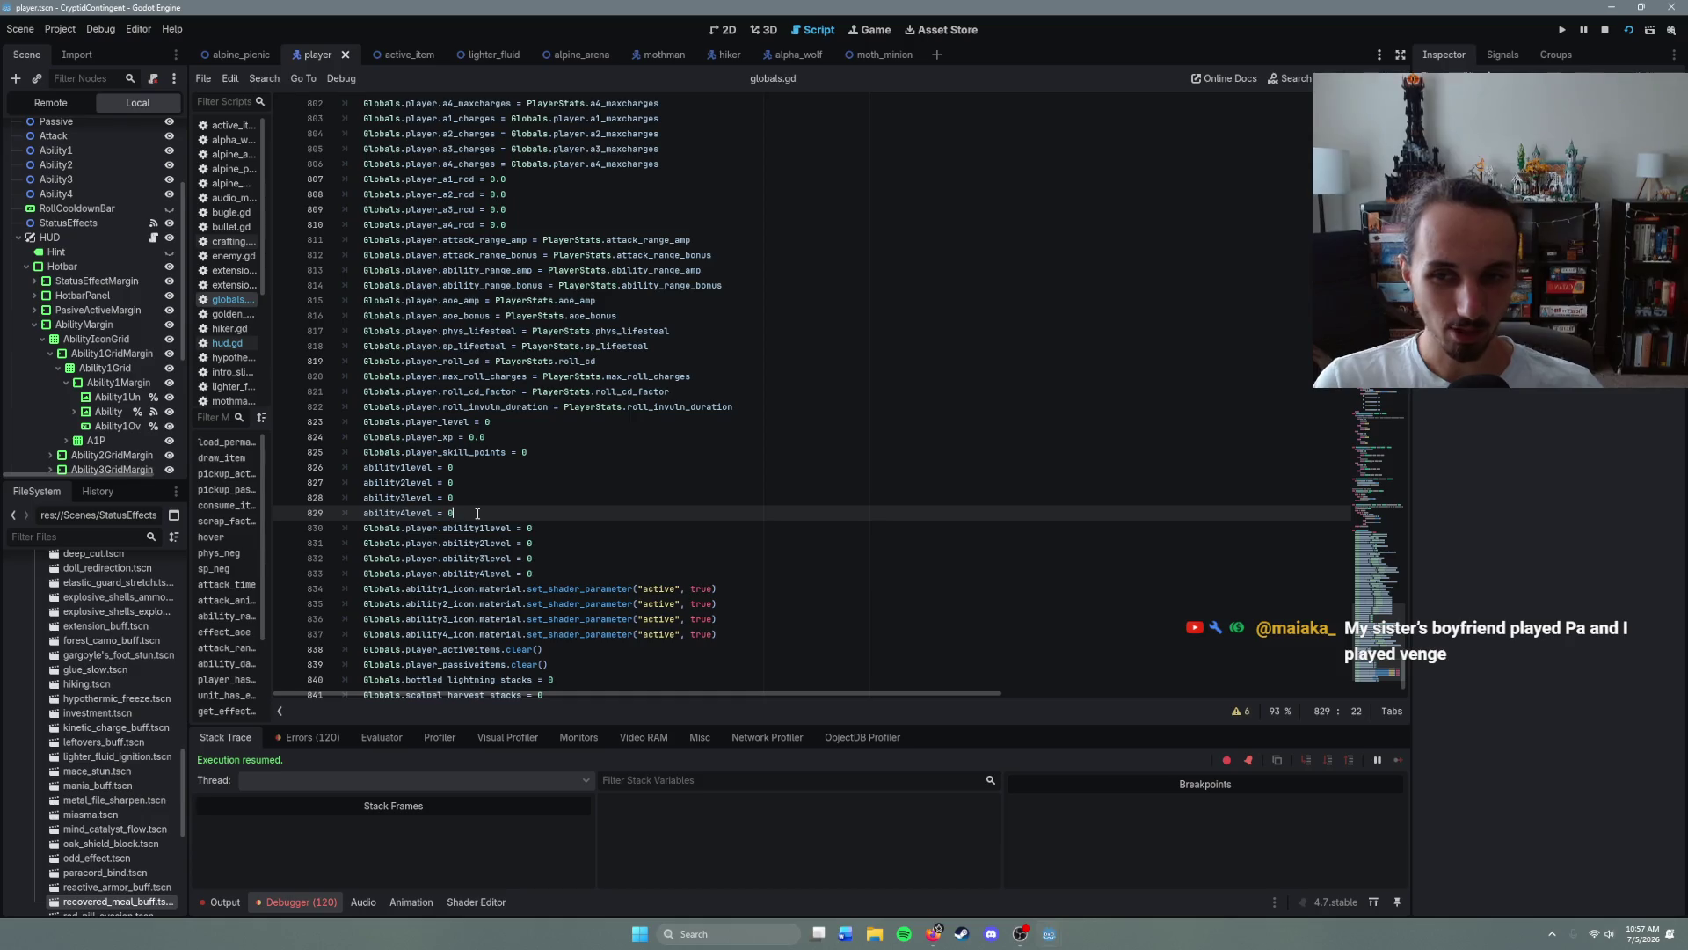
key(shift+Home)
key(shift+Up)
key(shift+Up)
click(460, 518)
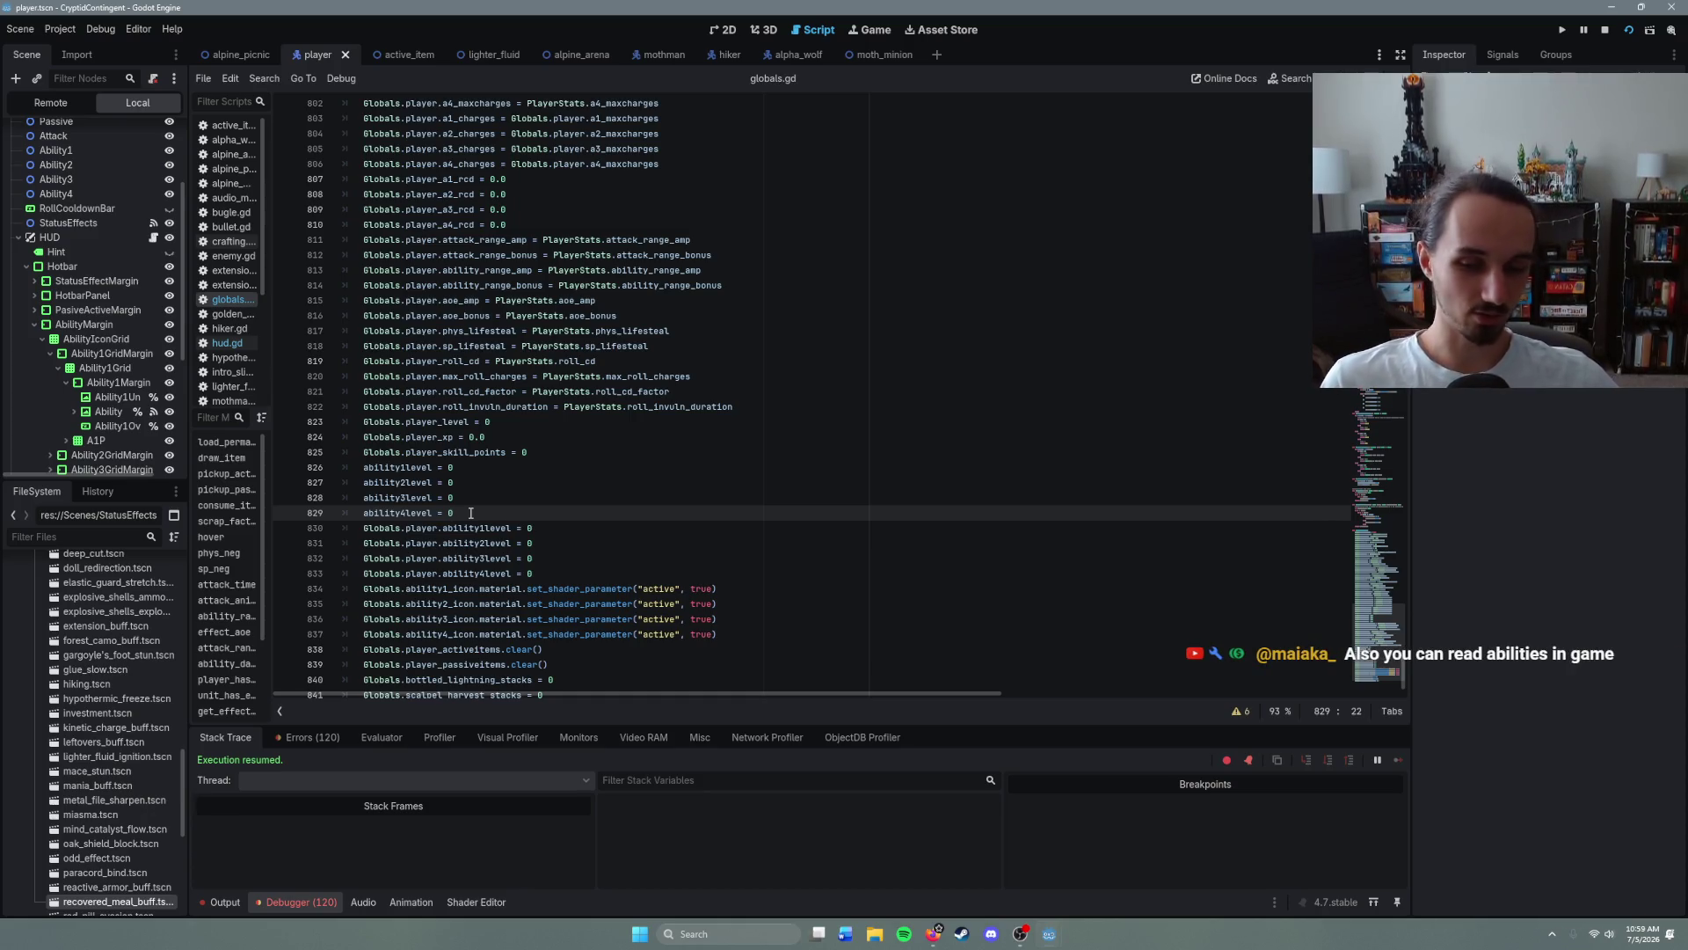
- Review reset lines 825–836 of globals.gd and save the script
drag(471, 513, 351, 467)
mouse_move(453, 513)
mouse_down()
mouse_move(351, 458)
mouse_move(367, 471)
mouse_up()
click(496, 504)
click(486, 517)
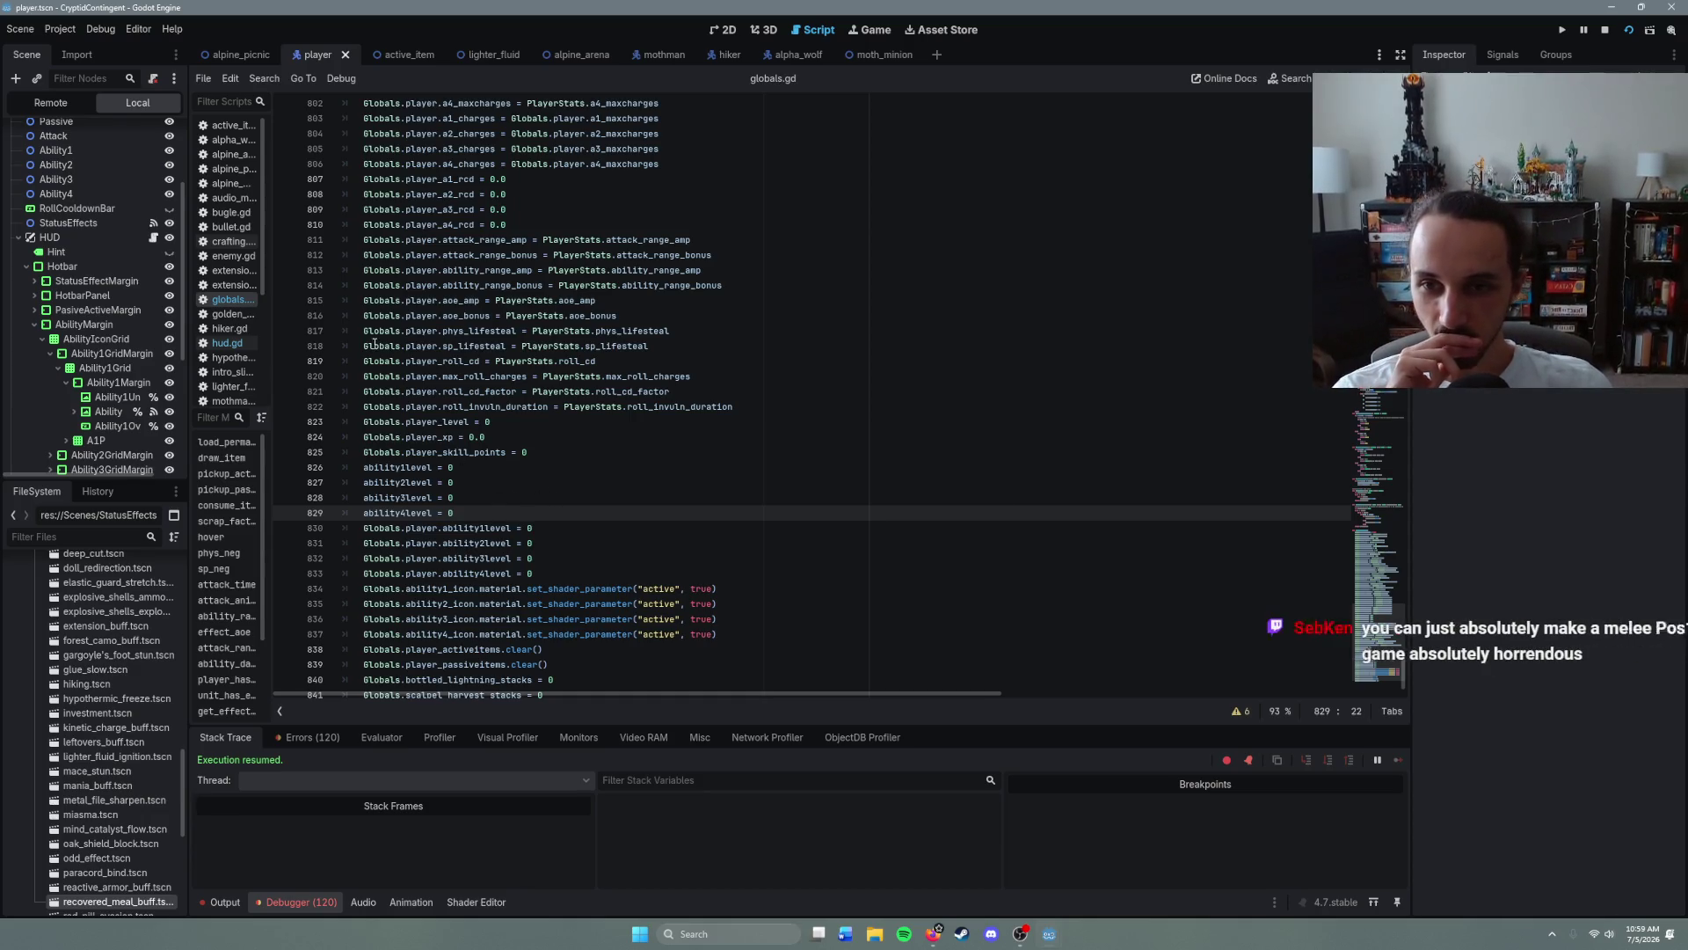
mouse_move(466, 514)
mouse_down()
mouse_move(422, 467)
mouse_move(422, 502)
mouse_move(357, 471)
mouse_up()
click(465, 507)
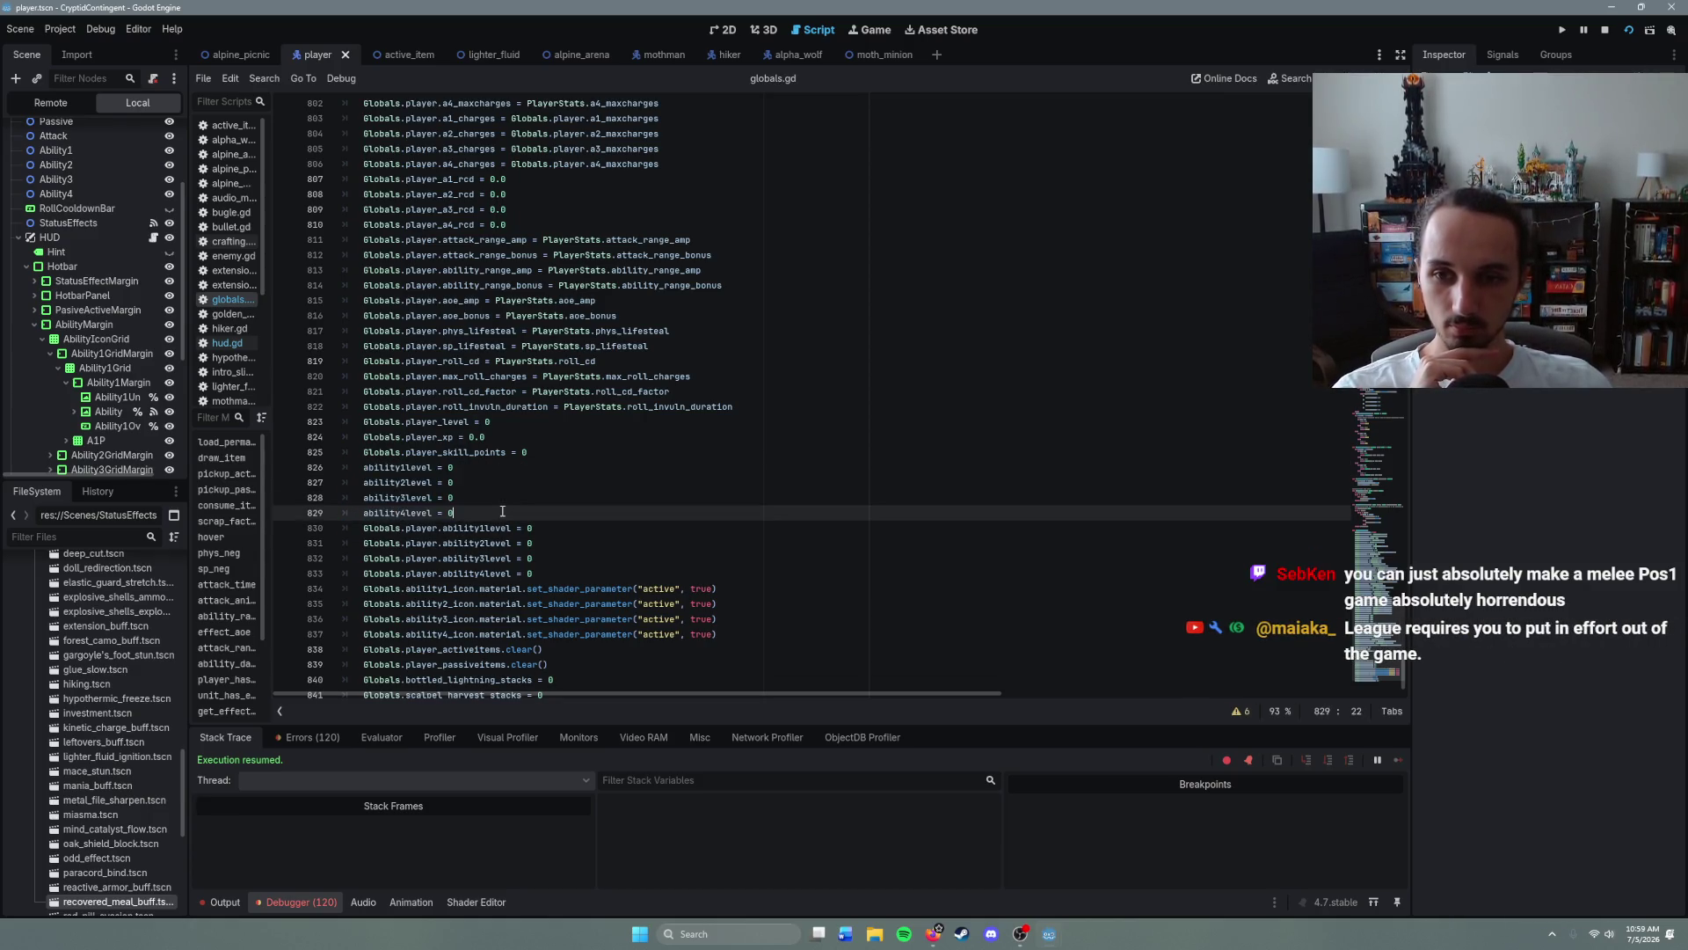
scroll(616, 528, down, 1)
click(753, 573)
key(ctrl+s)
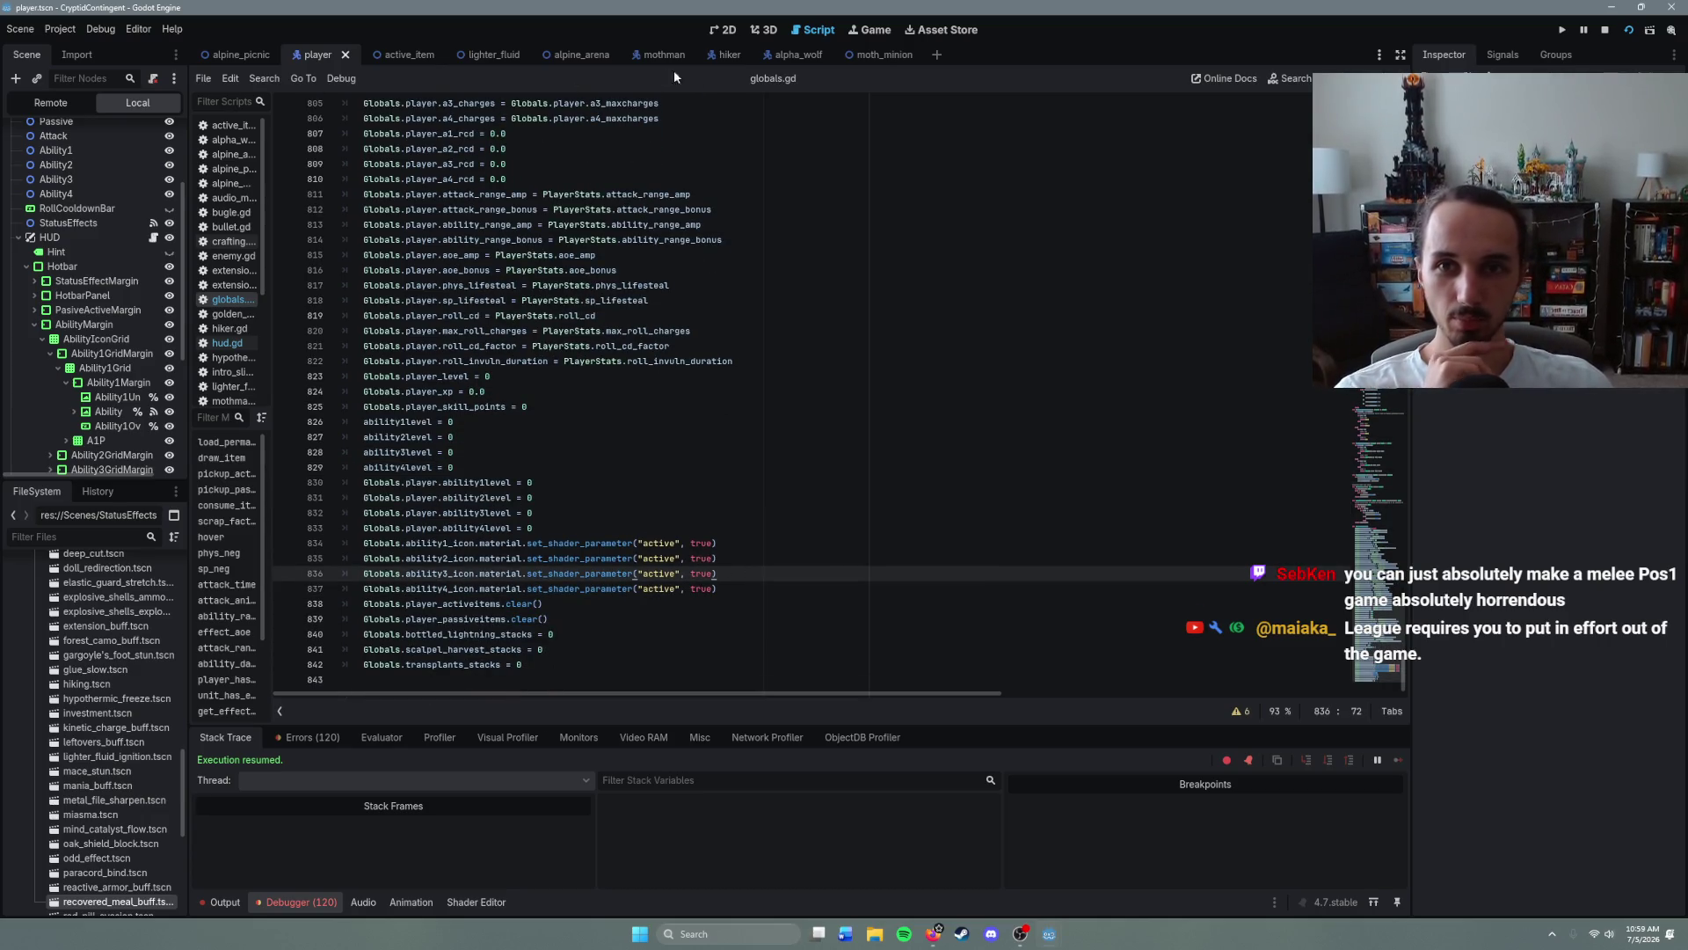
click(587, 61)
- Run the scene with F6 and walk the character along the path toward the purple area
key(F6)
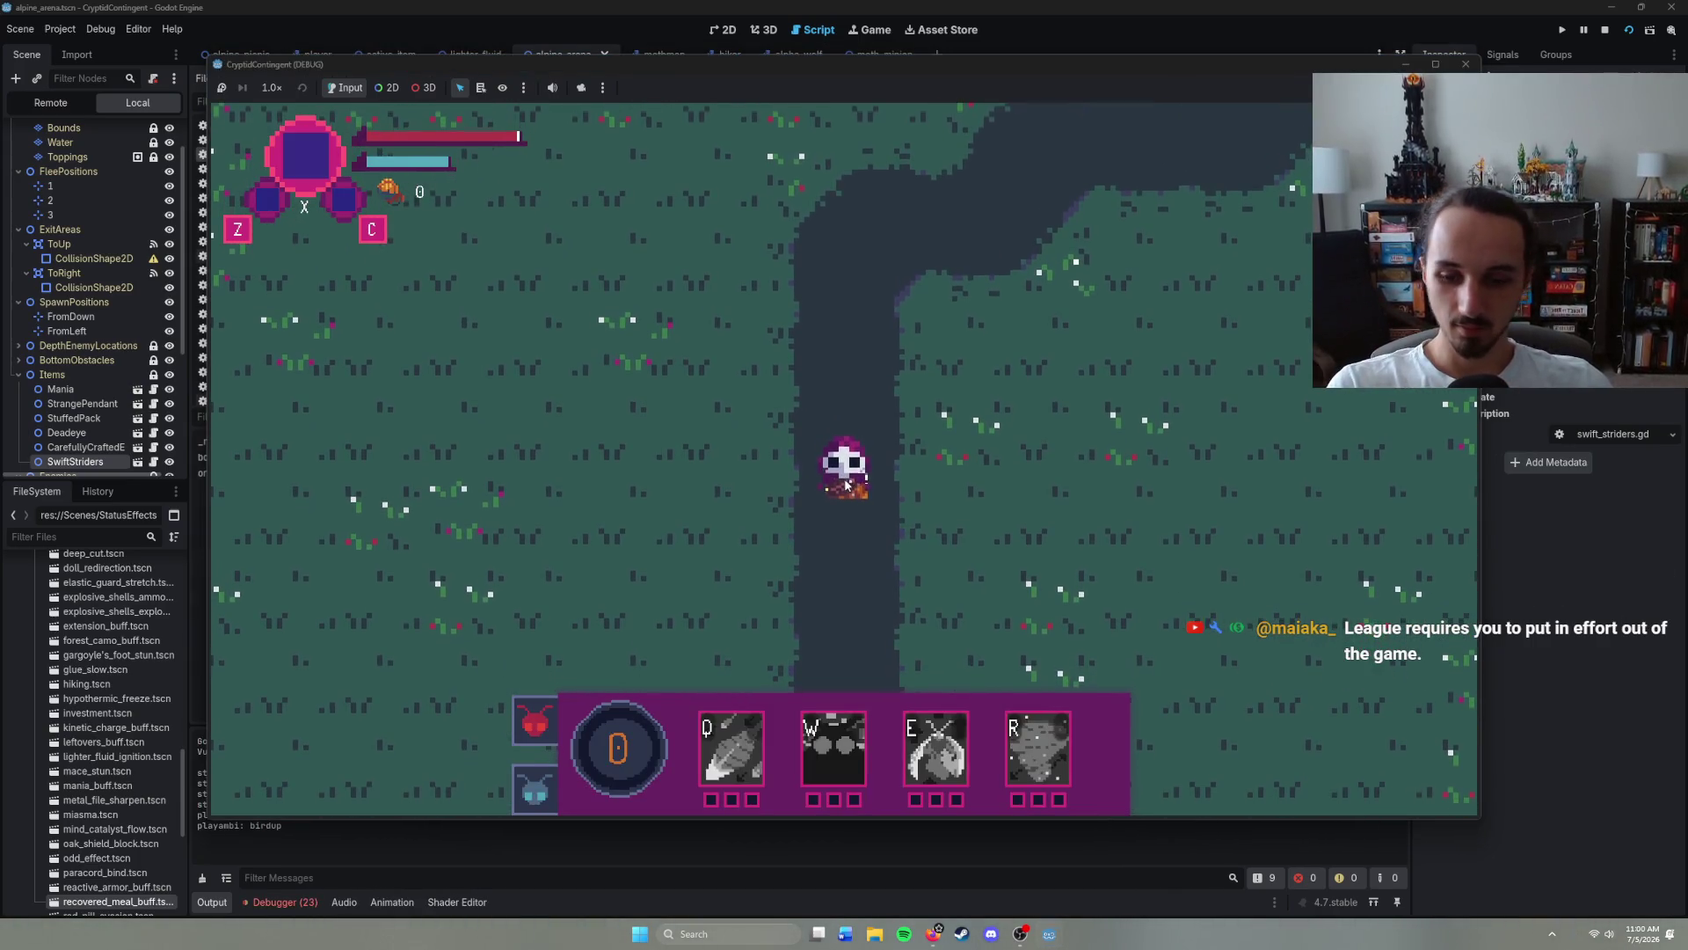
right_click(839, 323)
right_click(869, 311)
right_click(989, 333)
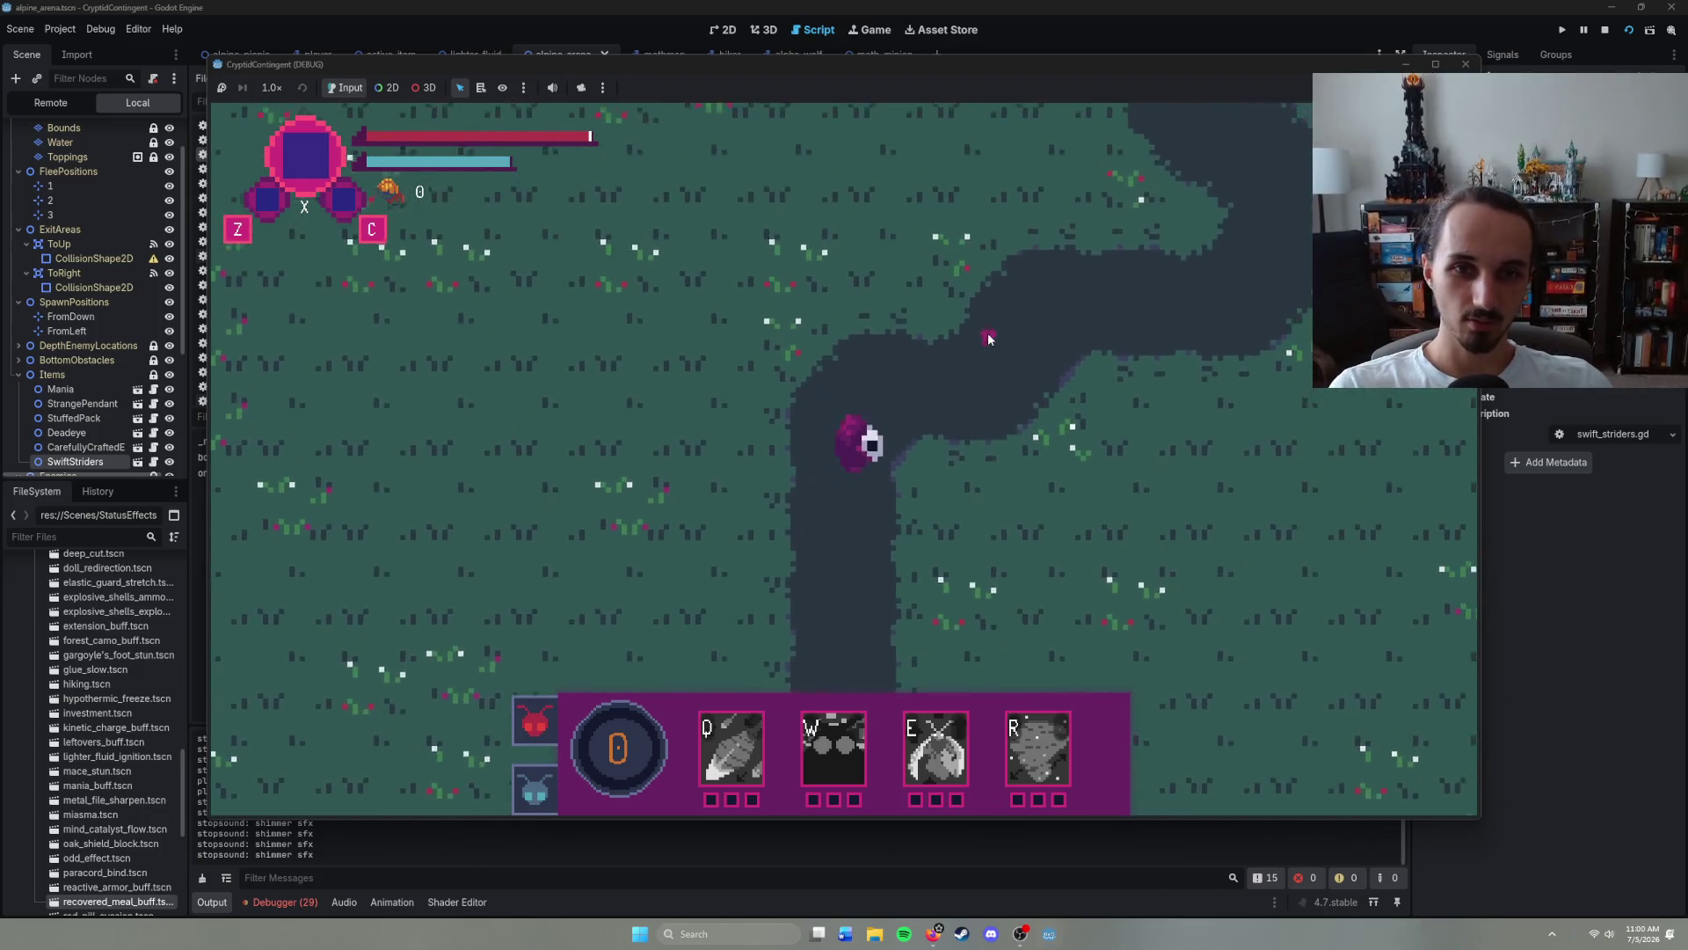
right_click(993, 339)
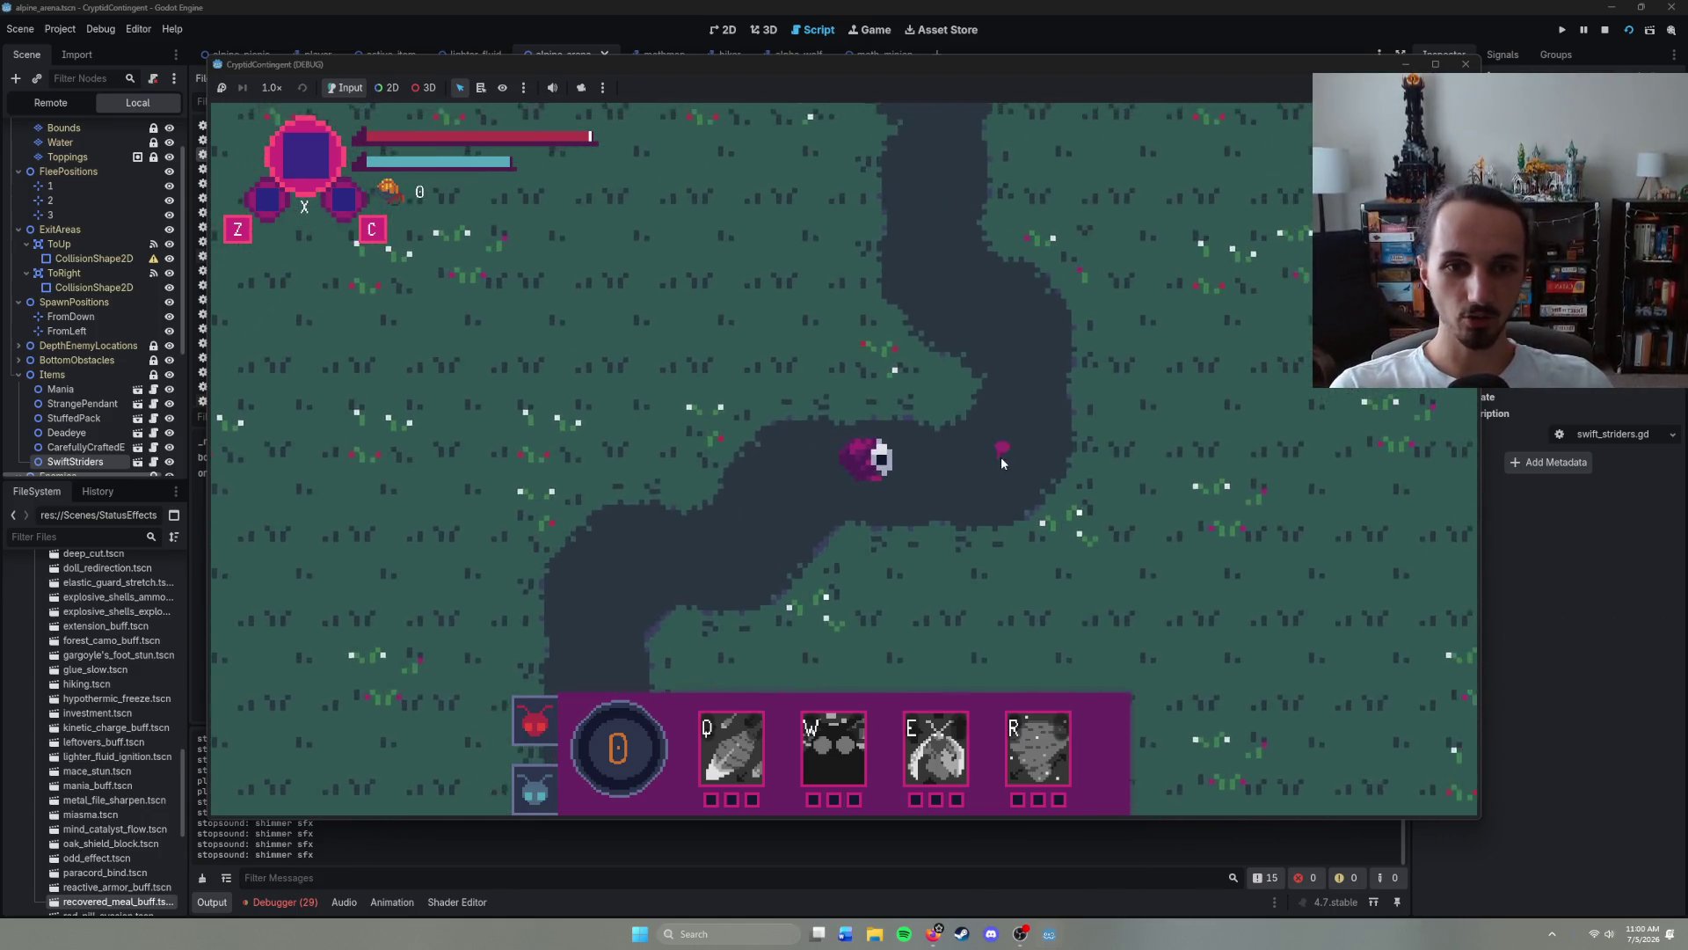
right_click(746, 267)
right_click(804, 255)
right_click(799, 257)
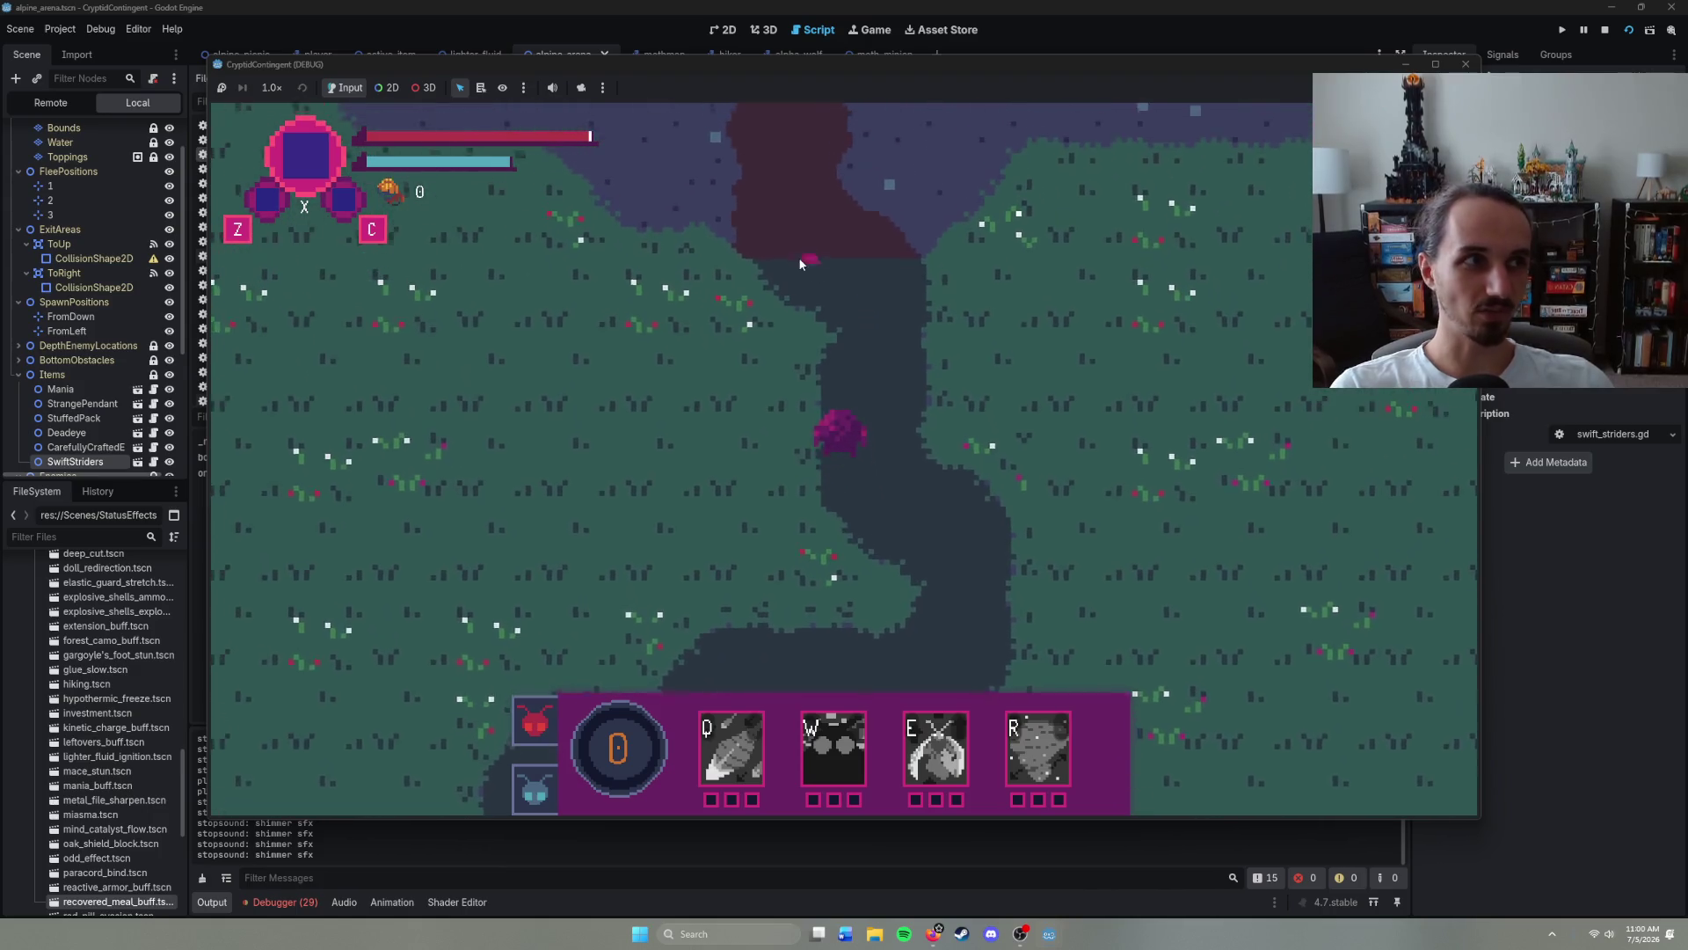
right_click(747, 242)
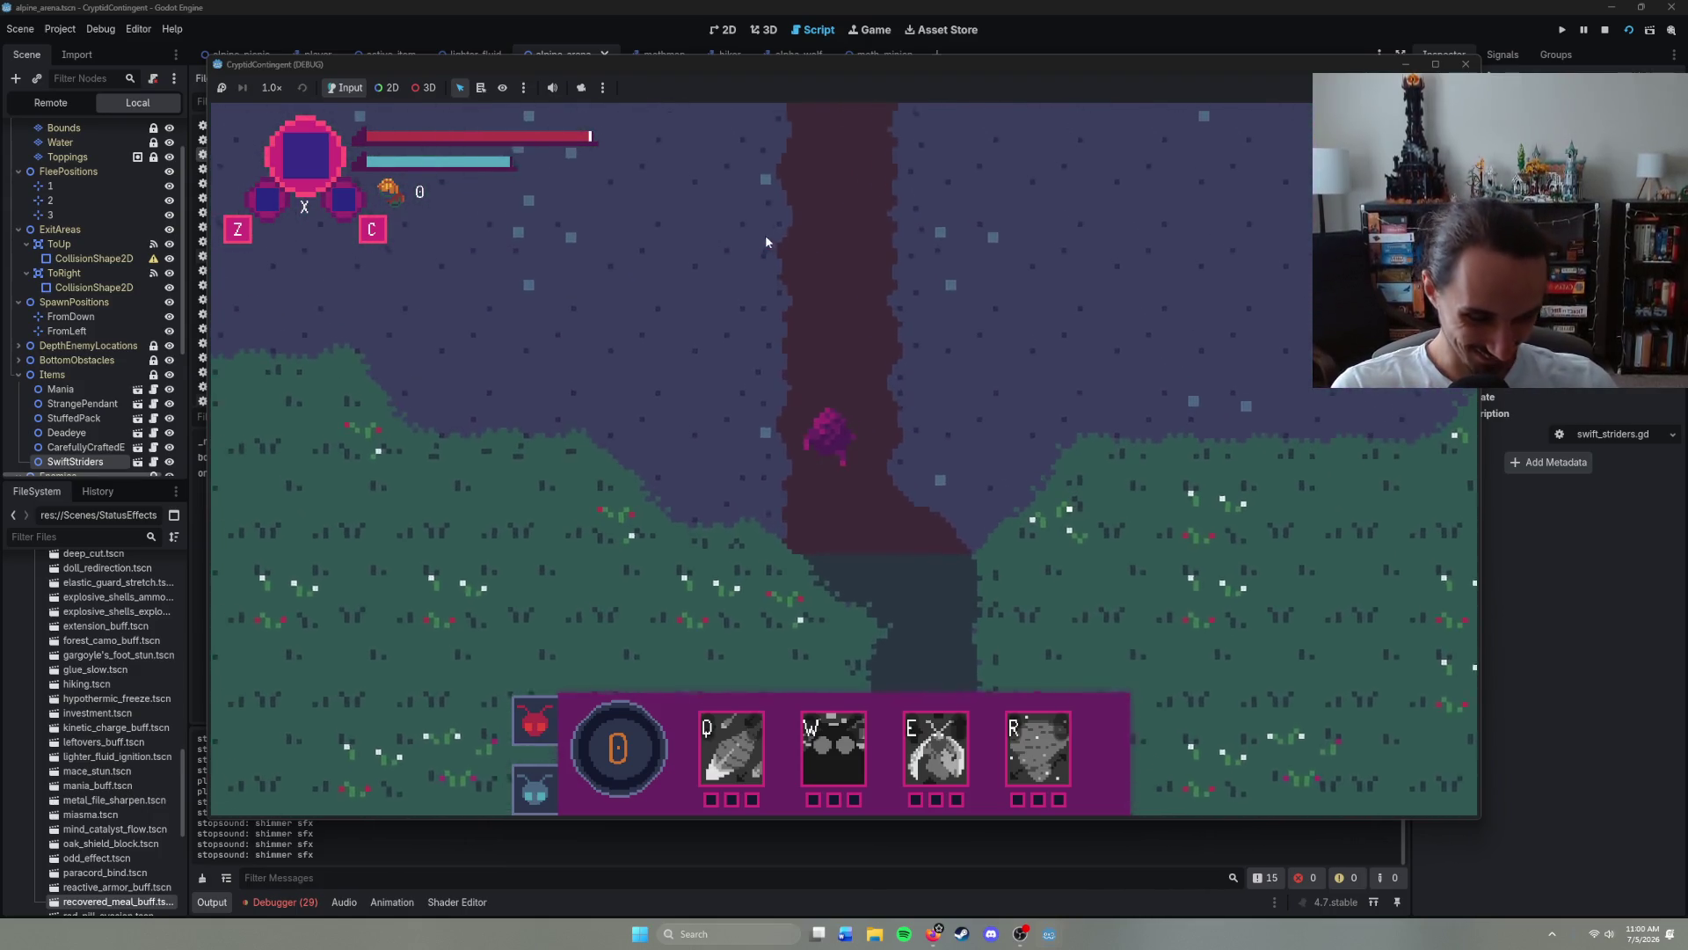
- Continue walking up the river into the cave and the boss encounter
right_click(869, 256)
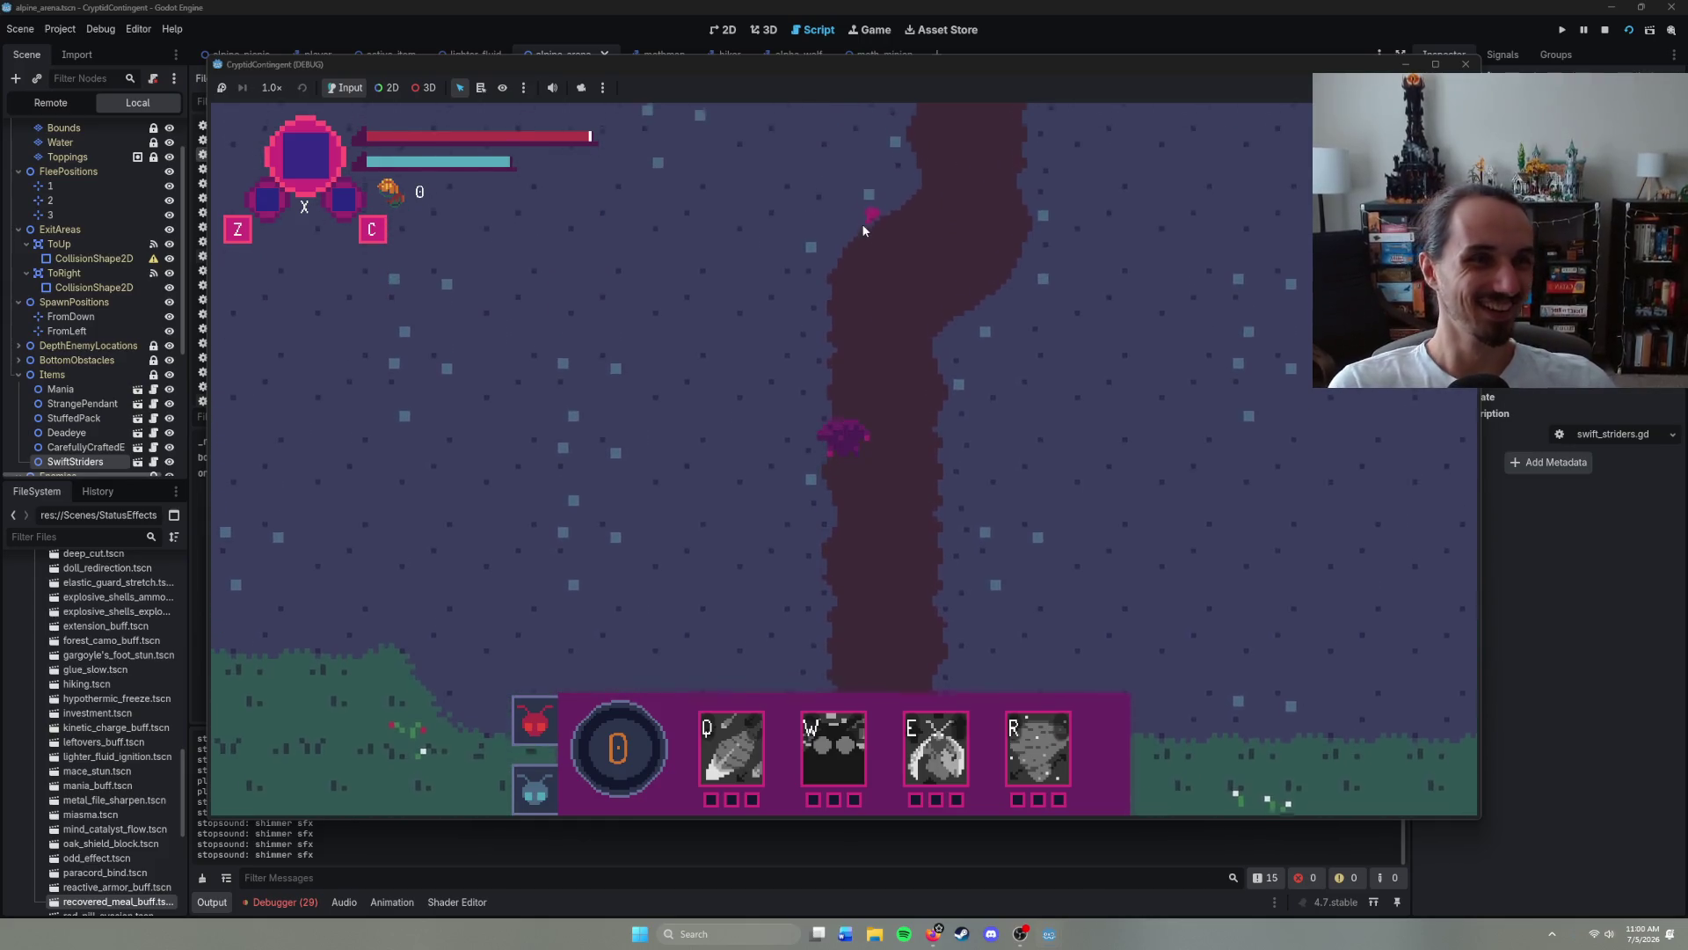
right_click(965, 266)
right_click(899, 244)
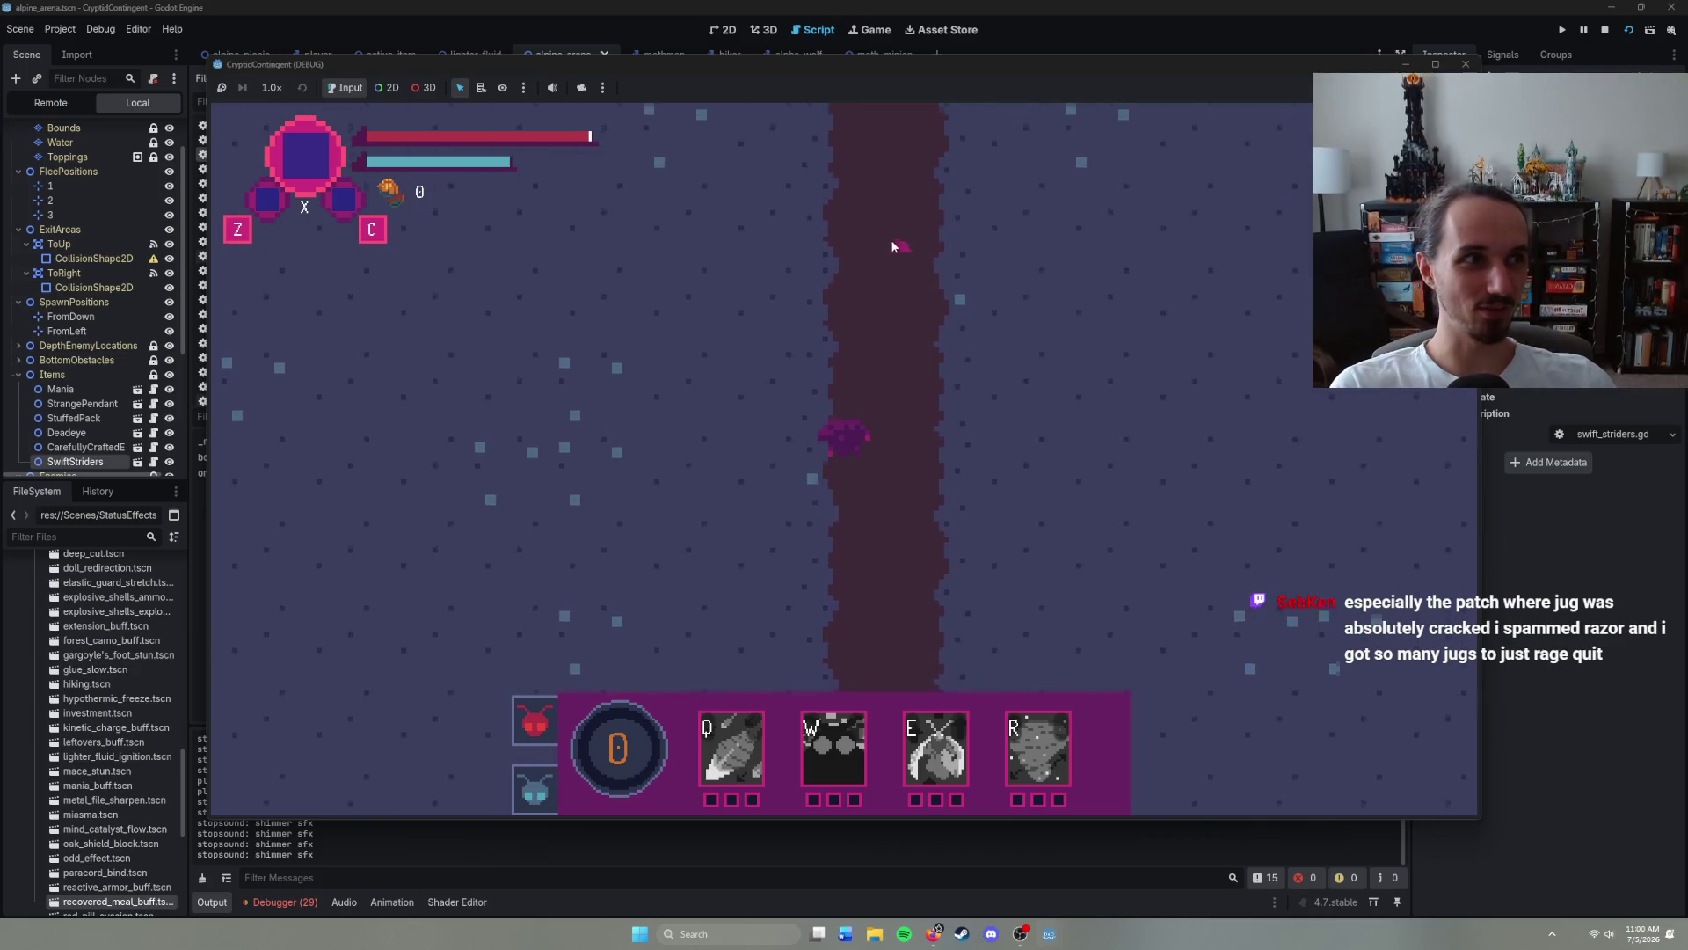
right_click(891, 241)
right_click(904, 268)
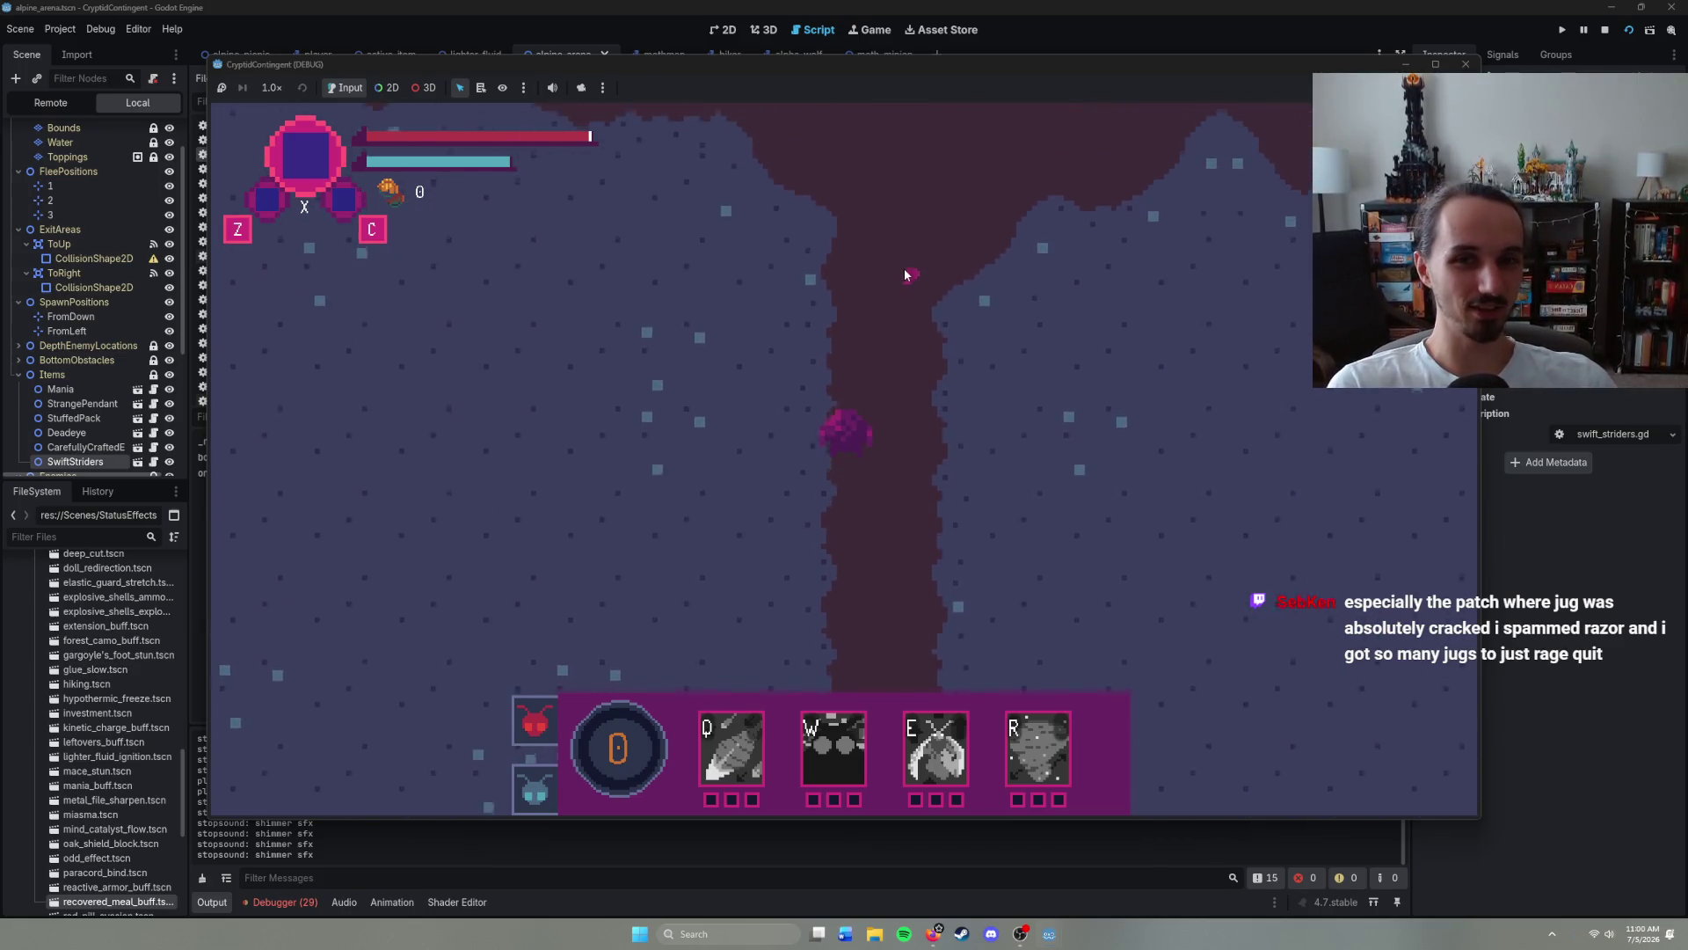
right_click(823, 260)
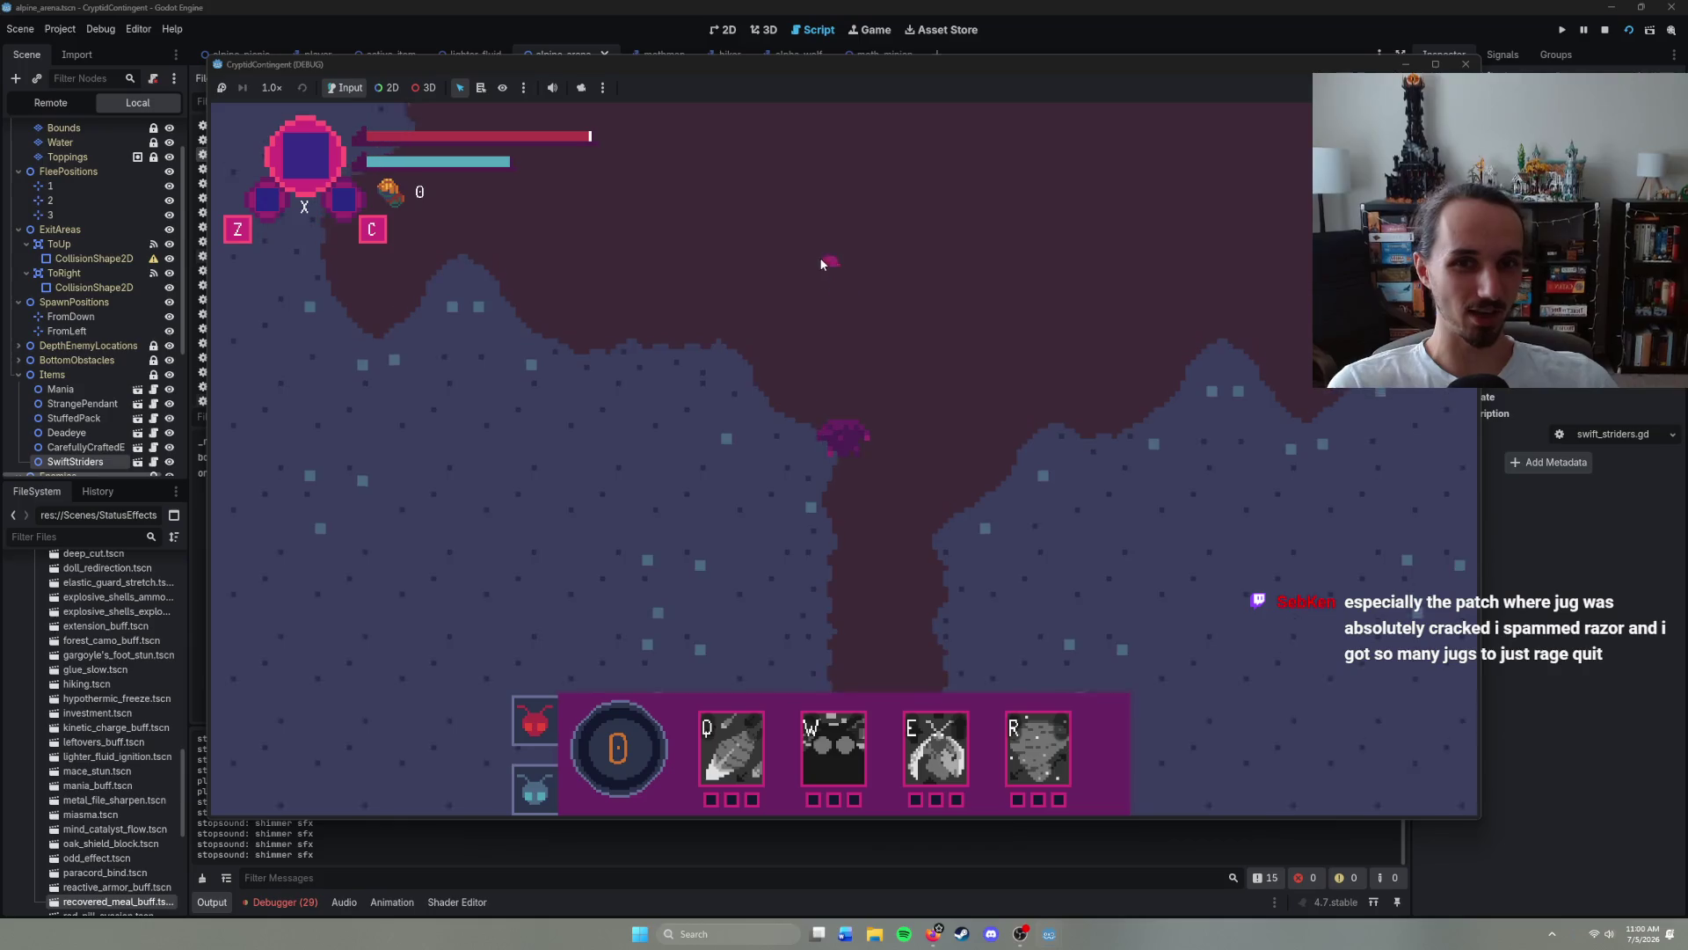
right_click(700, 245)
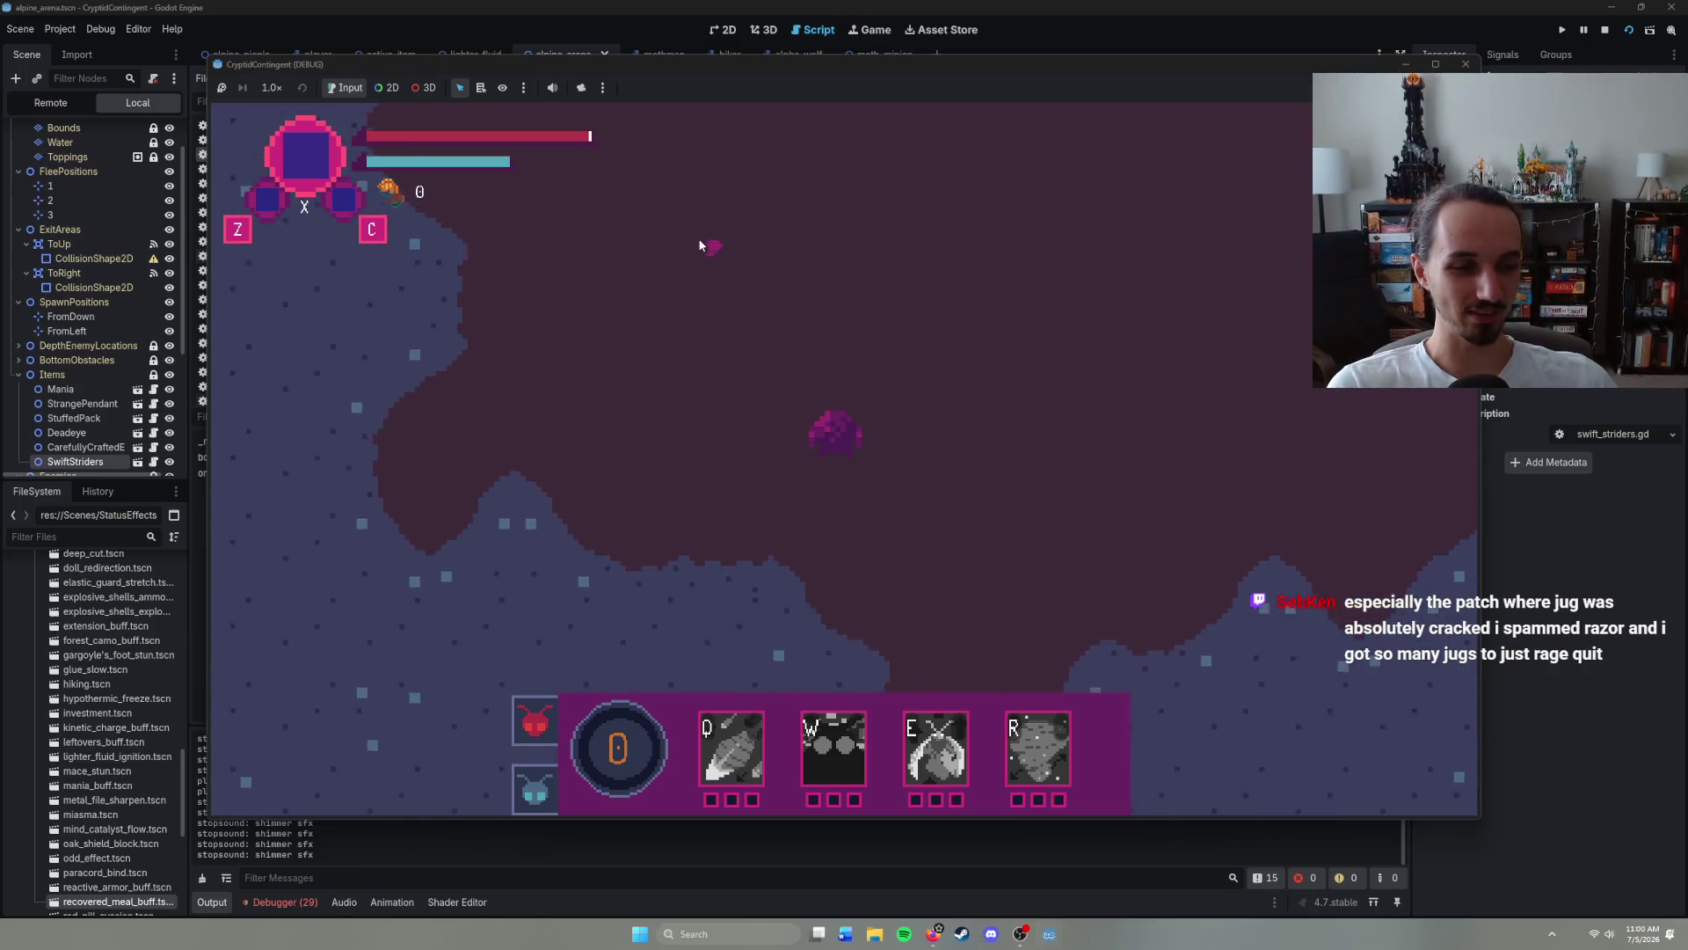
right_click(770, 240)
right_click(927, 246)
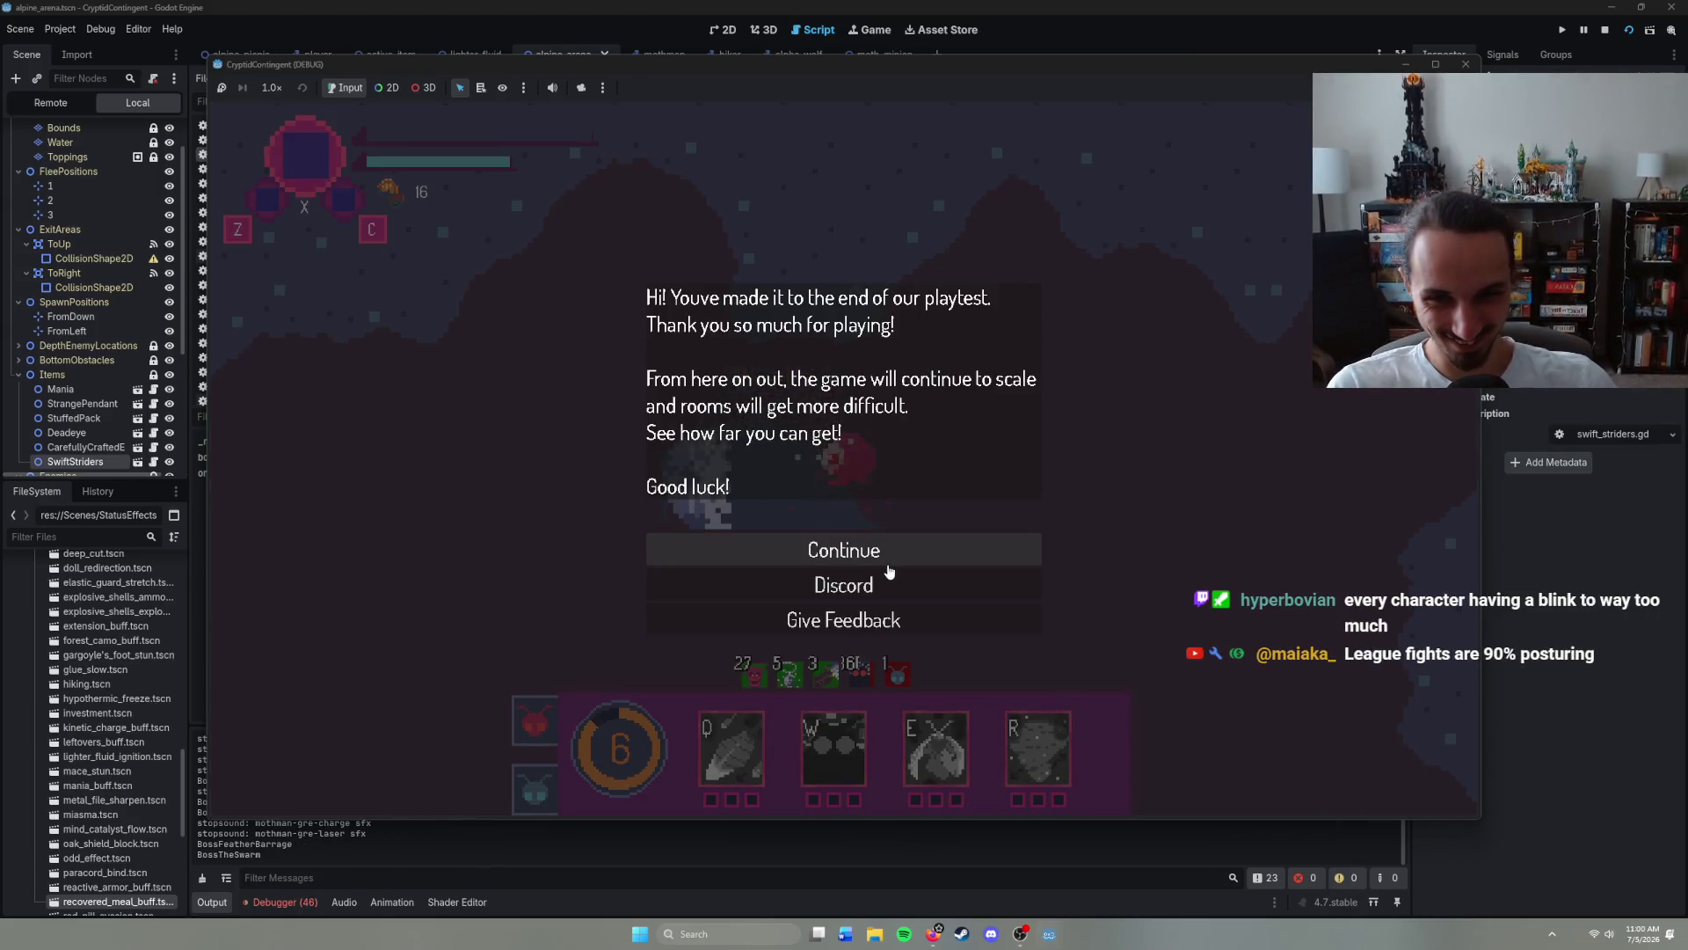
- Dismiss the end-of-playtest message to keep playing
click(889, 566)
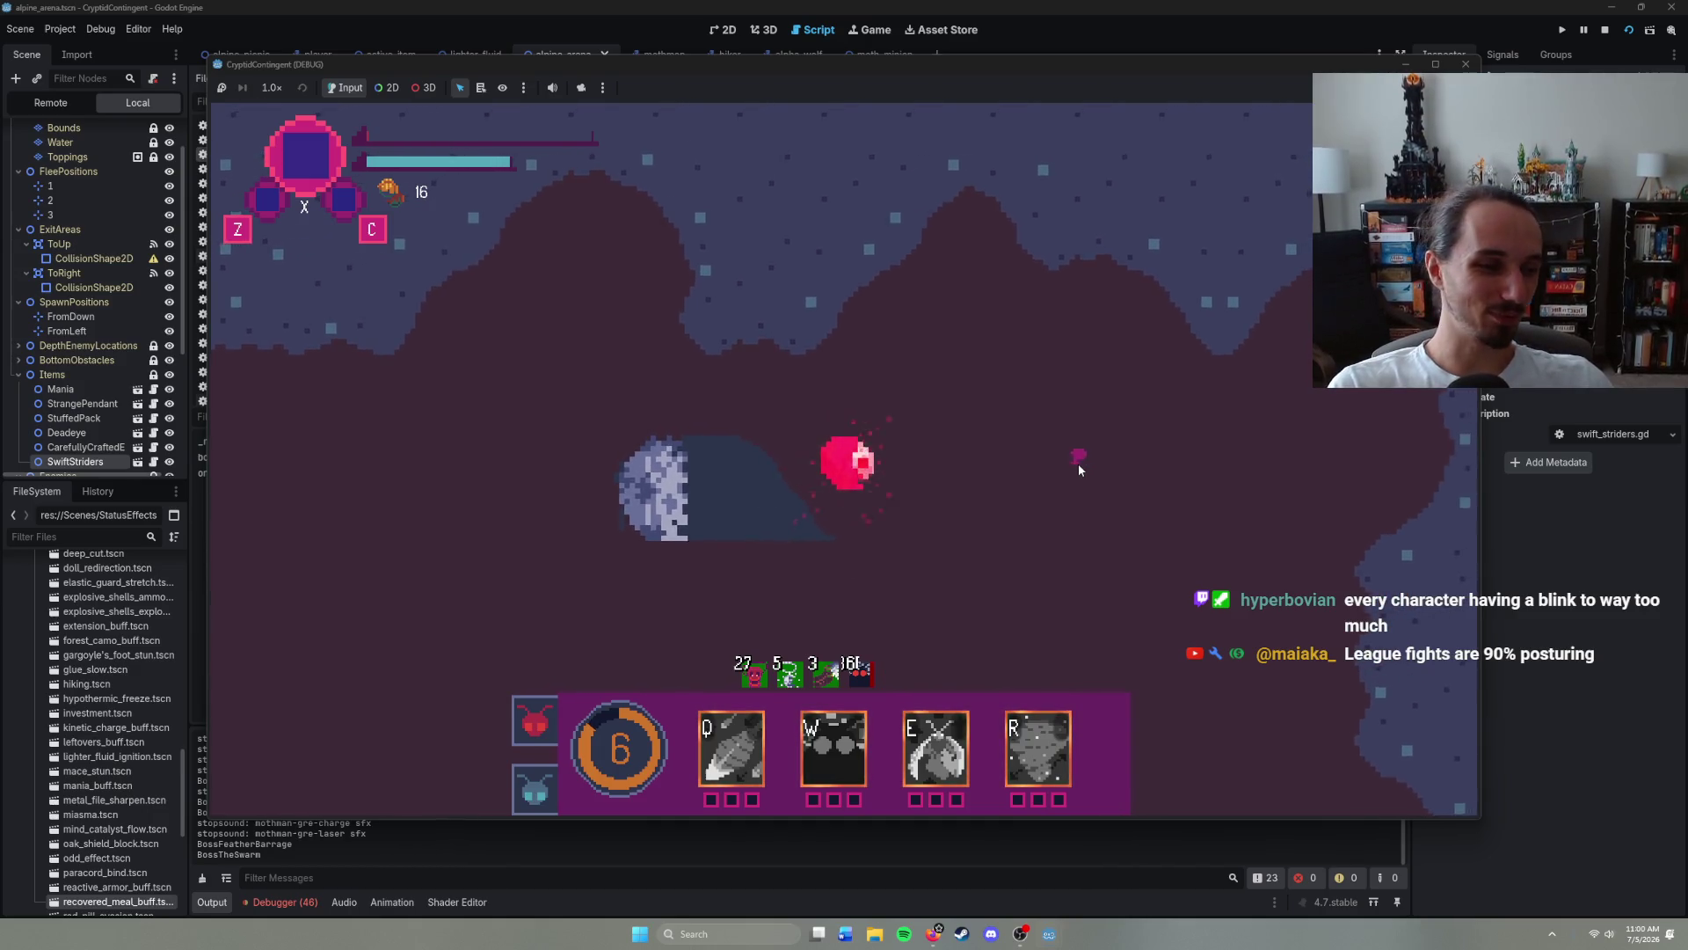
- Walk the character out through the cave exit and into the forest room toward the enemies
right_click(1055, 460)
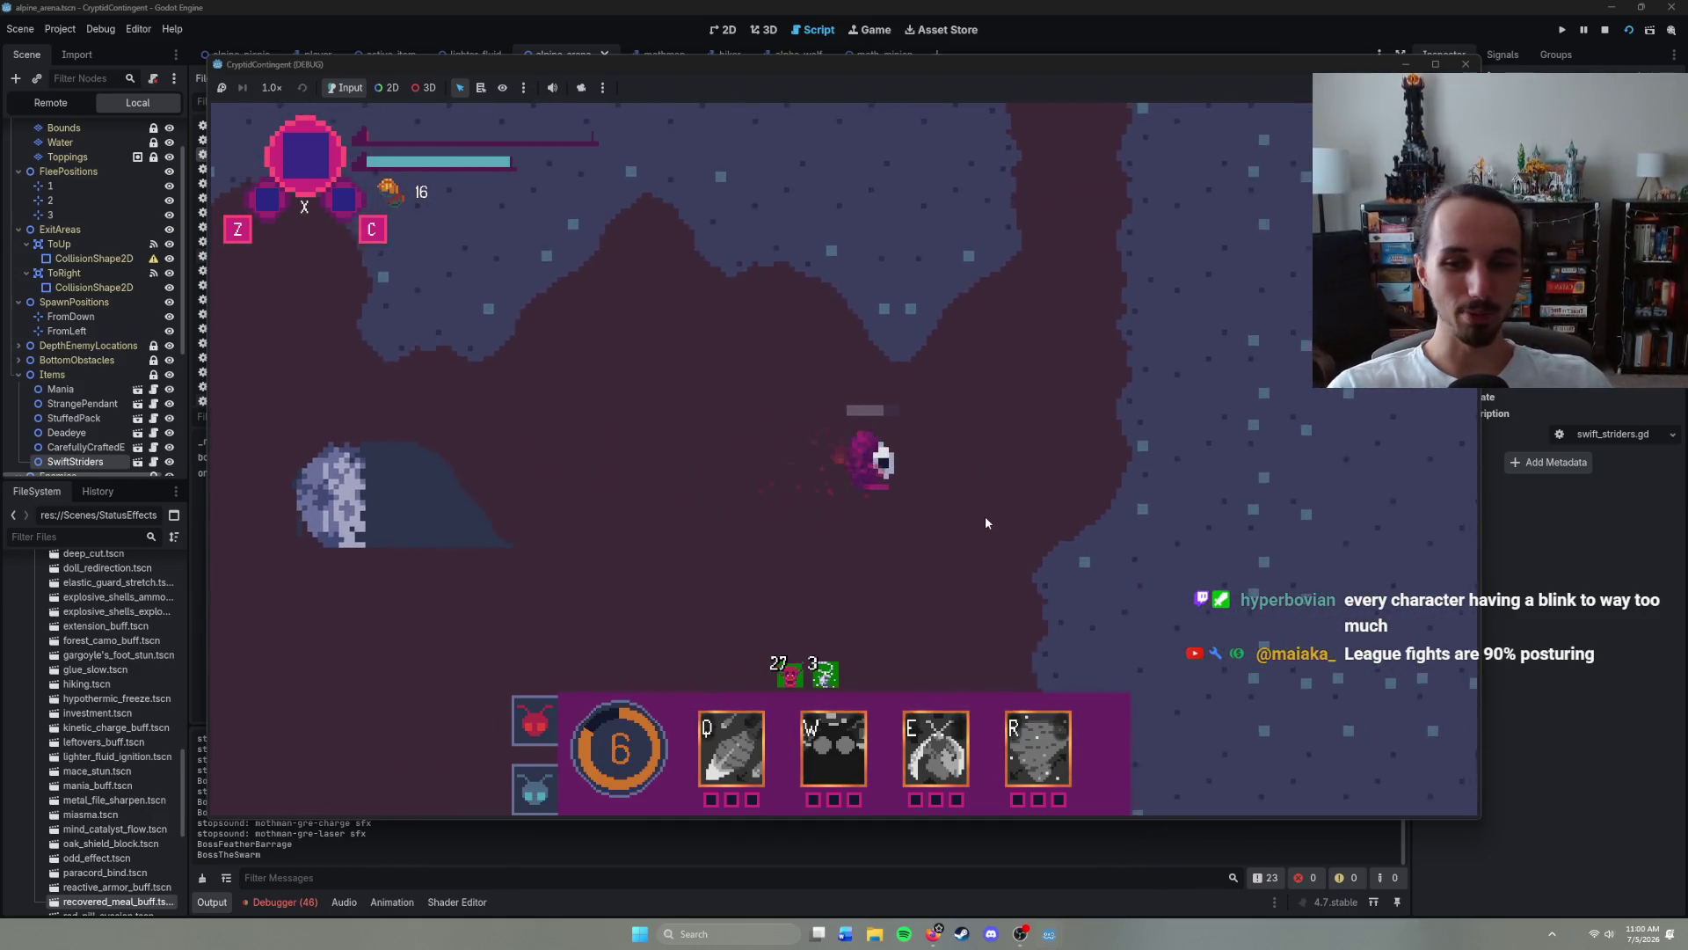
right_click(968, 467)
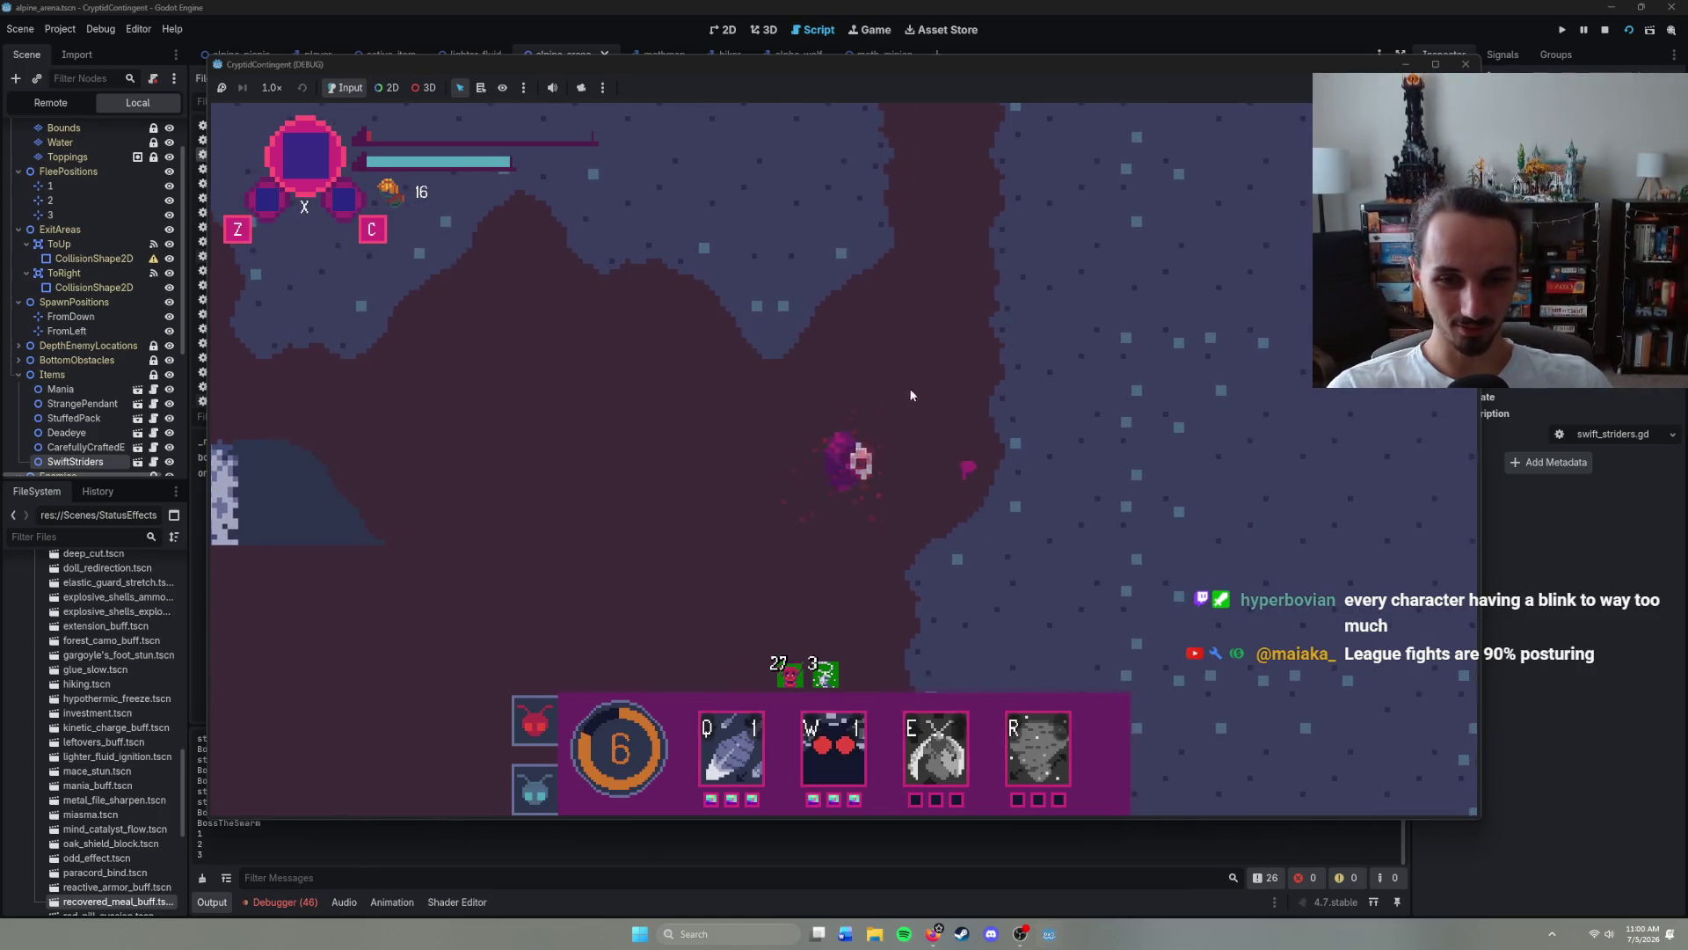
right_click(885, 257)
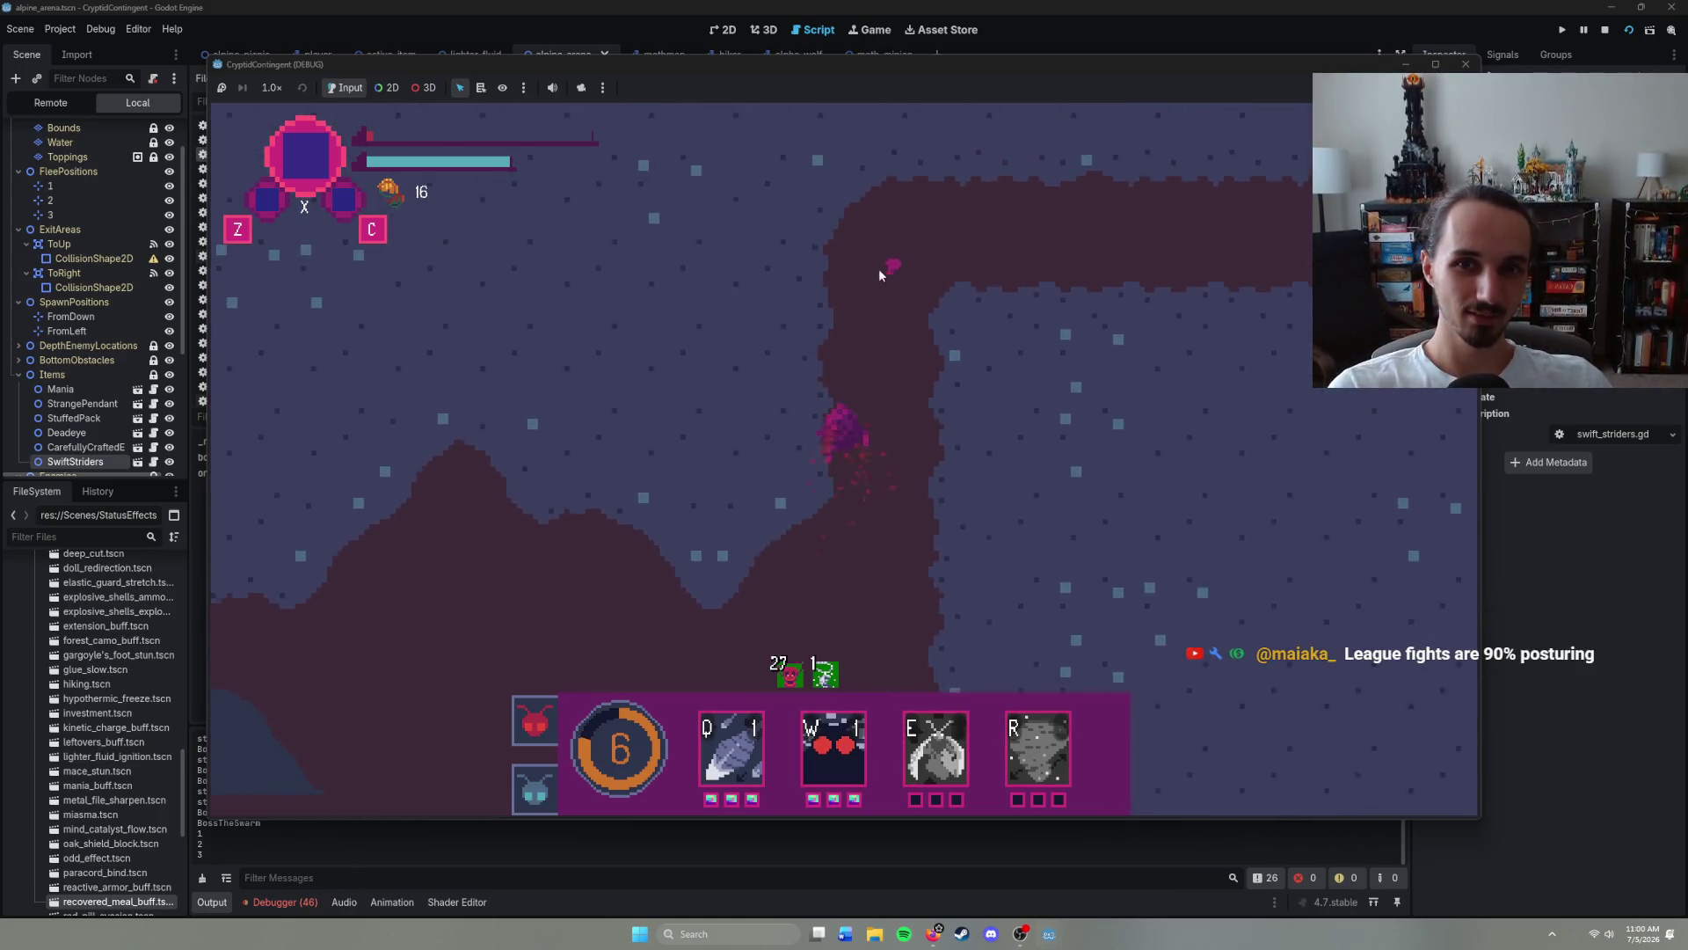
right_click(1073, 441)
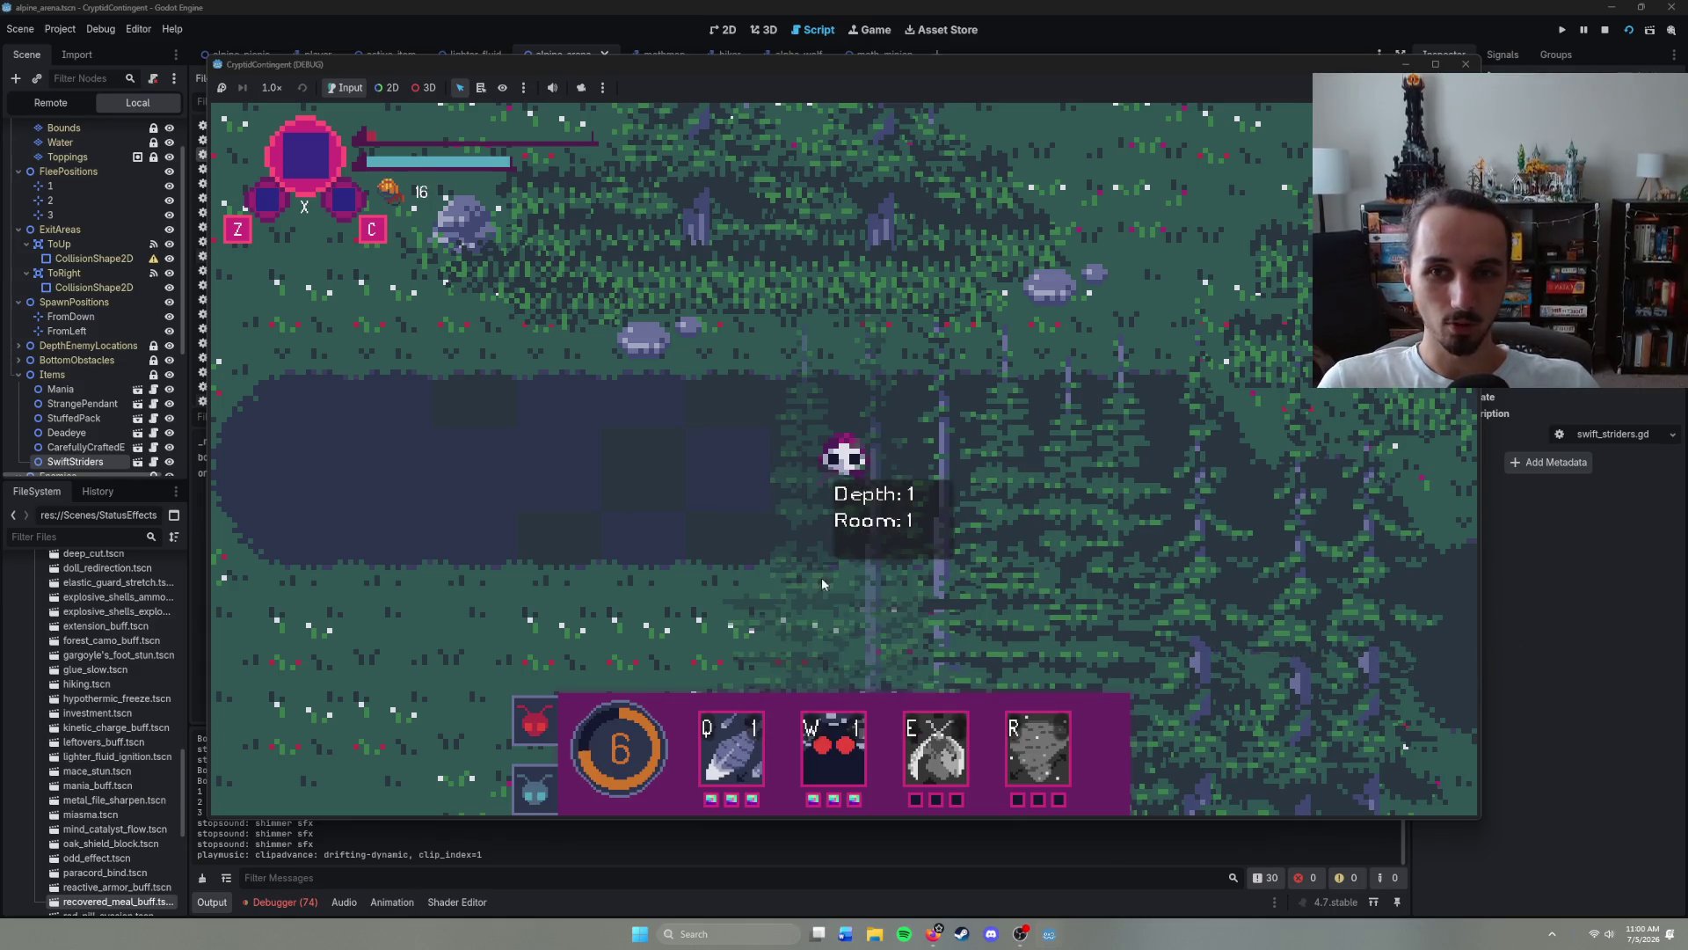
right_click(1066, 489)
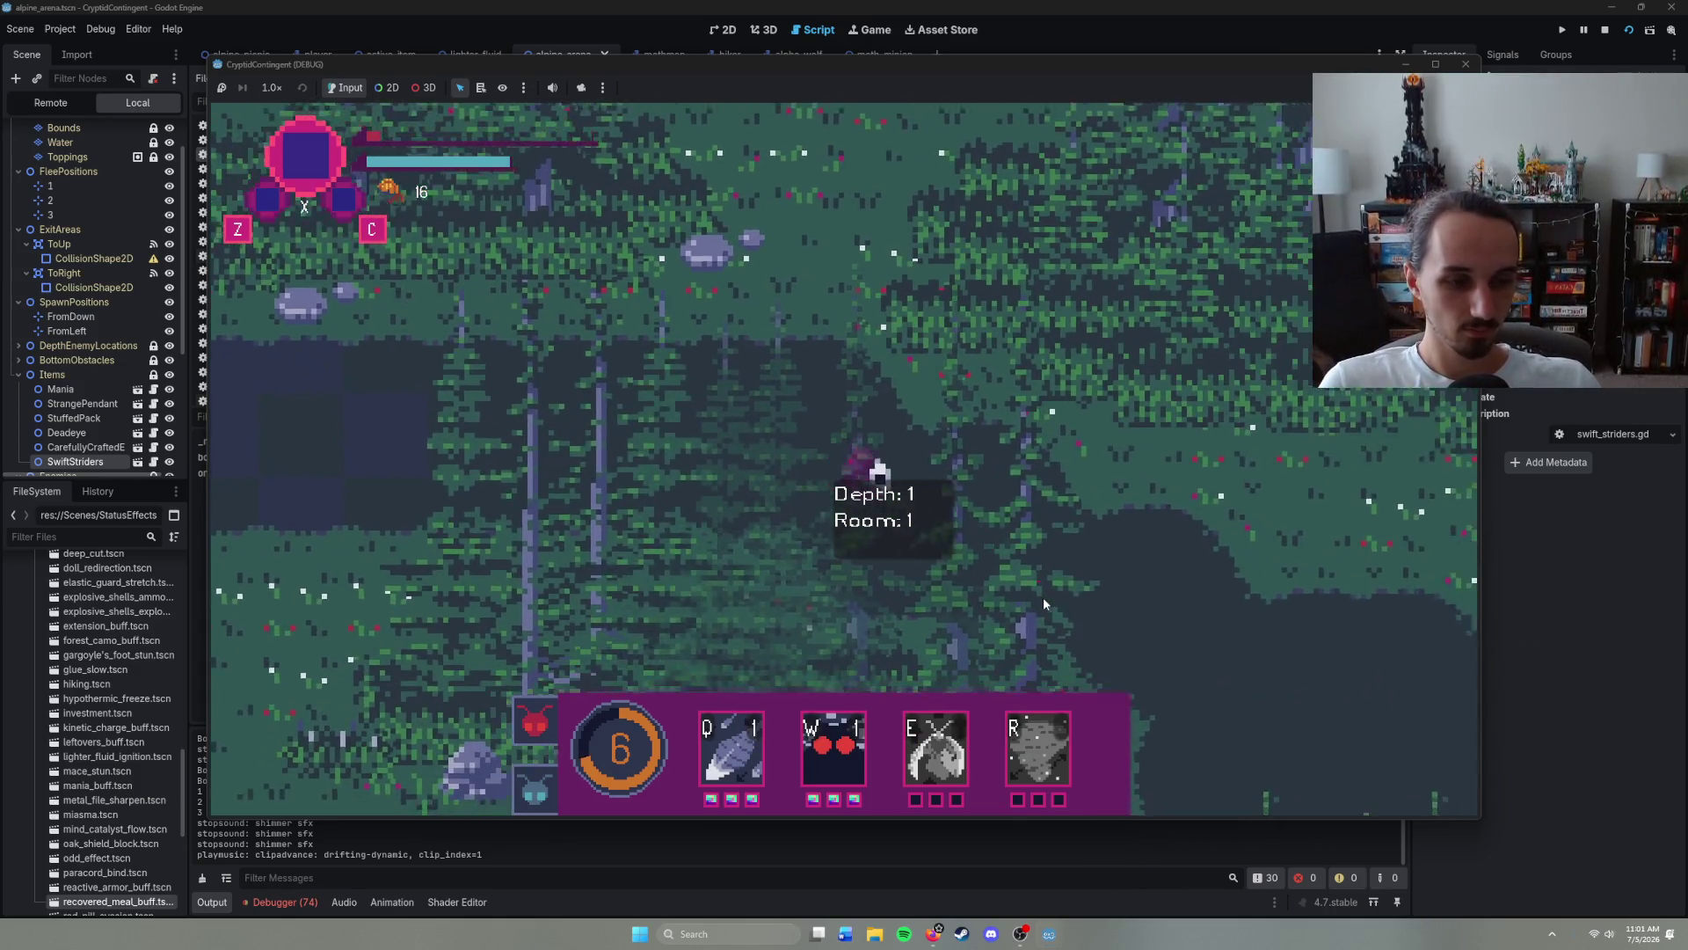
right_click(1045, 603)
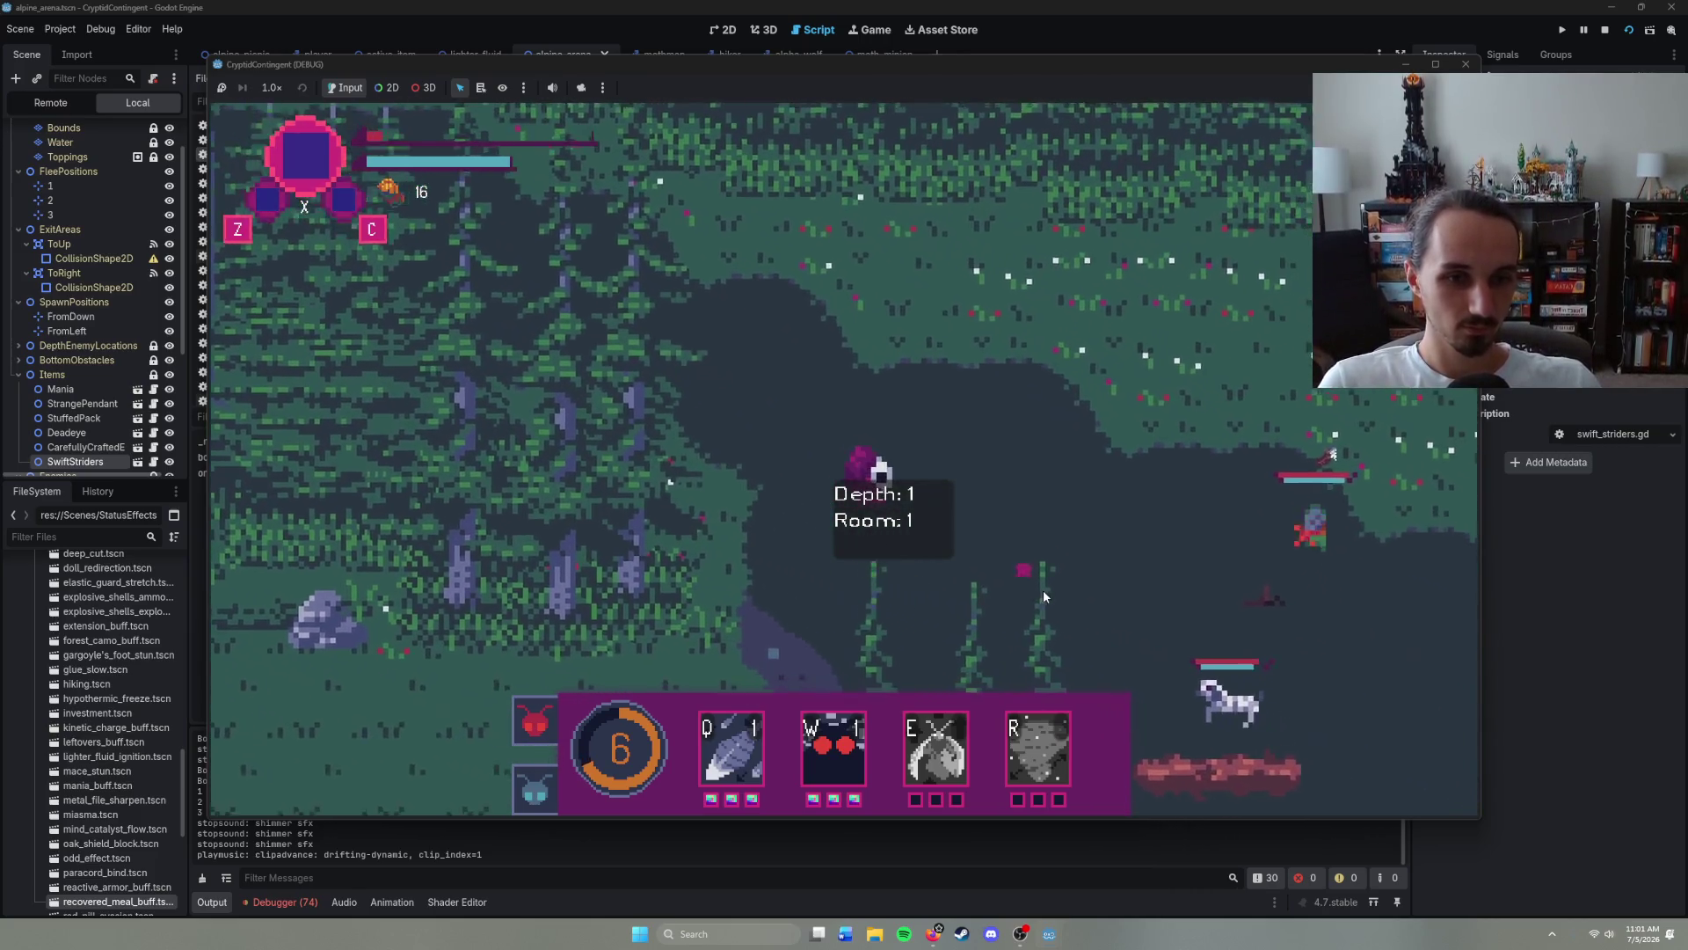
right_click(1044, 597)
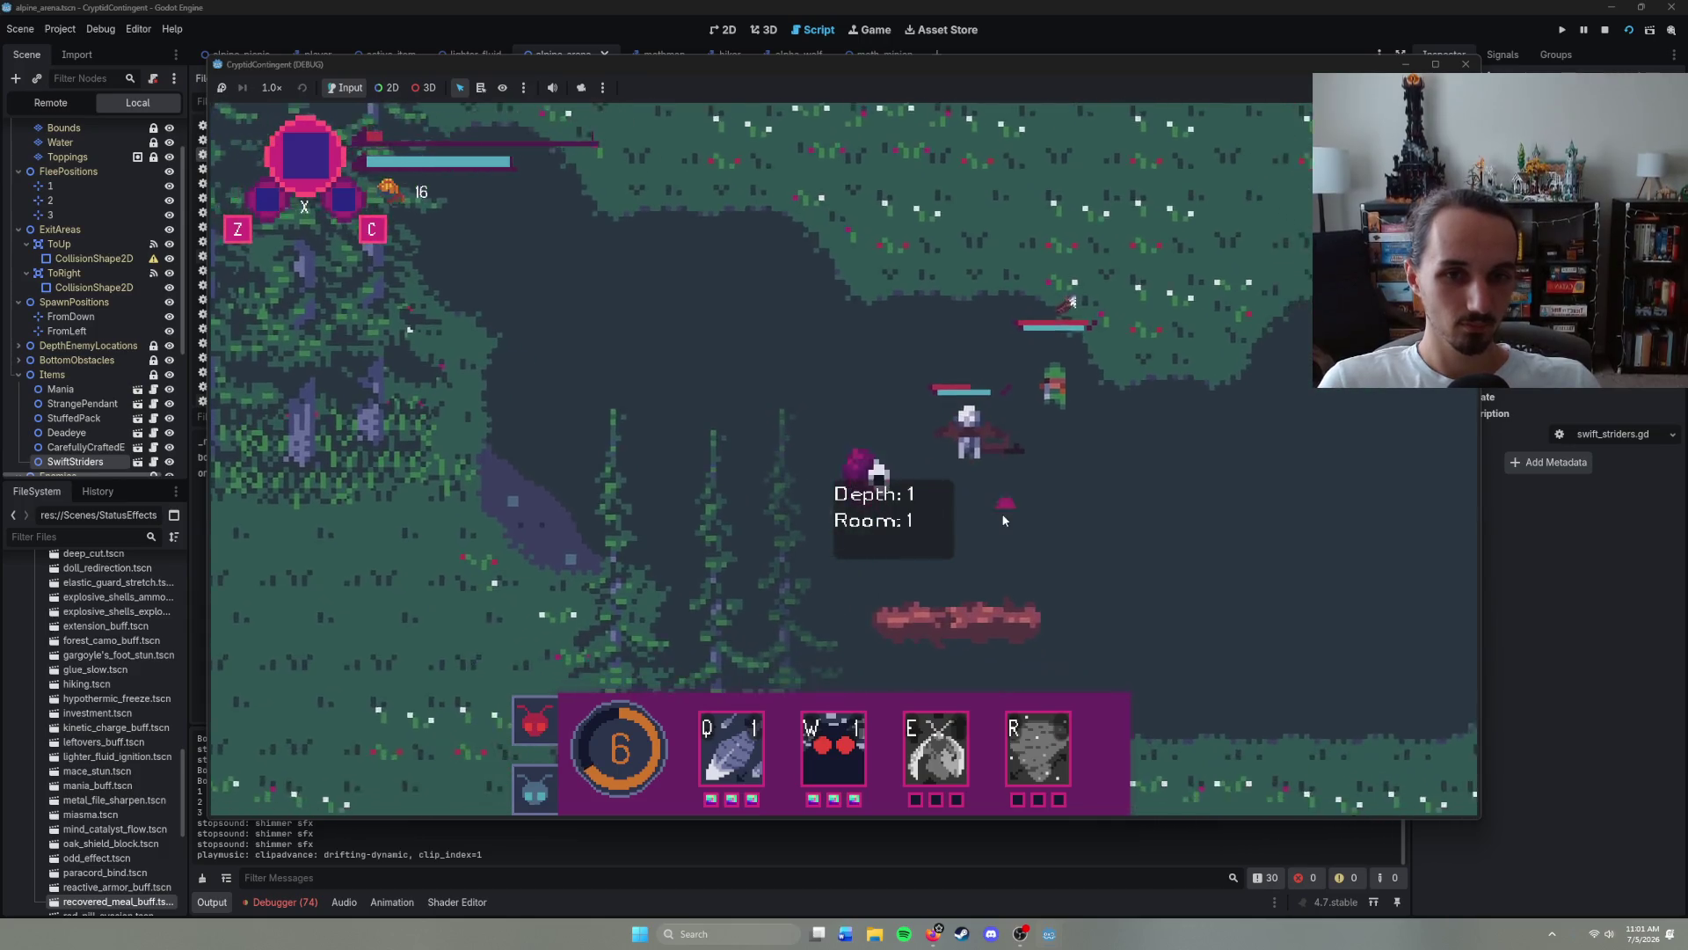
right_click(970, 504)
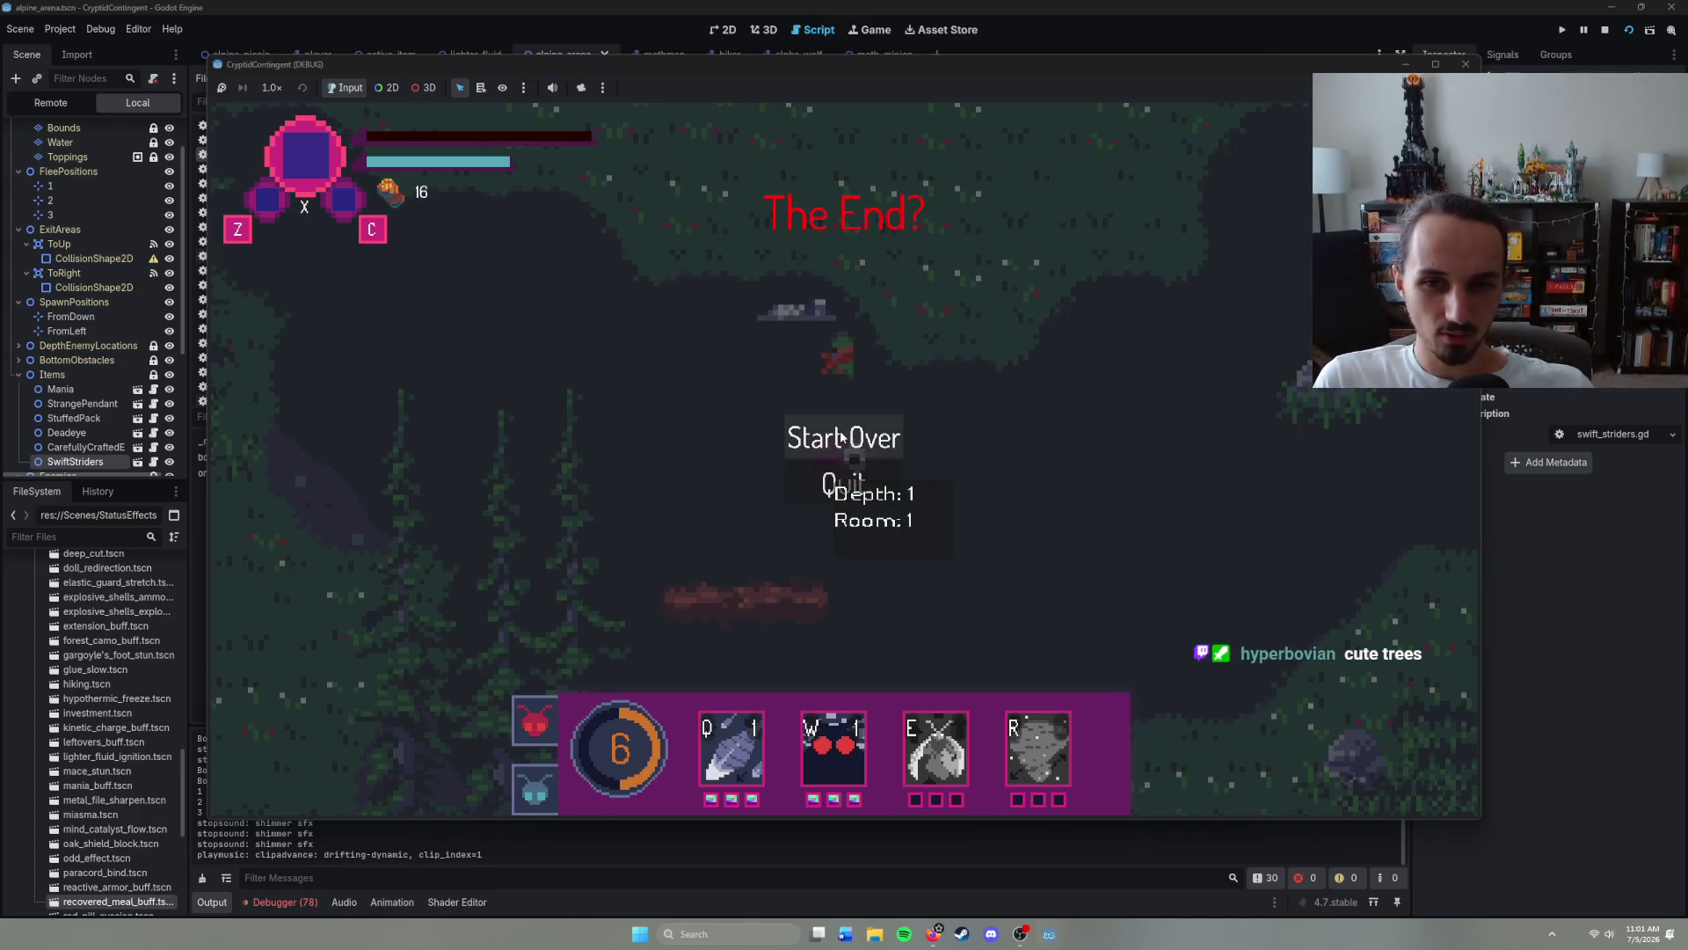
- Start the run over, walk the reset character briefly, and stop the game with F8
click(840, 437)
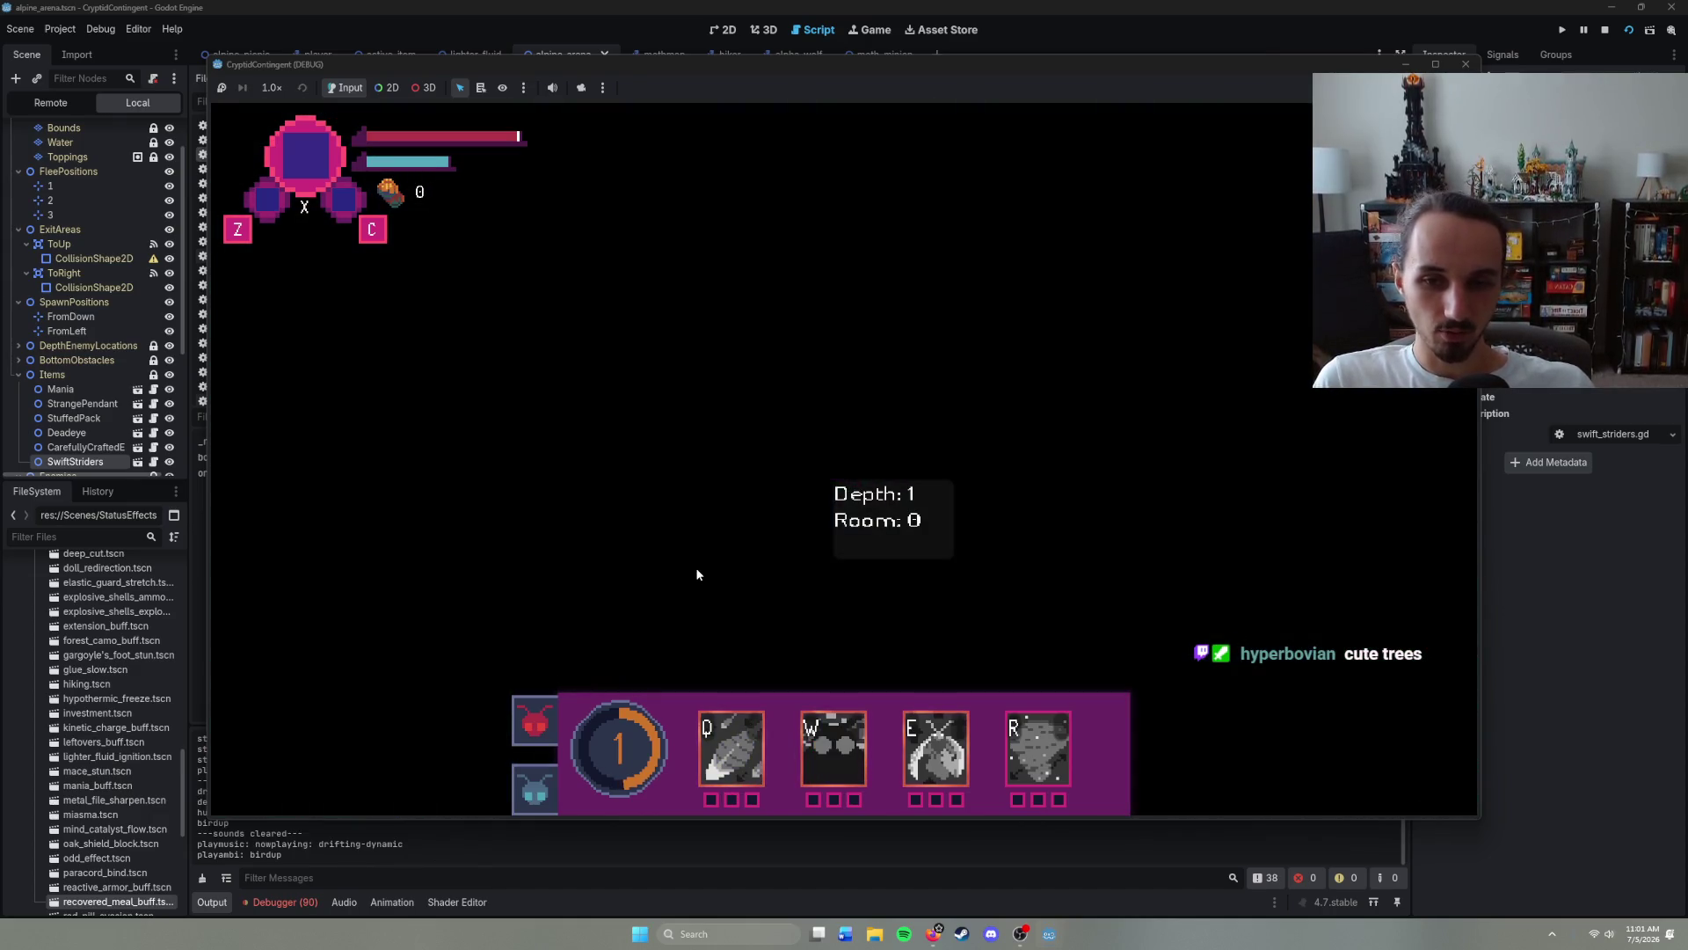
mouse_move(723, 761)
right_click(1116, 515)
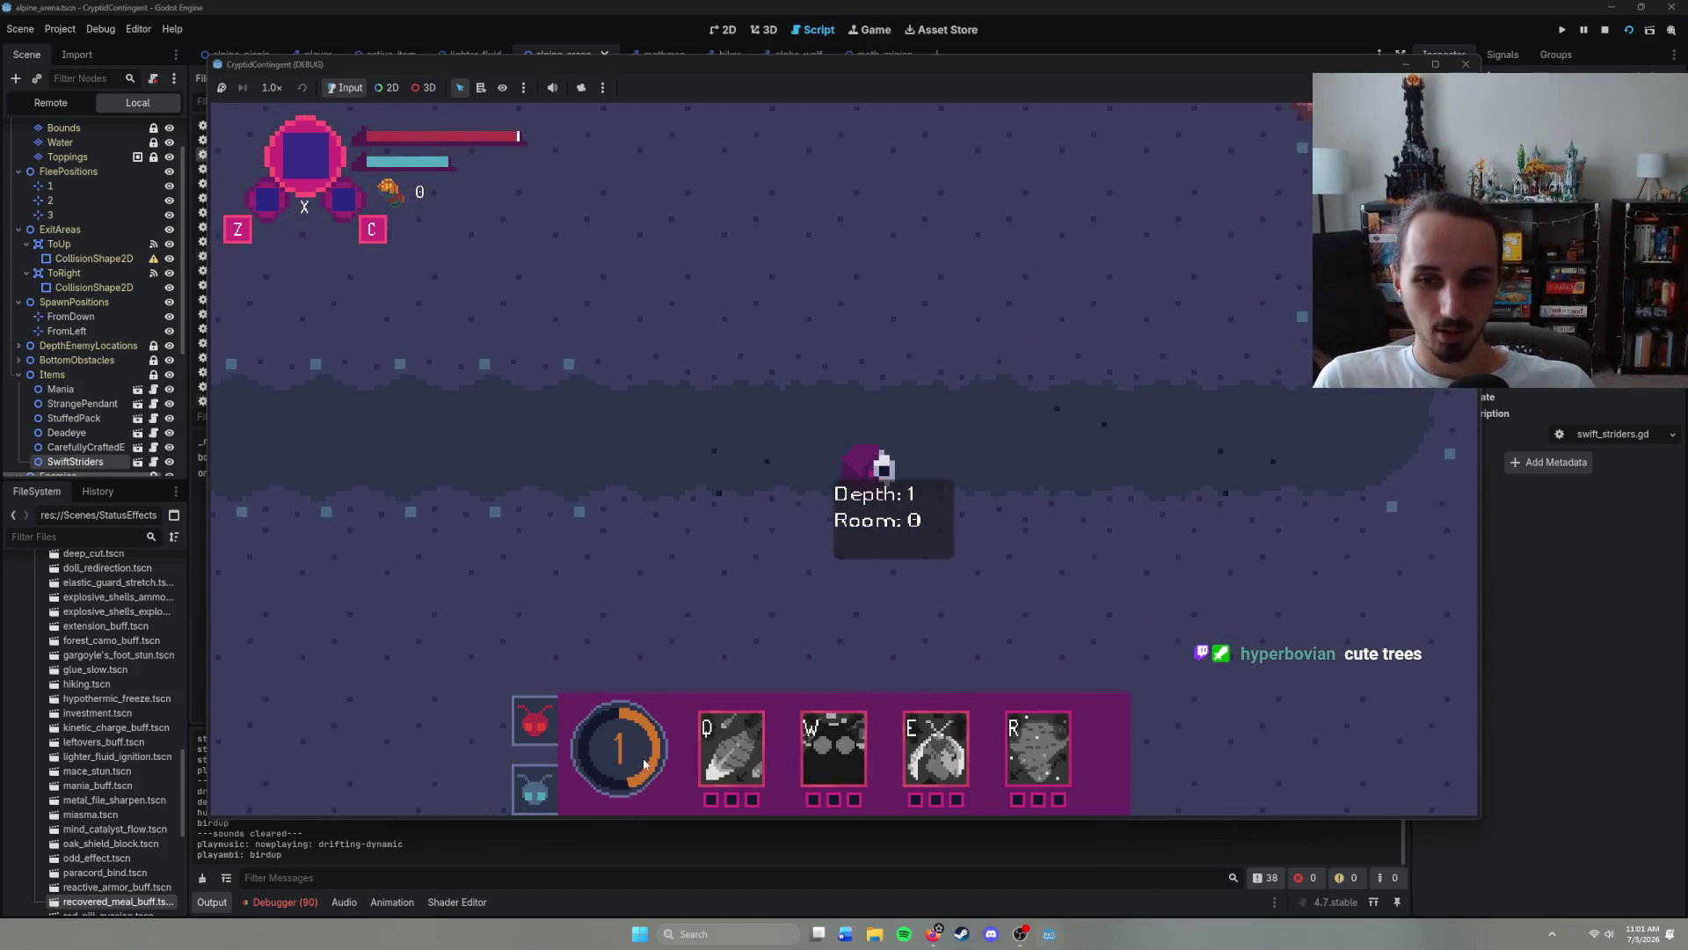
right_click(792, 466)
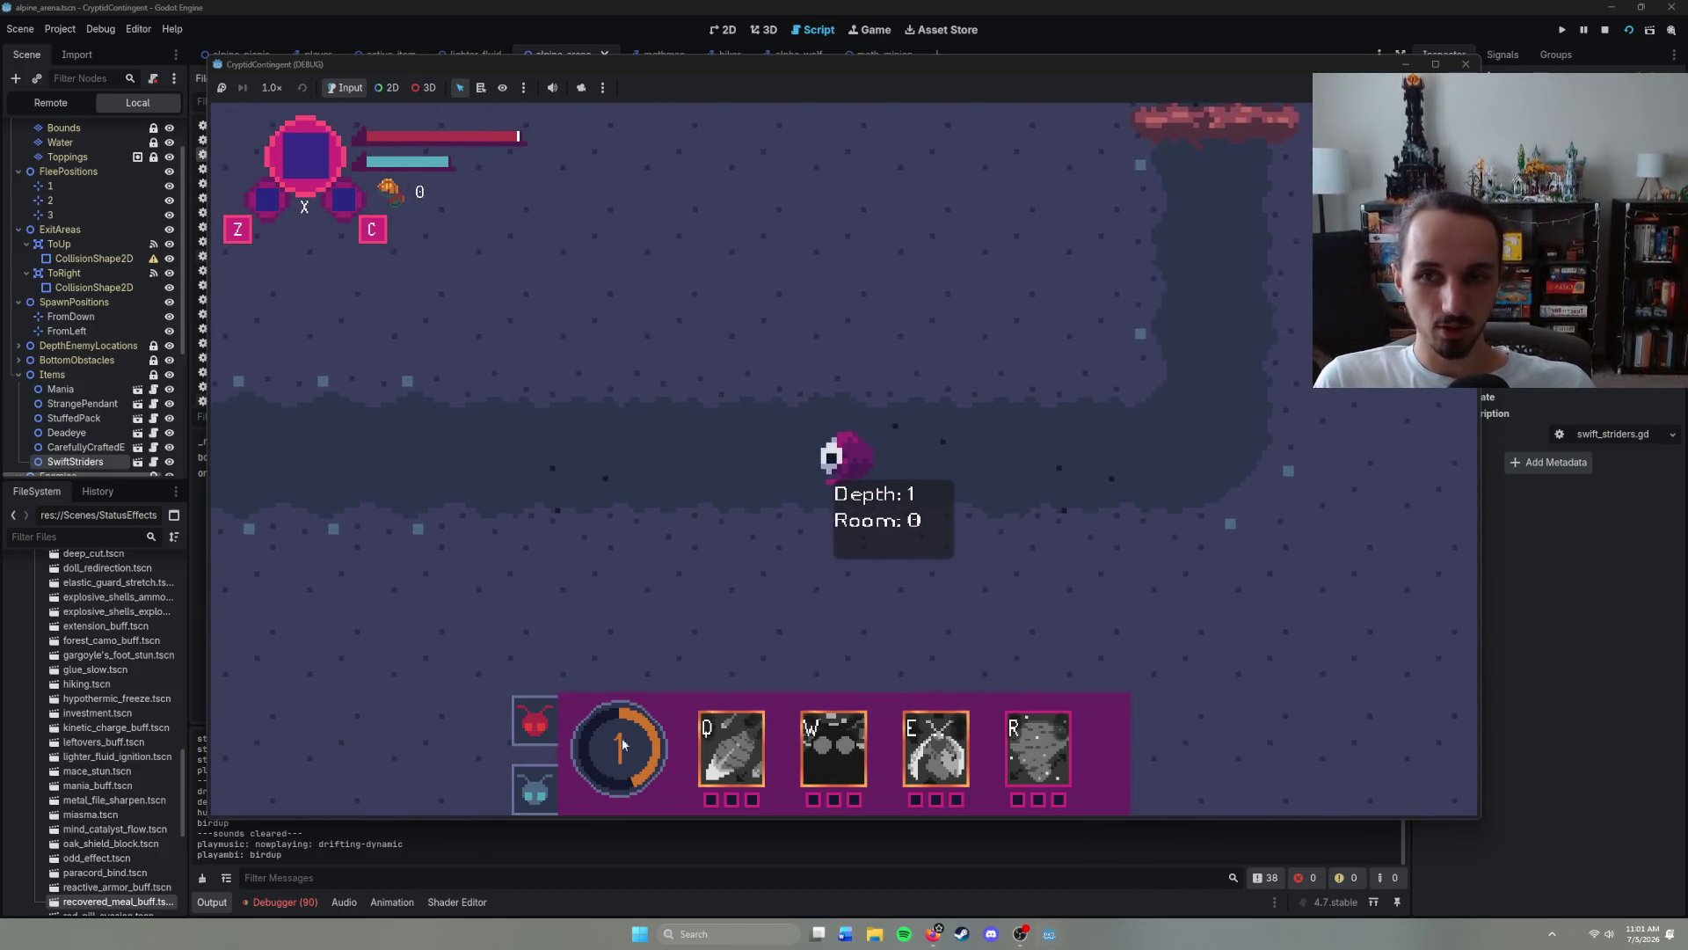
key(F8)
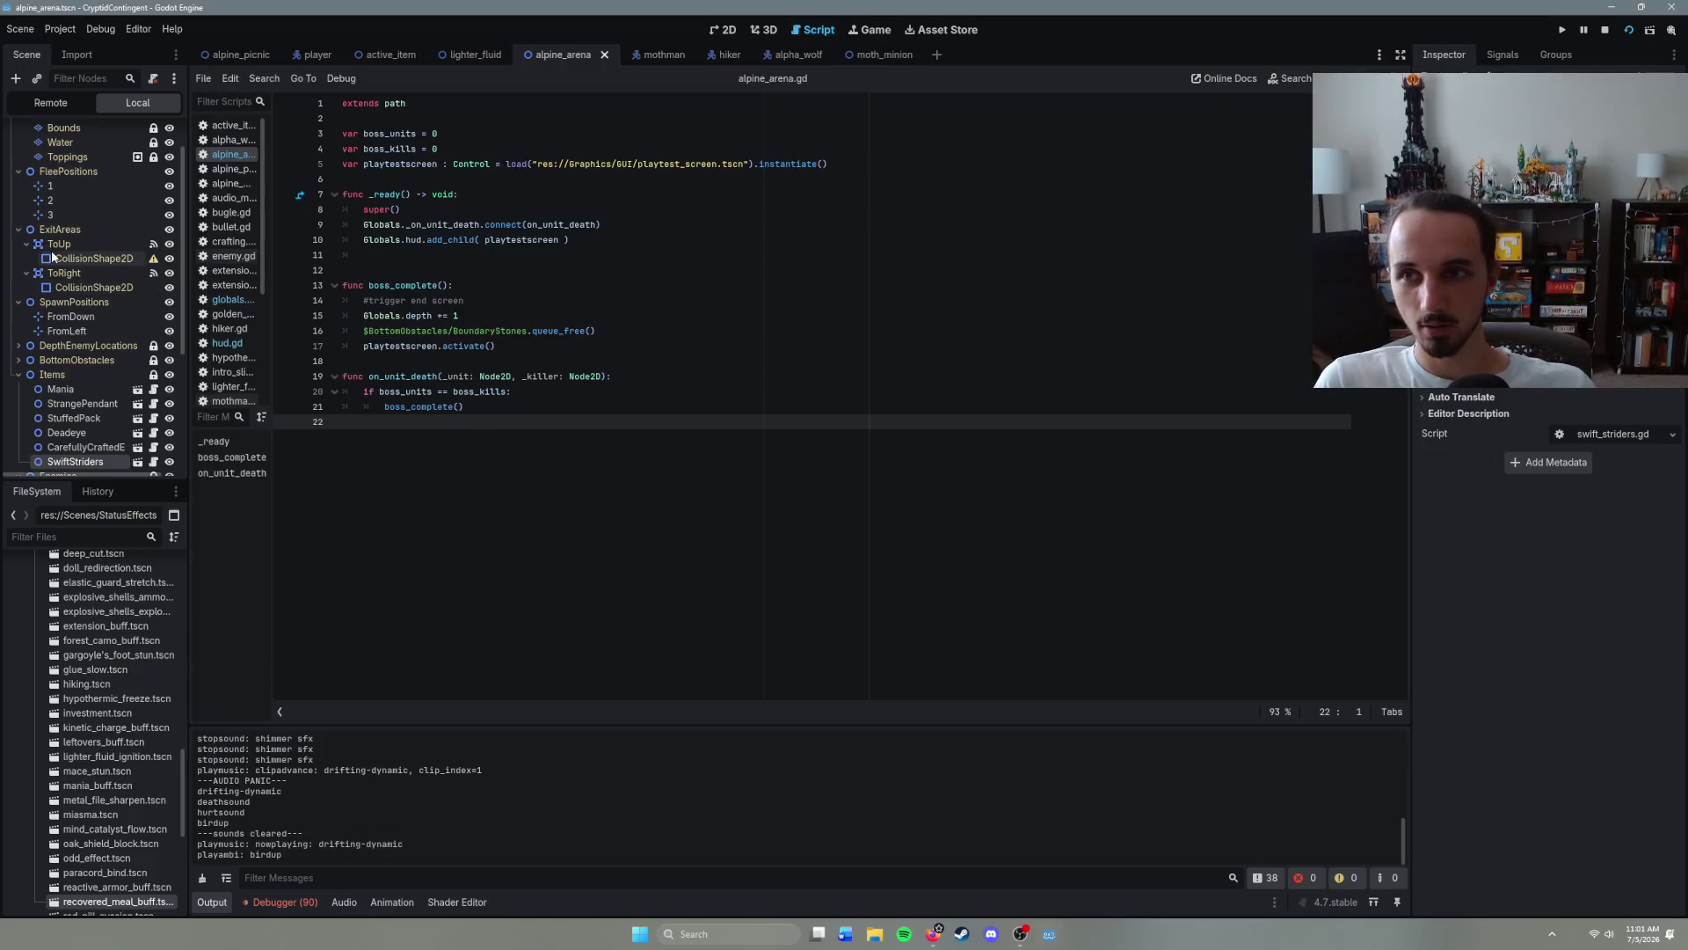
- Show the Remote scene tree, expand Tutorial, and briefly expand Players to reveal its Player child
click(41, 105)
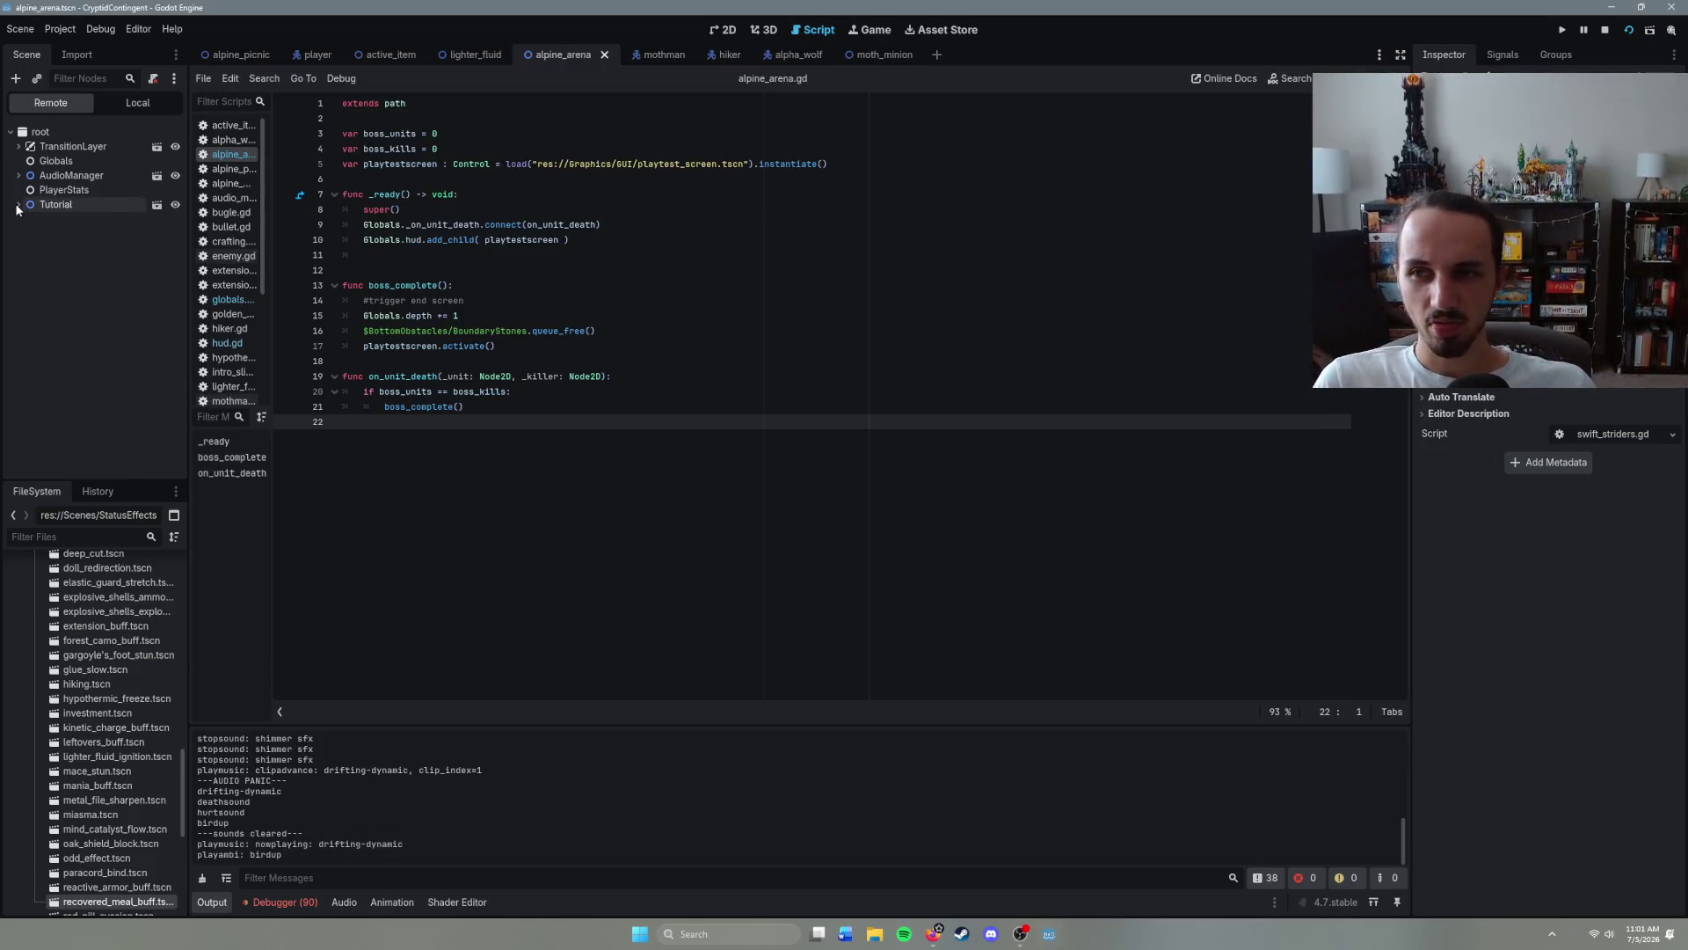
click(17, 205)
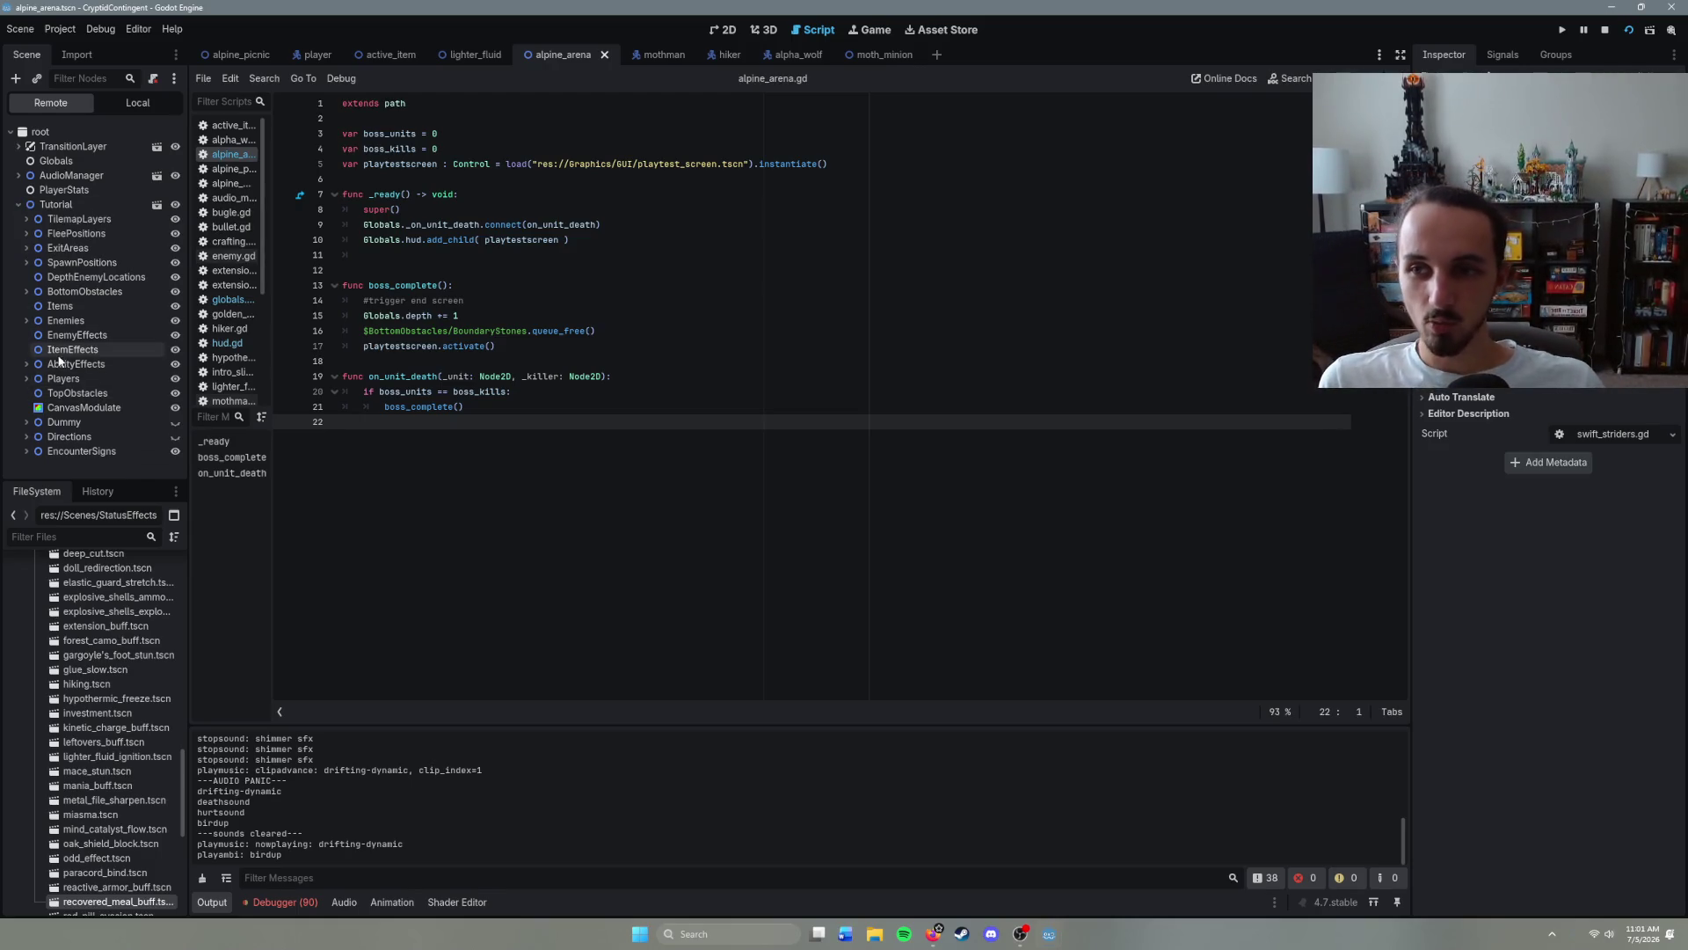
click(25, 379)
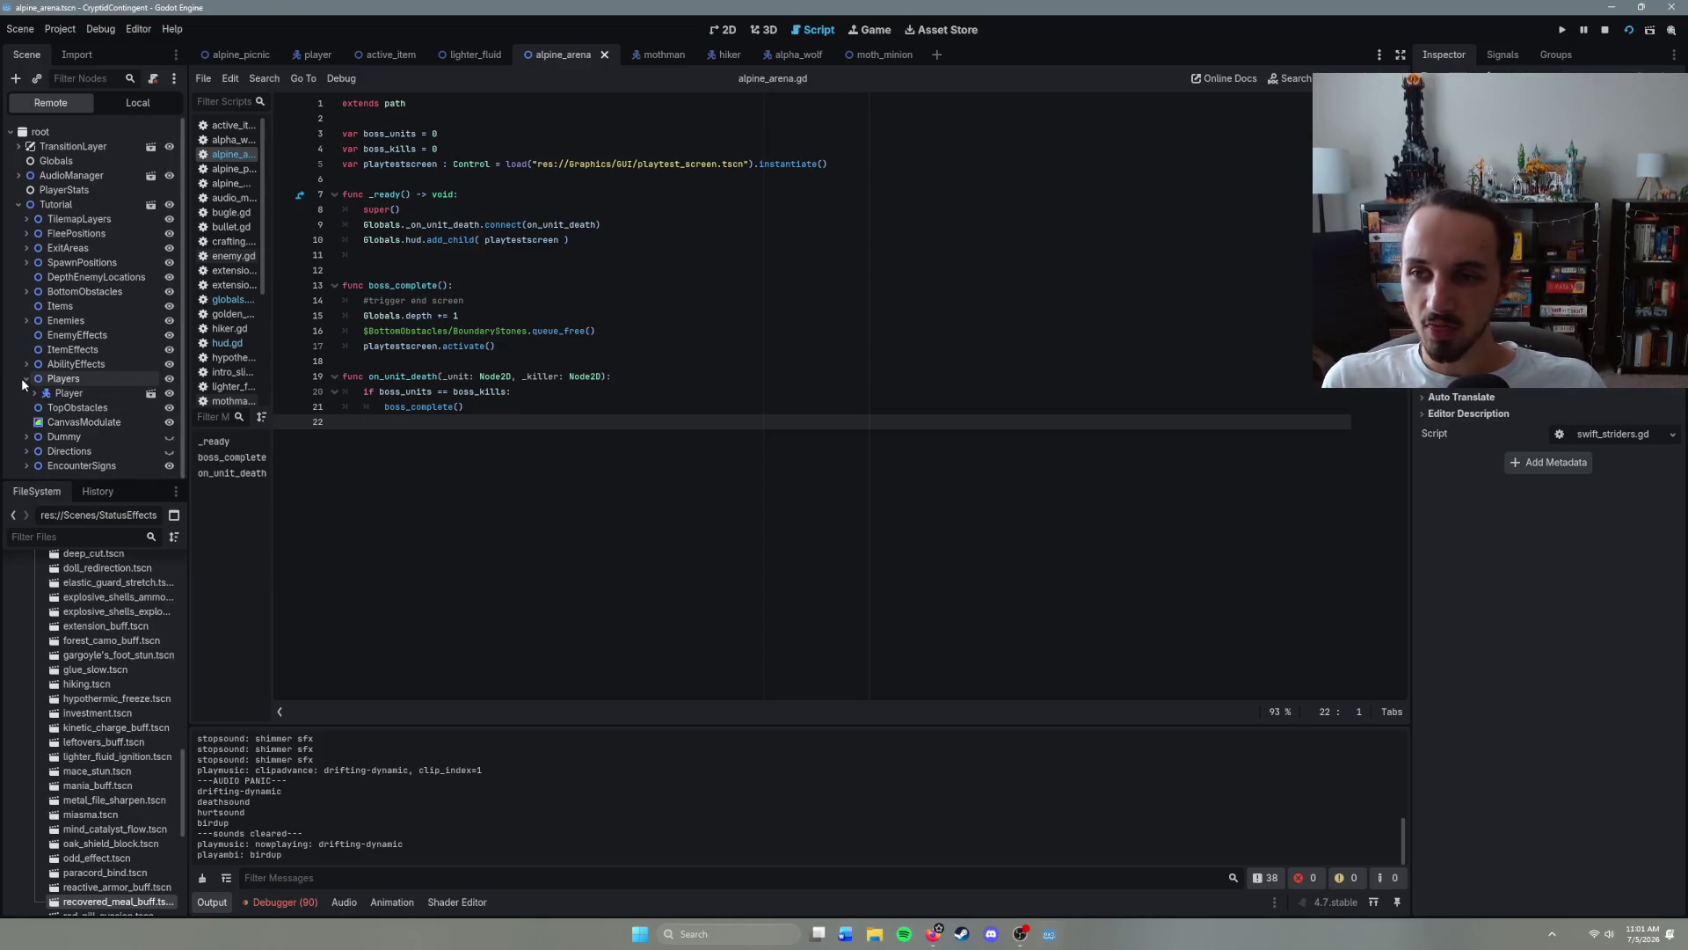
click(26, 379)
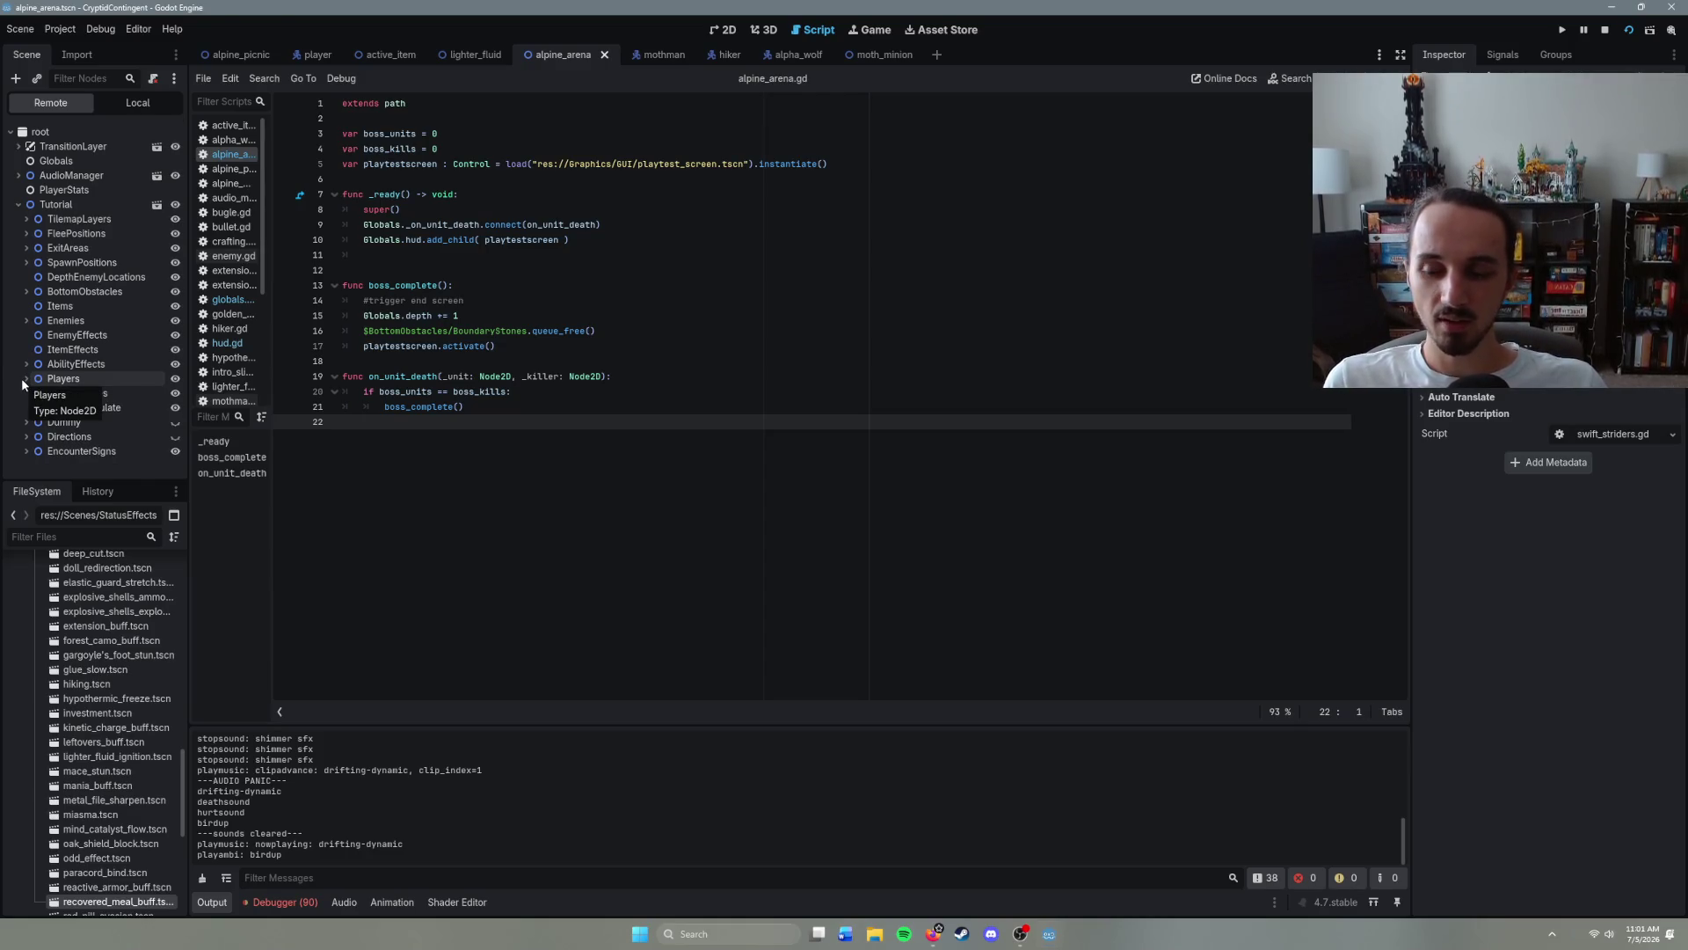